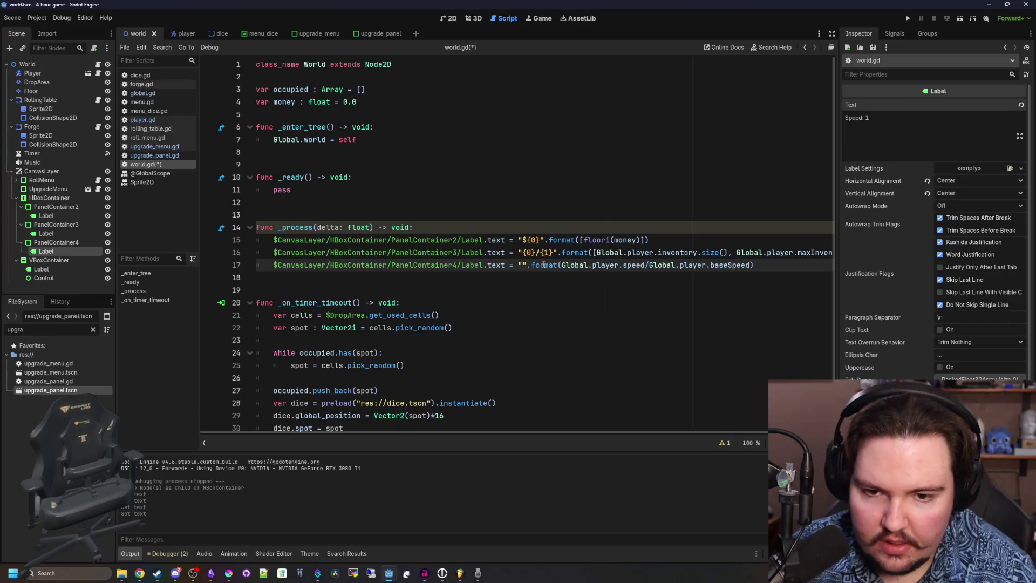
# Set line 17's label to "Speed (x{0})".format([...]), save world.gd, and run the project.
pyautogui.write('[')
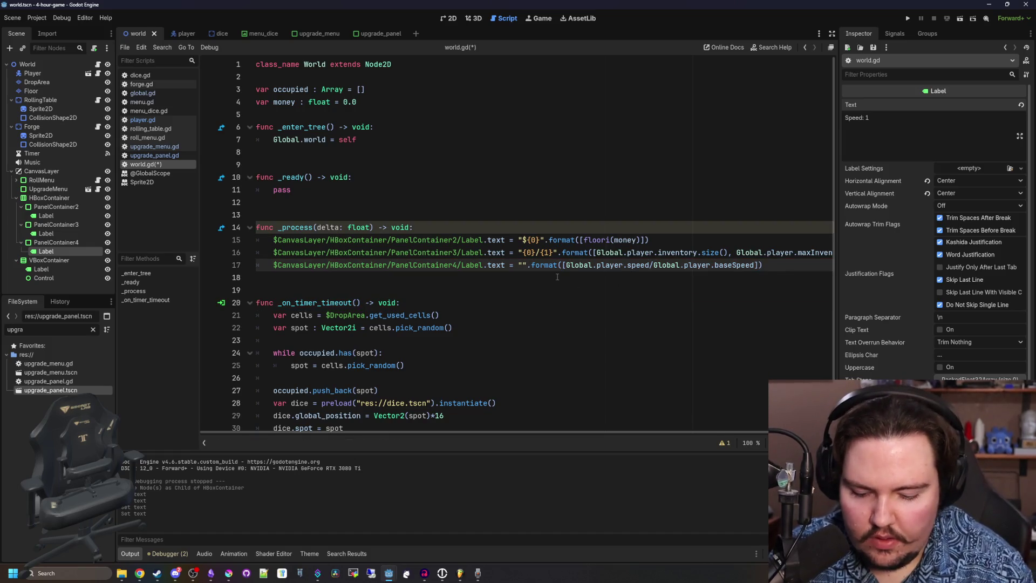
pyautogui.write('Speed')
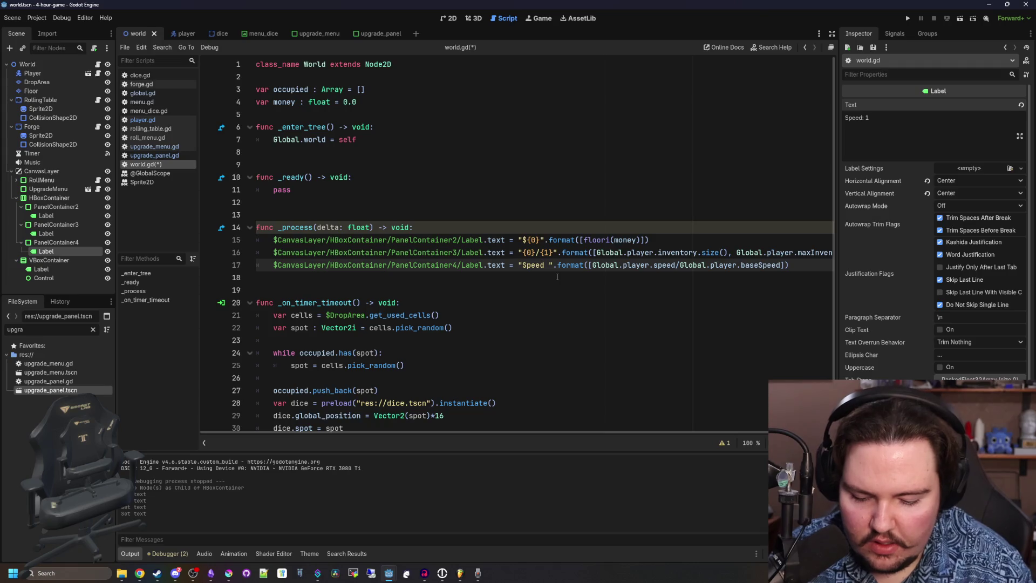
pyautogui.write(' ()')
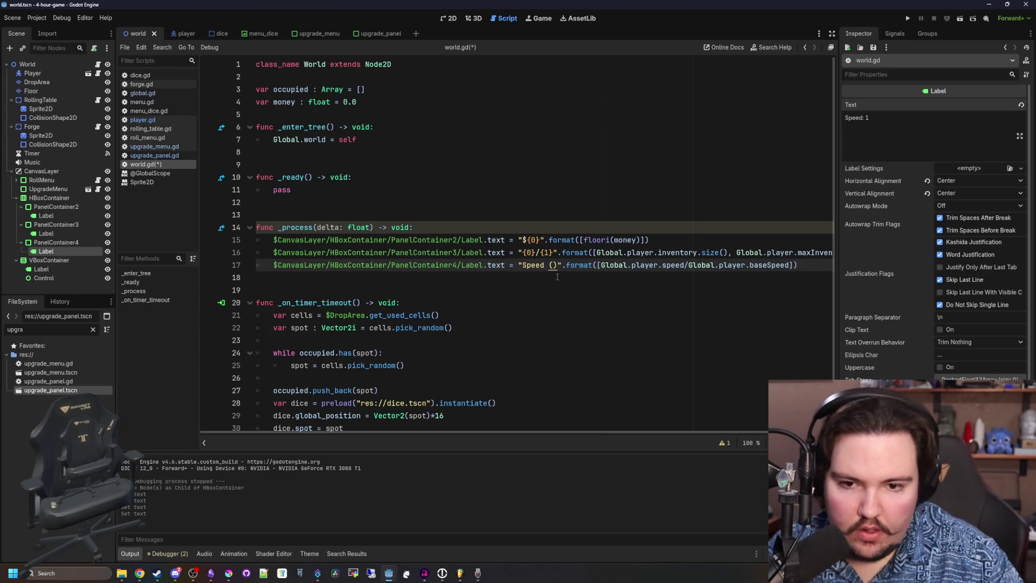
pyautogui.write('{0}')
pyautogui.hotkey('ctrl', 's')
pyautogui.click(565, 218)
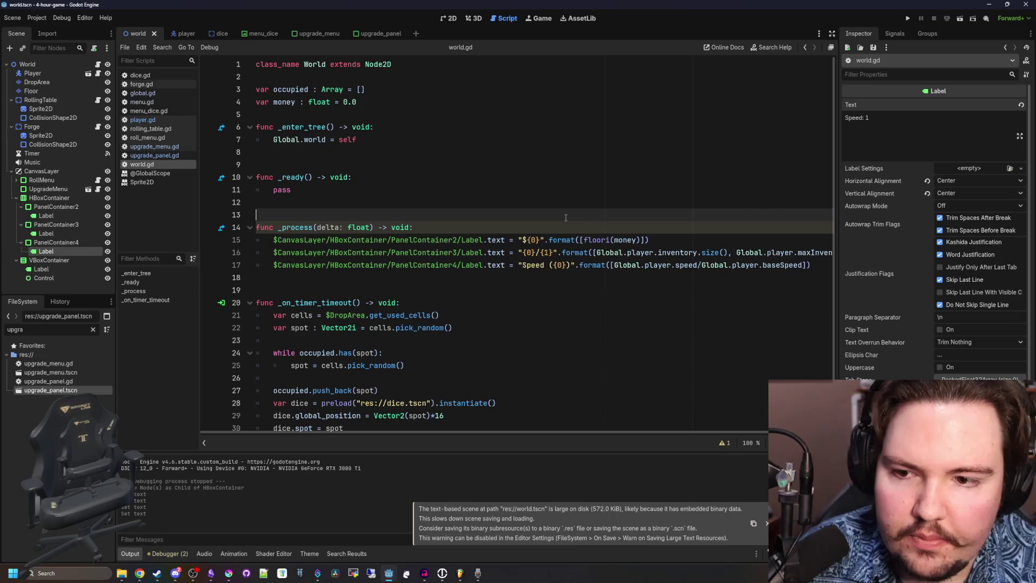
pyautogui.click(558, 266)
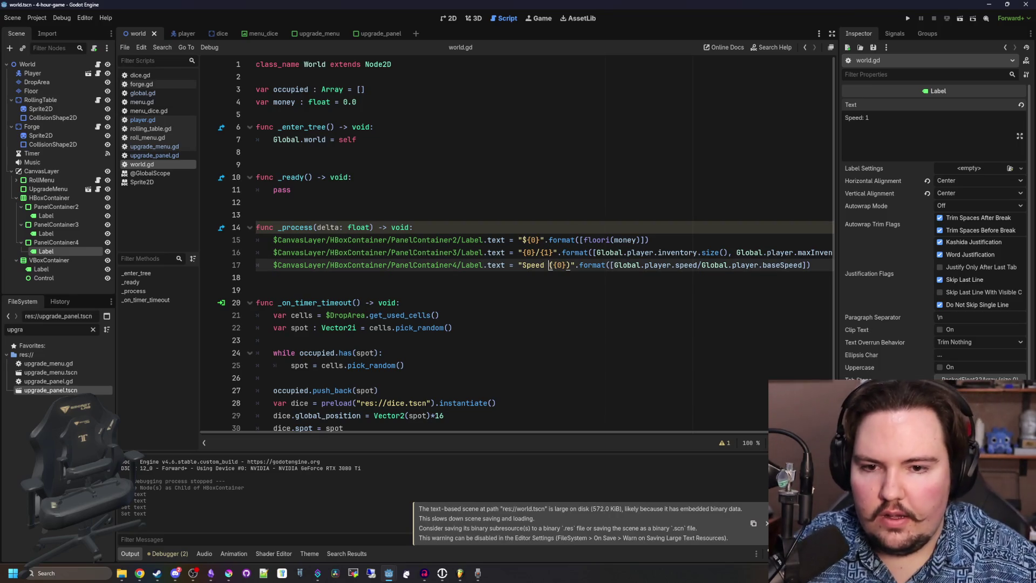
pyautogui.write('x')
pyautogui.click(909, 19)
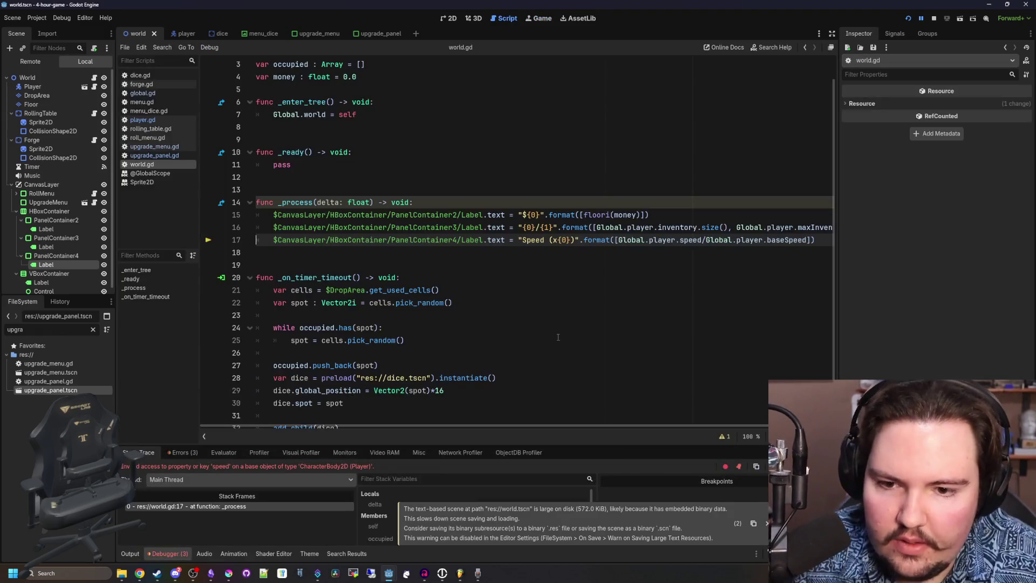
# Follow the player reference through global.gd to reach the player.gd script.
pyautogui.click(564, 265)
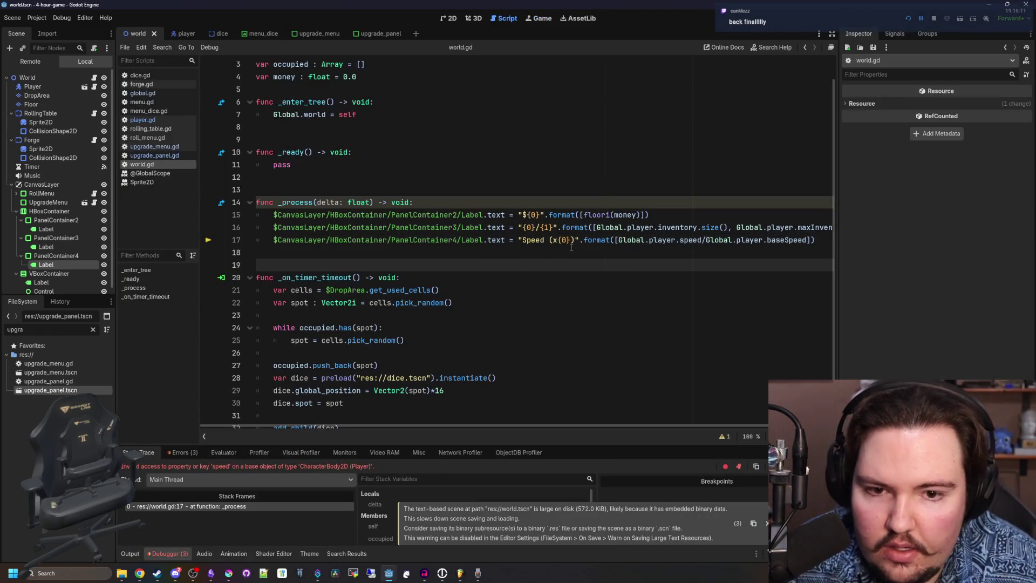
pyautogui.click(500, 185)
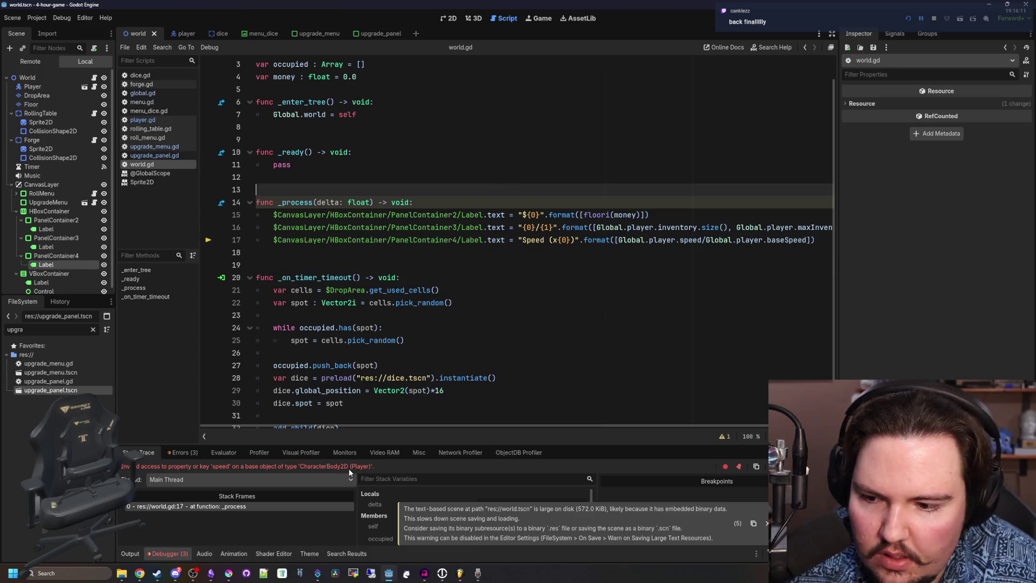
pyautogui.keyDown('ctrl'); pyautogui.click(663, 240); pyautogui.keyUp('ctrl')
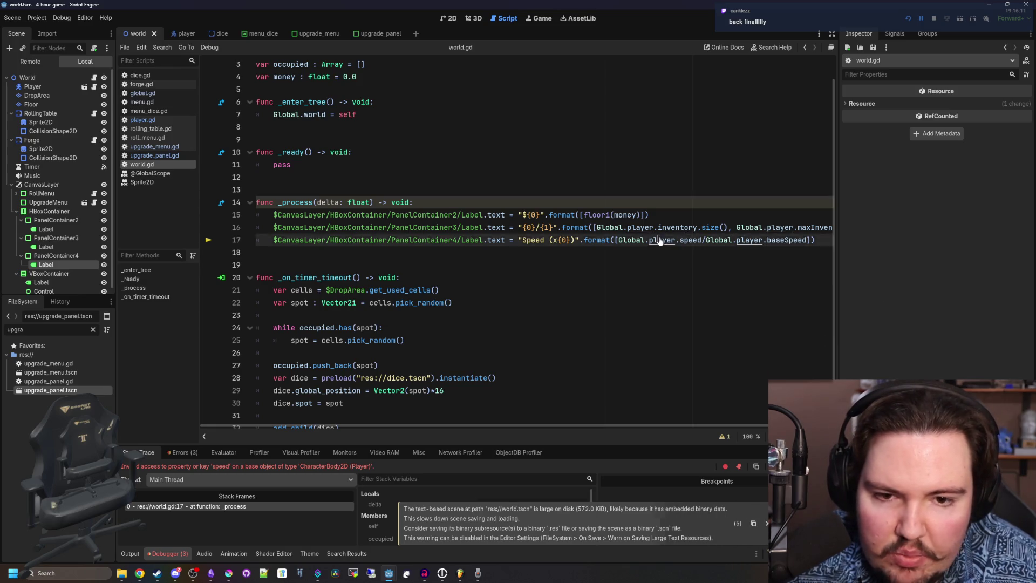
pyautogui.click(178, 120)
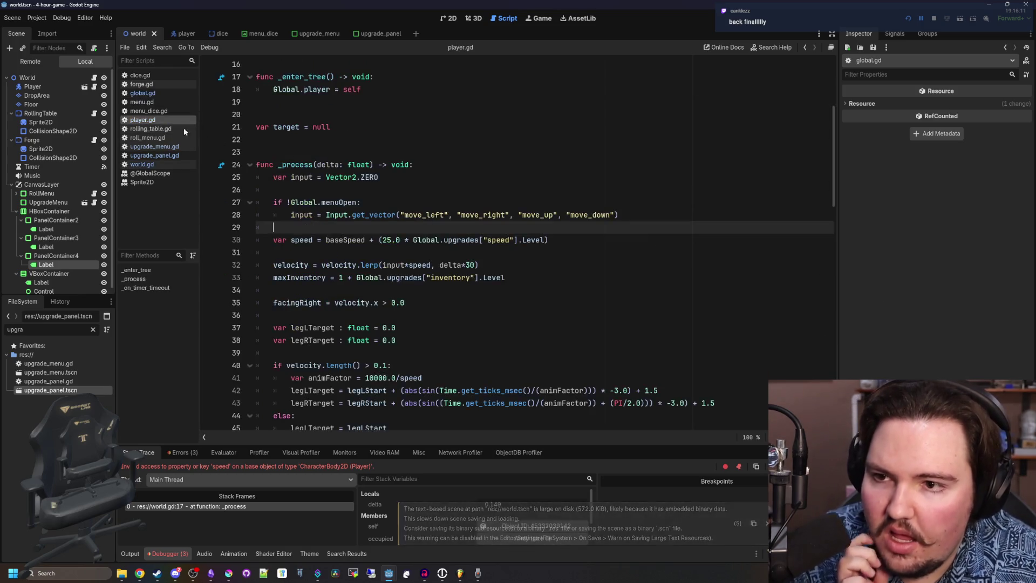
# Add 'var speed = baseSpeed' after maxInventory, then save and run with F5.
pyautogui.click(395, 97)
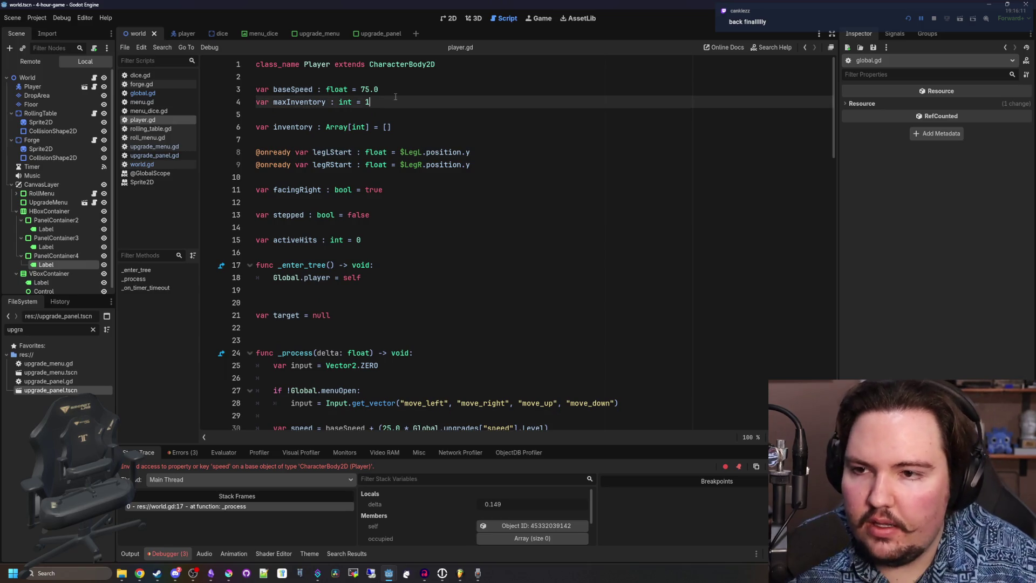
pyautogui.press('Return')
pyautogui.write('var speed = baseSpeed')
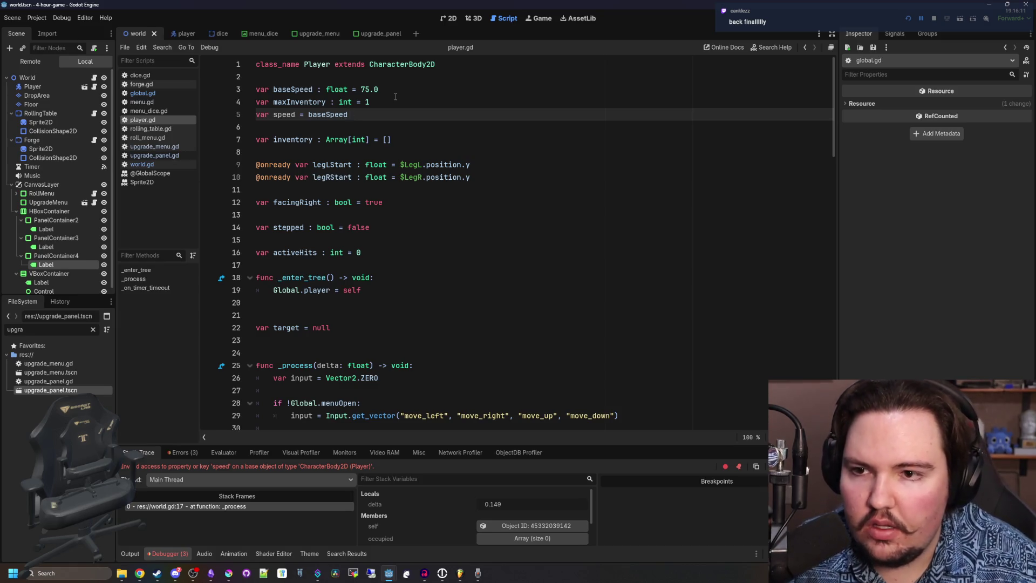
pyautogui.press('F5')
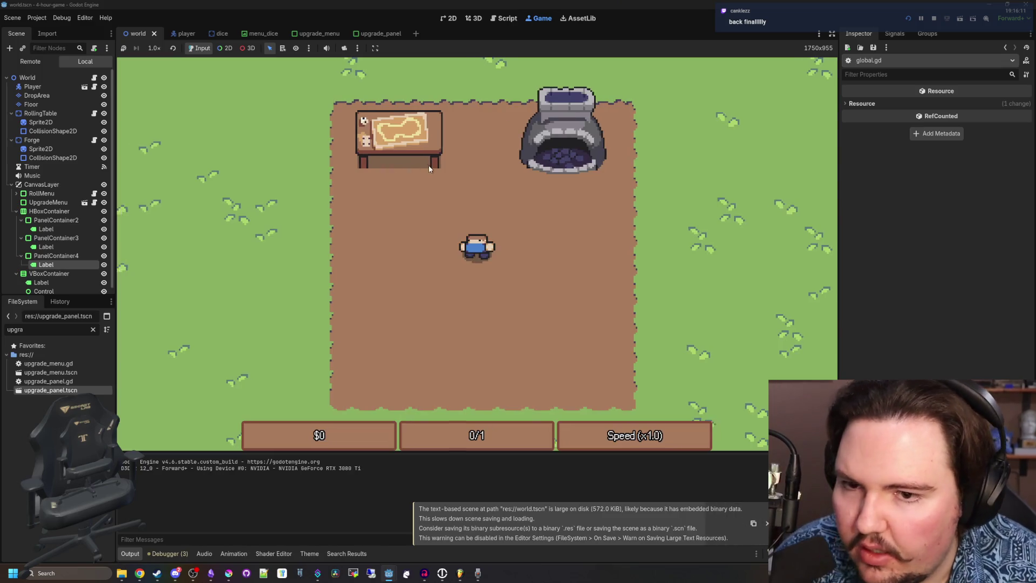
# Walk the player around the running game to check the speed label, then stop it.
pyautogui.press('Up')
pyautogui.press('Right')
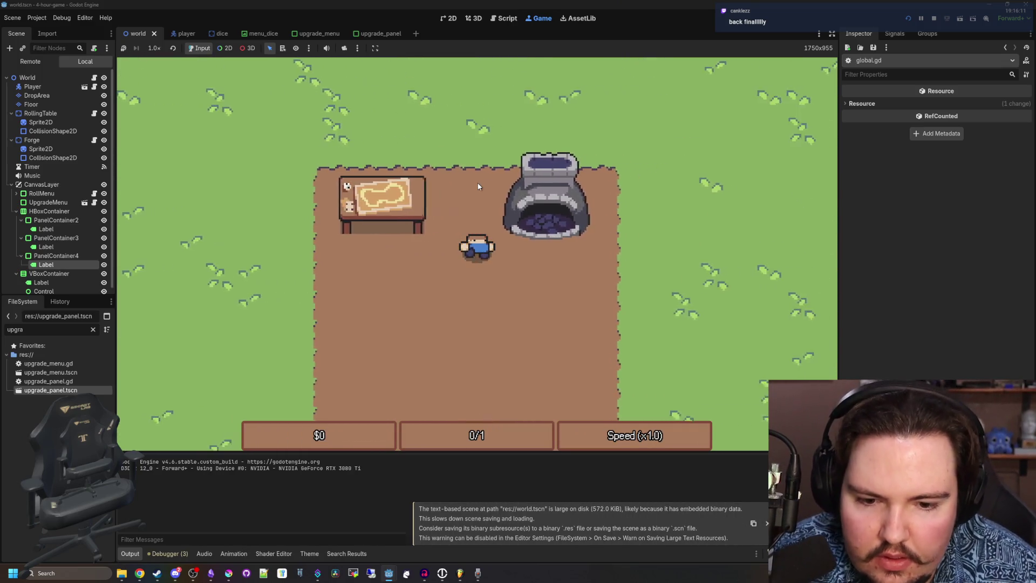
pyautogui.press('Left')
pyautogui.press('Up')
pyautogui.press('Down')
pyautogui.press('Right')
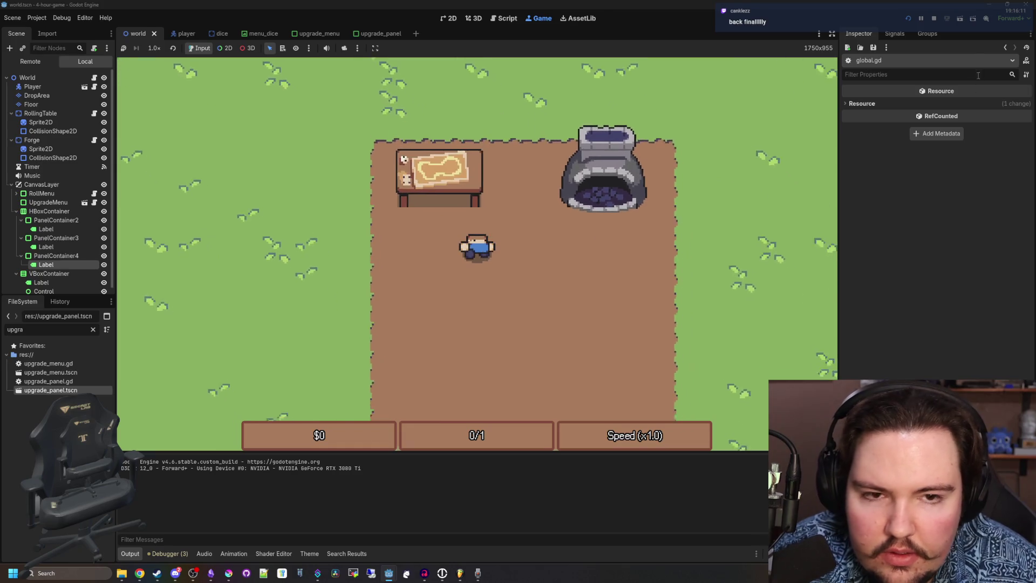
pyautogui.press('F8')
# Save, return to the 2D scene view, and bring up the World node's world.gd script.
pyautogui.hotkey('ctrl', 's')
pyautogui.click(377, 190)
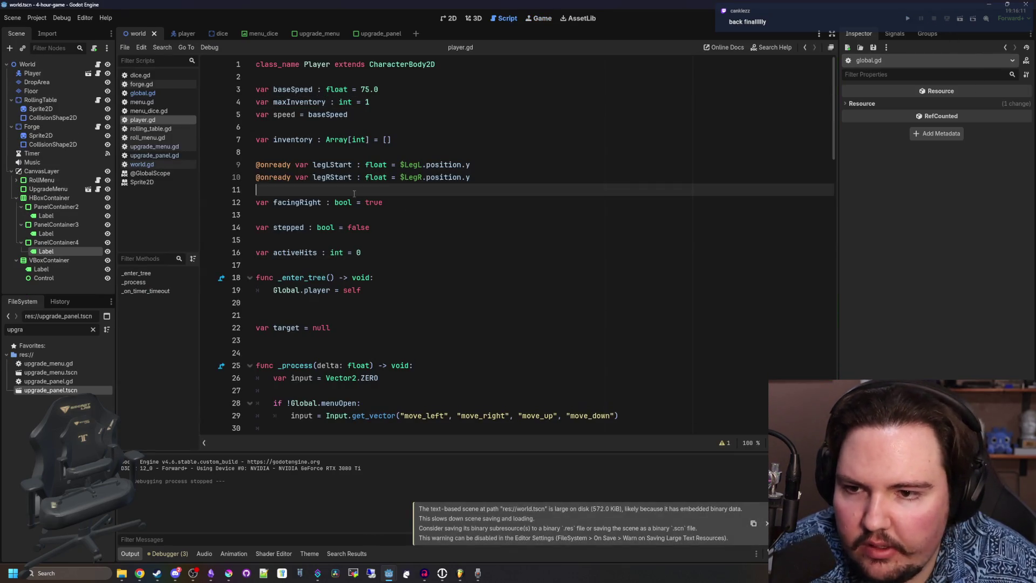
pyautogui.click(455, 20)
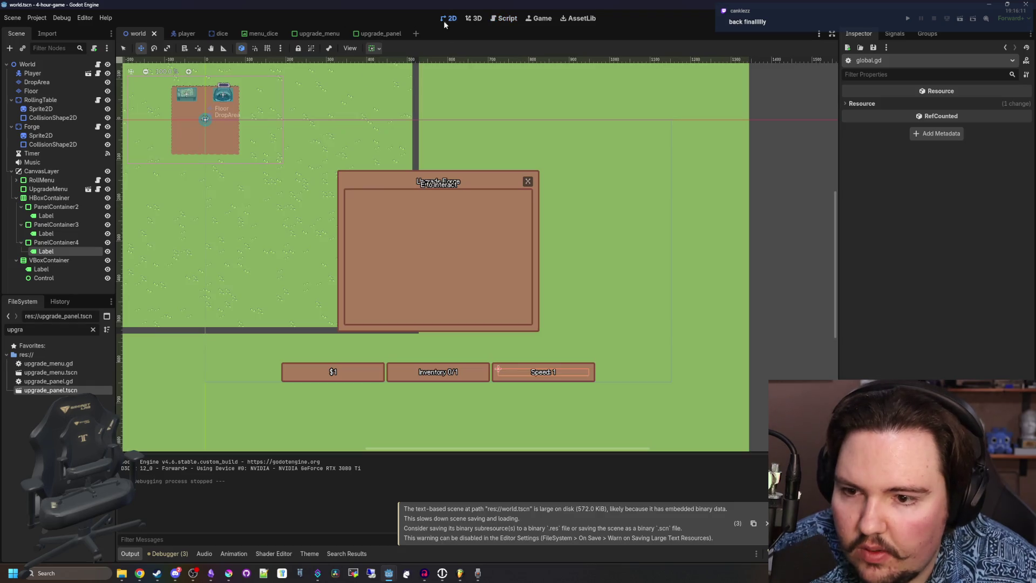
pyautogui.click(99, 65)
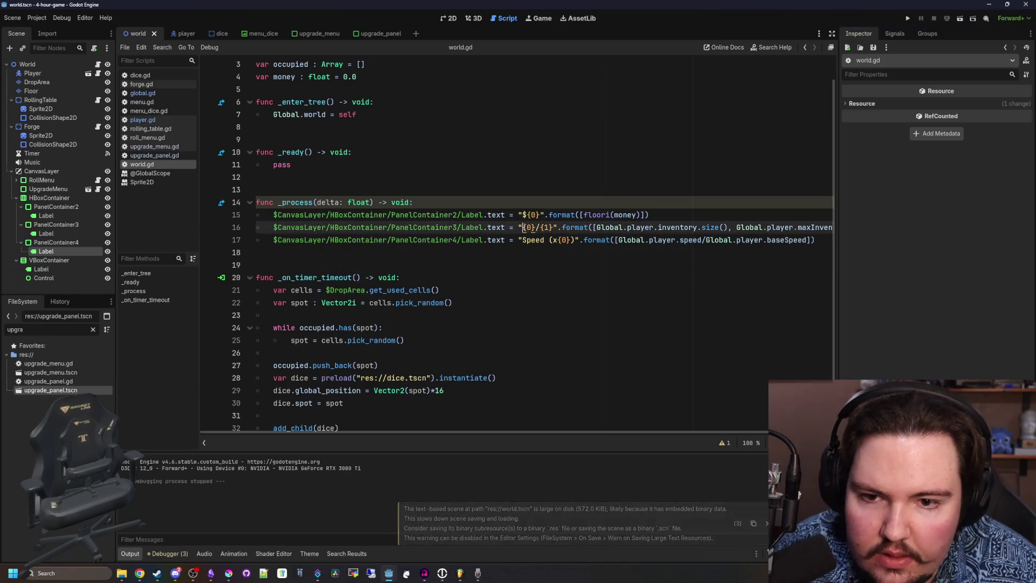
# Prefix the label strings with 'Inventory ' on line 16 and 'Cash ' on line 15, then save.
pyautogui.write('Inventory')
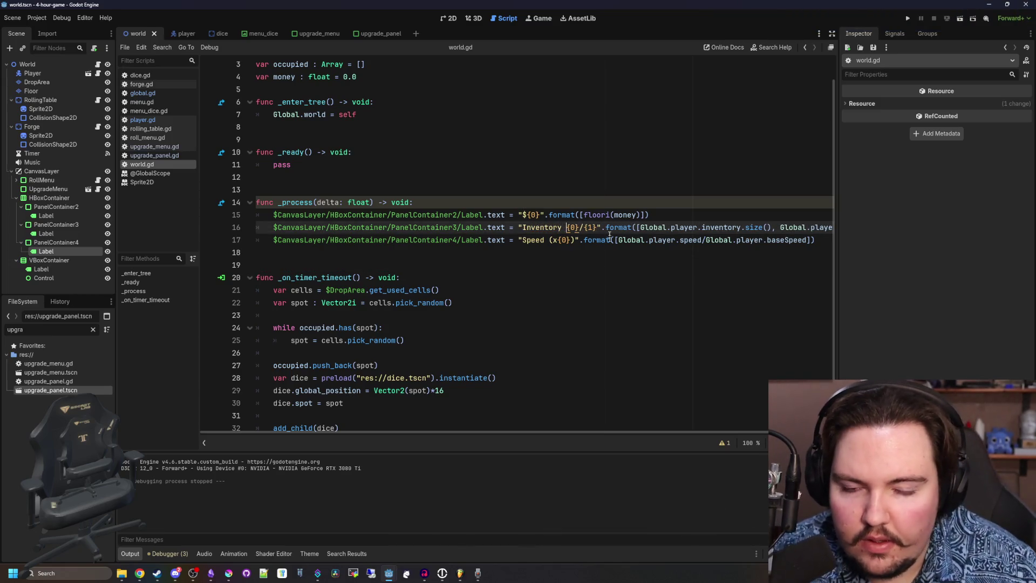
pyautogui.click(521, 215)
pyautogui.write('Cash')
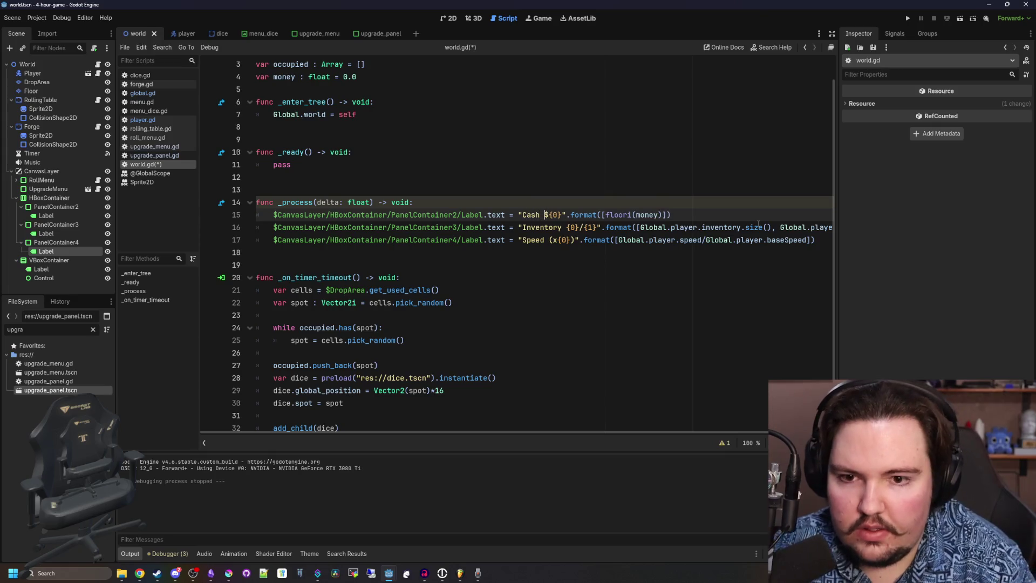
pyautogui.hotkey('ctrl', 's')
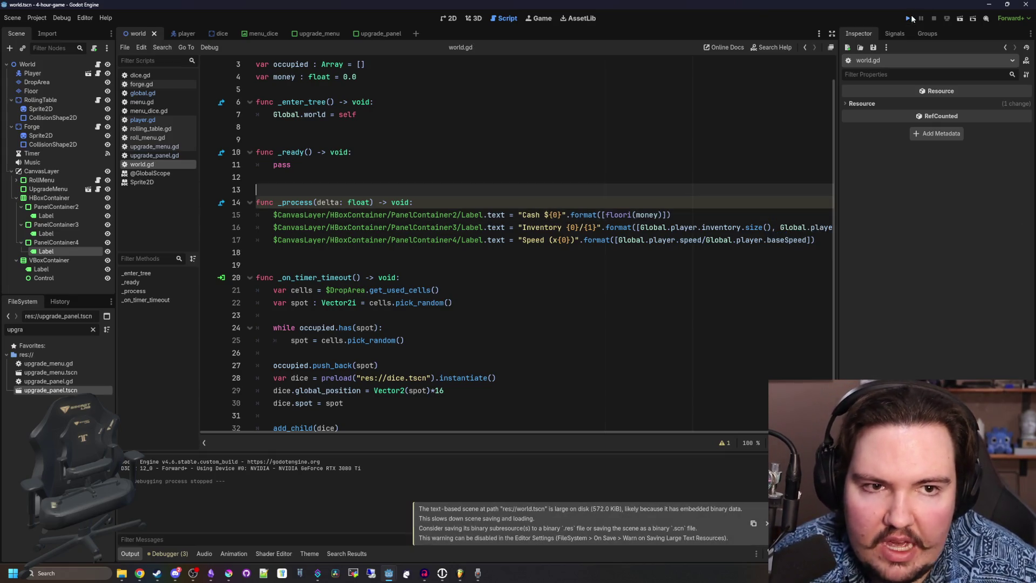
# Run the game, walk around with WASD to confirm the labels, and stop it.
pyautogui.click(909, 19)
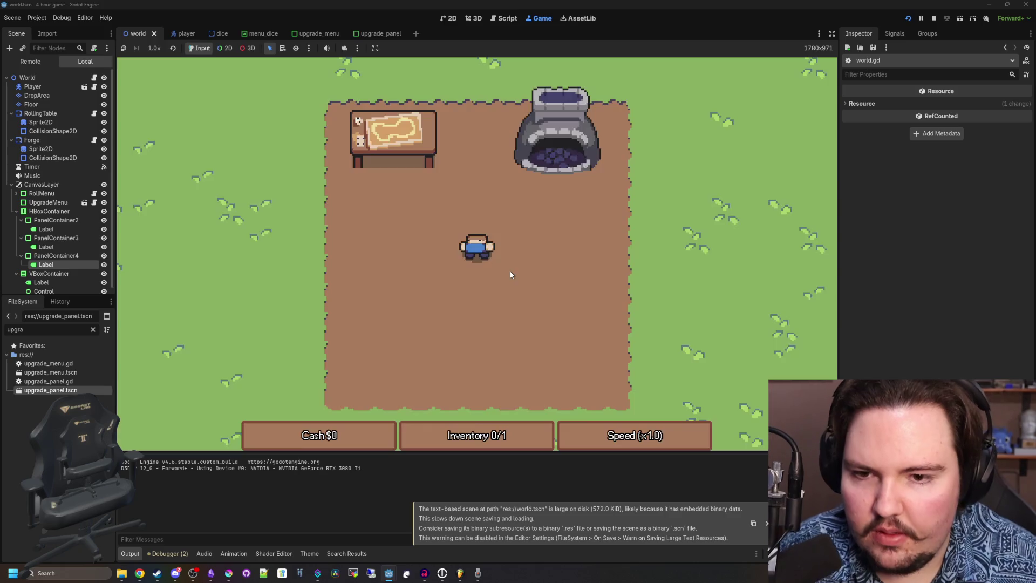
pyautogui.press('a')
pyautogui.press('s')
pyautogui.press('w')
pyautogui.press('d')
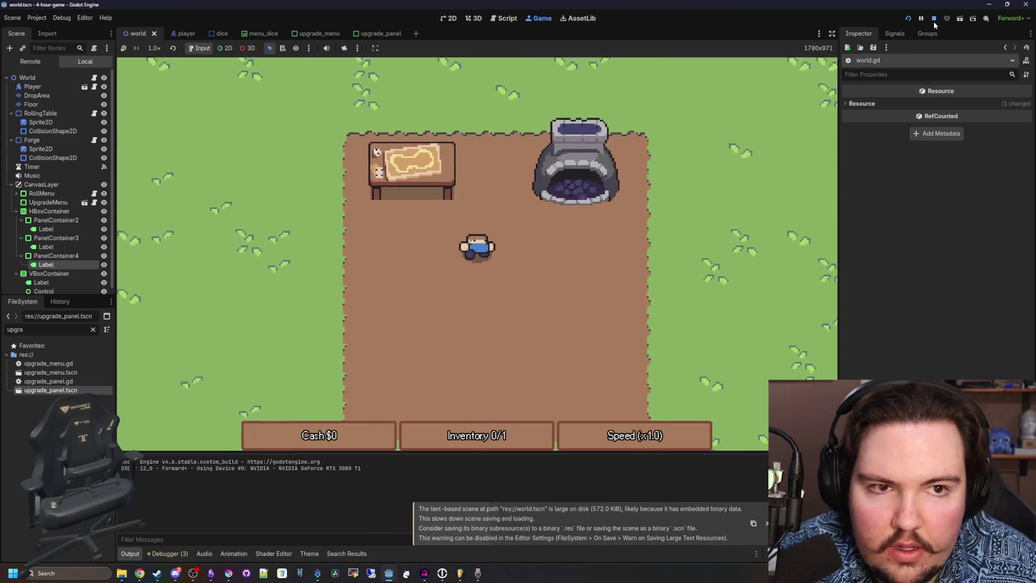
pyautogui.click(934, 19)
# Give PanelContainer2, 3 and 4 a custom minimum width of 192 and save the scene.
pyautogui.click(452, 19)
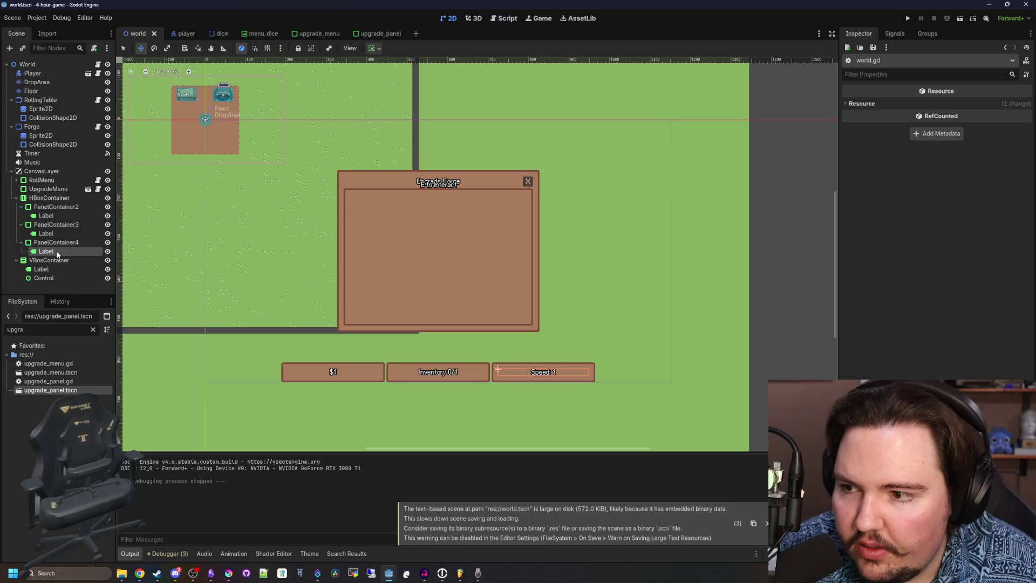
pyautogui.click(56, 242)
pyautogui.keyDown('ctrl'); pyautogui.click(56, 224); pyautogui.keyUp('ctrl')
pyautogui.keyDown('ctrl'); pyautogui.click(71, 208); pyautogui.keyUp('ctrl')
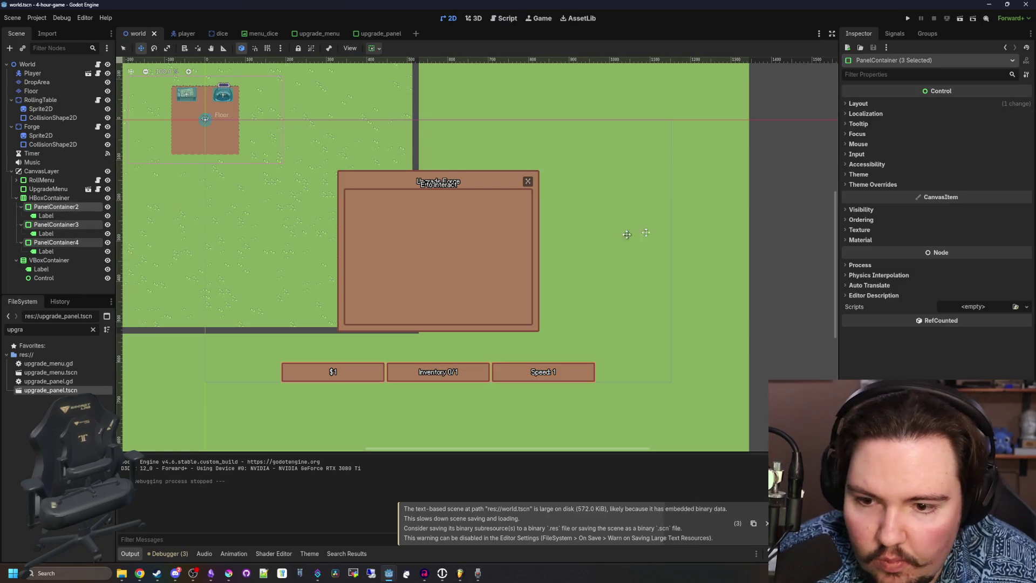
pyautogui.click(857, 103)
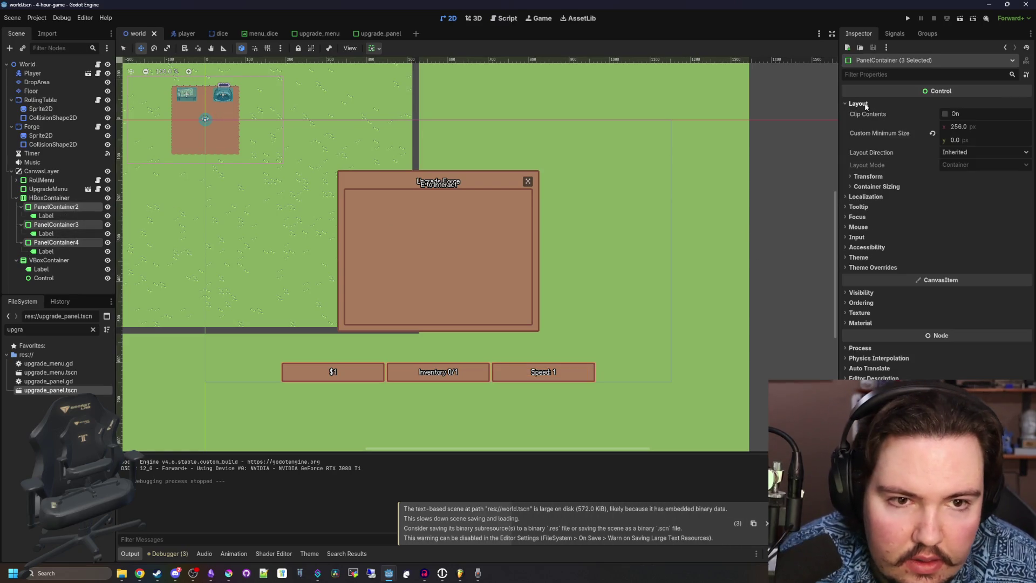
pyautogui.click(961, 127)
pyautogui.write('2')
pyautogui.press('Return')
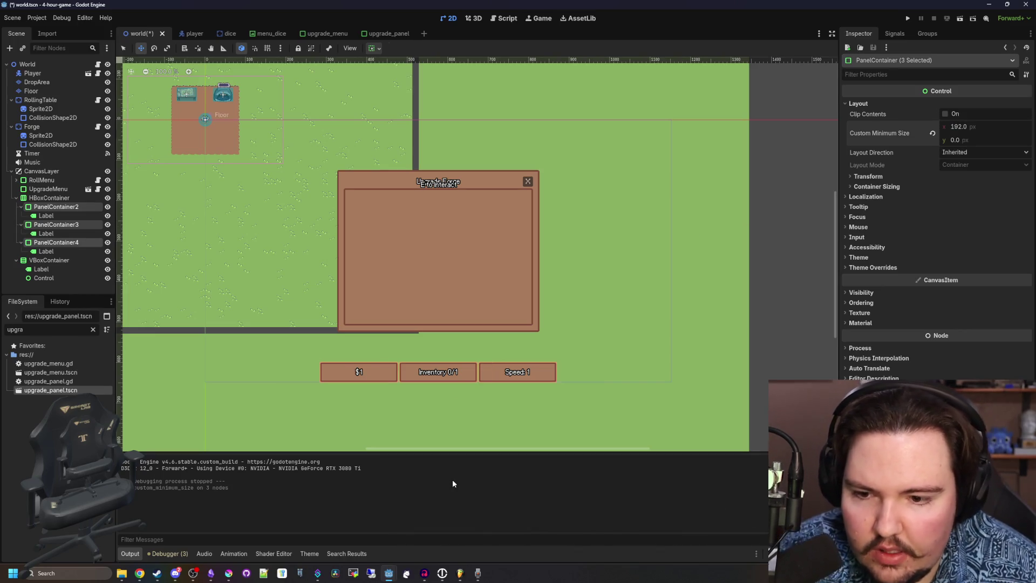
pyautogui.hotkey('ctrl', 's')
# Duplicate PanelContainer4 into a fourth panel, PanelContainer5, keeping its default name.
pyautogui.scroll(-2, 444, 423)
pyautogui.scroll(3, 218, 323)
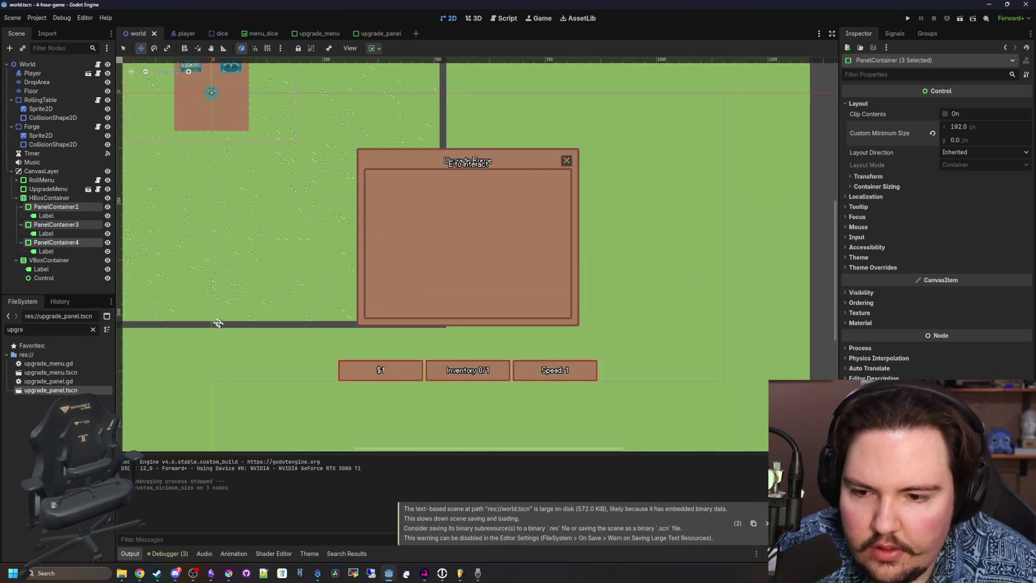
pyautogui.scroll(-2, 218, 323)
pyautogui.click(56, 242)
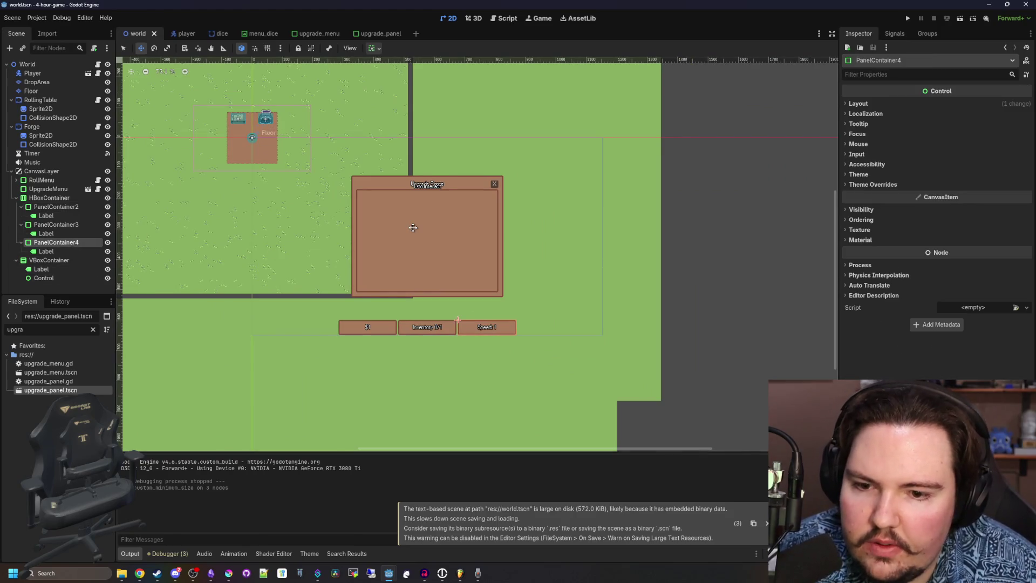
pyautogui.scroll(3, 412, 227)
pyautogui.scroll(-2, 413, 226)
pyautogui.scroll(1, 413, 227)
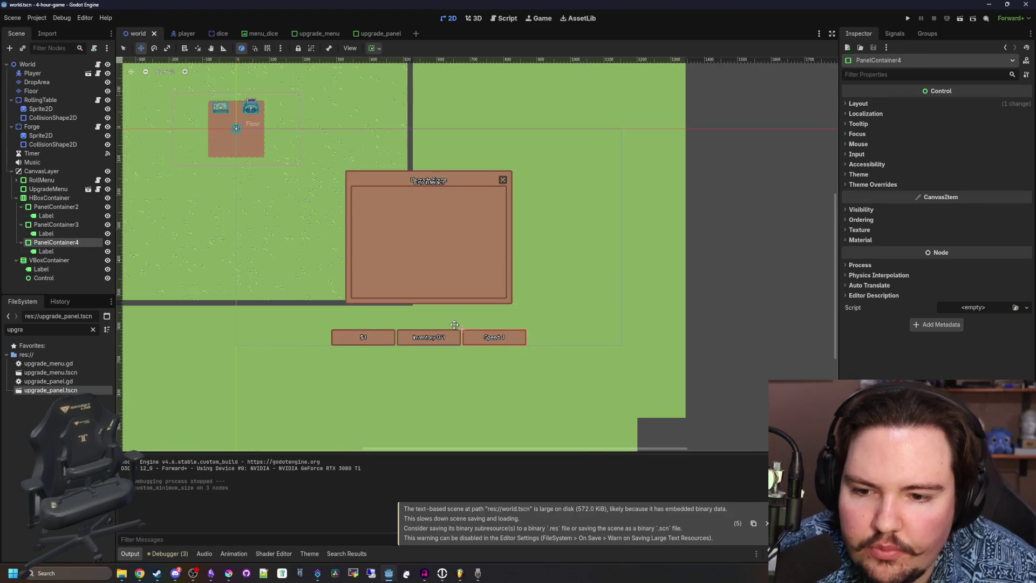
pyautogui.scroll(-1, 455, 325)
pyautogui.scroll(1, 439, 293)
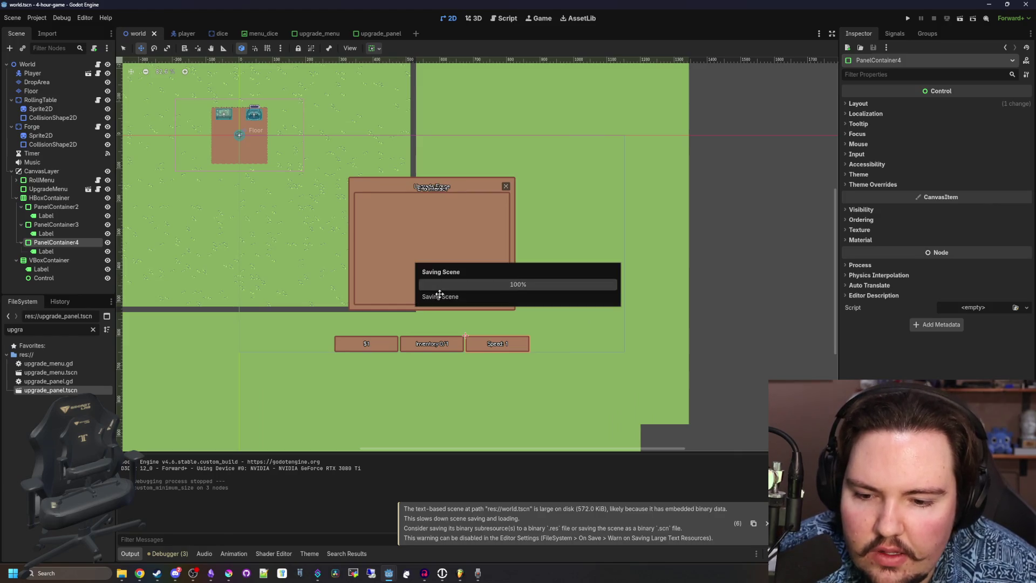
pyautogui.rightClick(49, 243)
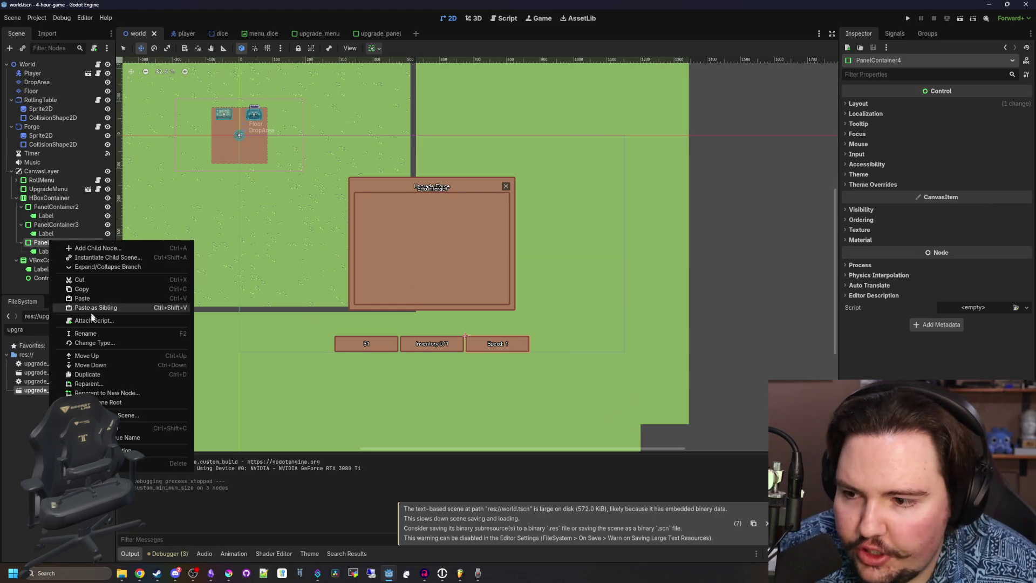
pyautogui.click(87, 374)
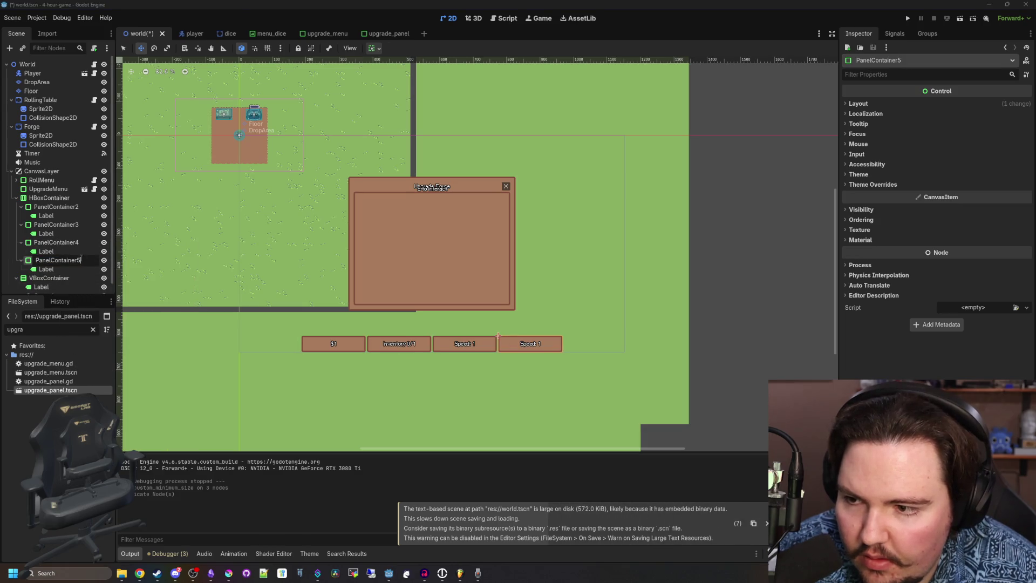
pyautogui.press('Escape')
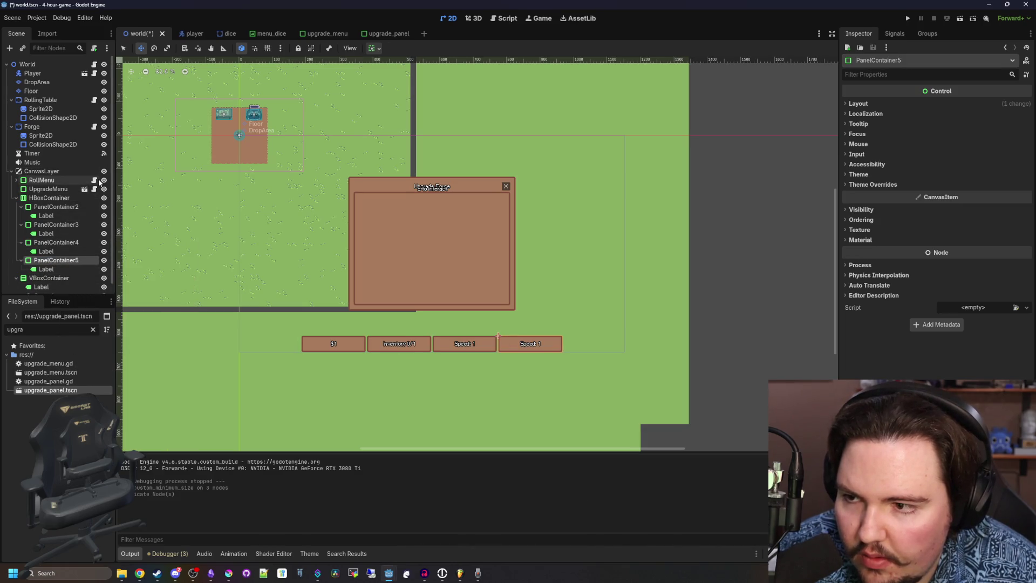
# In _process, set PanelContainer5/Label's text to "Pick Strength ({0})".format([]).
pyautogui.click(95, 65)
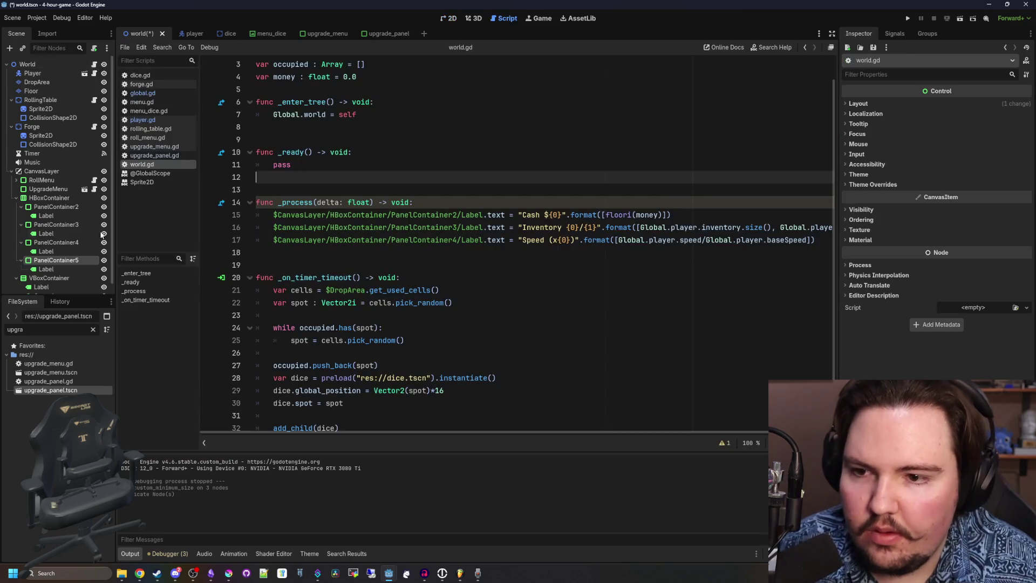
pyautogui.moveTo(45, 269)
pyautogui.mouseDown()
pyautogui.moveTo(324, 269)
pyautogui.moveTo(318, 256)
pyautogui.mouseUp()
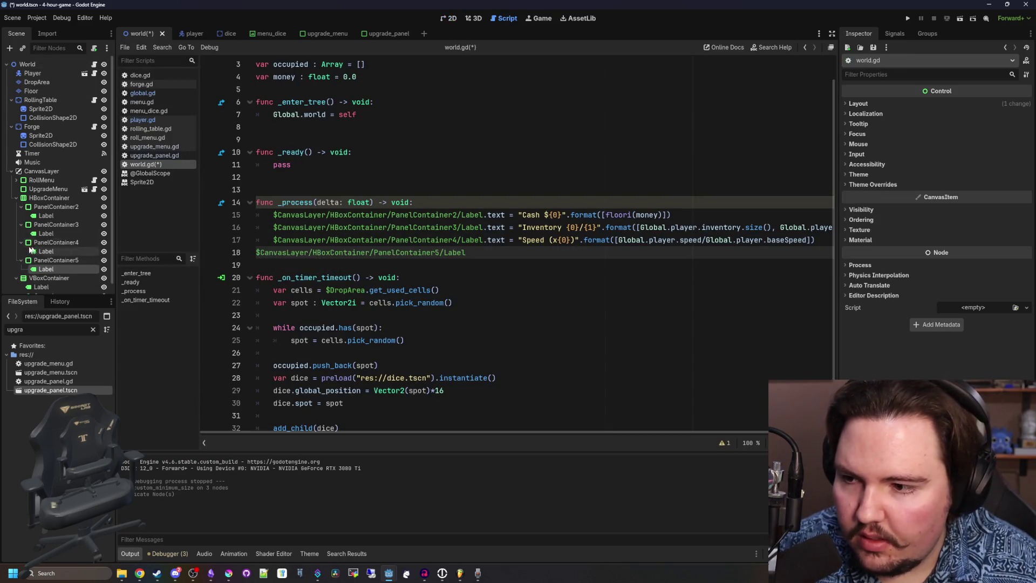
pyautogui.click(277, 248)
pyautogui.press('Tab')
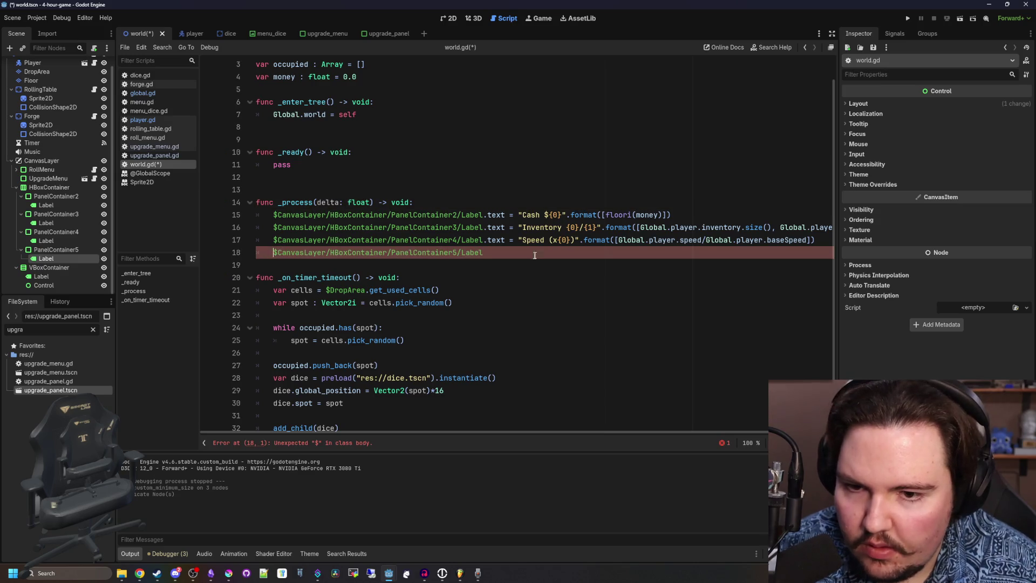
pyautogui.click(538, 252)
pyautogui.write('.text = "')
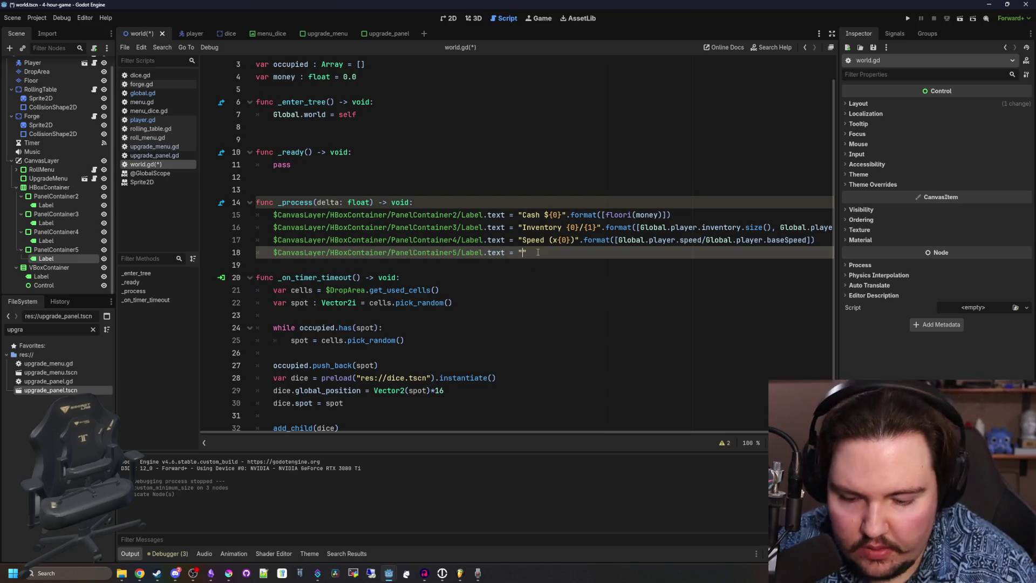
pyautogui.write('Pick Strength ({0')
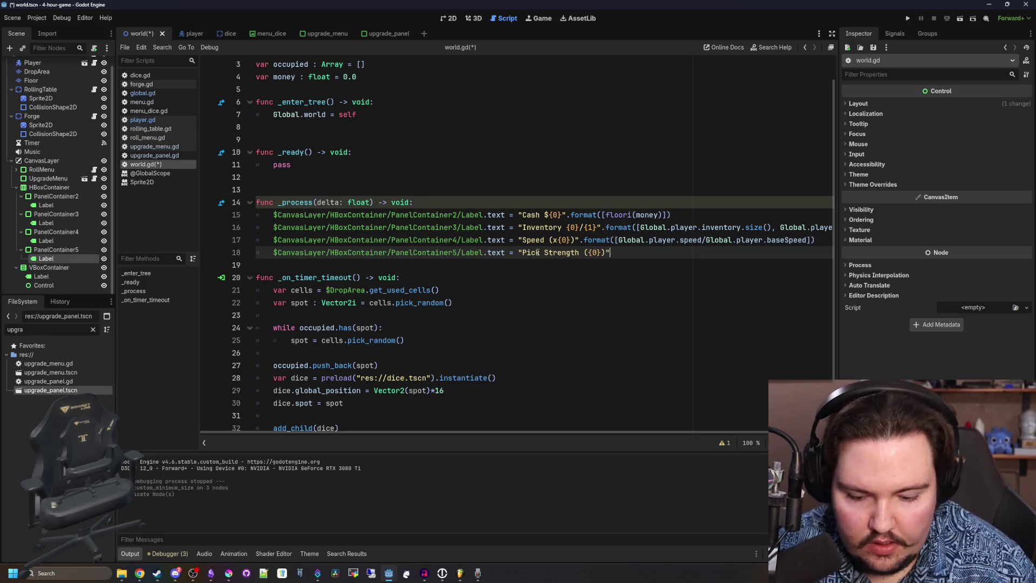
pyautogui.write('([')
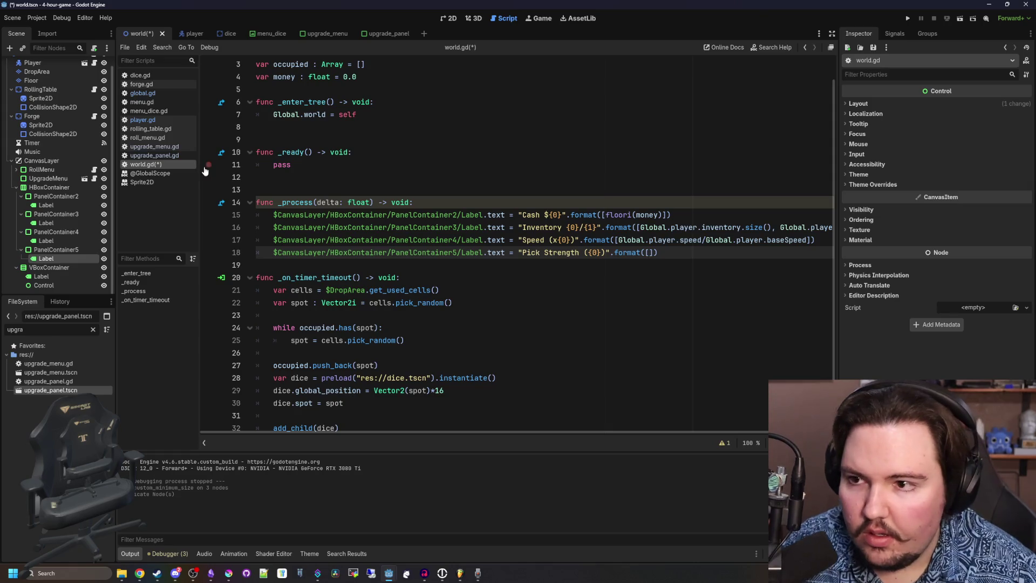
pyautogui.click(142, 120)
# Declare 'var strength : float = 1.0' below the speed variable and save.
pyautogui.click(387, 119)
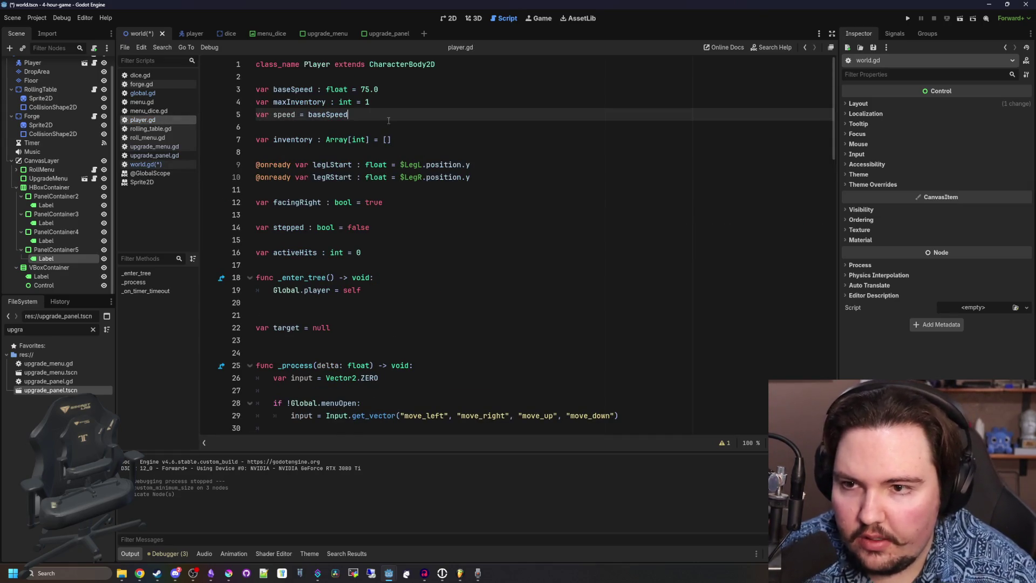
pyautogui.press('Return')
pyautogui.write('var strength : i')
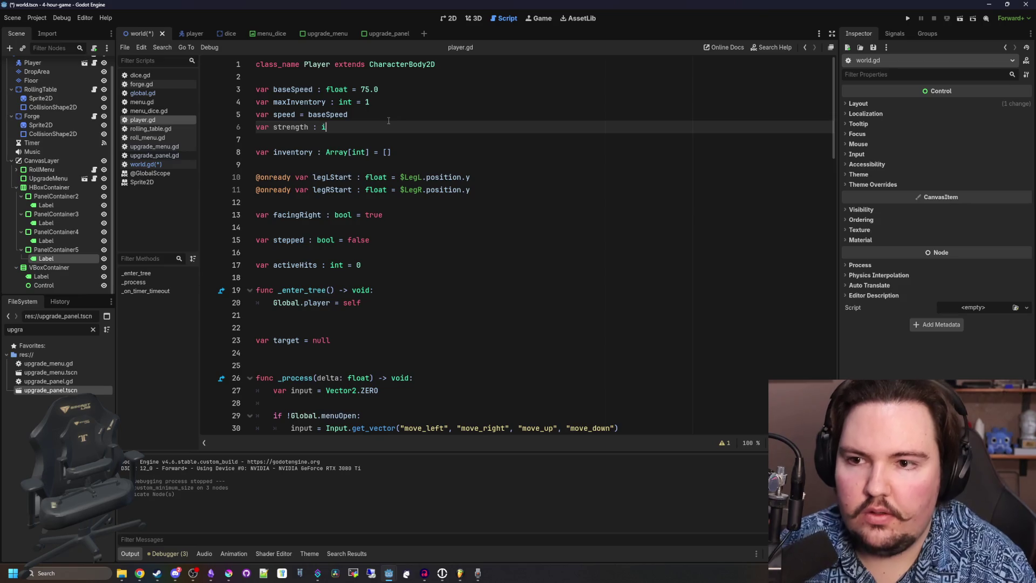
pyautogui.write('nt = 0')
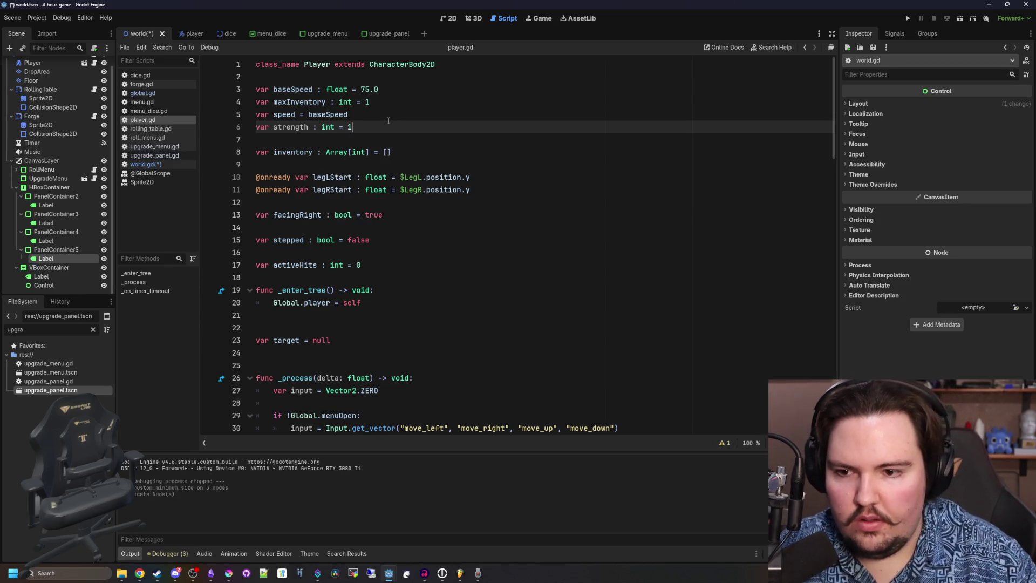
pyautogui.click(387, 120)
pyautogui.click(379, 123)
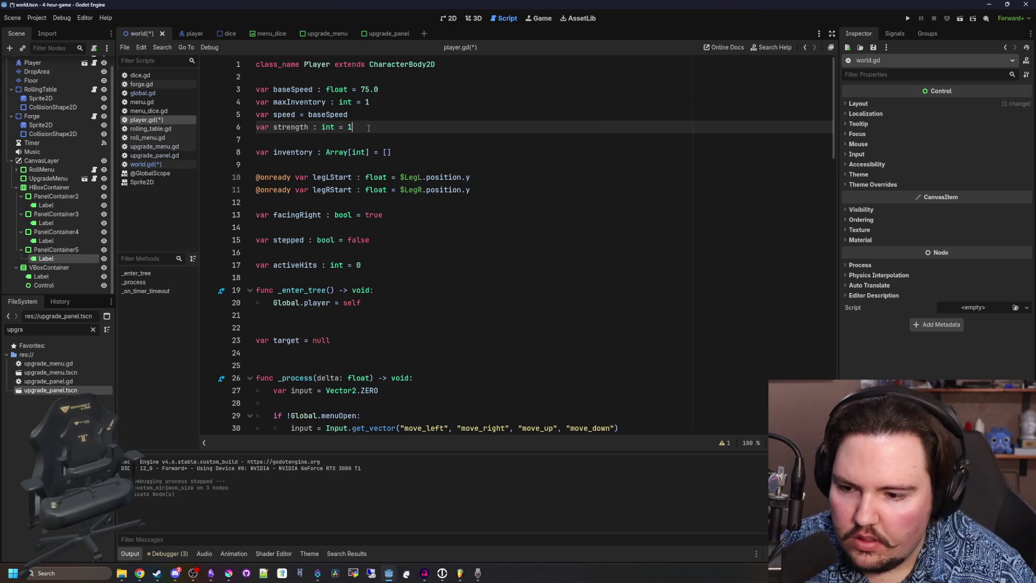
pyautogui.click(314, 147)
pyautogui.doubleClick(328, 126)
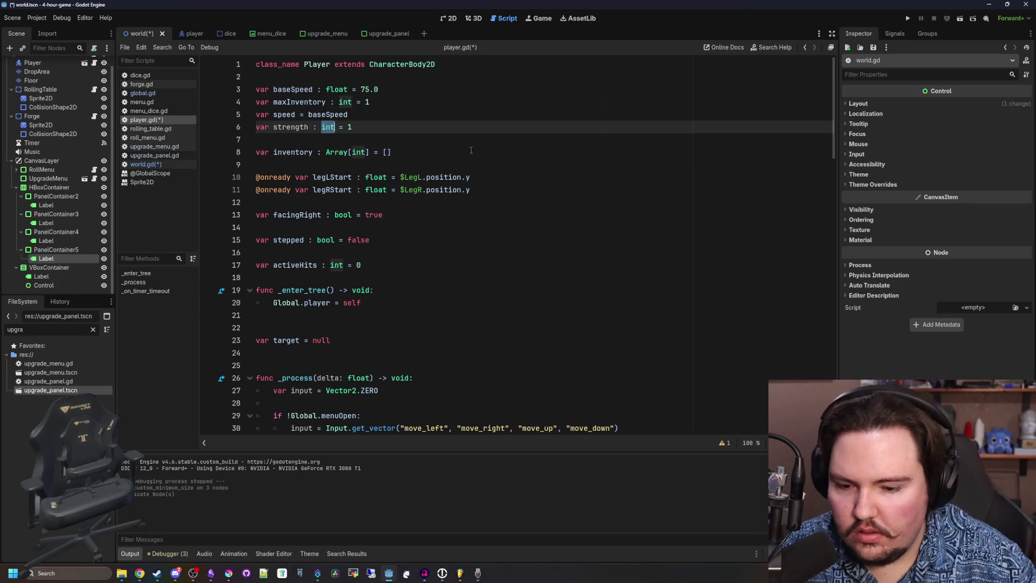
pyautogui.write('float')
pyautogui.click(436, 124)
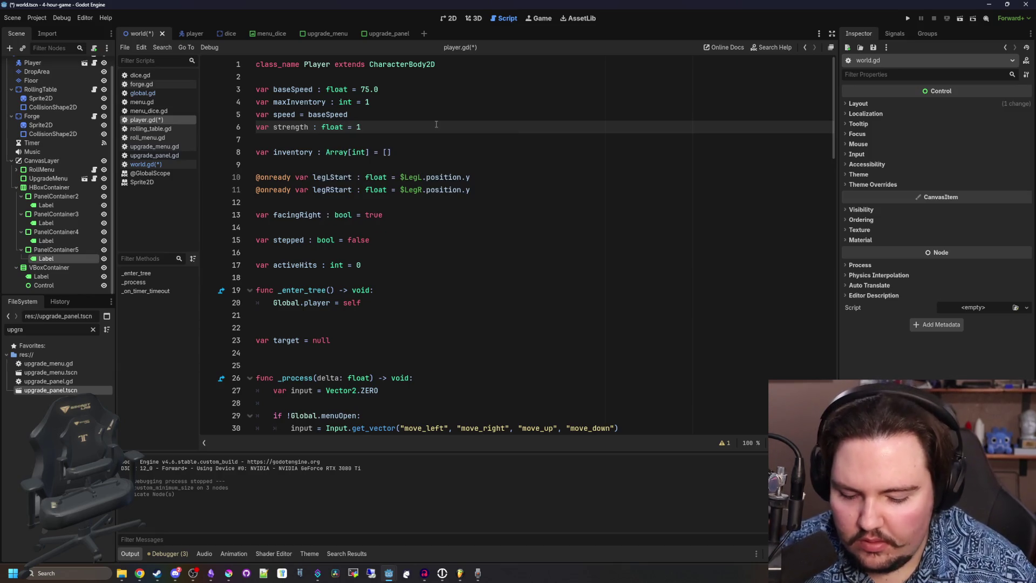
pyautogui.hotkey('ctrl', 's')
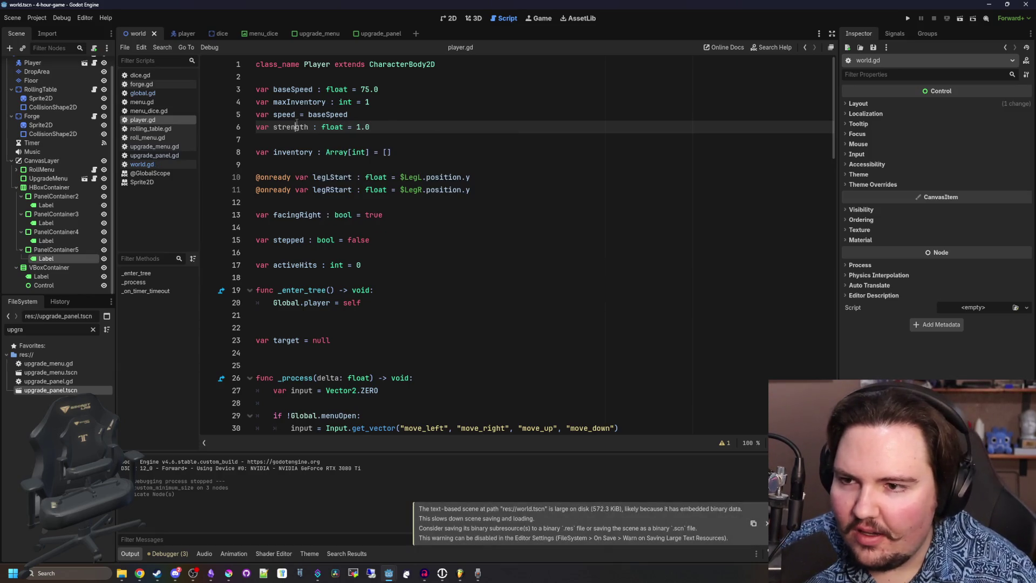
# At line 32, remove 'var' from the speed assignment and add a blank line below.
pyautogui.doubleClick(298, 127)
pyautogui.hotkey('ctrl', 'l')
pyautogui.write('32')
pyautogui.press('Return')
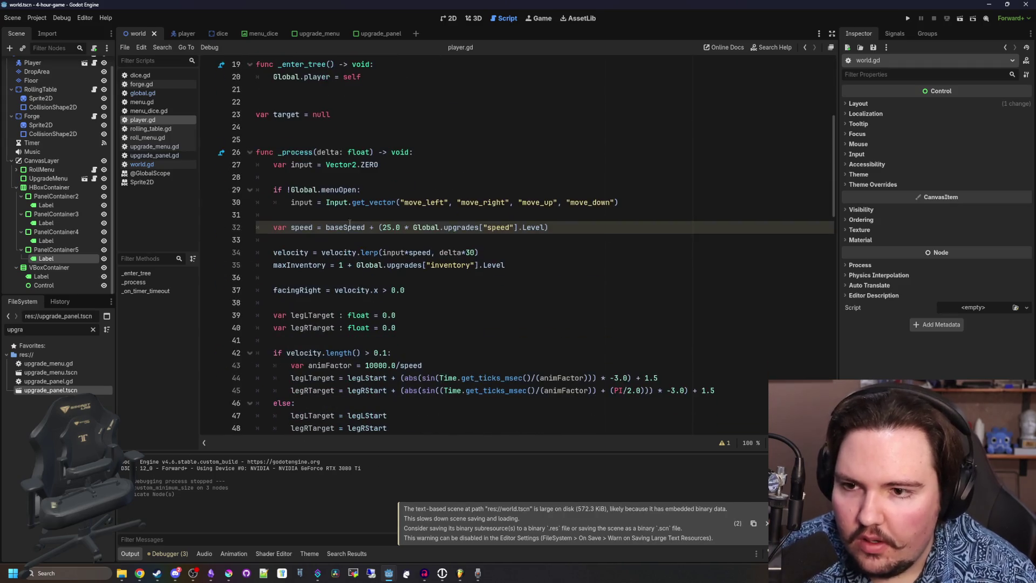
pyautogui.click(329, 166)
pyautogui.press('Return')
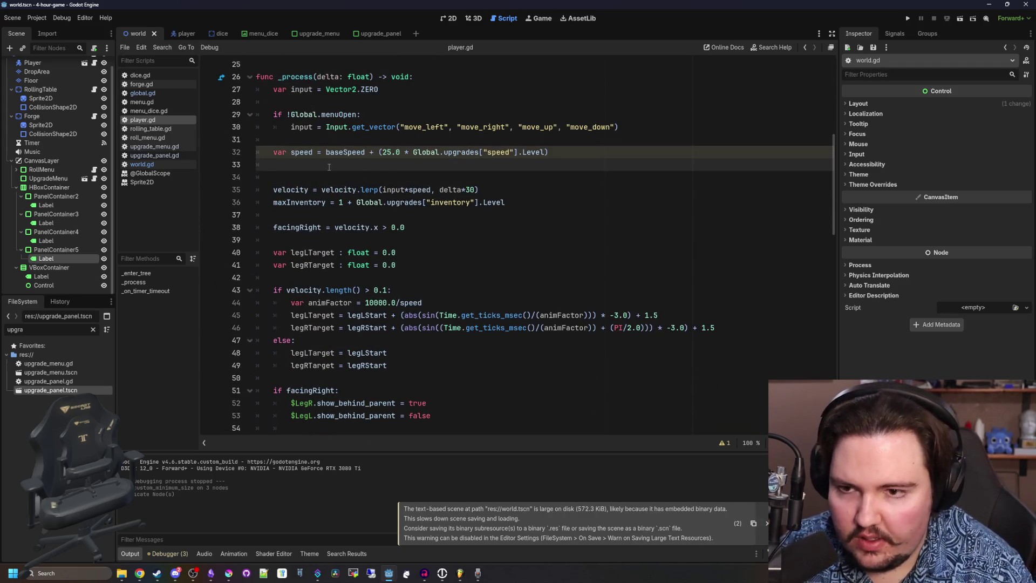
pyautogui.press('Up')
pyautogui.press('Home')
pyautogui.press('Delete')
pyautogui.press('Delete')
pyautogui.press('Delete')
# Add 'strength = 1 + Global.upgrades["strength"].Level' and save player.gd.
pyautogui.click(295, 166)
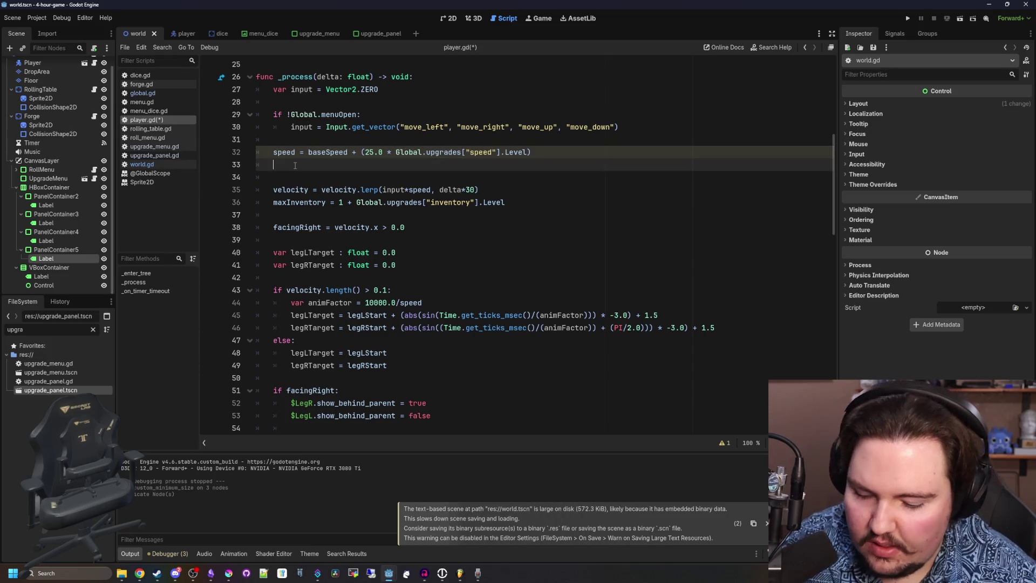
pyautogui.write('strength = 1 + ')
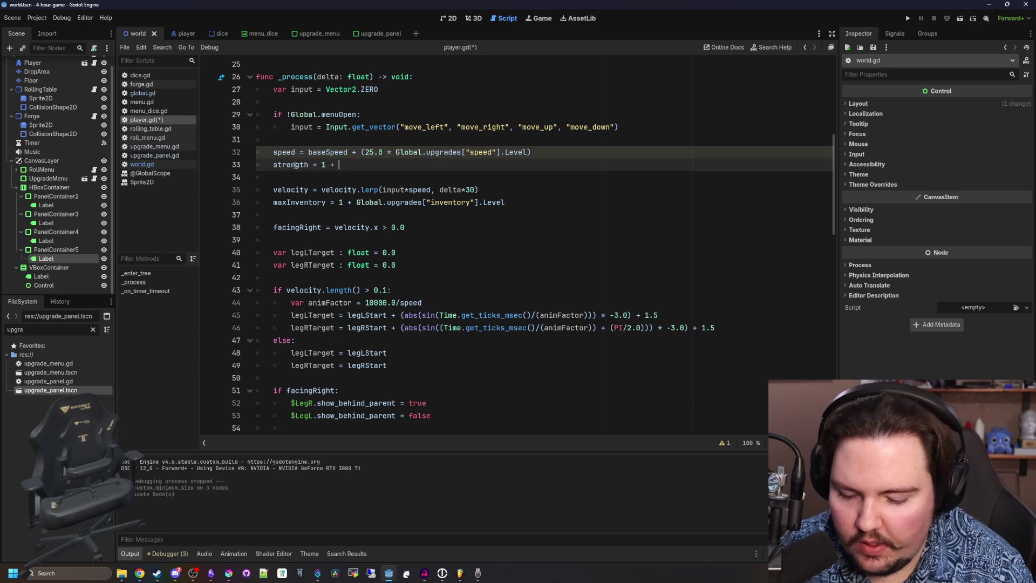
pyautogui.write('Global.upgra')
pyautogui.write('des["St')
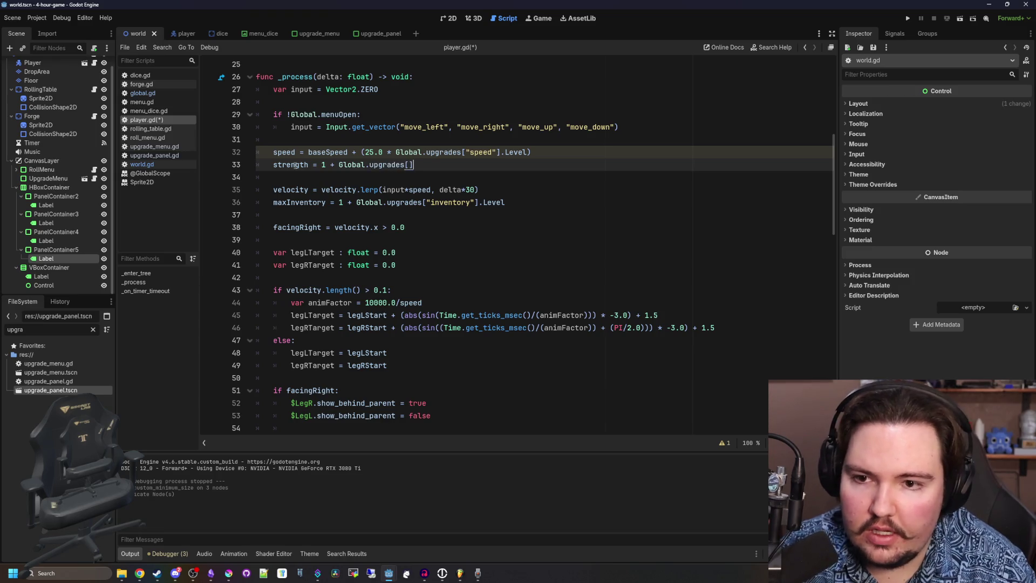
pyautogui.write('rengt')
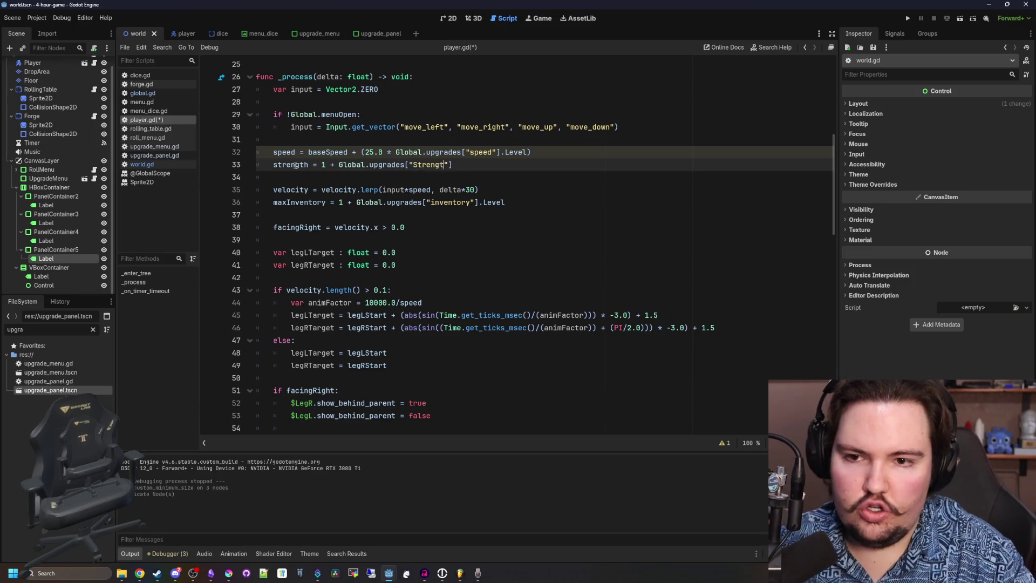
pyautogui.press('BackSpace')
pyautogui.press('BackSpace')
pyautogui.press('BackSpace')
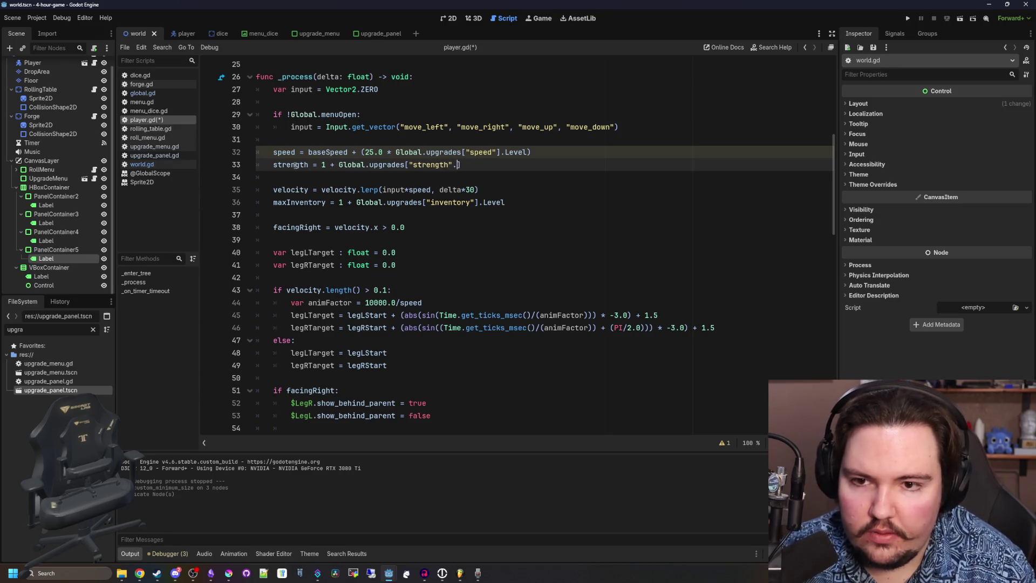
pyautogui.write('Leve')
pyautogui.press('BackSpace')
pyautogui.press('BackSpace')
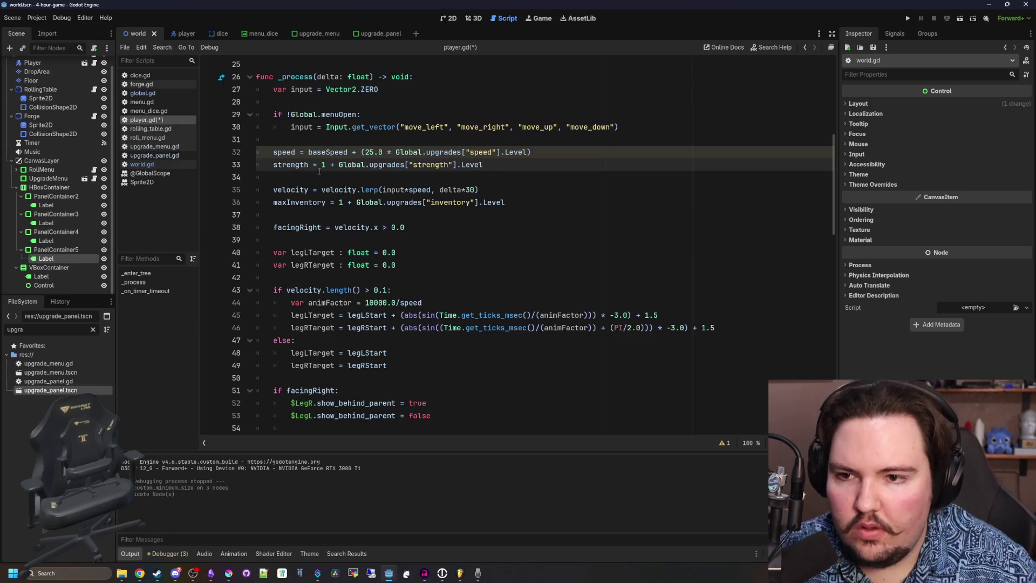
pyautogui.hotkey('ctrl', 's')
pyautogui.click(161, 163)
# Fill the Pick Strength label's format arguments with Global.player.strength and save world.gd.
pyautogui.hotkey('ctrl', 's')
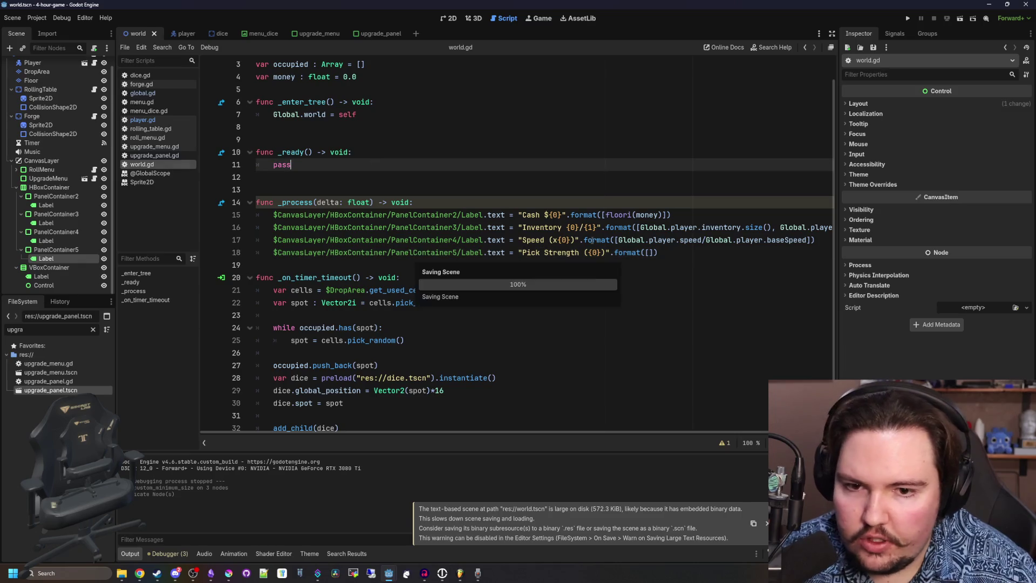
pyautogui.click(647, 253)
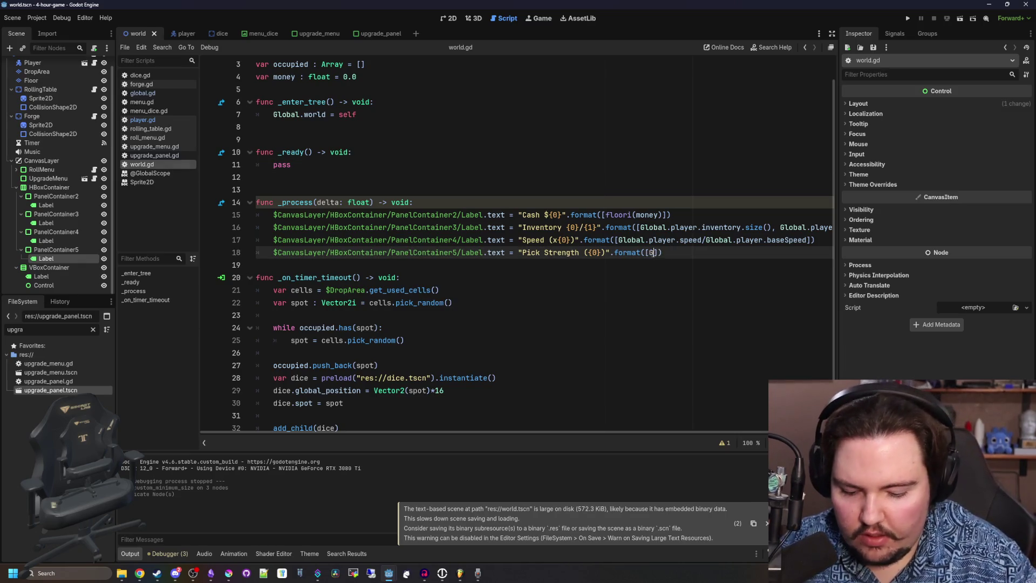
pyautogui.write('lobal.player.stre')
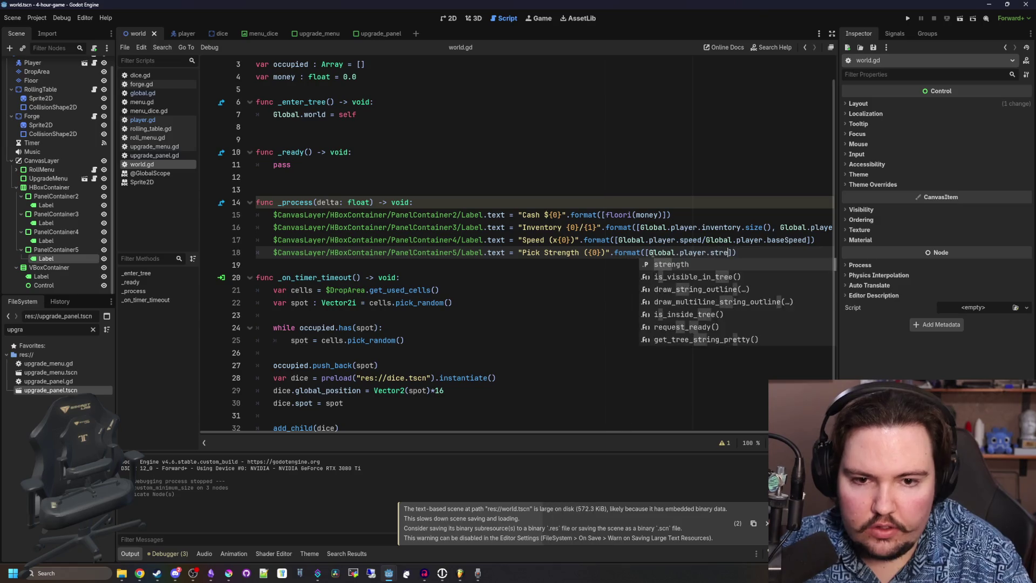
pyautogui.press('Return')
pyautogui.press('Down')
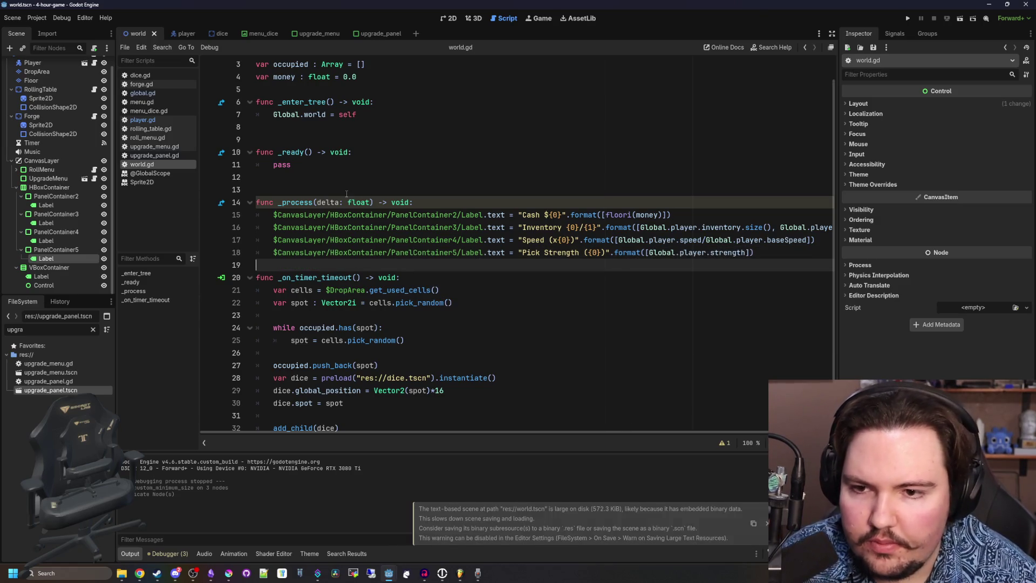
pyautogui.click(346, 193)
pyautogui.hotkey('ctrl', 's')
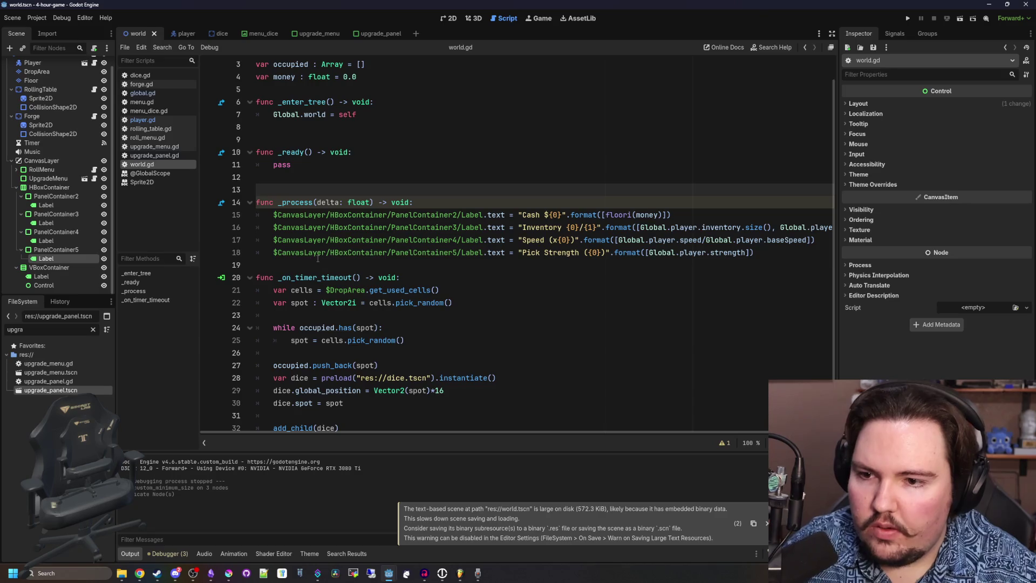
# In player.gd's dice pickup code, change the hit line to 'activeHits += strength'.
pyautogui.hotkey('alt', 'Left')
pyautogui.hotkey('alt', 'Left')
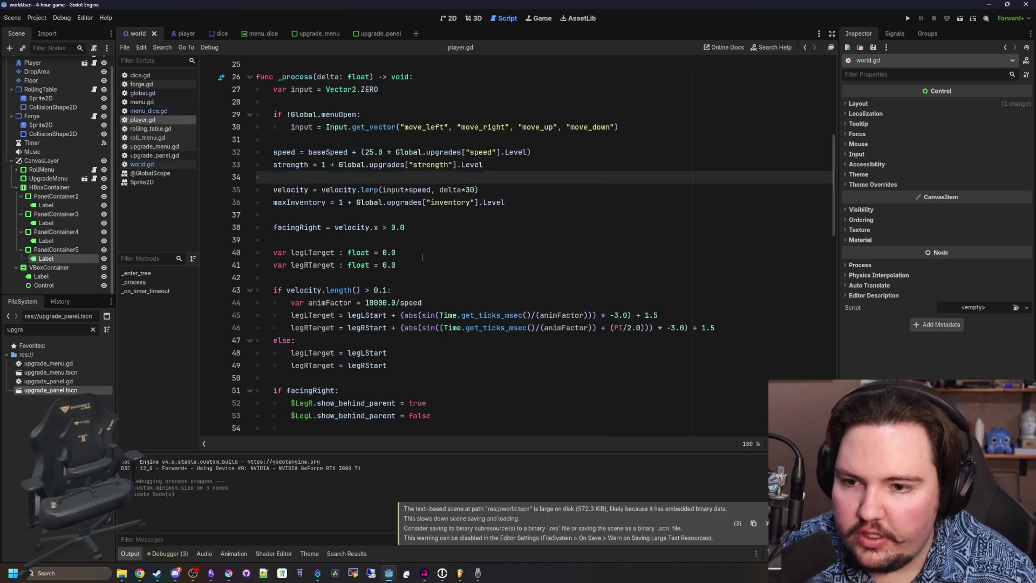
pyautogui.click(422, 253)
pyautogui.scroll(-15, 426, 251)
pyautogui.click(485, 241)
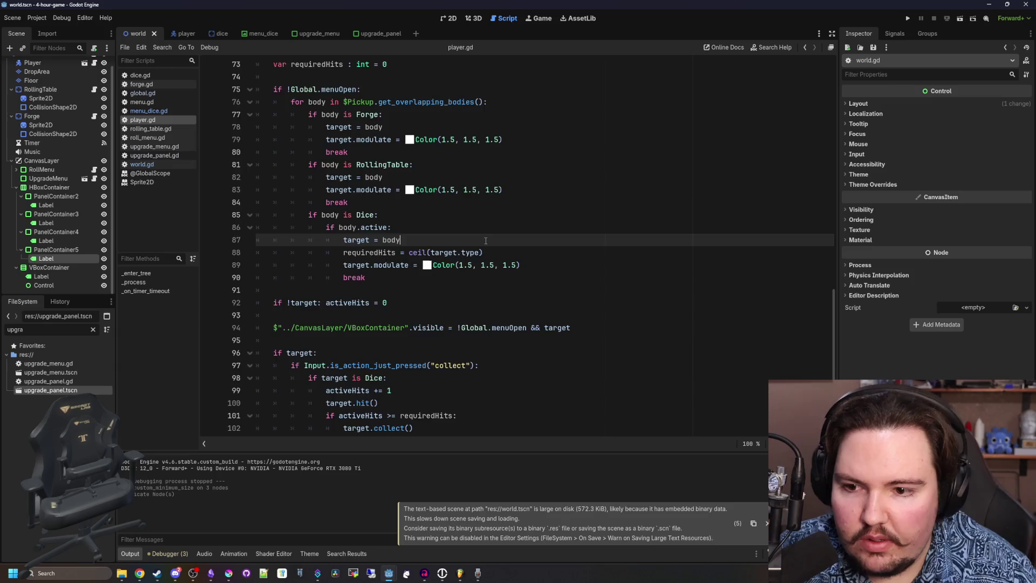
pyautogui.scroll(-4, 494, 245)
pyautogui.moveTo(390, 346); pyautogui.dragTo(381, 328)
pyautogui.click(406, 227)
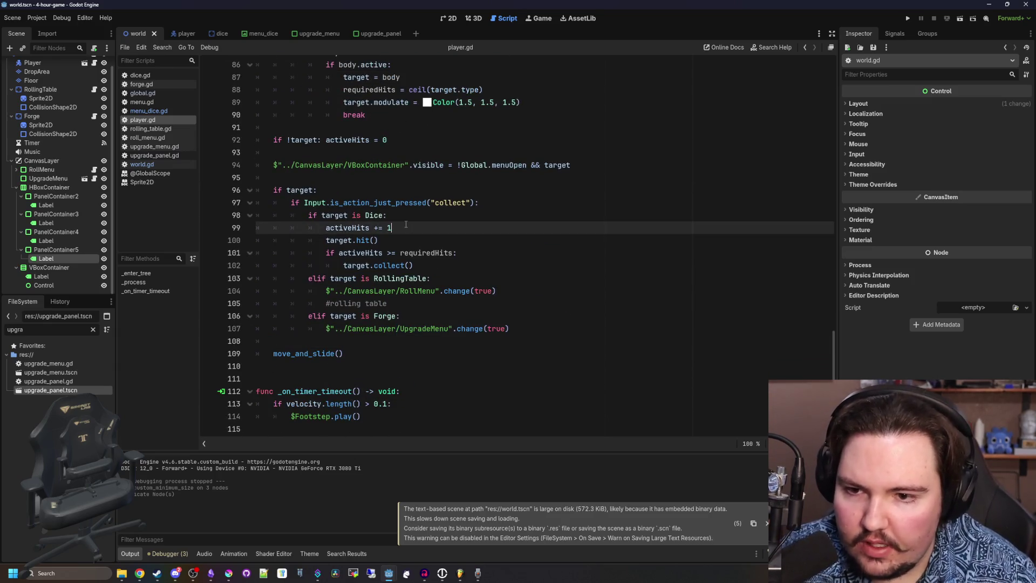
pyautogui.write('strengt')
pyautogui.press('Return')
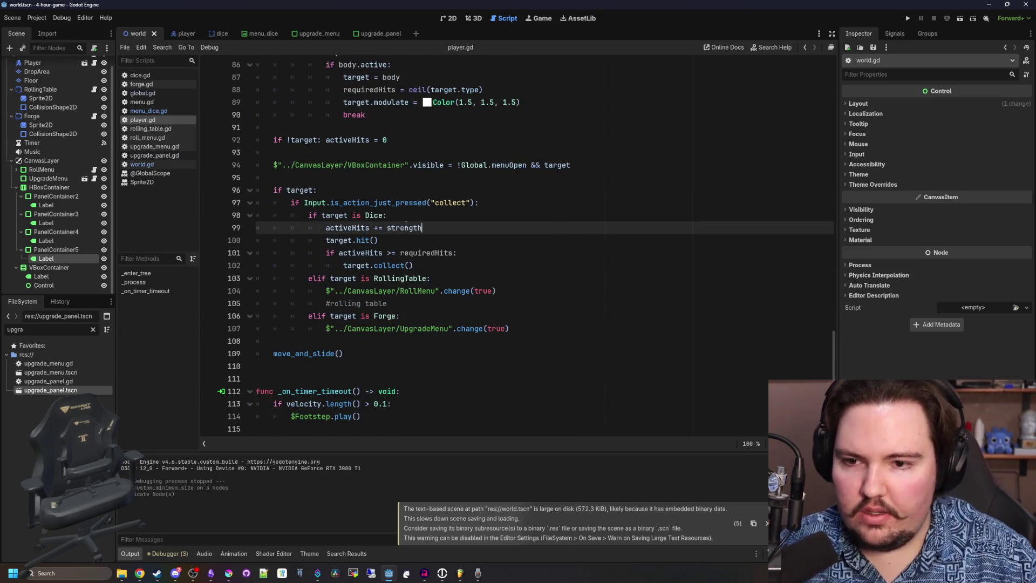
pyautogui.click(402, 178)
pyautogui.scroll(7, 426, 237)
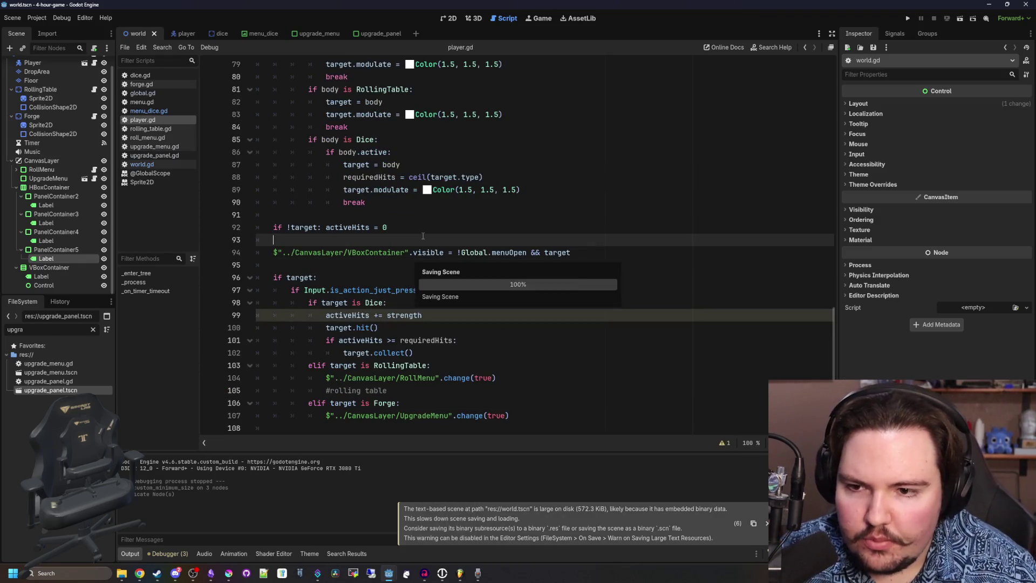
pyautogui.scroll(4, 426, 237)
pyautogui.click(356, 202)
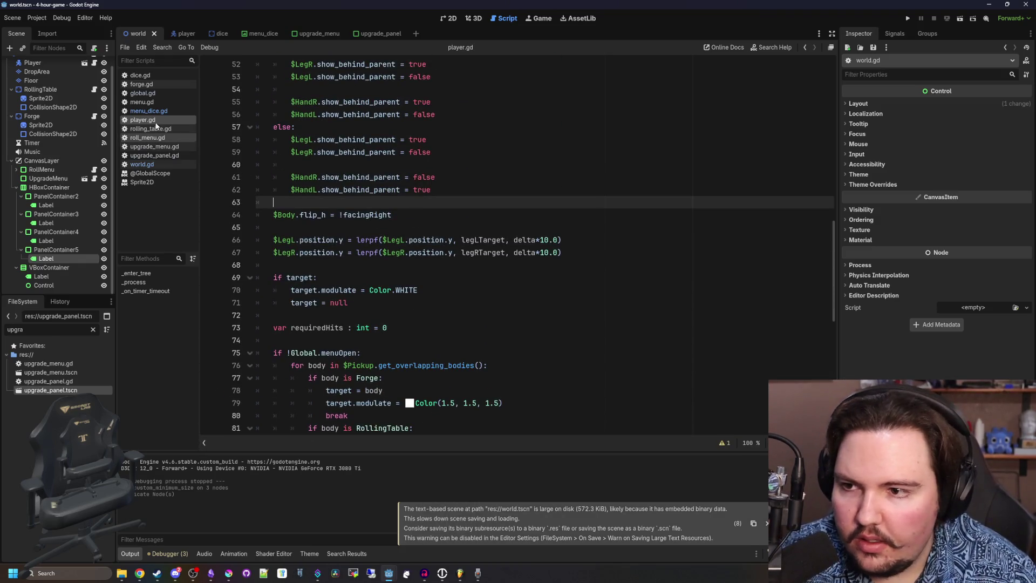
# In global.gd, duplicate the inventory upgrade entry right below itself.
pyautogui.click(143, 92)
pyautogui.moveTo(256, 252); pyautogui.dragTo(298, 315)
pyautogui.hotkey('ctrl', 'c')
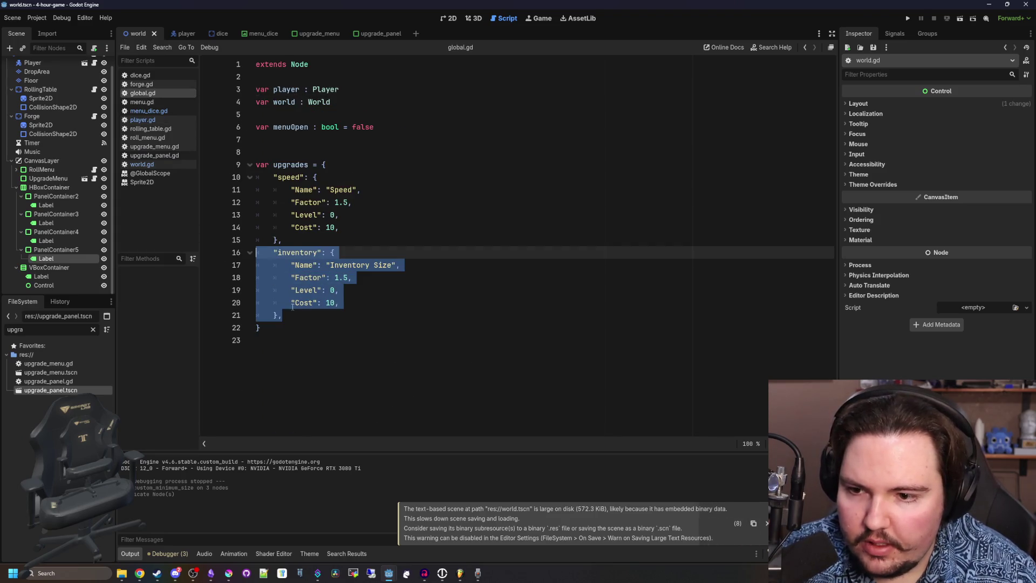
pyautogui.click(298, 311)
pyautogui.press('Return')
pyautogui.hotkey('ctrl', 'v')
# Rename the copy's key to "strength" and its Name to "Pick Strength", then save.
pyautogui.doubleClick(306, 327)
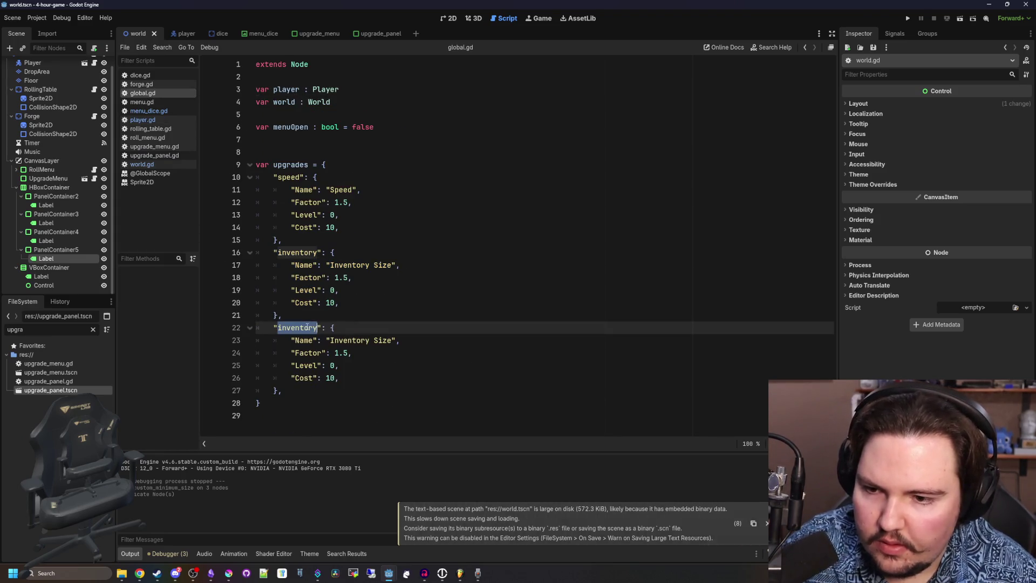
pyautogui.write('strength')
pyautogui.click(380, 338)
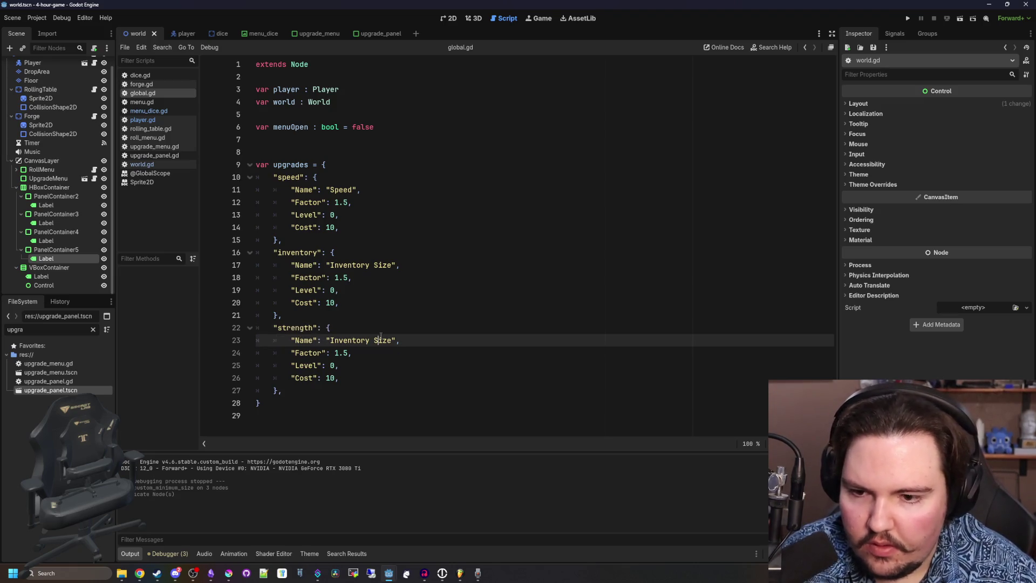
pyautogui.press('BackSpace')
pyautogui.press('BackSpace')
pyautogui.press('BackSpace')
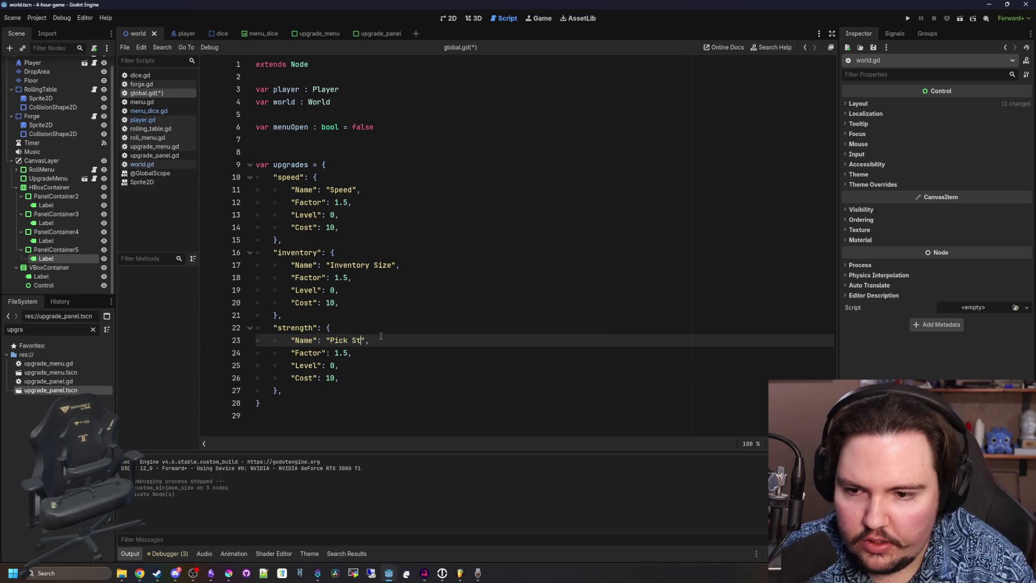
pyautogui.press('Down')
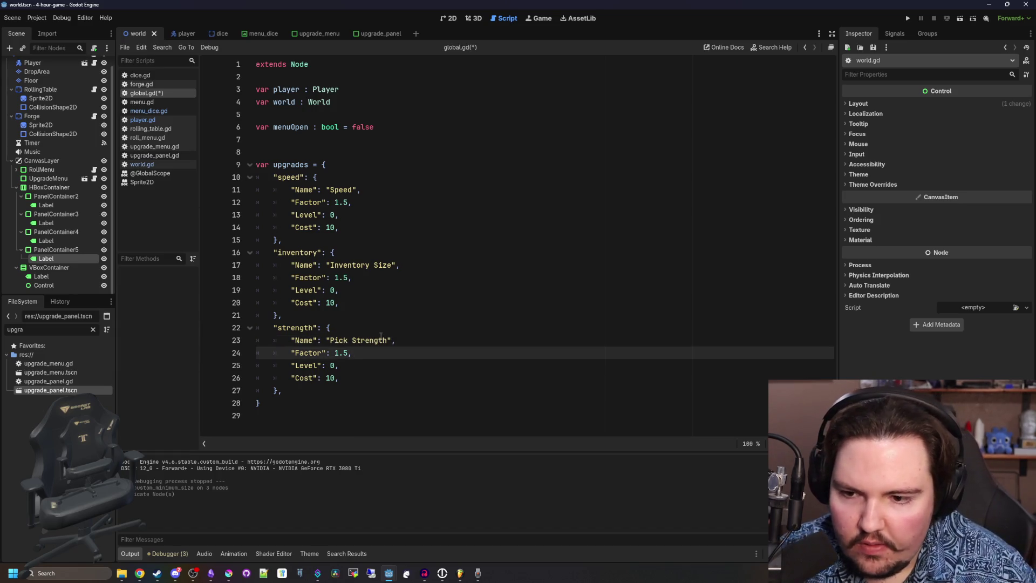
pyautogui.press('Down')
pyautogui.press('Down')
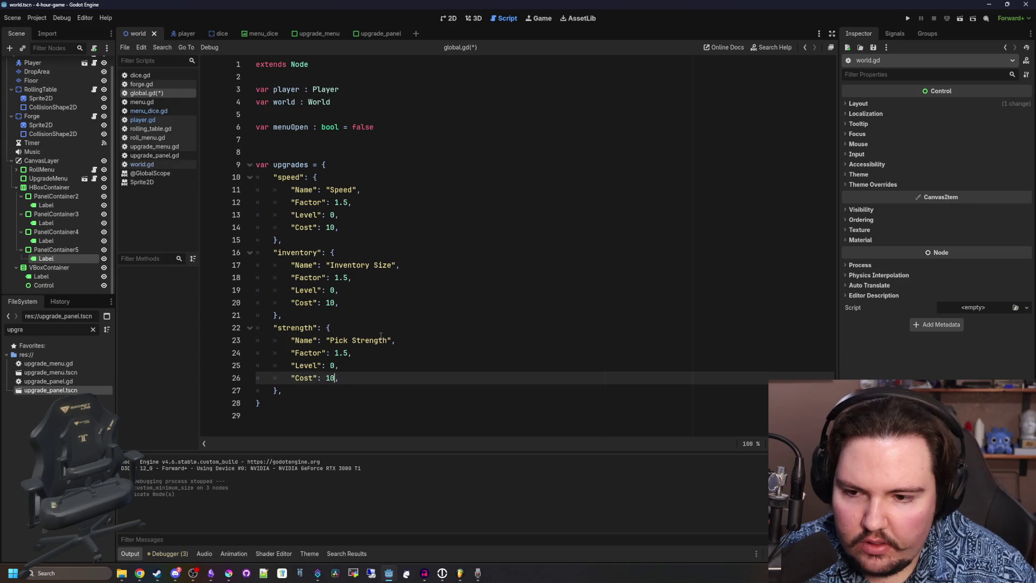
pyautogui.click(381, 333)
pyautogui.hotkey('ctrl', 's')
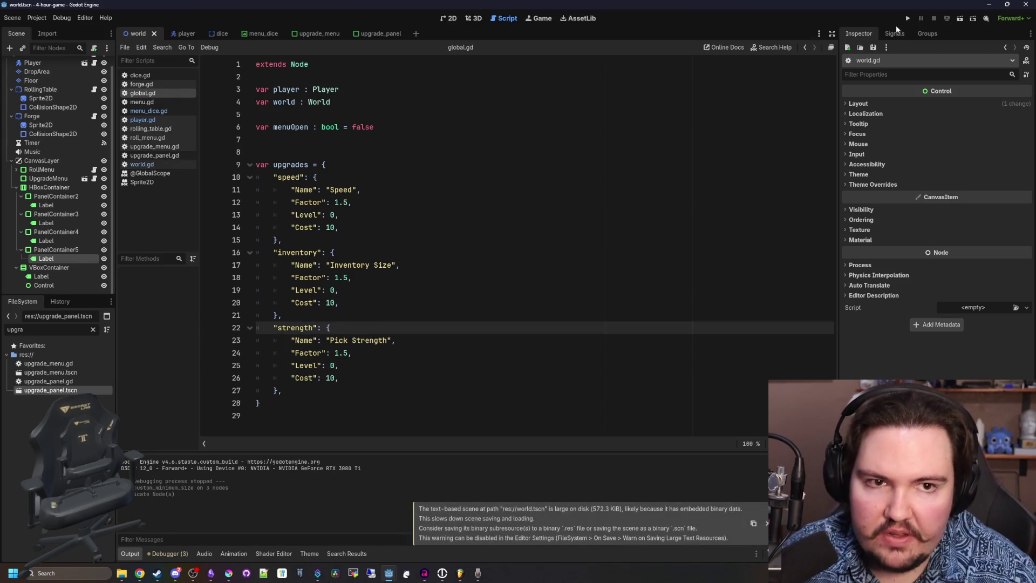
pyautogui.click(907, 19)
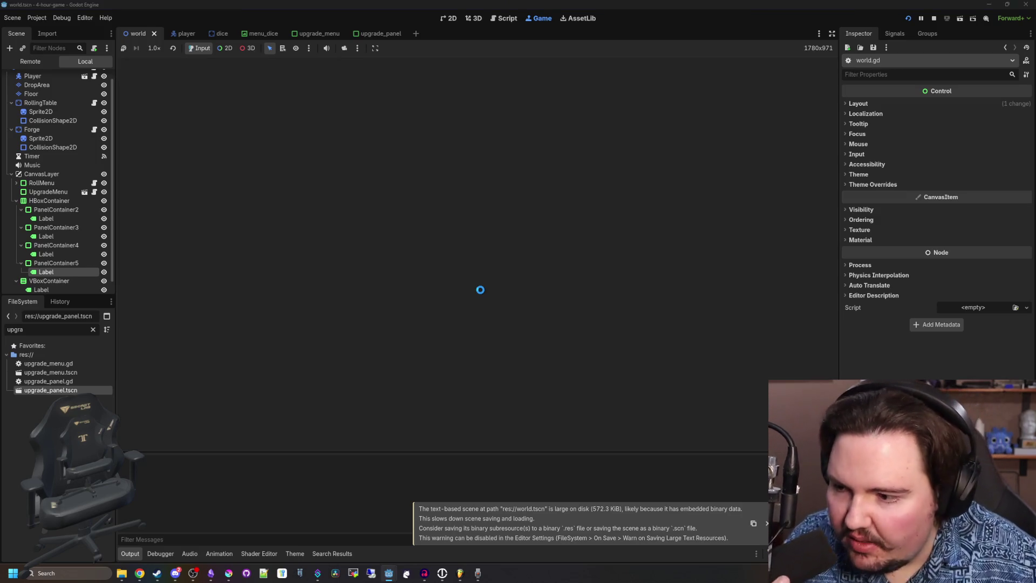
pyautogui.press('w')
pyautogui.press('a')
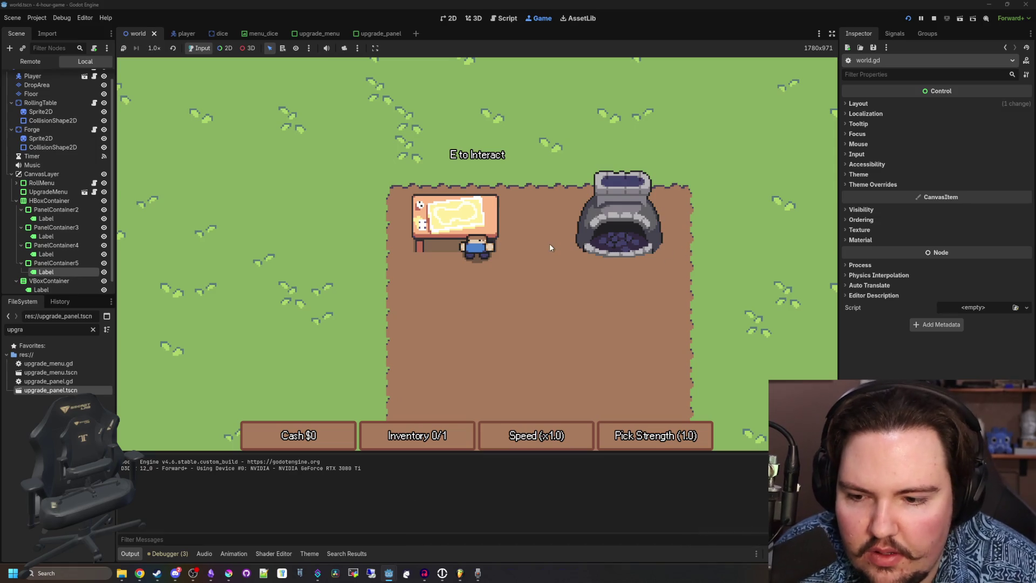
pyautogui.press('e')
pyautogui.click(608, 151)
pyautogui.press('d')
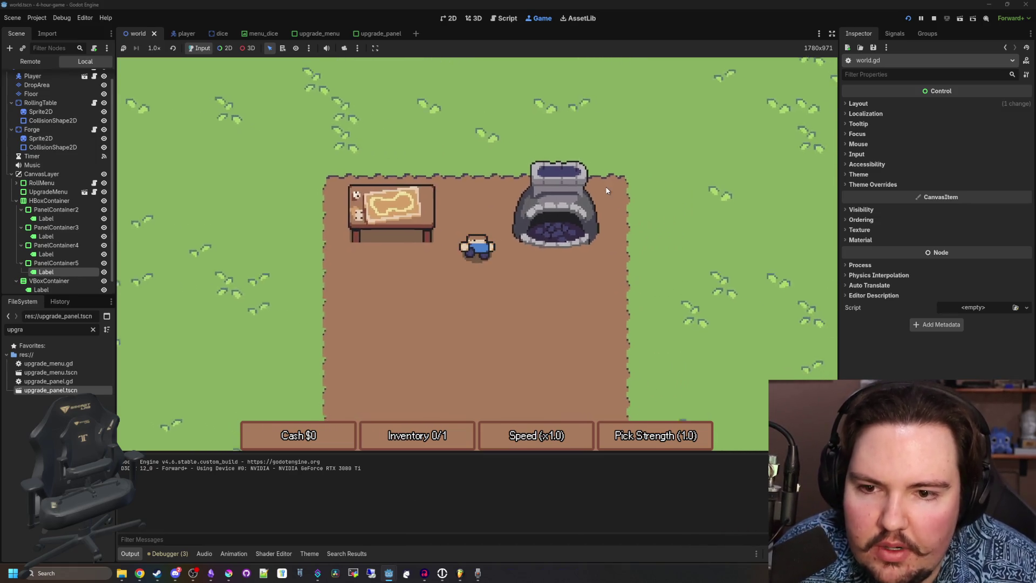
pyautogui.press('e')
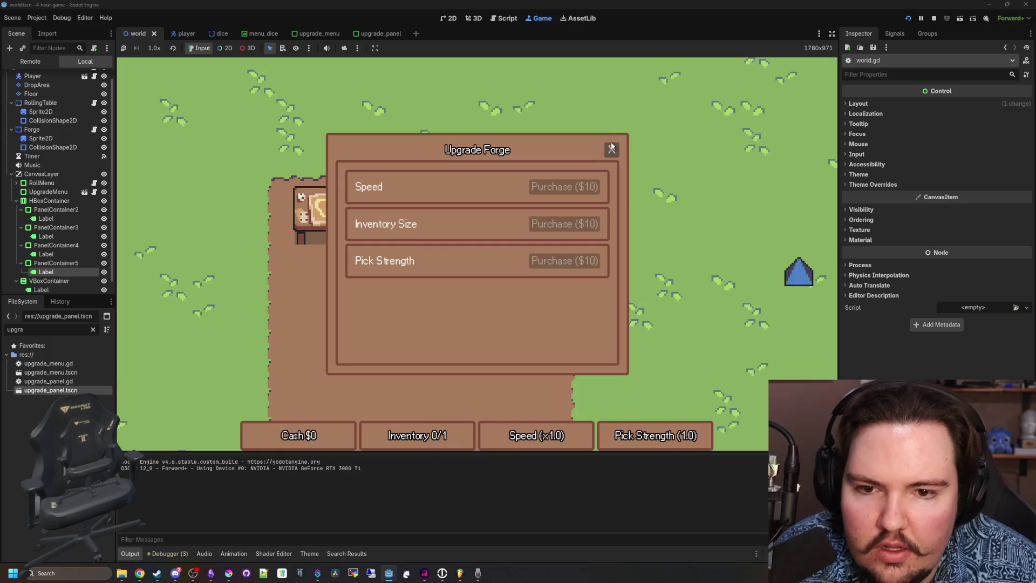
pyautogui.click(611, 147)
pyautogui.press('d')
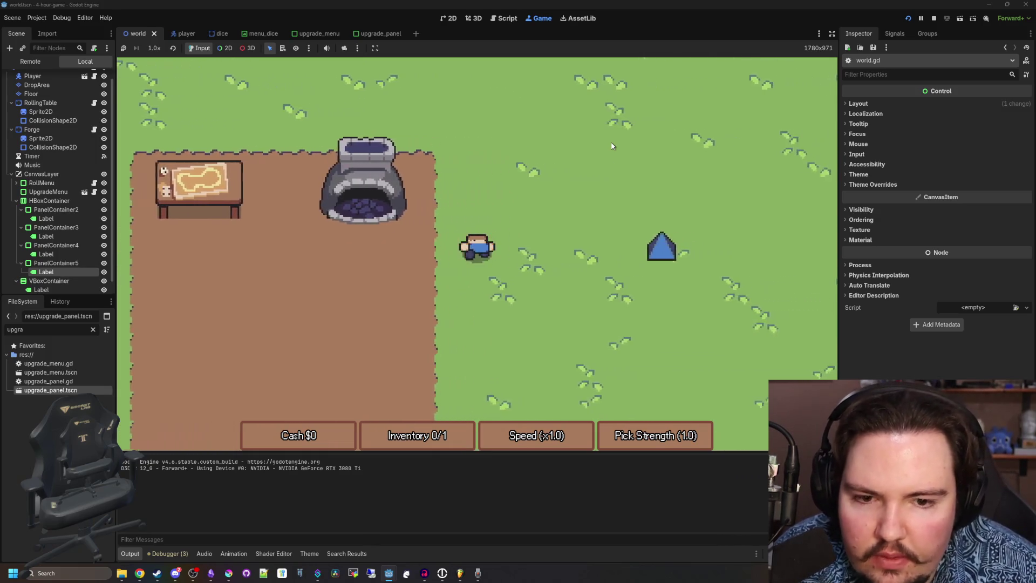
pyautogui.press('s')
# Stop the game, save the world scene, and inspect the dice scene's existing Label in 2D view.
pyautogui.click(478, 122)
pyautogui.hotkey('ctrl', 's')
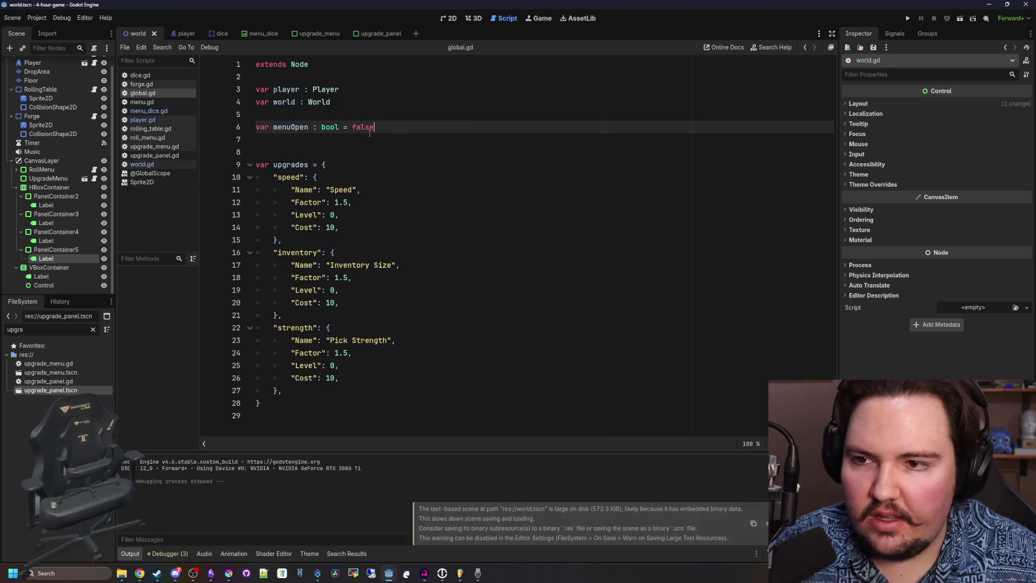
pyautogui.click(212, 33)
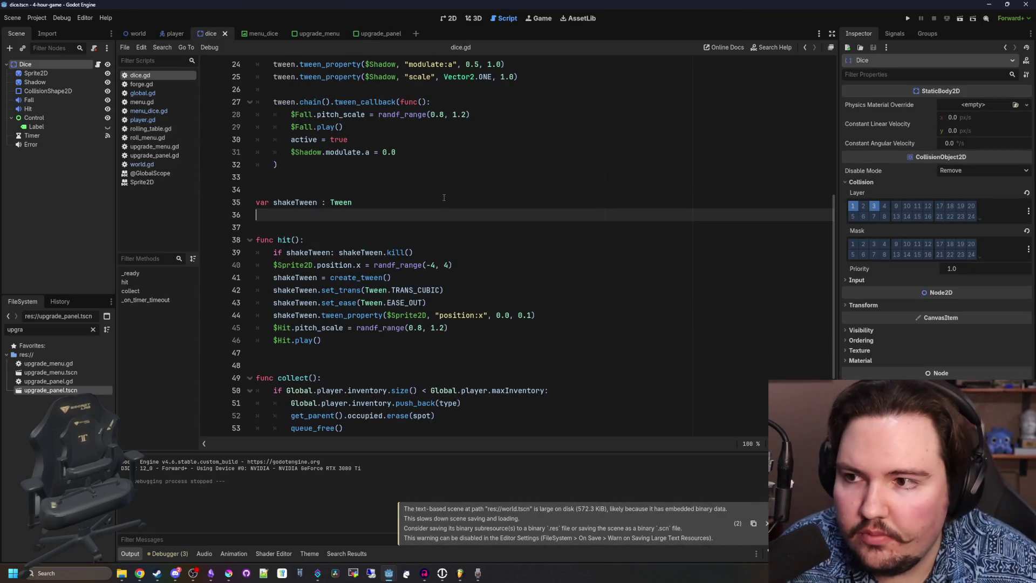
pyautogui.scroll(8, 308, 169)
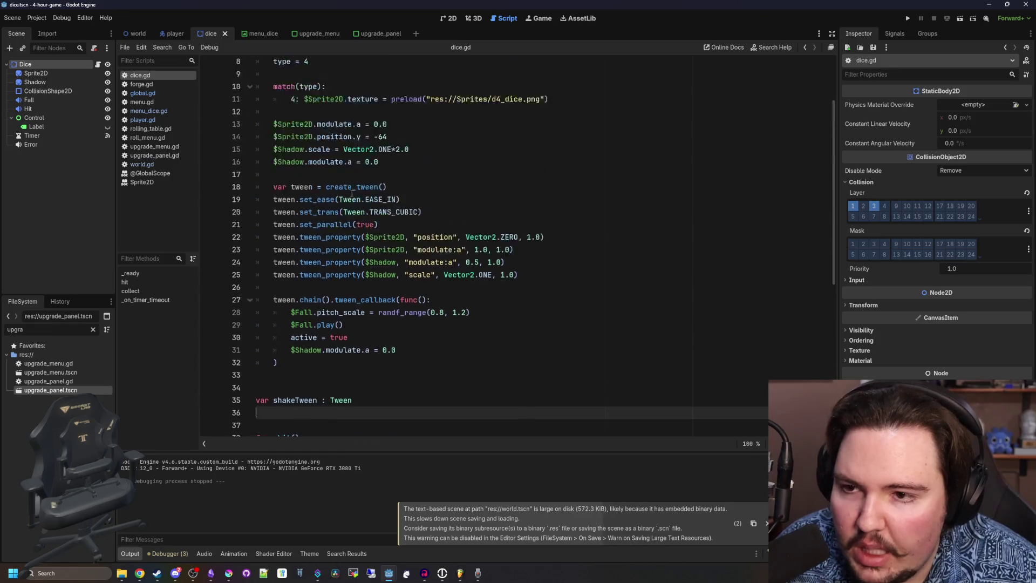
pyautogui.click(307, 169)
pyautogui.scroll(-1, 259, 162)
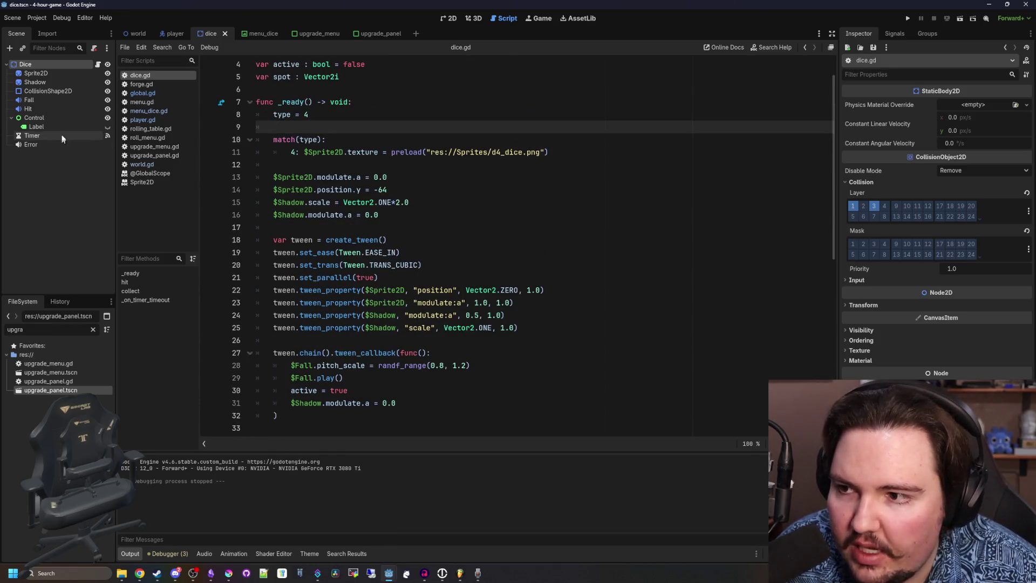
pyautogui.click(36, 127)
pyautogui.click(451, 20)
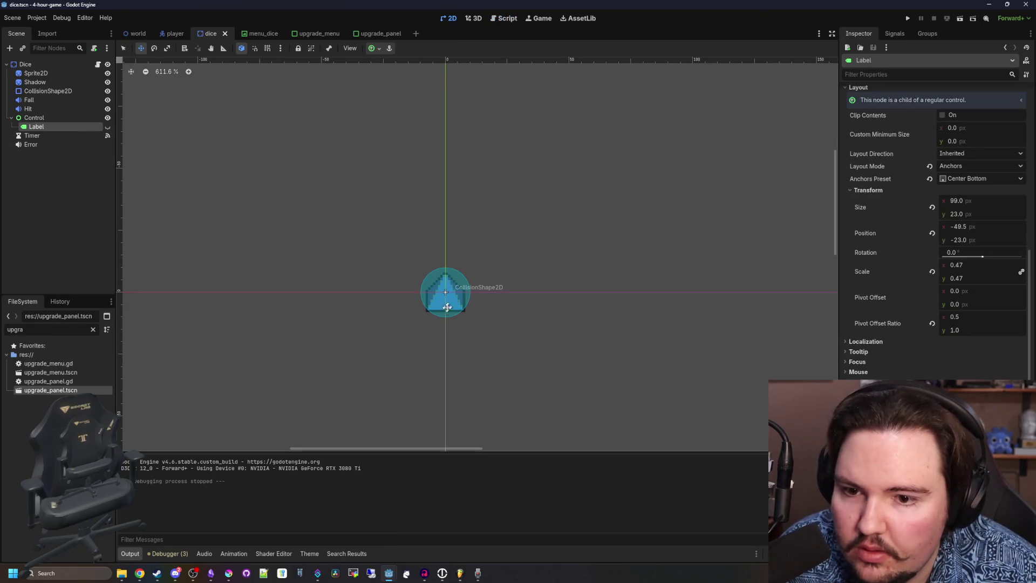
pyautogui.click(107, 127)
pyautogui.click(106, 127)
# Add a new Label under Dice reading 4, centred horizontally and vertically.
pyautogui.rightClick(34, 62)
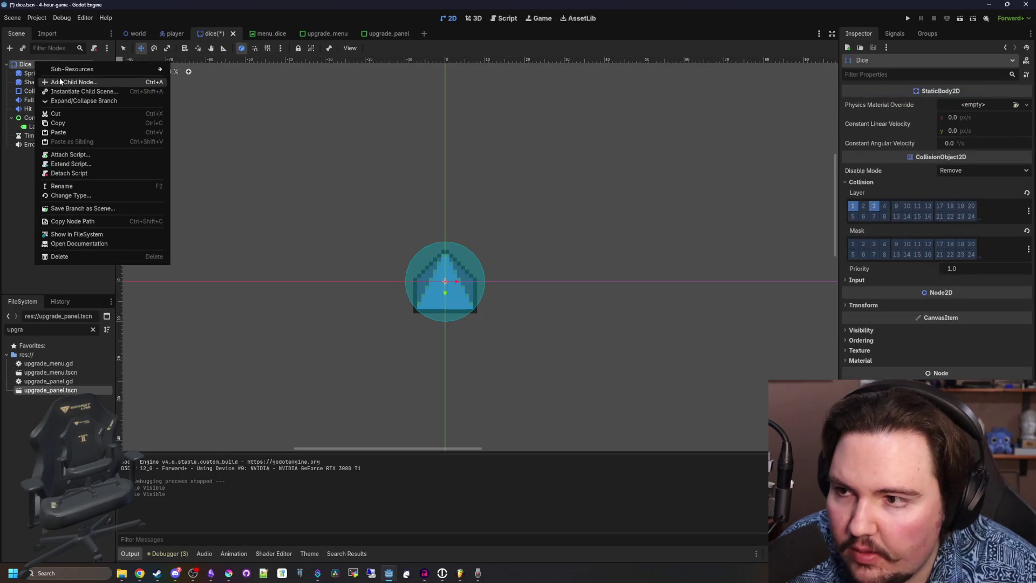
pyautogui.click(59, 80)
pyautogui.write('lab')
pyautogui.press('Return')
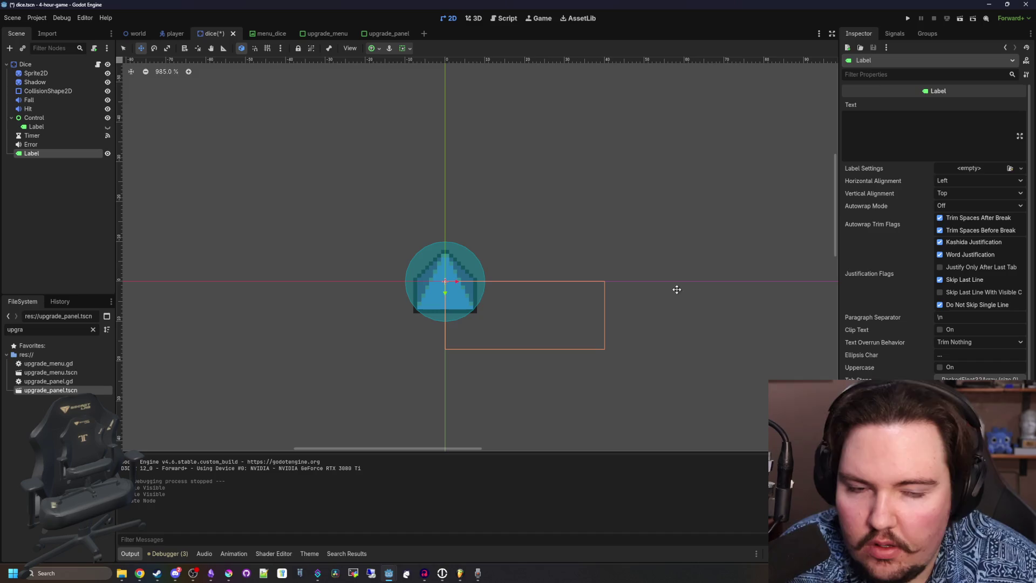
pyautogui.click(863, 149)
pyautogui.write('4')
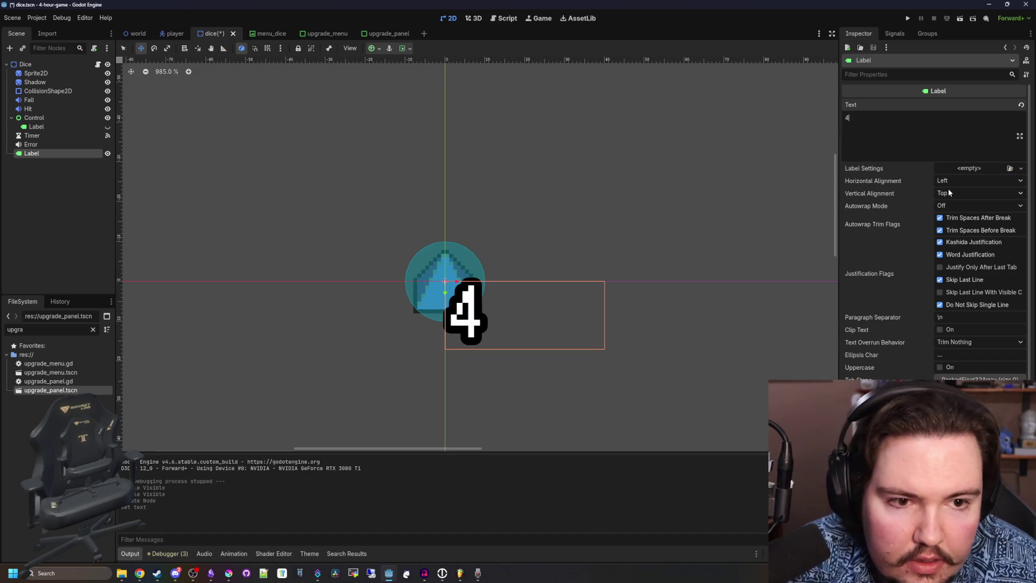
pyautogui.click(950, 181)
pyautogui.click(950, 205)
pyautogui.click(949, 193)
pyautogui.click(954, 217)
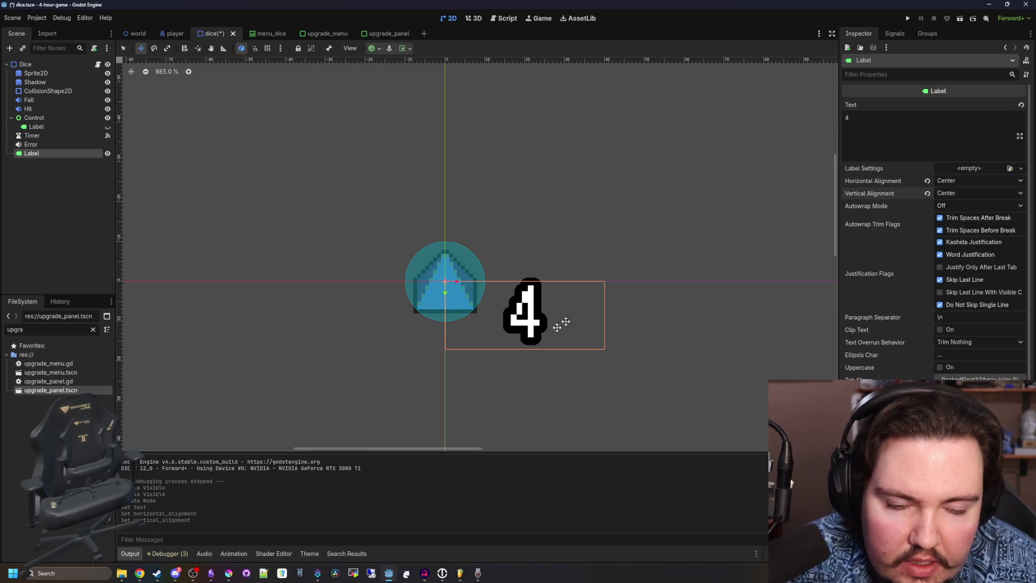
# Drag the 4 label in the layout properties and viewport until it sits over the die.
pyautogui.scroll(2, 571, 394)
pyautogui.scroll(-2, 462, 269)
pyautogui.scroll(-3, 884, 362)
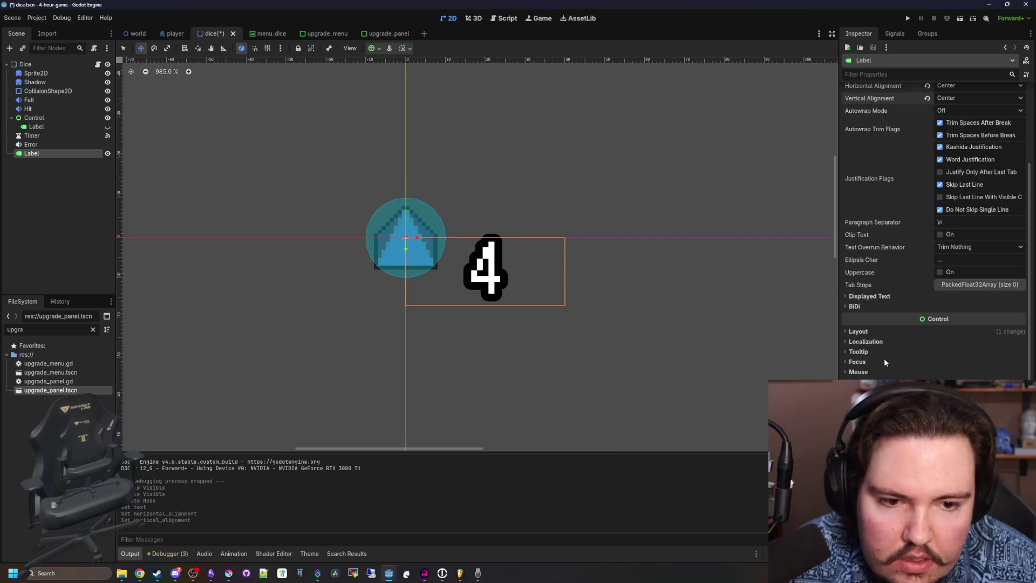
pyautogui.click(858, 331)
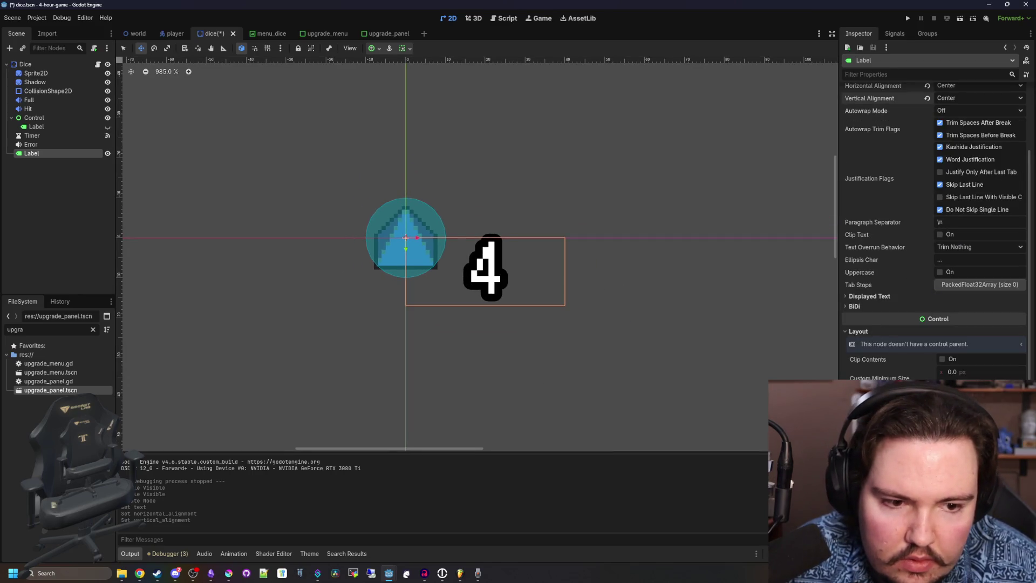
pyautogui.scroll(-3, 874, 329)
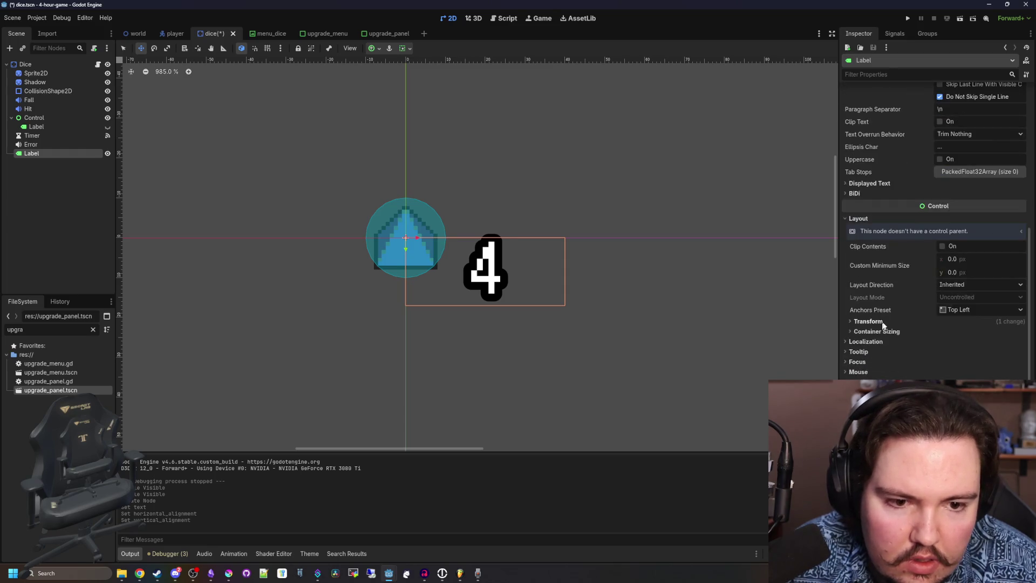
pyautogui.click(884, 322)
pyautogui.moveTo(965, 363); pyautogui.dragTo(936, 362)
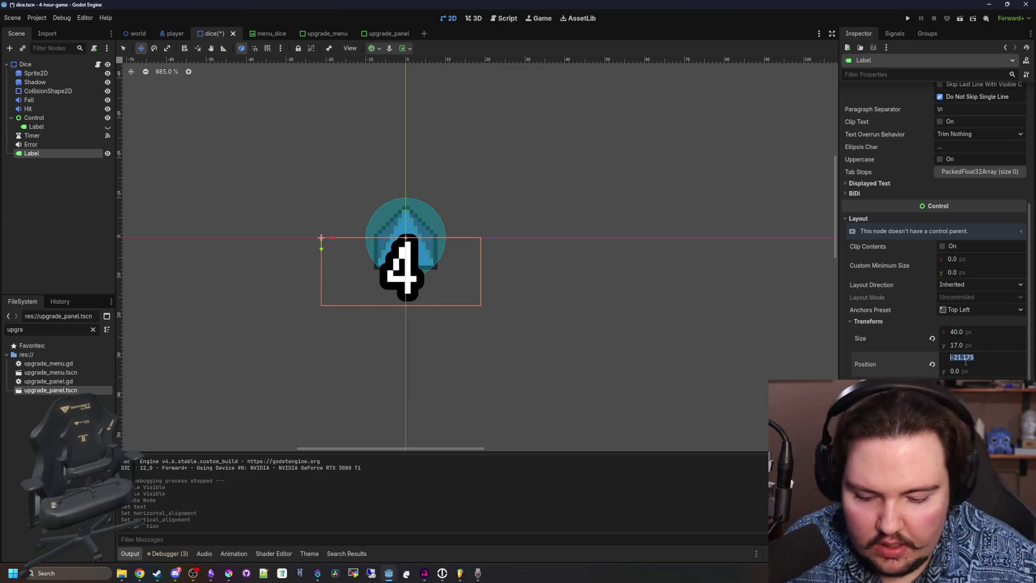
pyautogui.write('-20')
pyautogui.press('Return')
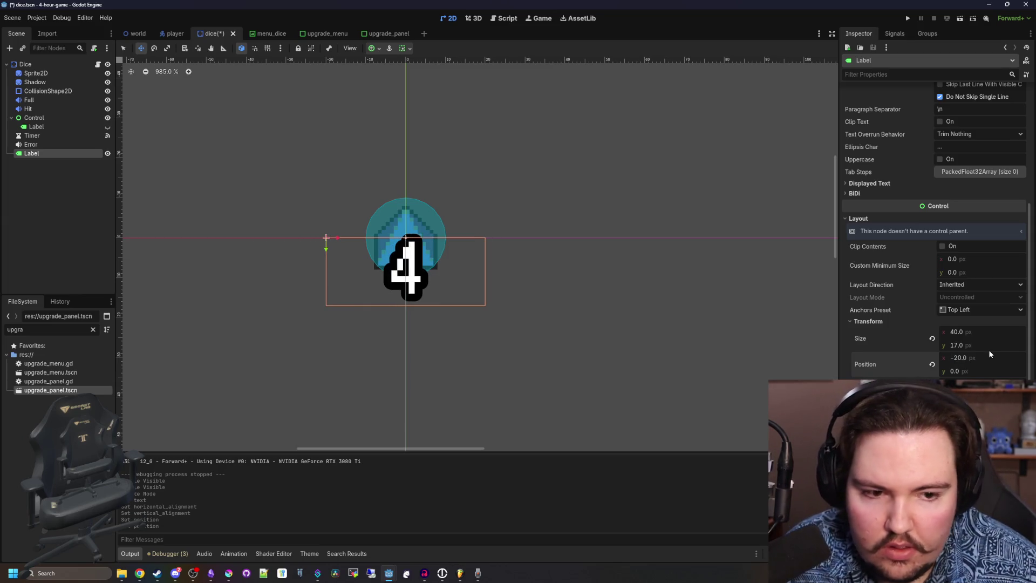
pyautogui.moveTo(405, 253)
pyautogui.mouseDown()
pyautogui.moveTo(405, 237)
pyautogui.moveTo(518, 289)
pyautogui.mouseUp()
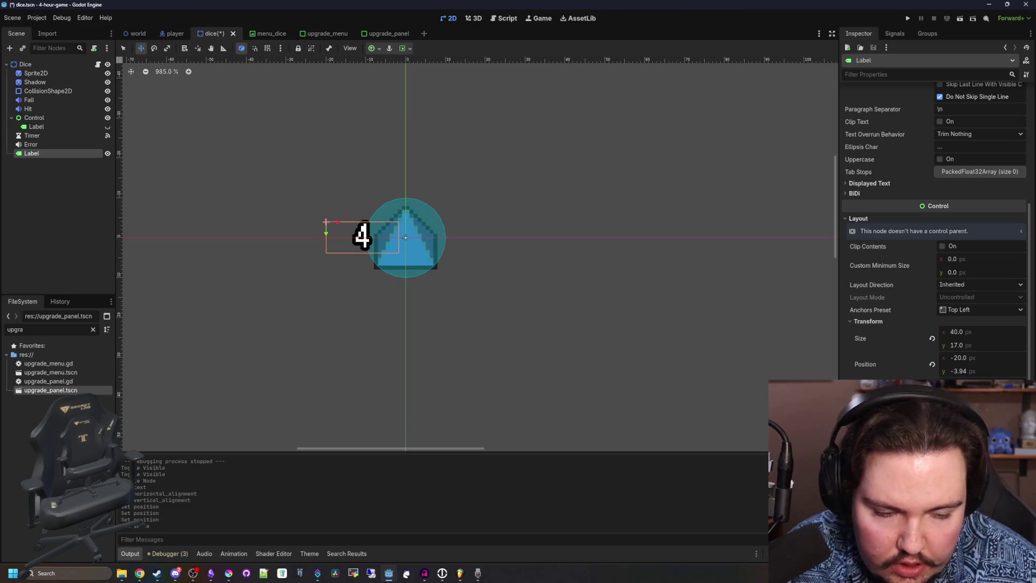
pyautogui.moveTo(326, 221)
pyautogui.mouseDown()
pyautogui.moveTo(405, 236)
pyautogui.moveTo(406, 256)
pyautogui.mouseUp()
pyautogui.scroll(5, 510, 247)
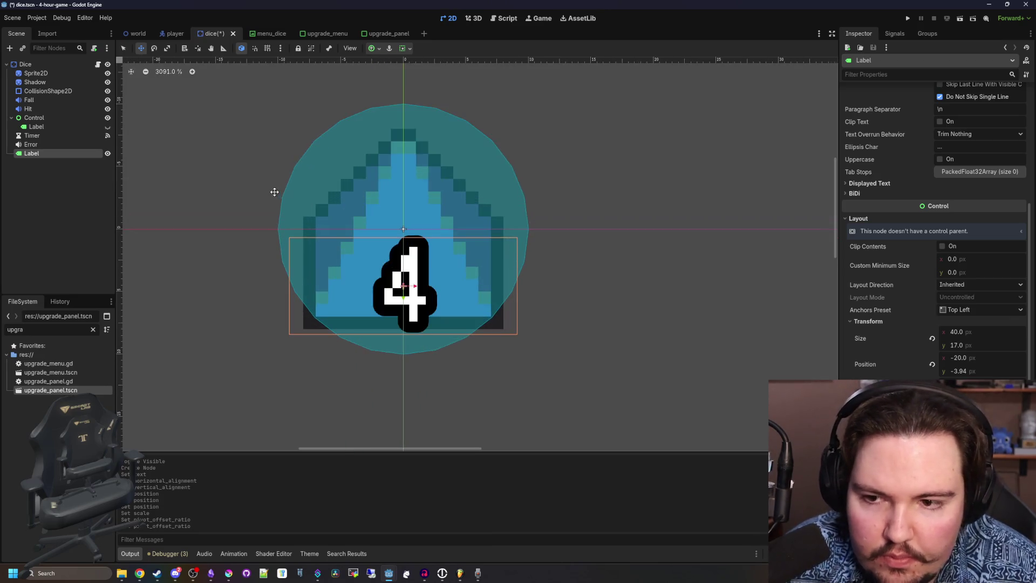
pyautogui.moveTo(402, 296); pyautogui.dragTo(402, 259)
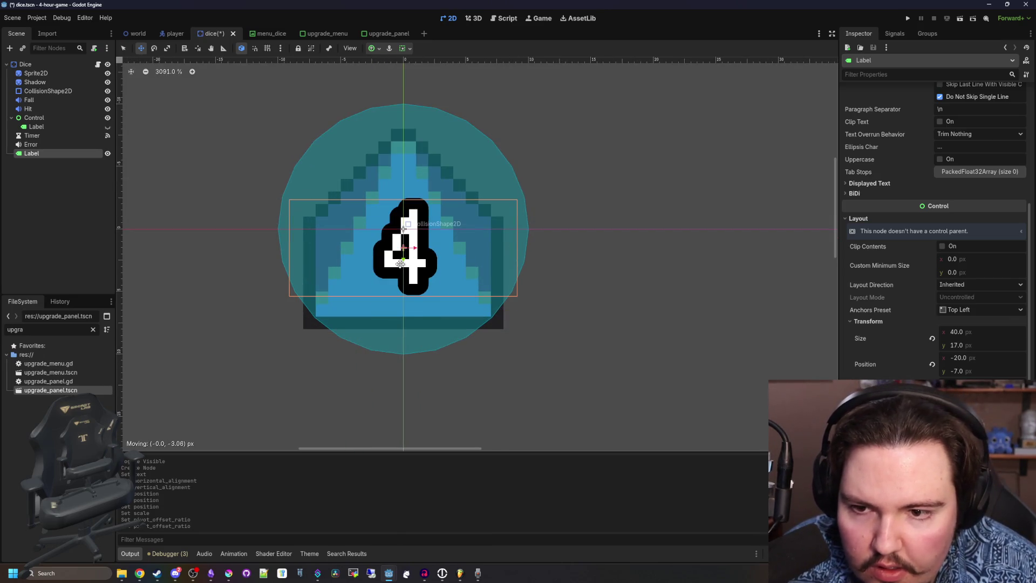
# Set the label's Position x to -20.
pyautogui.click(968, 357)
pyautogui.write('-')
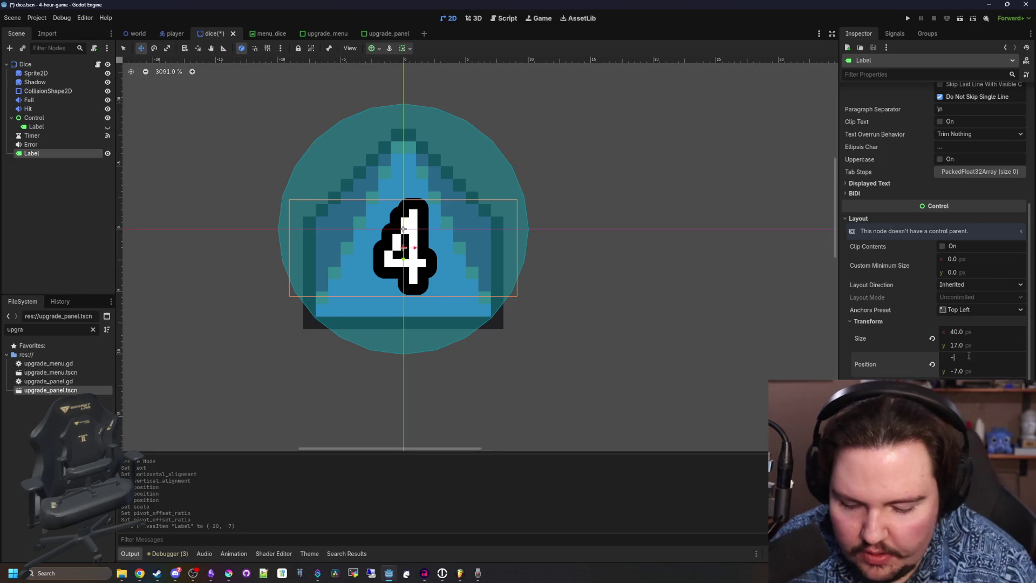
pyautogui.write('18')
pyautogui.press('Return')
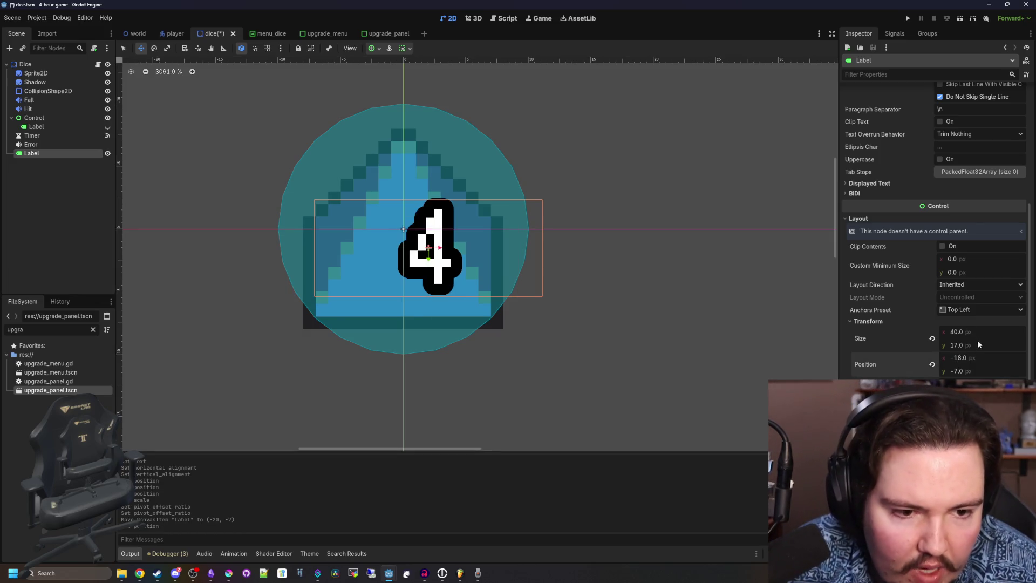
pyautogui.write('209')
pyautogui.press('Return')
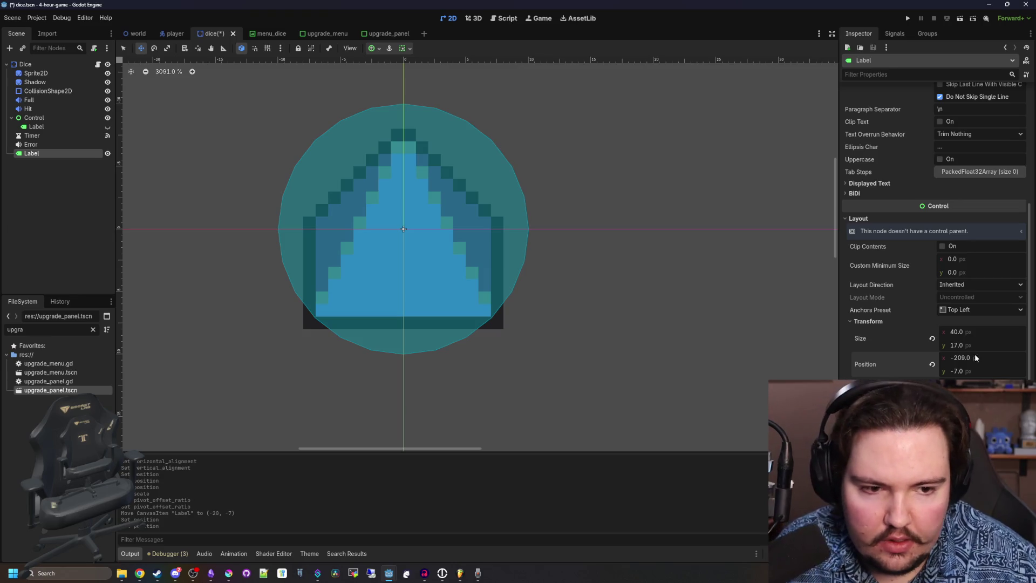
pyautogui.click(976, 357)
pyautogui.write('0')
pyautogui.press('Return')
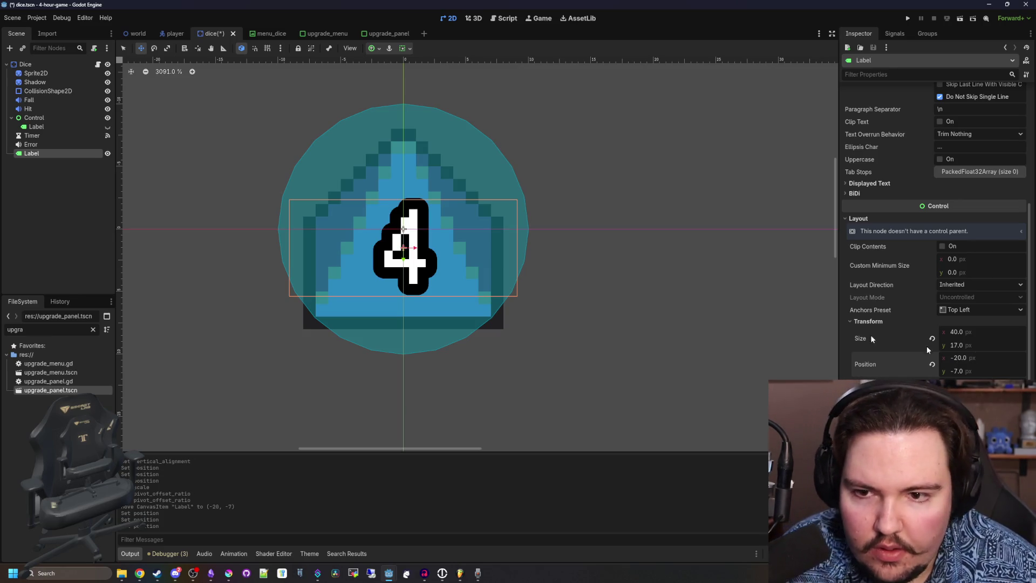
# Change the label's text to 5.
pyautogui.scroll(4, 906, 216)
pyautogui.click(897, 124)
pyautogui.press('BackSpace')
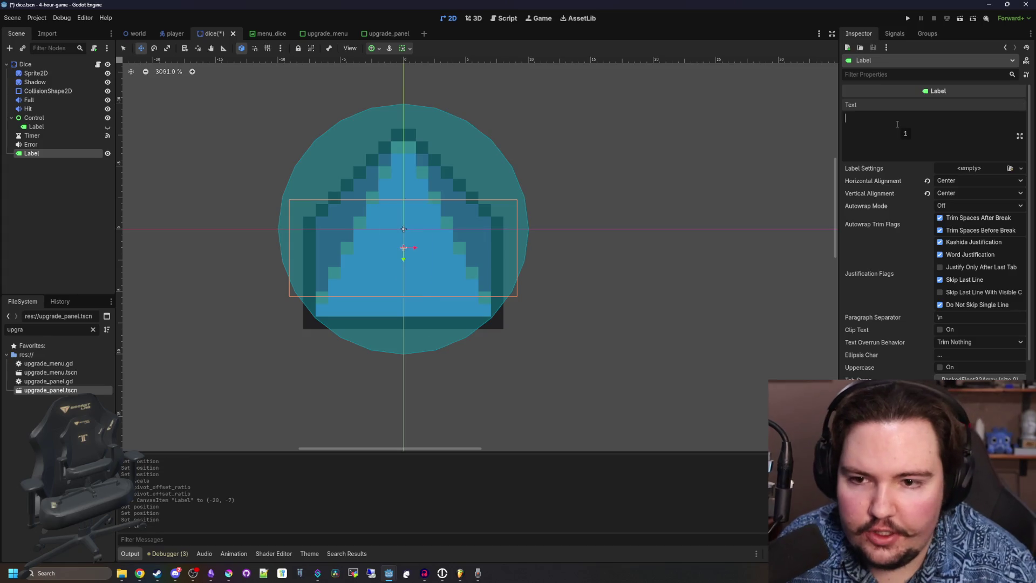
pyautogui.write('3')
pyautogui.press('BackSpace')
pyautogui.write('4')
pyautogui.press('BackSpace')
pyautogui.write('5')
# Shrink the number label and save dice.tscn.
pyautogui.scroll(-3, 897, 124)
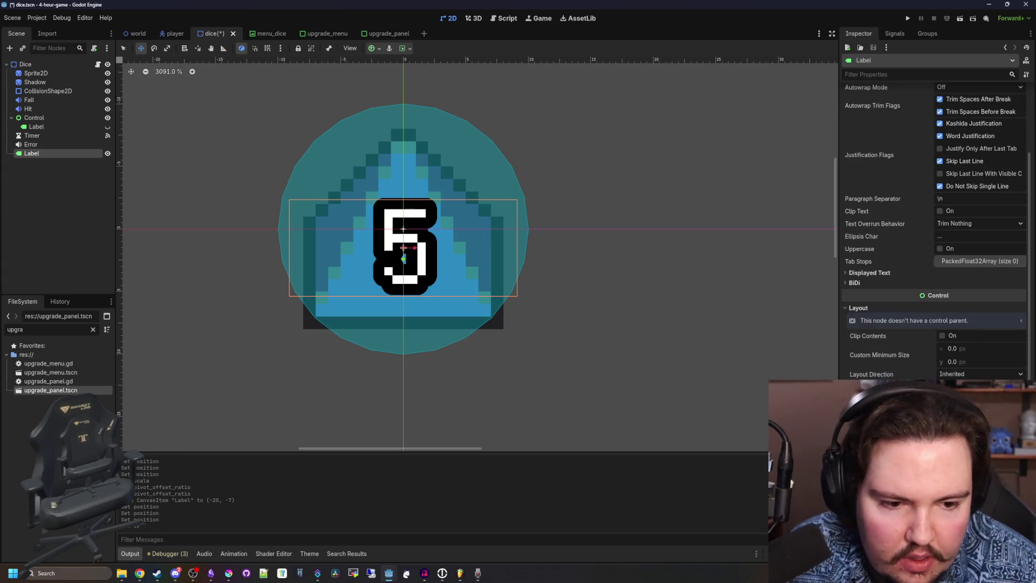
pyautogui.scroll(-2, 936, 220)
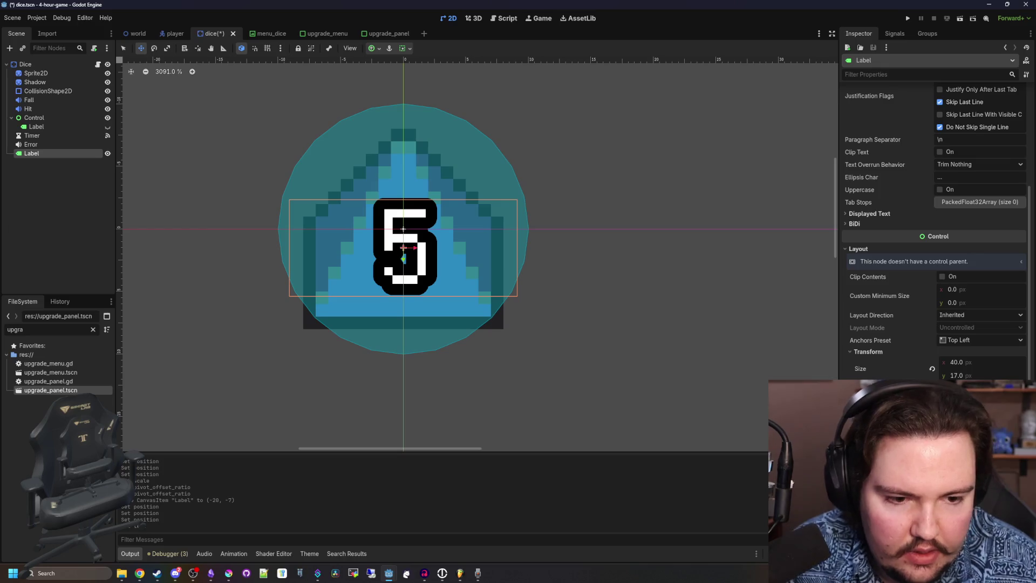
pyautogui.press('Return')
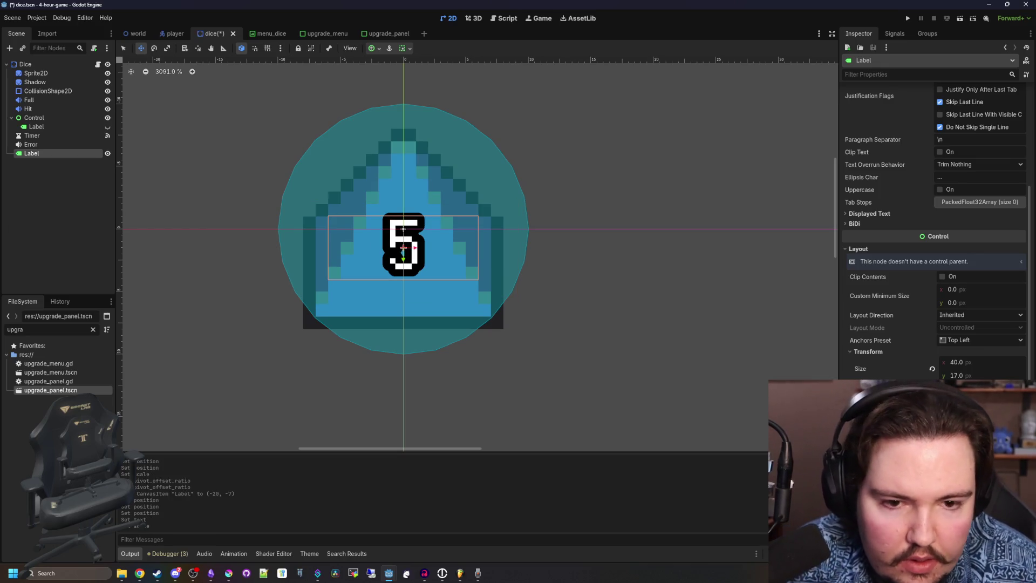
pyautogui.scroll(-1, 374, 185)
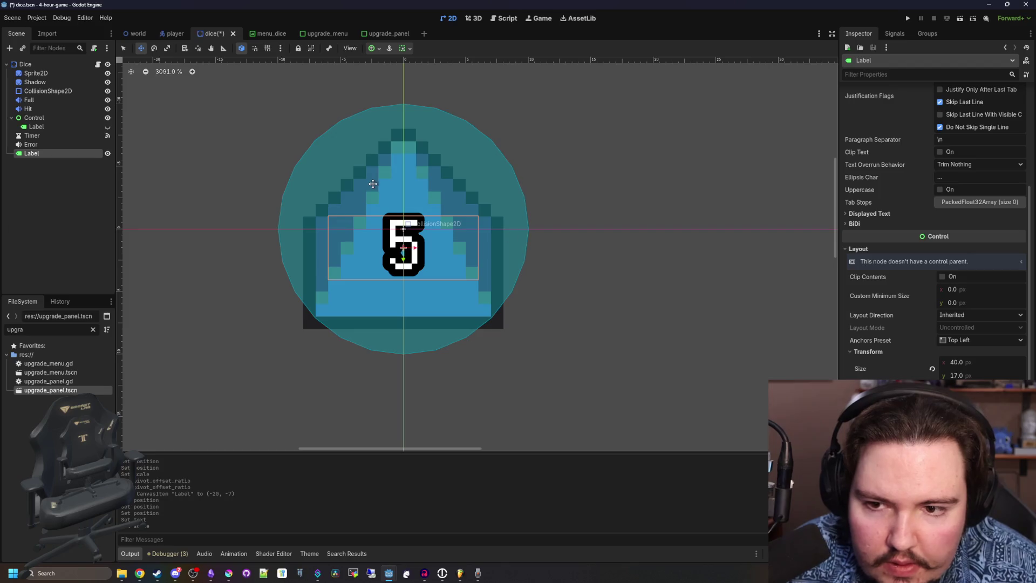
pyautogui.scroll(3, 373, 219)
pyautogui.scroll(-5, 463, 245)
pyautogui.scroll(3, 463, 245)
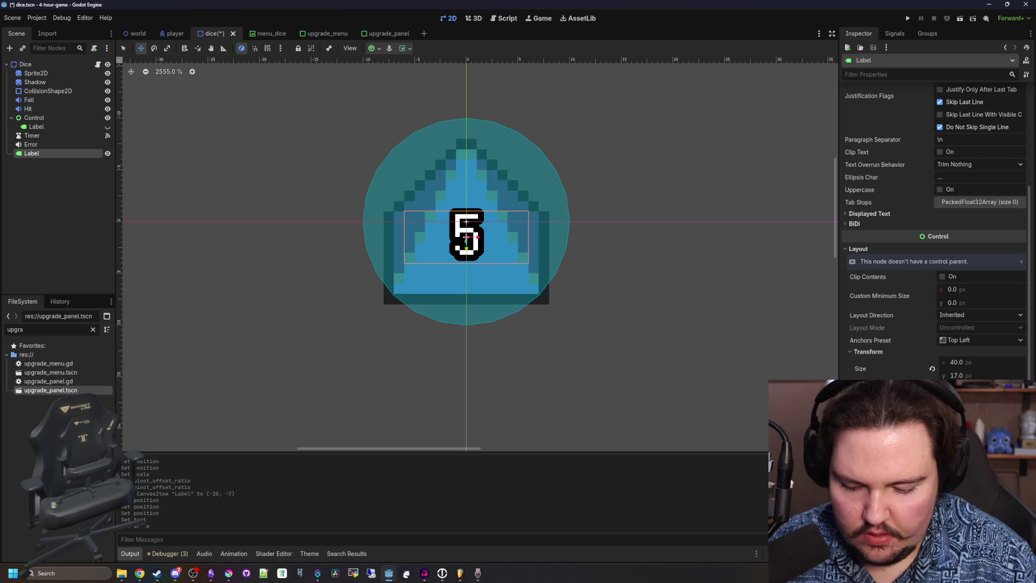
pyautogui.scroll(-3, 357, 285)
pyautogui.hotkey('ctrl', 's')
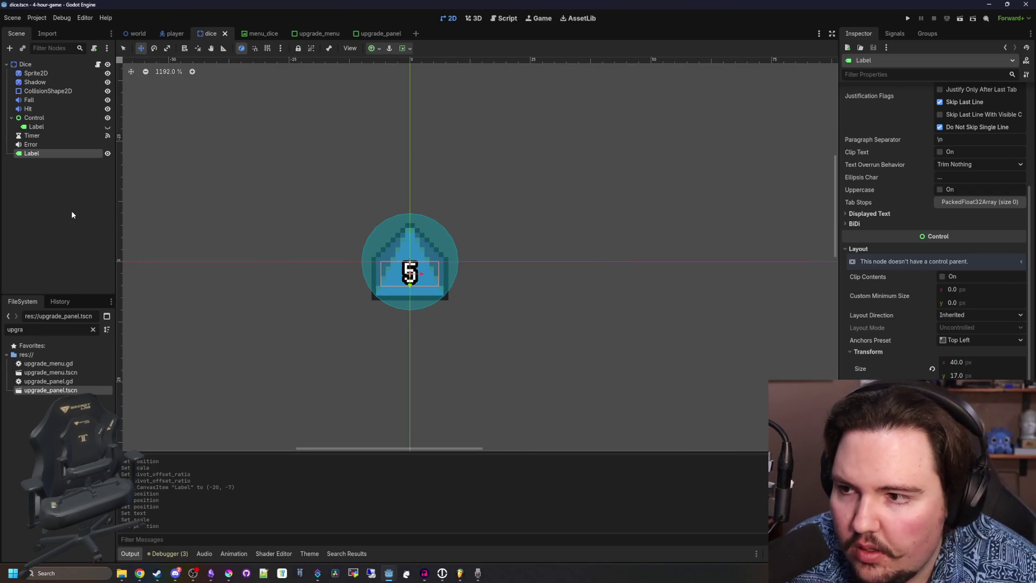
# In dice.gd, insert blank lines right after the match block.
pyautogui.click(98, 64)
pyautogui.scroll(1, 324, 202)
pyautogui.click(324, 202)
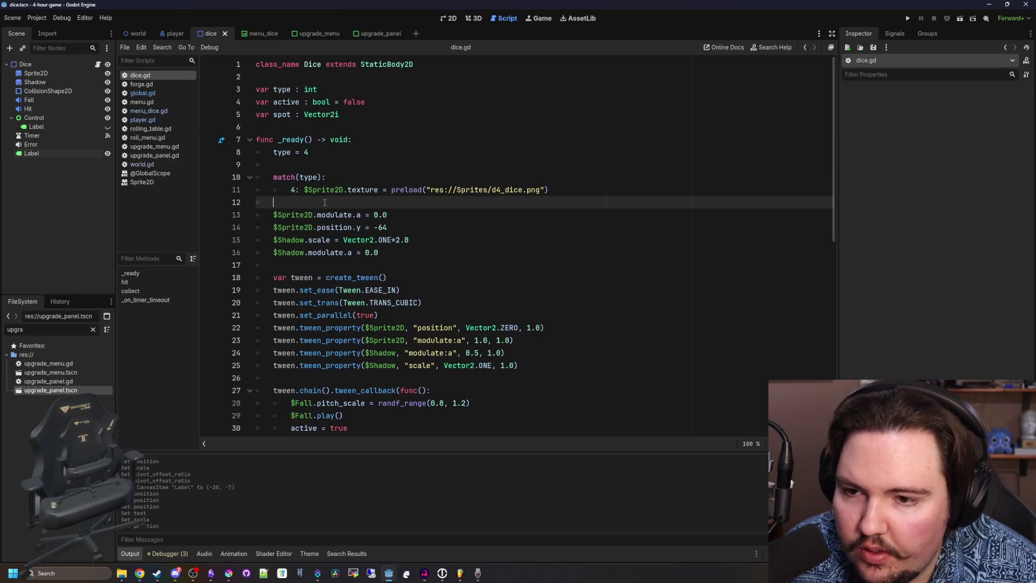
pyautogui.click(361, 177)
pyautogui.press('Down')
pyautogui.press('Down')
pyautogui.press('Return')
pyautogui.press('Return')
pyautogui.press('Up')
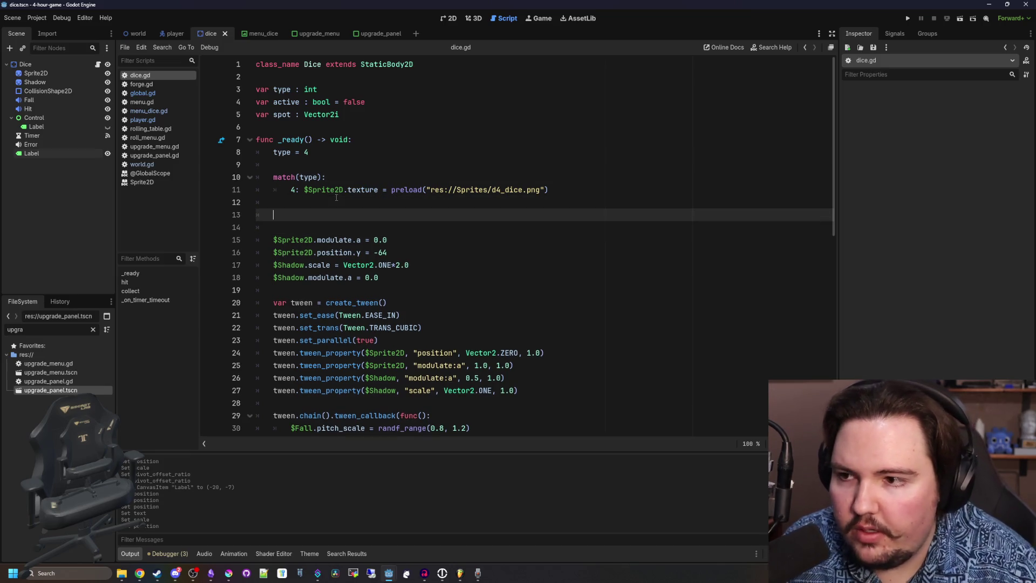
# Move the Label node under Sprite2D and check it in the scene view.
pyautogui.moveTo(80, 154)
pyautogui.mouseDown()
pyautogui.moveTo(81, 98)
pyautogui.moveTo(54, 75)
pyautogui.moveTo(297, 215)
pyautogui.moveTo(333, 215)
pyautogui.mouseUp()
pyautogui.click(458, 19)
pyautogui.click(98, 64)
pyautogui.write('$Sprite2D/Label.')
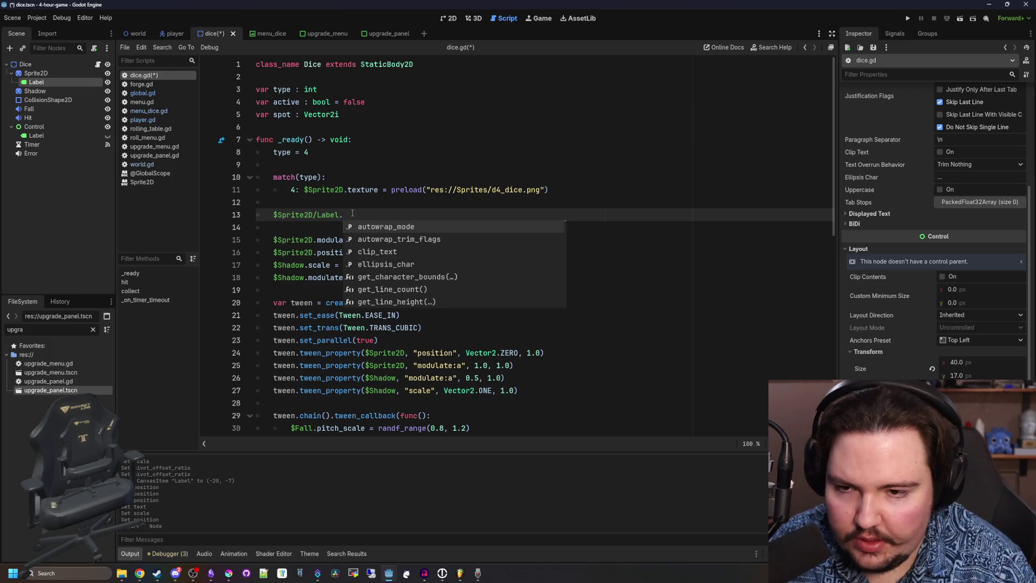
# Add $Sprite2D/Label.text = str(type) after the match block, save, and run the project.
pyautogui.write('text = ')
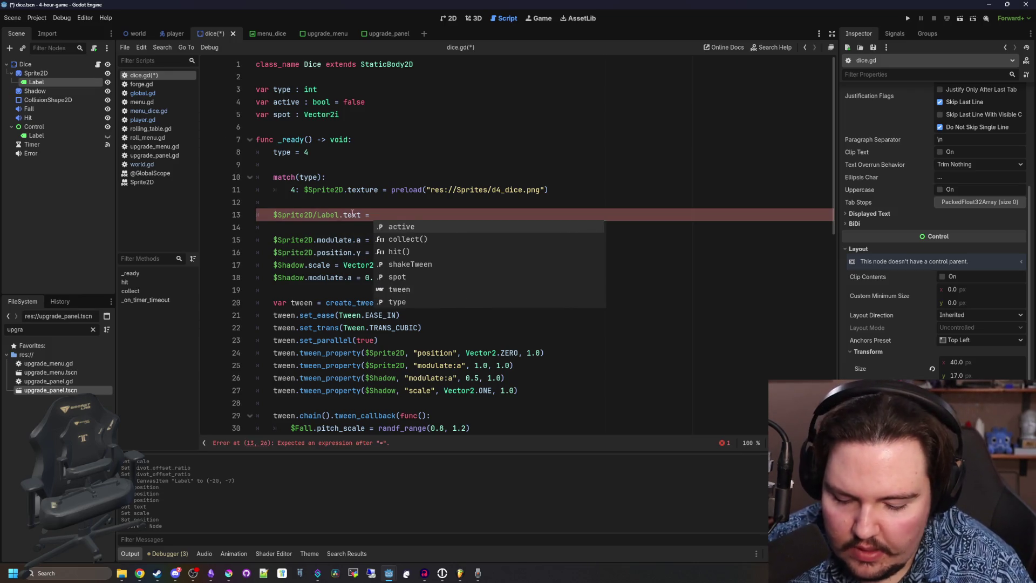
pyautogui.write('str(type')
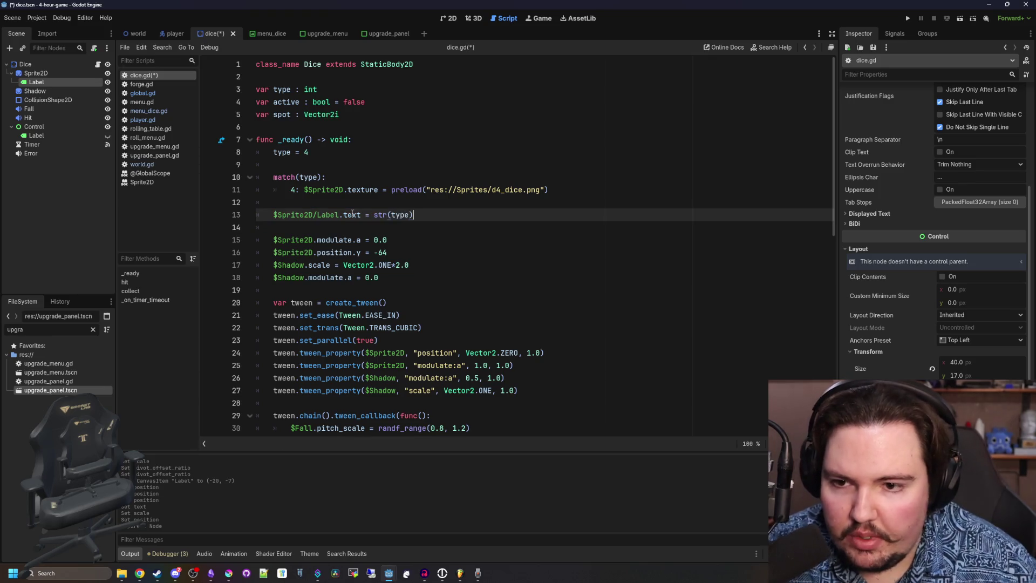
pyautogui.click(376, 200)
pyautogui.hotkey('ctrl', 's')
pyautogui.click(908, 19)
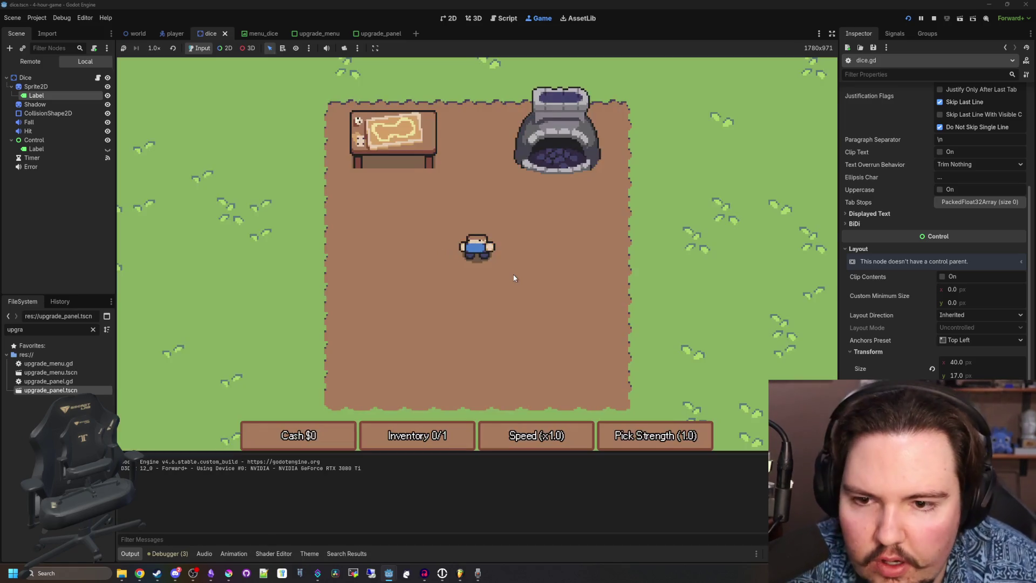
# Walk the player to a spawned die and pick it up.
pyautogui.press('a')
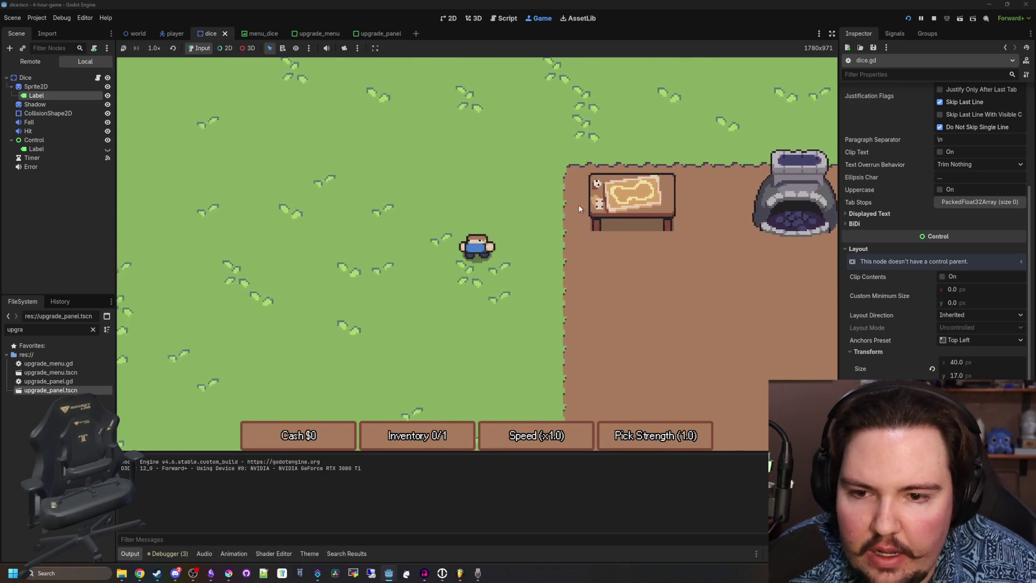
pyautogui.press('s')
pyautogui.press('w')
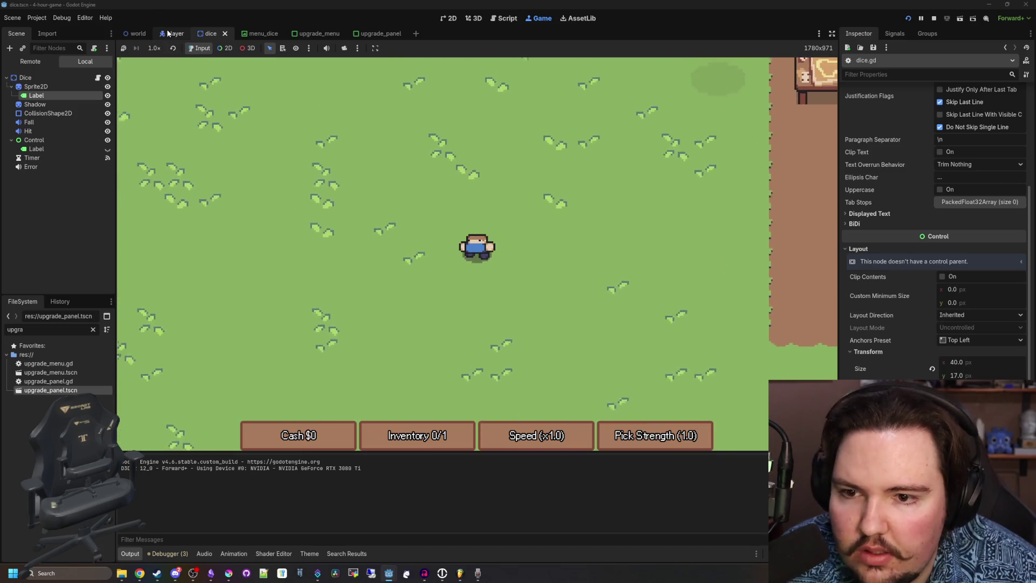
pyautogui.press('d')
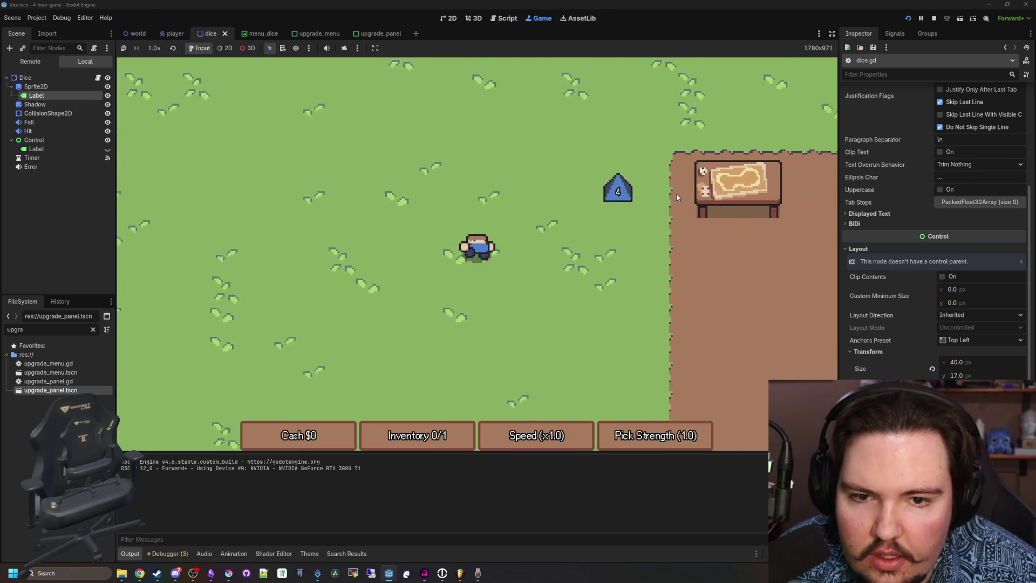
pyautogui.press('w')
pyautogui.press('e')
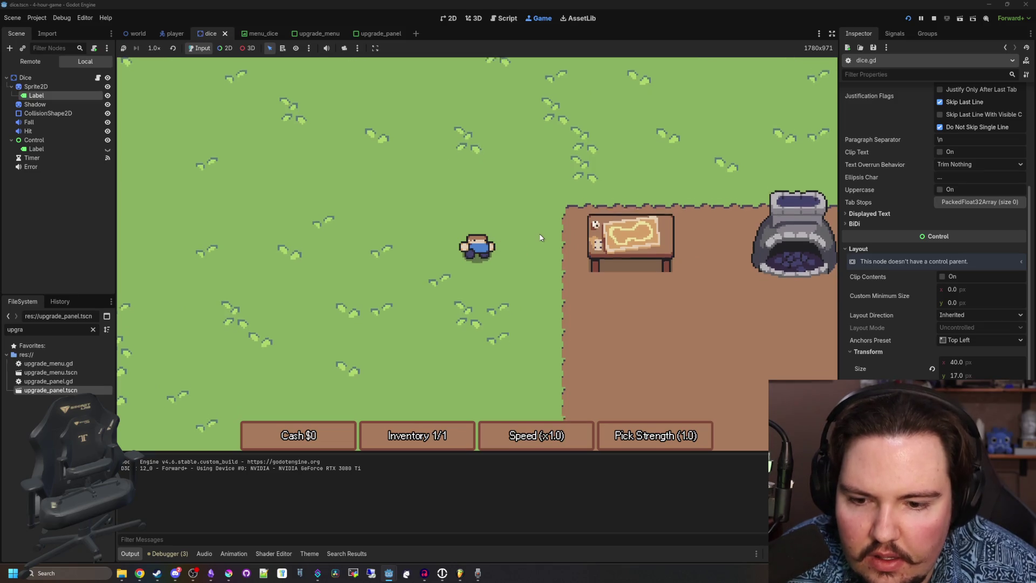
# Roll the collected 4 die at the table for $4.
pyautogui.press('d')
pyautogui.press('s')
pyautogui.press('e')
pyautogui.click(473, 359)
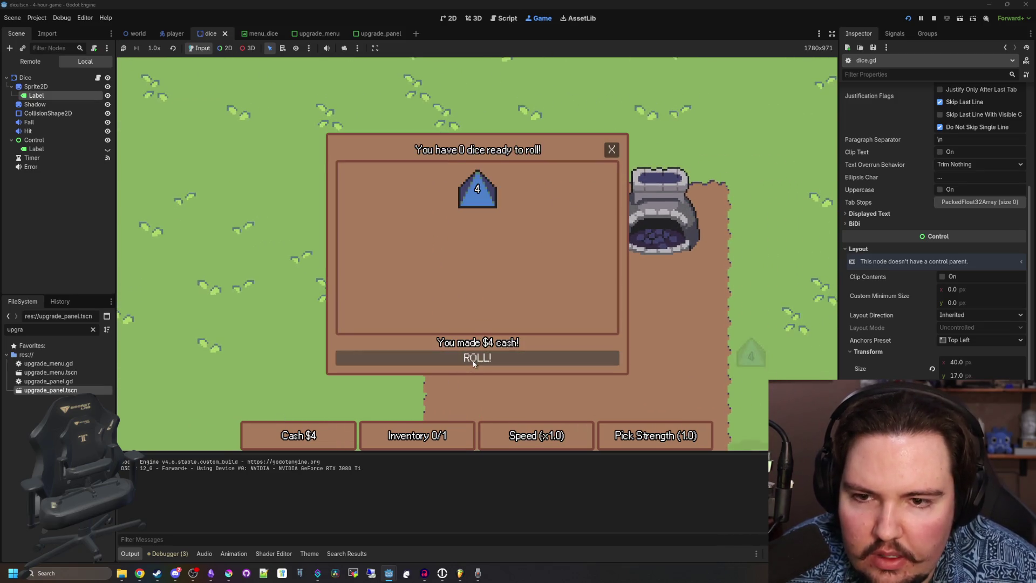
pyautogui.click(611, 149)
# Check the forge upgrade panel, close it, and stop the game.
pyautogui.press('d')
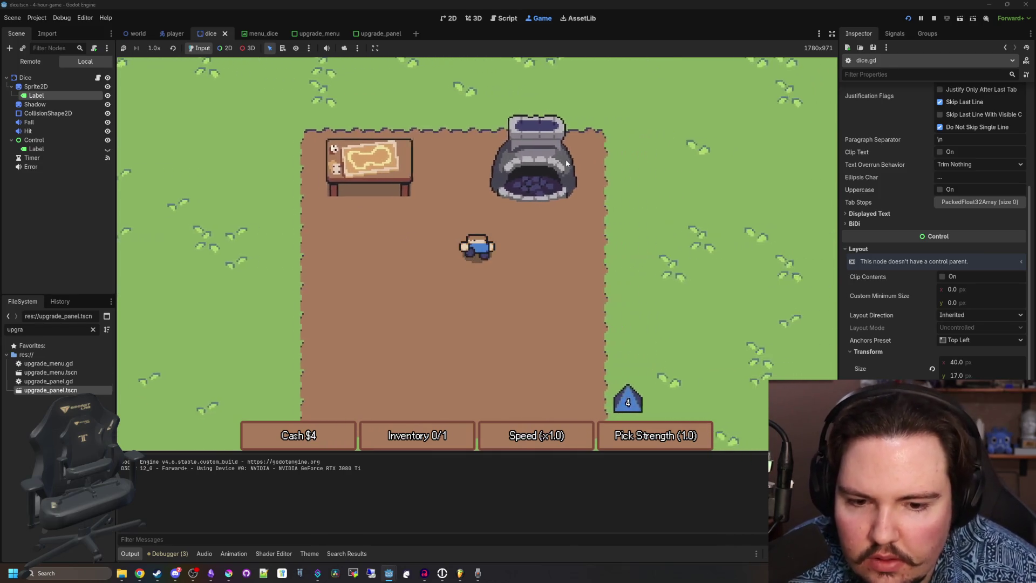
pyautogui.press('w')
pyautogui.press('e')
pyautogui.click(612, 149)
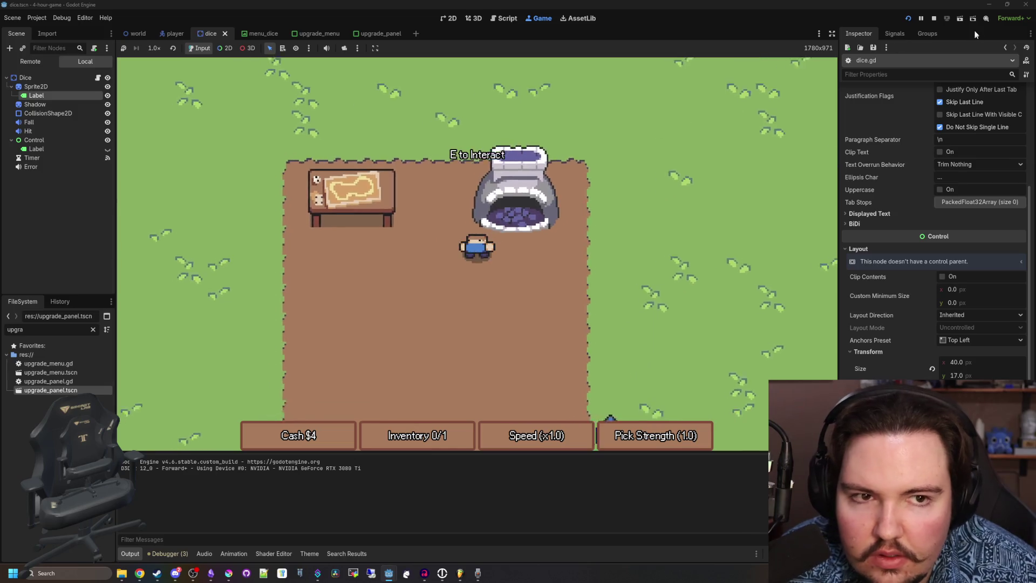
pyautogui.press('F8')
# In the menu_dice scene, remove the empty first line from the number label's text.
pyautogui.click(319, 34)
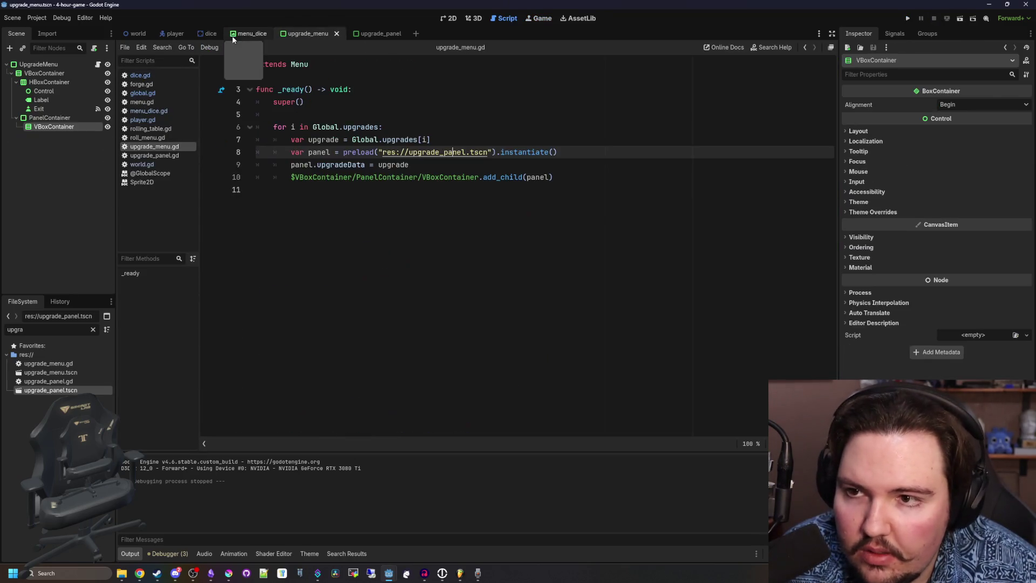
pyautogui.click(248, 33)
pyautogui.click(448, 19)
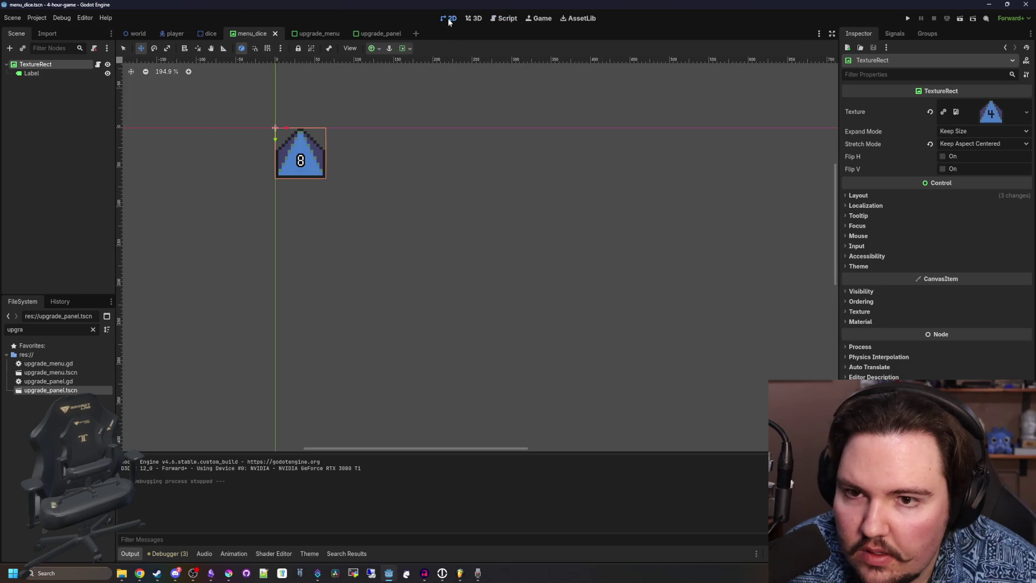
pyautogui.scroll(6, 259, 148)
pyautogui.click(66, 72)
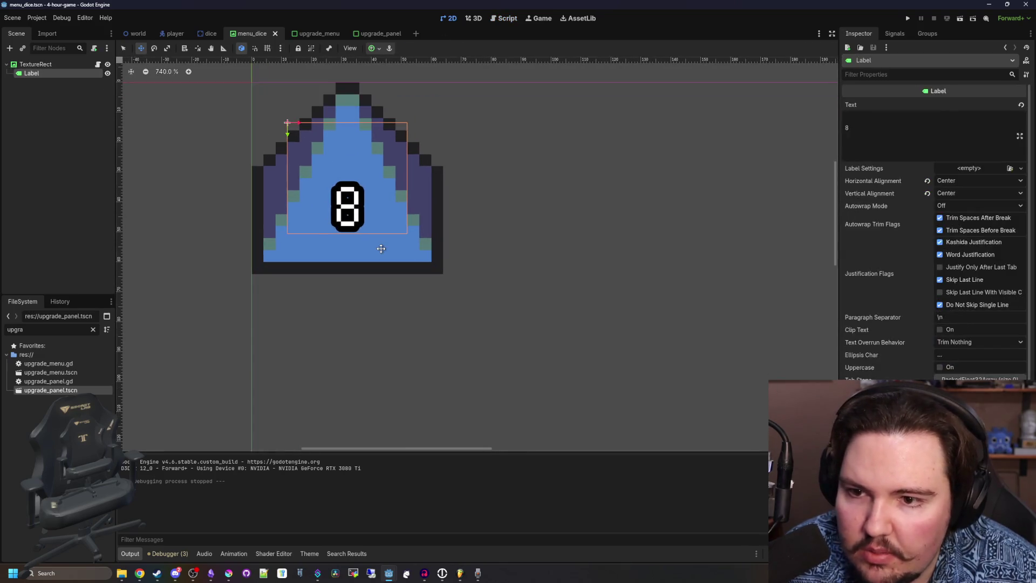
pyautogui.scroll(-3, 320, 180)
pyautogui.scroll(4, 319, 180)
pyautogui.click(857, 114)
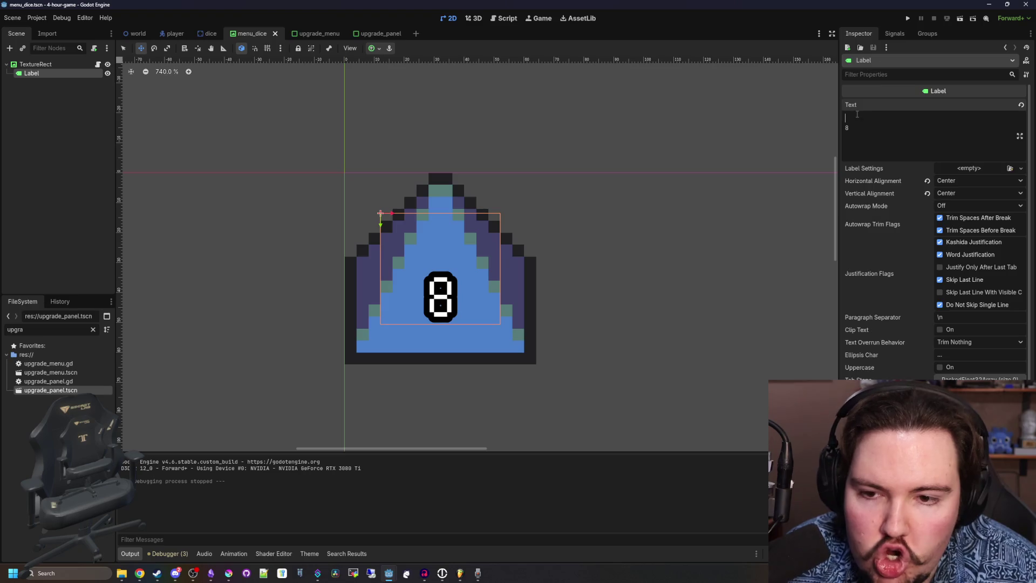
pyautogui.press('BackSpace')
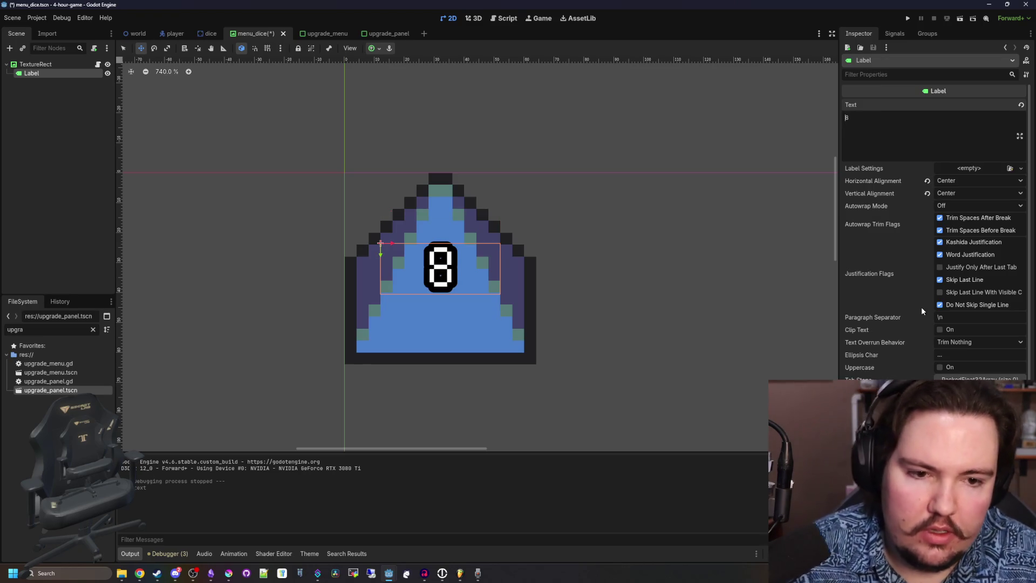
# Set the label's Position y to 32 and save menu_dice.
pyautogui.scroll(-3, 911, 333)
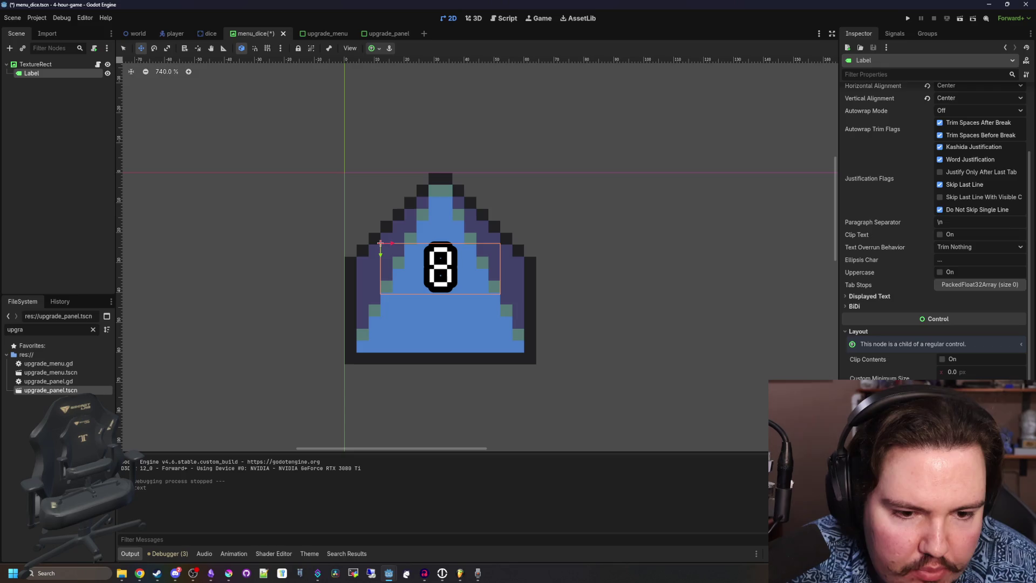
pyautogui.scroll(-3, 942, 344)
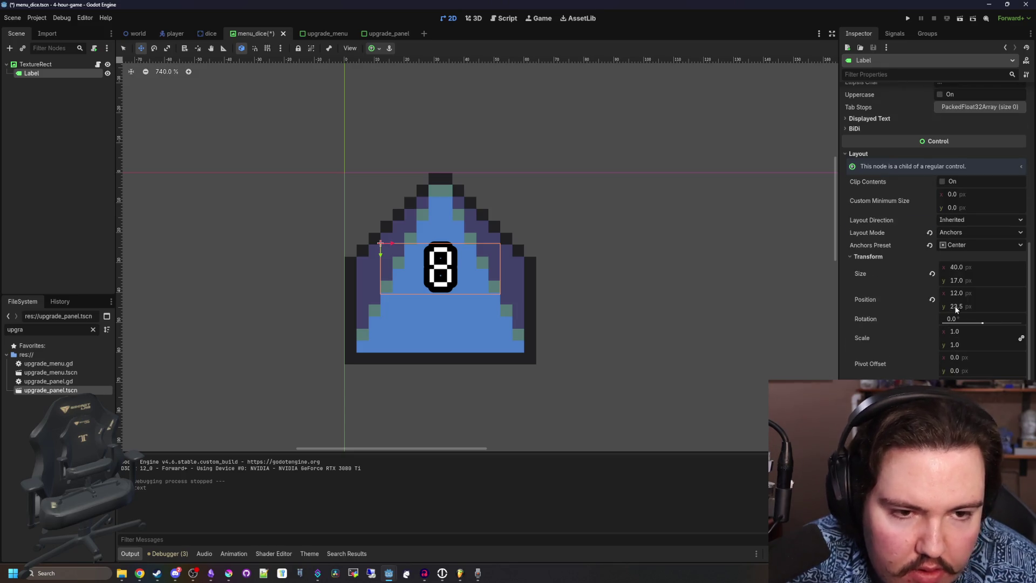
pyautogui.moveTo(956, 308); pyautogui.dragTo(972, 309)
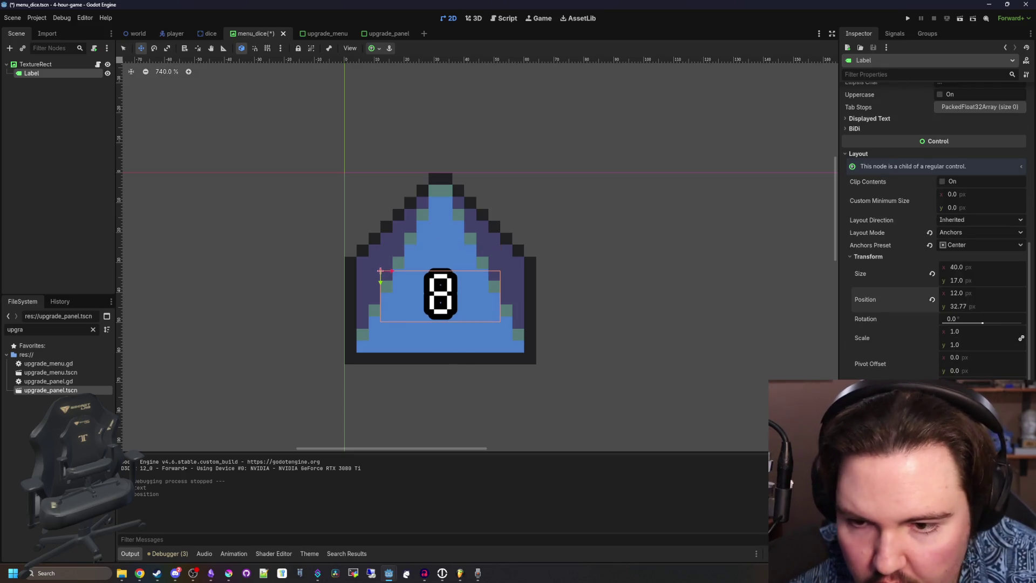
pyautogui.click(956, 306)
pyautogui.write('32')
pyautogui.press('Return')
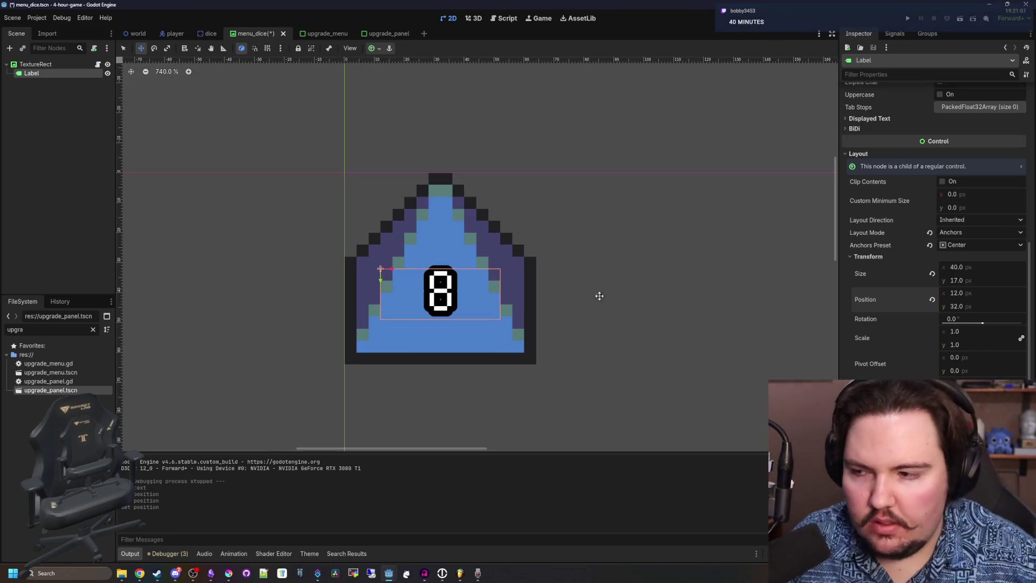
pyautogui.scroll(-3, 378, 274)
pyautogui.hotkey('ctrl', 's')
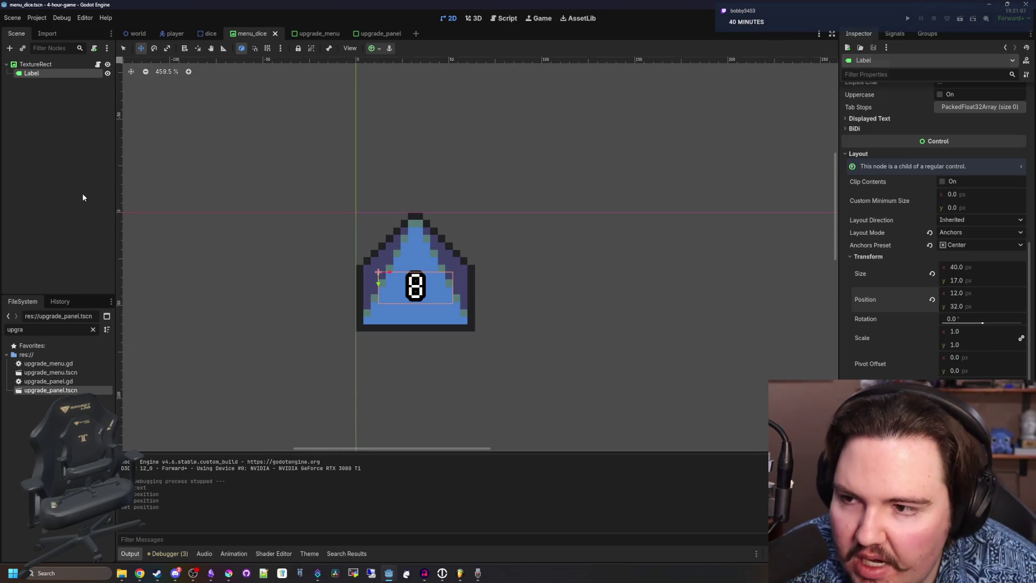
# Open the TextureRect's script and run the game.
pyautogui.click(64, 64)
pyautogui.click(98, 64)
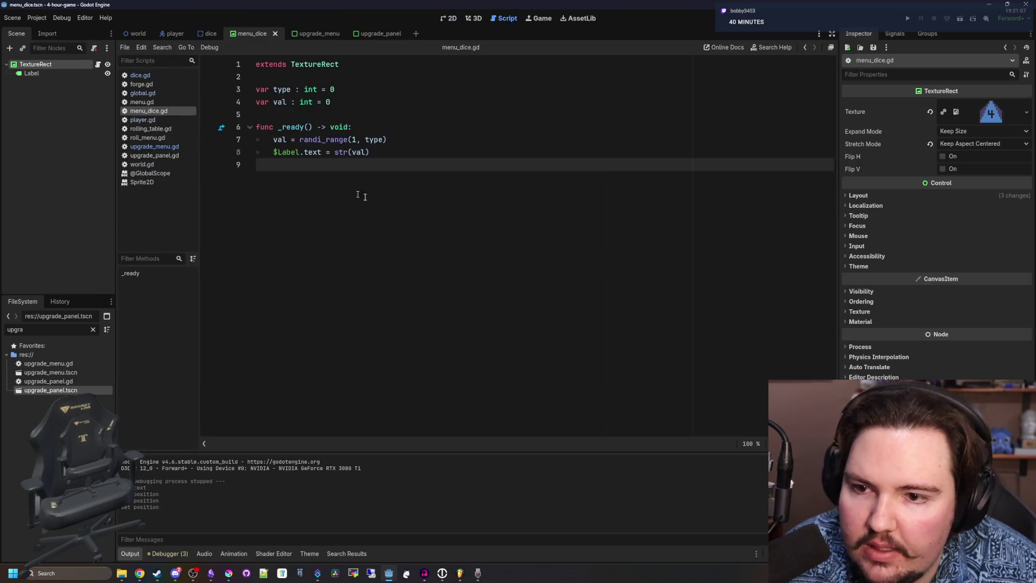
pyautogui.press('Up')
pyautogui.press('Up')
pyautogui.press('Up')
pyautogui.click(910, 18)
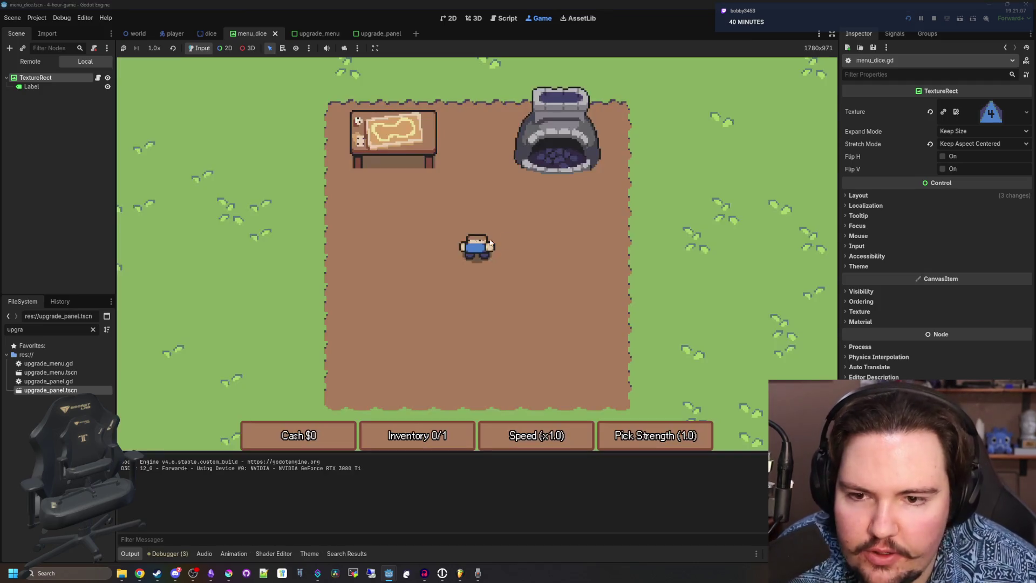
# Check the empty rolling table and the furnace upgrade menu, closing both.
pyautogui.press('w')
pyautogui.press('e')
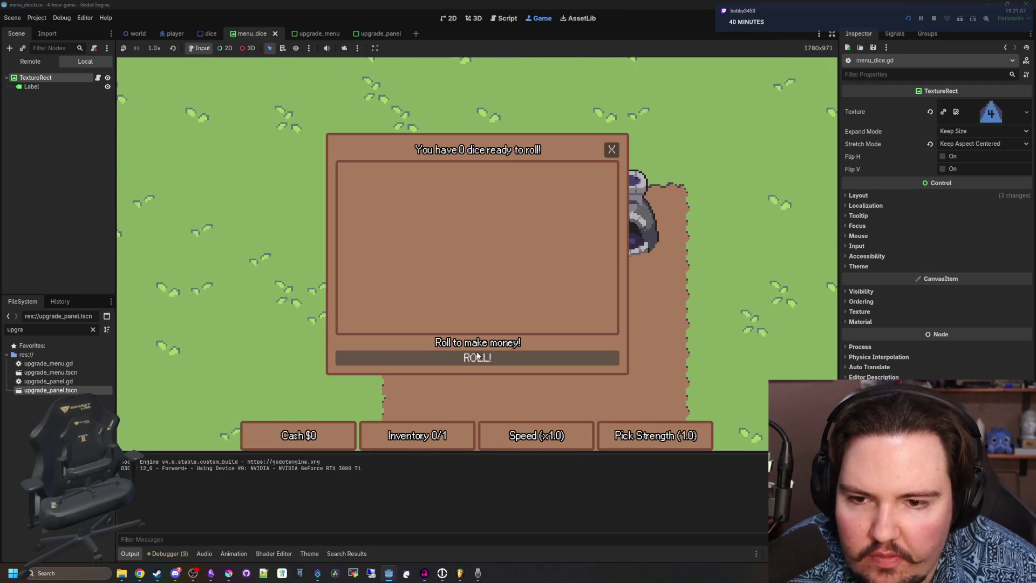
pyautogui.click(612, 149)
pyautogui.press('s')
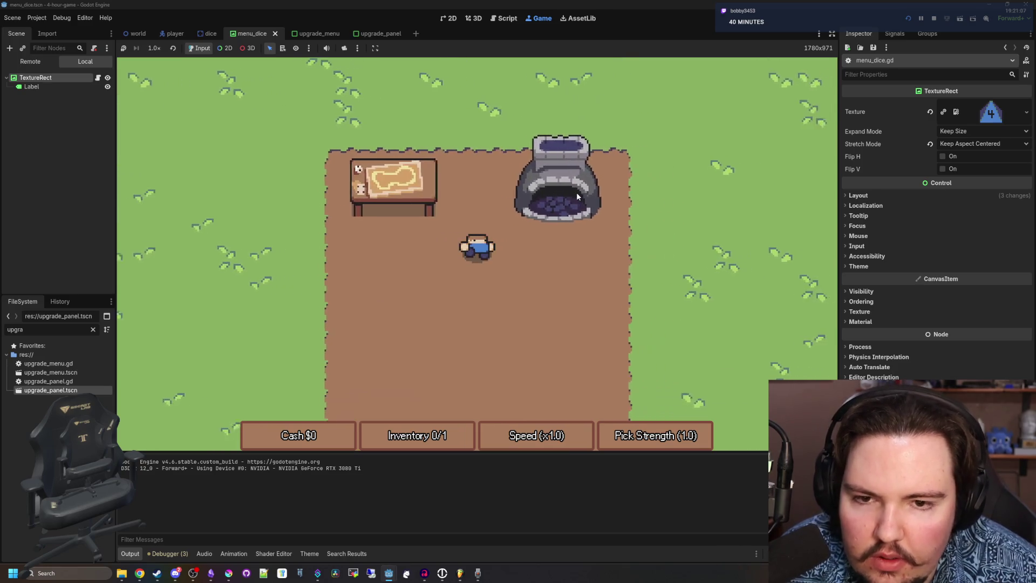
pyautogui.press('d')
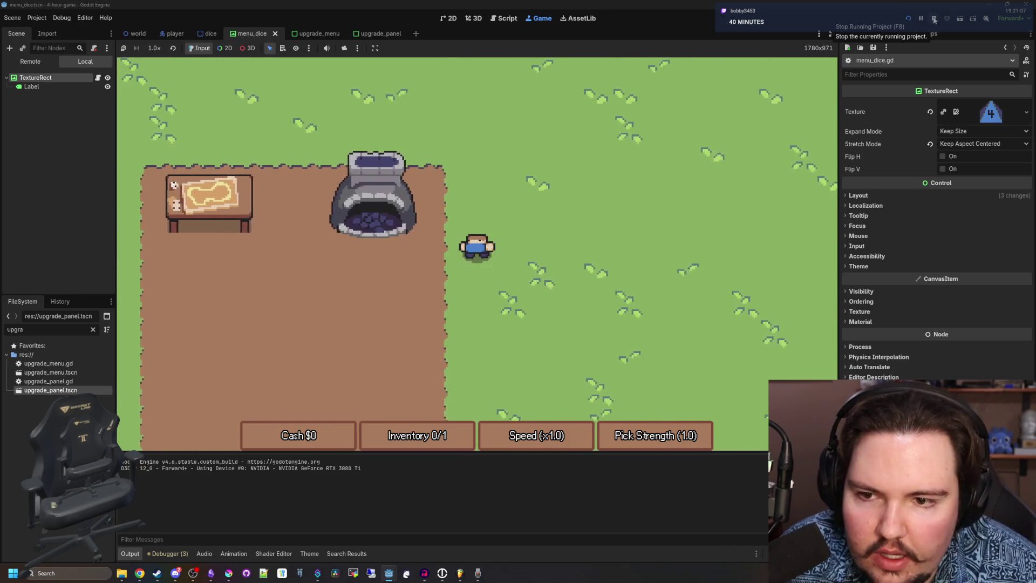
pyautogui.press('w')
pyautogui.press('e')
pyautogui.click(608, 157)
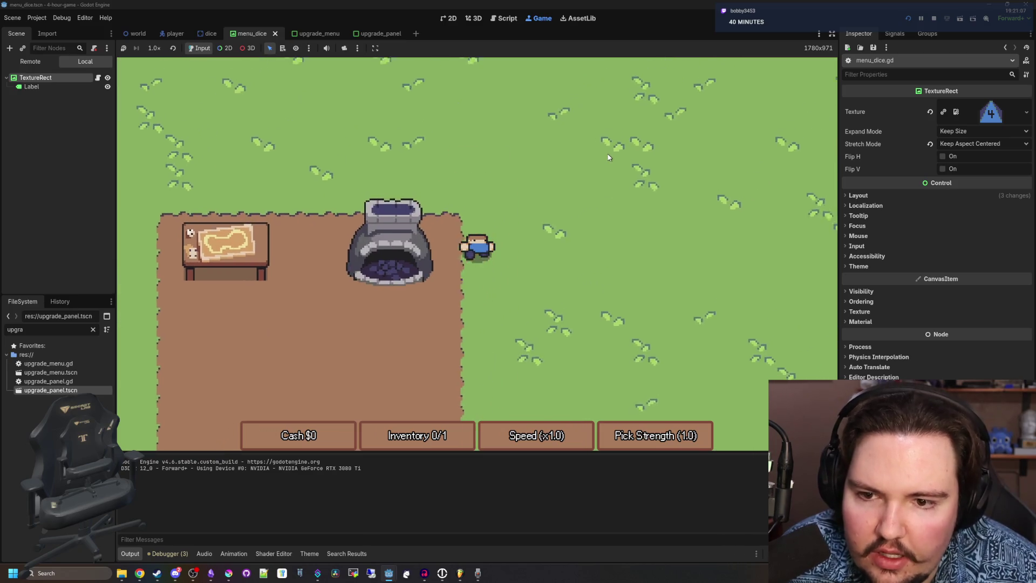
# Walk over to the dropped 4 die and pick it up.
pyautogui.press('d')
pyautogui.press('w')
pyautogui.press('s')
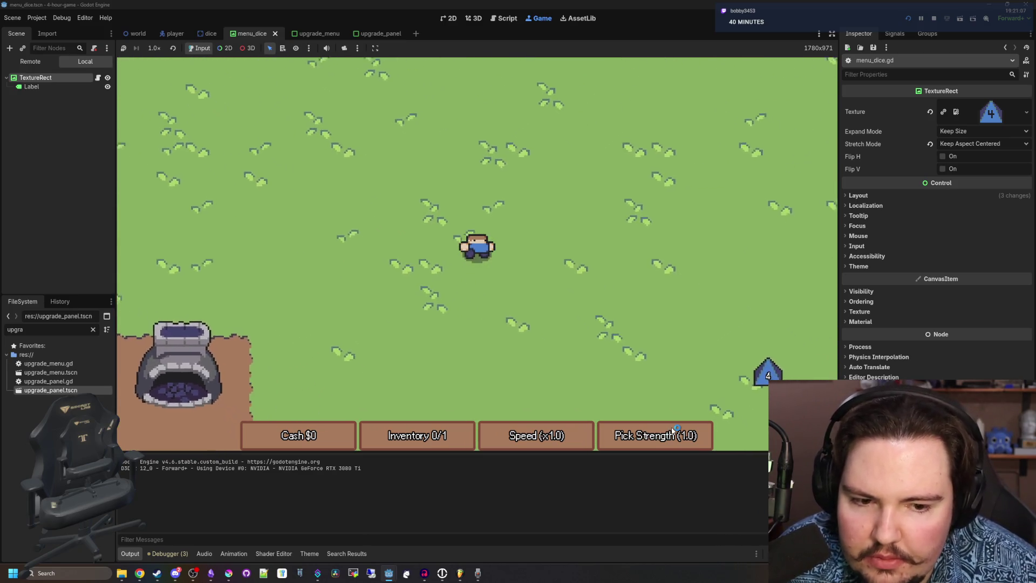
pyautogui.press('d')
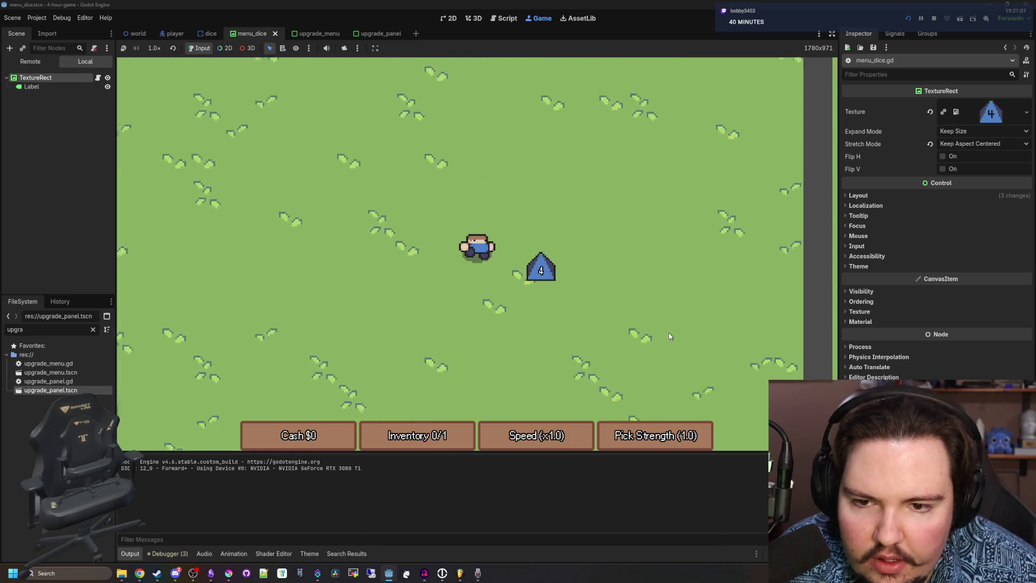
pyautogui.press('e')
# Roll the 4 die at the table for $1, then stop the game.
pyautogui.press('a')
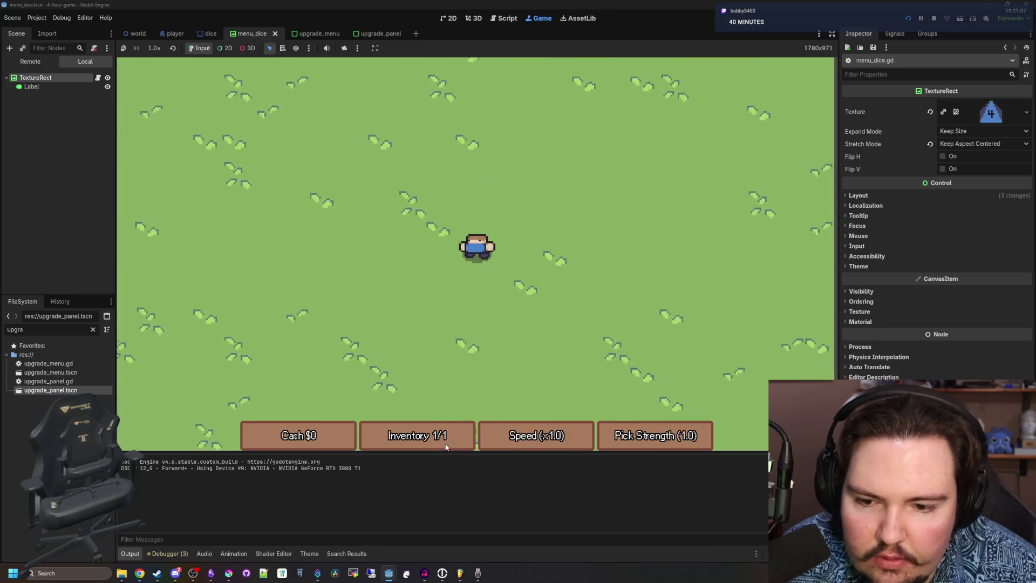
pyautogui.press('a')
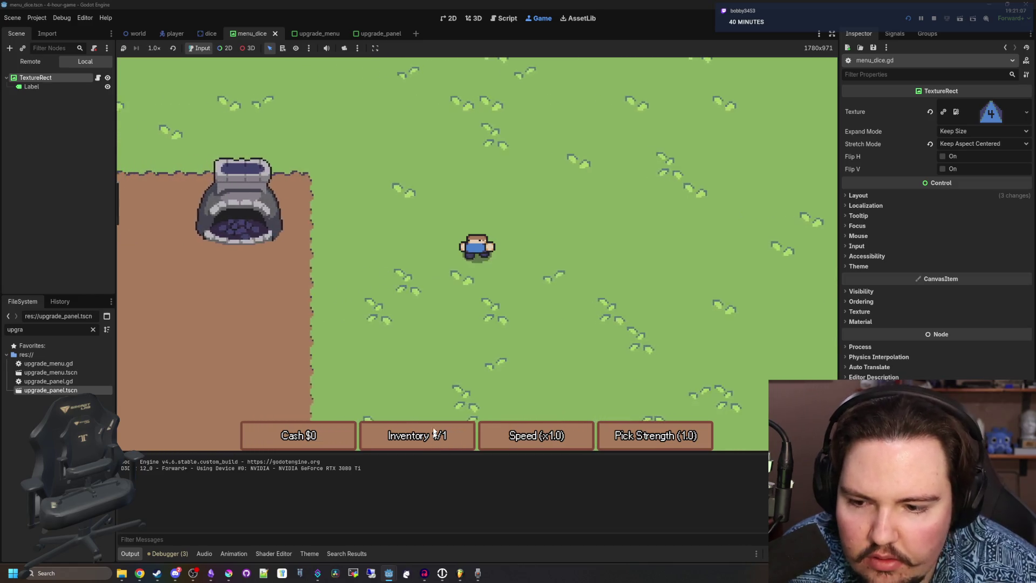
pyautogui.press('a')
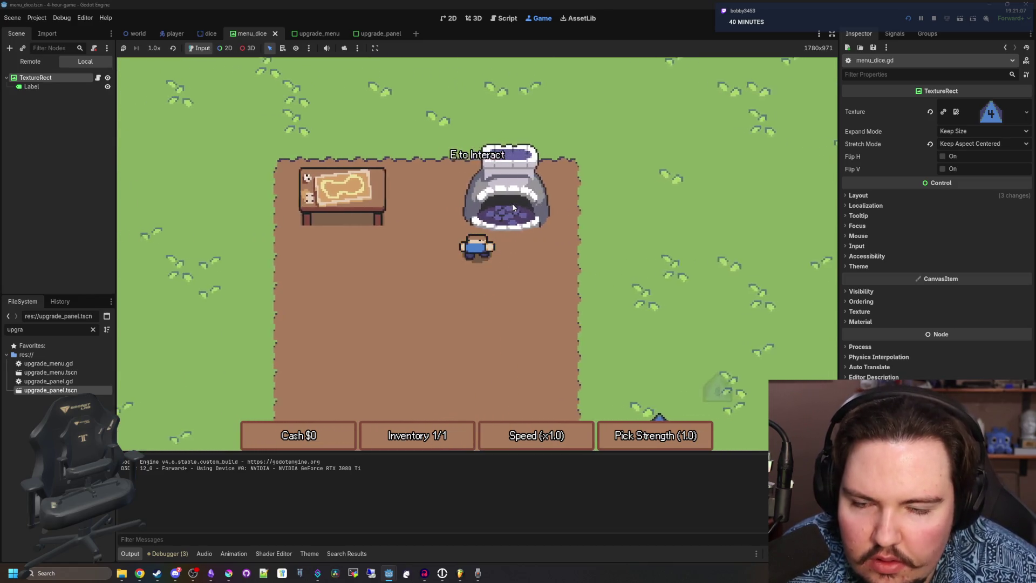
pyautogui.press('a')
pyautogui.press('e')
pyautogui.click(492, 362)
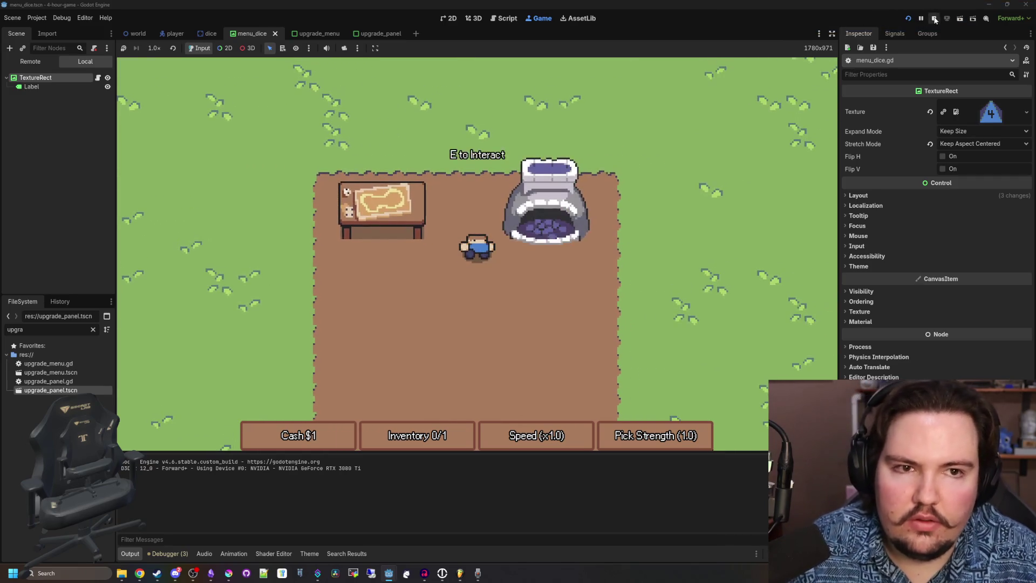
pyautogui.press('F8')
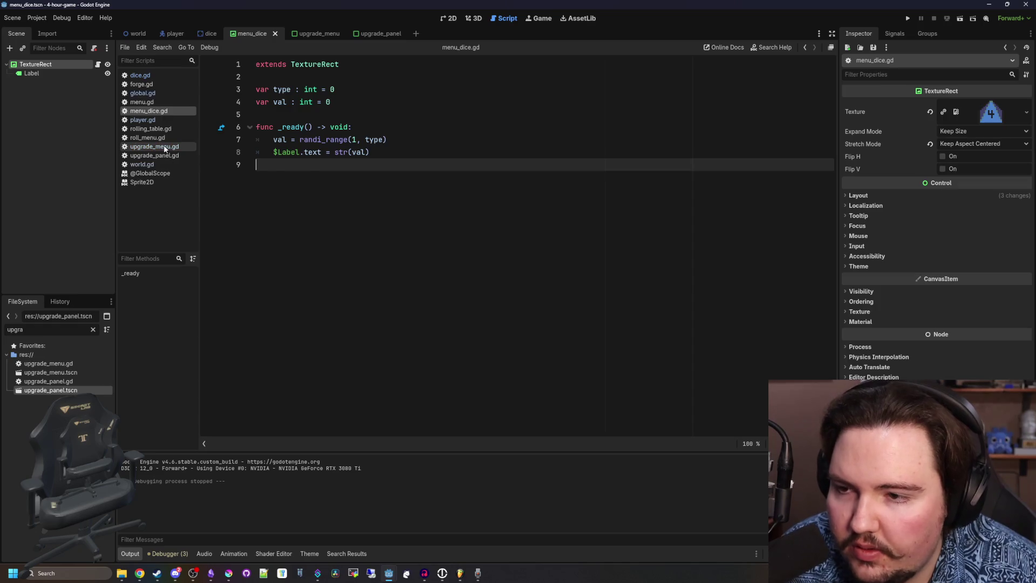
# Open player.gd and search for 'strength' to find where the strength formula is defined.
pyautogui.click(157, 146)
pyautogui.click(142, 120)
pyautogui.scroll(15, 340, 146)
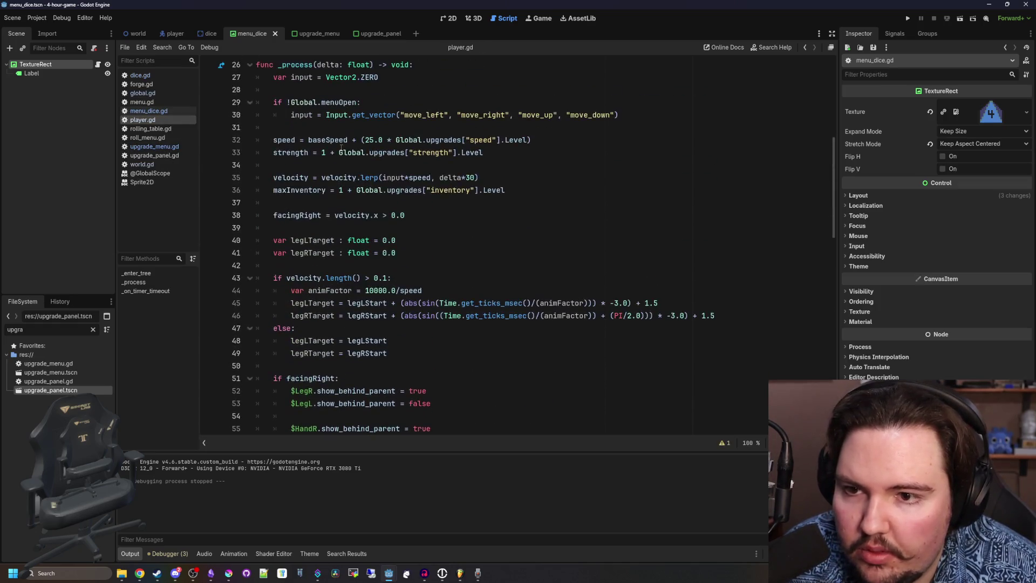
pyautogui.hotkey('ctrl', 'f')
pyautogui.write('strength')
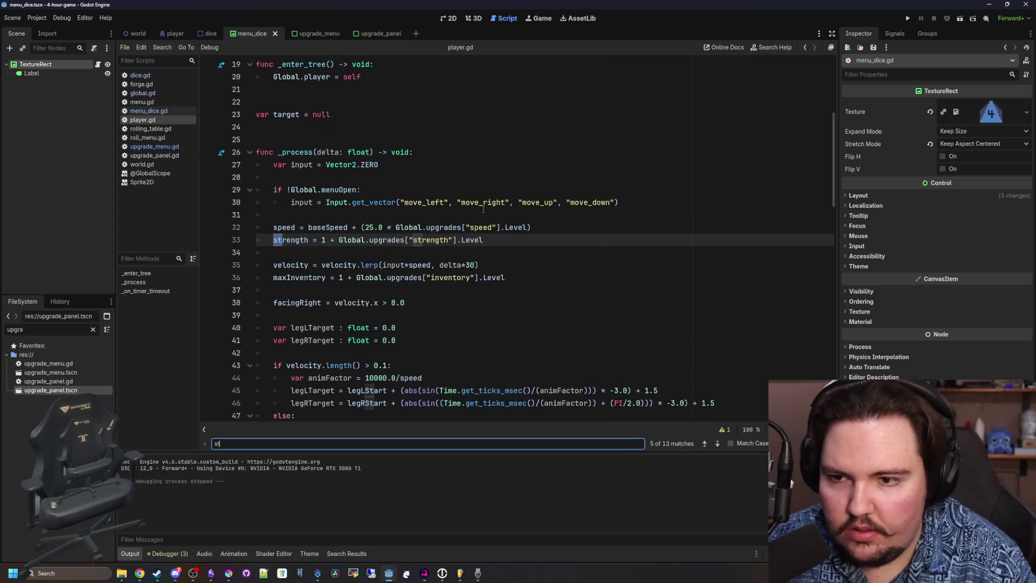
pyautogui.keyDown('ctrl'); pyautogui.click(291, 241); pyautogui.keyUp('ctrl')
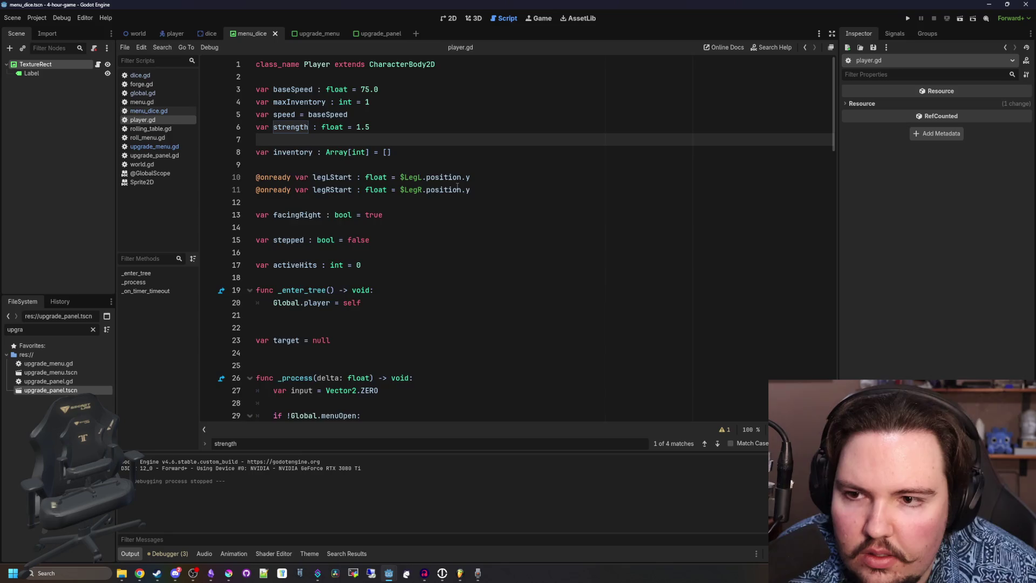
pyautogui.scroll(-15, 471, 203)
pyautogui.scroll(-13, 471, 203)
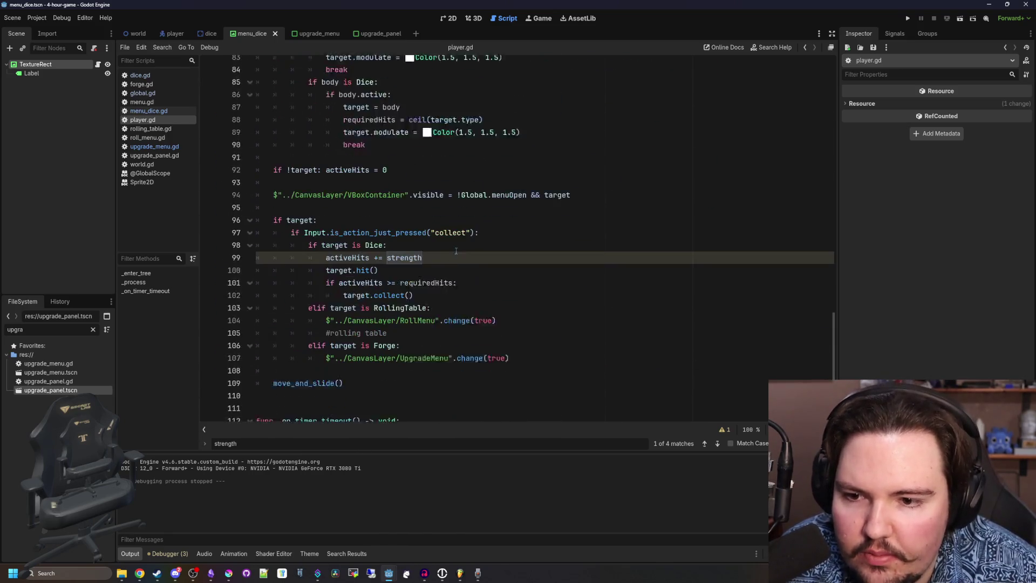
pyautogui.click(448, 240)
pyautogui.hotkey('ctrl', 's')
# Change line 33 to strength = 1 + (0.5 * Global.upgrades["strength"].Level) and save.
pyautogui.scroll(17, 447, 235)
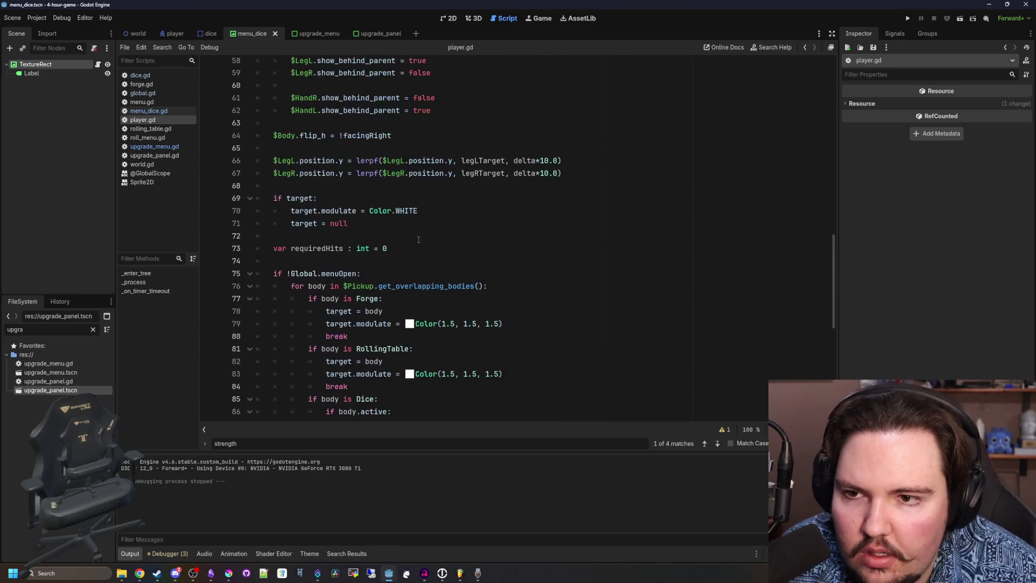
pyautogui.scroll(4, 350, 258)
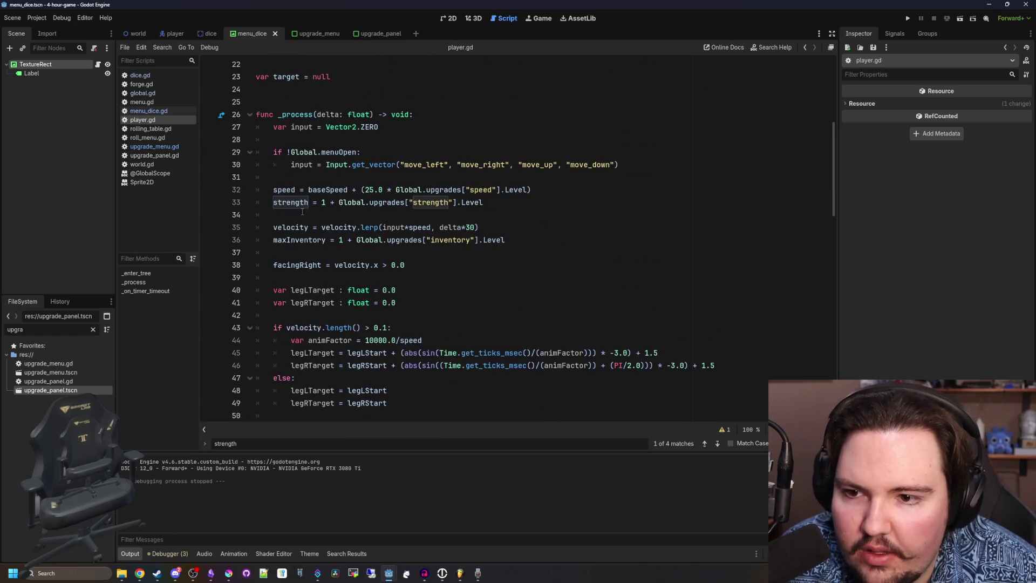
pyautogui.scroll(2, 302, 212)
pyautogui.click(326, 265)
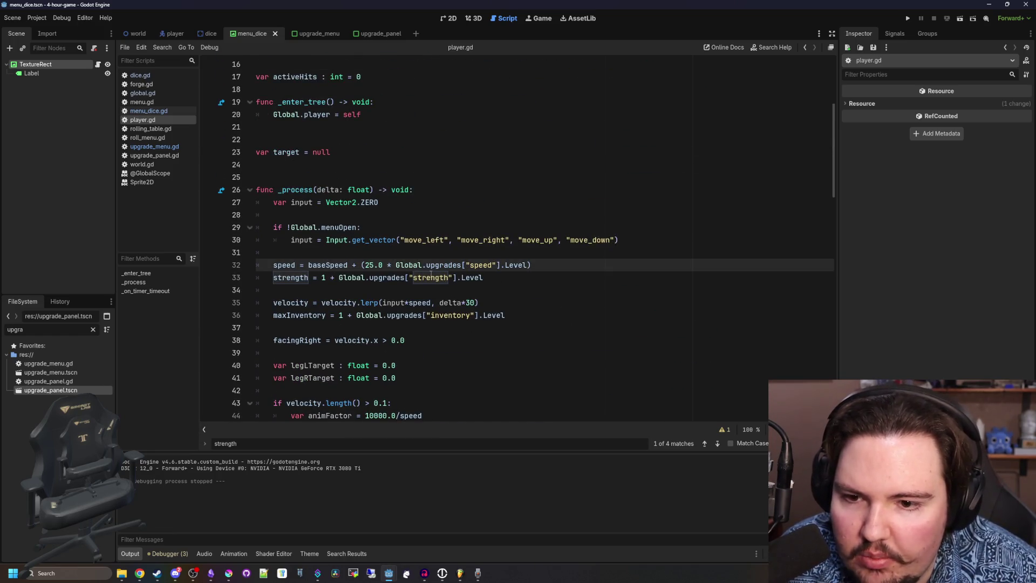
pyautogui.click(339, 277)
pyautogui.write('(')
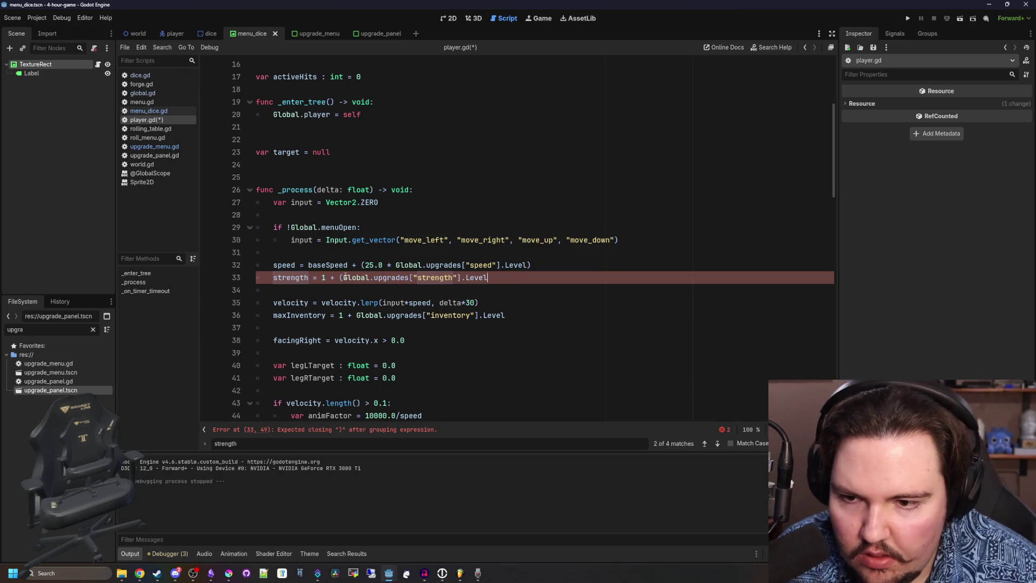
pyautogui.write('0.5 *')
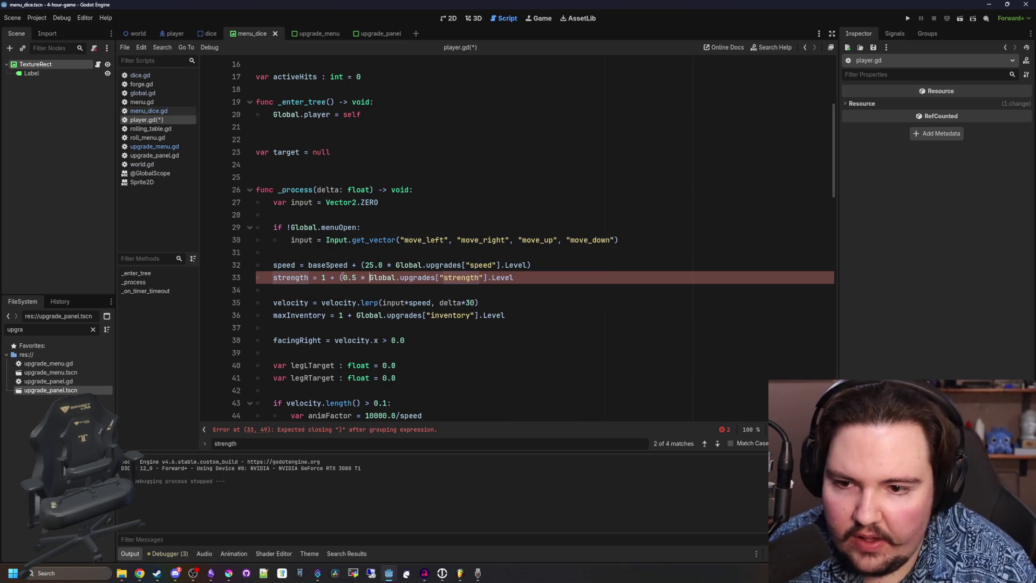
pyautogui.write(')')
pyautogui.hotkey('ctrl', 's')
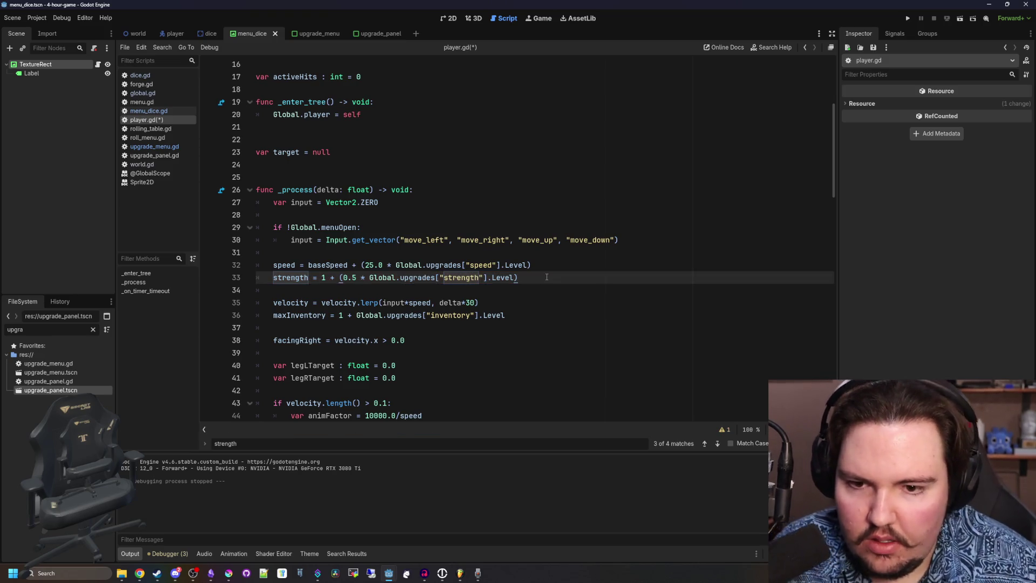
pyautogui.click(414, 259)
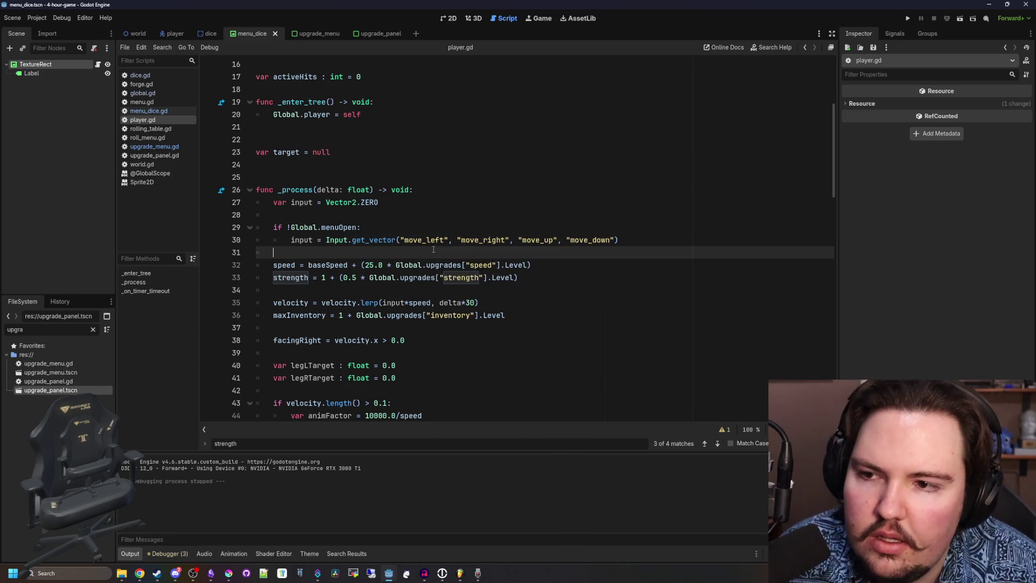
# Bring Krita to the front, maximize it, and cancel a new-document dialog.
pyautogui.click(229, 573)
pyautogui.doubleClick(388, 406)
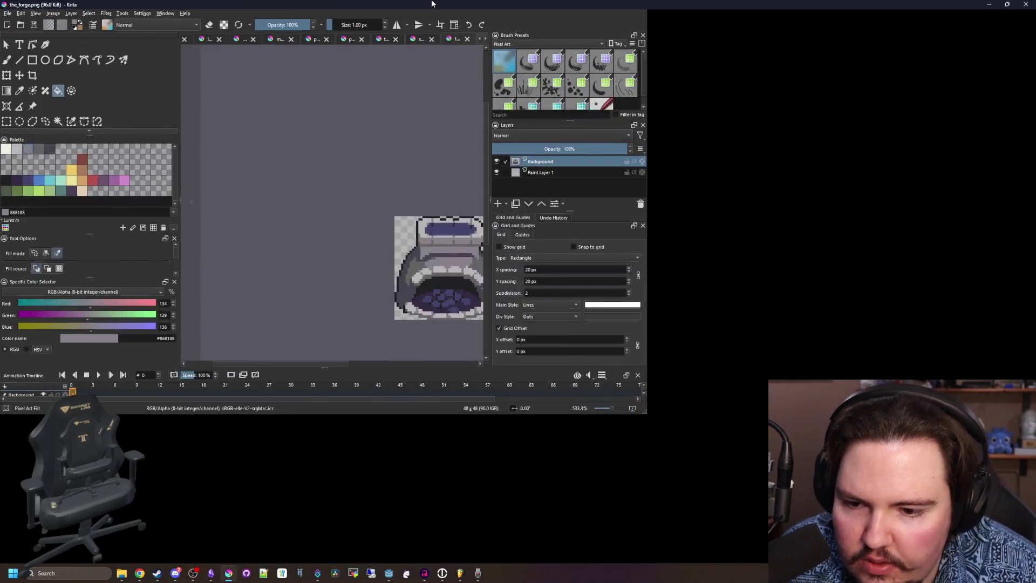
pyautogui.click(7, 13)
pyautogui.click(18, 22)
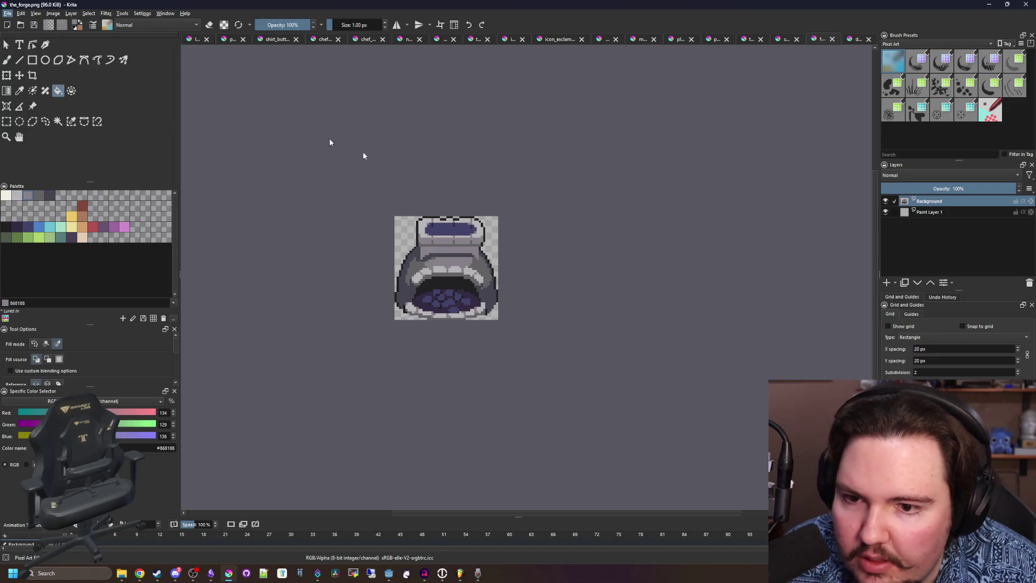
pyautogui.click(538, 226)
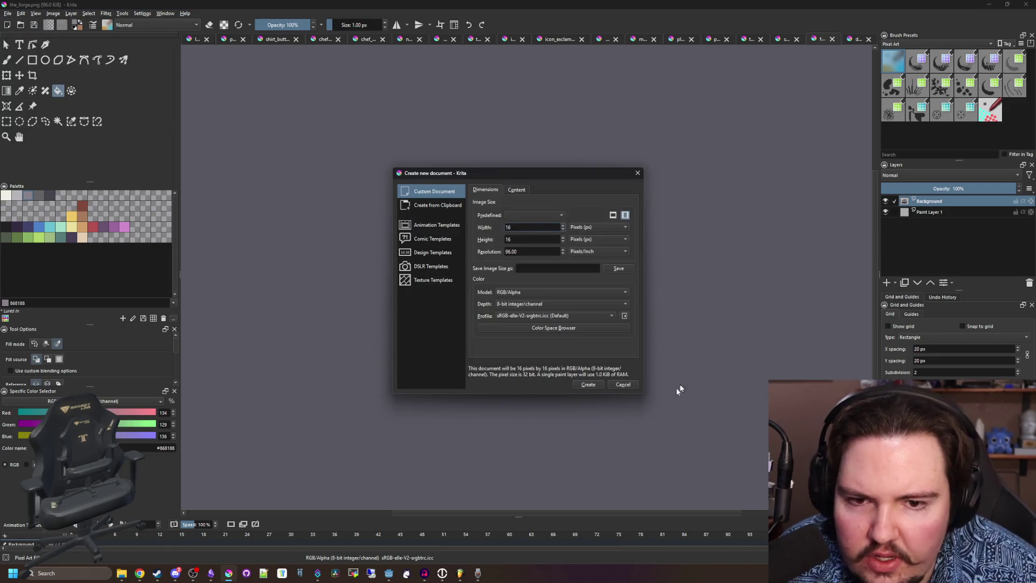
pyautogui.click(622, 385)
pyautogui.click(8, 13)
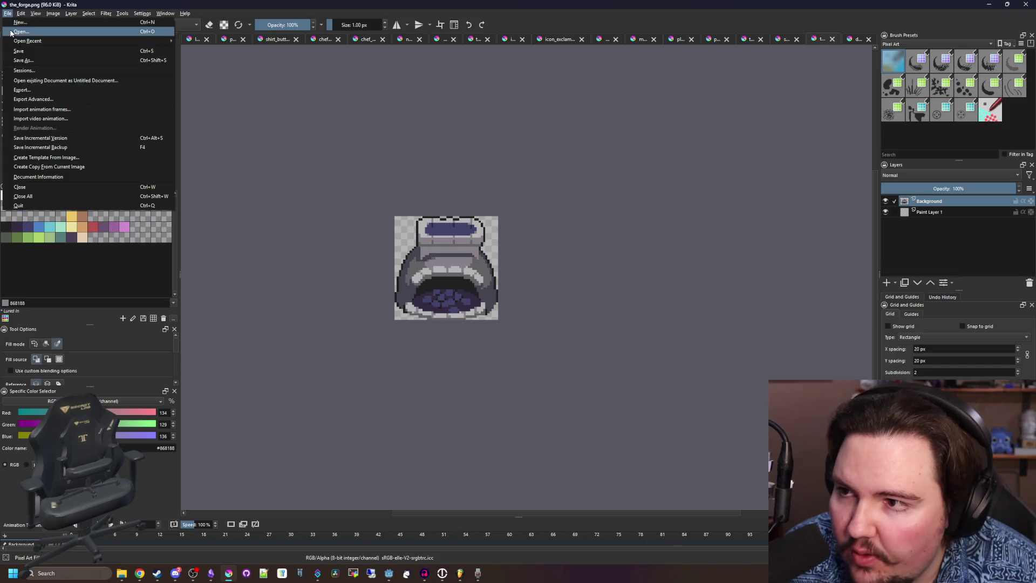
pyautogui.press('Escape')
# Open d4_dice.png from Documents > 4-hour-game > Sprites.
pyautogui.hotkey('ctrl', 'o')
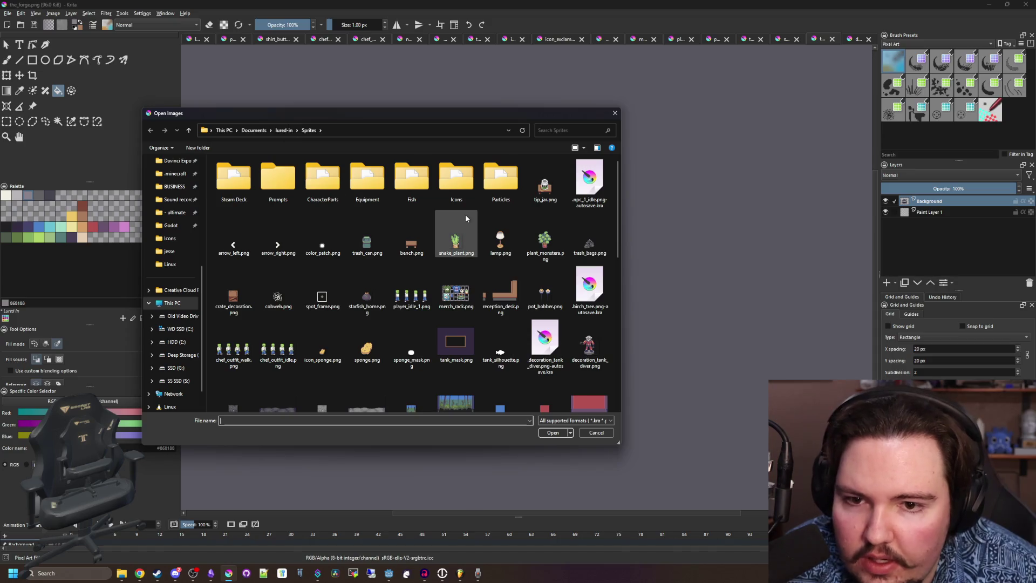
pyautogui.scroll(5, 184, 194)
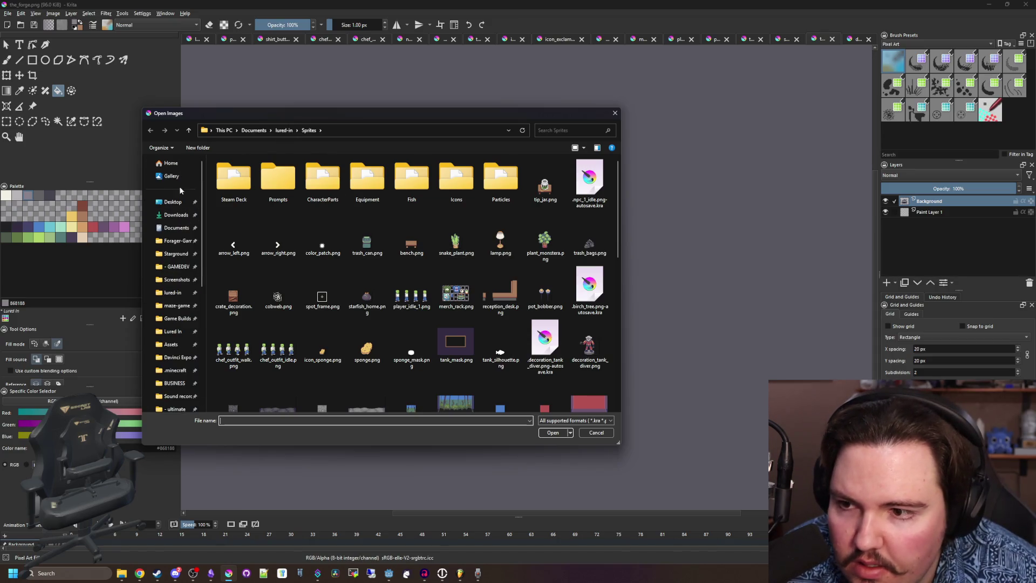
pyautogui.click(260, 132)
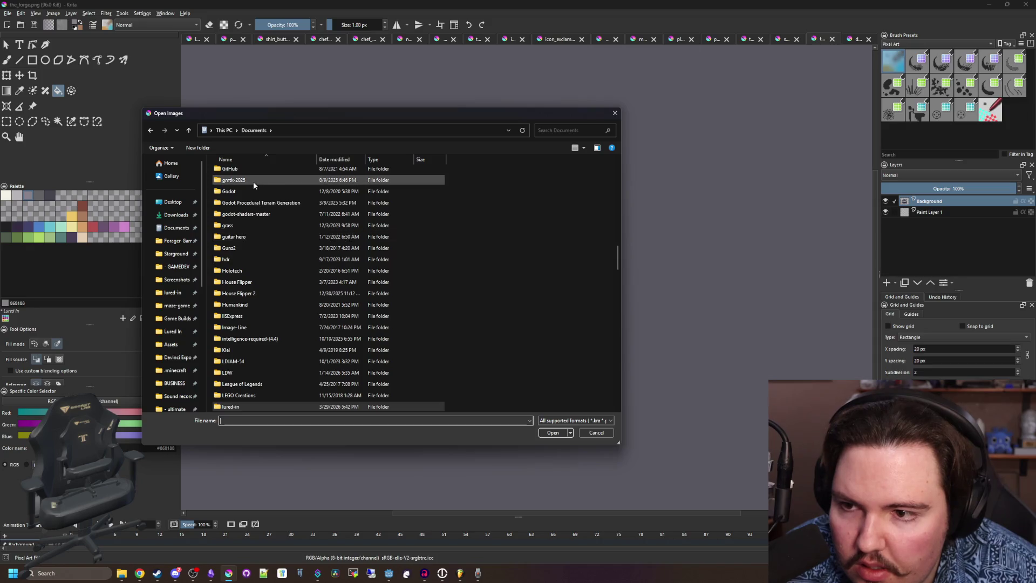
pyautogui.doubleClick(245, 173)
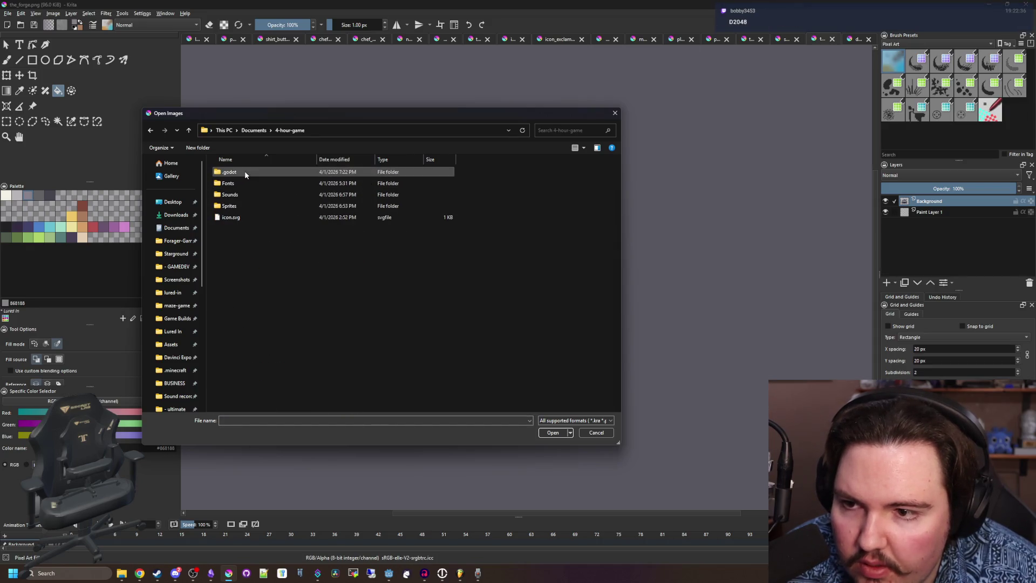
pyautogui.click(239, 208)
pyautogui.doubleClick(239, 206)
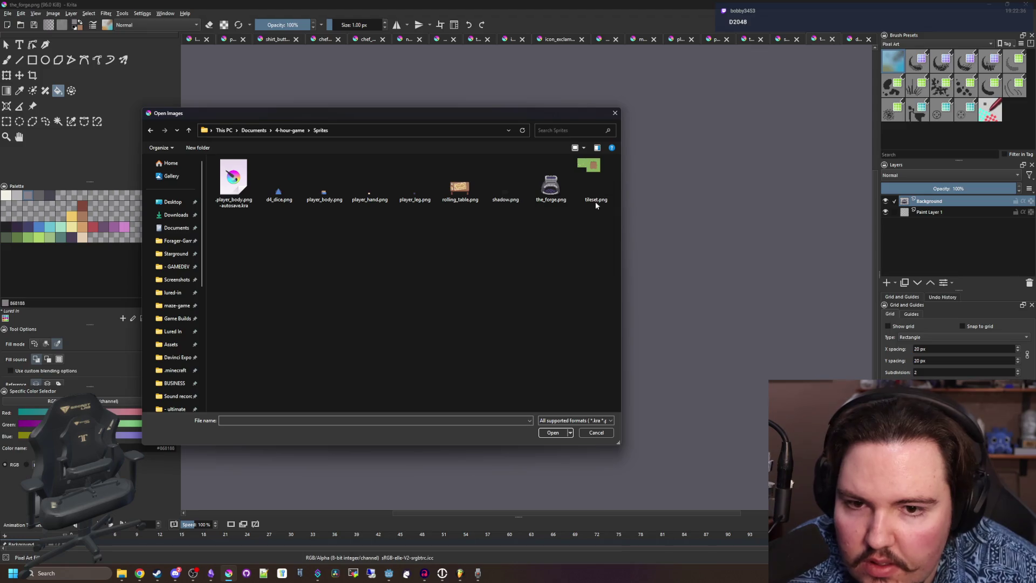
pyautogui.doubleClick(283, 185)
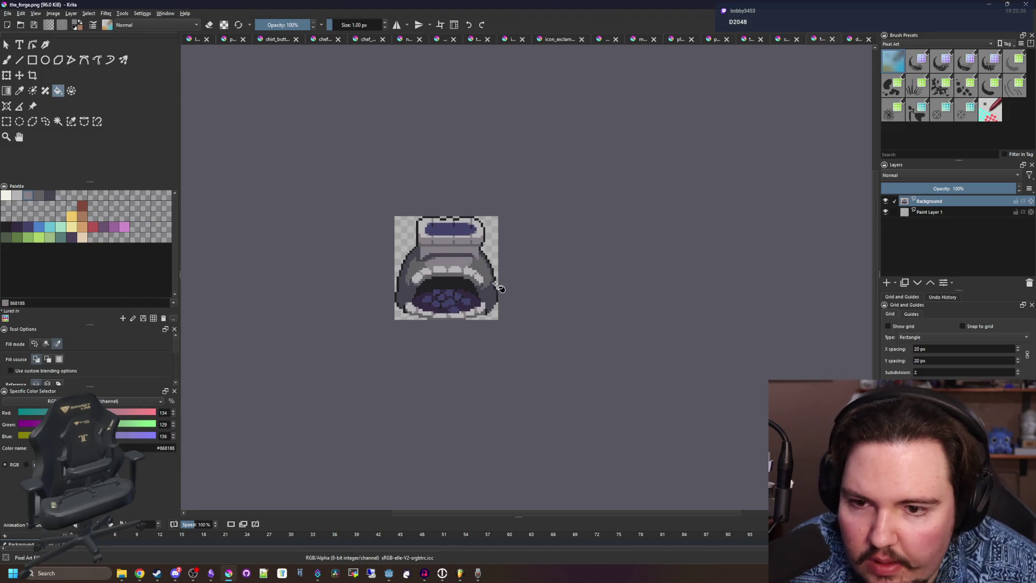
# Sample the dark outline colour and paint the sprite's left edge and top rows dark.
pyautogui.scroll(-4, 423, 287)
pyautogui.scroll(3, 424, 287)
pyautogui.press('p')
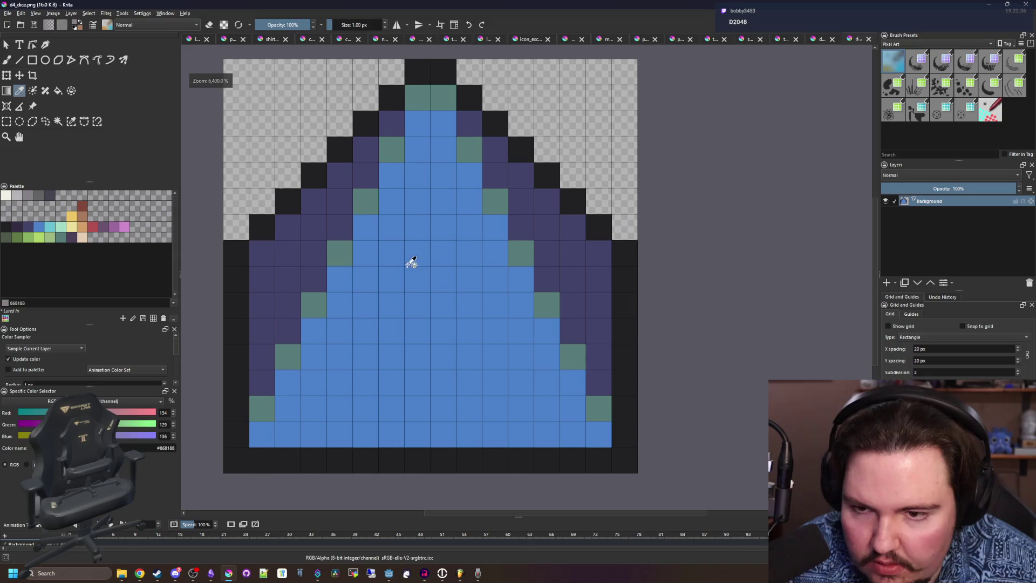
pyautogui.click(374, 241)
pyautogui.scroll(-2, 393, 240)
pyautogui.click(298, 284)
pyautogui.press('b')
pyautogui.moveTo(294, 262)
pyautogui.mouseDown()
pyautogui.moveTo(294, 148)
pyautogui.moveTo(518, 162)
pyautogui.moveTo(474, 149)
pyautogui.moveTo(554, 238)
pyautogui.mouseUp()
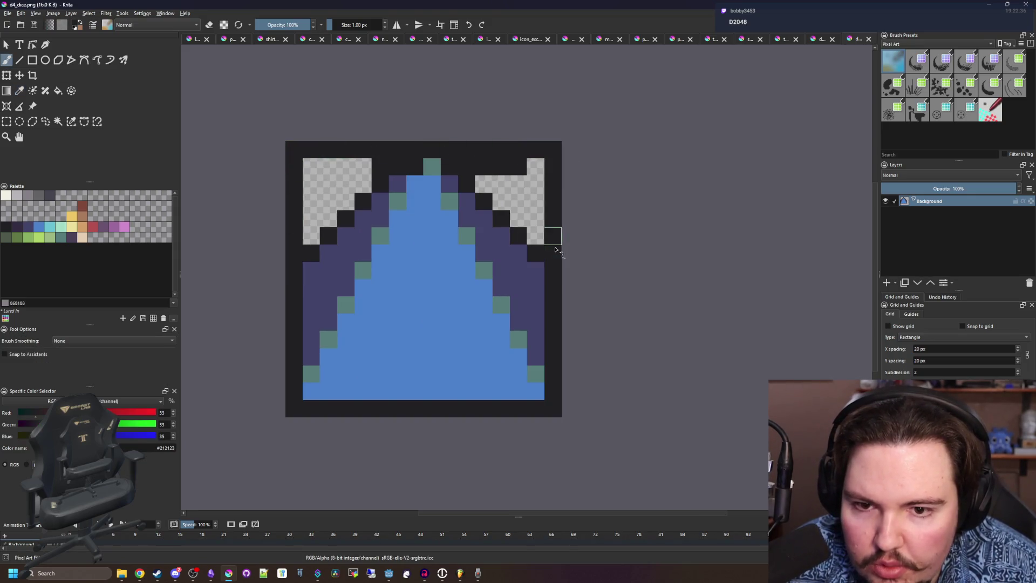
# Fill the upper part with a teal rectangle and the lower part with a purple rectangle.
pyautogui.press('p')
pyautogui.click(464, 233)
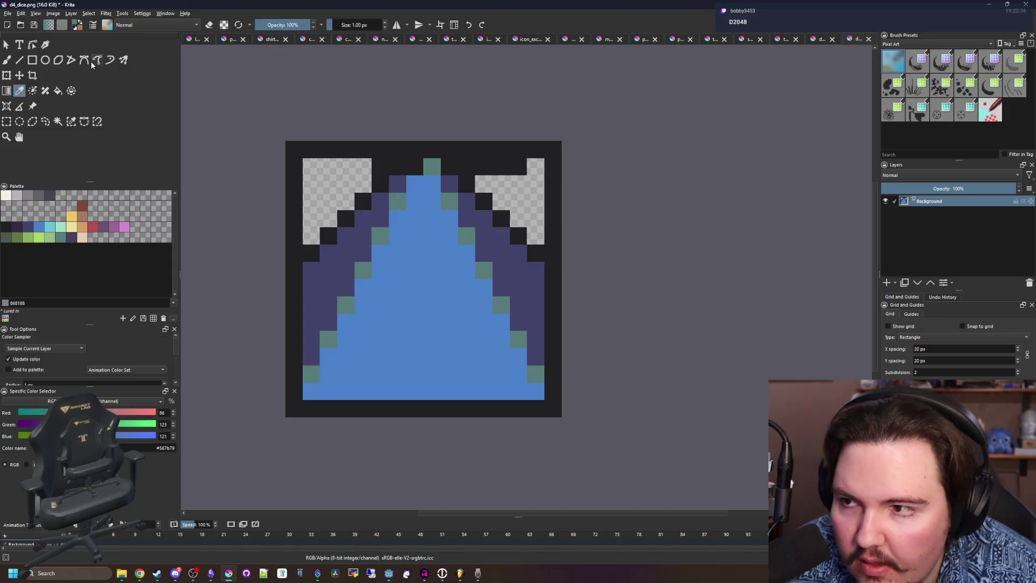
pyautogui.click(31, 62)
pyautogui.moveTo(303, 159)
pyautogui.mouseDown()
pyautogui.moveTo(472, 204)
pyautogui.moveTo(545, 259)
pyautogui.mouseUp()
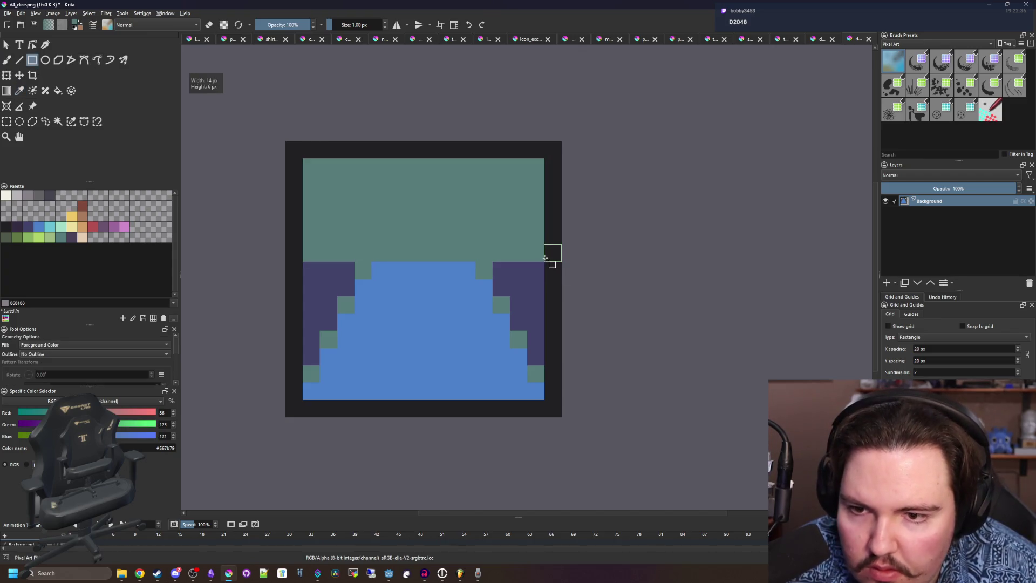
pyautogui.press('+')
pyautogui.press('p')
pyautogui.click(289, 266)
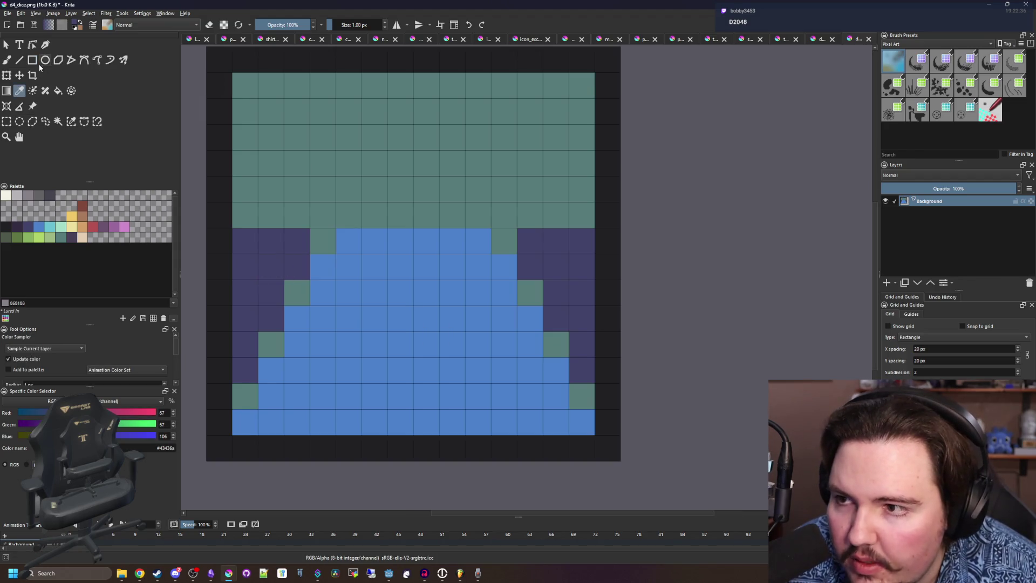
pyautogui.click(32, 60)
pyautogui.moveTo(245, 236); pyautogui.dragTo(580, 423)
# Flood-fill the teal upper area with cream from the palette.
pyautogui.press('-')
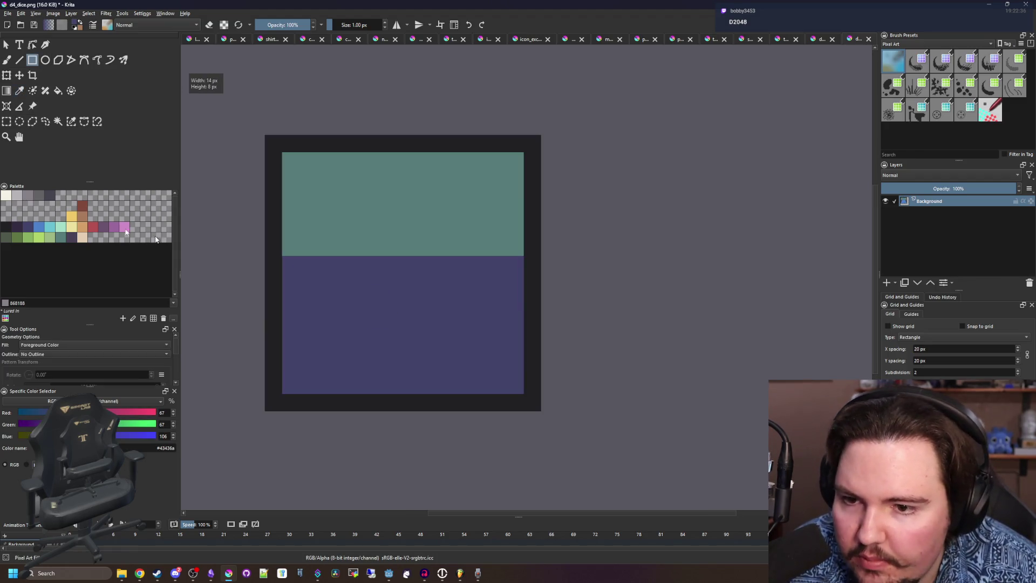
pyautogui.click(6, 195)
pyautogui.press('f')
pyautogui.click(363, 223)
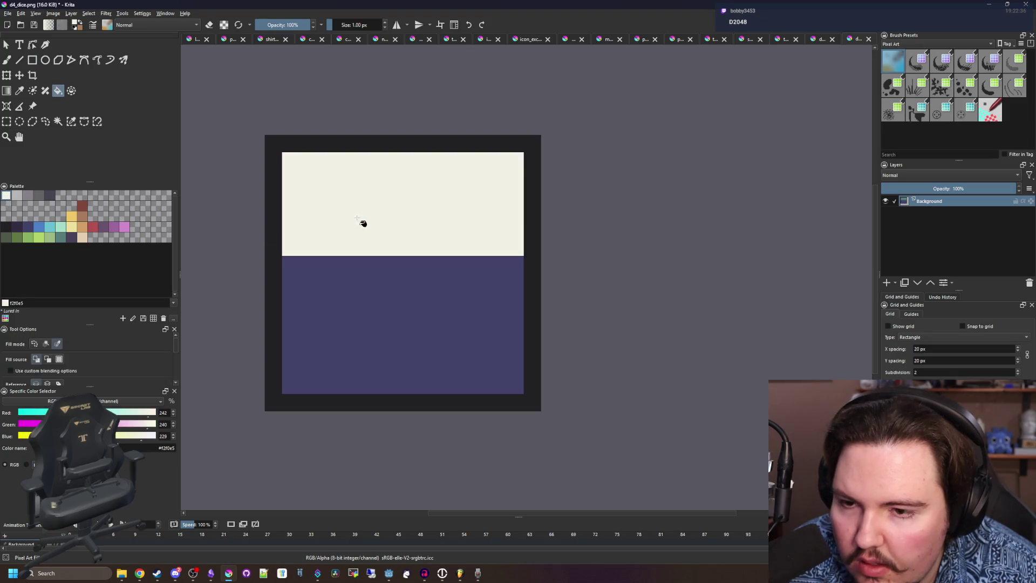
pyautogui.click(53, 13)
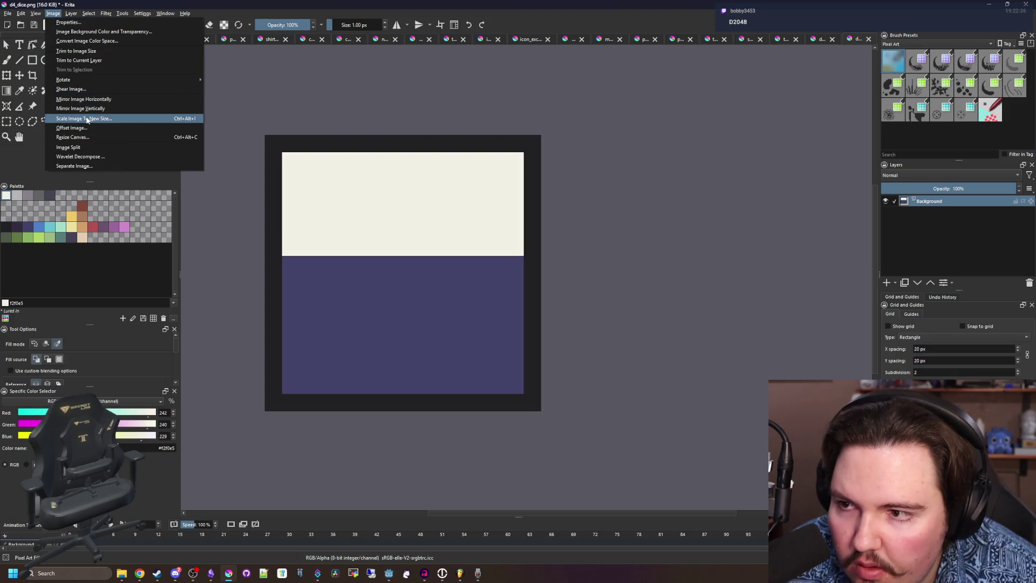
# Resize the canvas to 16×18 pixels.
pyautogui.click(81, 137)
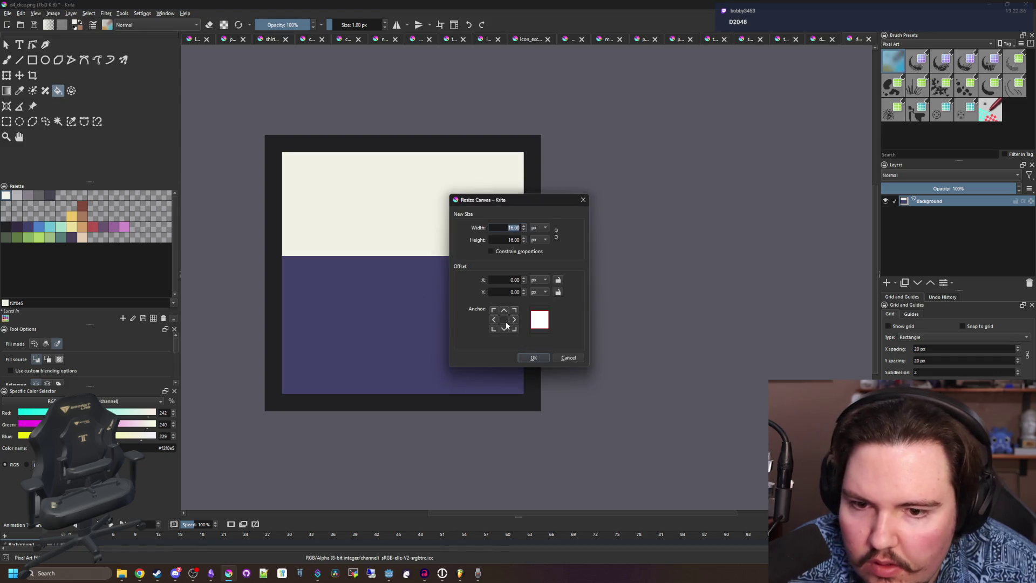
pyautogui.press('Tab')
pyautogui.press('Tab')
pyautogui.write('18')
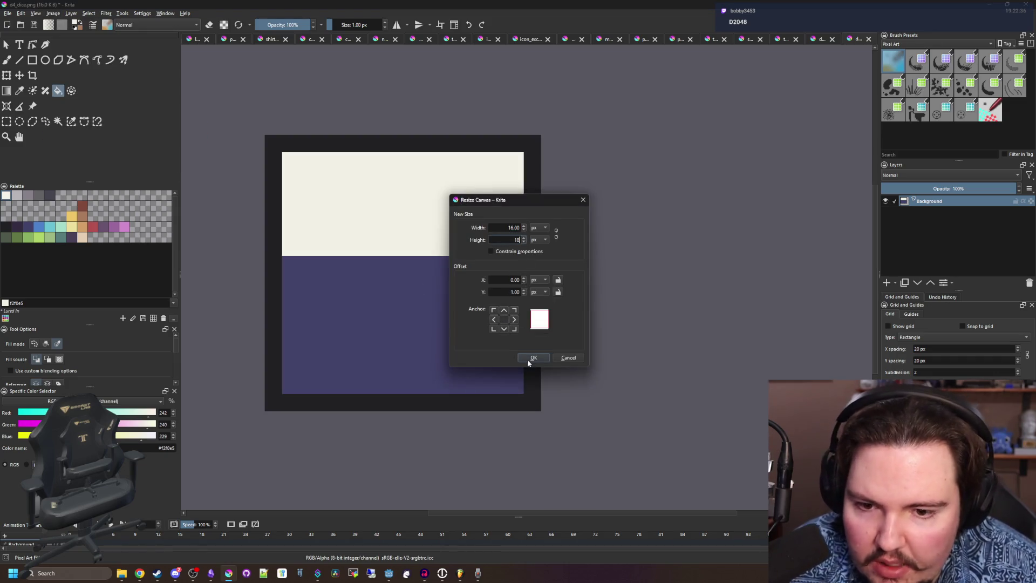
pyautogui.click(531, 358)
# Paint the new top and bottom strips dark and extend the purple side and cream face one row.
pyautogui.keyDown('ctrl'); pyautogui.click(318, 143); pyautogui.keyUp('ctrl')
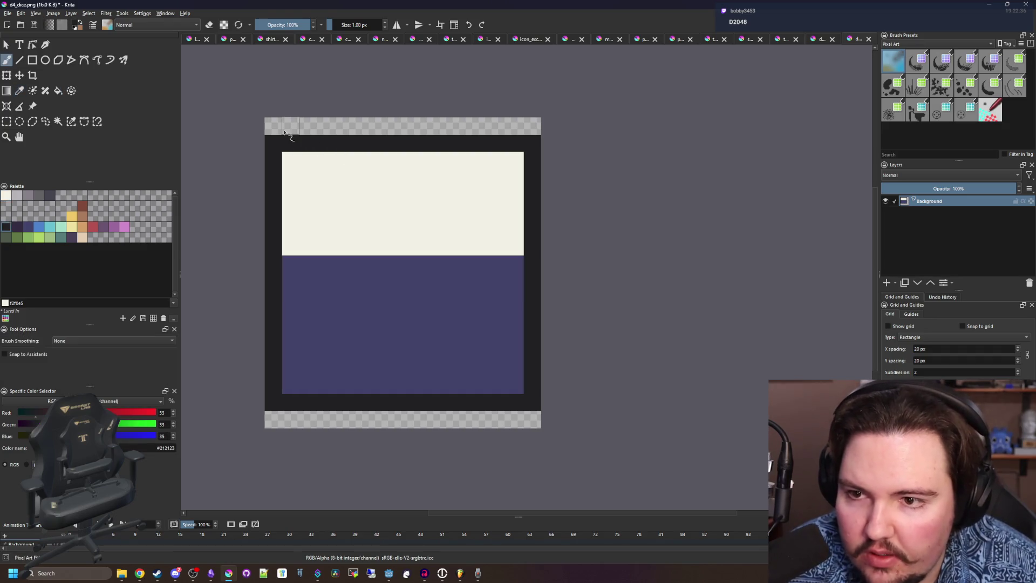
pyautogui.click(364, 125)
pyautogui.click(273, 124)
pyautogui.press('b')
pyautogui.moveTo(269, 419)
pyautogui.mouseDown()
pyautogui.moveTo(529, 419)
pyautogui.moveTo(286, 405)
pyautogui.mouseUp()
pyautogui.keyDown('ctrl'); pyautogui.click(410, 292); pyautogui.keyUp('ctrl')
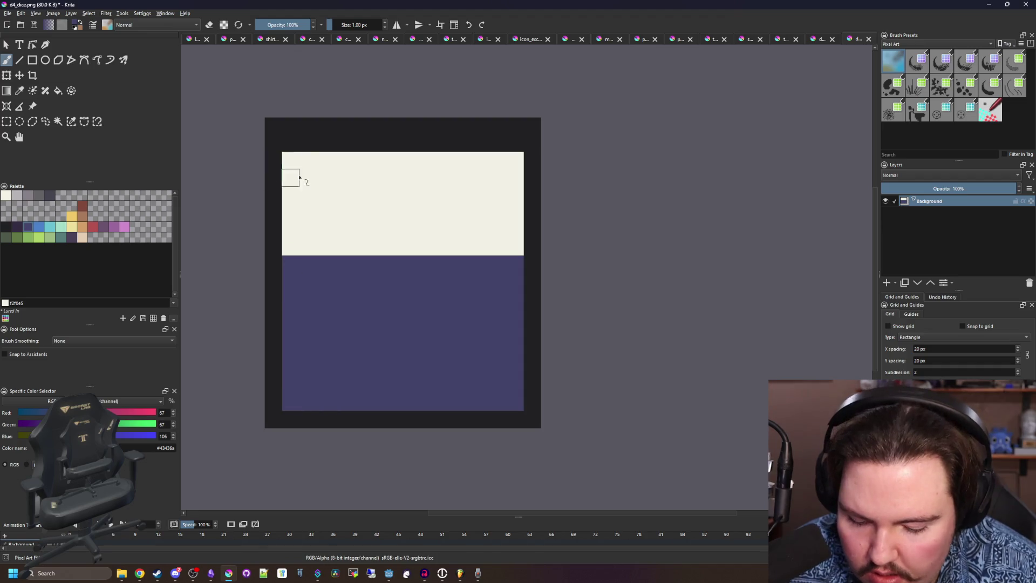
pyautogui.keyDown('ctrl'); pyautogui.click(290, 167); pyautogui.keyUp('ctrl')
pyautogui.moveTo(290, 142); pyautogui.dragTo(521, 144)
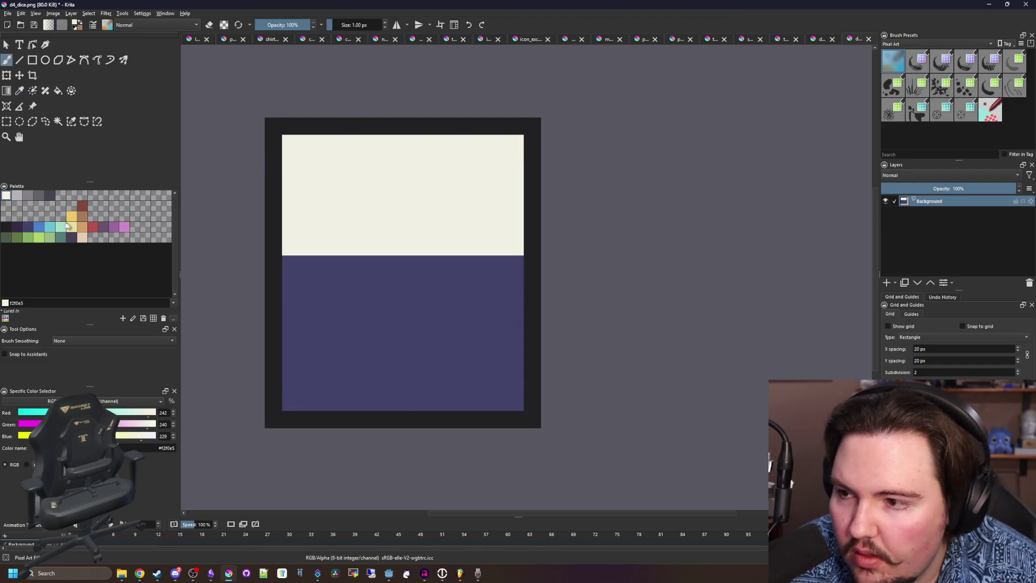
# Add light grey pixels at the face's four corners and just below the lower corners.
pyautogui.click(17, 196)
pyautogui.click(290, 143)
pyautogui.click(514, 143)
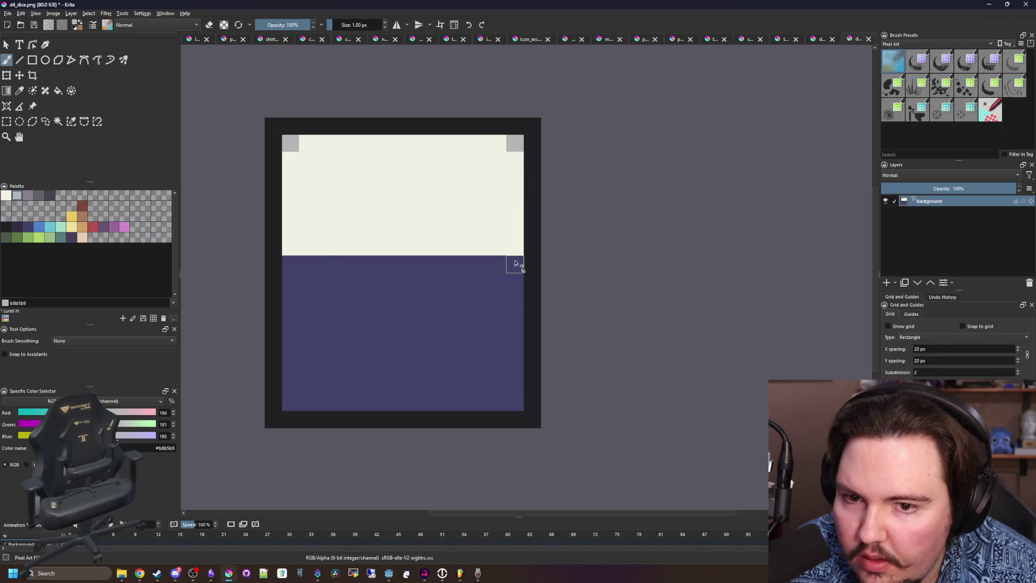
pyautogui.click(515, 247)
pyautogui.click(291, 246)
pyautogui.click(290, 264)
pyautogui.click(514, 265)
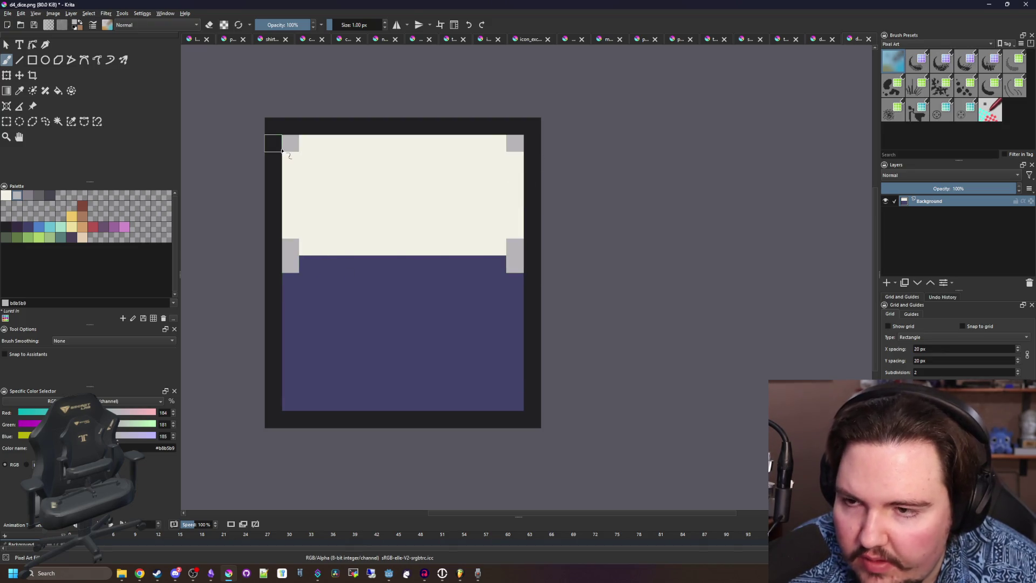
# Erase the dark frame's four corners and paint the bottom side corners light grey.
pyautogui.press('e')
pyautogui.click(273, 127)
pyautogui.click(532, 126)
pyautogui.click(532, 419)
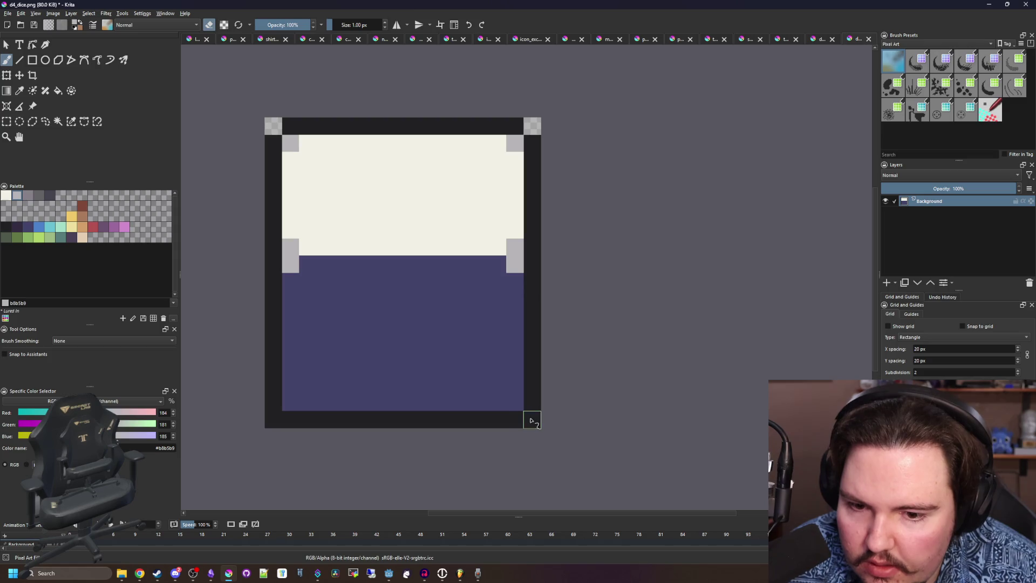
pyautogui.click(273, 419)
pyautogui.click(290, 401)
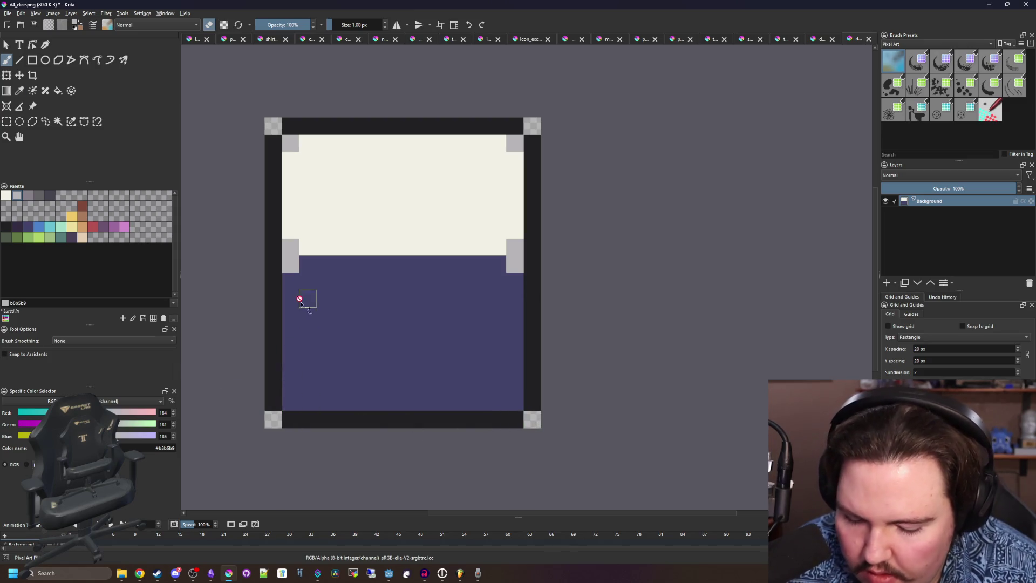
pyautogui.press('e')
pyautogui.click(290, 402)
pyautogui.click(514, 402)
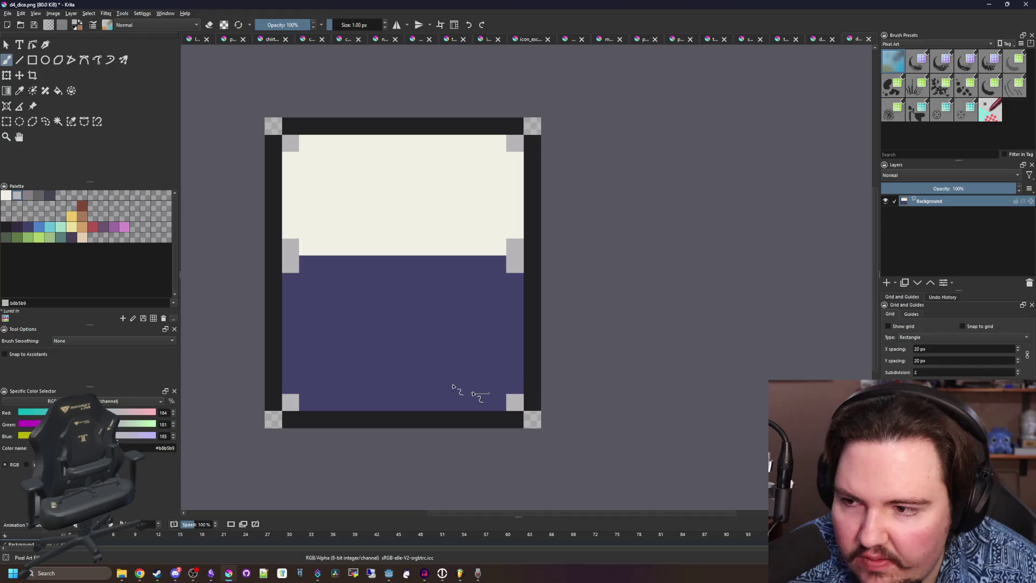
# Flood-fill the purple lower side with grey and darken its bottom corner pixels.
pyautogui.click(34, 197)
pyautogui.press('f')
pyautogui.click(428, 338)
pyautogui.click(39, 195)
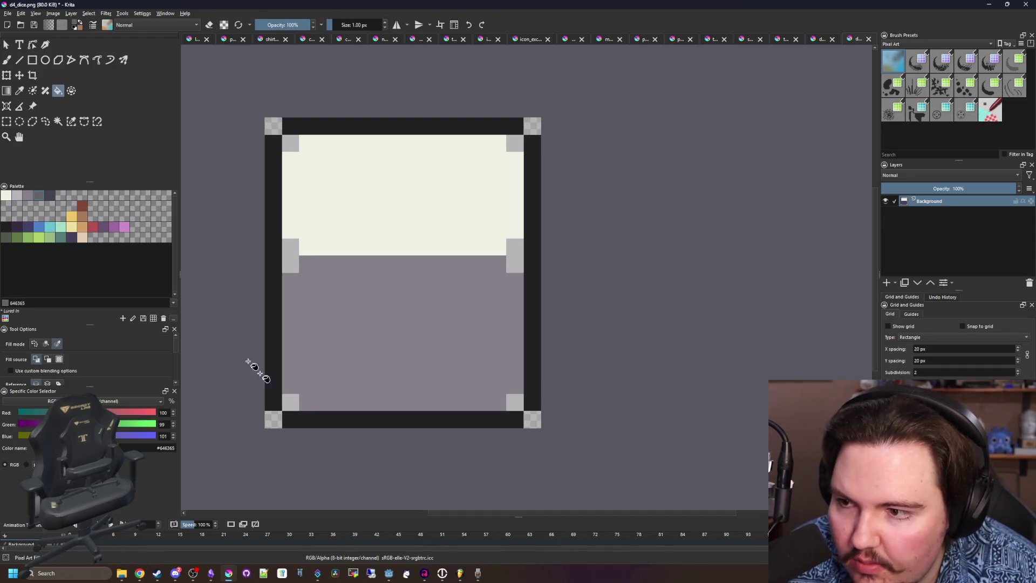
pyautogui.press('b')
pyautogui.click(291, 402)
pyautogui.click(515, 402)
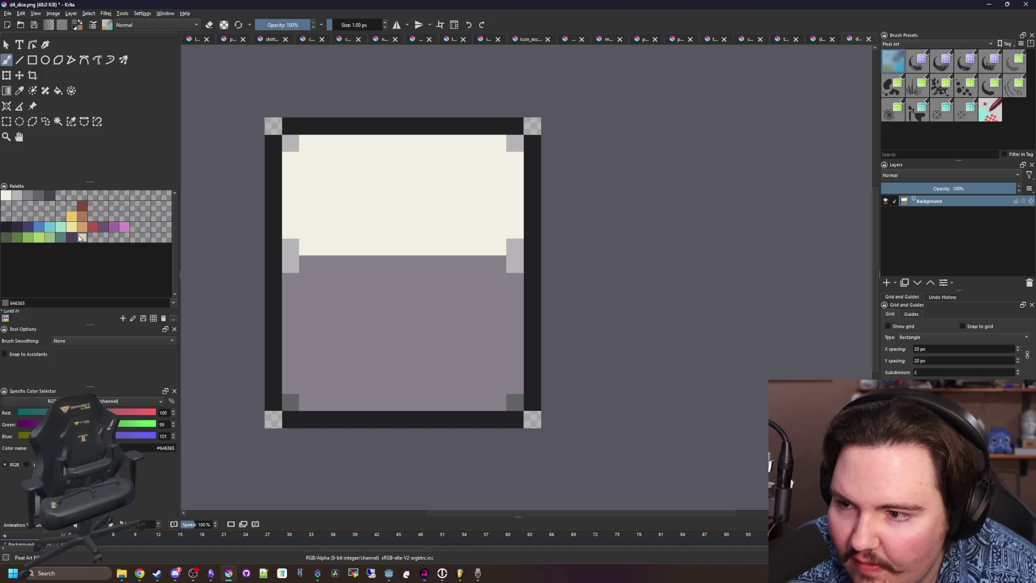
# Try a beige fill on the face, then undo it to keep the face cream.
pyautogui.click(81, 237)
pyautogui.press('f')
pyautogui.click(394, 205)
pyautogui.hotkey('ctrl', 'z')
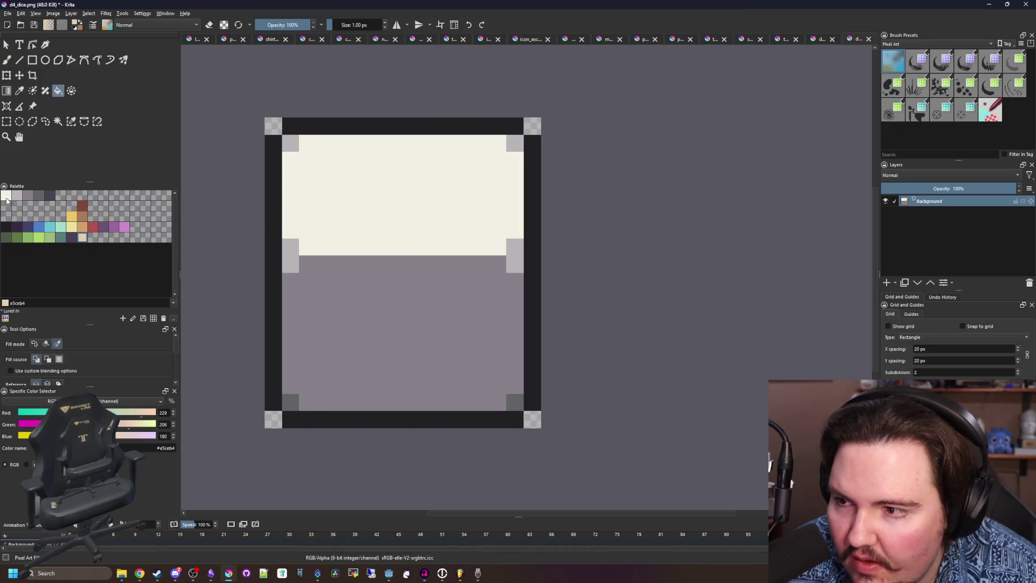
pyautogui.click(6, 198)
pyautogui.scroll(-3, 451, 270)
pyautogui.scroll(3, 469, 217)
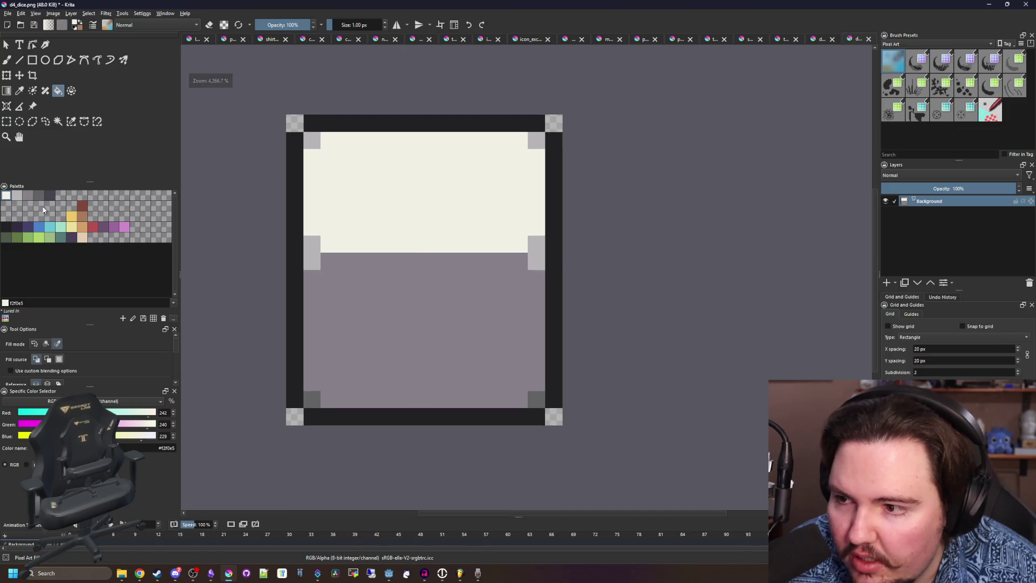
# Paint four dark pips on the cream face, two on the left and two on the right.
pyautogui.click(6, 226)
pyautogui.press('b')
pyautogui.click(347, 158)
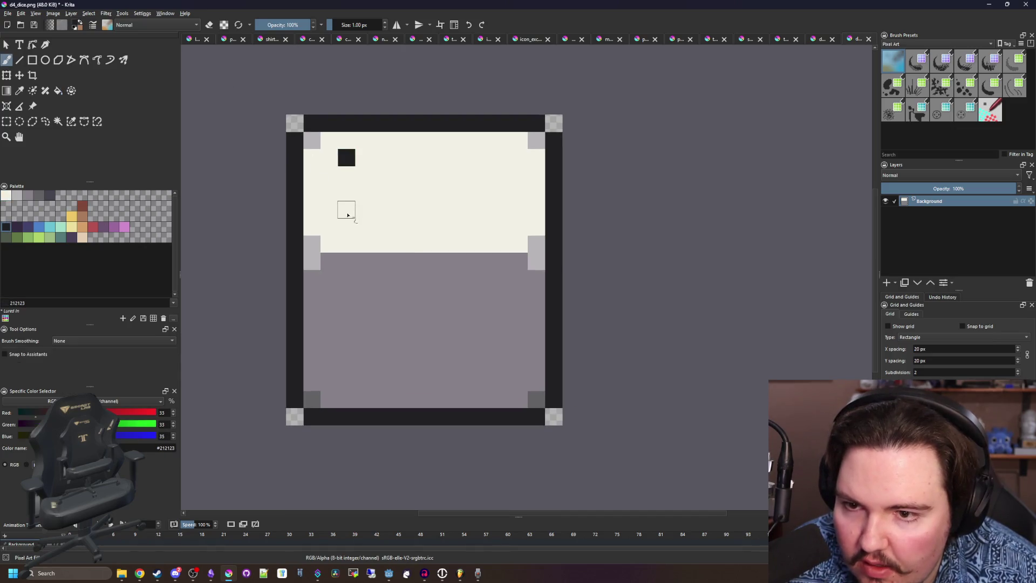
pyautogui.click(346, 226)
pyautogui.click(502, 158)
pyautogui.click(502, 226)
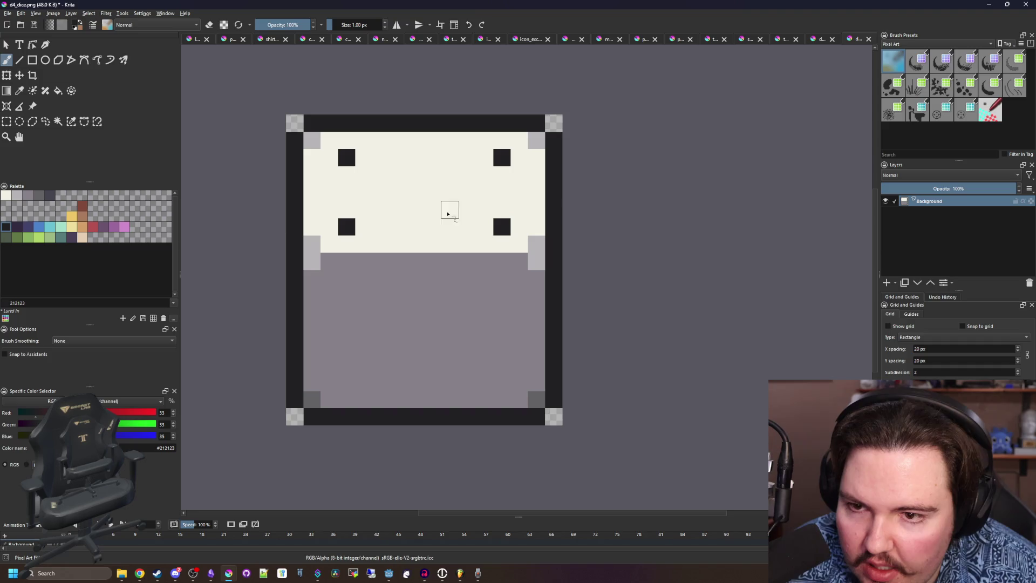
pyautogui.scroll(-5, 430, 190)
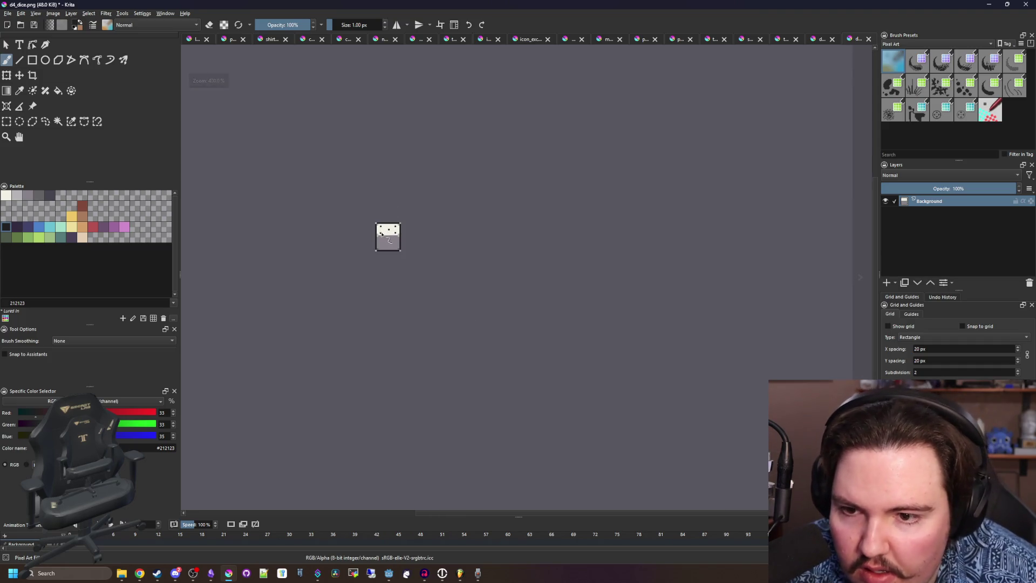
# Undo the pips, save the die as d6_dice.png in Sprites, then minimize Krita.
pyautogui.scroll(5, 380, 233)
pyautogui.hotkey('ctrl', 'z')
pyautogui.hotkey('ctrl', 'z')
pyautogui.hotkey('ctrl', 'z')
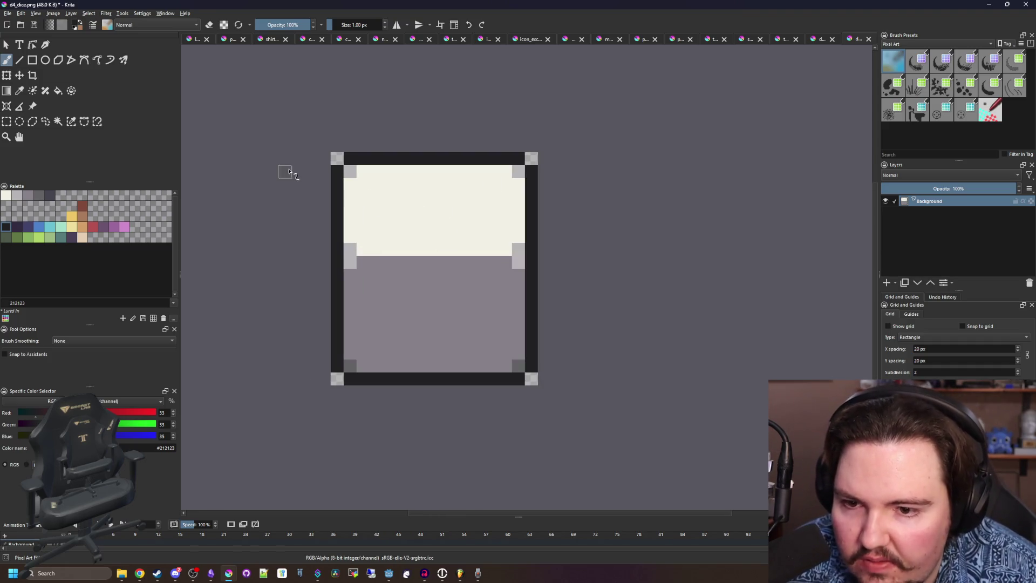
pyautogui.click(8, 13)
pyautogui.click(19, 59)
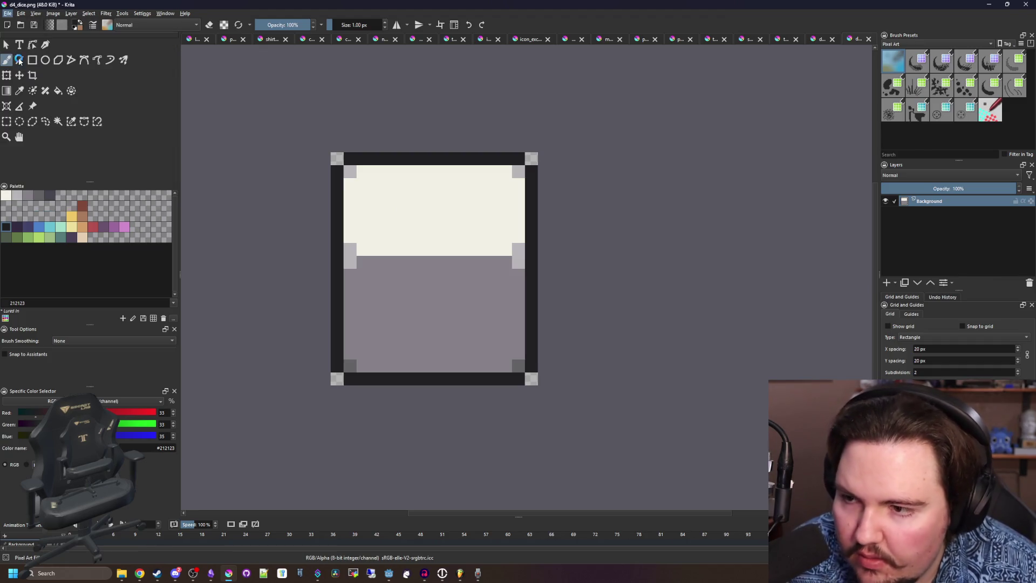
pyautogui.write('d6_dice')
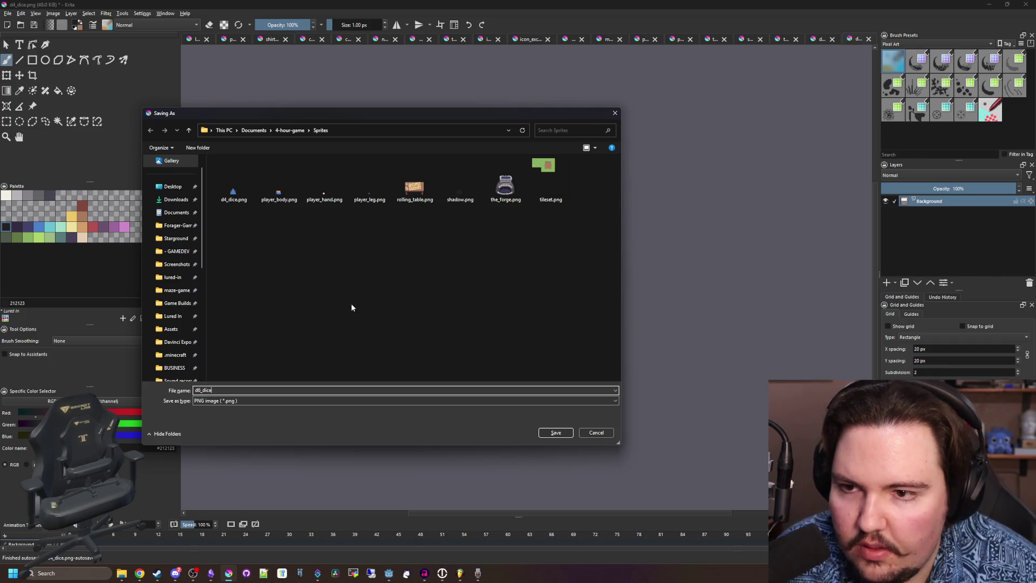
pyautogui.click(352, 307)
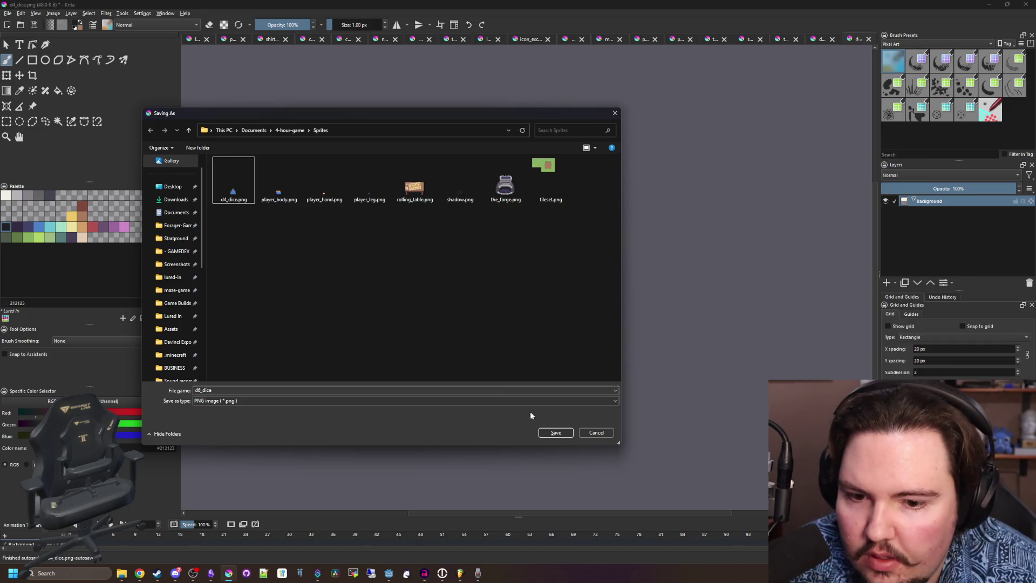
pyautogui.click(555, 433)
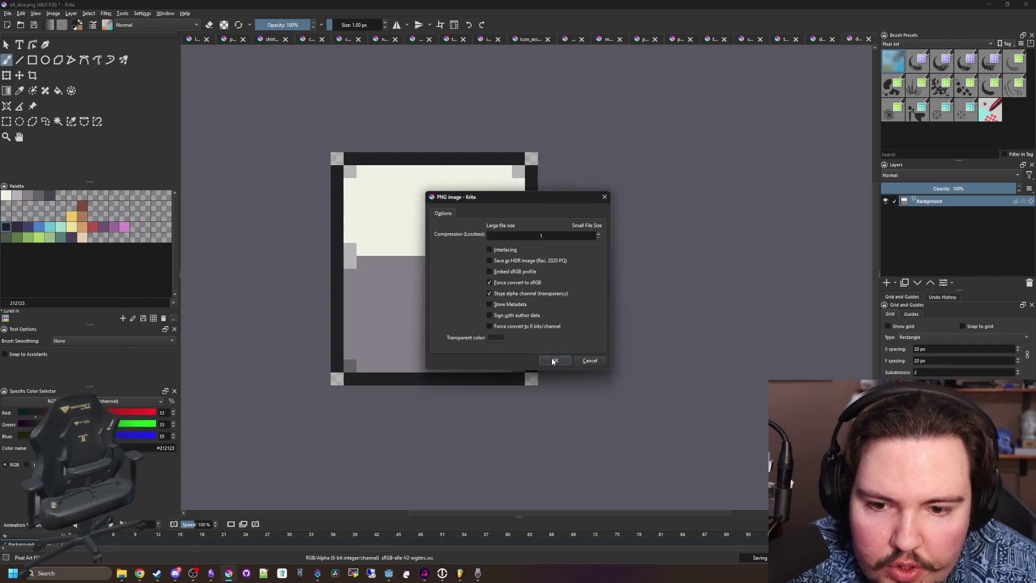
pyautogui.click(553, 361)
pyautogui.click(987, 4)
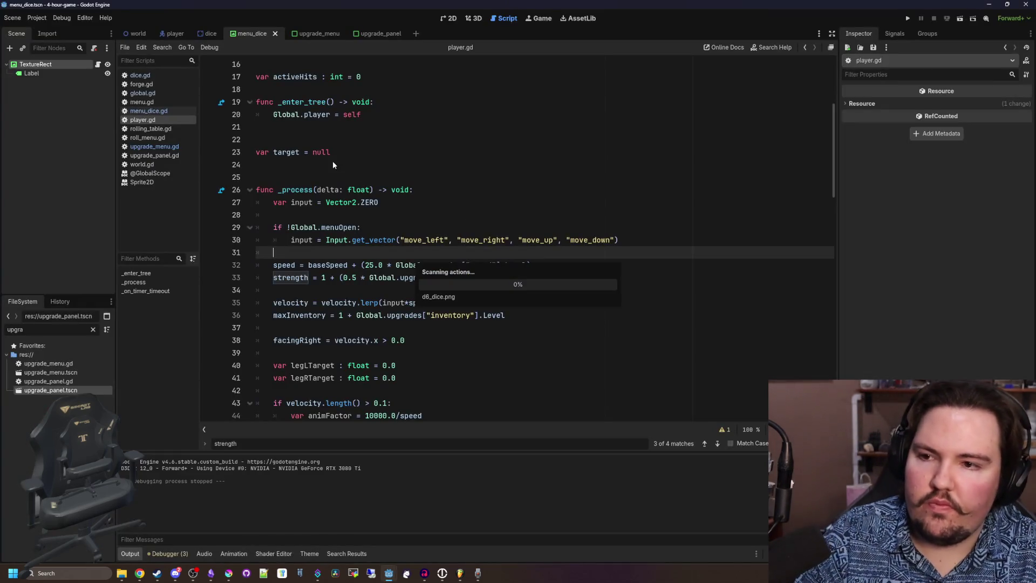
# In dice.gd, add a 6: case that preloads d6_dice.png.
pyautogui.click(142, 76)
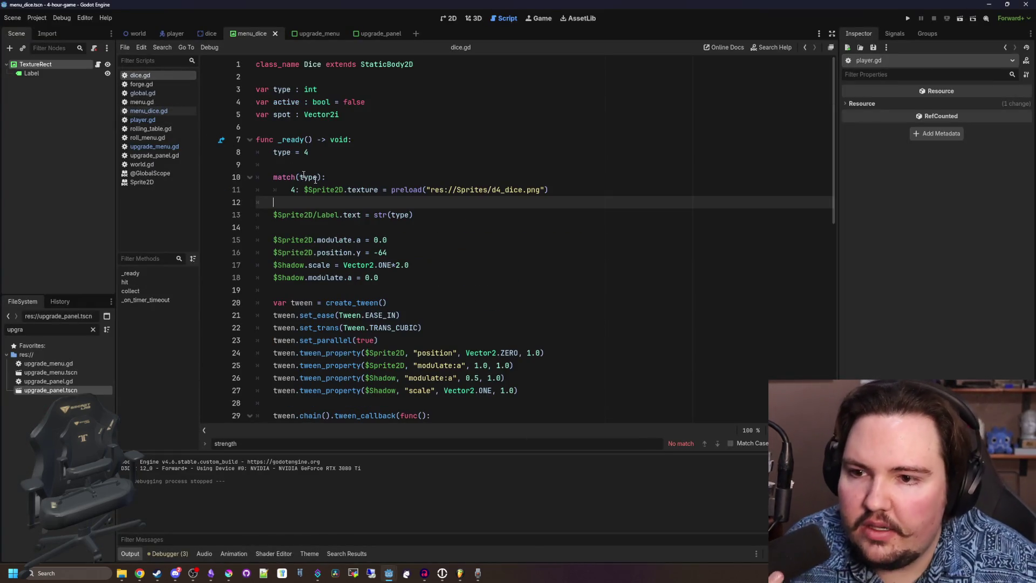
pyautogui.click(582, 189)
pyautogui.press('Return')
pyautogui.write('6: $Sprite2D.texture = preloa')
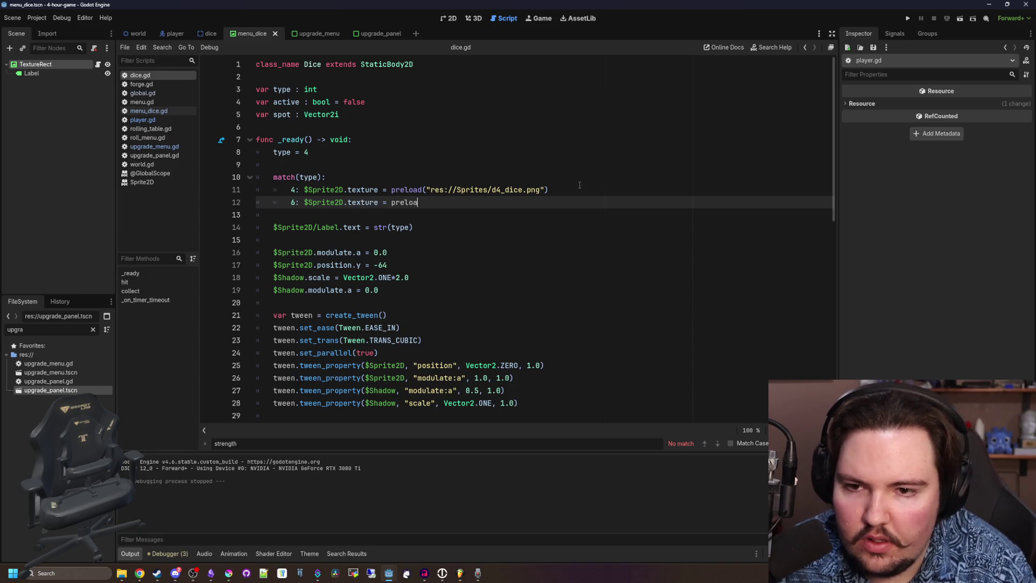
pyautogui.write('d("d6')
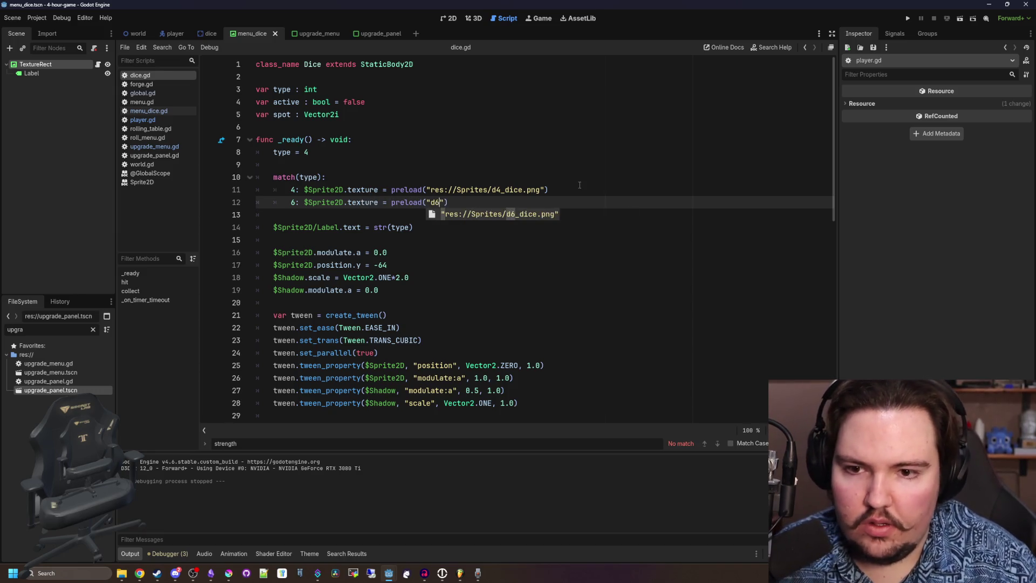
pyautogui.press('Return')
pyautogui.click(579, 186)
# In menu_dice.gd's _ready, add a match(type) block with 4: and 6: cases.
pyautogui.click(170, 112)
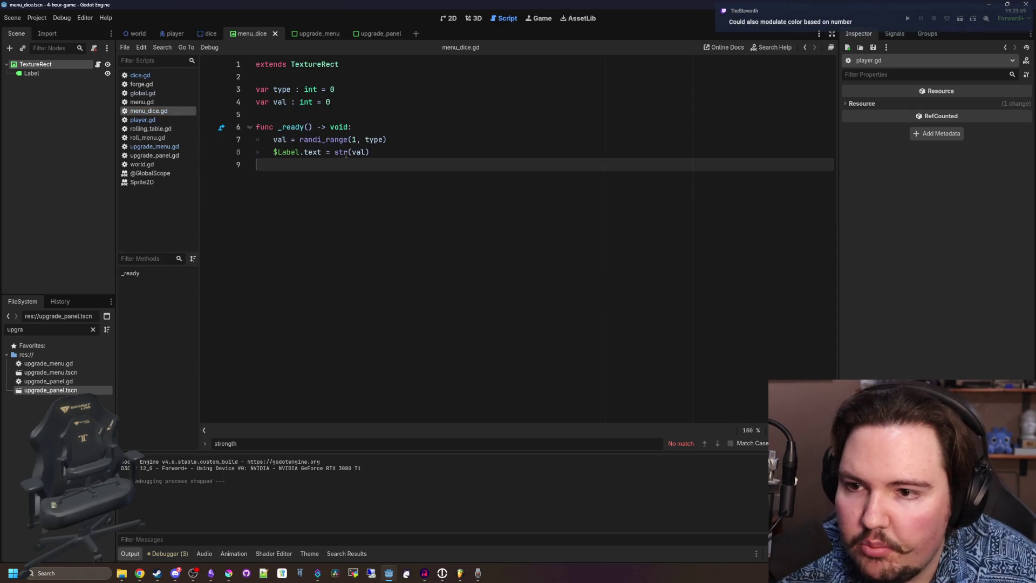
pyautogui.click(383, 155)
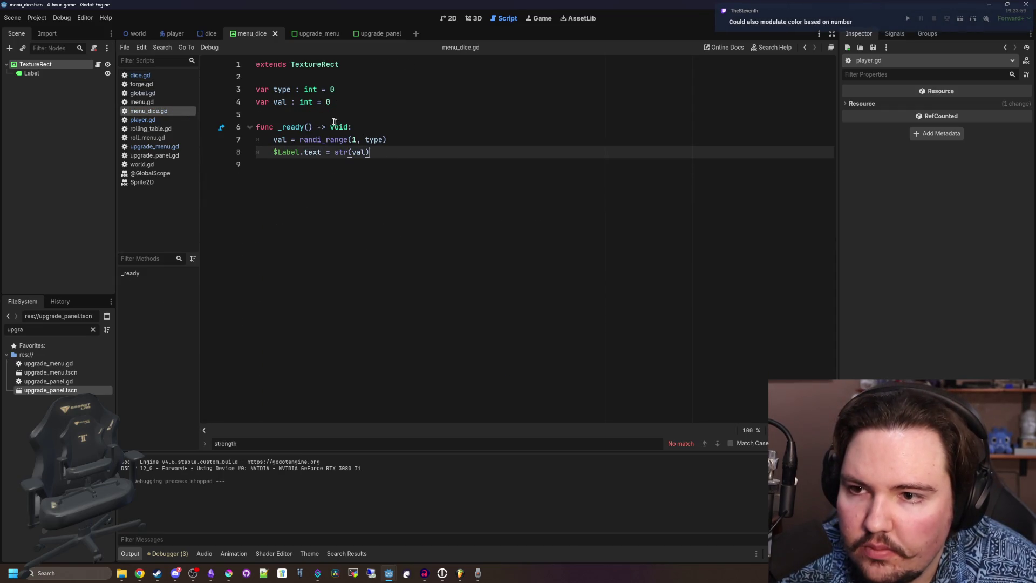
pyautogui.click(394, 124)
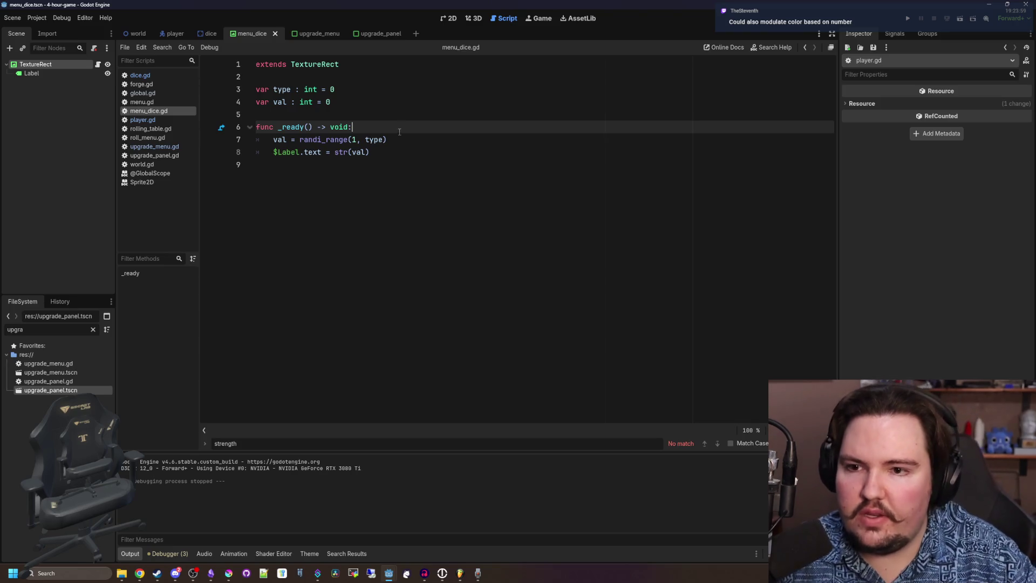
pyautogui.press('Return')
pyautogui.press('Return')
pyautogui.press('Up')
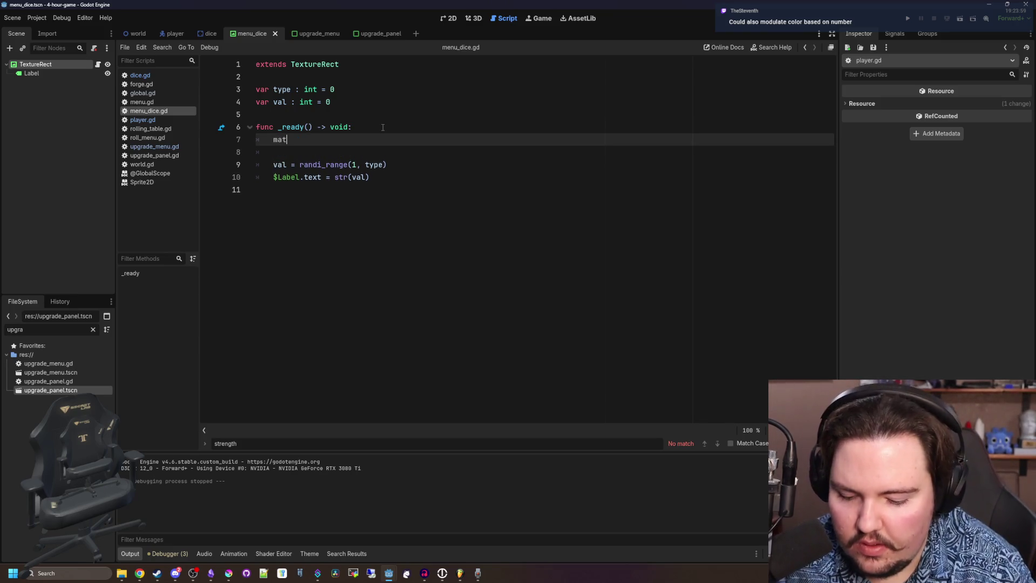
pyautogui.write('ype):')
pyautogui.press('Return')
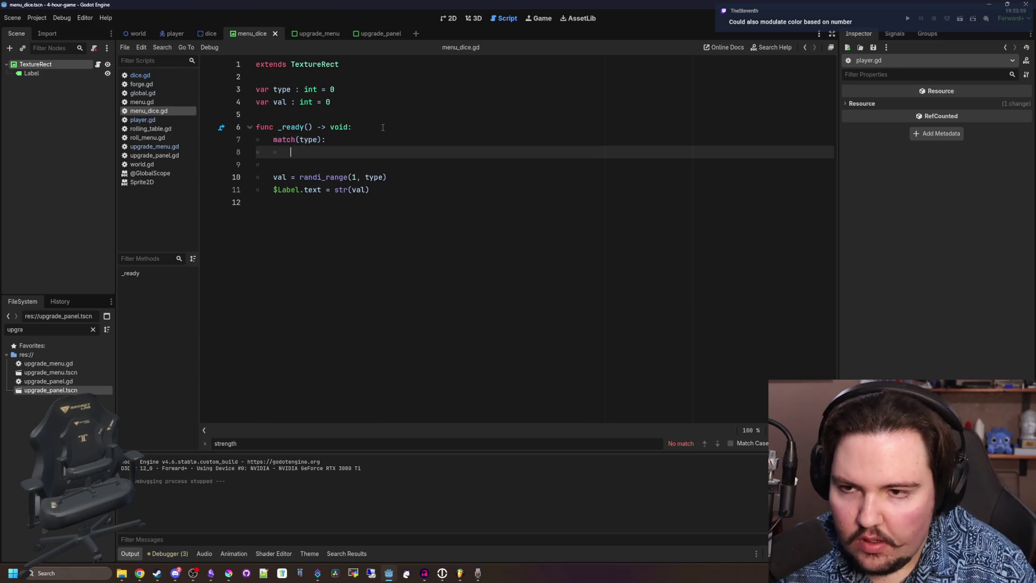
pyautogui.write('4:')
pyautogui.press('Return')
pyautogui.write('6')
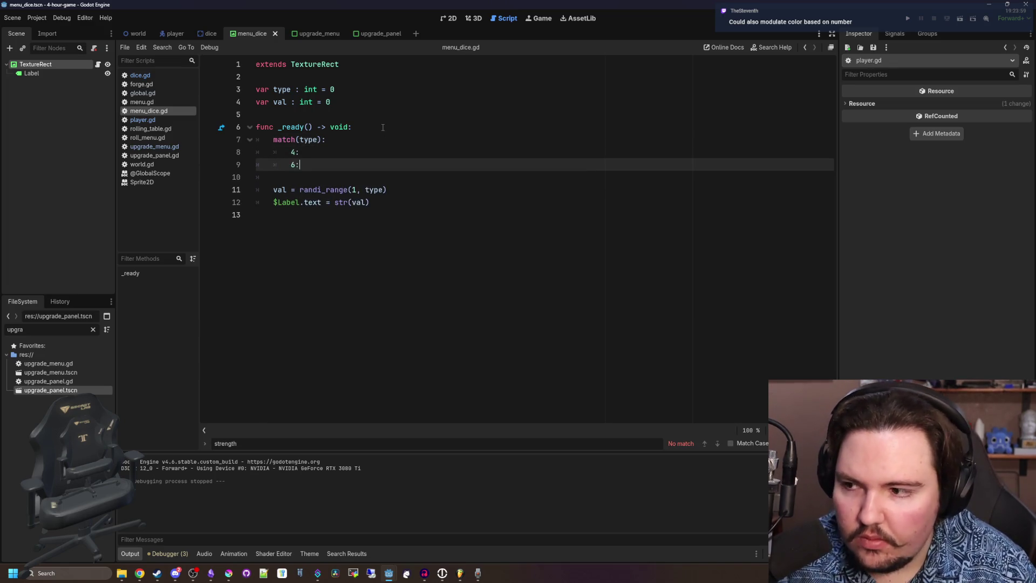
pyautogui.press('Up')
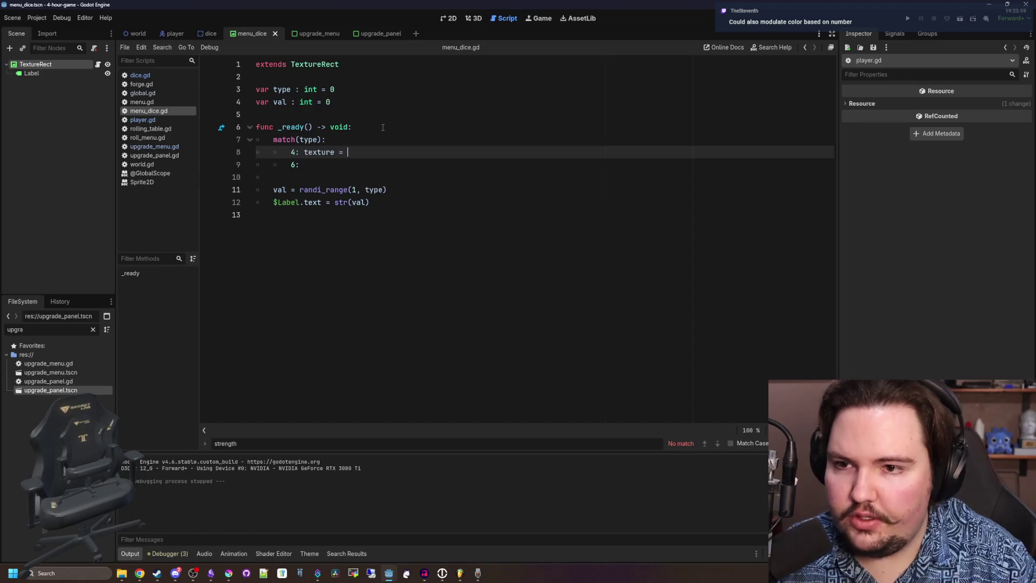
# Set the texture to preload d4_dice.png for case 4 and d6_dice.png for case 6.
pyautogui.write('preload("')
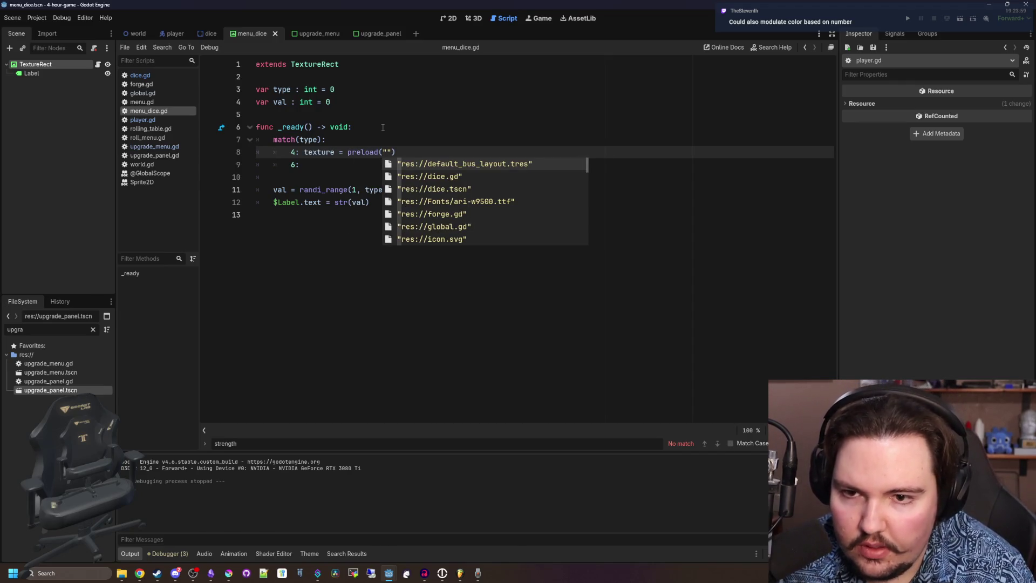
pyautogui.write('d4')
pyautogui.press('Return')
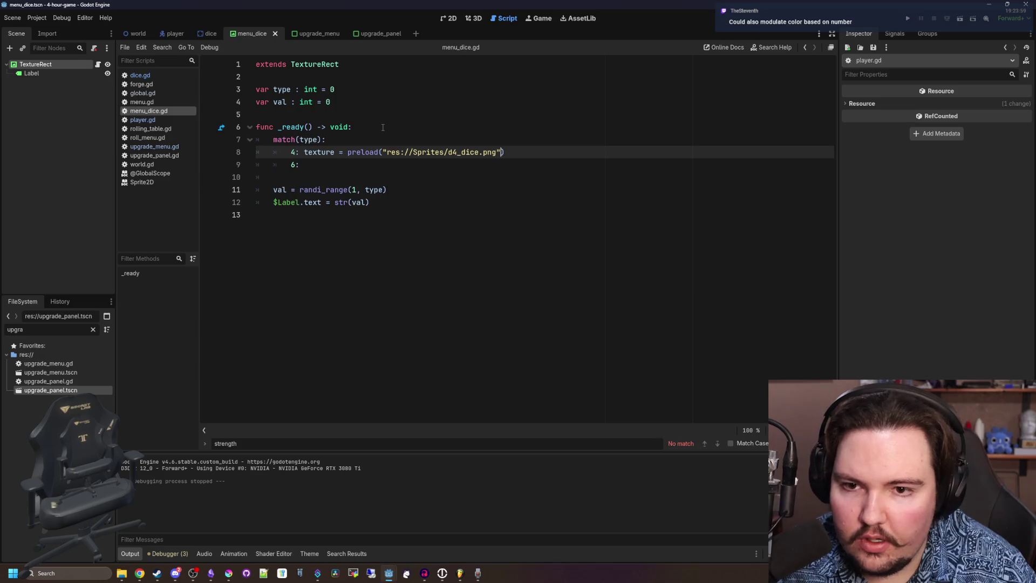
pyautogui.press('Return')
pyautogui.press('BackSpace')
pyautogui.press('Down')
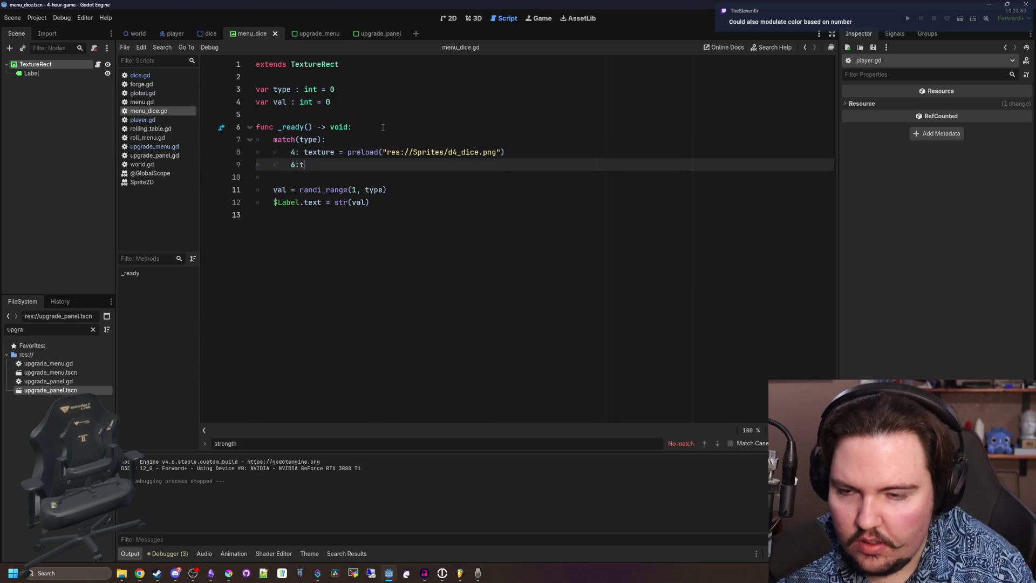
pyautogui.write('texture = preload(')
pyautogui.press('Return')
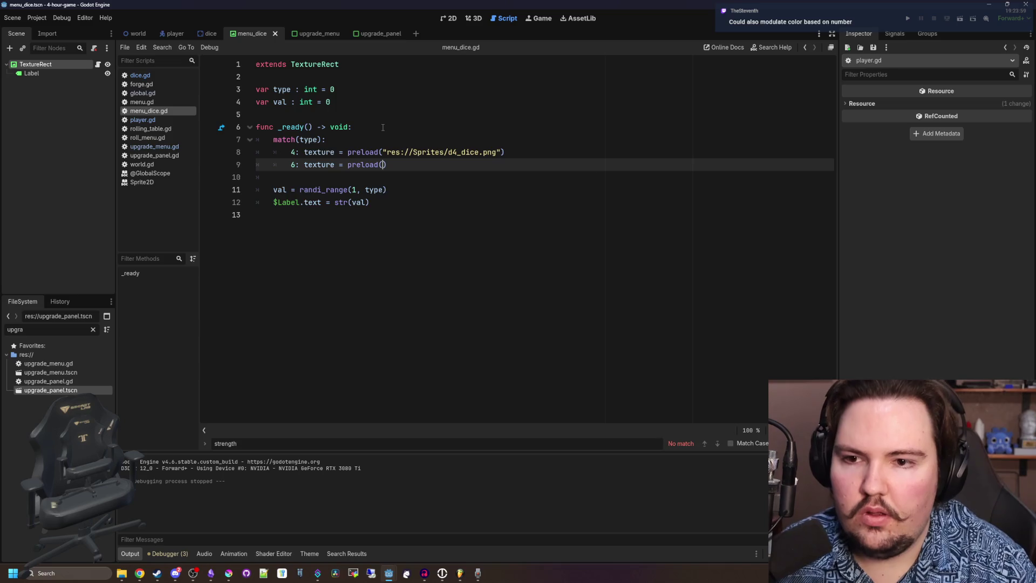
pyautogui.write('"d6')
pyautogui.press('Return')
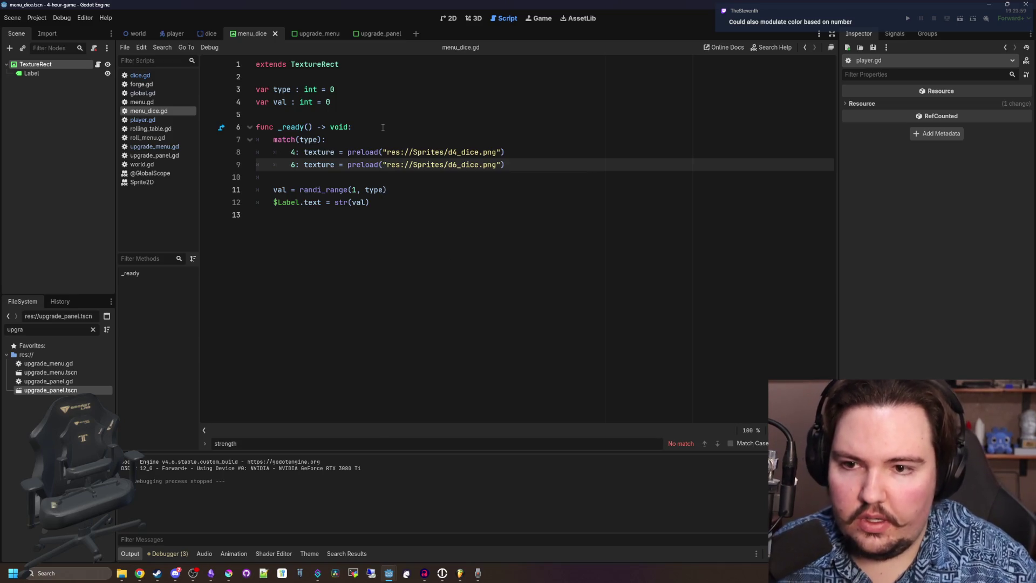
pyautogui.click(382, 127)
pyautogui.click(378, 177)
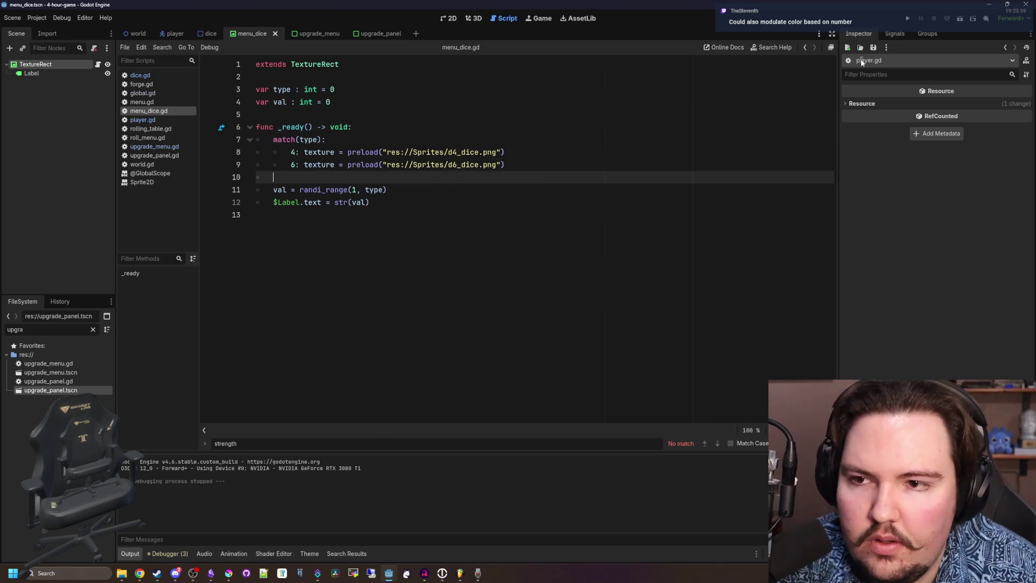
pyautogui.click(910, 21)
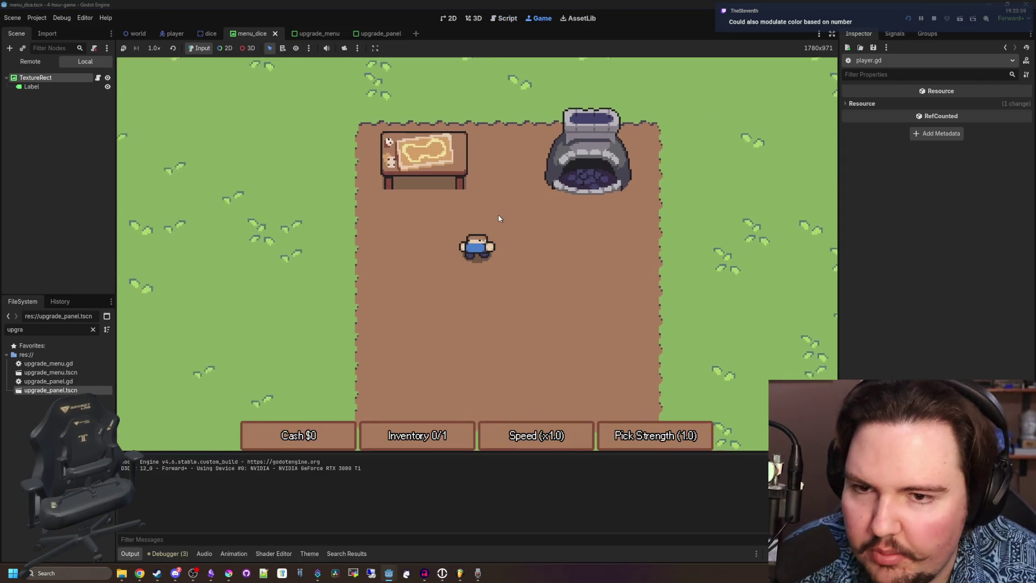
pyautogui.press('w')
pyautogui.press('a')
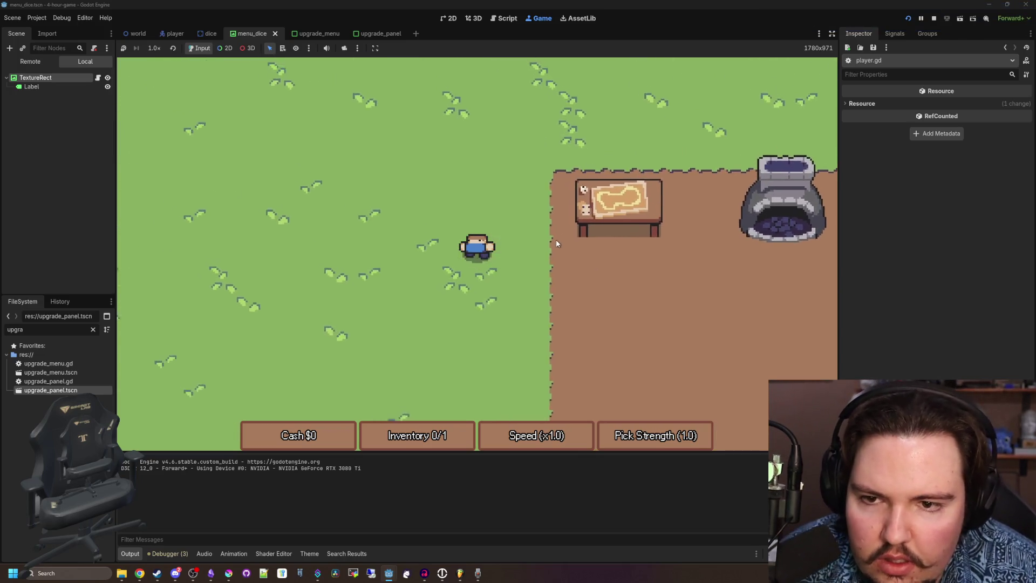
pyautogui.press('F8')
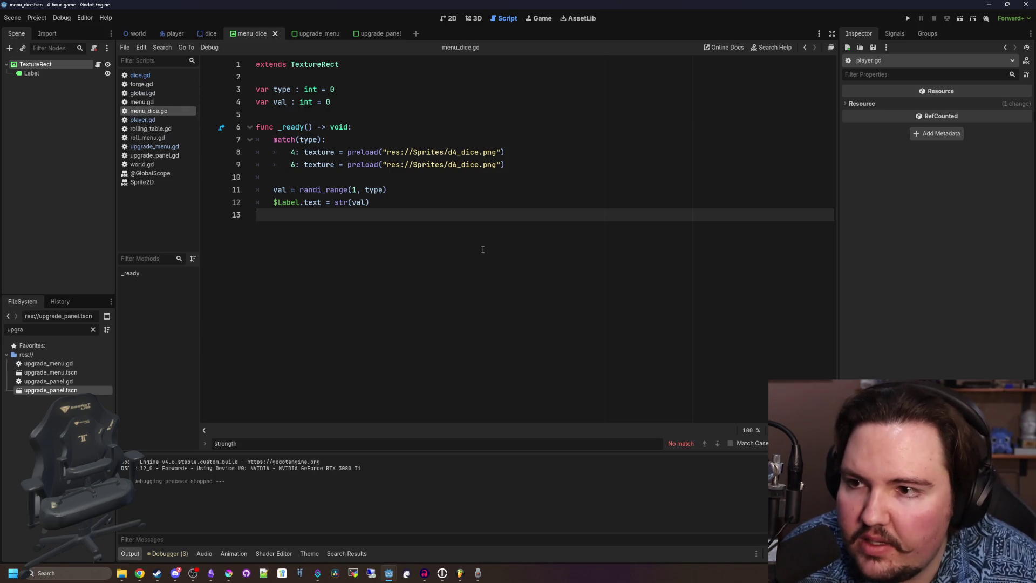
# Open global.gd and duplicate the strength upgrade block below itself.
pyautogui.click(420, 83)
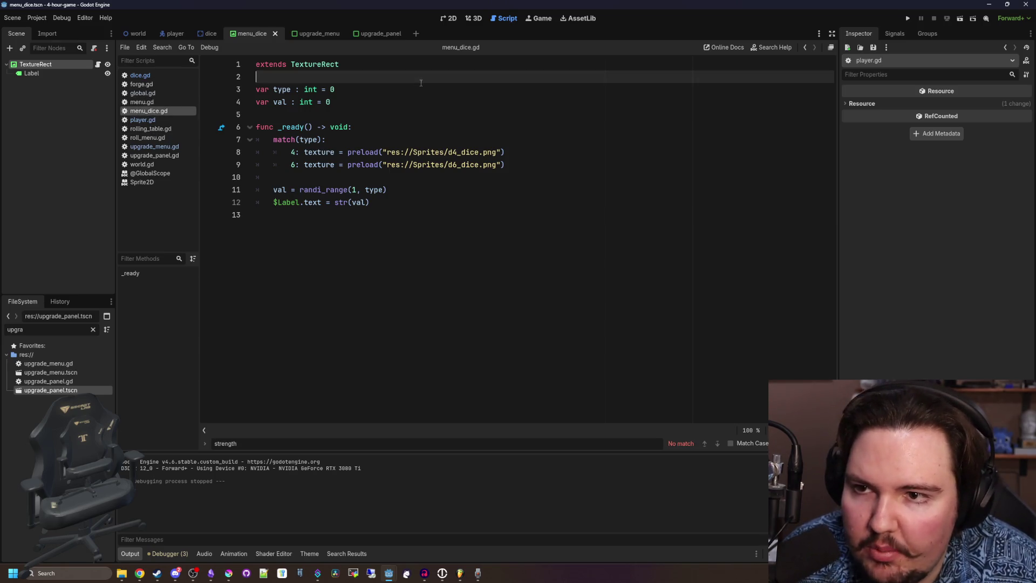
pyautogui.click(340, 99)
pyautogui.click(158, 93)
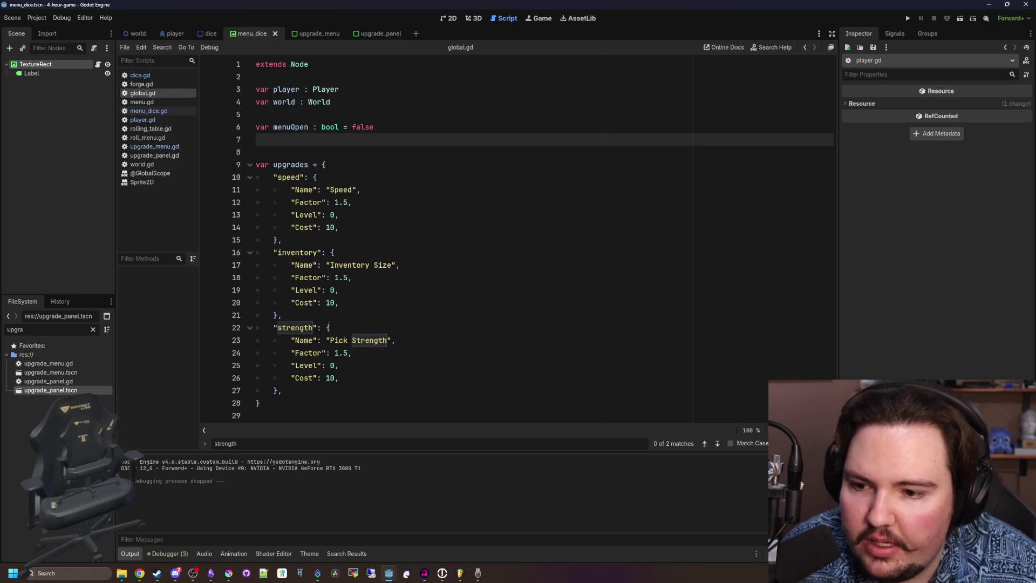
pyautogui.moveTo(292, 387); pyautogui.dragTo(274, 327)
pyautogui.hotkey('ctrl', 'c')
pyautogui.click(292, 386)
pyautogui.press('Return')
pyautogui.hotkey('ctrl', 'v')
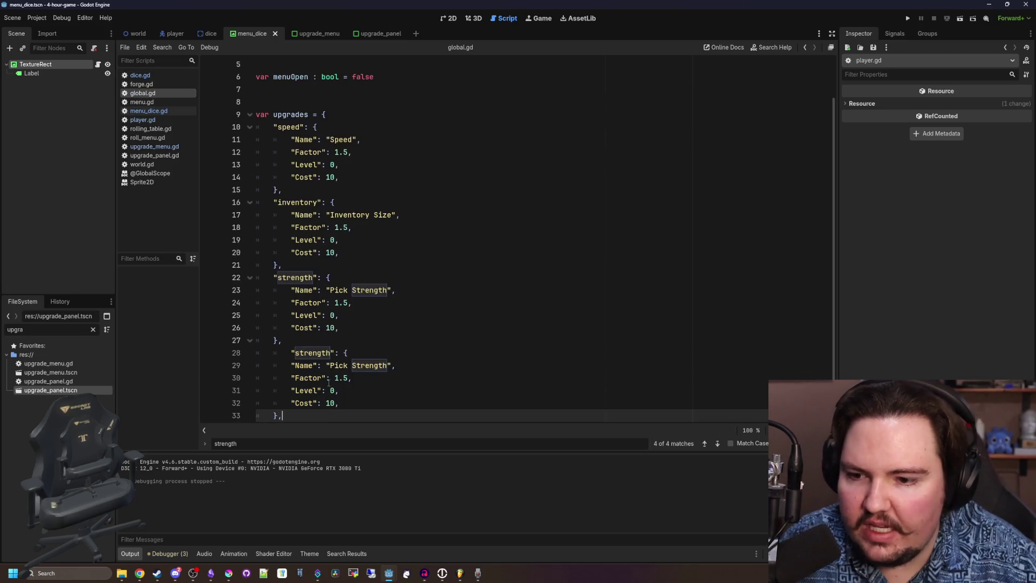
# Turn the copy into a "dice" entry named Better Dice with Factor 2, Level 0, Cost 10.
pyautogui.click(292, 353)
pyautogui.press('BackSpace')
pyautogui.doubleClick(308, 353)
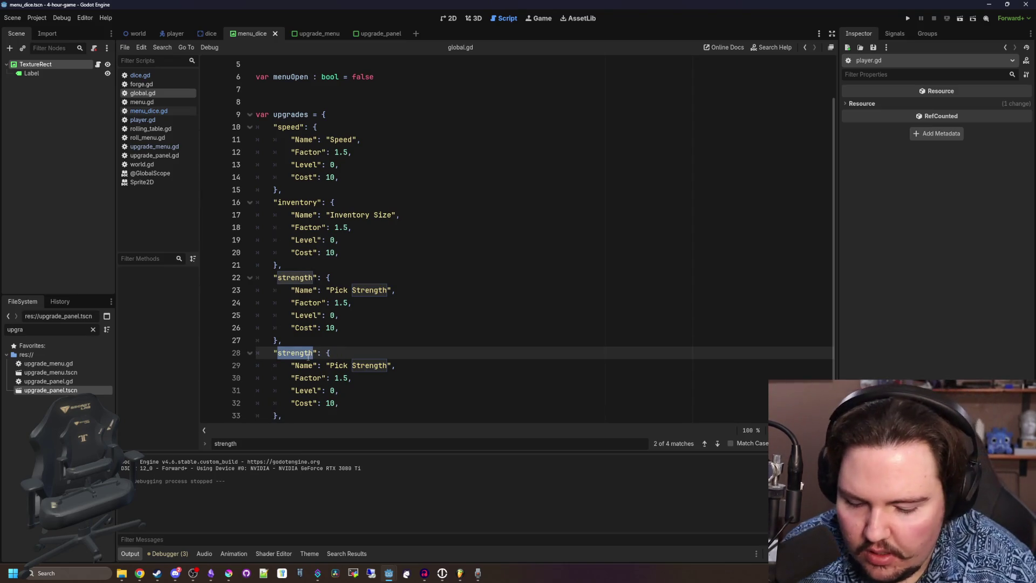
pyautogui.write('dice')
pyautogui.scroll(-1, 309, 356)
pyautogui.doubleClick(371, 339)
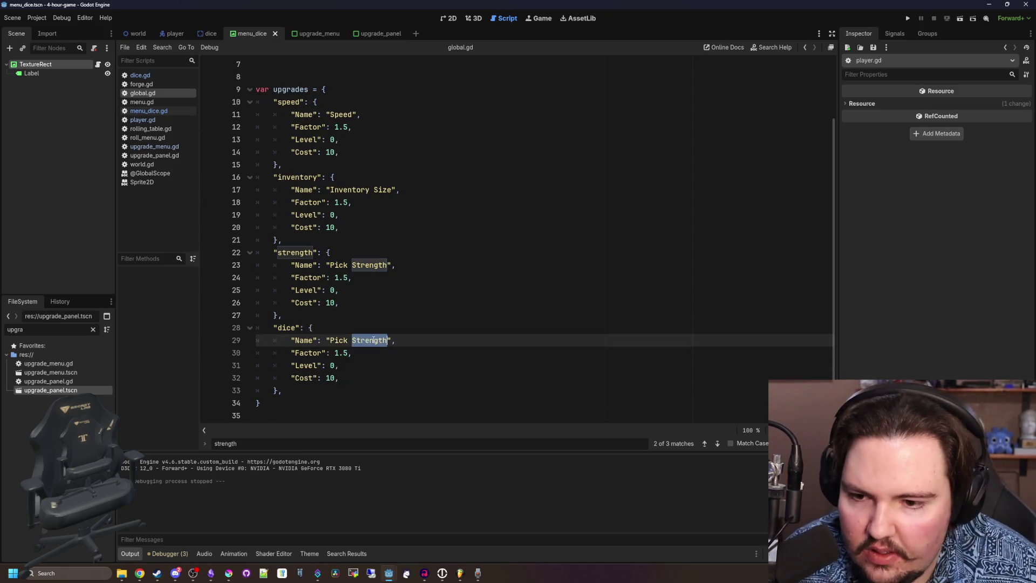
pyautogui.press('BackSpace')
pyautogui.press('BackSpace')
pyautogui.press('BackSpace')
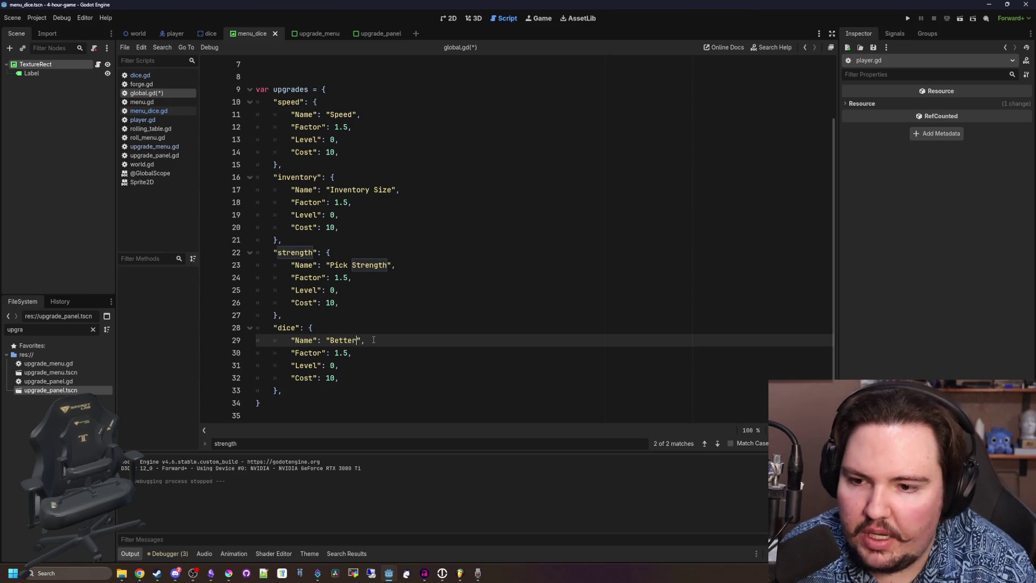
pyautogui.write('Dice')
pyautogui.click(339, 364)
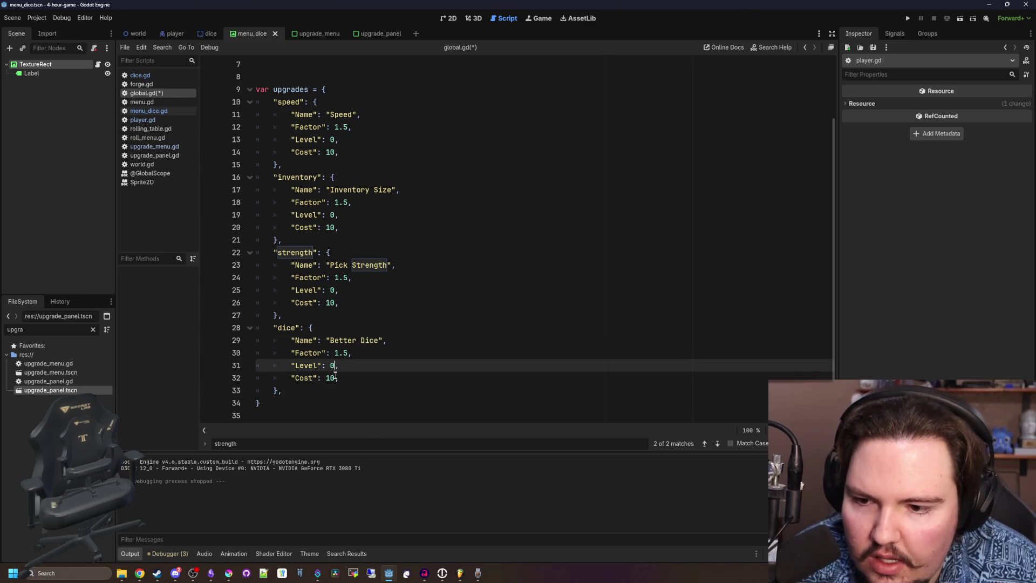
pyautogui.click(345, 377)
pyautogui.click(350, 354)
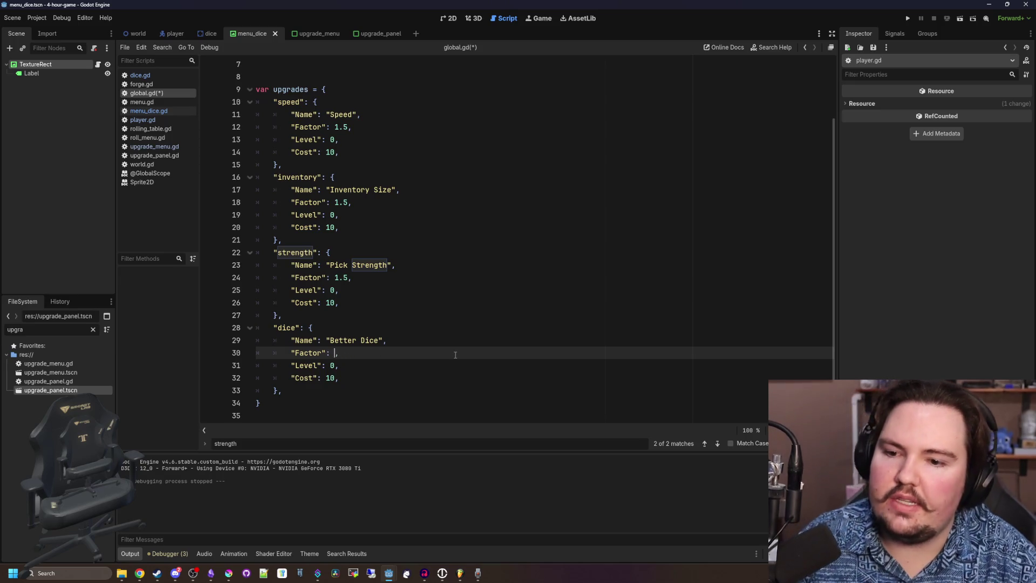
pyautogui.write('2')
# Save global.gd and scroll up to review the full upgrades dictionary.
pyautogui.hotkey('ctrl', 's')
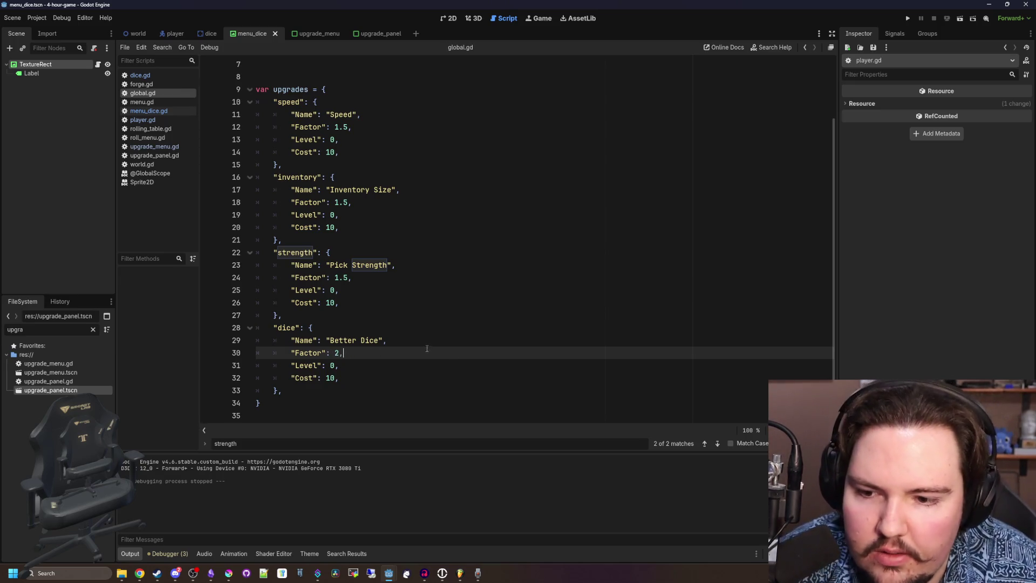
pyautogui.click(410, 340)
pyautogui.click(381, 328)
pyautogui.click(365, 319)
pyautogui.click(366, 325)
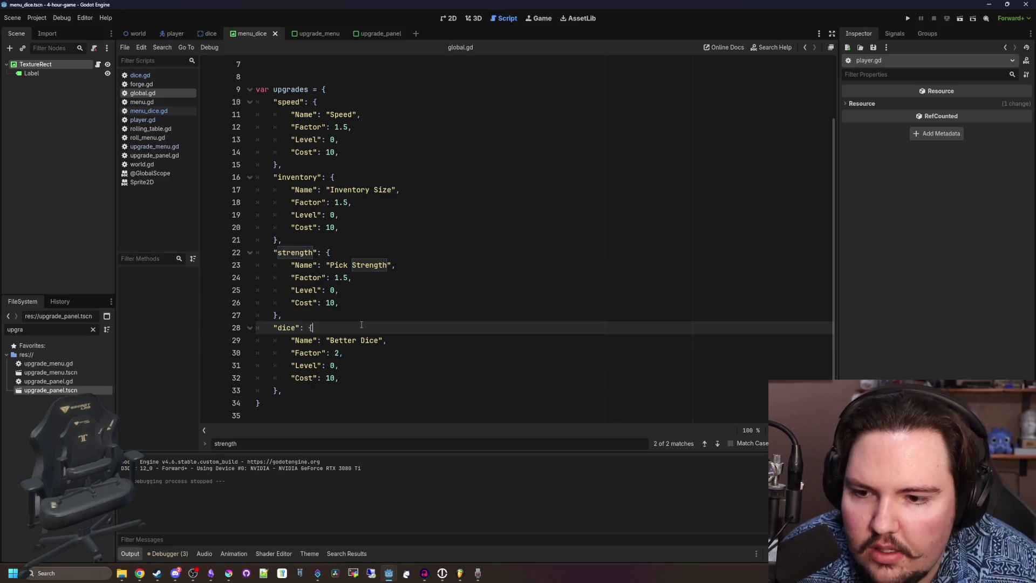
pyautogui.scroll(2, 421, 259)
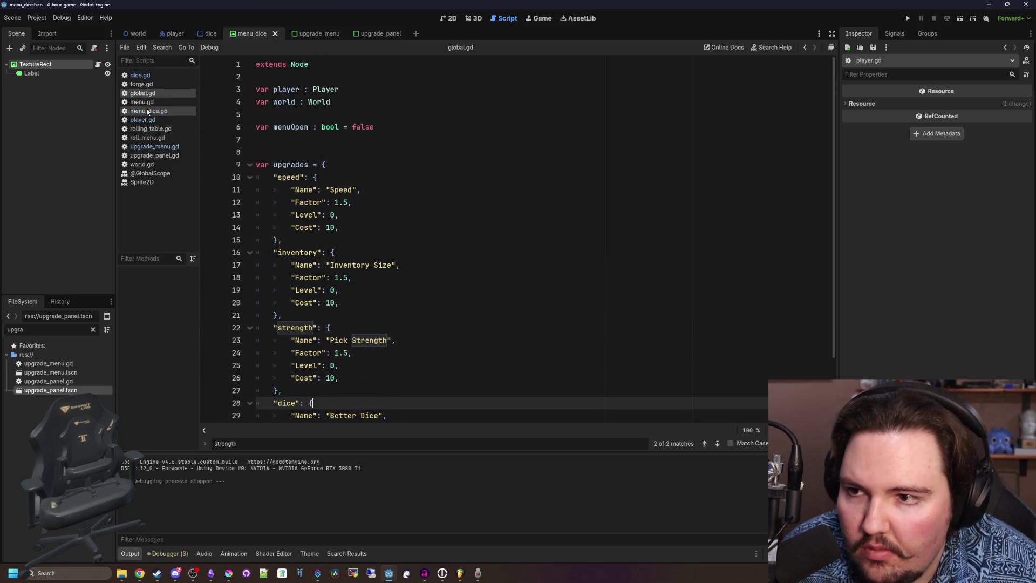
pyautogui.click(377, 265)
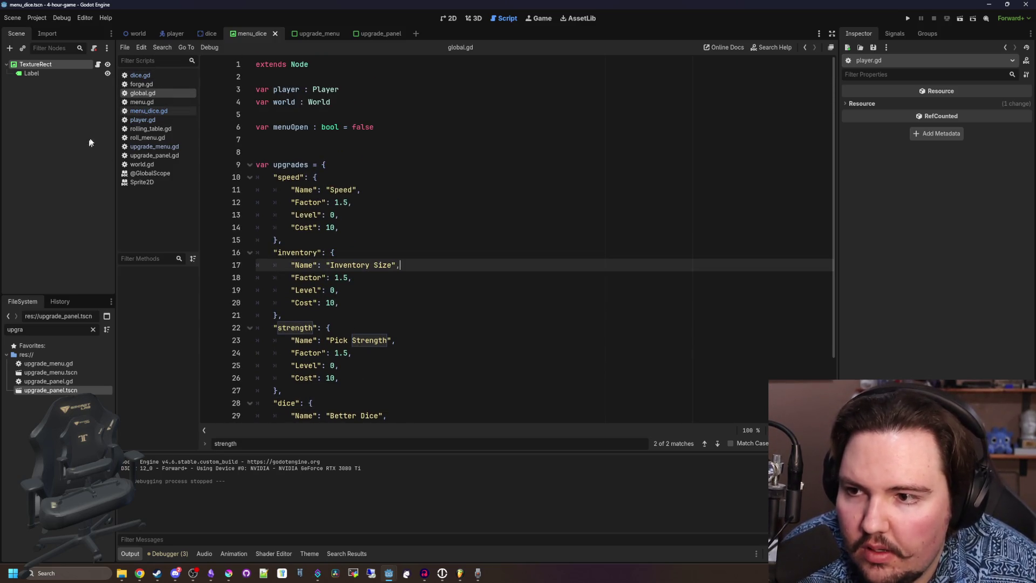
# Filter the script list by 'world' and open world.gd.
pyautogui.click(146, 102)
pyautogui.click(143, 93)
pyautogui.click(342, 178)
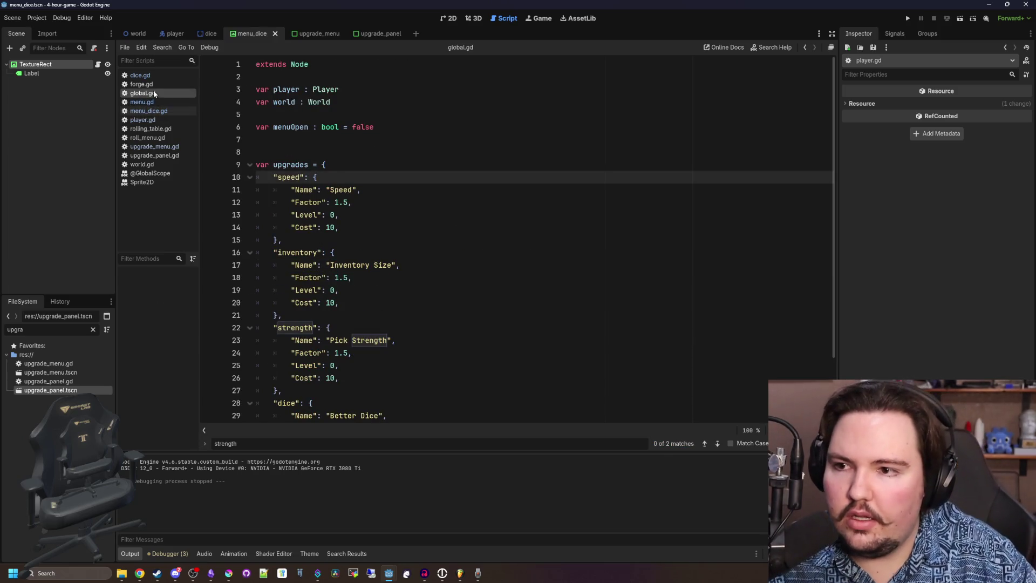
pyautogui.click(92, 329)
pyautogui.write('world')
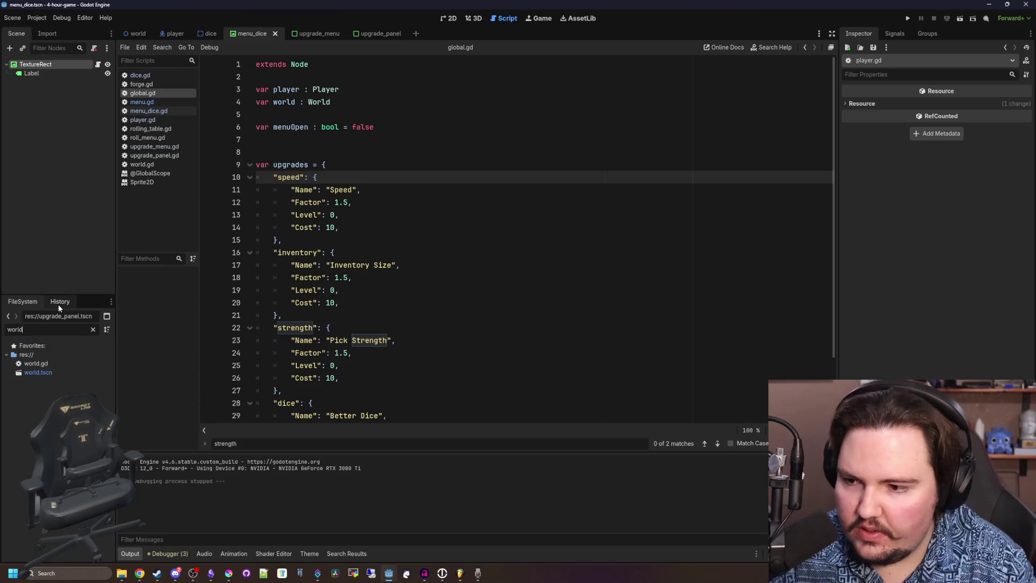
pyautogui.doubleClick(51, 363)
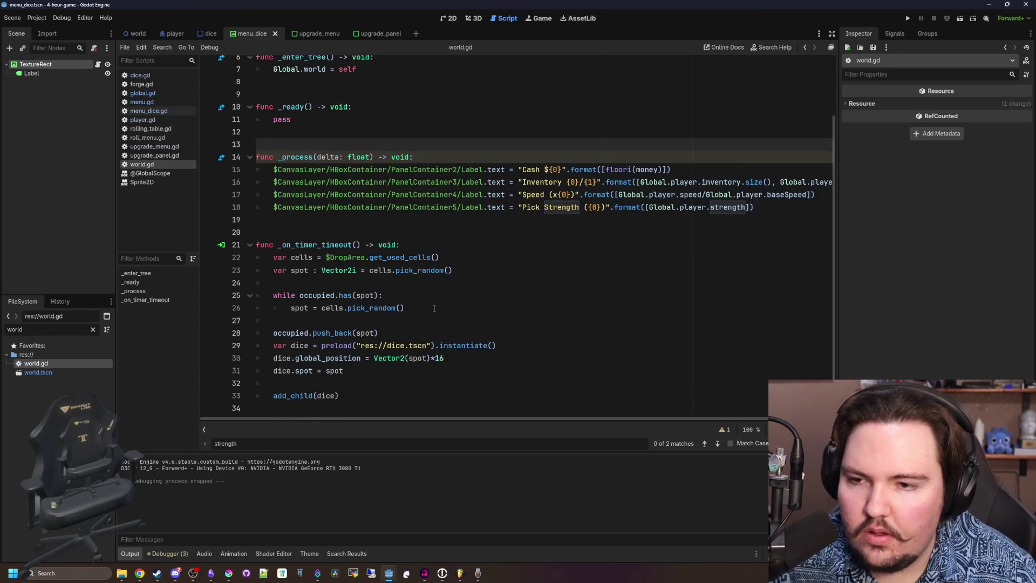
# In _on_timer_timeout, add var types = [4] and push_back(6) when the dice upgrade Level > 0.
pyautogui.click(357, 227)
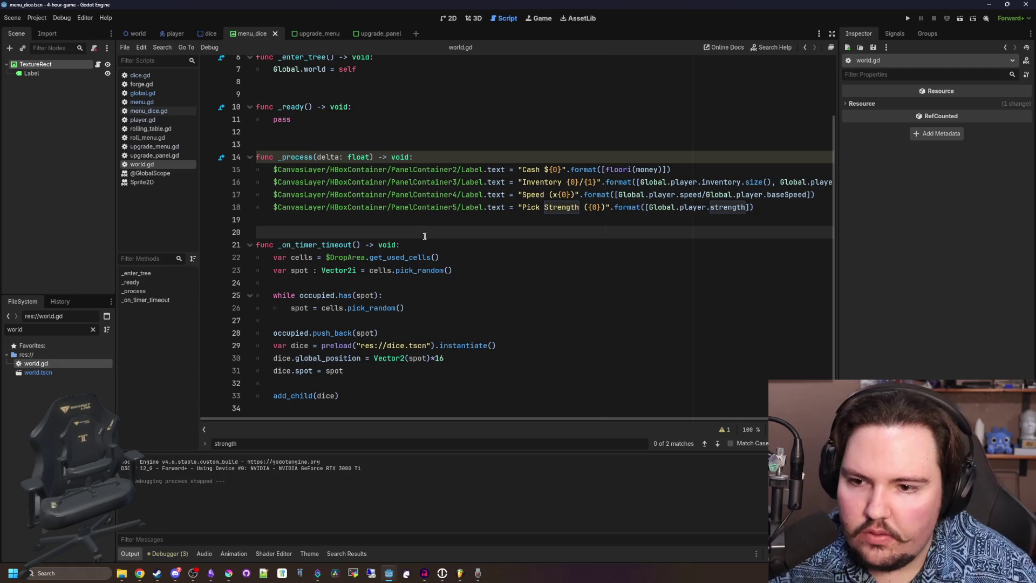
pyautogui.click(421, 239)
pyautogui.press('Return')
pyautogui.press('Return')
pyautogui.press('Up')
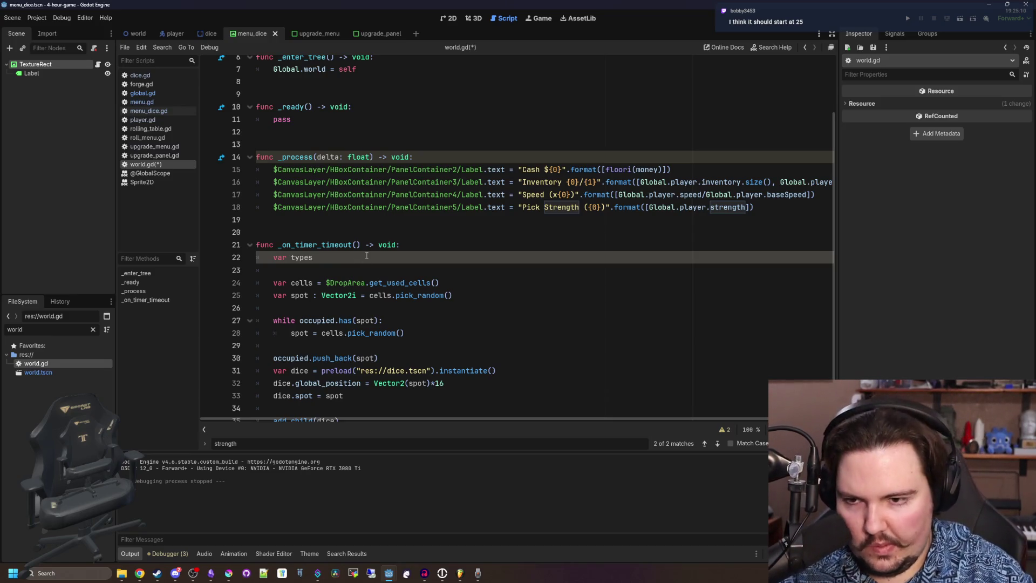
pyautogui.write(' = [4')
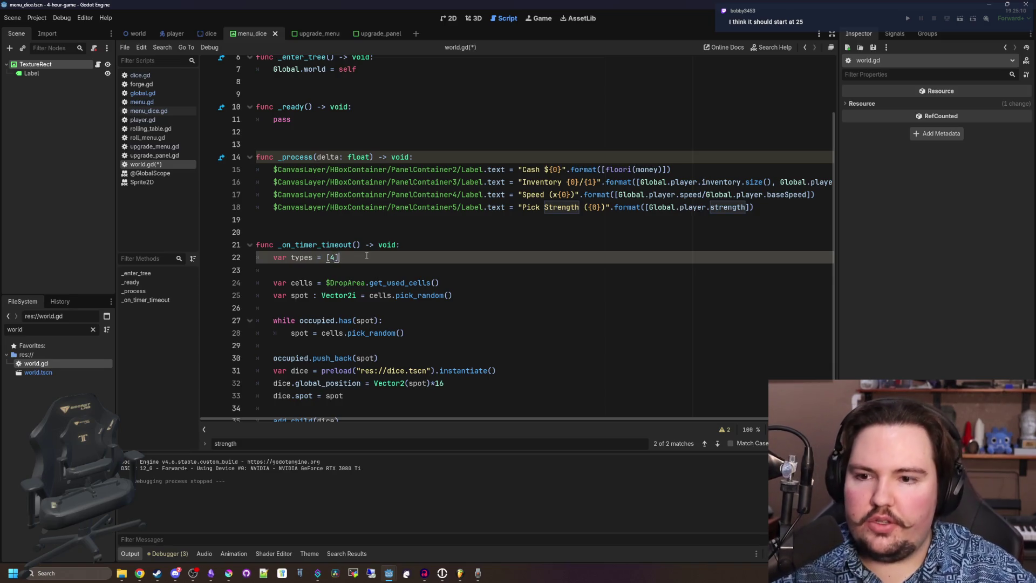
pyautogui.press('Return')
pyautogui.press('Return')
pyautogui.write('if Global.')
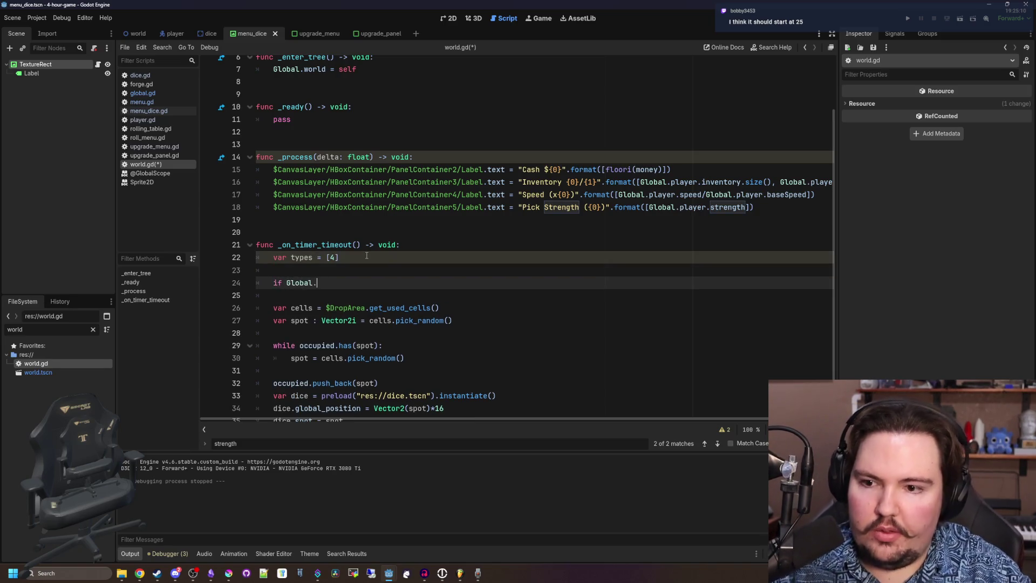
pyautogui.write('upgrades[dice')
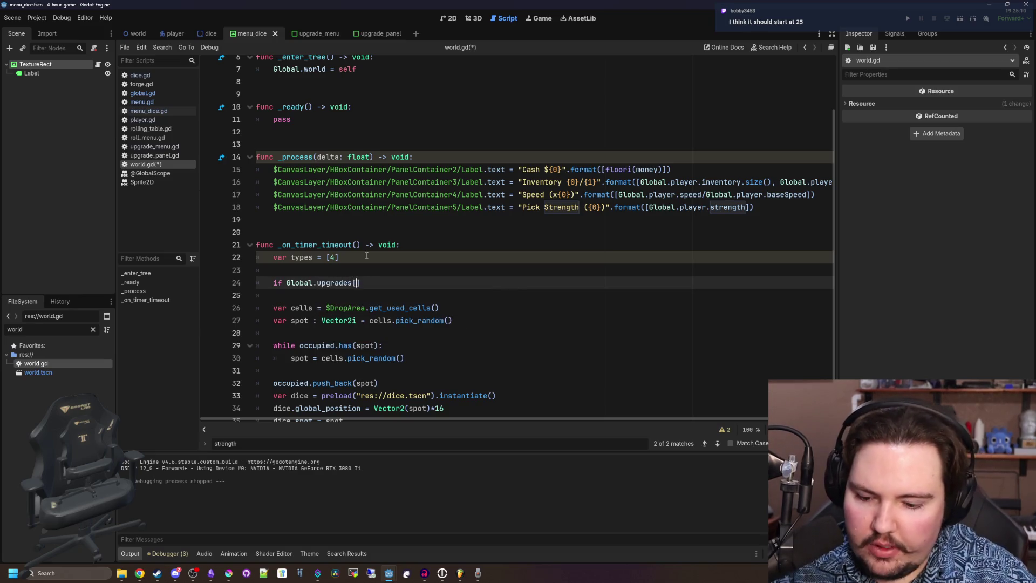
pyautogui.write(']')
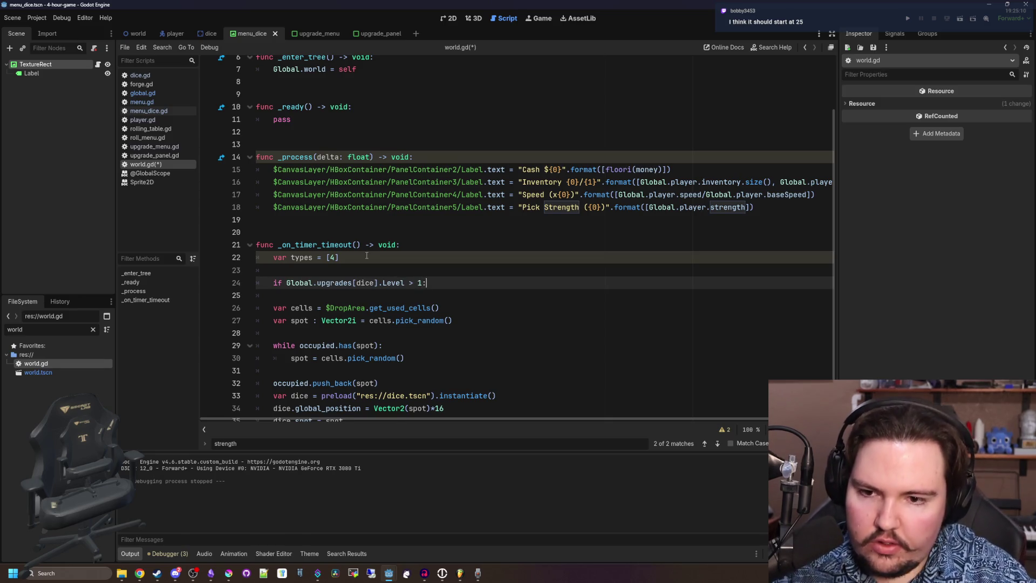
pyautogui.press('Return')
pyautogui.write('types.push_')
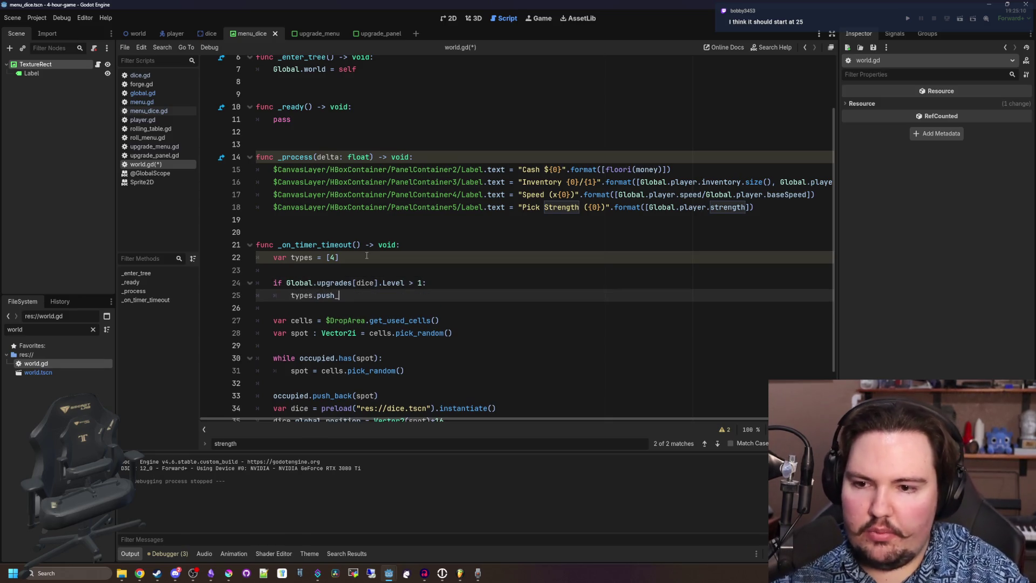
pyautogui.write('back(6')
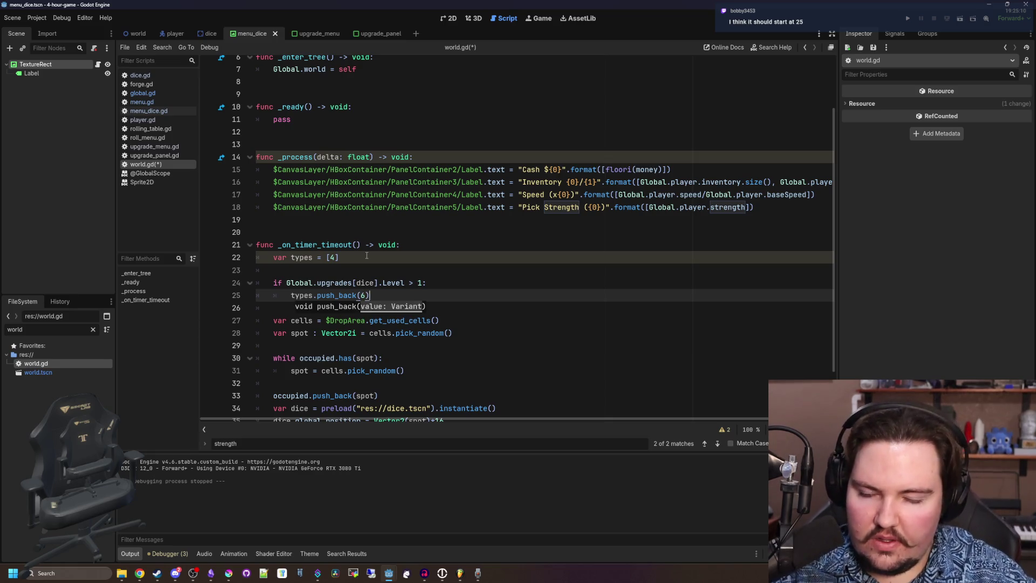
# Quote the "dice" key in the upgrade condition and save world.gd.
pyautogui.scroll(-1, 381, 252)
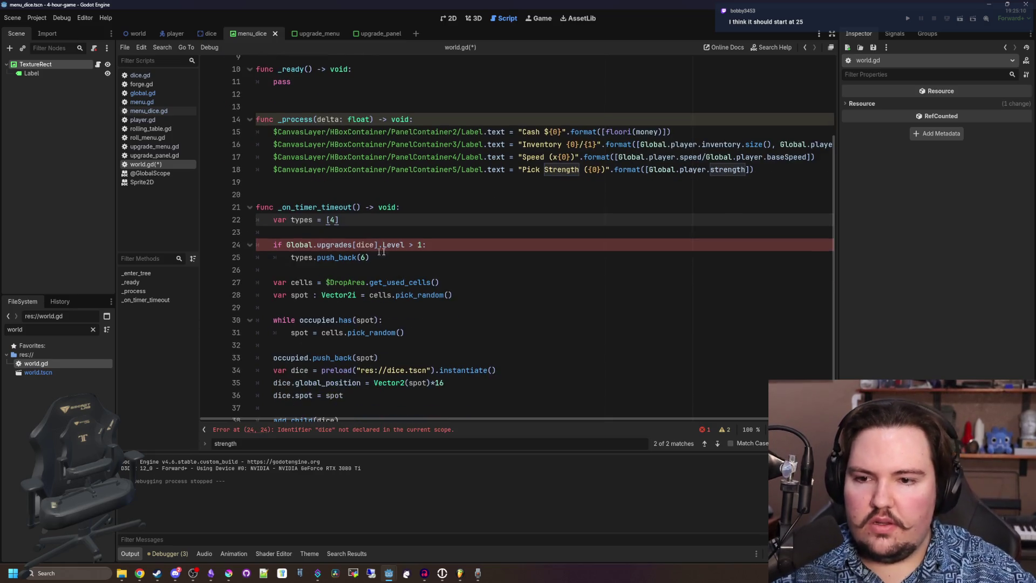
pyautogui.click(422, 244)
pyautogui.write('0')
pyautogui.hscroll(3, 428, 245)
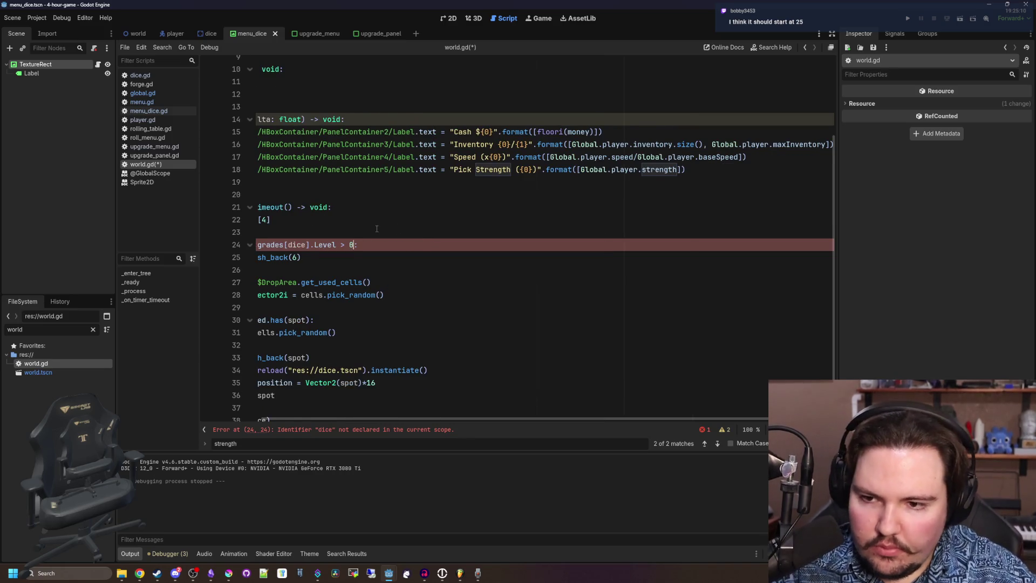
pyautogui.hscroll(-3, 377, 228)
pyautogui.doubleClick(371, 245)
pyautogui.write('"dice')
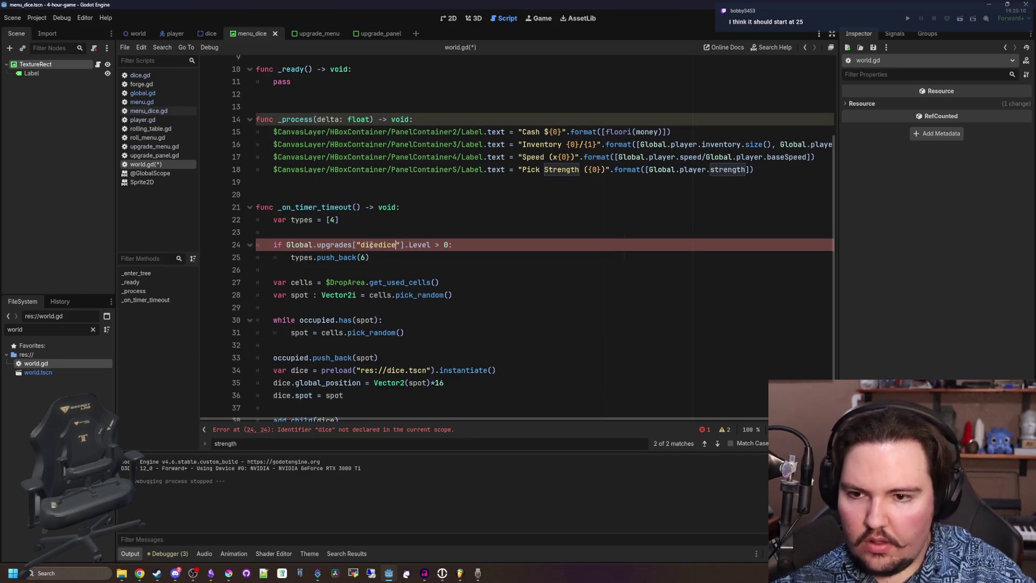
pyautogui.press('BackSpace')
pyautogui.press('BackSpace')
pyautogui.press('BackSpace')
pyautogui.hotkey('ctrl', 's')
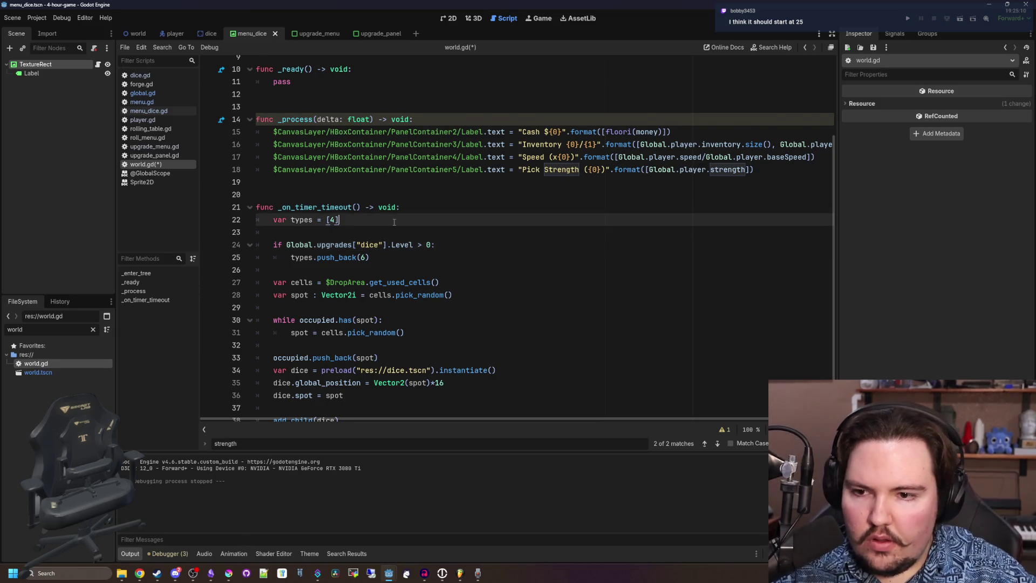
# Below the dice instantiate line, begin typing dice.type = types.pick_random().
pyautogui.scroll(-1, 377, 248)
pyautogui.click(353, 245)
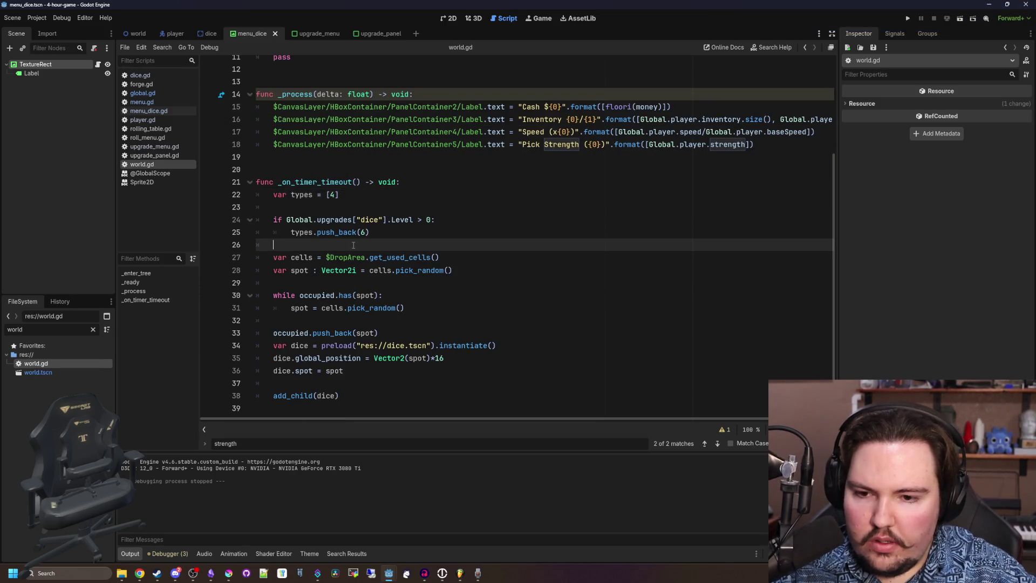
pyautogui.click(342, 320)
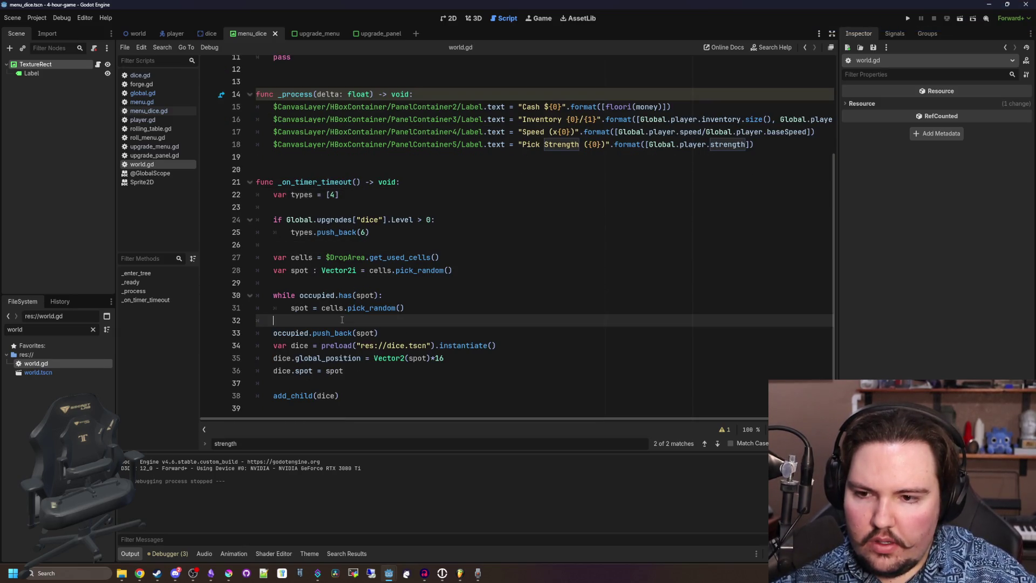
pyautogui.click(368, 369)
pyautogui.click(360, 323)
pyautogui.click(365, 283)
pyautogui.click(393, 324)
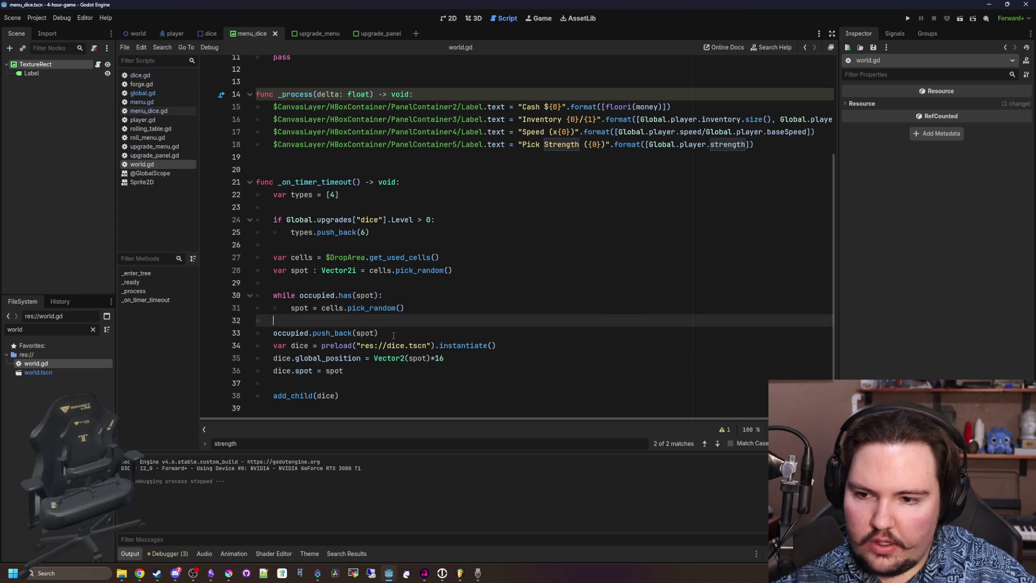
pyautogui.click(393, 333)
pyautogui.click(510, 345)
pyautogui.press('Return')
pyautogui.write('dice.type = types.pick_random')
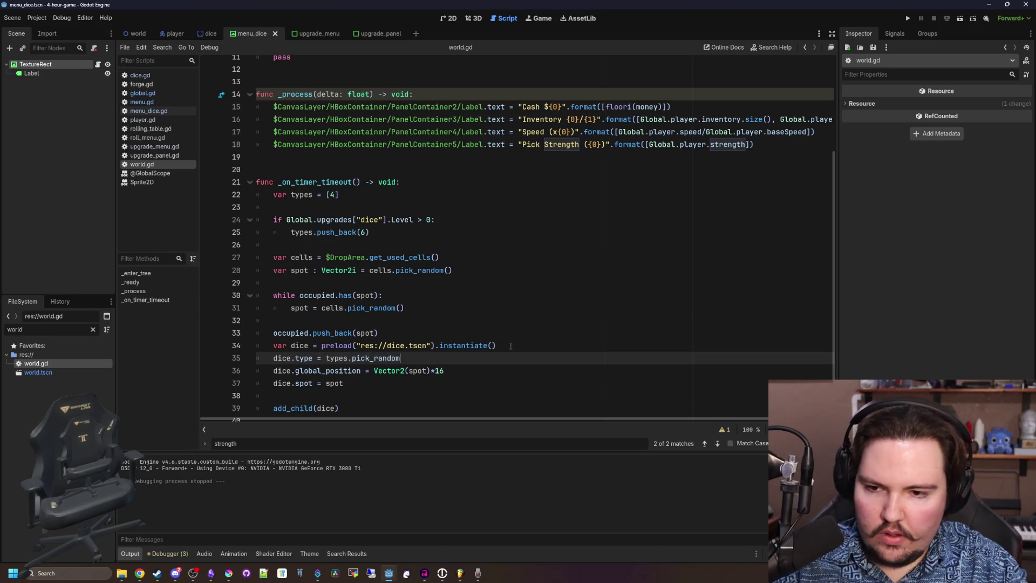
pyautogui.write('()')
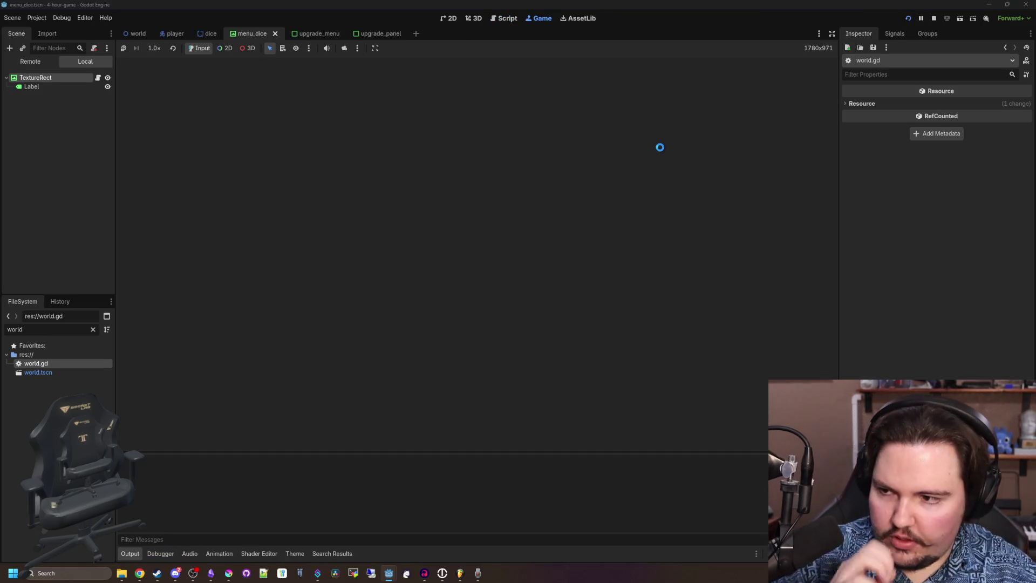
# In the running game, check the dice table and the Upgrade Forge, closing both panels.
pyautogui.press('w')
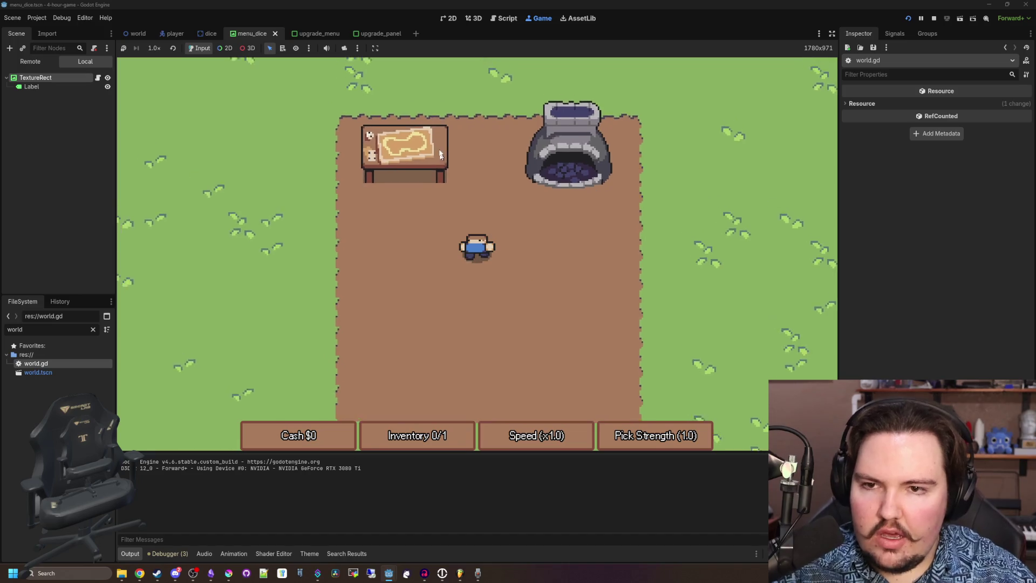
pyautogui.press('a')
pyautogui.press('e')
pyautogui.click(611, 149)
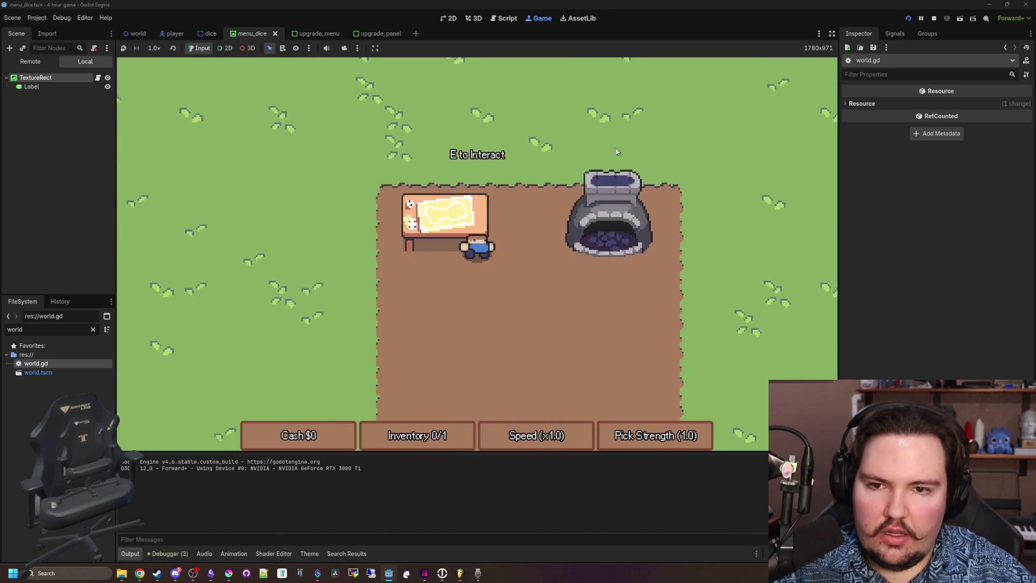
pyautogui.press('d')
pyautogui.press('e')
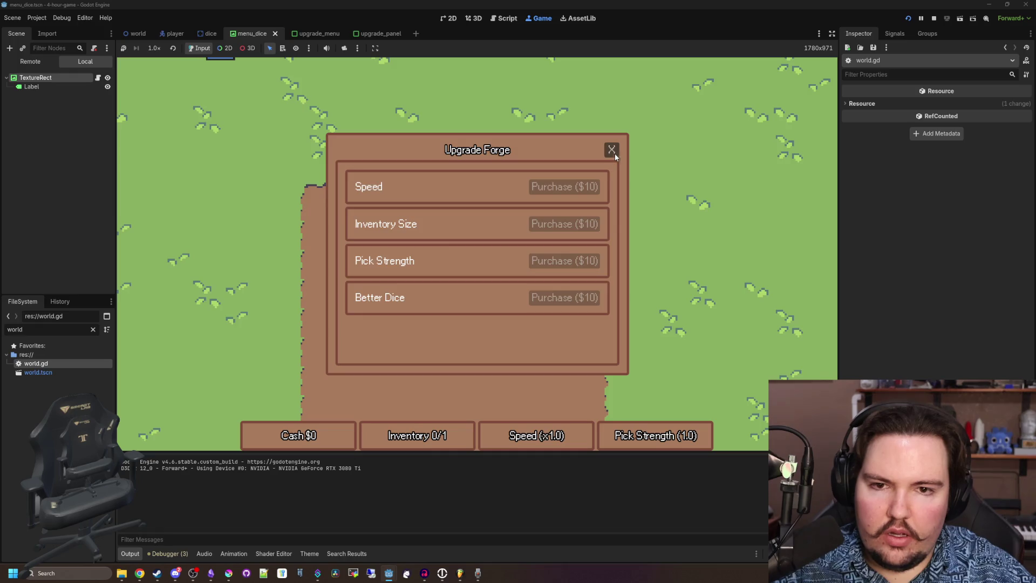
pyautogui.click(611, 150)
# Pick up a spawned die and roll it at the table for cash.
pyautogui.press('w')
pyautogui.press('a')
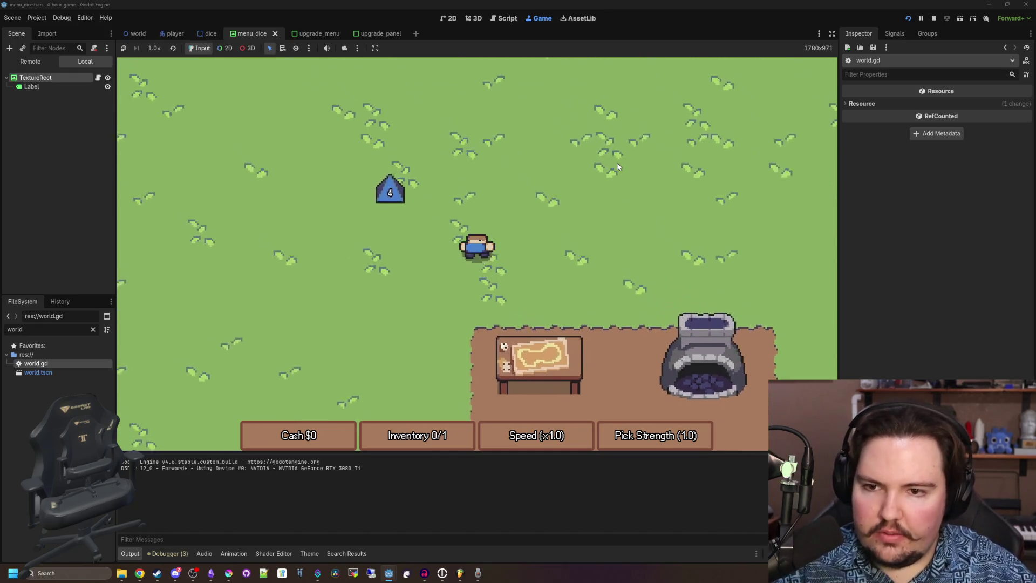
pyautogui.press('e')
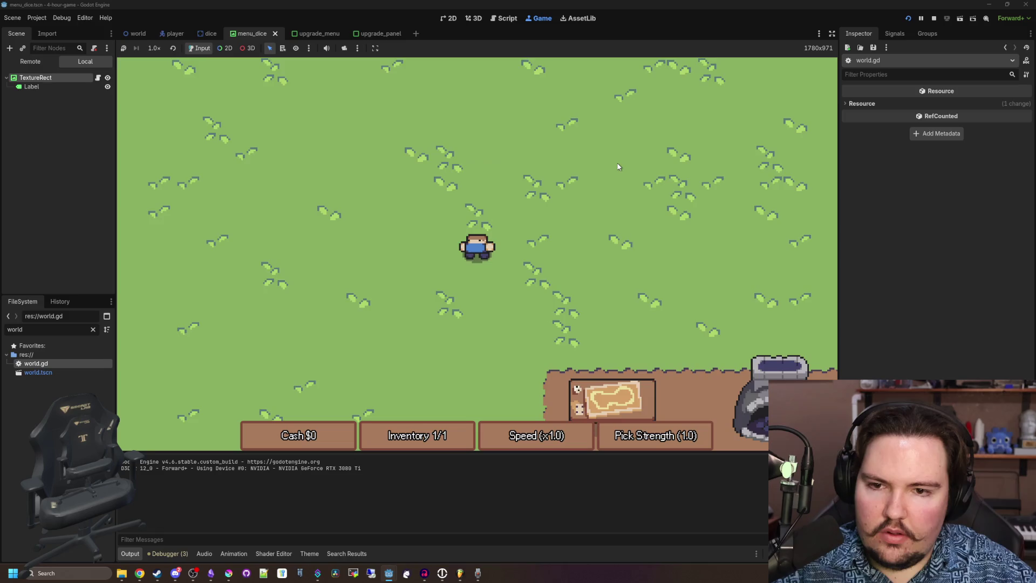
pyautogui.press('s')
pyautogui.press('d')
pyautogui.press('e')
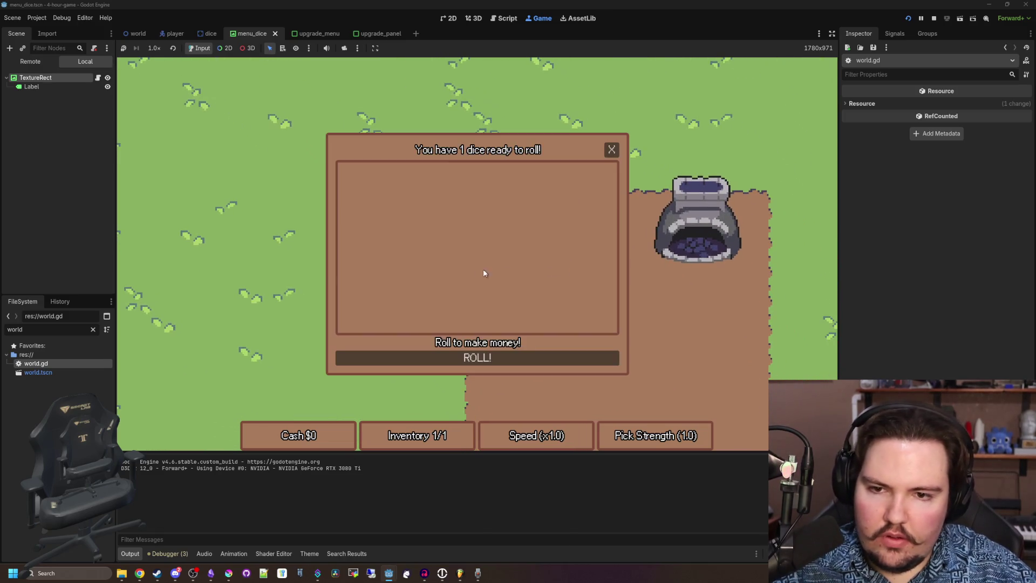
pyautogui.click(472, 359)
pyautogui.click(612, 149)
# Fetch the next spawned die from the field and roll it at the table.
pyautogui.press('s')
pyautogui.press('a')
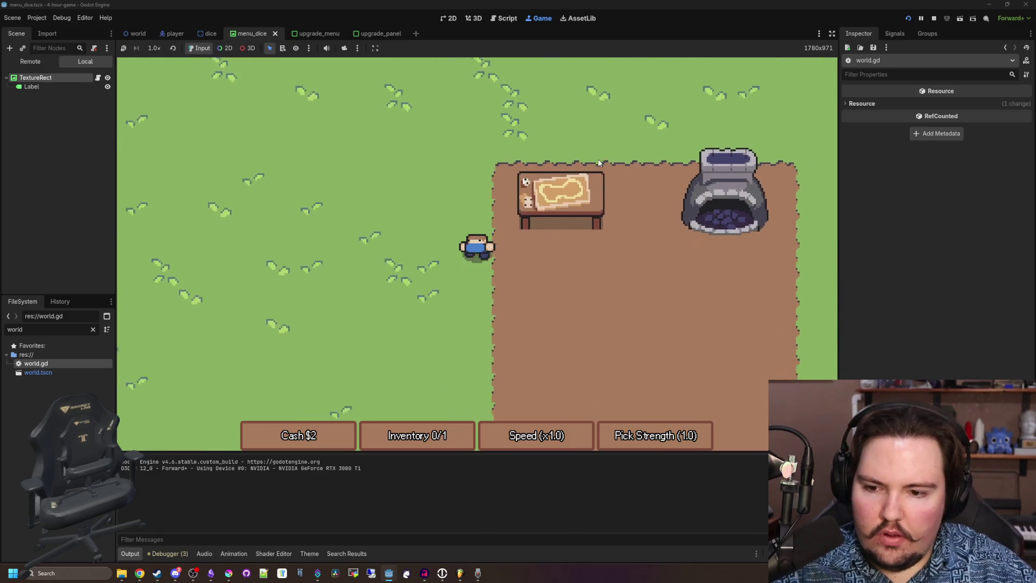
pyautogui.press('s')
pyautogui.press('a')
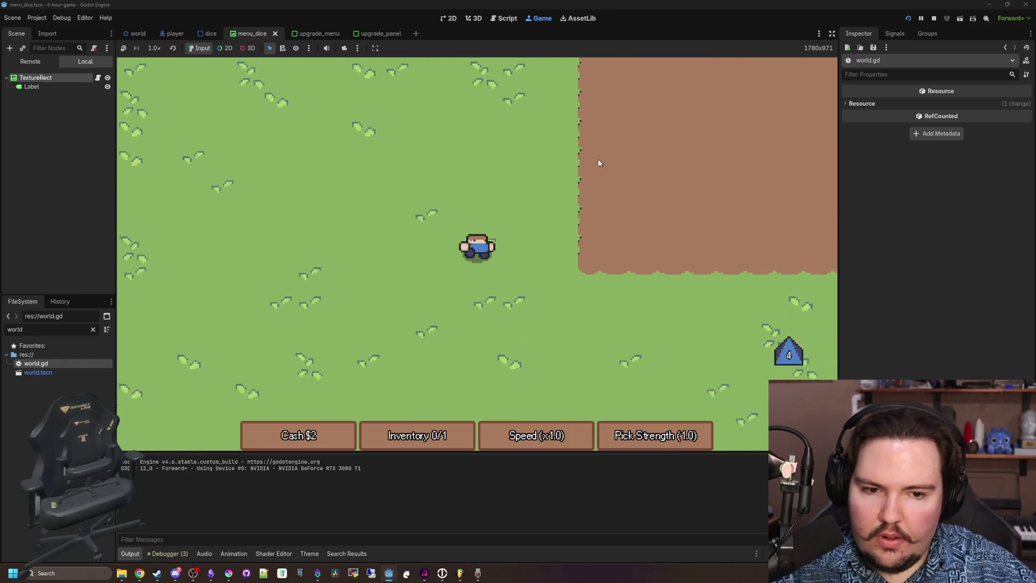
pyautogui.press('d')
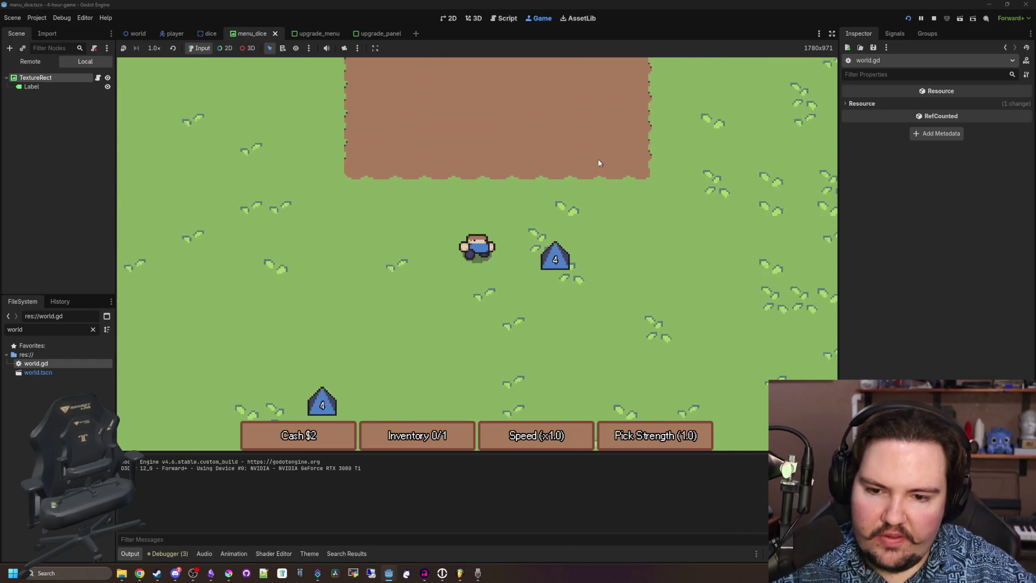
pyautogui.press('d')
pyautogui.press('w')
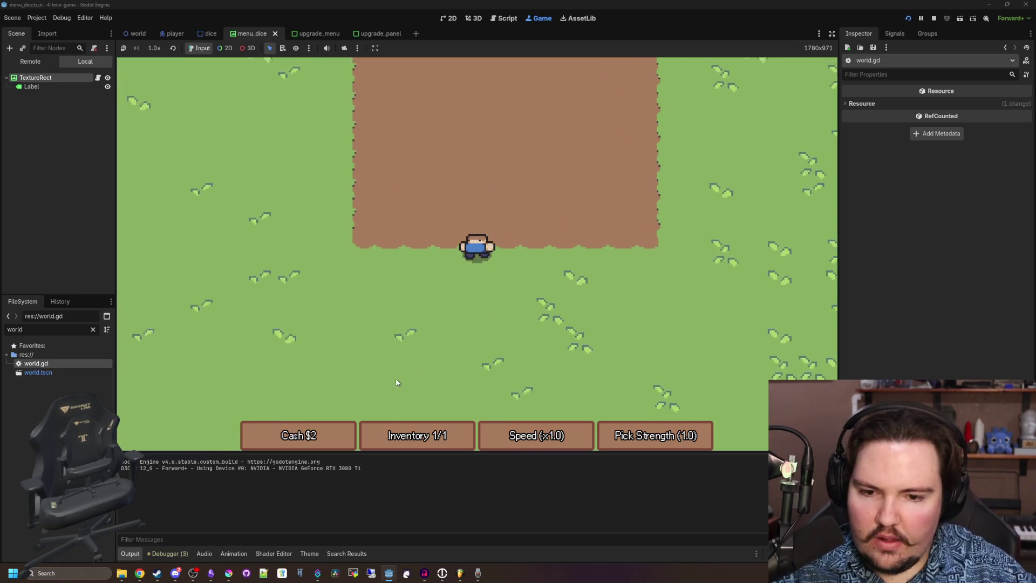
pyautogui.press('w')
pyautogui.press('e')
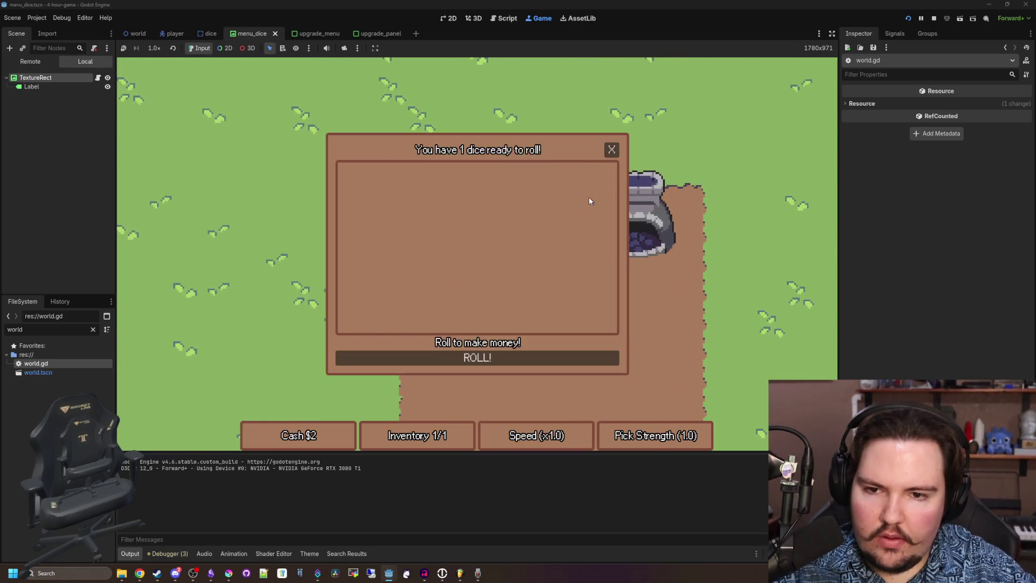
pyautogui.click(618, 156)
# Collect another die from the grass and roll it for more cash.
pyautogui.press('s')
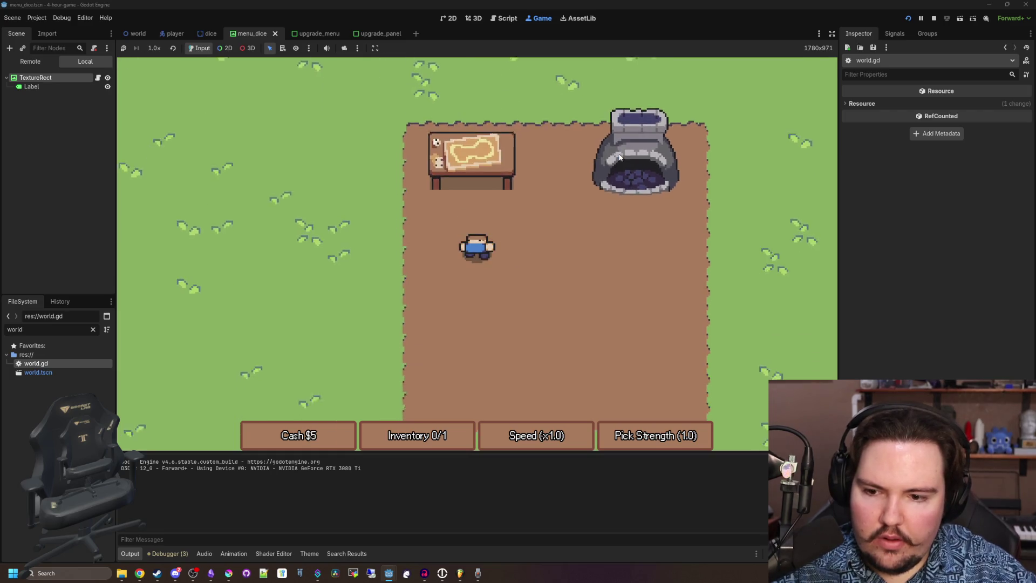
pyautogui.press('a')
pyautogui.press('s')
pyautogui.press('a')
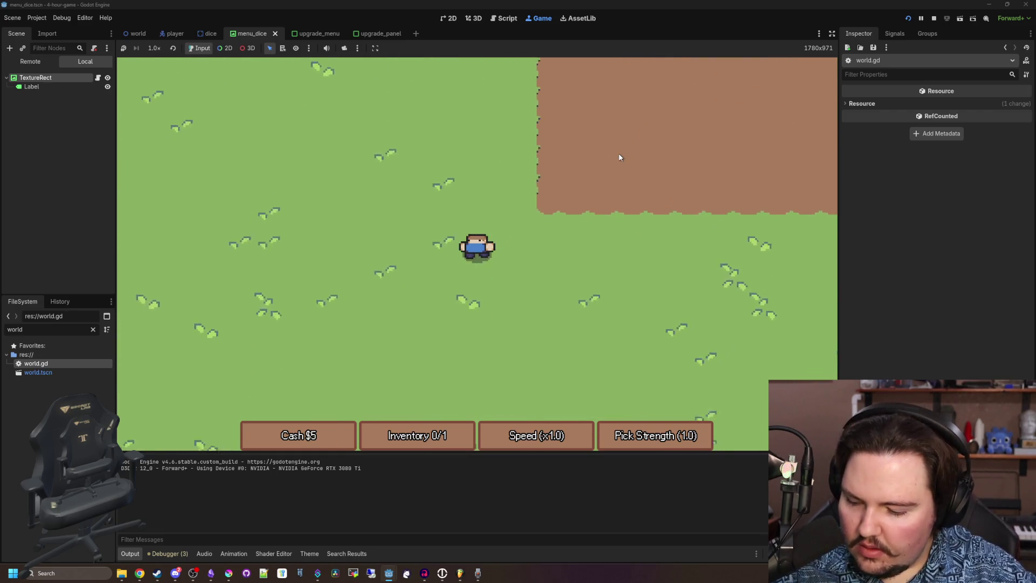
pyautogui.press('s')
pyautogui.press('e')
pyautogui.press('w')
pyautogui.press('d')
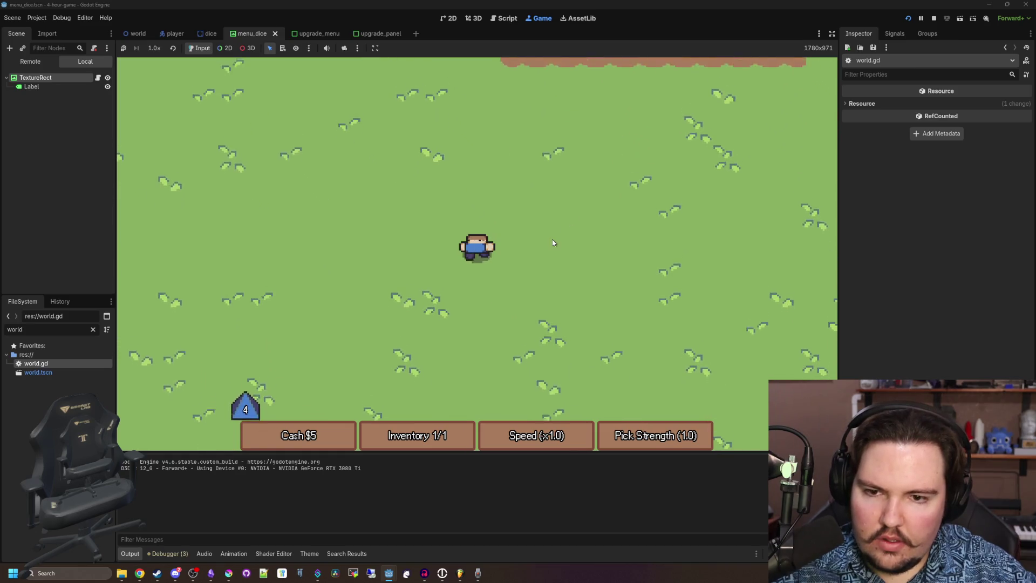
pyautogui.press('w')
pyautogui.press('d')
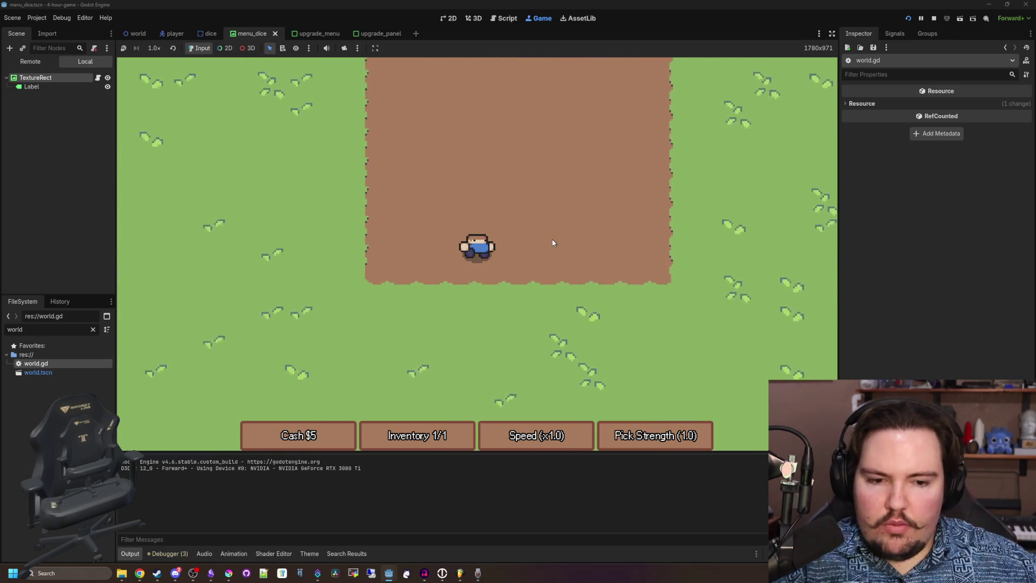
pyautogui.press('w')
pyautogui.press('e')
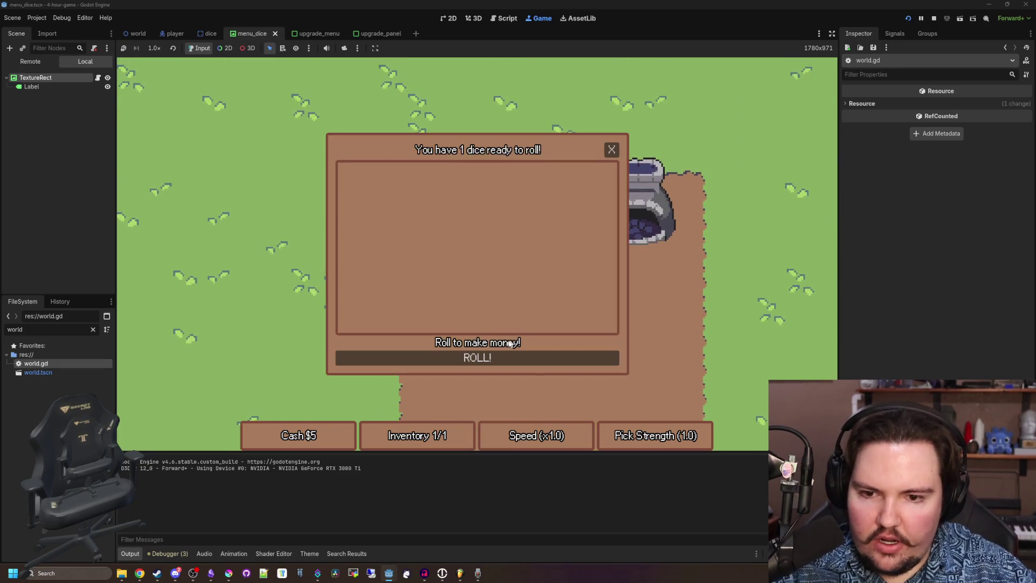
pyautogui.click(611, 150)
# Gather one more die, roll it to reach $11, then open the Upgrade Forge.
pyautogui.press('s')
pyautogui.press('a')
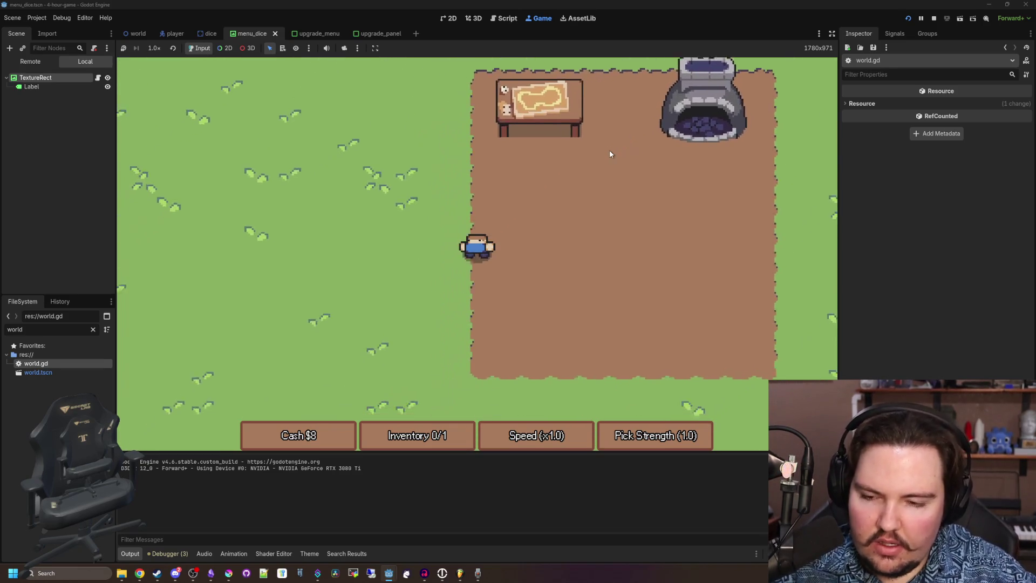
pyautogui.press('s')
pyautogui.press('a')
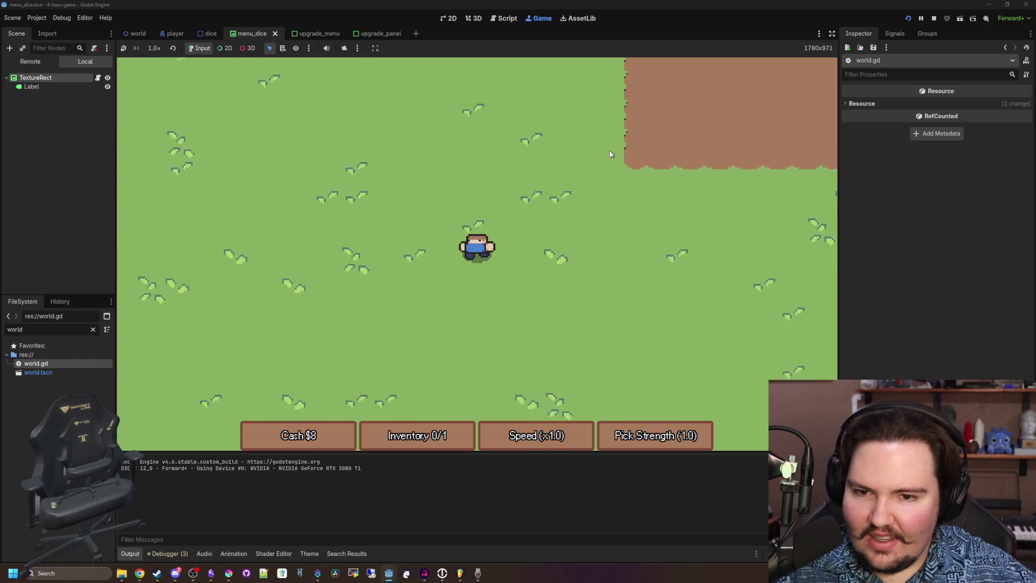
pyautogui.press('s')
pyautogui.press('a')
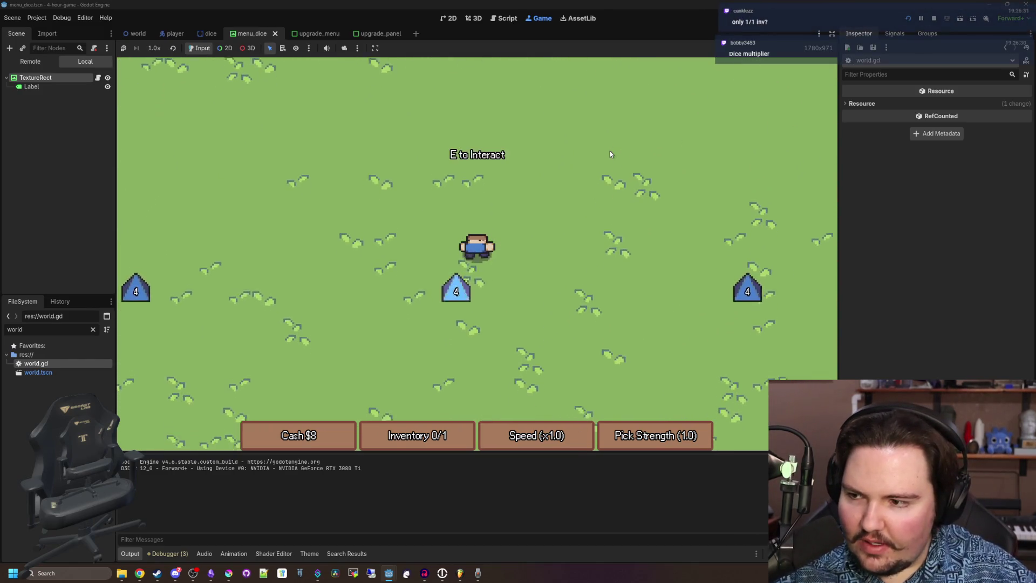
pyautogui.press('w')
pyautogui.press('d')
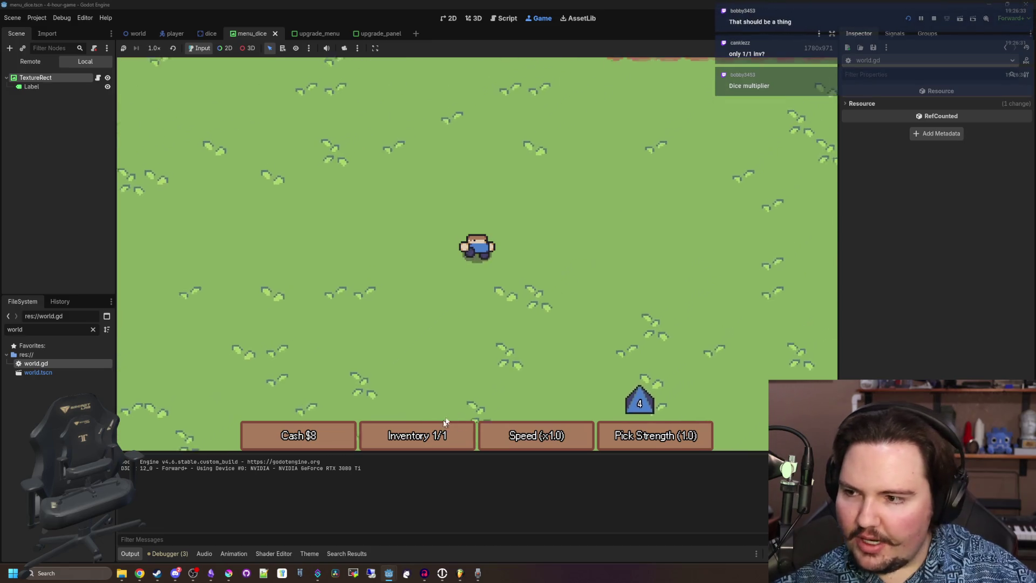
pyautogui.press('w')
pyautogui.press('d')
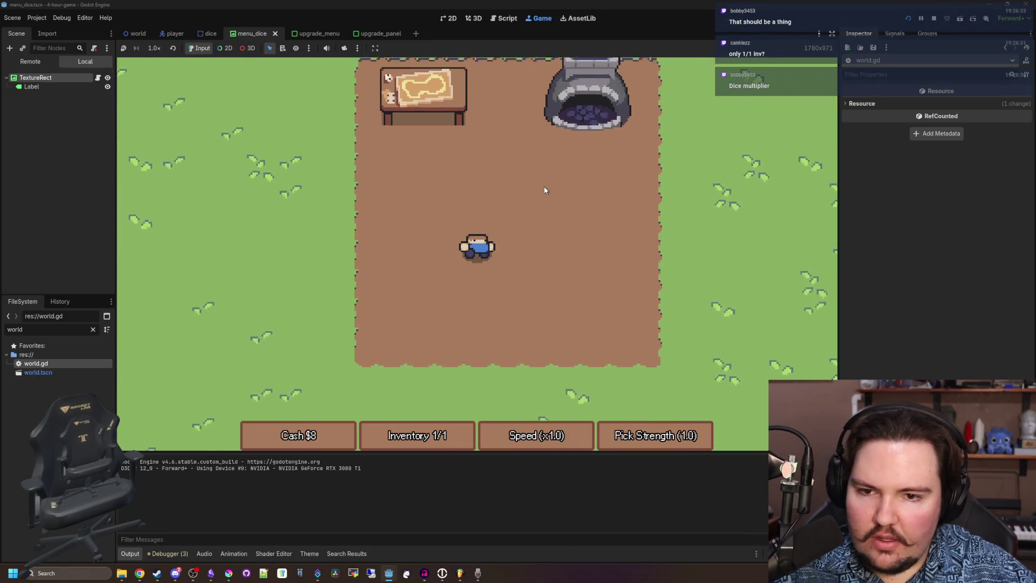
pyautogui.press('w')
pyautogui.press('a')
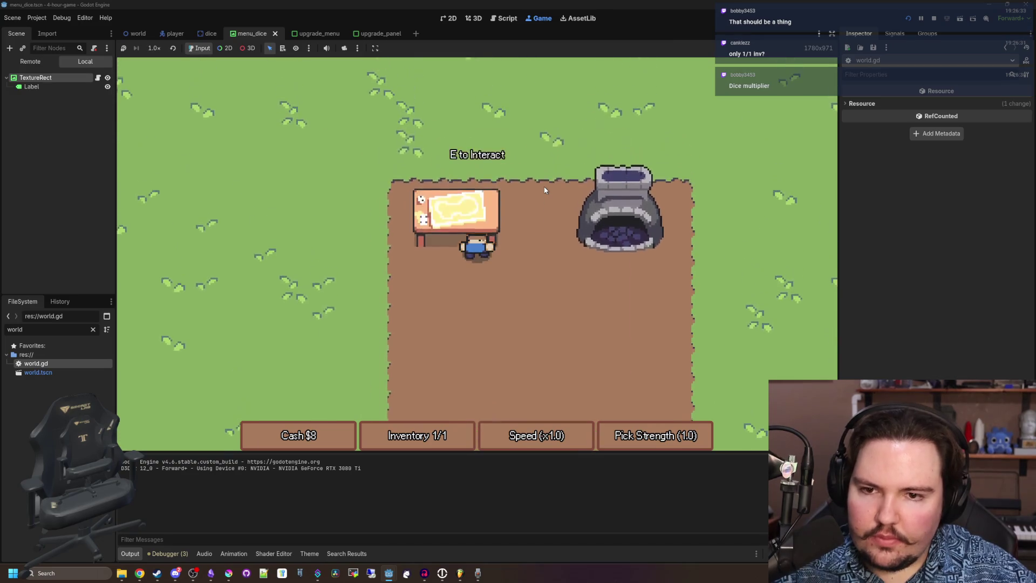
pyautogui.press('e')
pyautogui.click(612, 150)
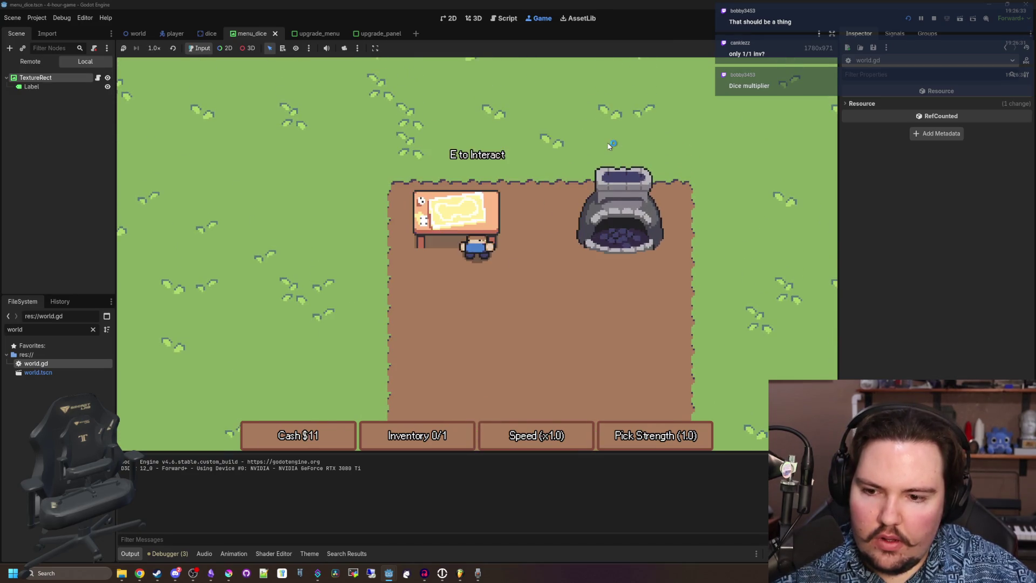
pyautogui.press('d')
pyautogui.press('e')
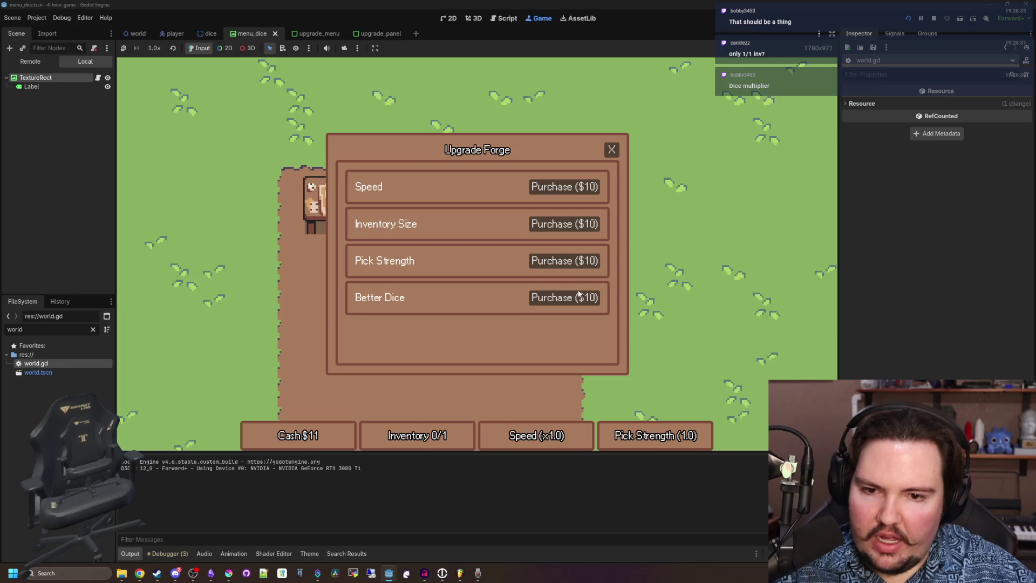
# Close the Upgrade Forge and walk among the newly spawned dice, which all still show 4.
pyautogui.click(612, 151)
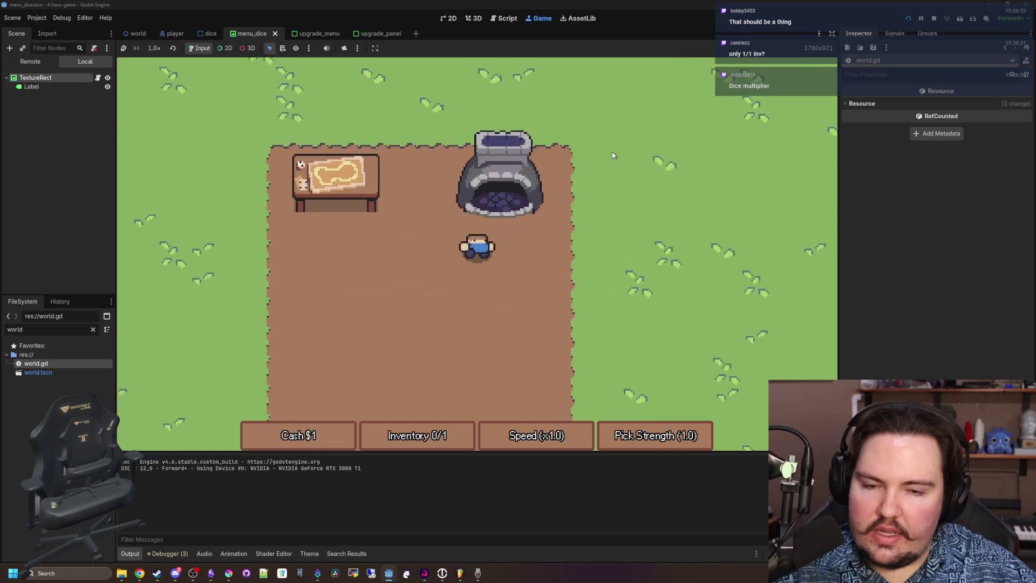
pyautogui.press('s')
pyautogui.press('d')
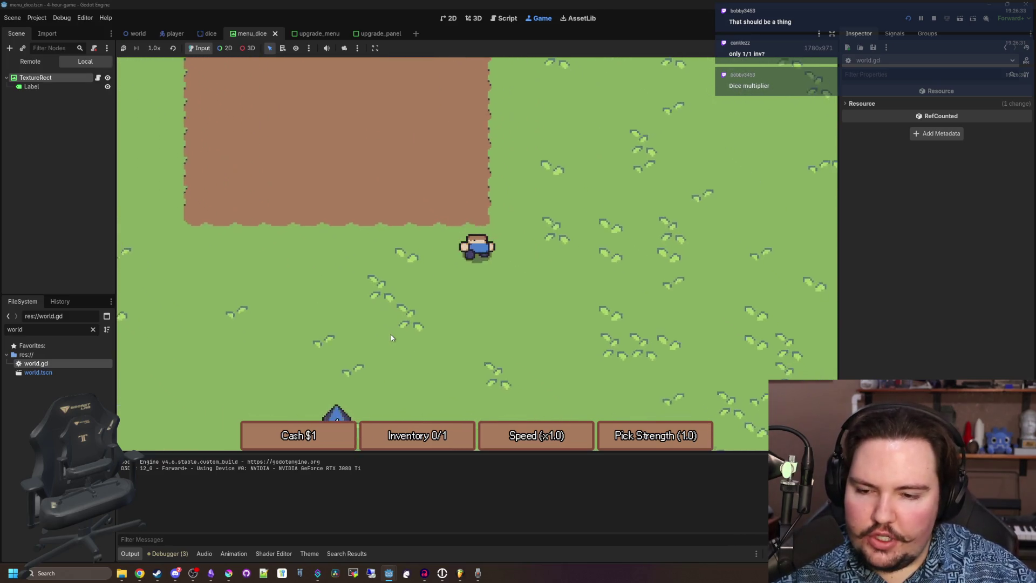
pyautogui.press('w')
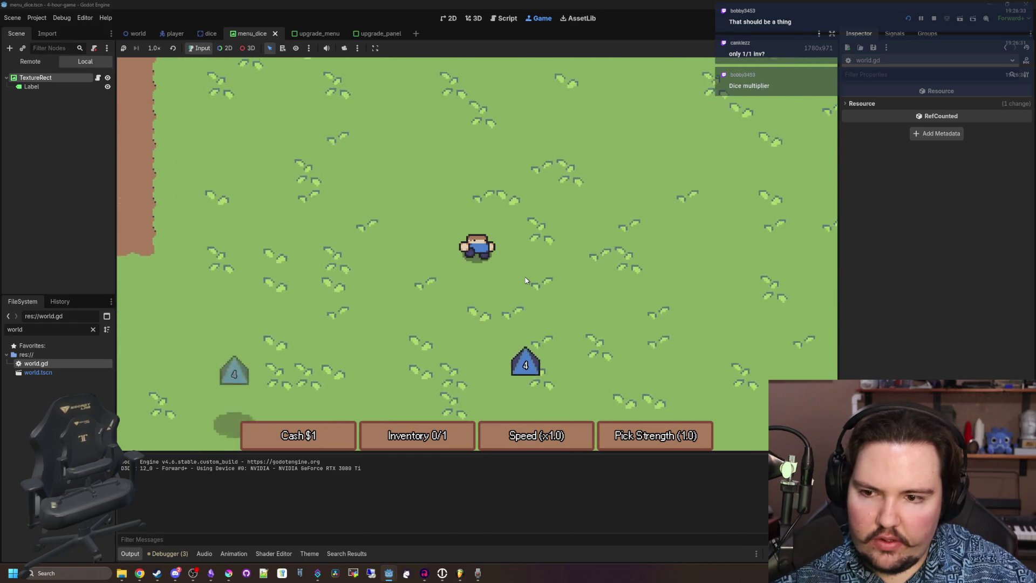
pyautogui.press('a')
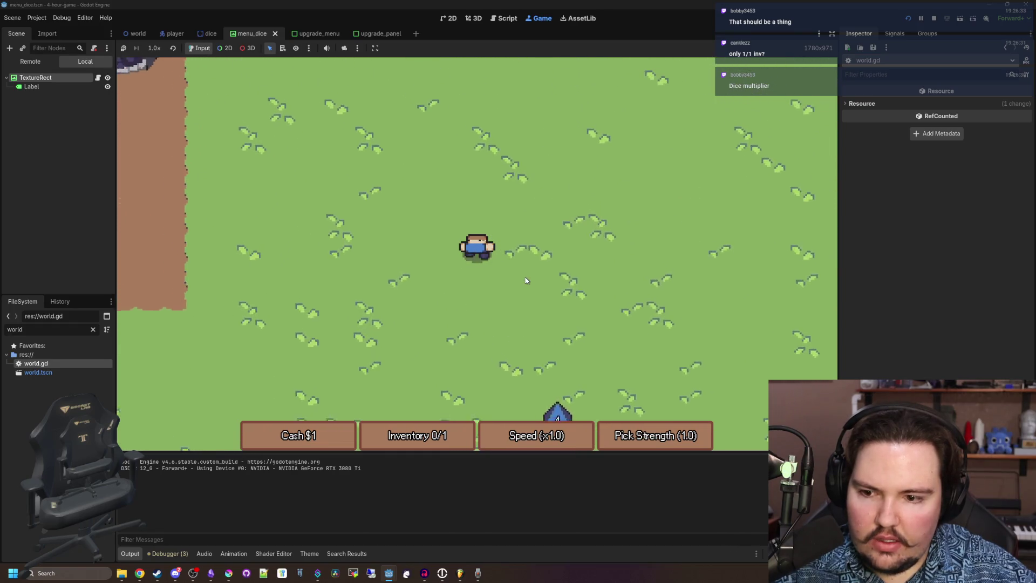
pyautogui.press('w')
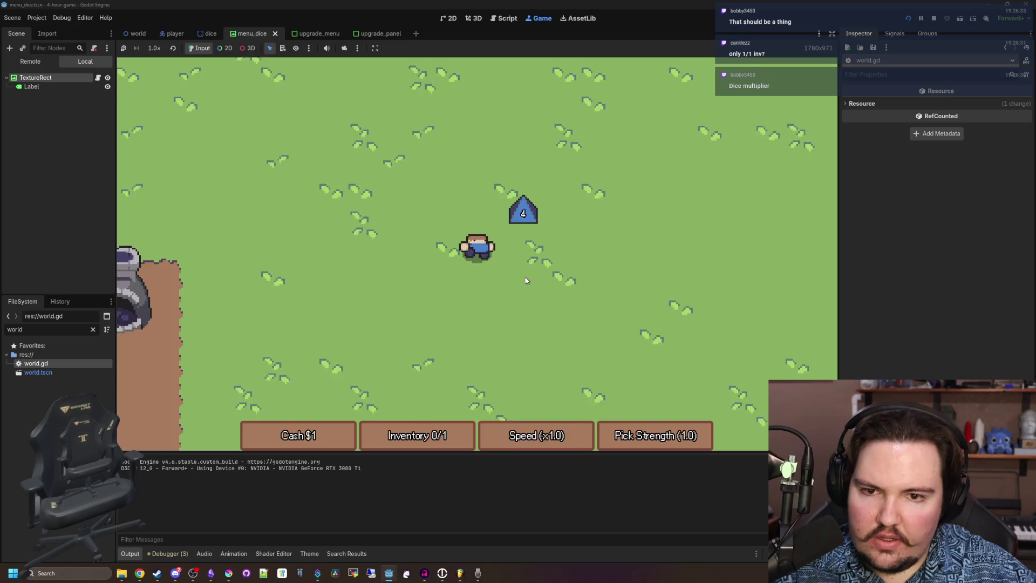
pyautogui.press('w')
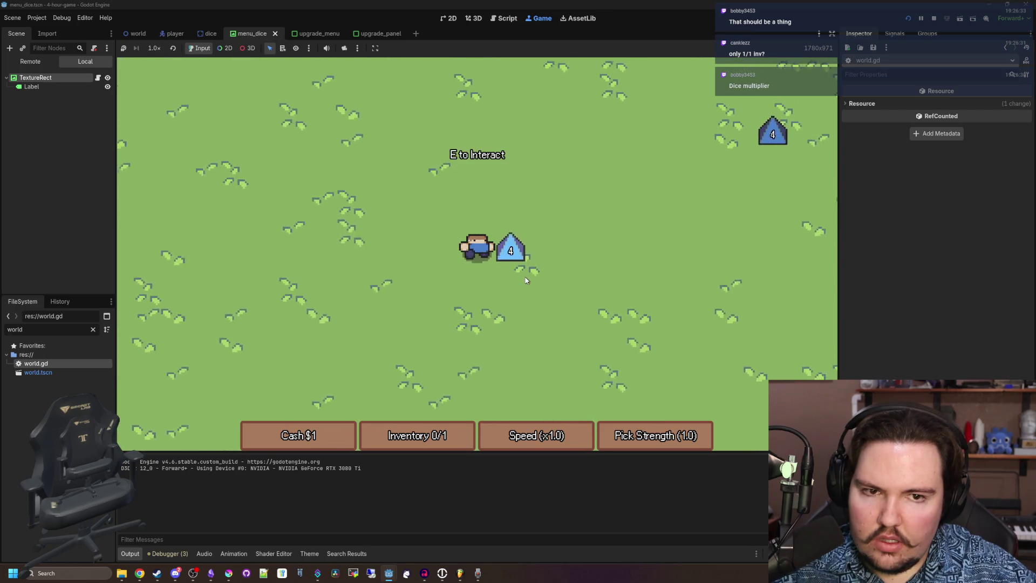
pyautogui.press('d')
pyautogui.press('a')
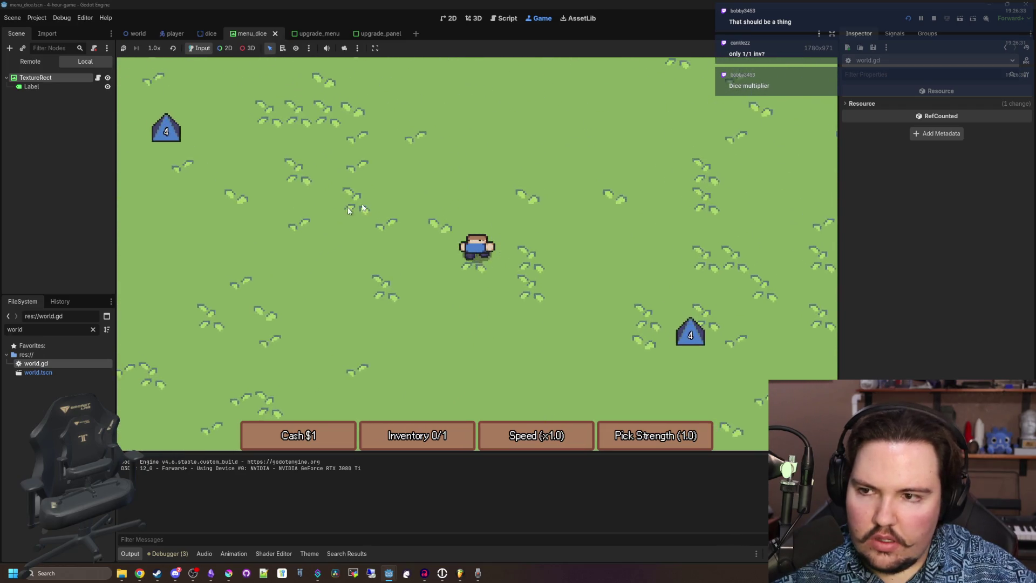
pyautogui.press('d')
pyautogui.press('a')
pyautogui.press('w')
pyautogui.press('a')
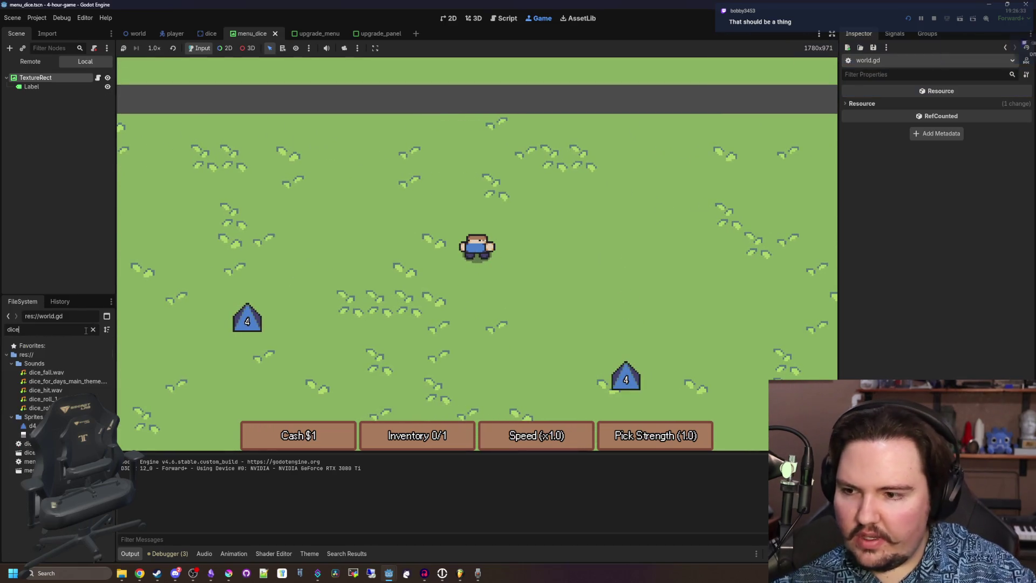
# Delete the hard-coded type = 4 line from dice.gd's _ready, then go back to the Game view.
pyautogui.press('F8')
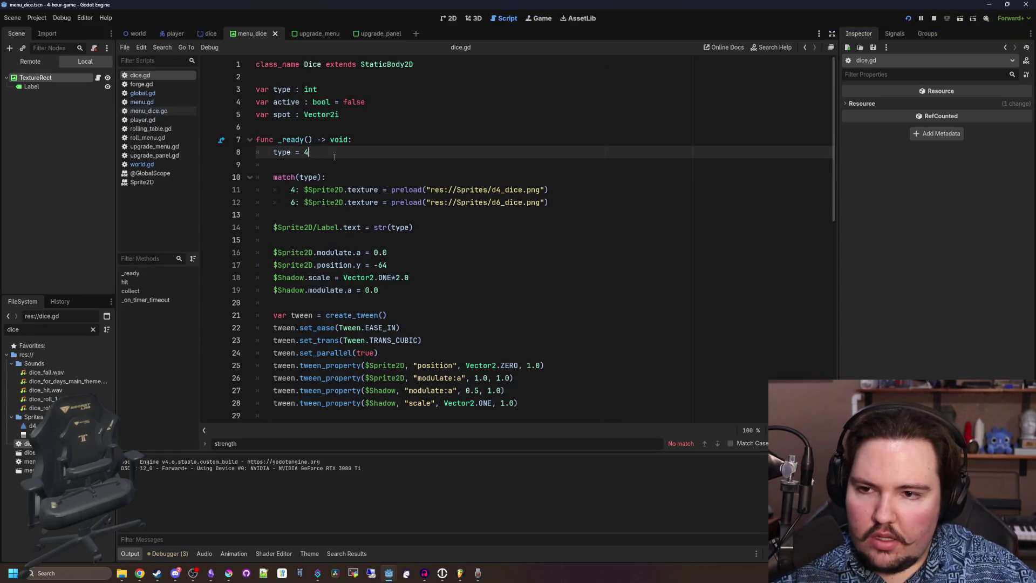
pyautogui.press('BackSpace')
pyautogui.press('BackSpace')
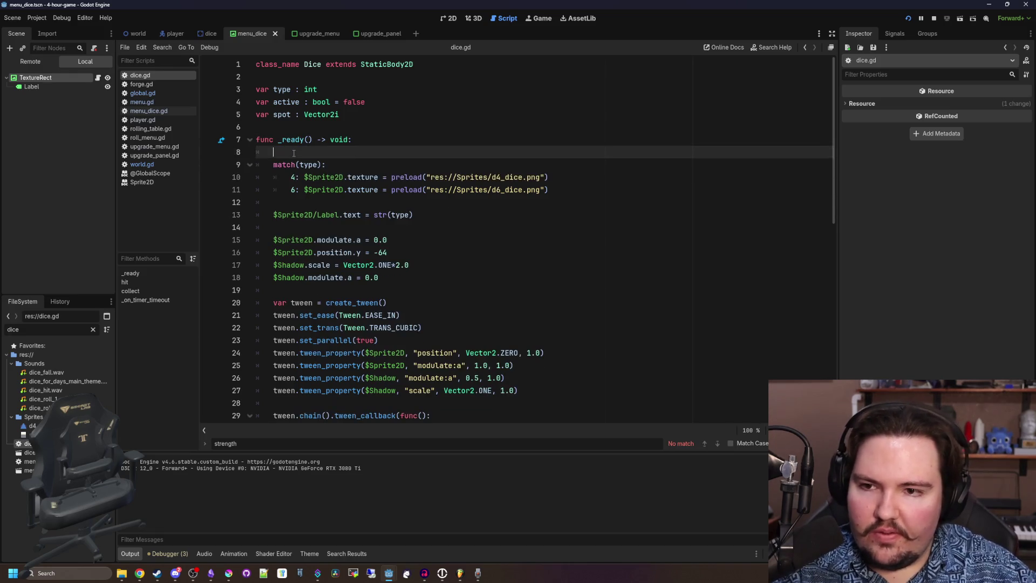
pyautogui.press('Delete')
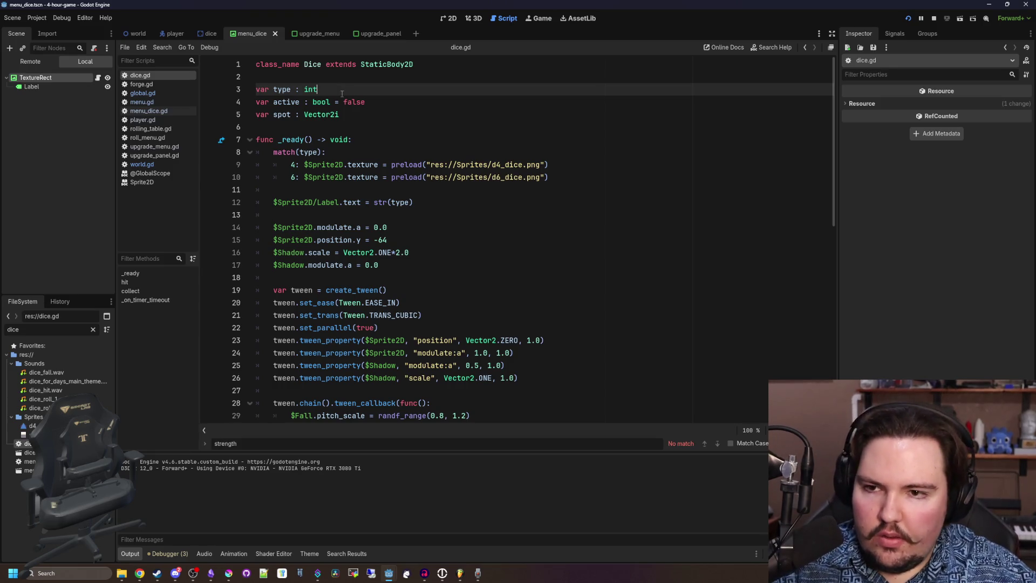
pyautogui.click(531, 16)
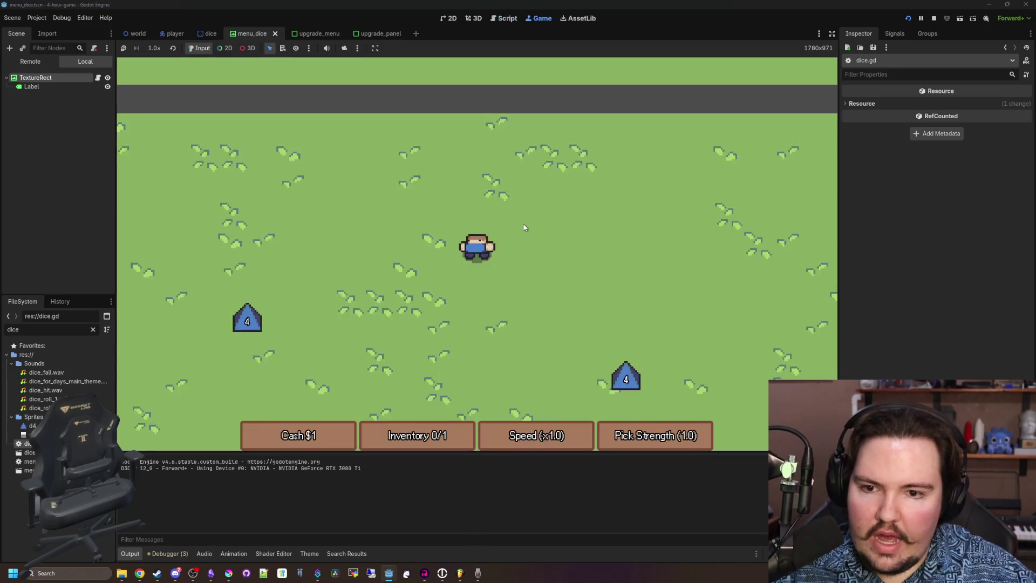
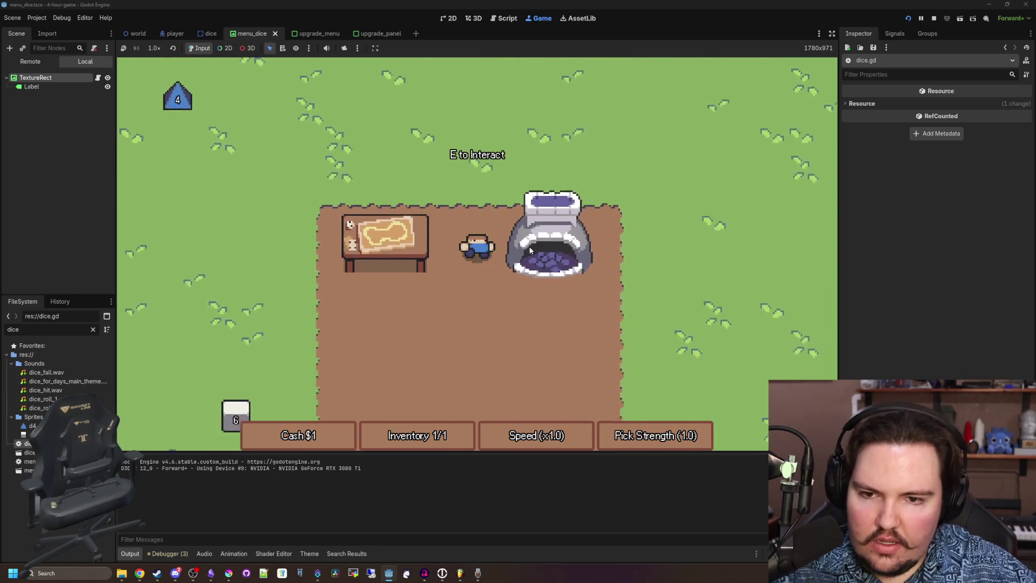
# Roll at the table, then fetch a nearby six-sided die and roll it too.
pyautogui.press('e')
pyautogui.click(611, 150)
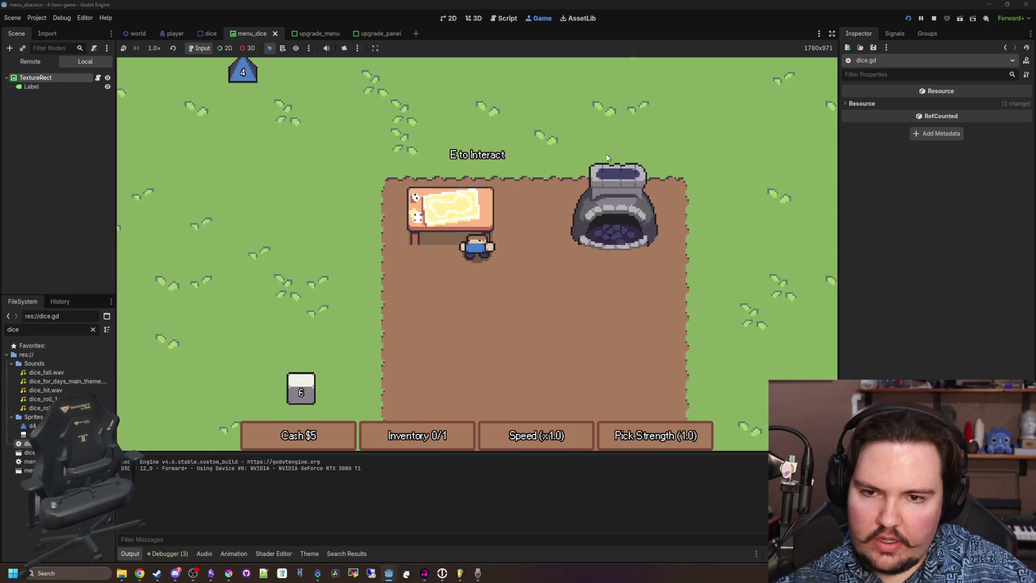
pyautogui.press('a')
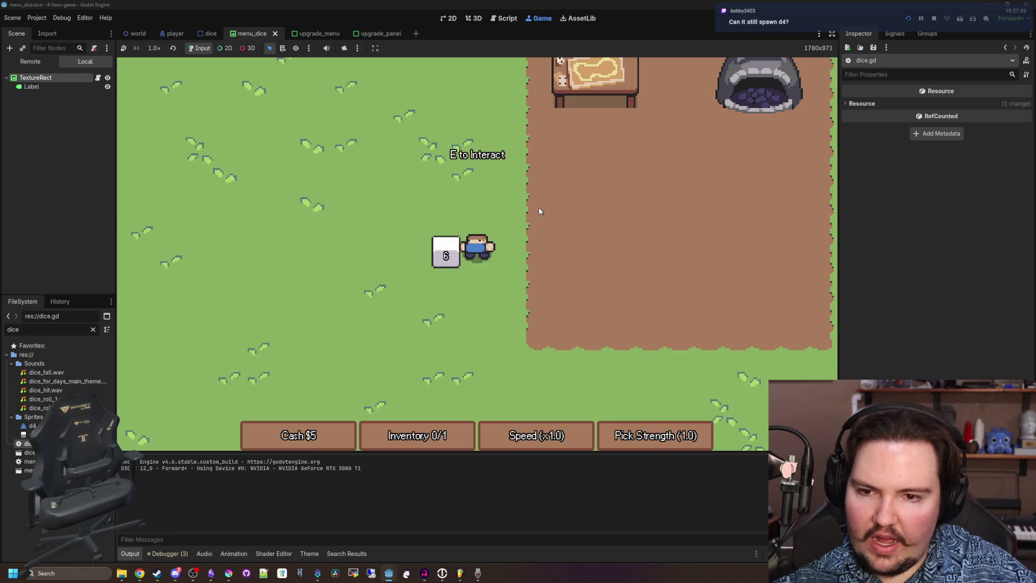
pyautogui.press('e')
pyautogui.press('w')
pyautogui.press('d')
pyautogui.press('w')
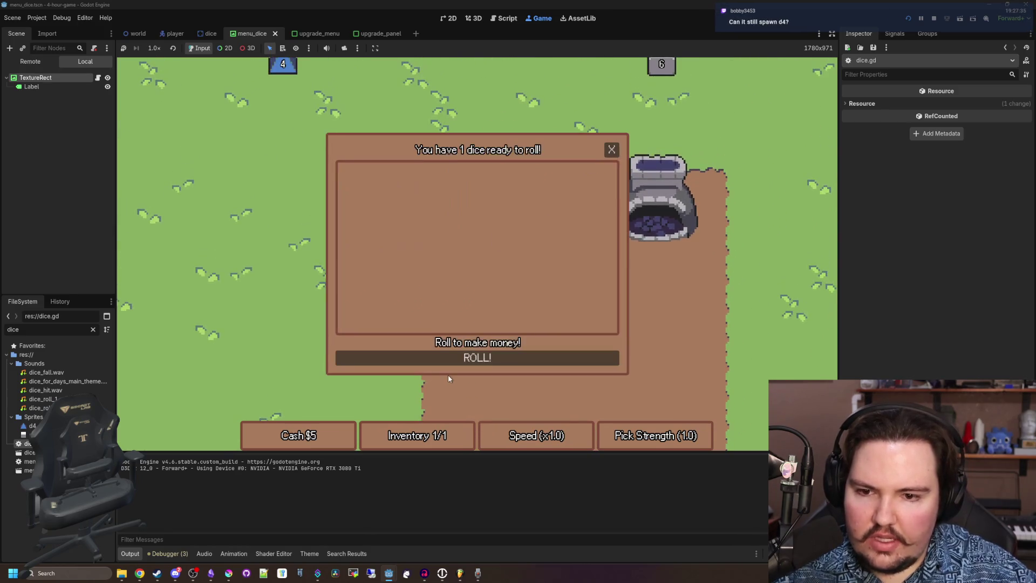
pyautogui.click(614, 157)
# Walk up to the d4 die, return to the table and roll.
pyautogui.press('a')
pyautogui.press('w')
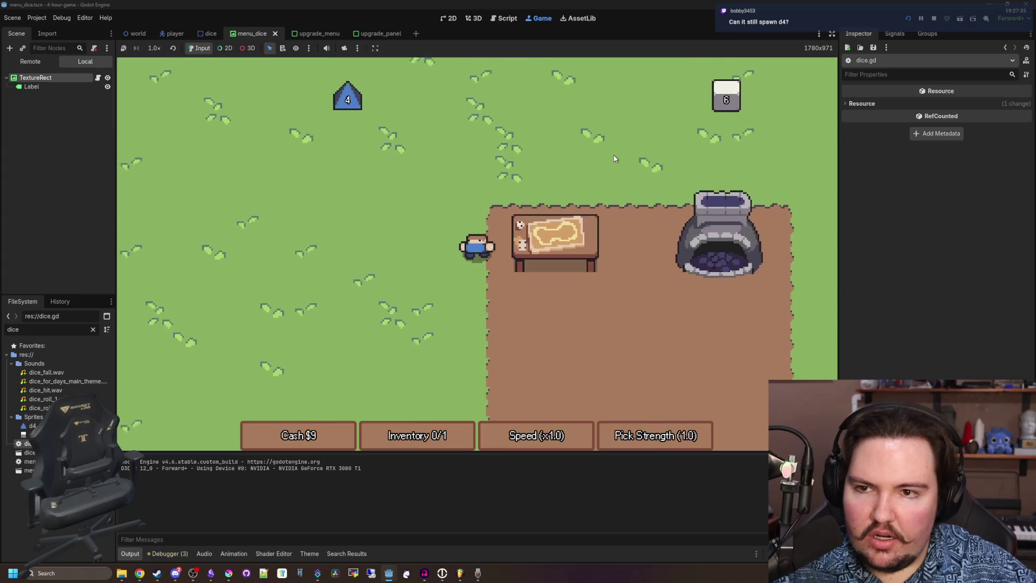
pyautogui.press('a')
pyautogui.press('w')
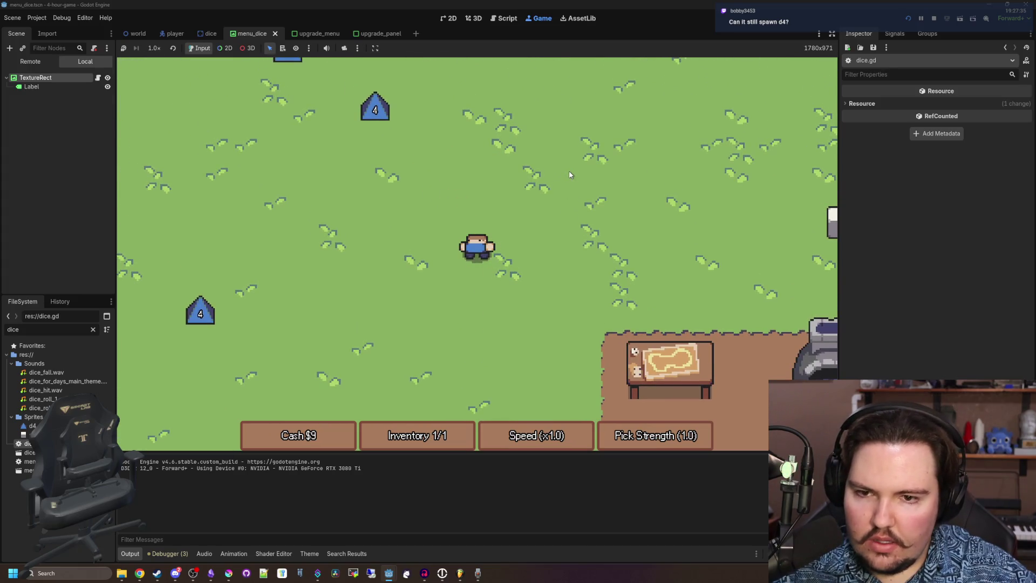
pyautogui.press('s')
pyautogui.press('d')
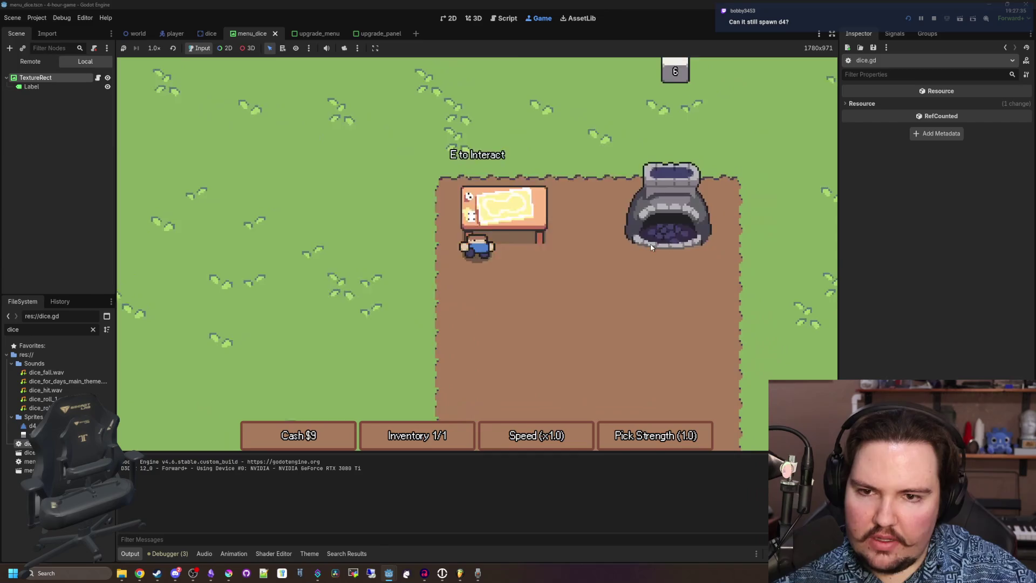
pyautogui.press('e')
pyautogui.press('Escape')
# Collect a six-sided die from the grass and roll it at the table.
pyautogui.press('d')
pyautogui.press('w')
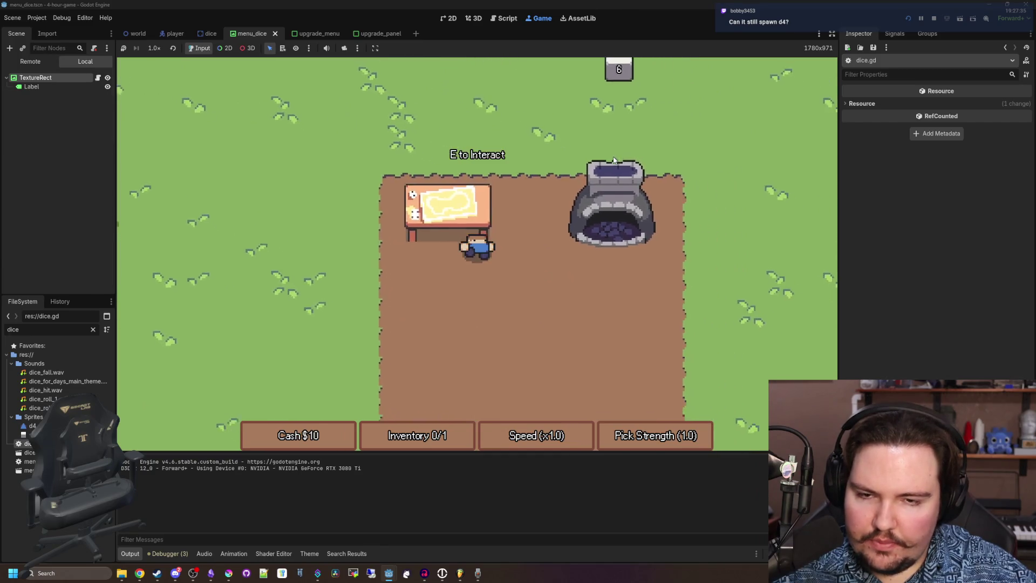
pyautogui.press('w')
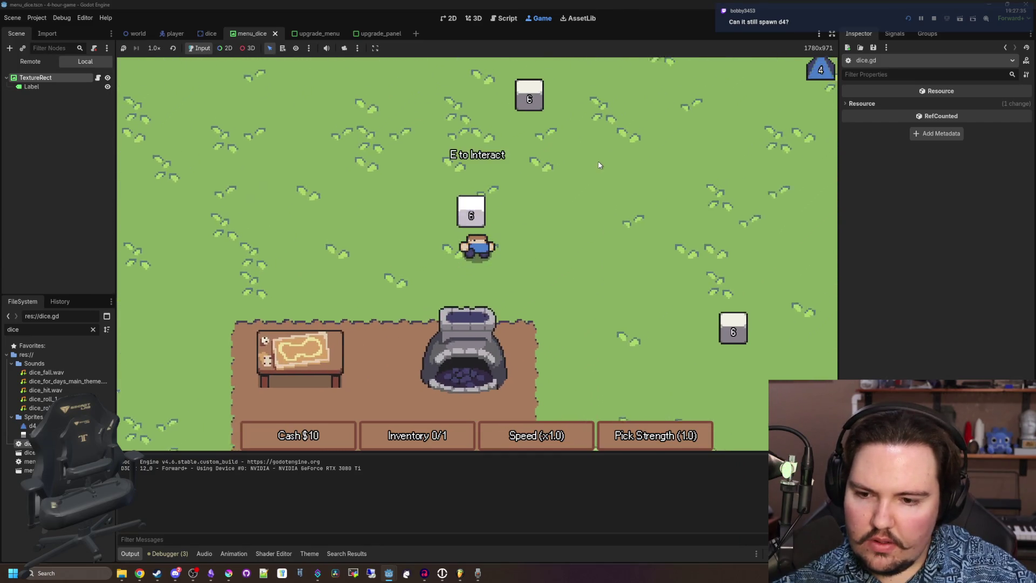
pyautogui.press('w')
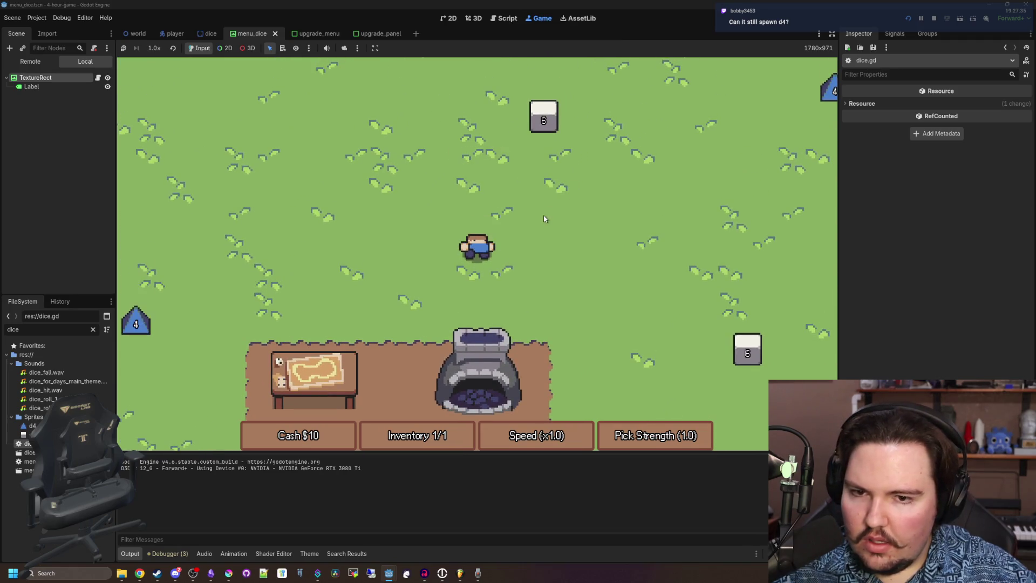
pyautogui.press('s')
pyautogui.press('a')
pyautogui.press('e')
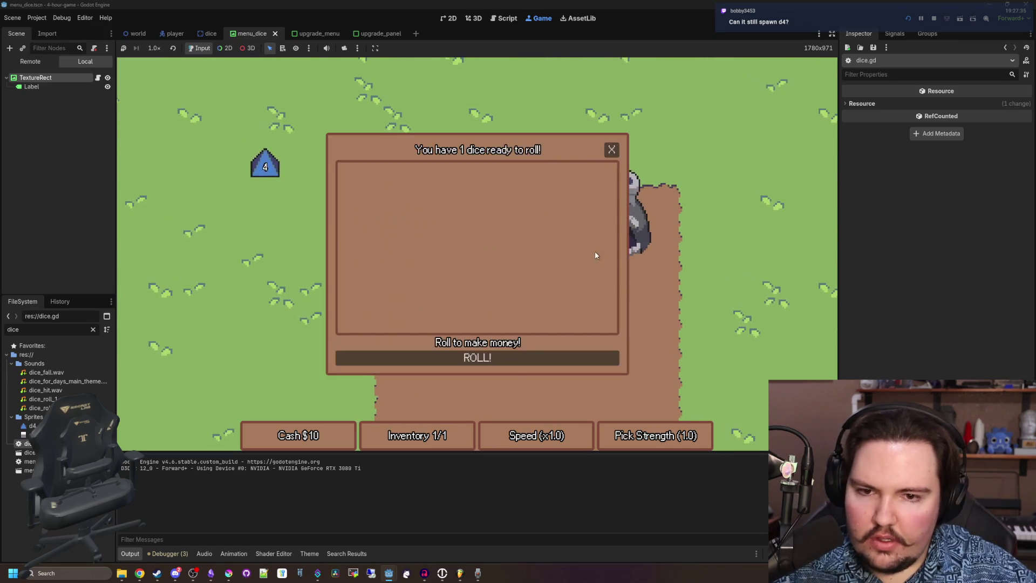
pyautogui.click(605, 154)
# Pick up another six-sided die and roll it at the table for $4.
pyautogui.press('w')
pyautogui.press('d')
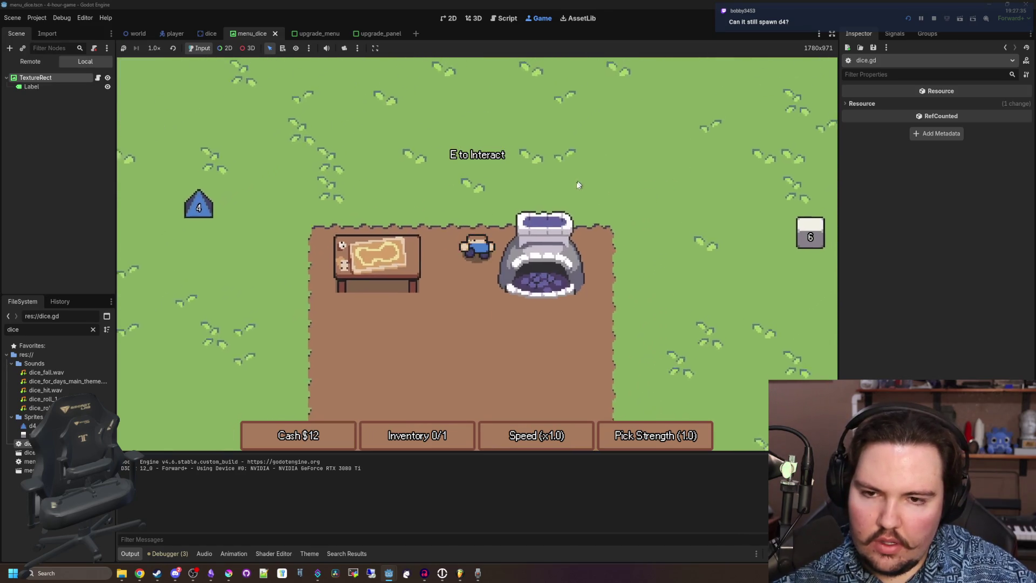
pyautogui.press('d')
pyautogui.press('s')
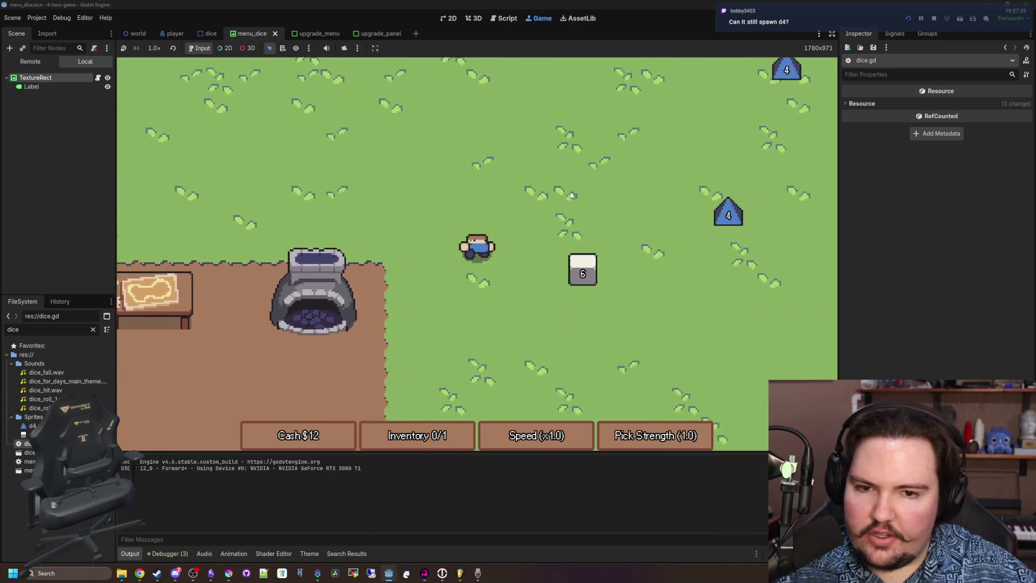
pyautogui.press('e')
pyautogui.press('a')
pyautogui.press('s')
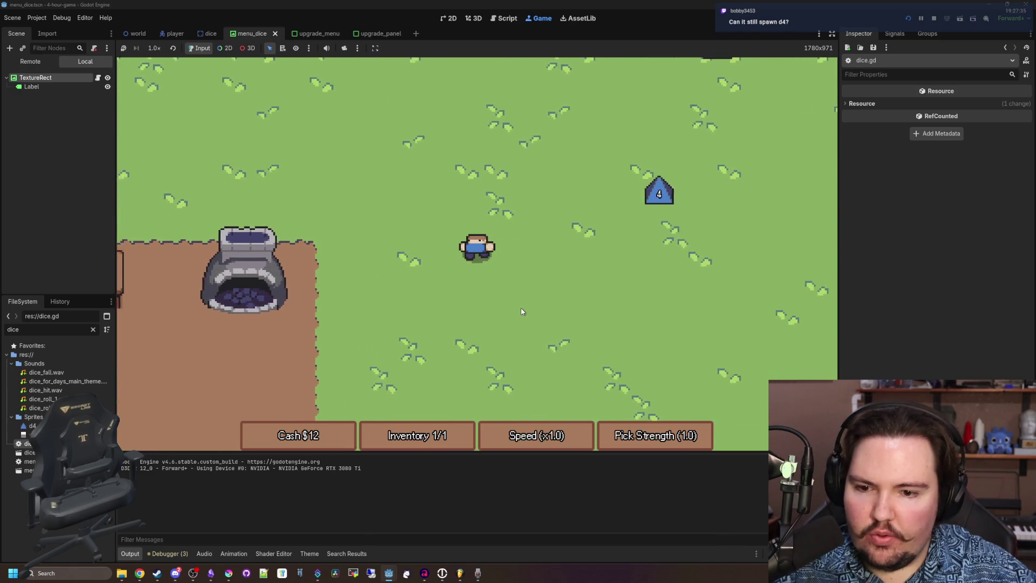
pyautogui.press('a')
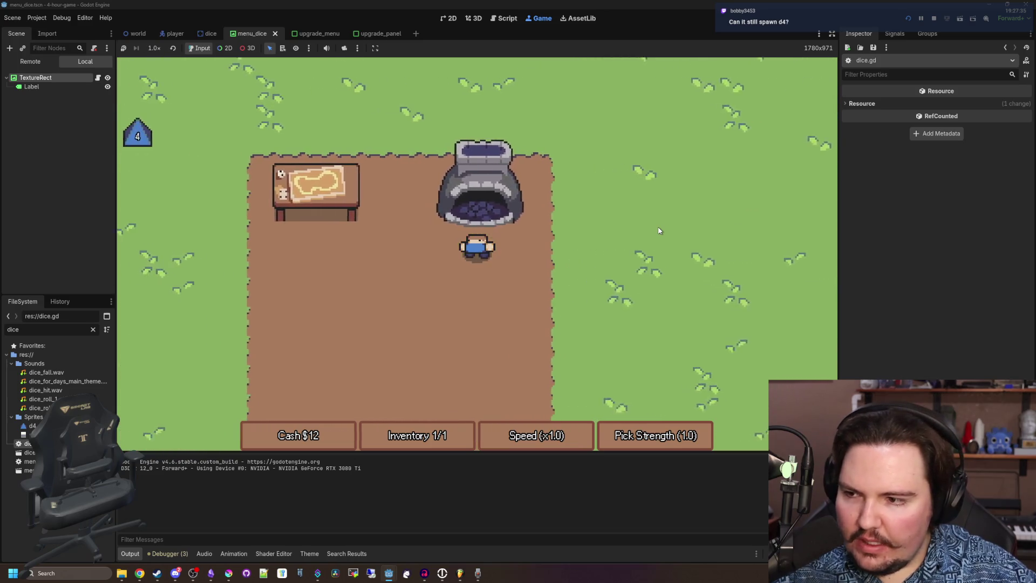
pyautogui.press('e')
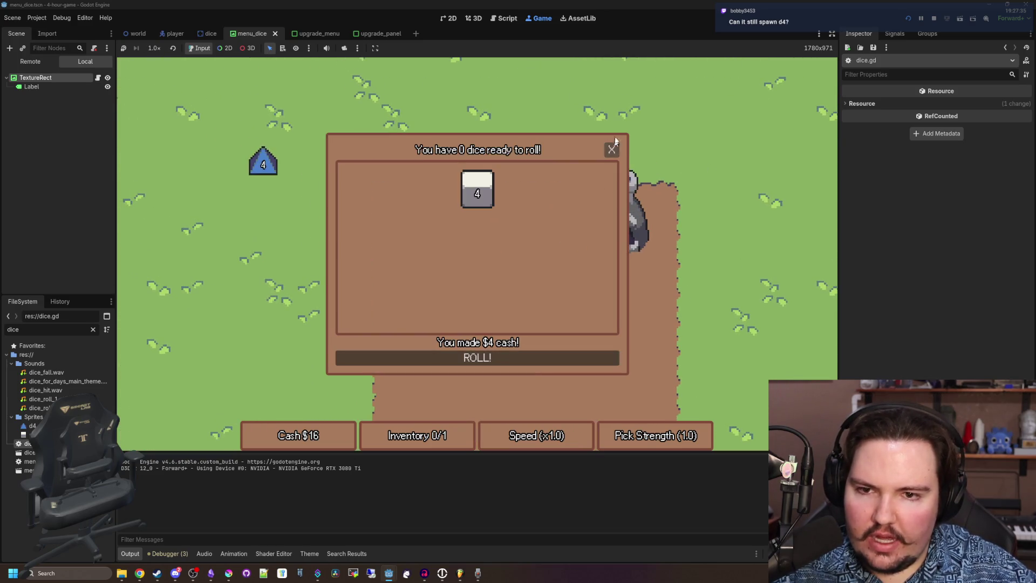
pyautogui.click(613, 148)
# Roll one more six-sided die for $1, reaching $17, and open the forge upgrades.
pyautogui.press('w')
pyautogui.press('d')
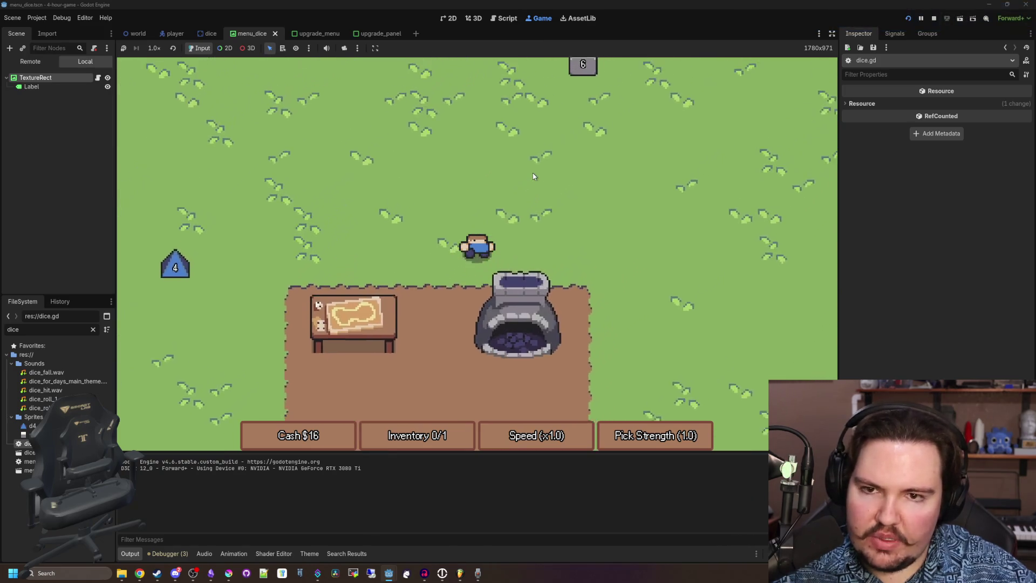
pyautogui.press('w')
pyautogui.press('d')
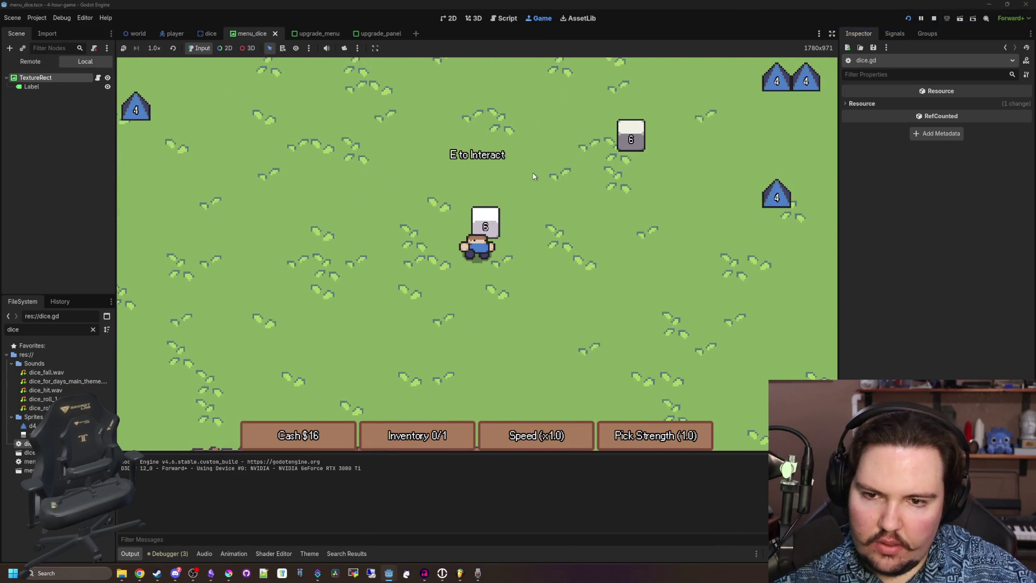
pyautogui.press('e')
pyautogui.press('s')
pyautogui.press('a')
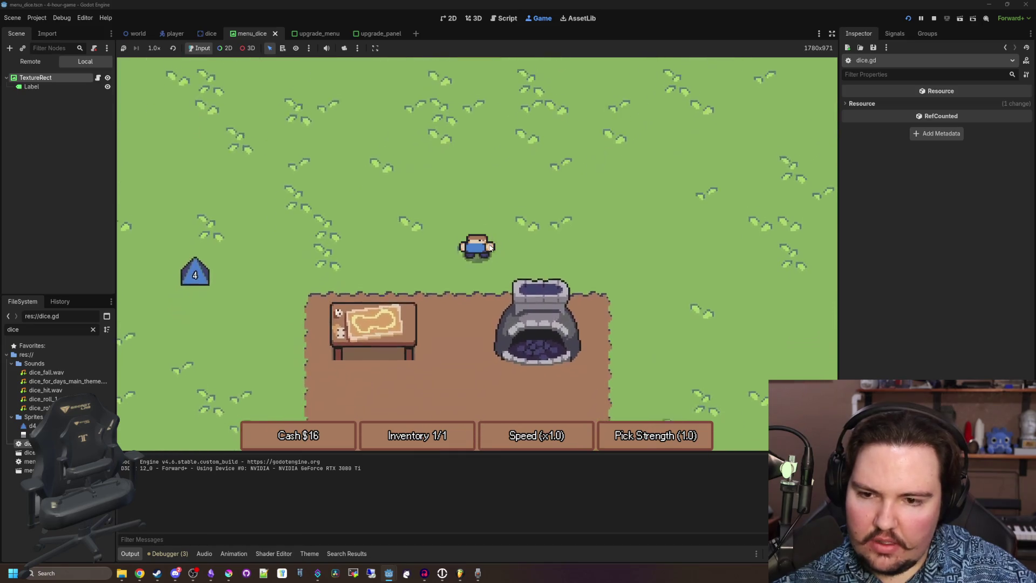
pyautogui.press('s')
pyautogui.press('a')
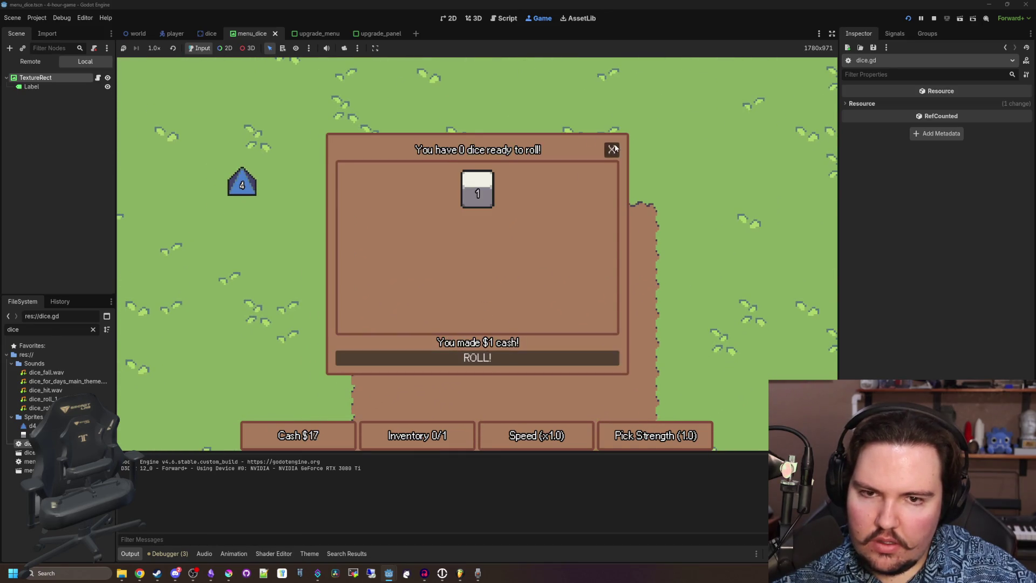
pyautogui.click(613, 149)
pyautogui.press('d')
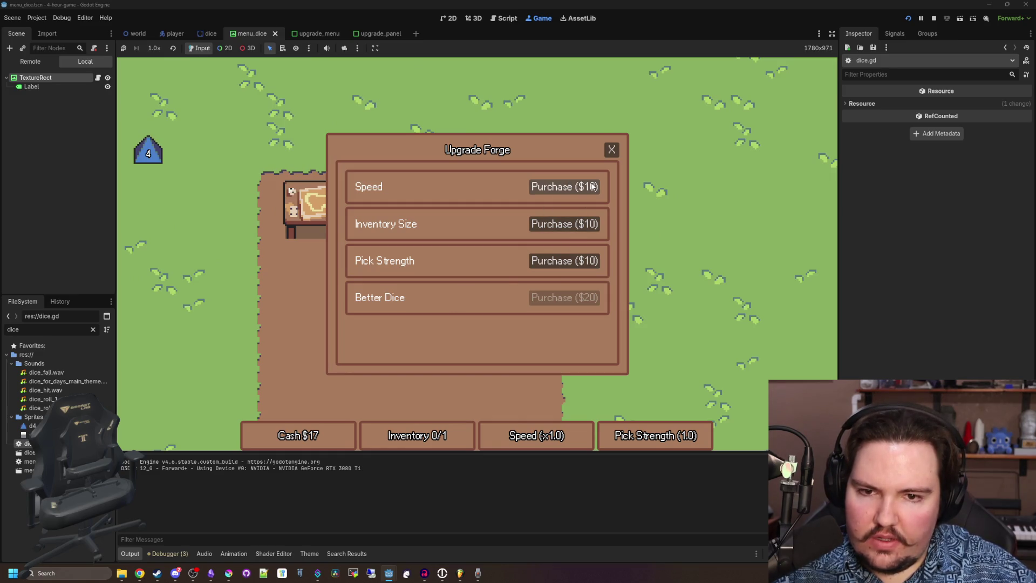
# Buy the Speed upgrade for $10 and head out to a die on the grass.
pyautogui.click(612, 151)
pyautogui.press('w')
pyautogui.press('d')
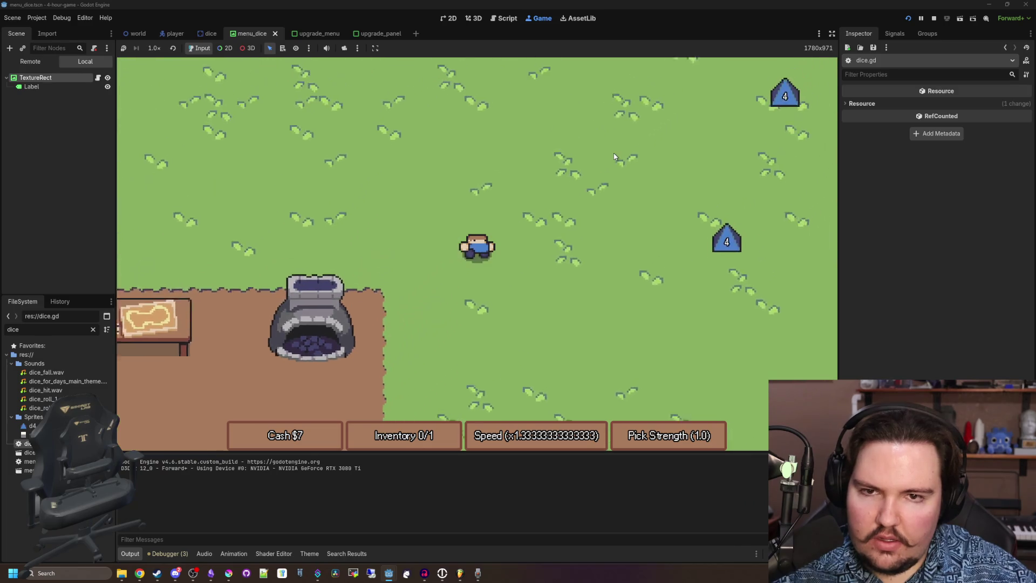
pyautogui.press('w')
pyautogui.press('d')
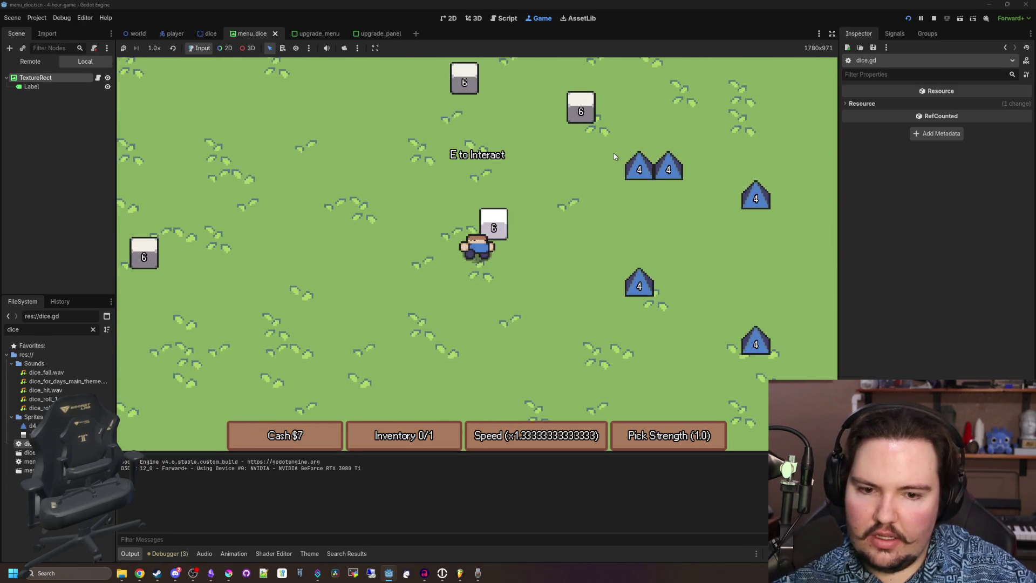
# Roll the collected die at the table, bringing cash to $10.
pyautogui.press('s')
pyautogui.press('a')
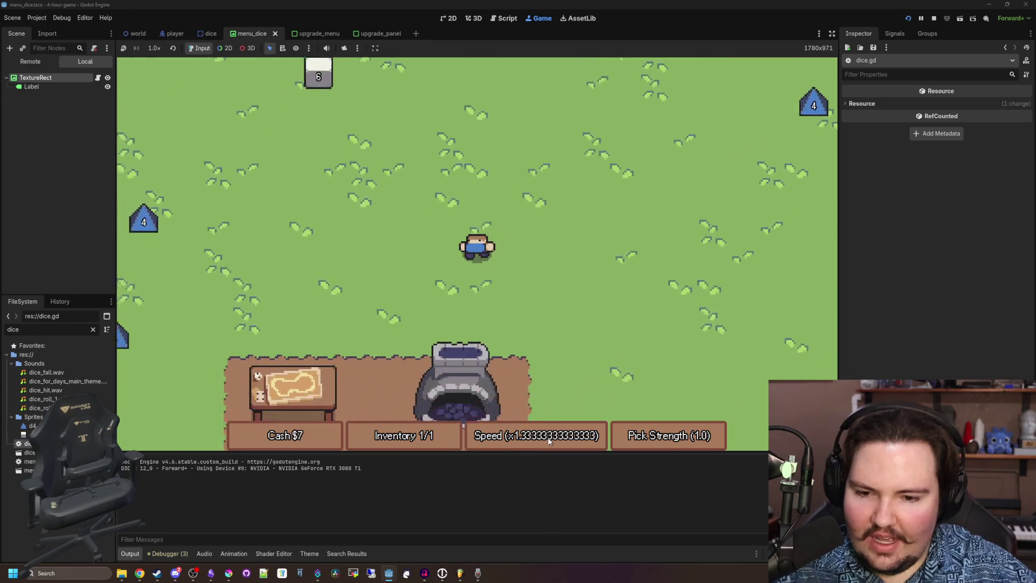
pyautogui.press('s')
pyautogui.press('a')
pyautogui.press('e')
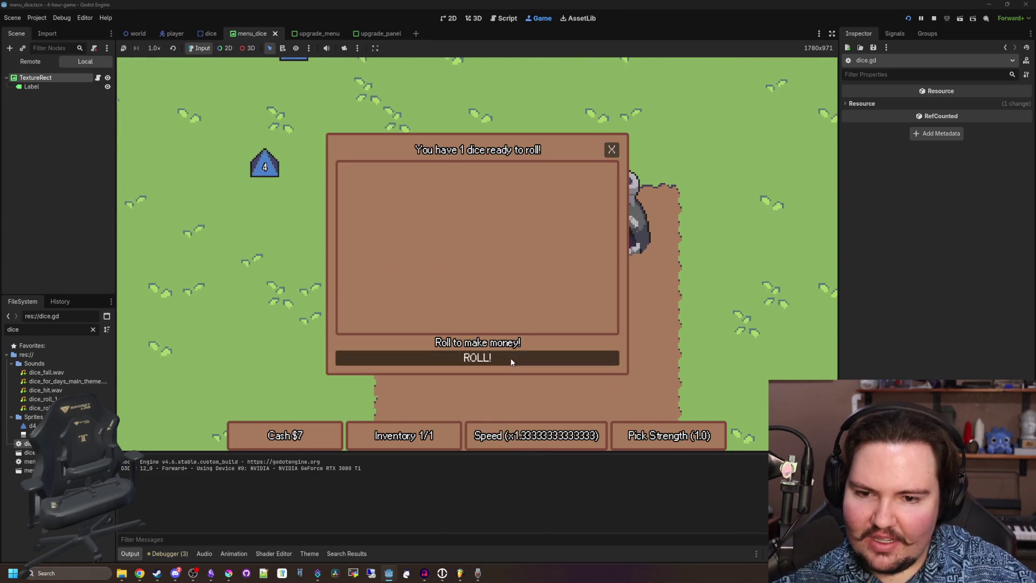
pyautogui.click(613, 150)
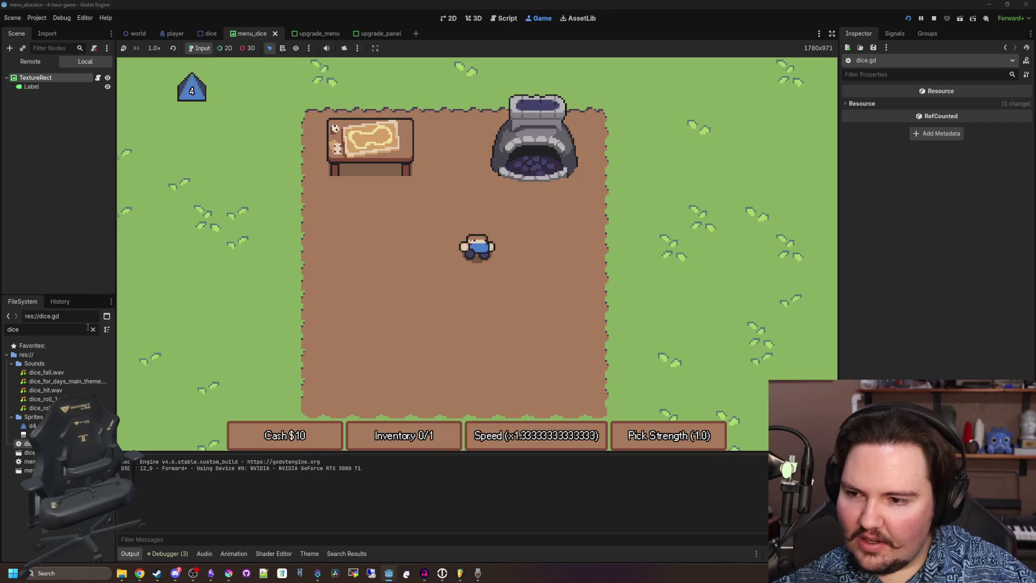
pyautogui.click(69, 335)
# Filter the FileSystem to 'world' and open world.gd at the label update code.
pyautogui.write('world')
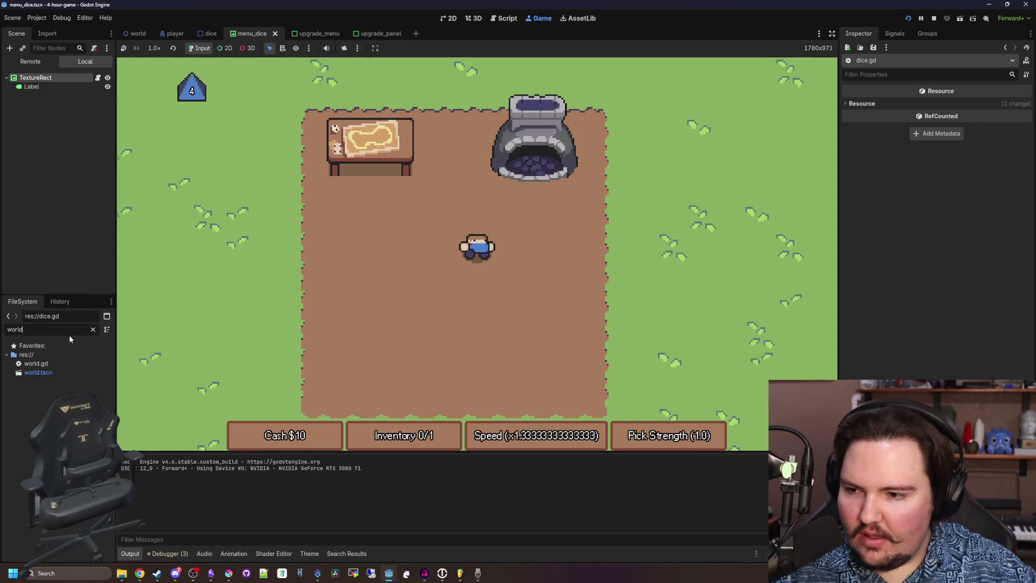
pyautogui.doubleClick(36, 363)
pyautogui.scroll(3, 391, 242)
pyautogui.click(578, 276)
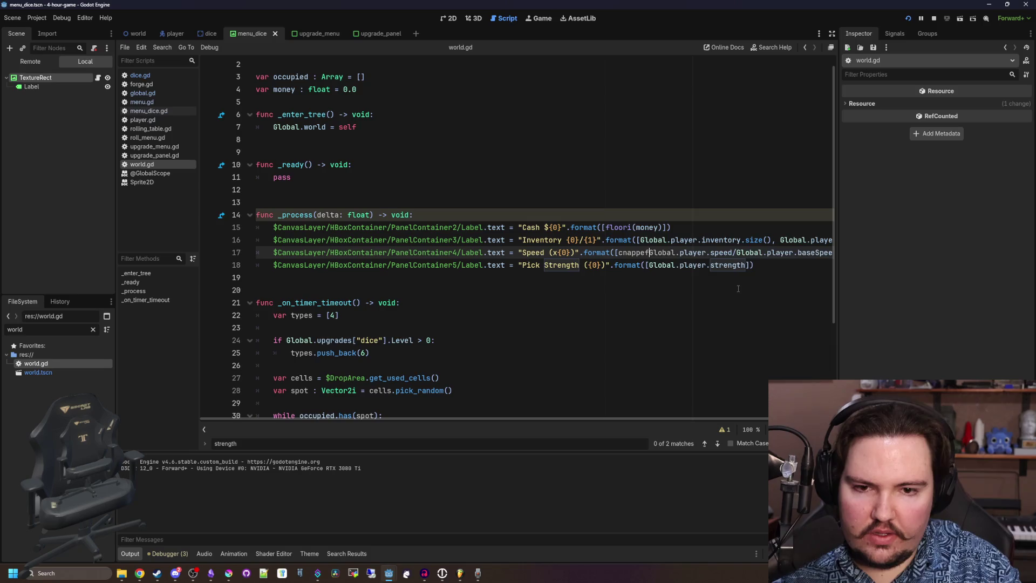
# Round the Speed label with snappedf to 0.1, save world.gd, and view the running game.
pyautogui.press('BackSpace')
pyautogui.write('snap')
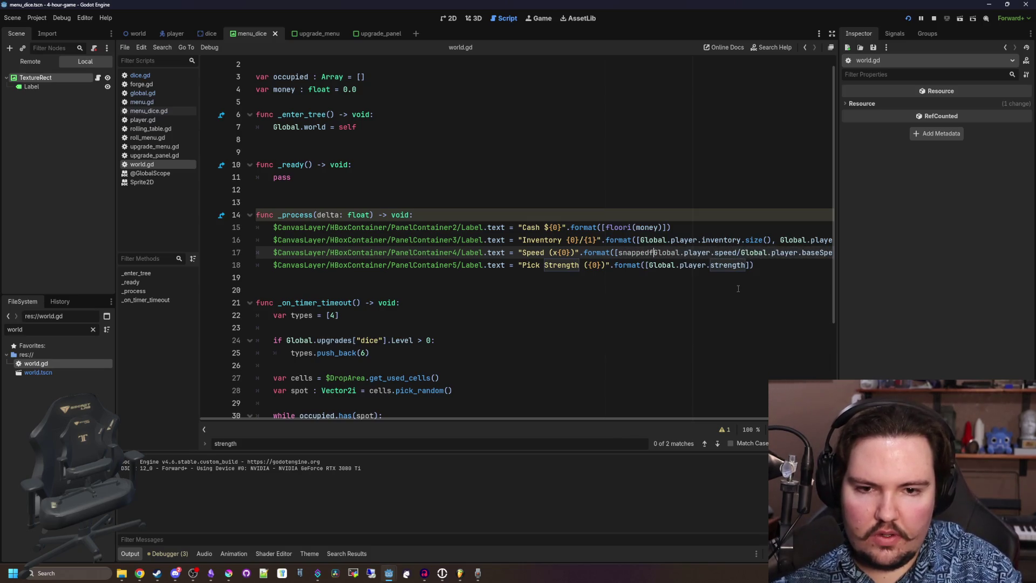
pyautogui.press('End')
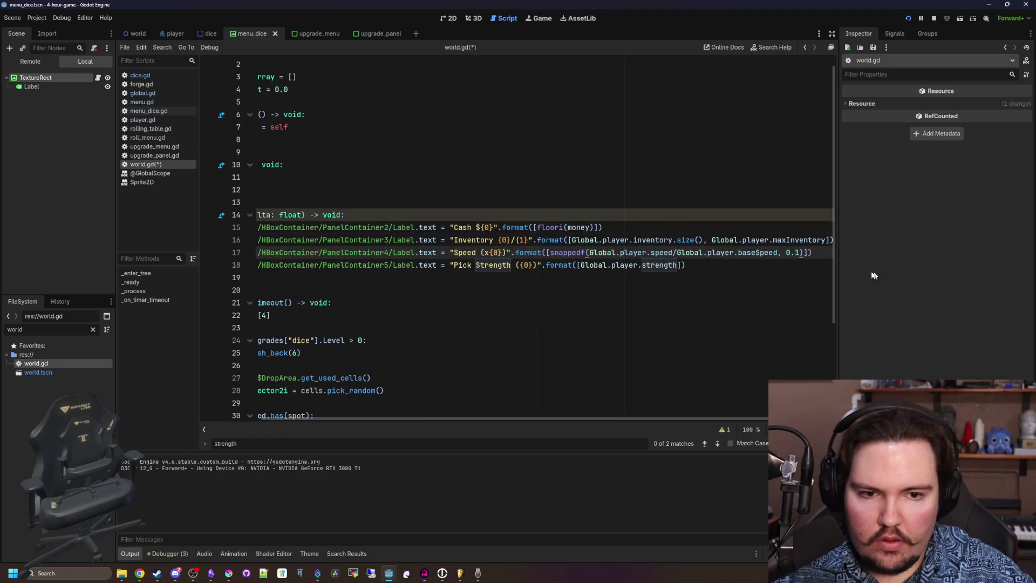
pyautogui.hotkey('ctrl', 's')
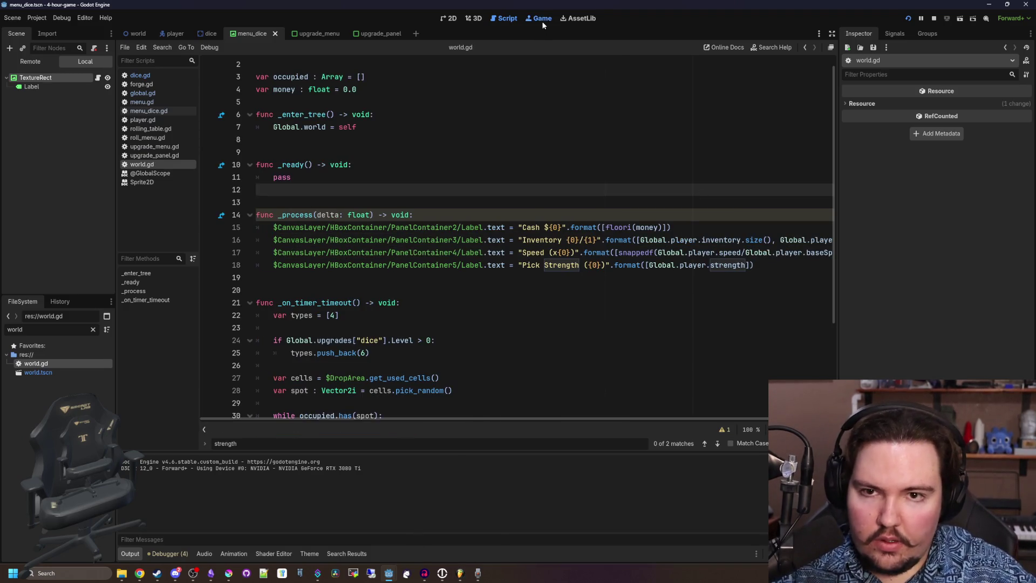
pyautogui.click(542, 21)
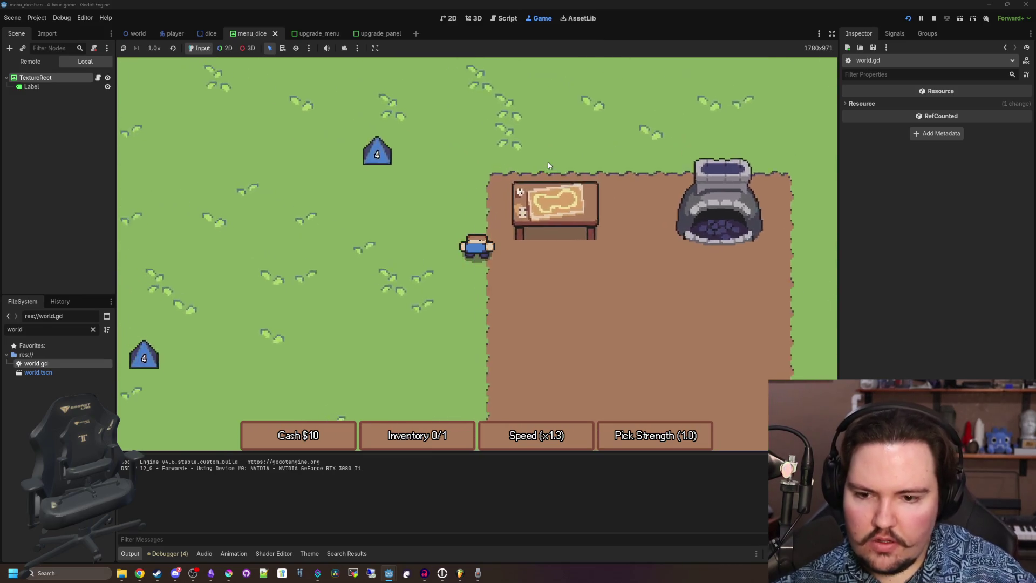
# Roll a die at the machine, then buy Inventory Size at the Upgrade Forge.
pyautogui.hotkey('w', 'a')
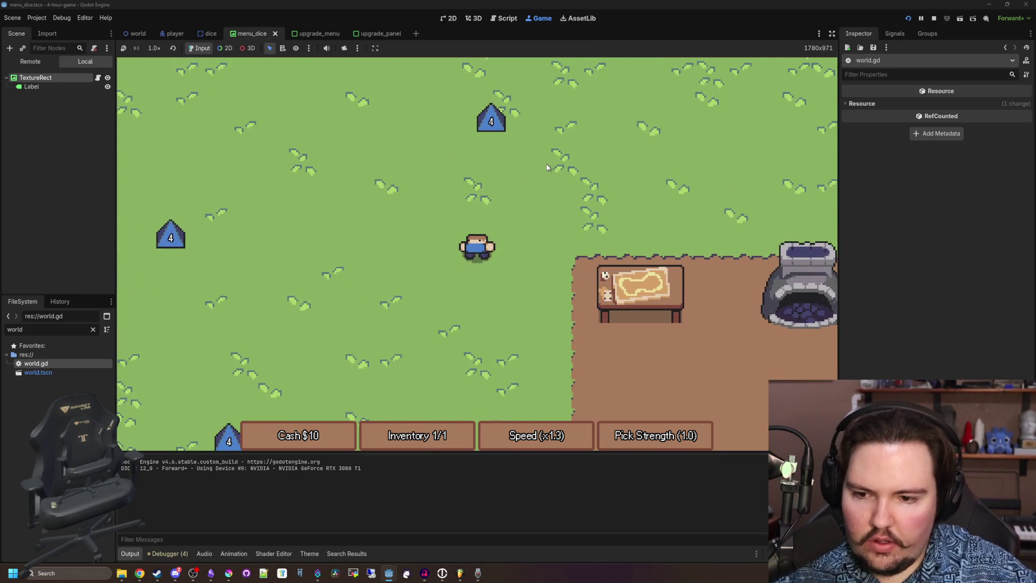
pyautogui.hotkey('s', 'd')
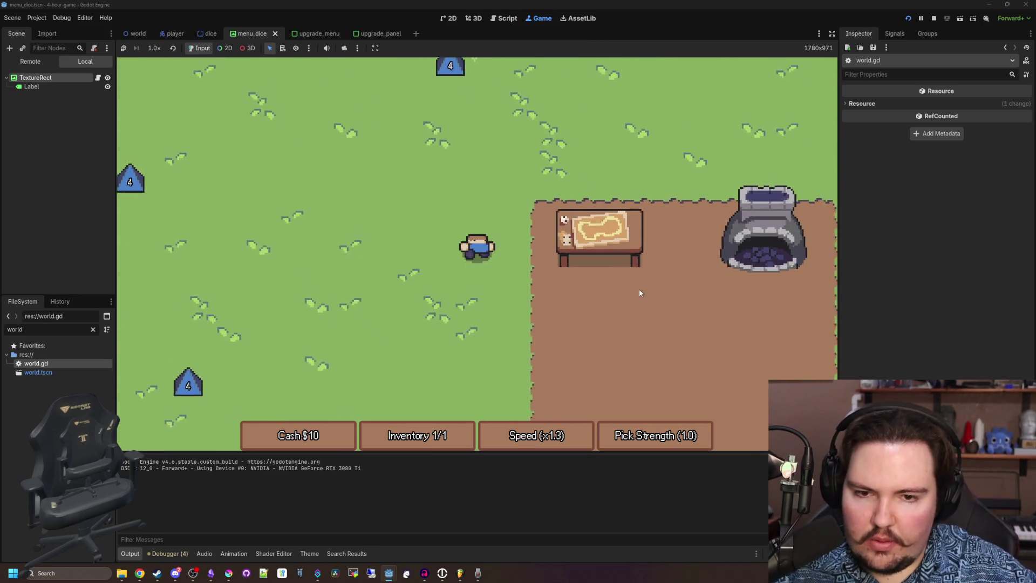
pyautogui.press('e')
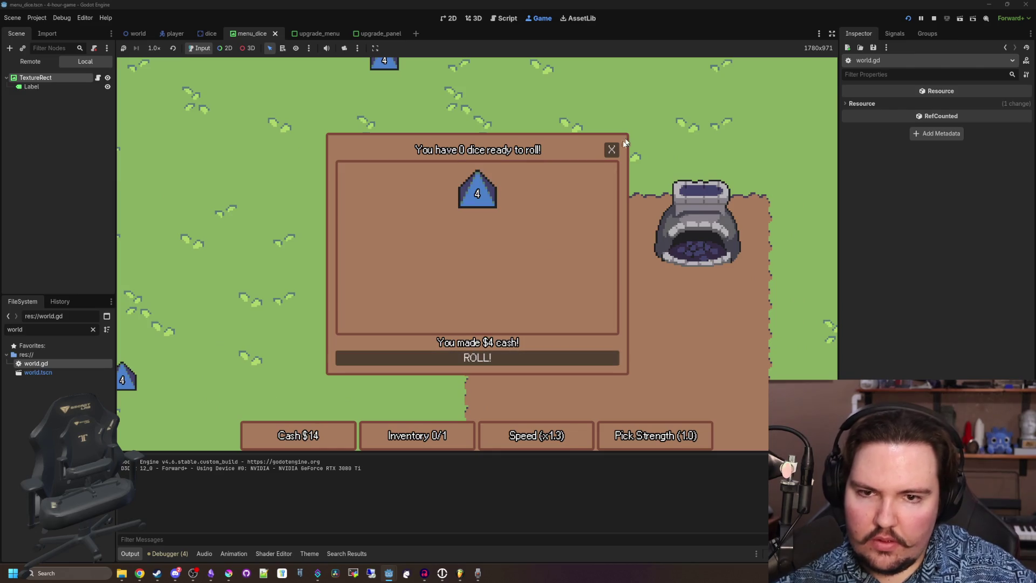
pyautogui.click(612, 150)
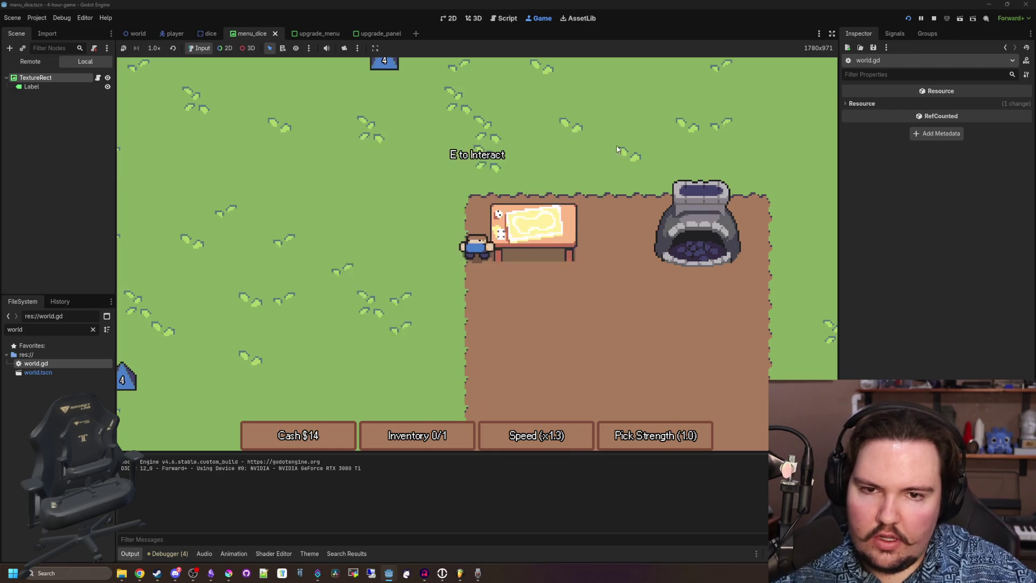
pyautogui.press('d')
pyautogui.press('e')
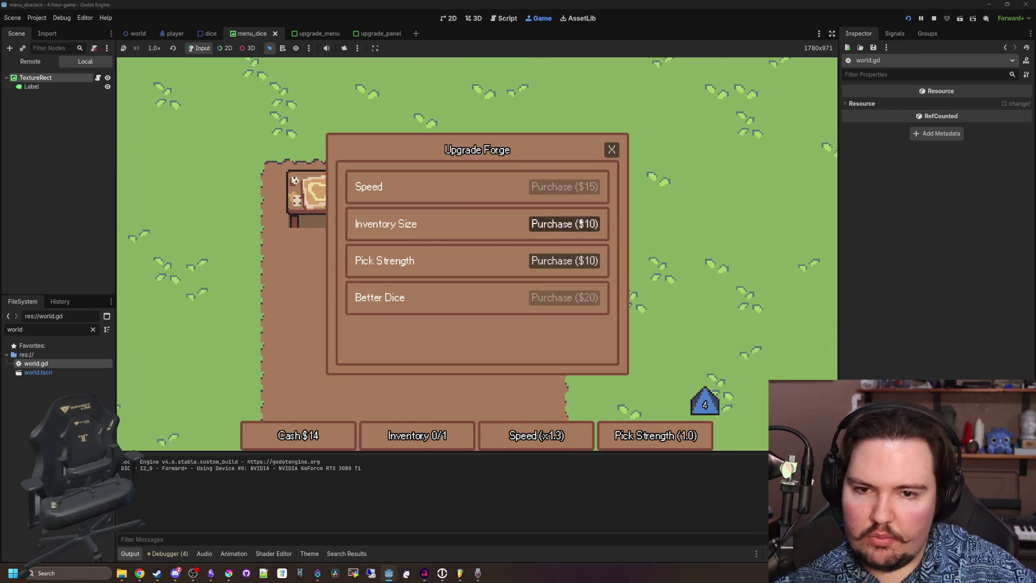
pyautogui.click(581, 223)
# Collect two dice from the grass and roll them at the machine.
pyautogui.hotkey('s', 'd')
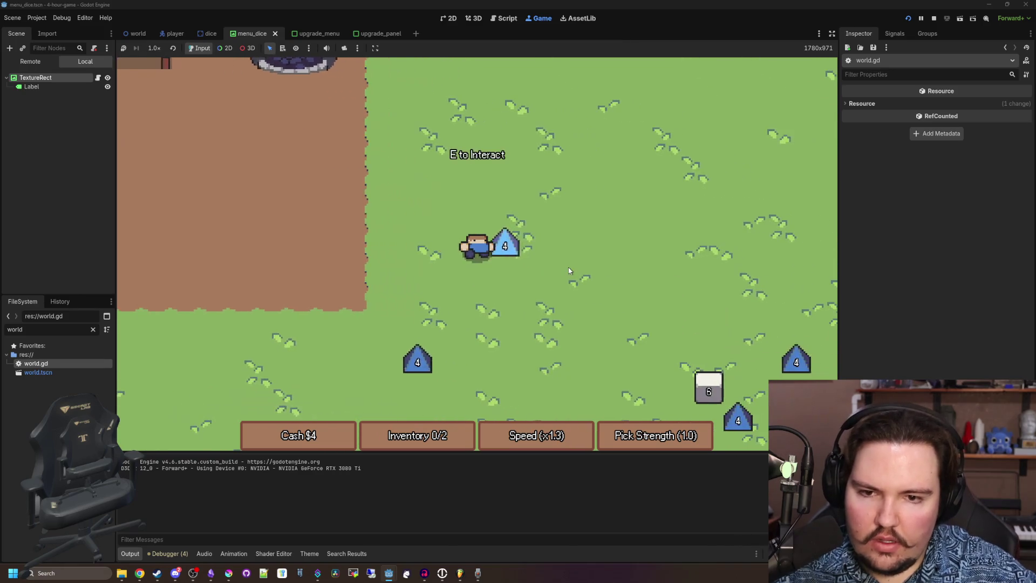
pyautogui.press('e')
pyautogui.hotkey('s', 'a')
pyautogui.press('e')
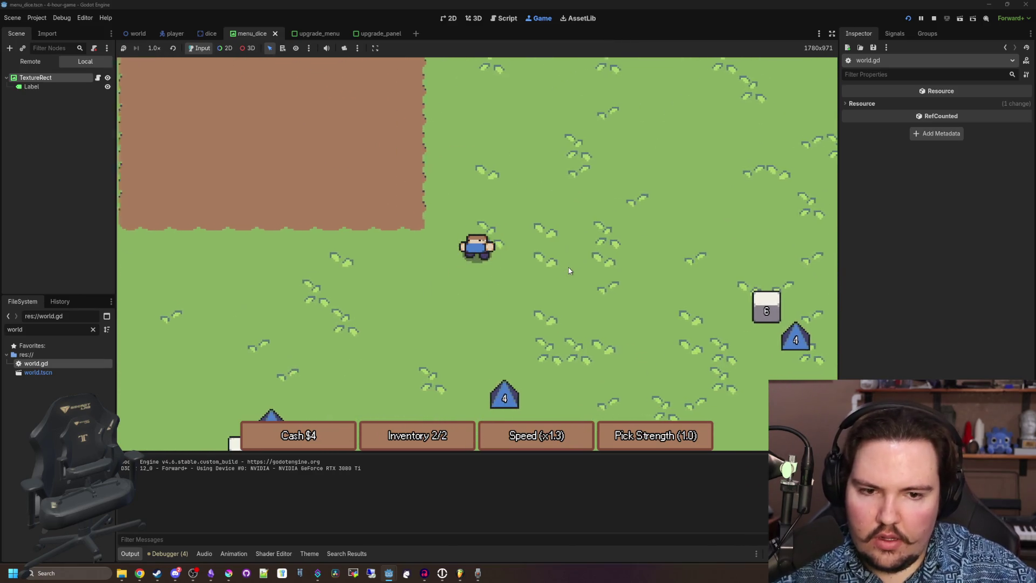
pyautogui.press('a')
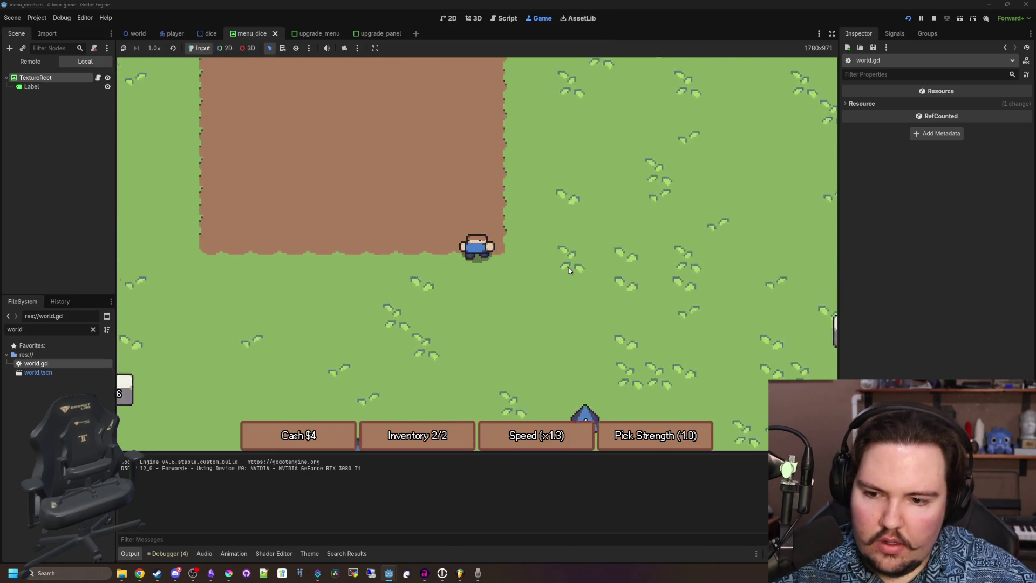
pyautogui.hotkey('w', 'a')
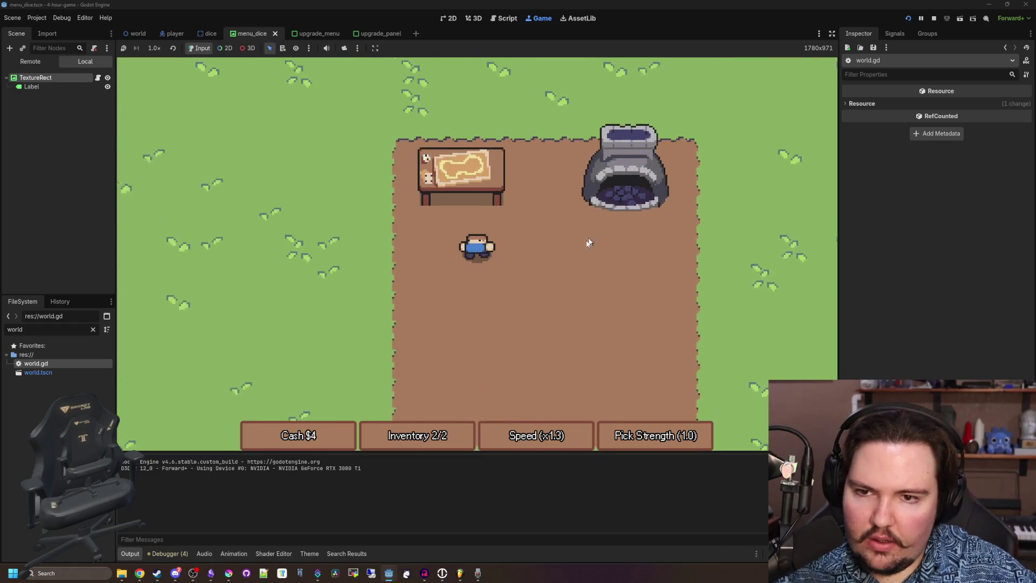
pyautogui.press('e')
pyautogui.press('a')
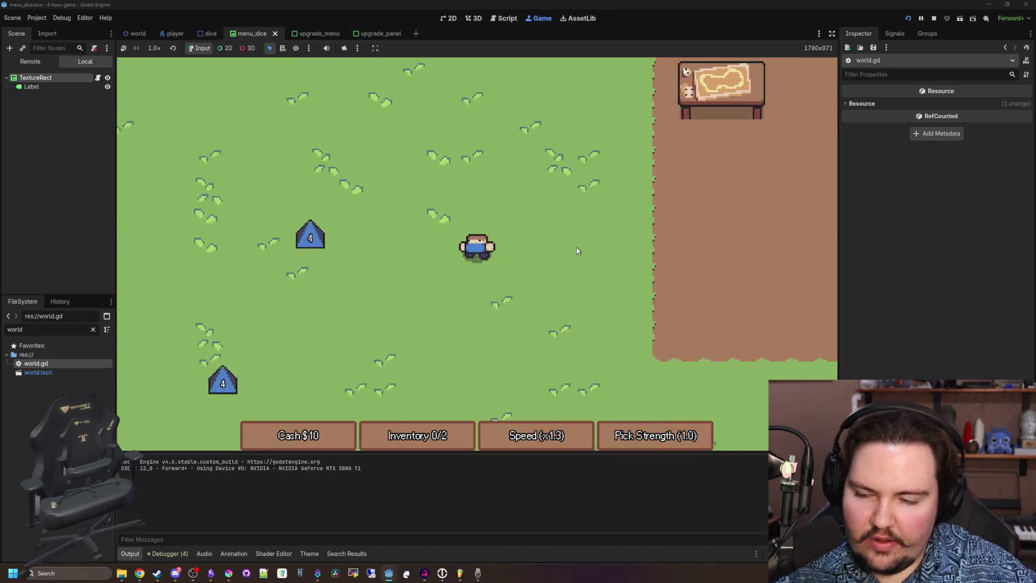
# Pick up a die to the left and roll it at the machine.
pyautogui.press('a')
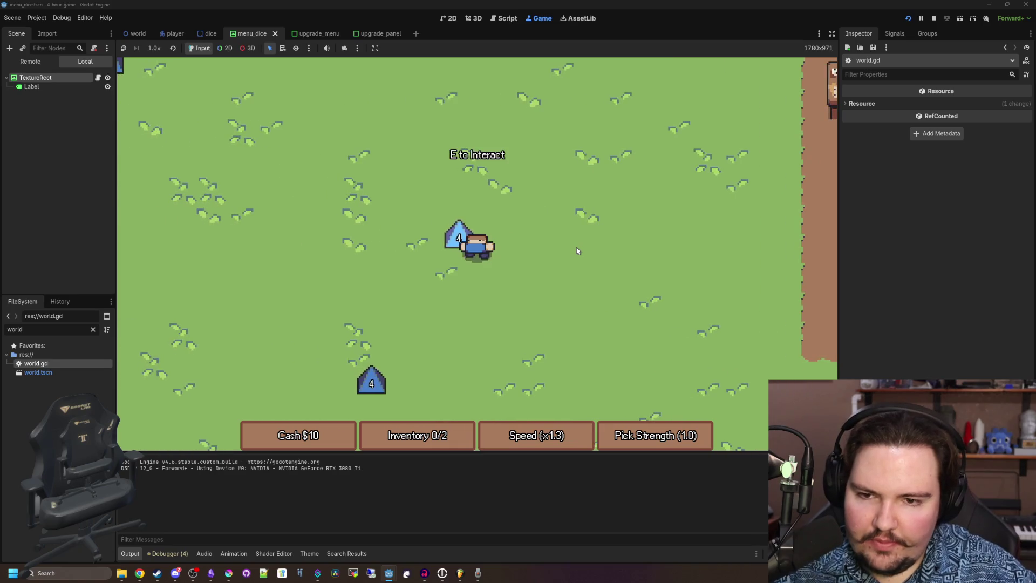
pyautogui.press('e')
pyautogui.press('e')
pyautogui.press('d')
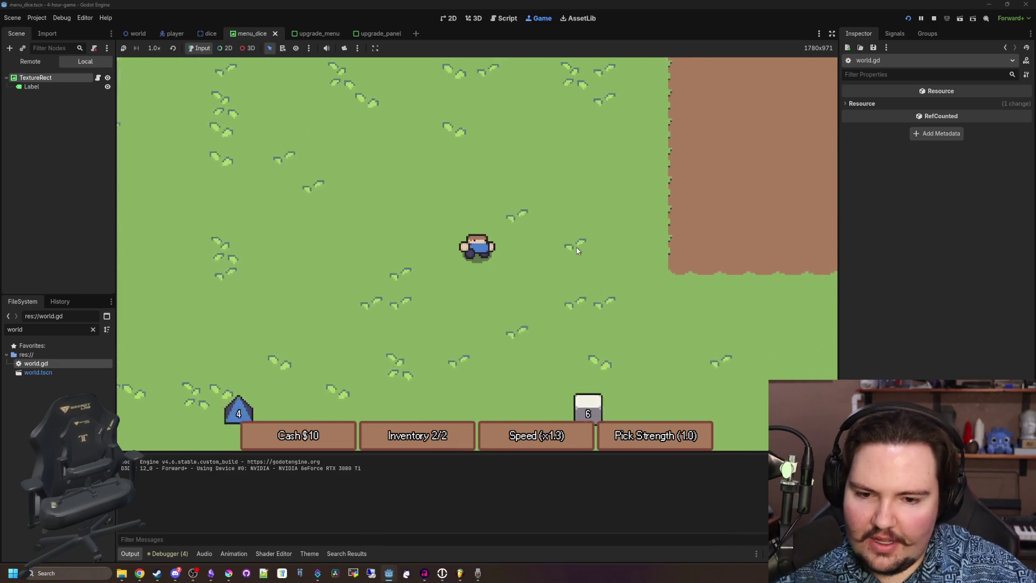
pyautogui.press('w')
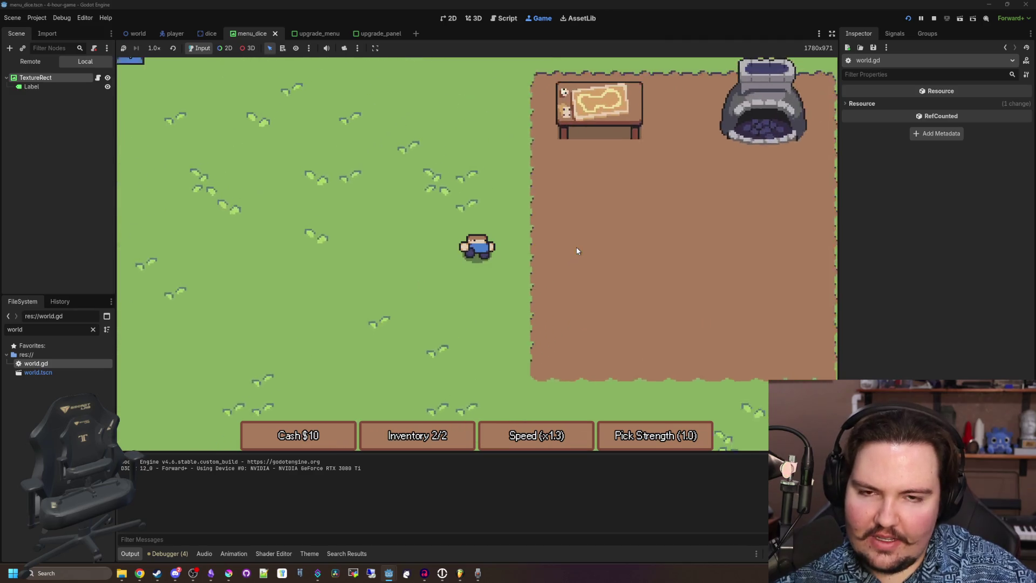
pyautogui.press('e')
pyautogui.press('a')
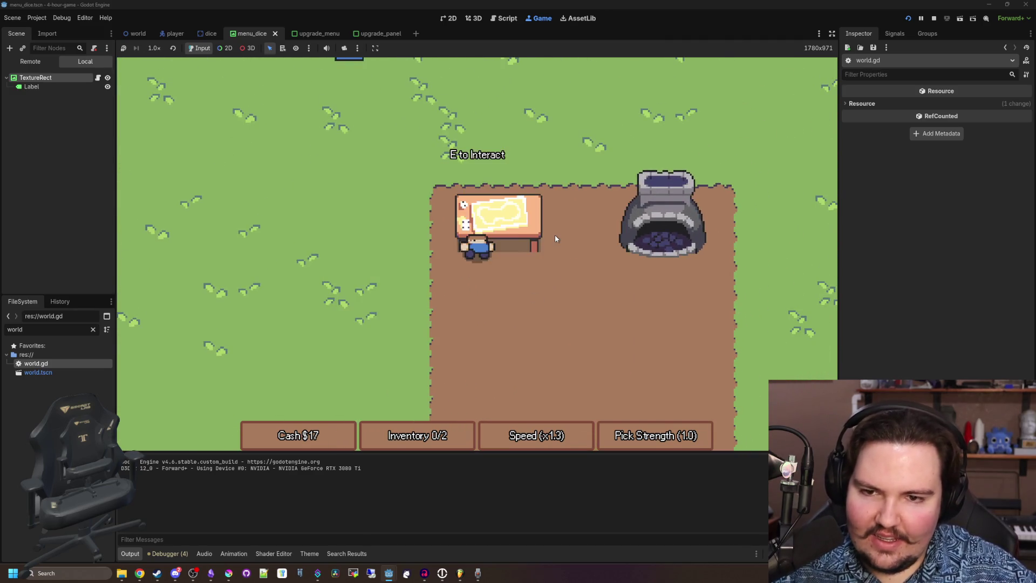
# Gather dice on the grass and roll the two collected dice for cash.
pyautogui.press('w')
pyautogui.press('w')
pyautogui.press('d')
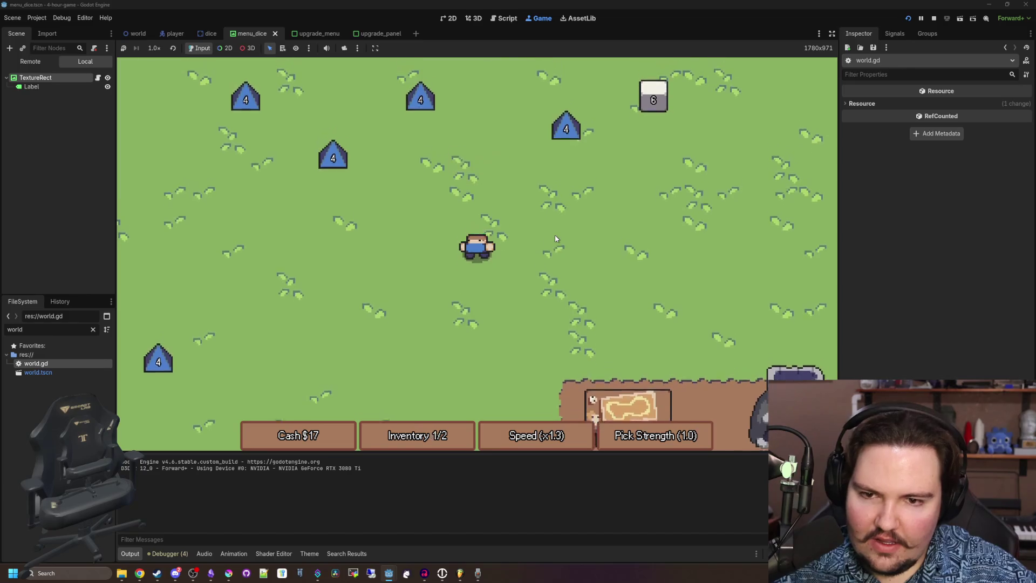
pyautogui.press('s')
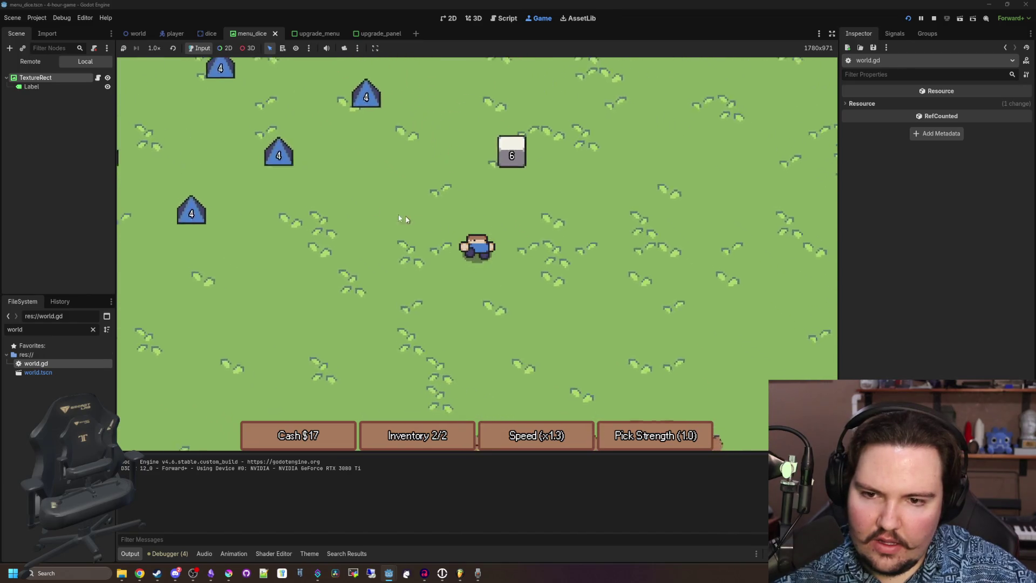
pyautogui.click(457, 360)
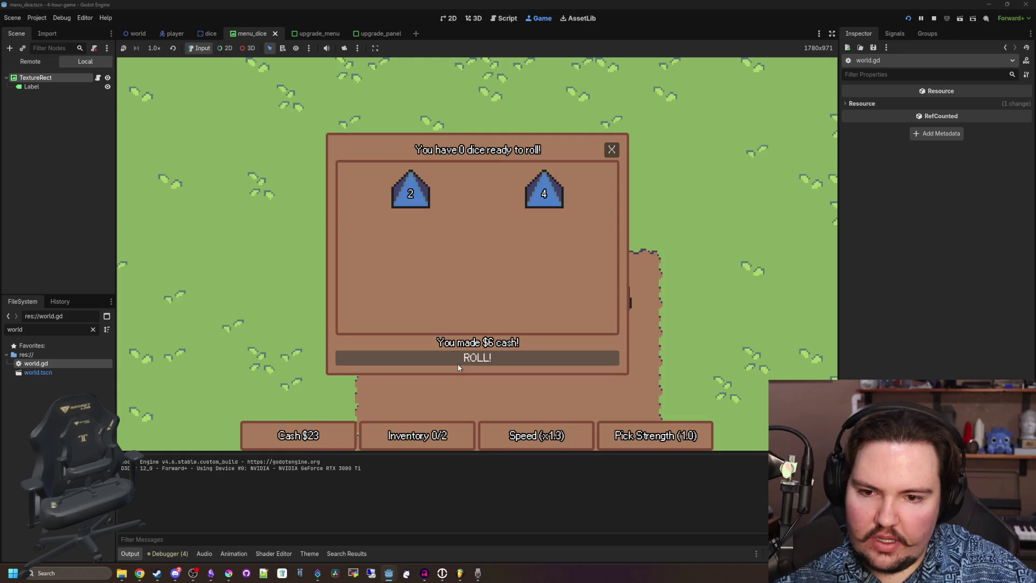
pyautogui.click(614, 144)
# Pick up two more dice on the grass up and to the right.
pyautogui.press('w')
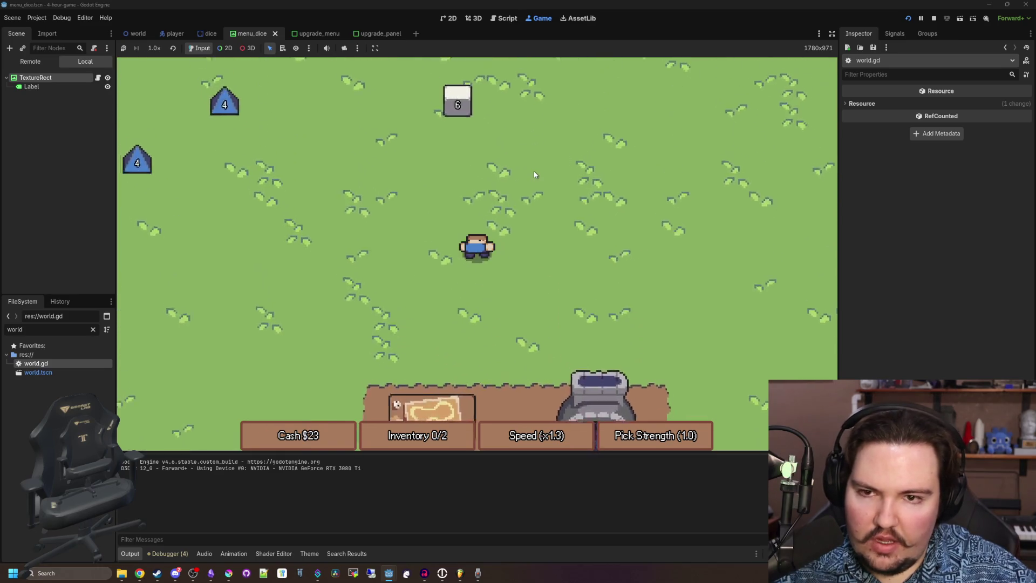
pyautogui.press('e')
pyautogui.press('w')
pyautogui.press('d')
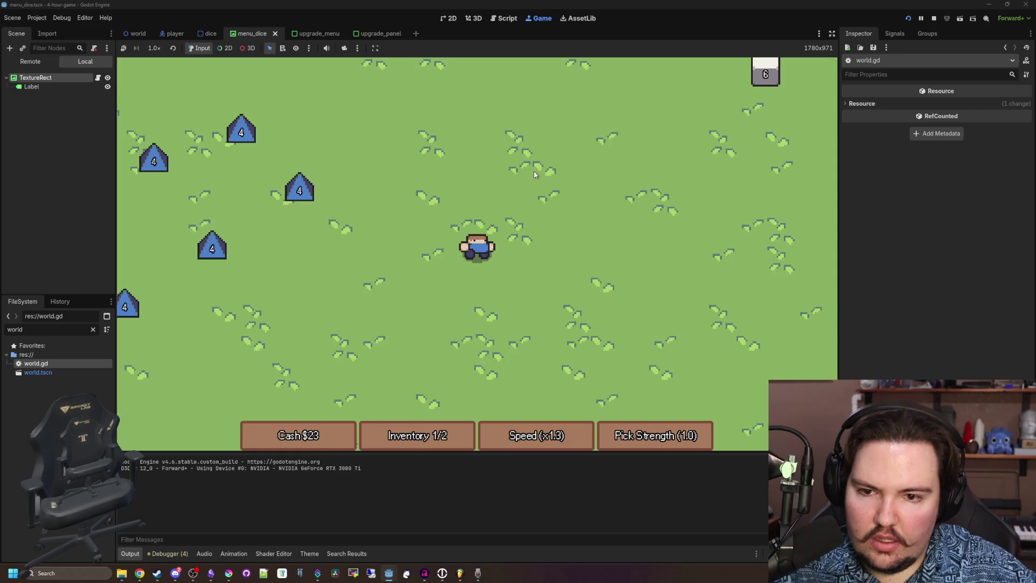
pyautogui.press('w')
pyautogui.press('d')
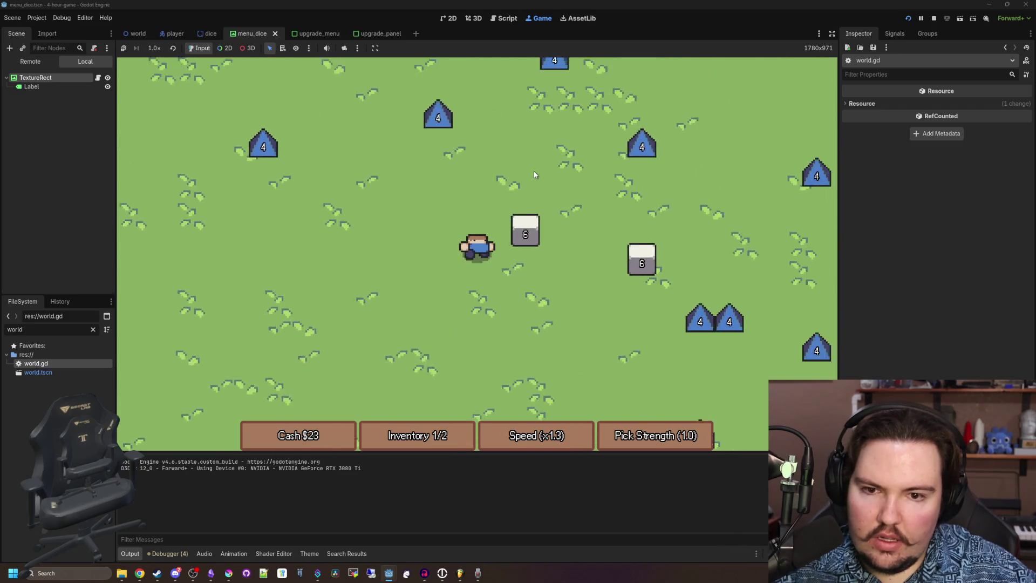
pyautogui.press('e')
# Roll both dice at the machine, then return to the Upgrade Forge.
pyautogui.press('s')
pyautogui.press('a')
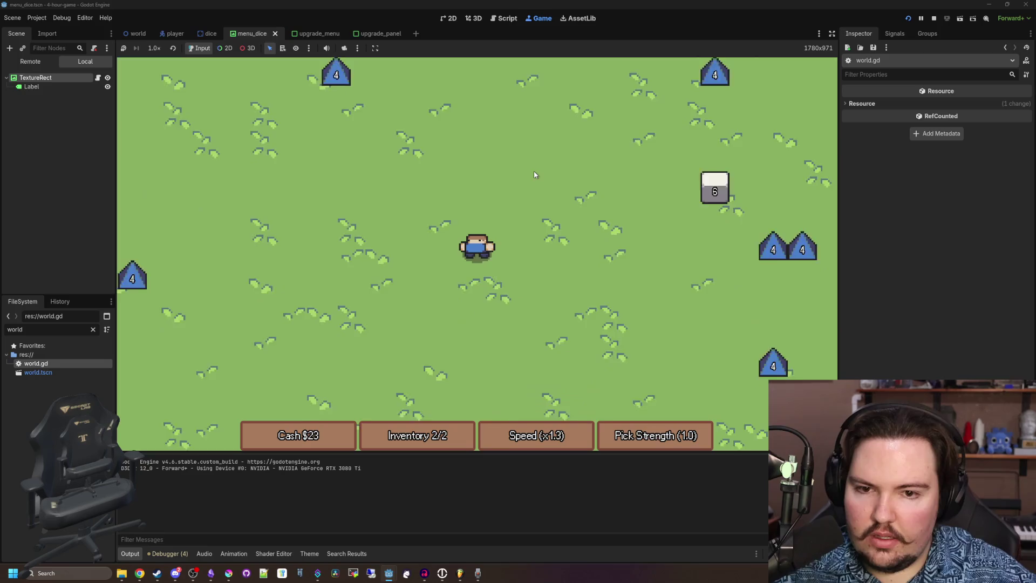
pyautogui.press('s')
pyautogui.press('a')
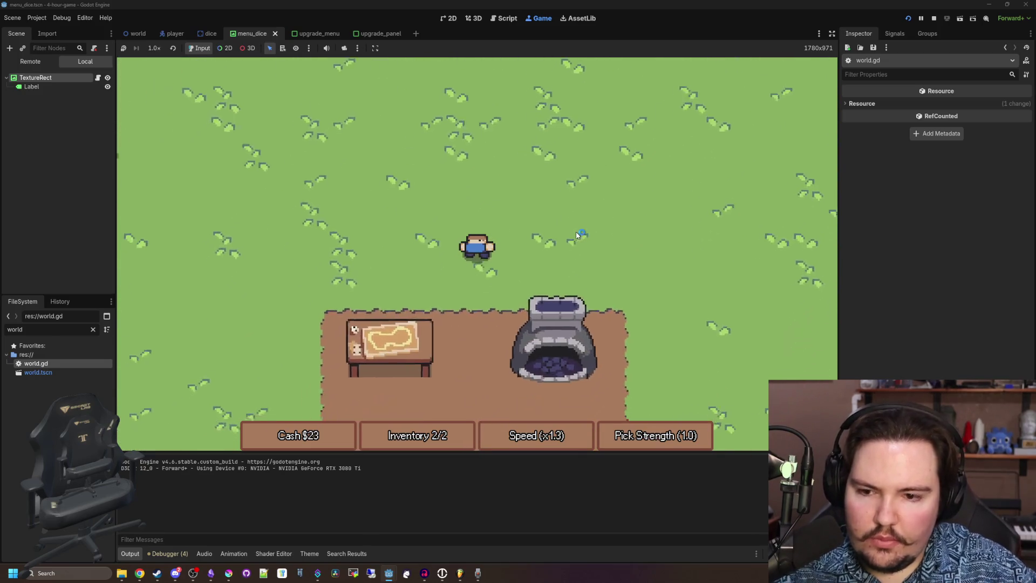
pyautogui.press('e')
pyautogui.click(527, 359)
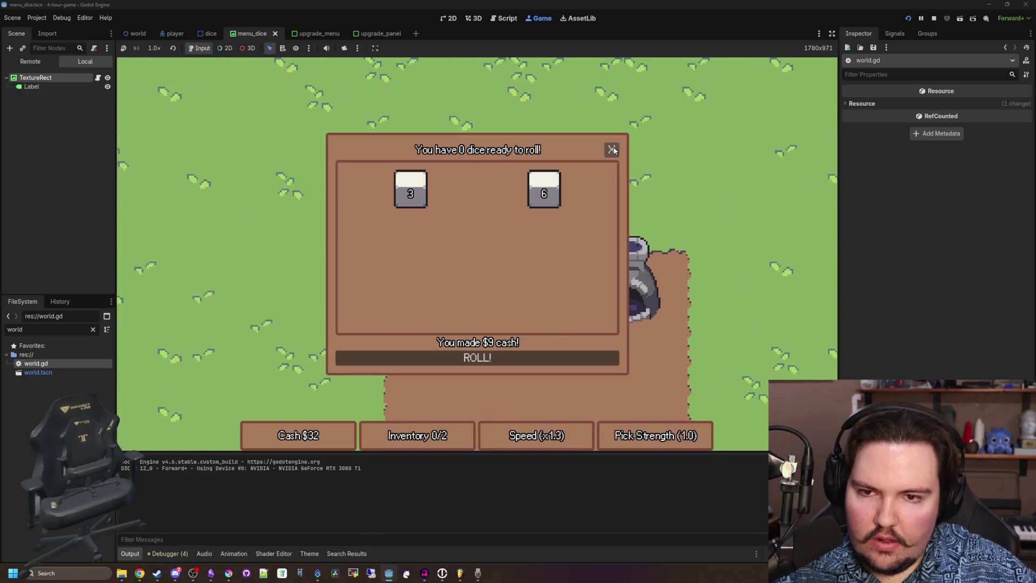
pyautogui.click(613, 150)
pyautogui.press('a')
pyautogui.press('e')
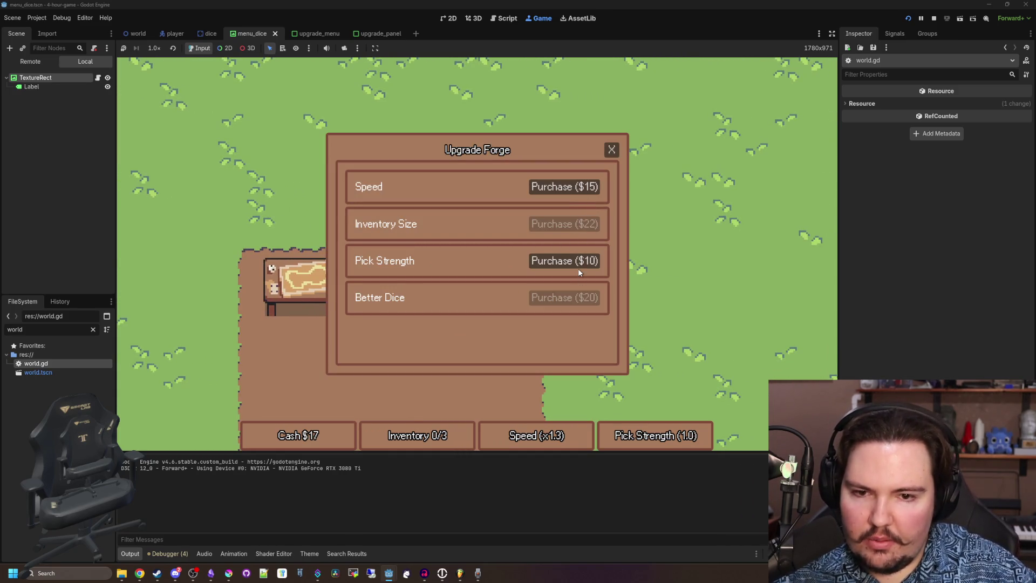
# Buy the Pick Strength upgrade, then gather dice from the field and return to the table.
pyautogui.click(611, 150)
pyautogui.press('d')
pyautogui.press('w')
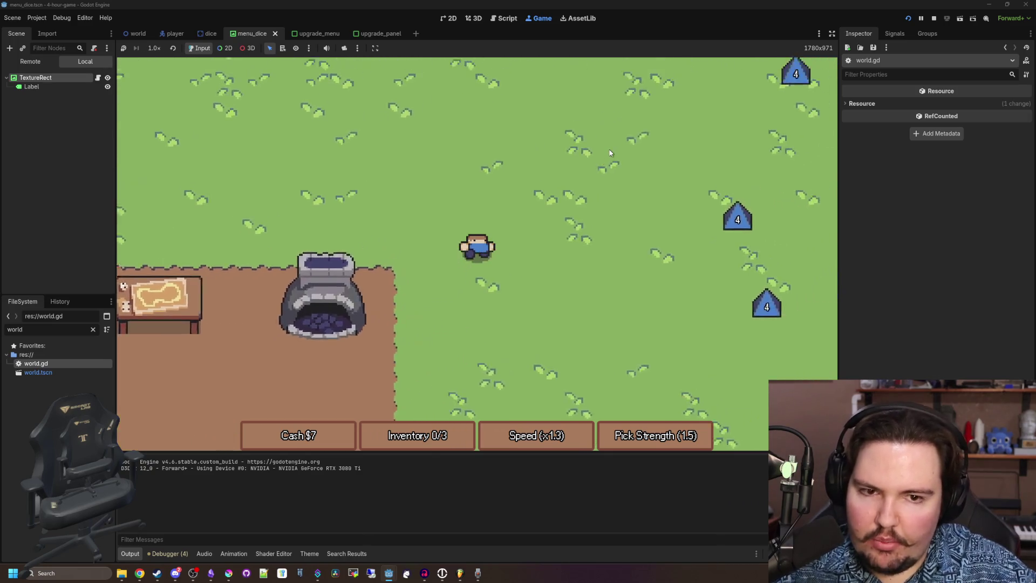
pyautogui.press('d')
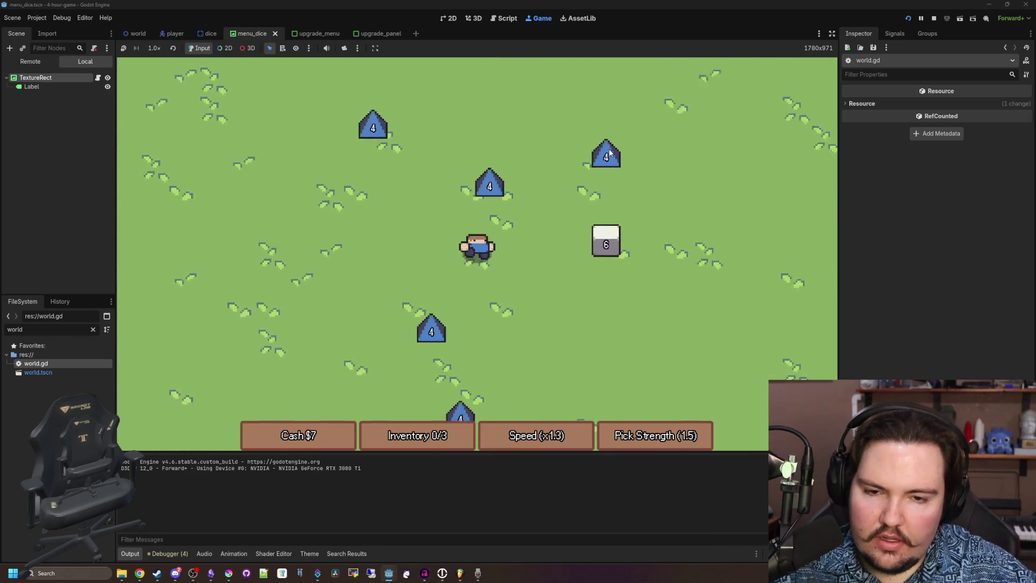
pyautogui.press('e')
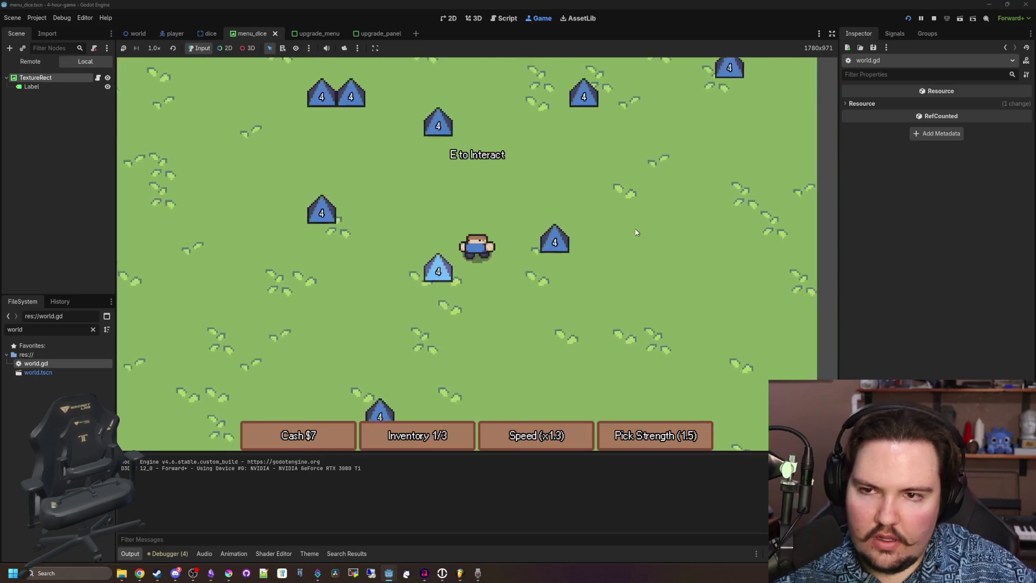
pyautogui.press('w')
pyautogui.press('a')
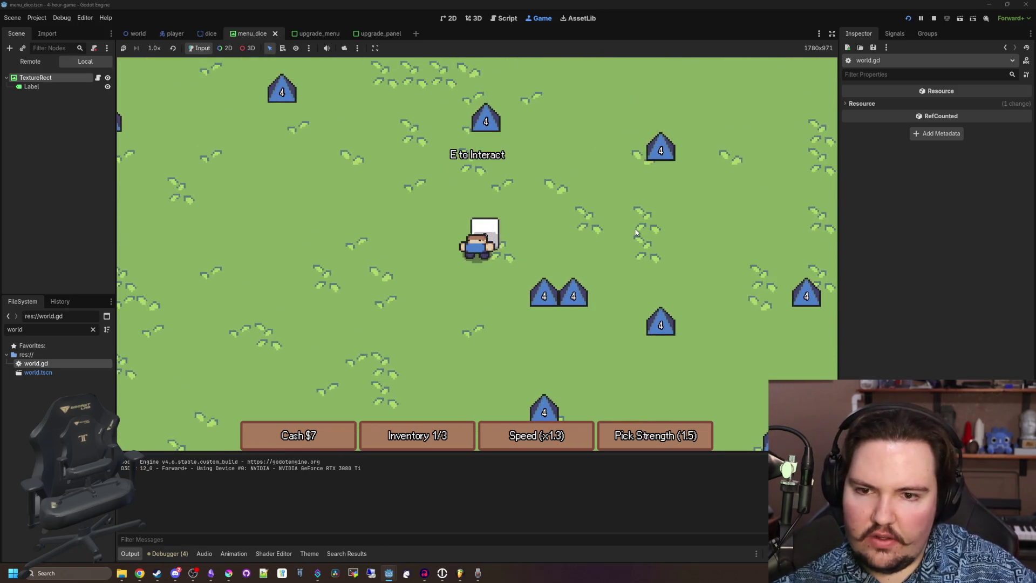
pyautogui.press('s')
pyautogui.press('a')
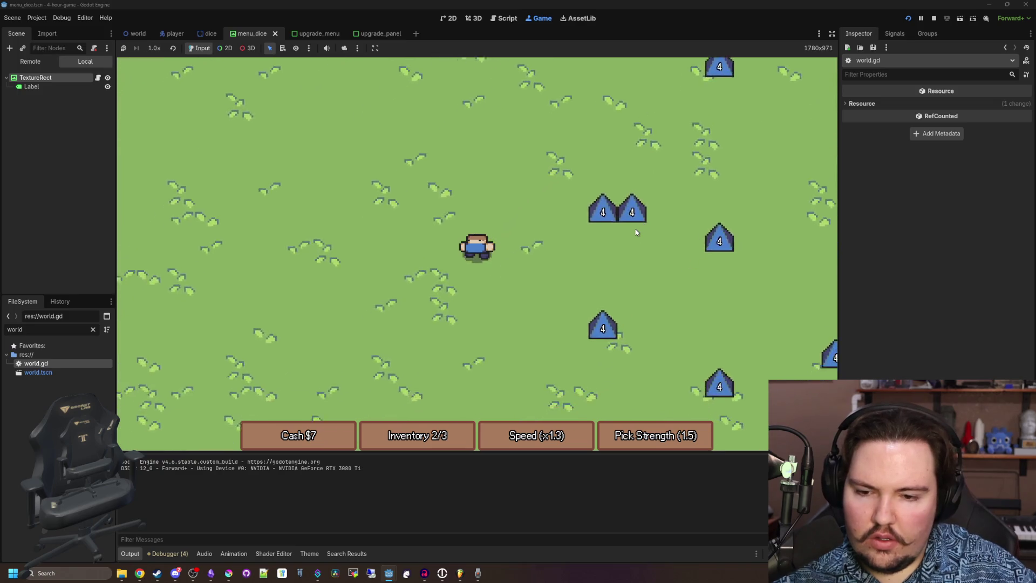
pyautogui.press('s')
pyautogui.press('a')
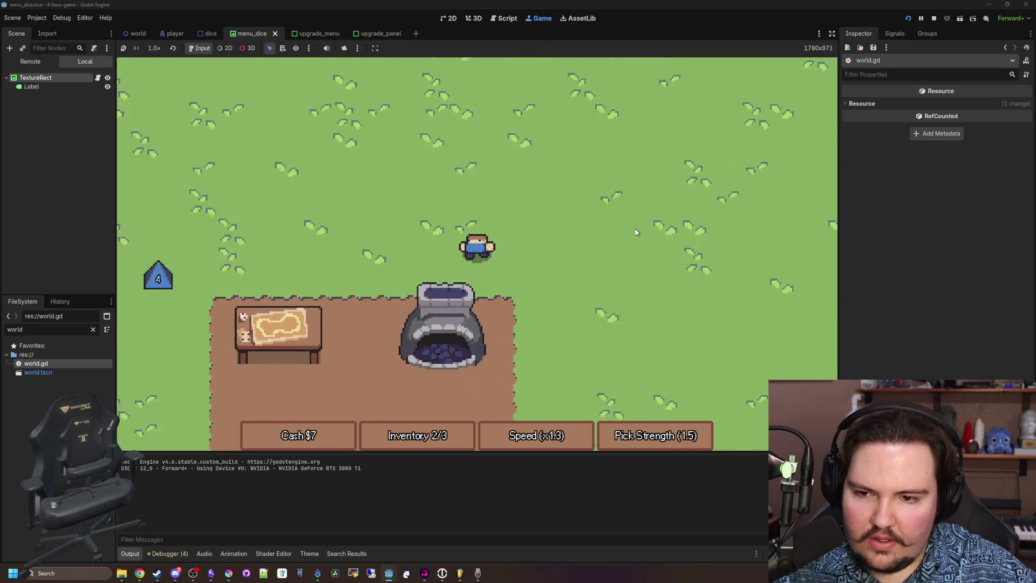
pyautogui.press('a')
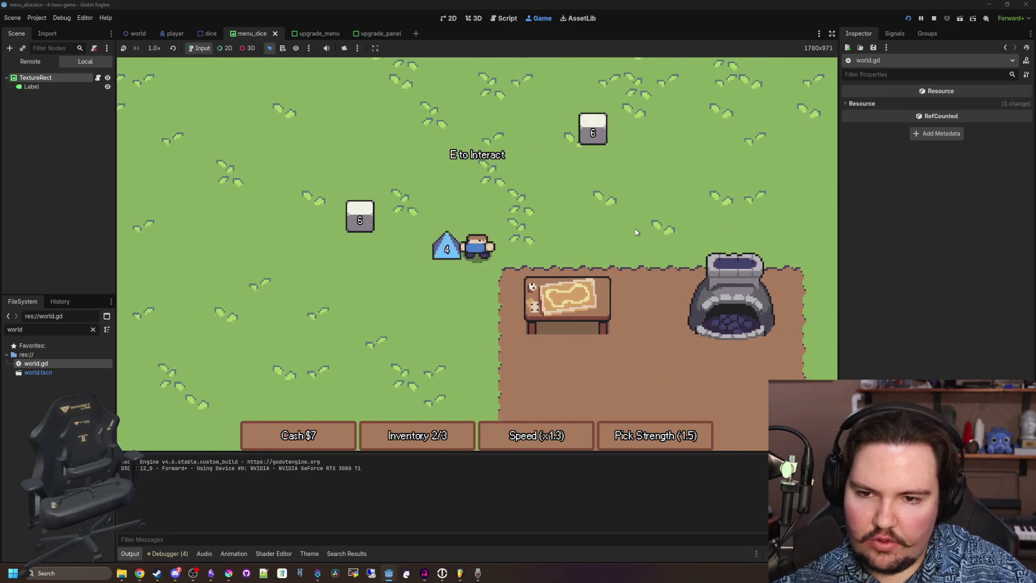
pyautogui.press('s')
pyautogui.press('d')
# Roll the three collected dice at the table for cash.
pyautogui.press('e')
pyautogui.click(494, 351)
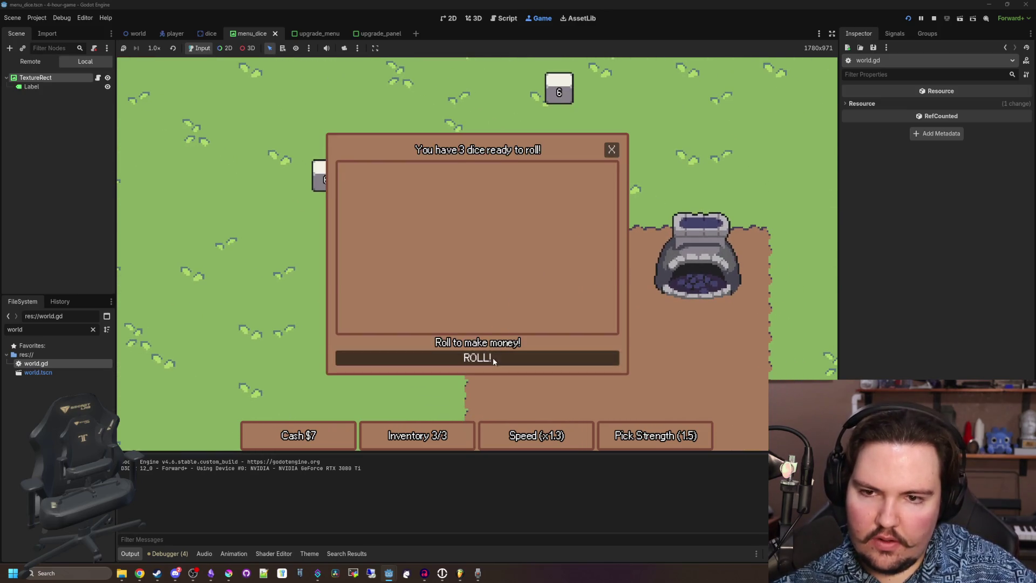
pyautogui.click(611, 150)
# Pick up two more dice and check the dice table.
pyautogui.press('a')
pyautogui.press('w')
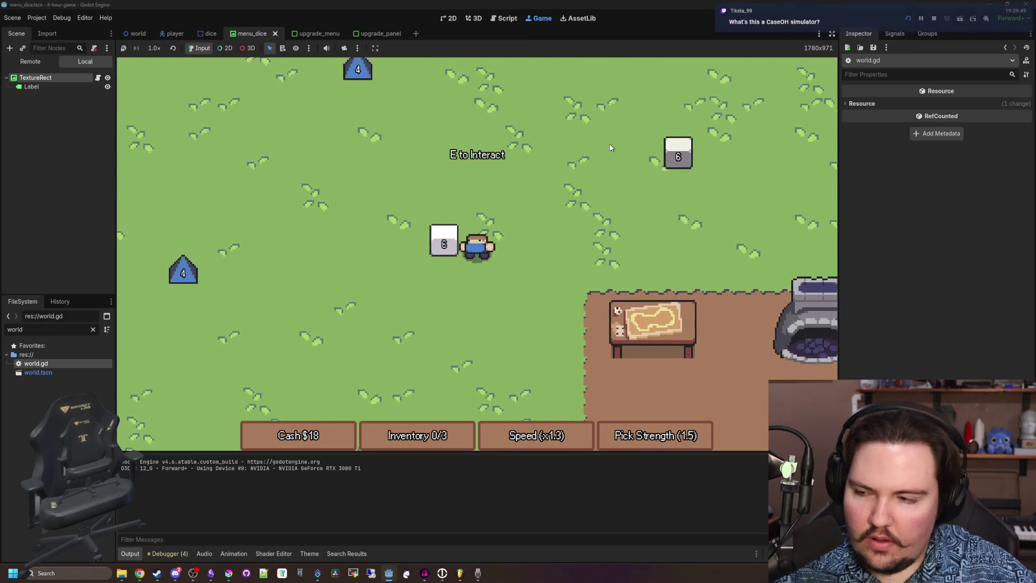
pyautogui.press('d')
pyautogui.press('w')
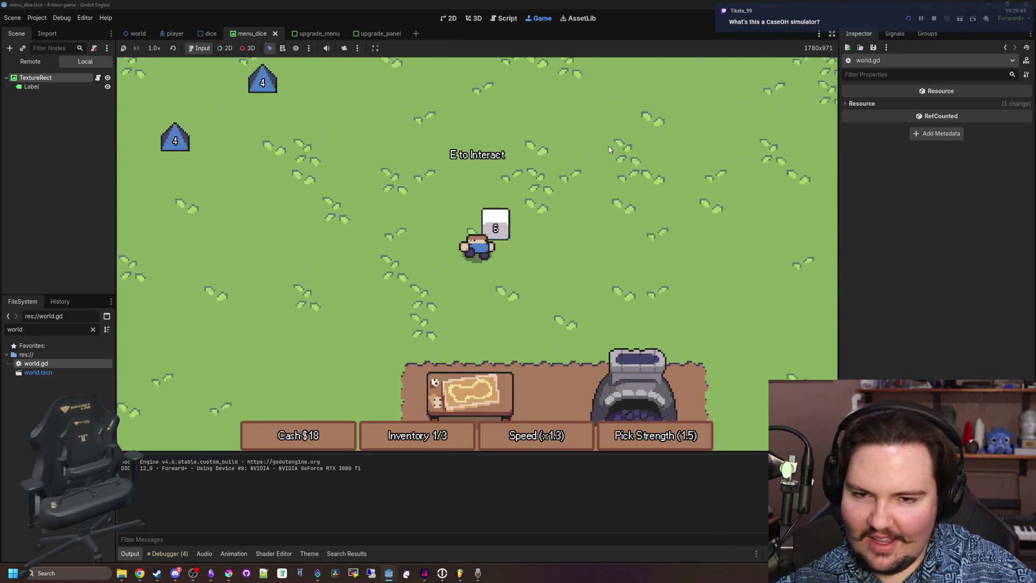
pyautogui.press('e')
pyautogui.press('w')
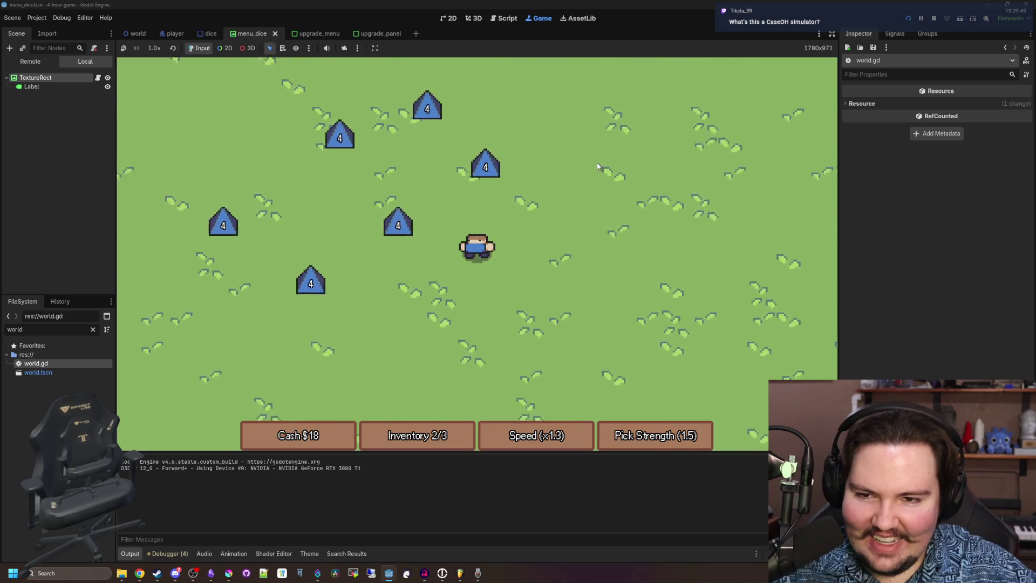
pyautogui.press('e')
pyautogui.press('s')
pyautogui.press('d')
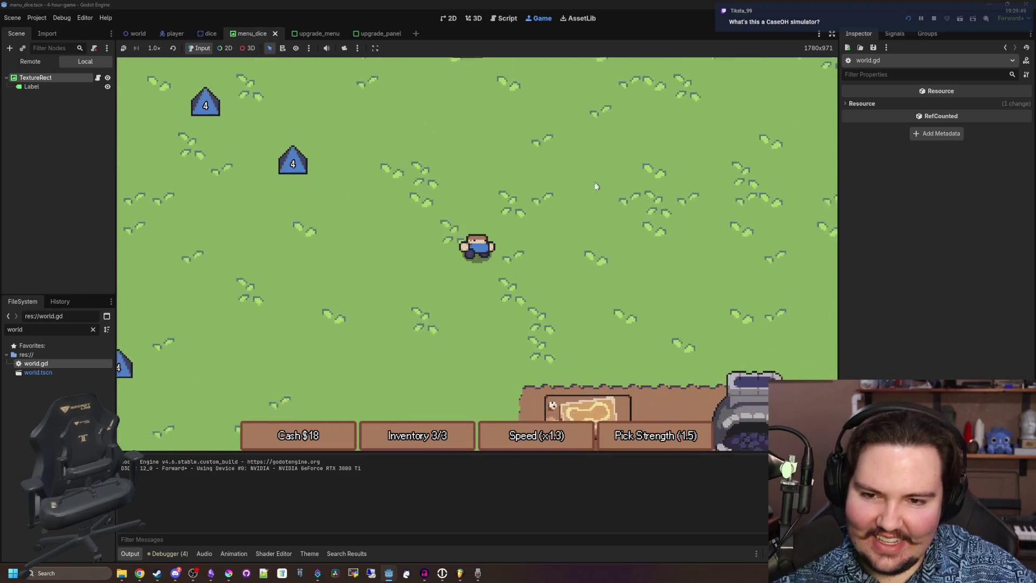
pyautogui.press('s')
pyautogui.press('e')
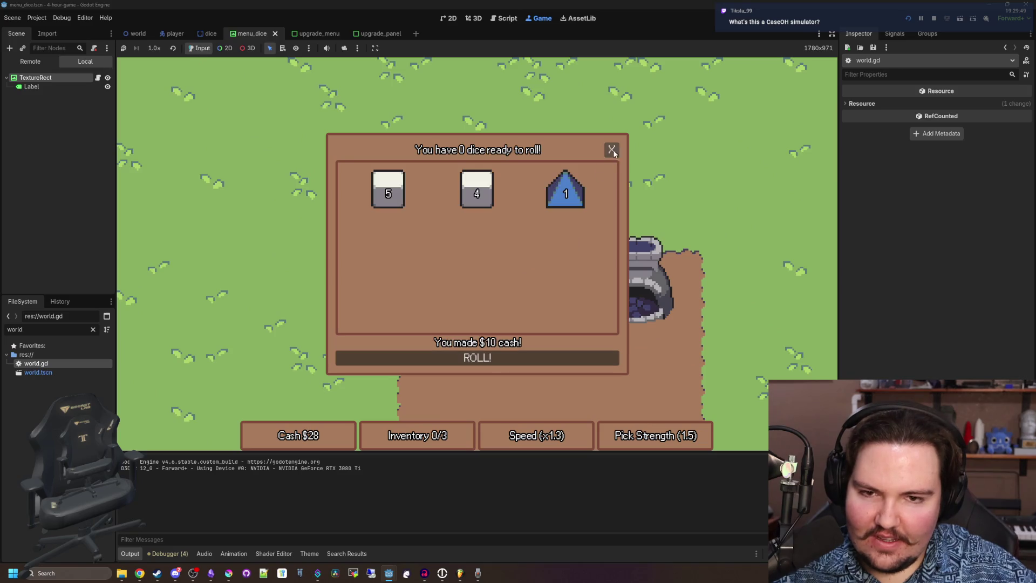
pyautogui.click(612, 150)
# Collect dice on the left of the field and carry them to the table.
pyautogui.press('a')
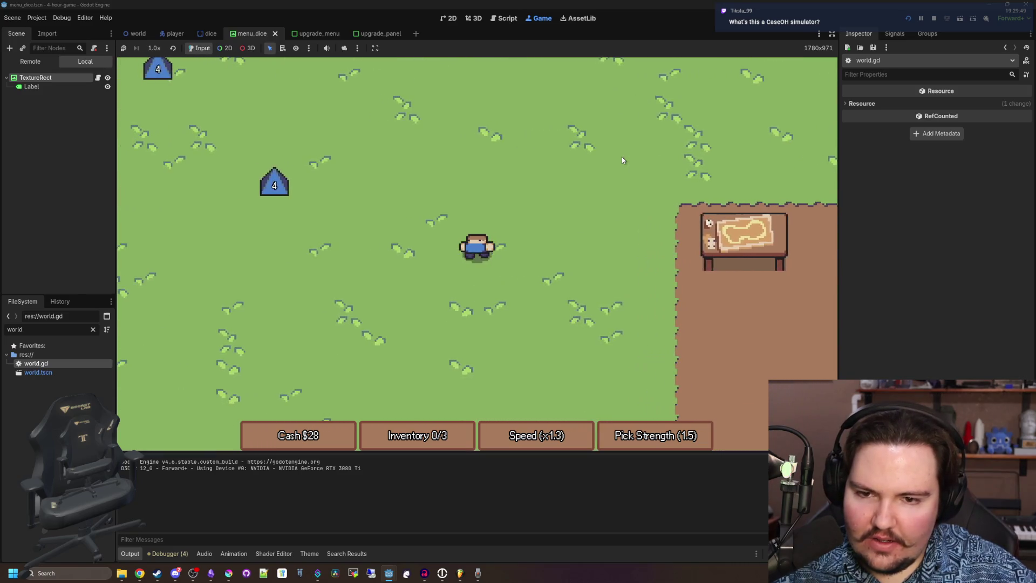
pyautogui.press('a')
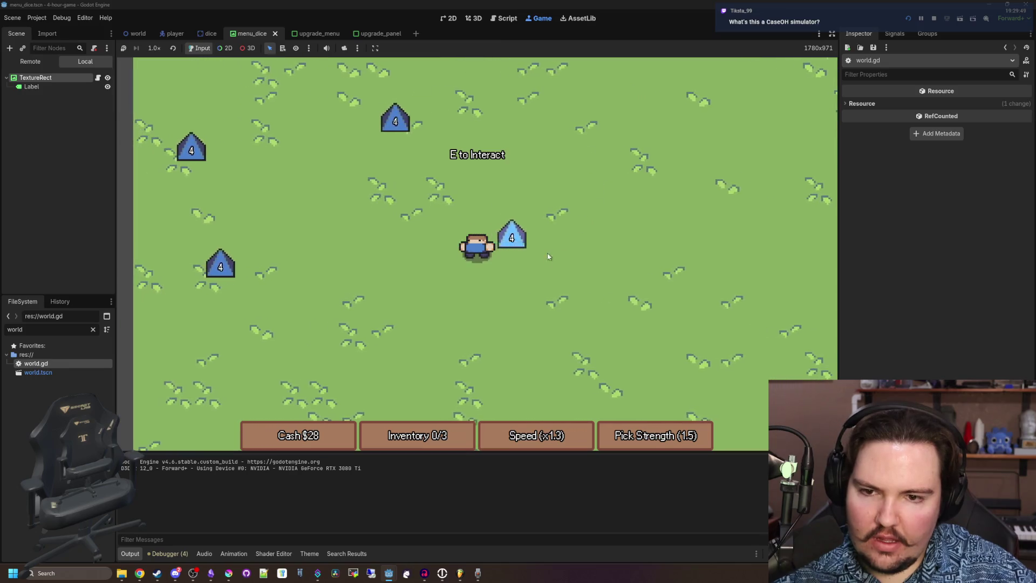
pyautogui.press('e')
pyautogui.hotkey('w', 'a')
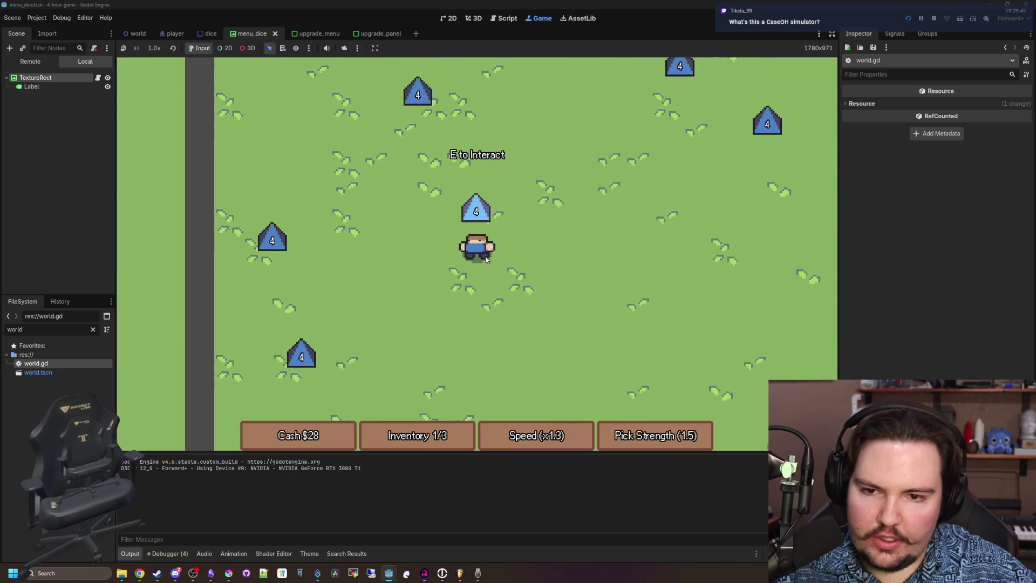
pyautogui.press('e')
pyautogui.hotkey('s', 'a')
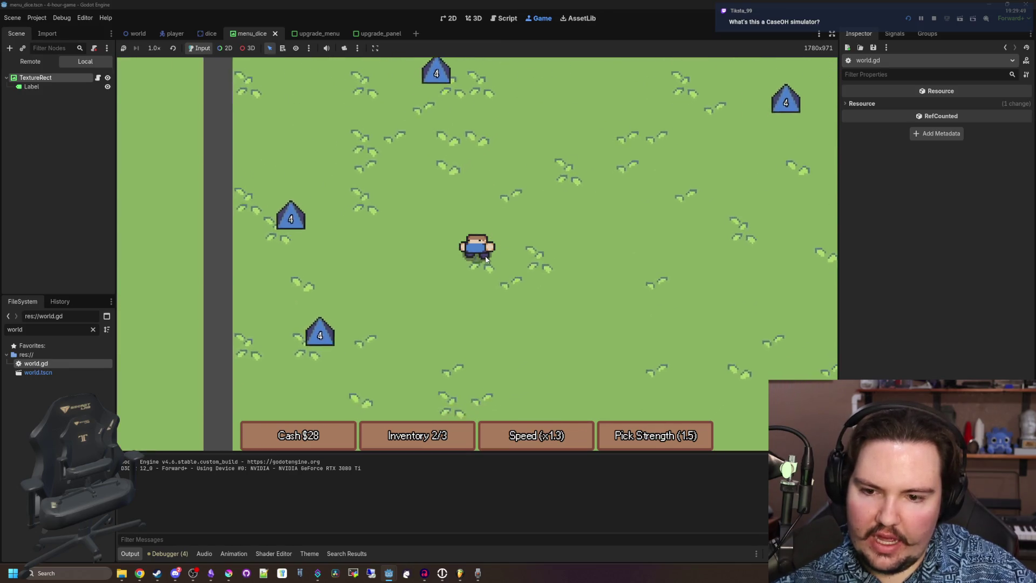
pyautogui.press('e')
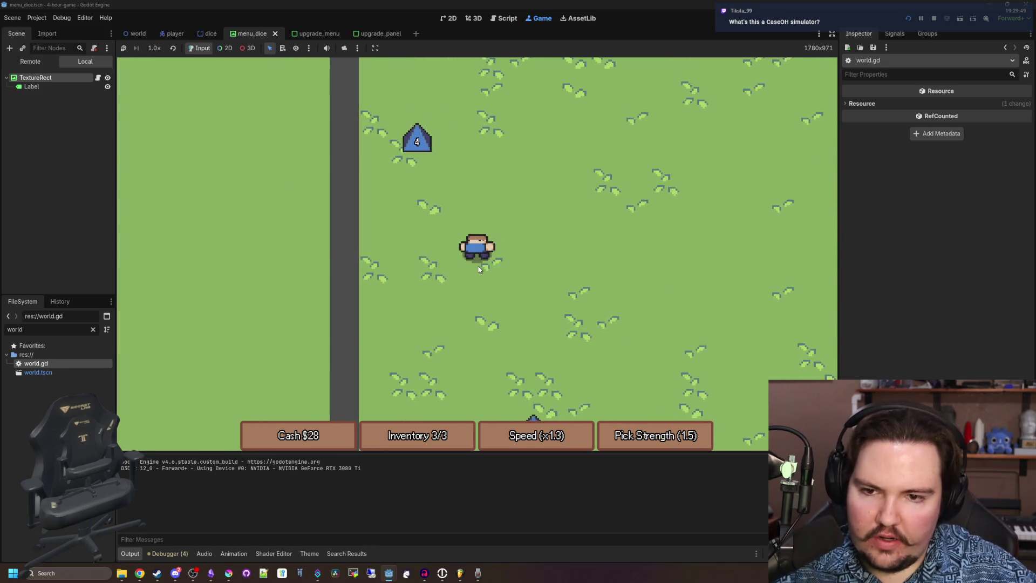
pyautogui.press('d')
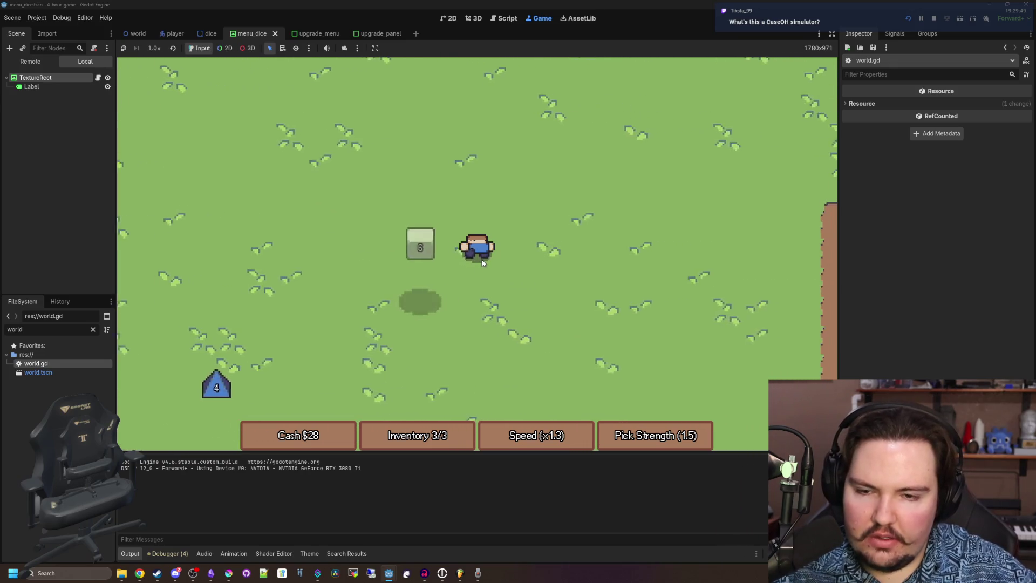
pyautogui.press('d')
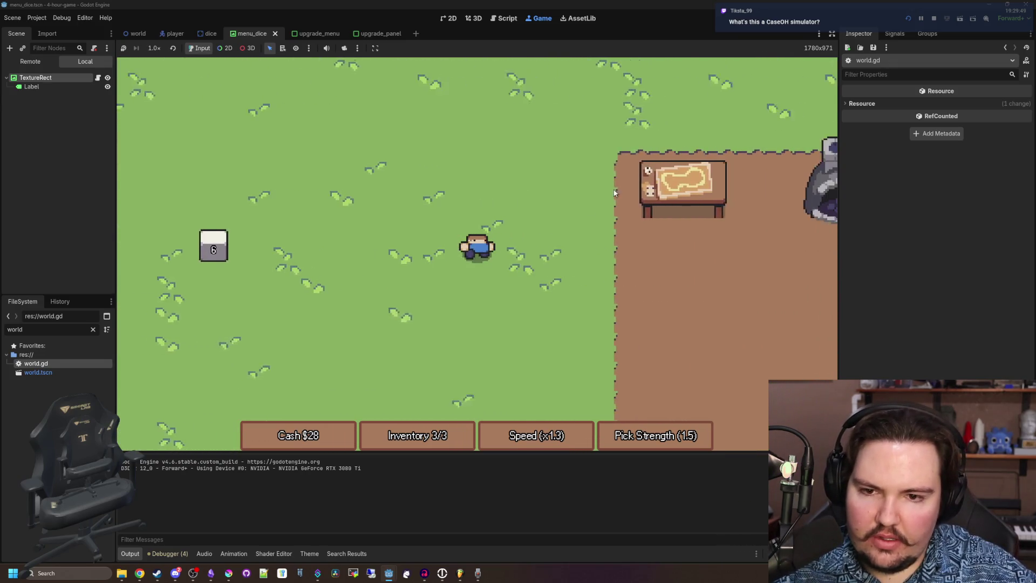
pyautogui.press('d')
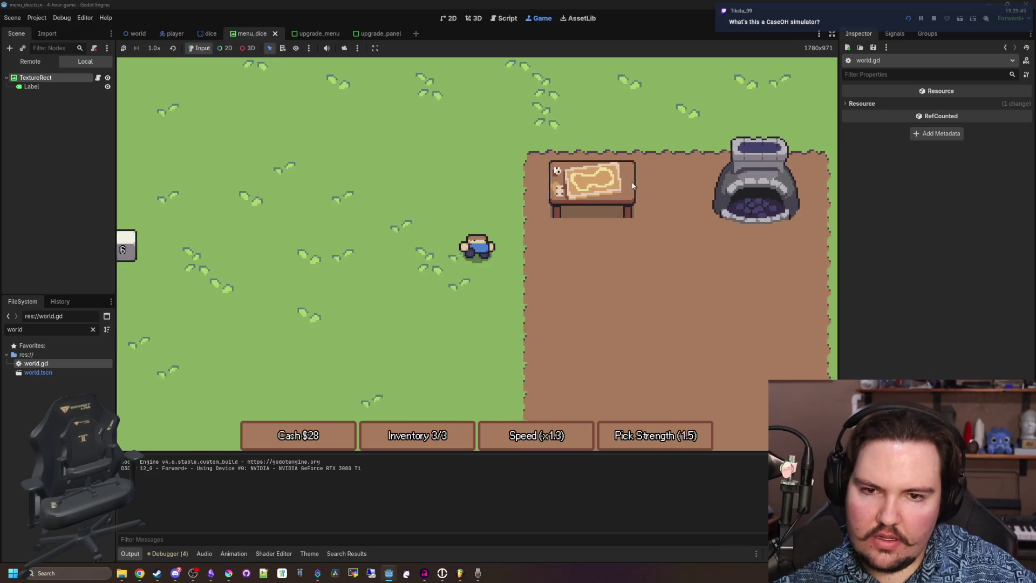
# Roll the three collected dice for cash.
pyautogui.press('e')
pyautogui.press('space')
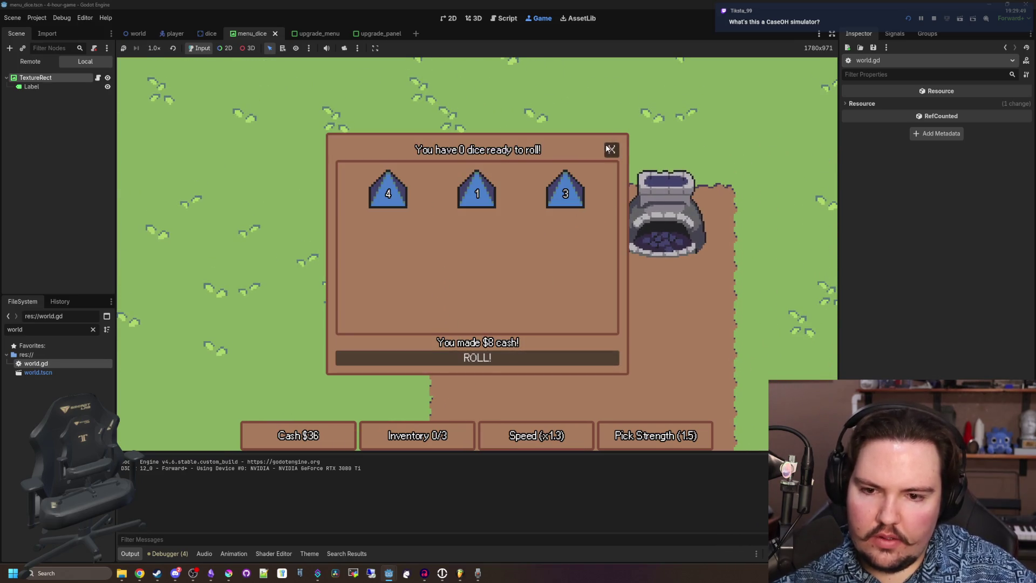
pyautogui.click(609, 149)
# Pick up a 6 die, a 4 pyramid die and another 6 die, filling inventory to 3/3.
pyautogui.press('a')
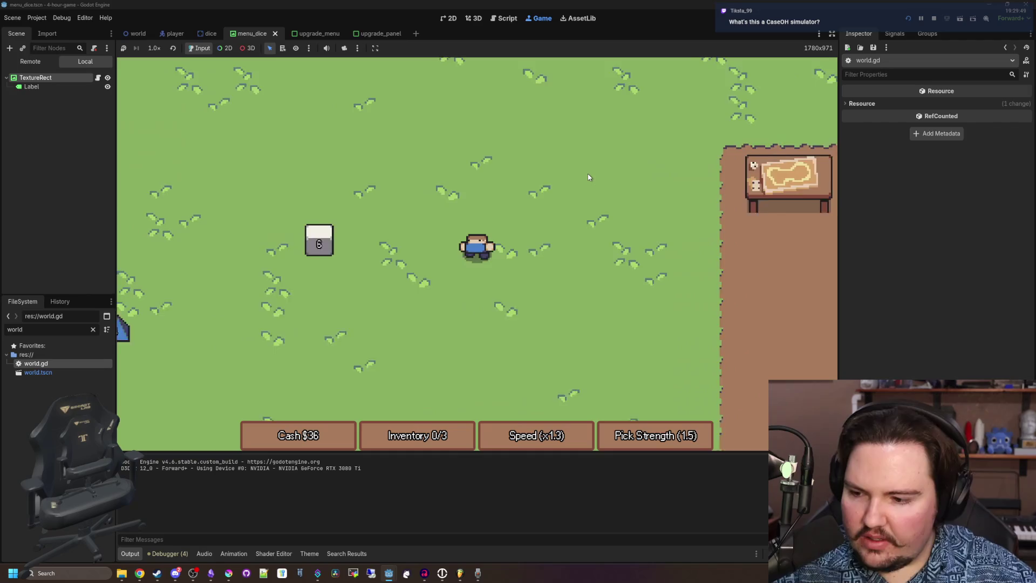
pyautogui.press('a')
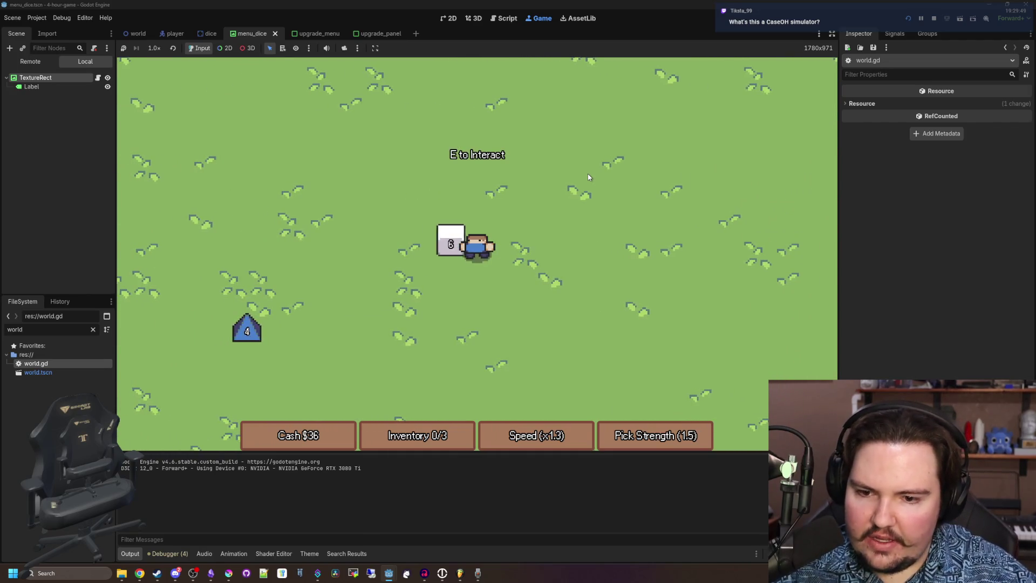
pyautogui.press('e')
pyautogui.press('s')
pyautogui.press('a')
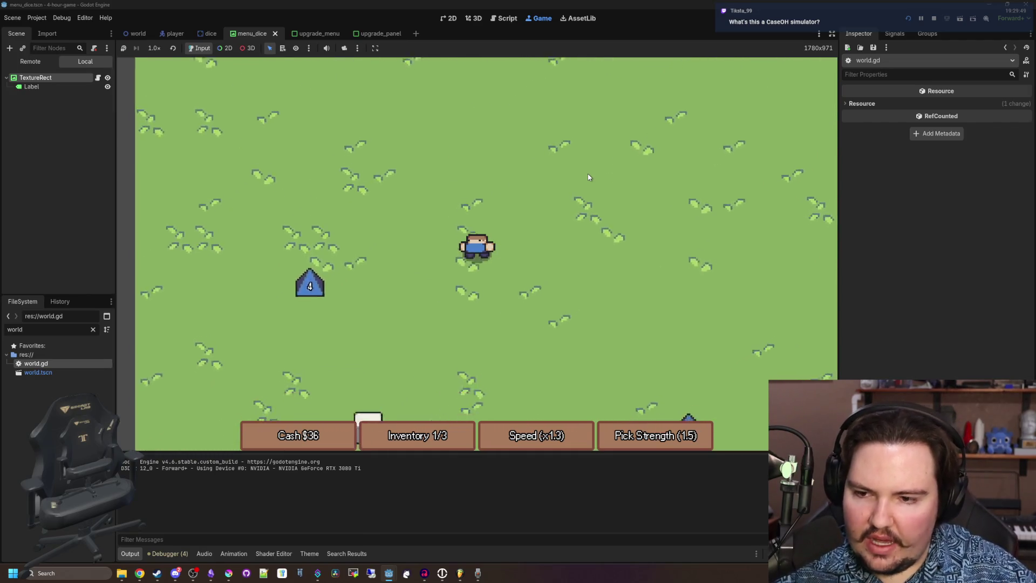
pyautogui.press('e')
pyautogui.press('s')
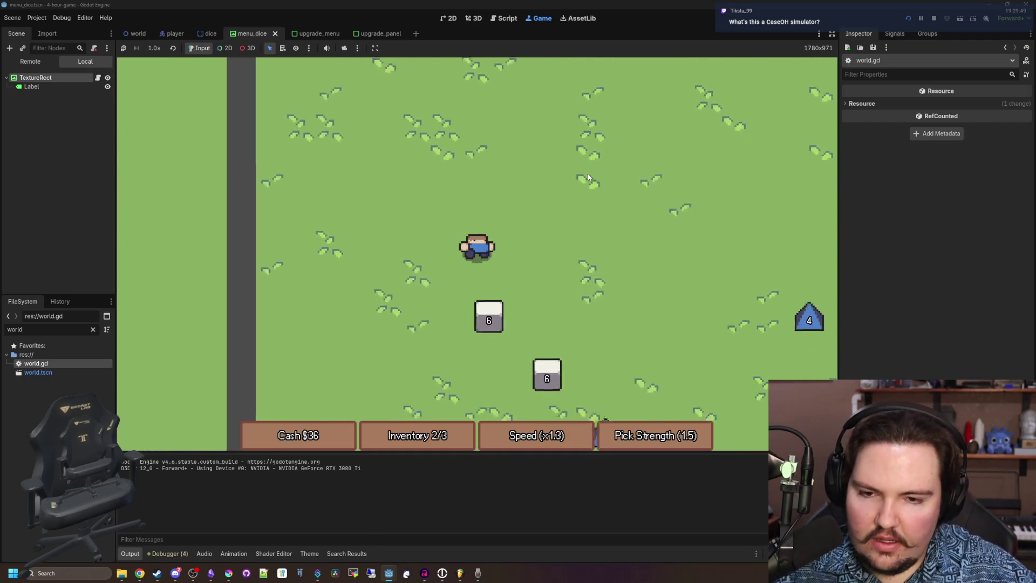
pyautogui.press('d')
pyautogui.press('d')
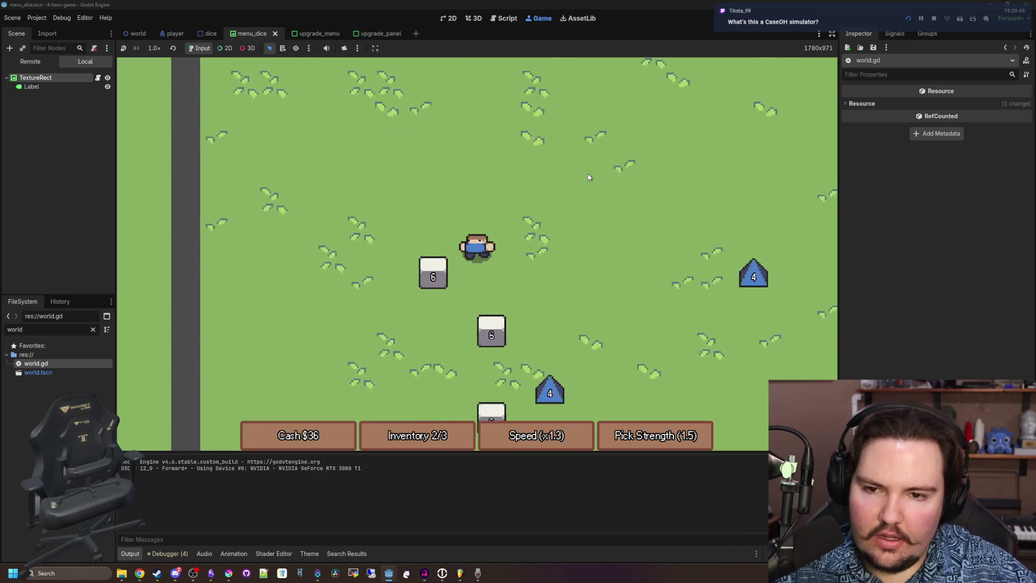
pyautogui.press('a')
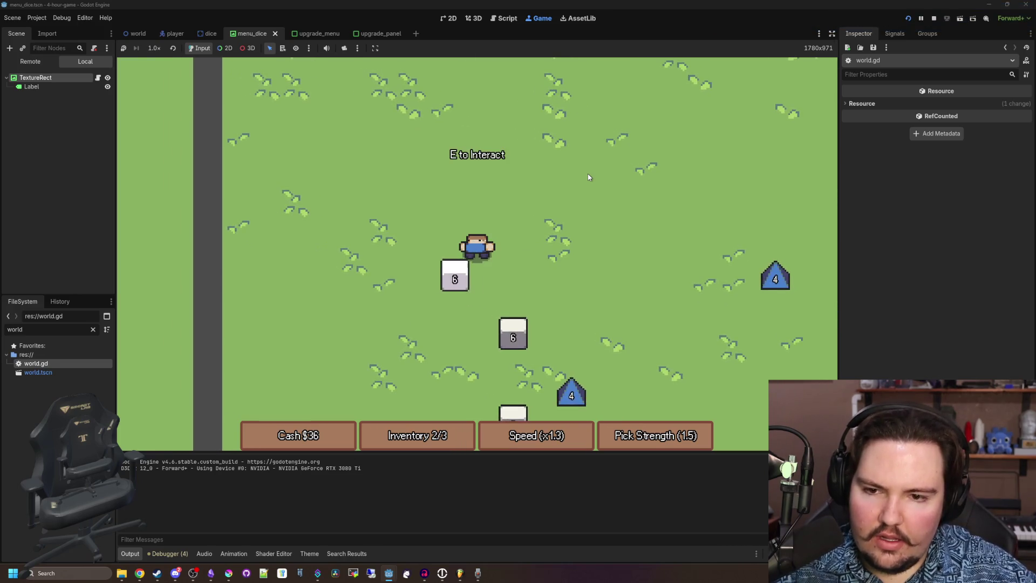
pyautogui.press('d')
pyautogui.press('a')
pyautogui.press('e')
pyautogui.press('d')
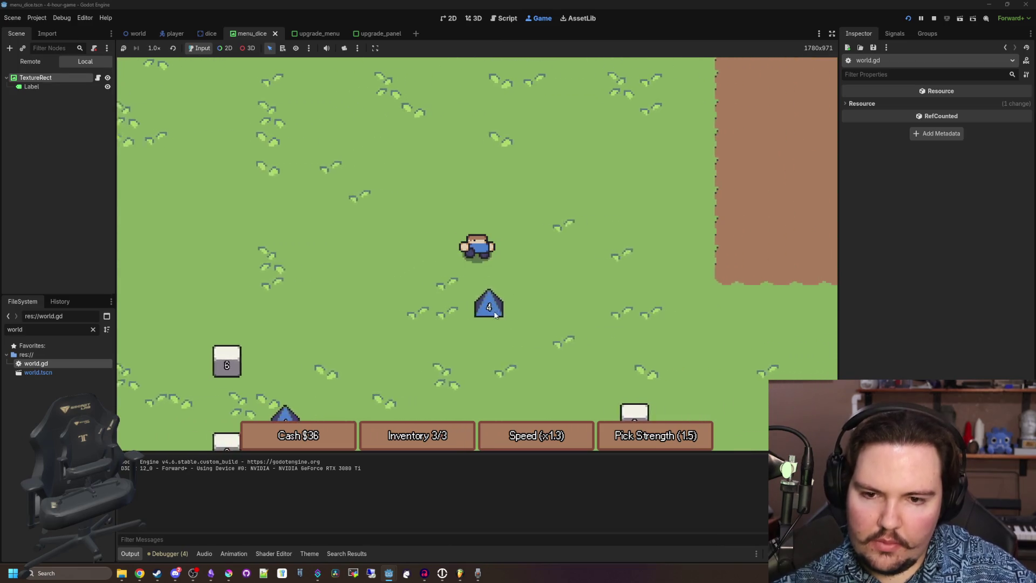
# Roll the full inventory of dice at the table for cash.
pyautogui.press('w')
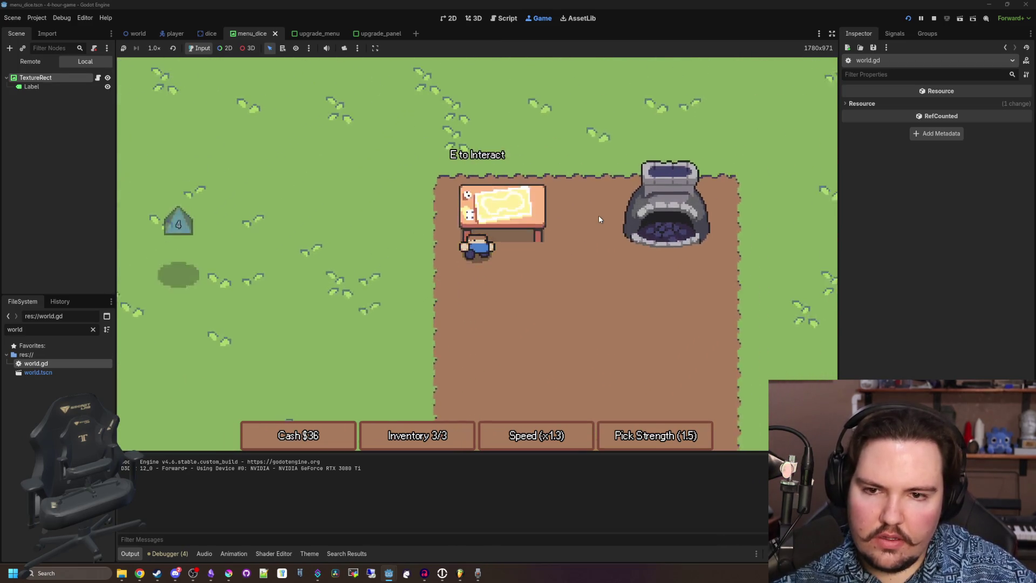
pyautogui.press('e')
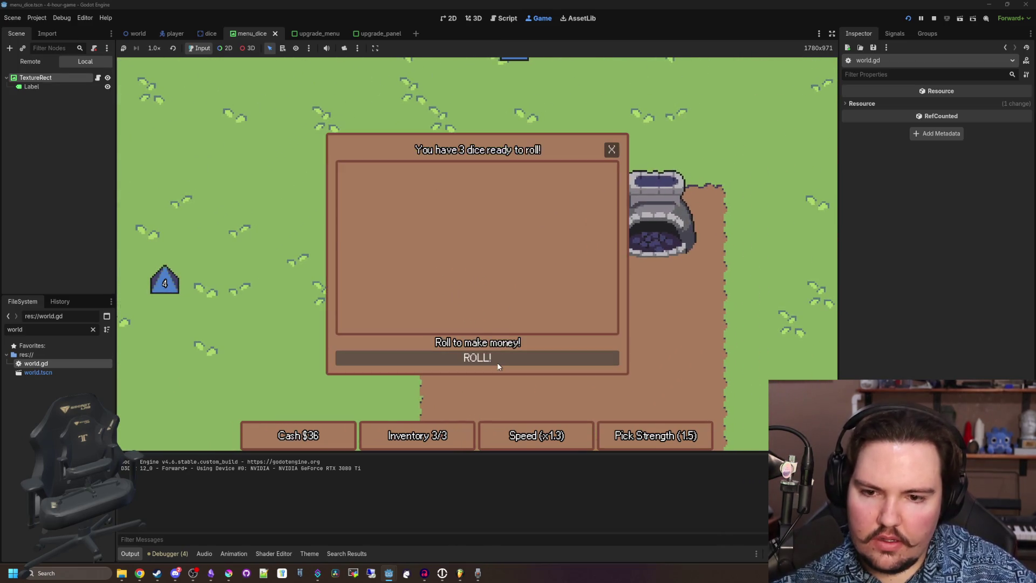
pyautogui.click(612, 152)
# Collect two 6 dice and cash them in at the table.
pyautogui.press('s')
pyautogui.press('a')
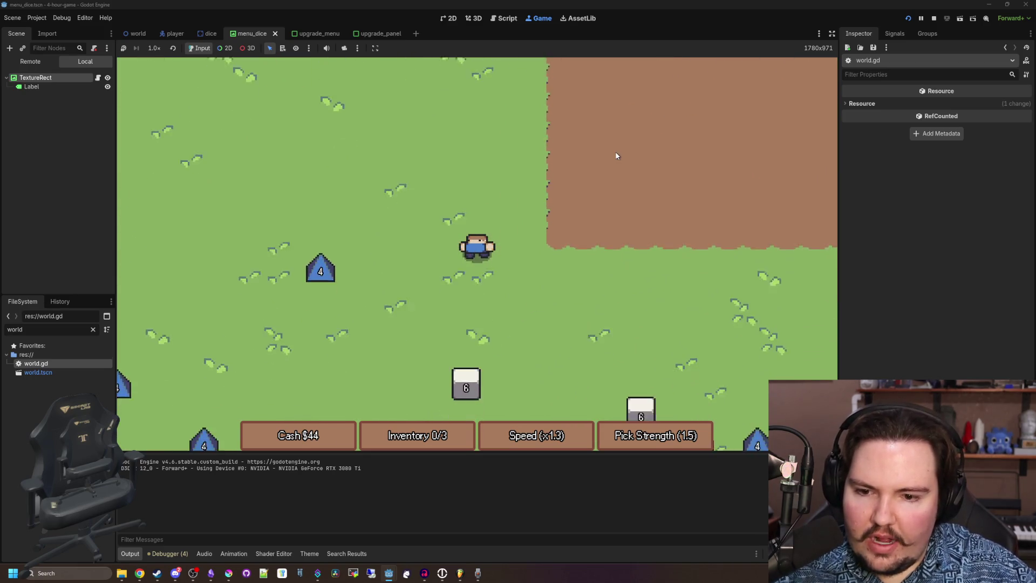
pyautogui.press('s')
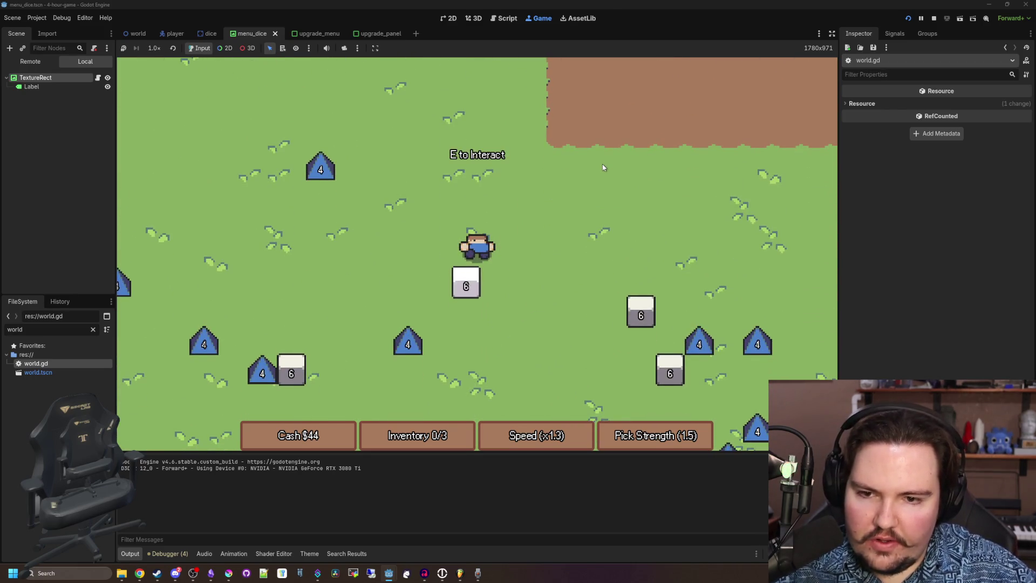
pyautogui.press('s')
pyautogui.press('d')
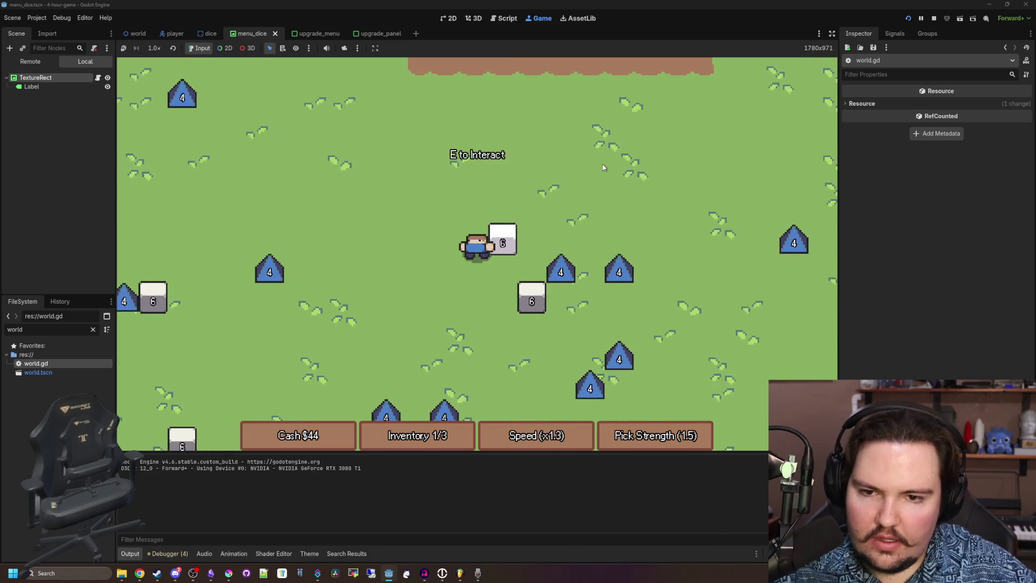
pyautogui.press('e')
pyautogui.press('s')
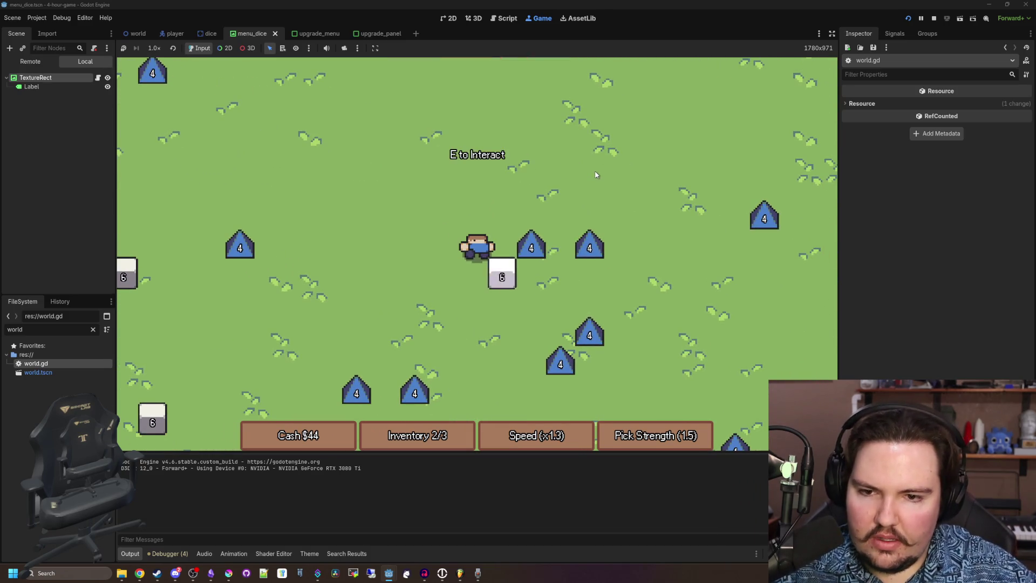
pyautogui.press('e')
pyautogui.press('w')
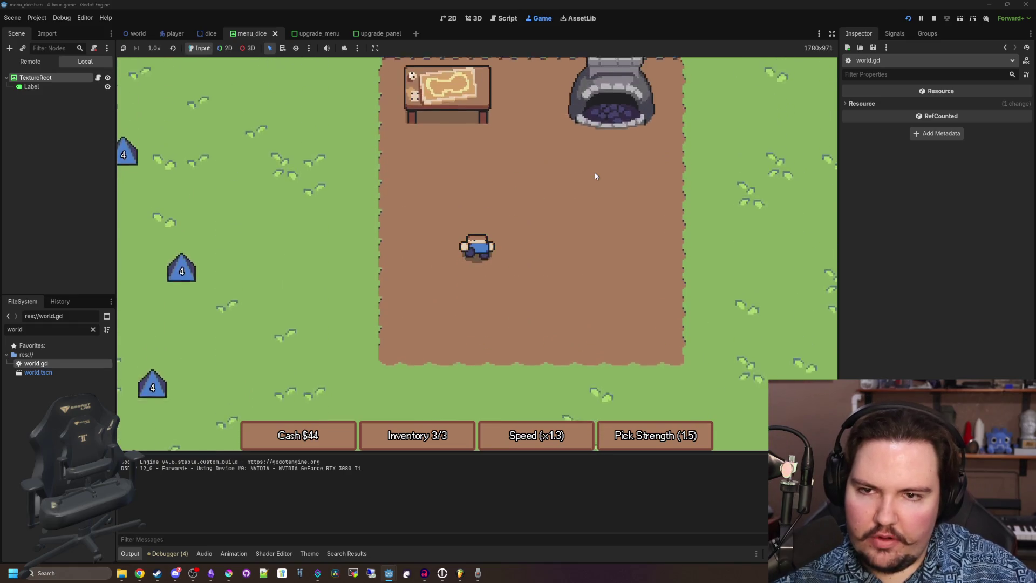
pyautogui.press('e')
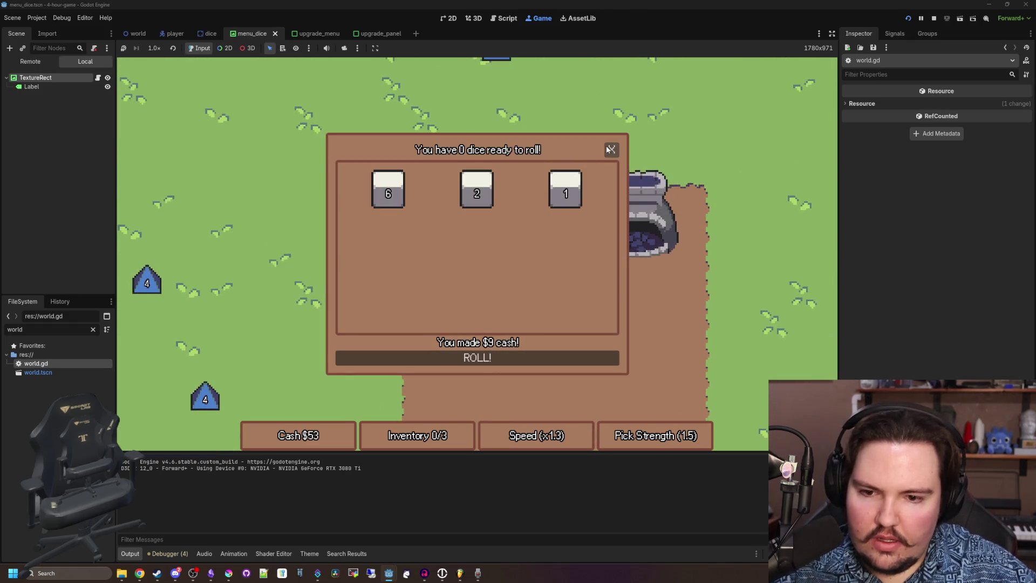
pyautogui.click(610, 149)
# Check the forge upgrade menu, then gather dice to refill the inventory.
pyautogui.press('d')
pyautogui.press('e')
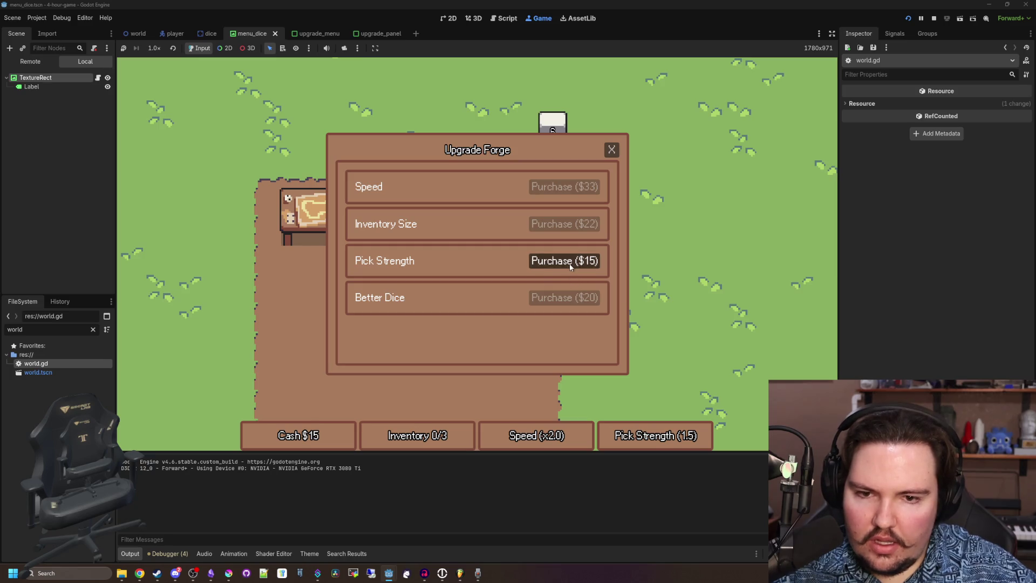
pyautogui.click(610, 149)
pyautogui.press('w')
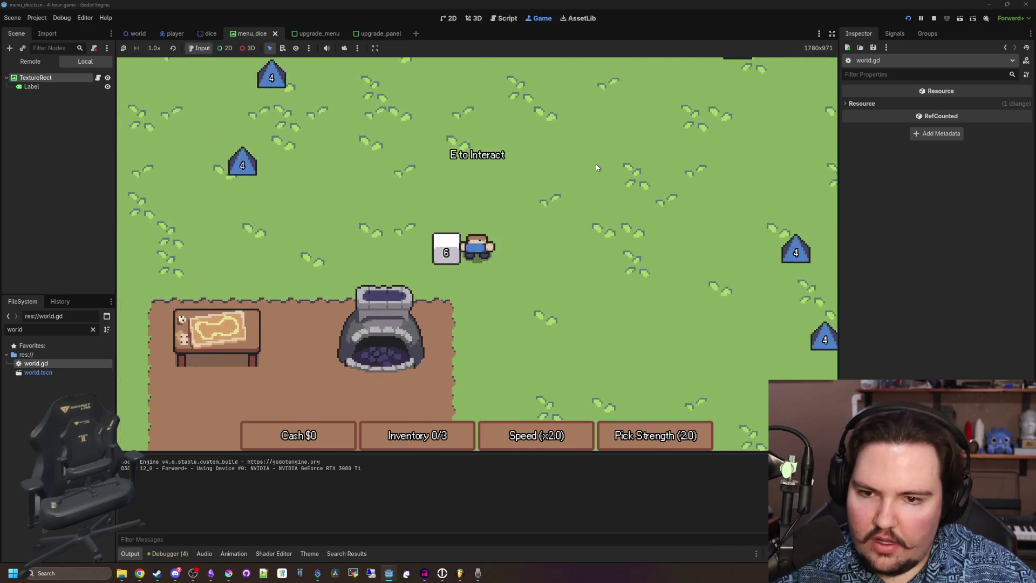
pyautogui.press('d')
pyautogui.press('w')
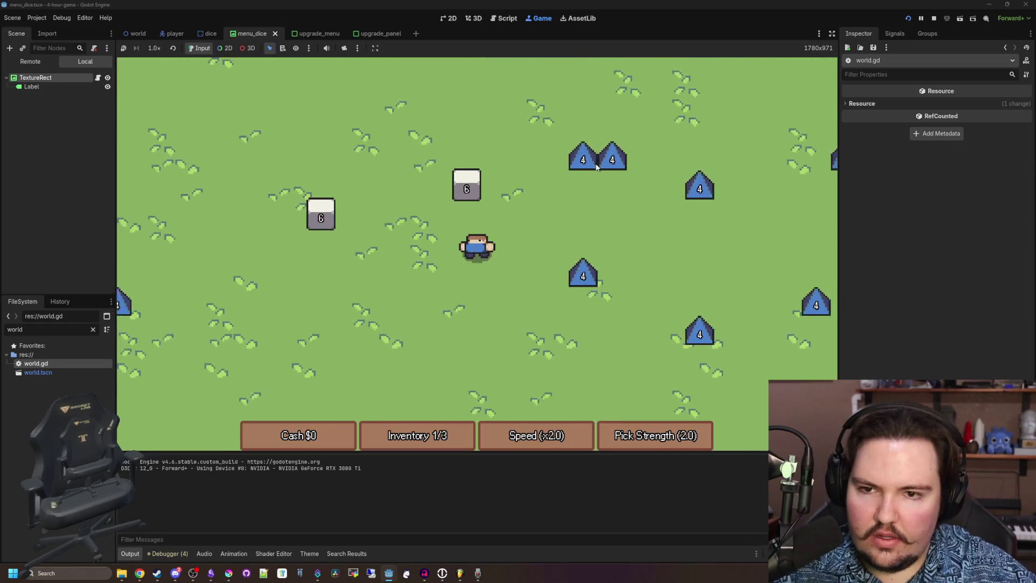
pyautogui.press('a')
pyautogui.press('s')
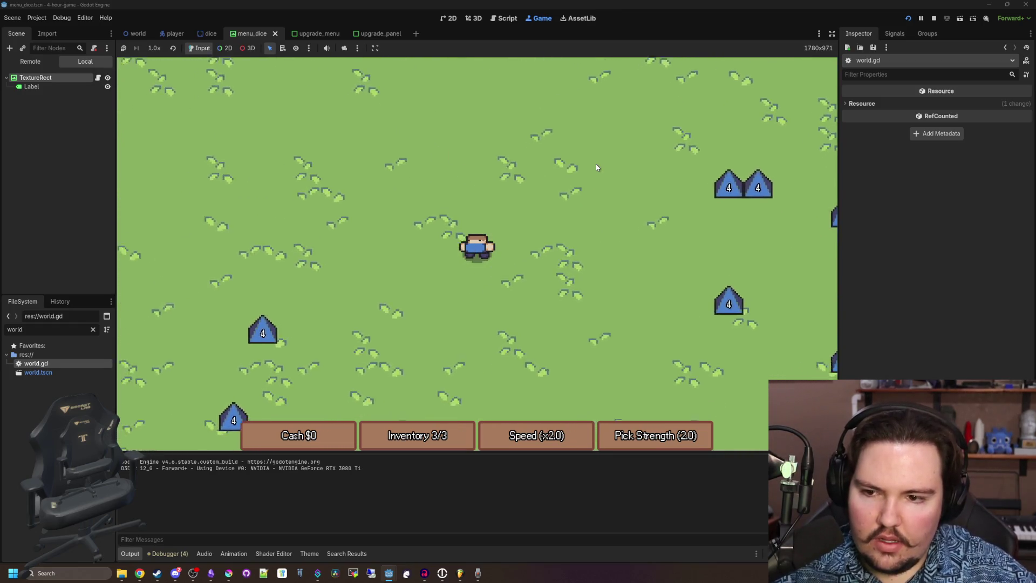
# Carry the collected dice to the table and cash them in.
pyautogui.press('w')
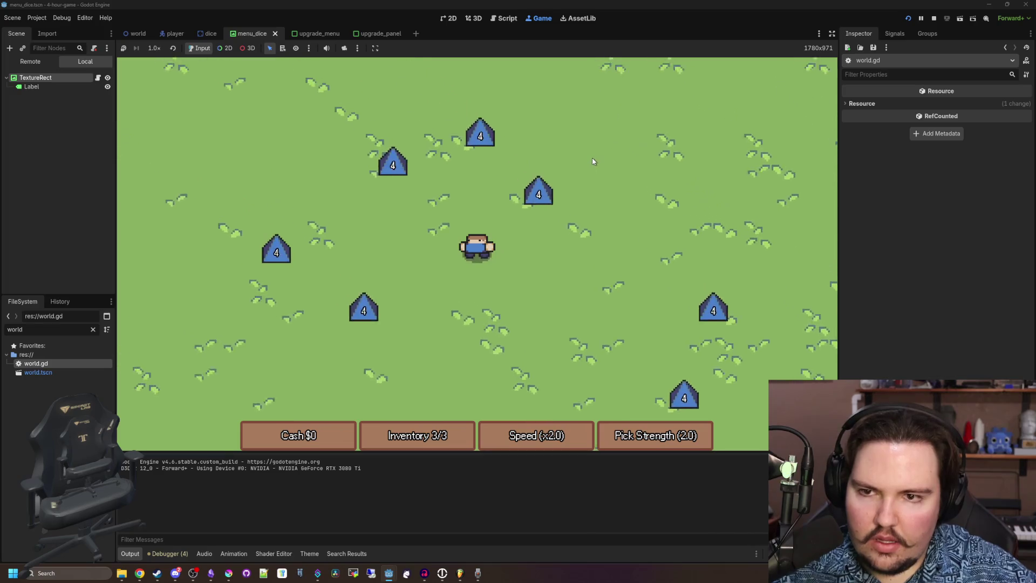
pyautogui.press('a')
pyautogui.press('e')
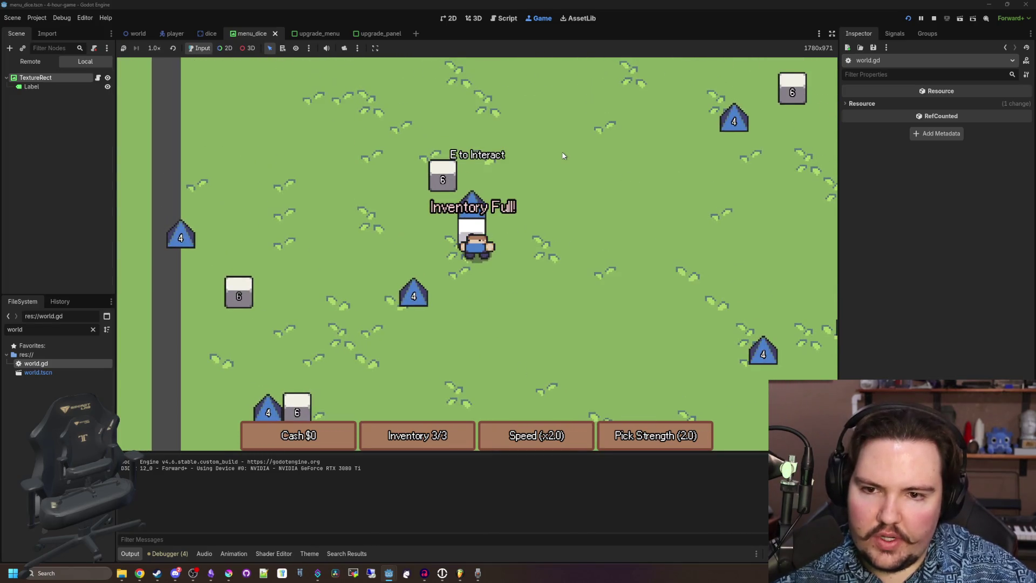
pyautogui.press('s')
pyautogui.press('d')
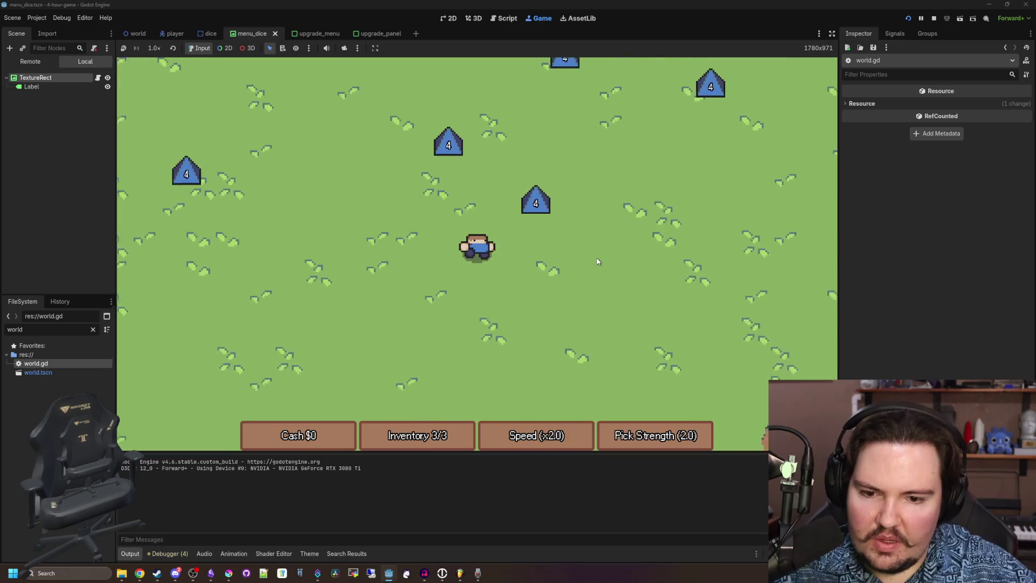
pyautogui.press('d')
pyautogui.press('e')
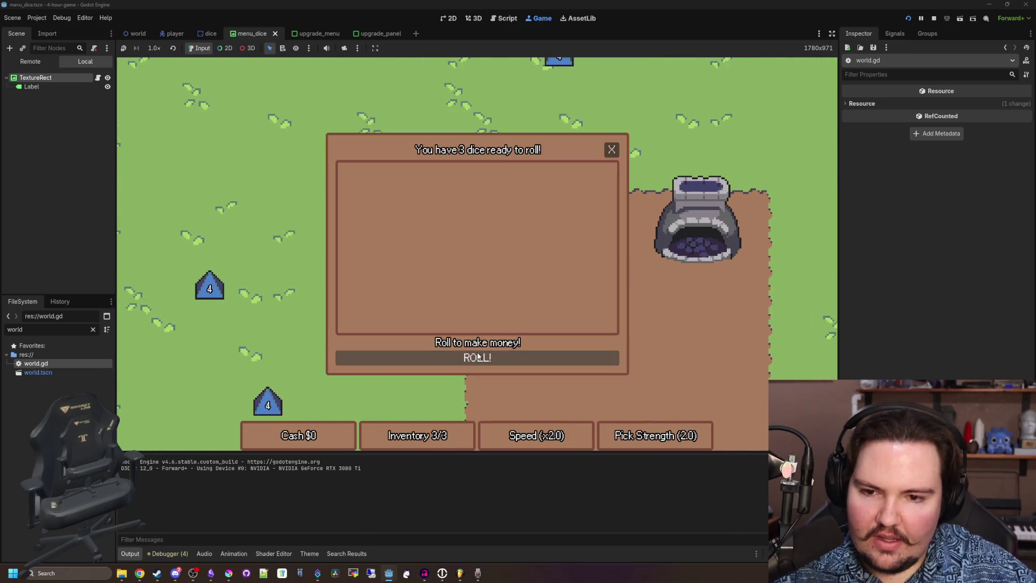
pyautogui.click(615, 150)
# Collect three more dice and roll them for cash.
pyautogui.press('a')
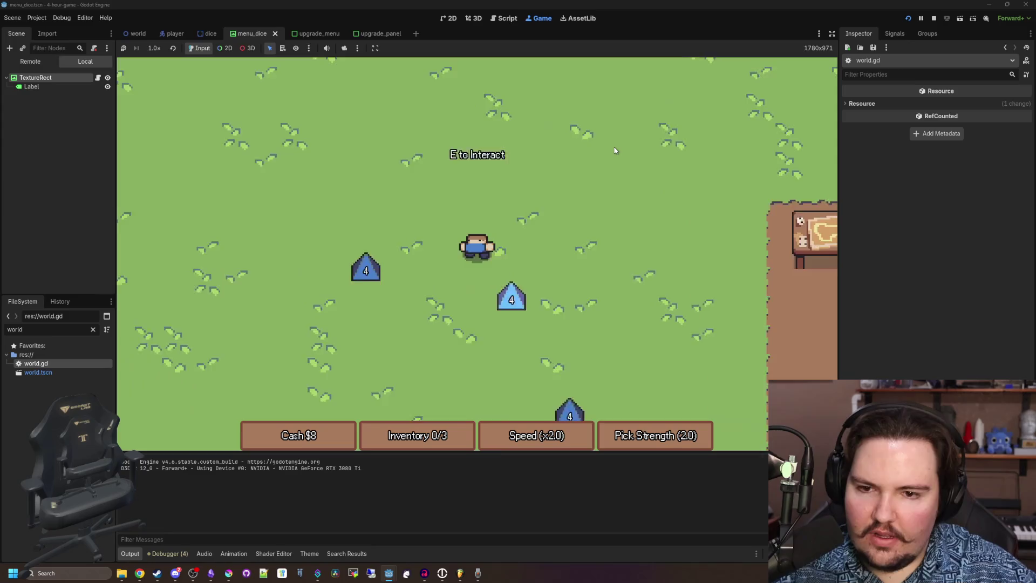
pyautogui.press('a')
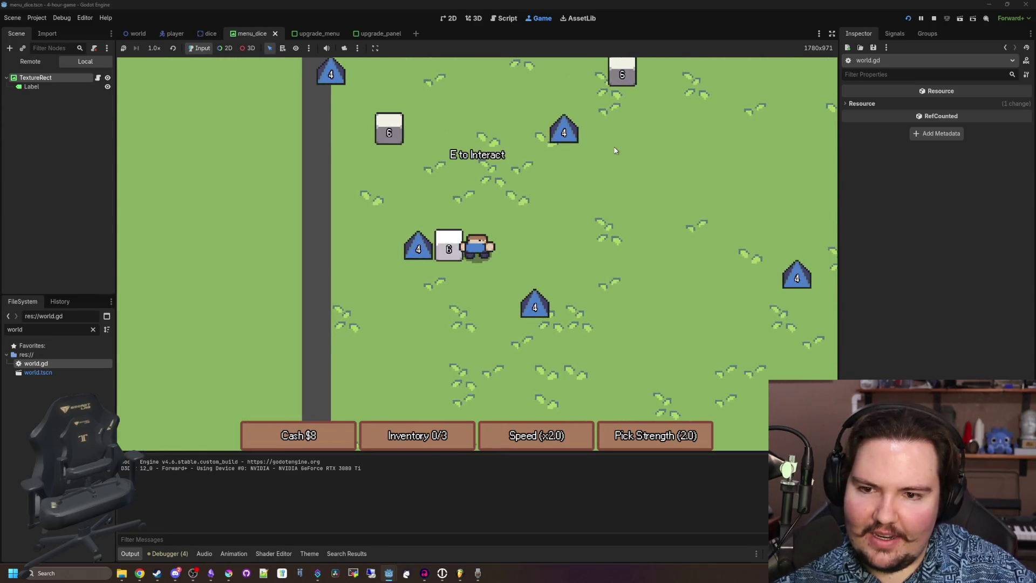
pyautogui.press('w')
pyautogui.press('d')
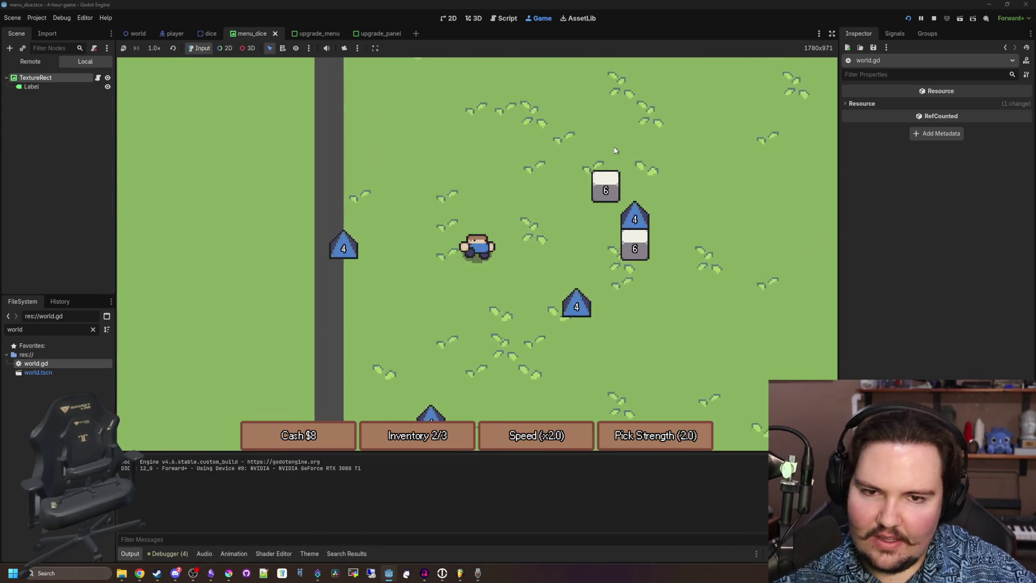
pyautogui.press('s')
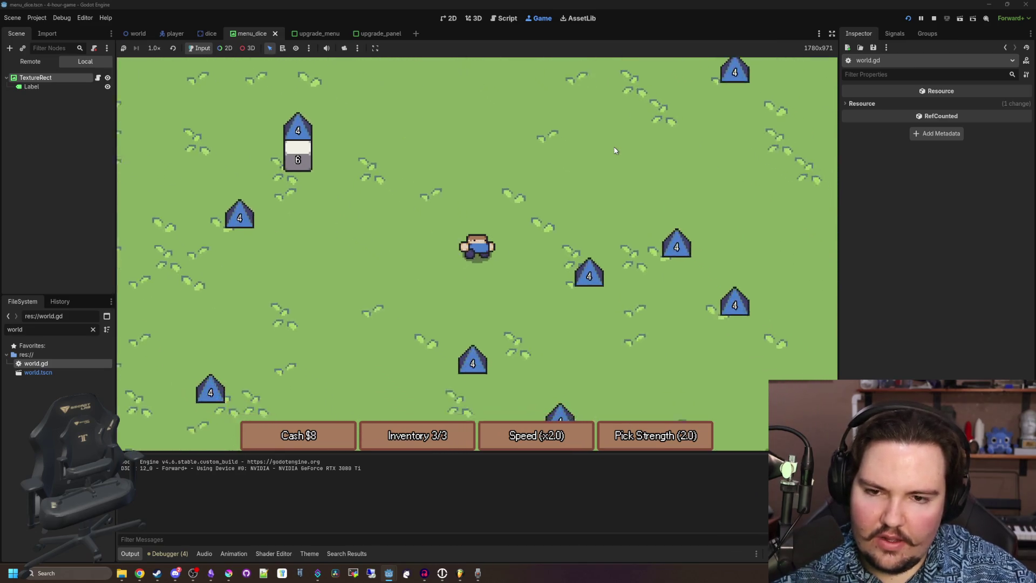
pyautogui.press('s')
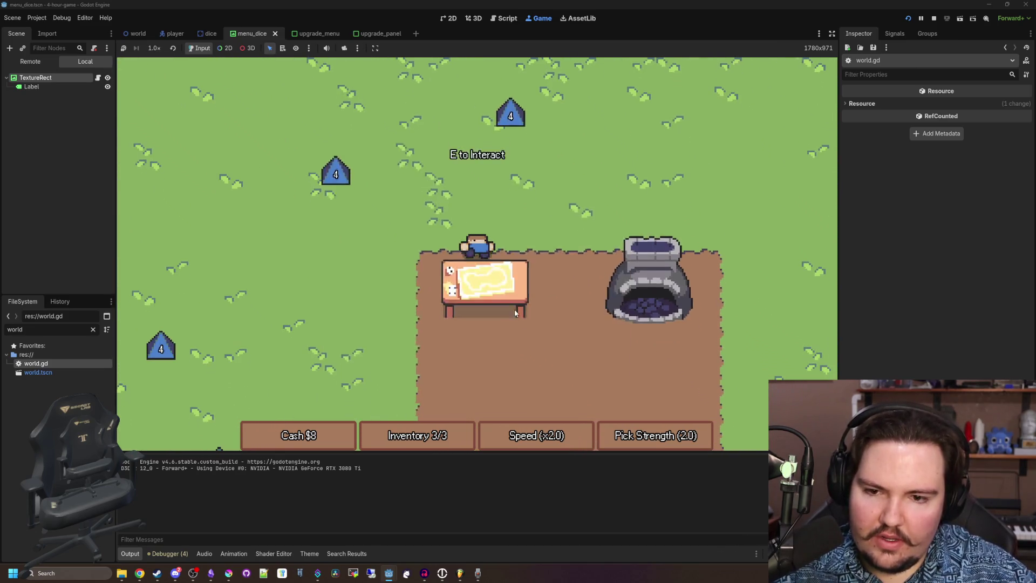
pyautogui.click(499, 359)
pyautogui.click(611, 149)
# Buy Pick Strength for $22, raising it to 2.5, then roll the single collected die.
pyautogui.press('d')
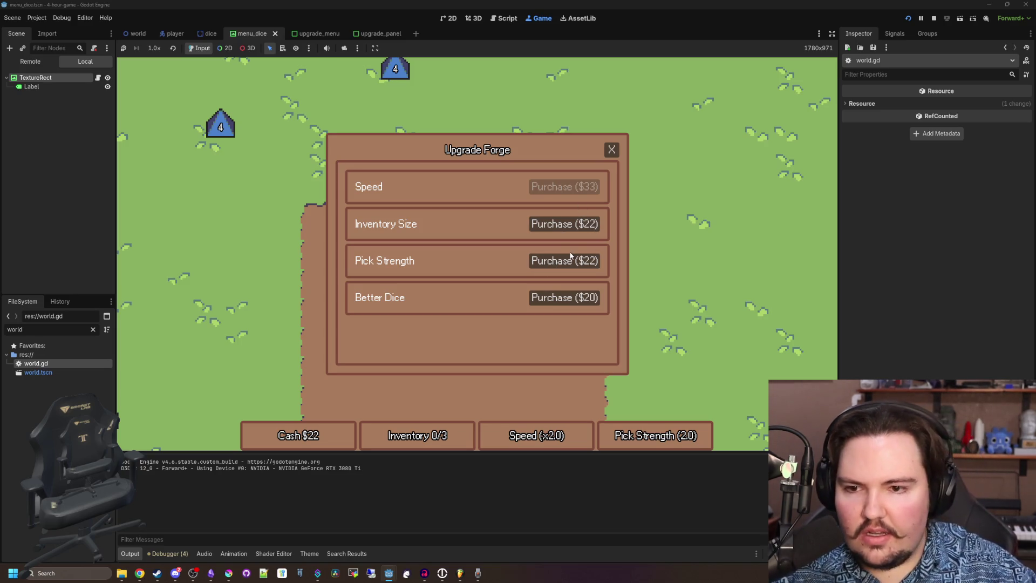
pyautogui.click(612, 150)
pyautogui.press('w')
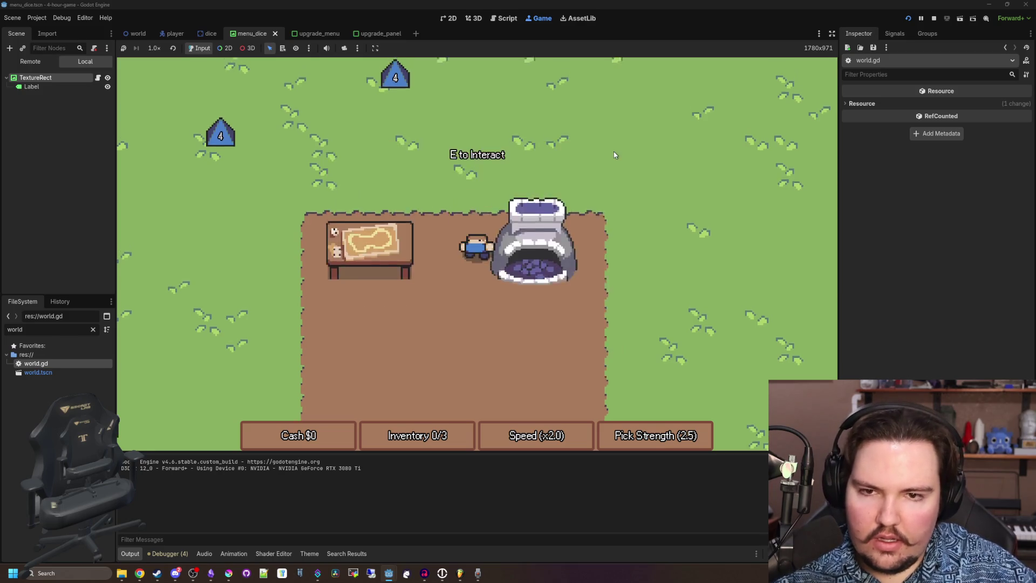
pyautogui.press('s')
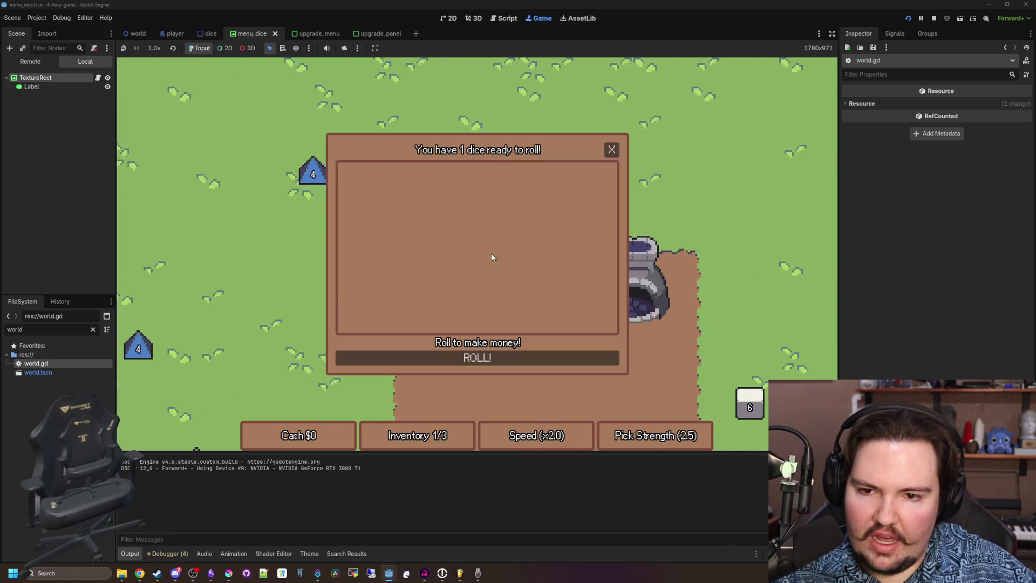
pyautogui.click(478, 358)
# Stop the game and open player.gd from the script list.
pyautogui.click(932, 19)
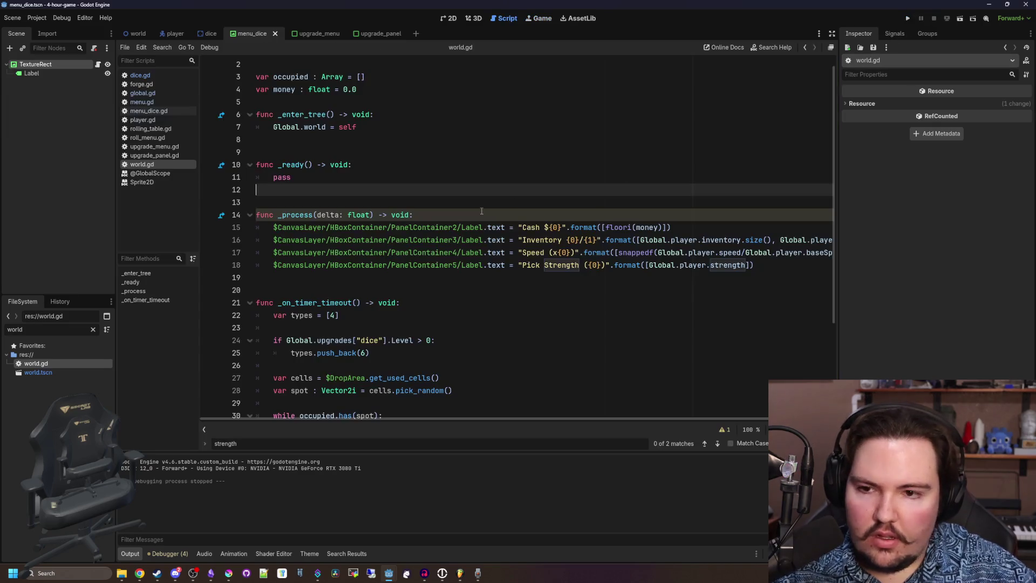
pyautogui.click(396, 213)
pyautogui.click(143, 102)
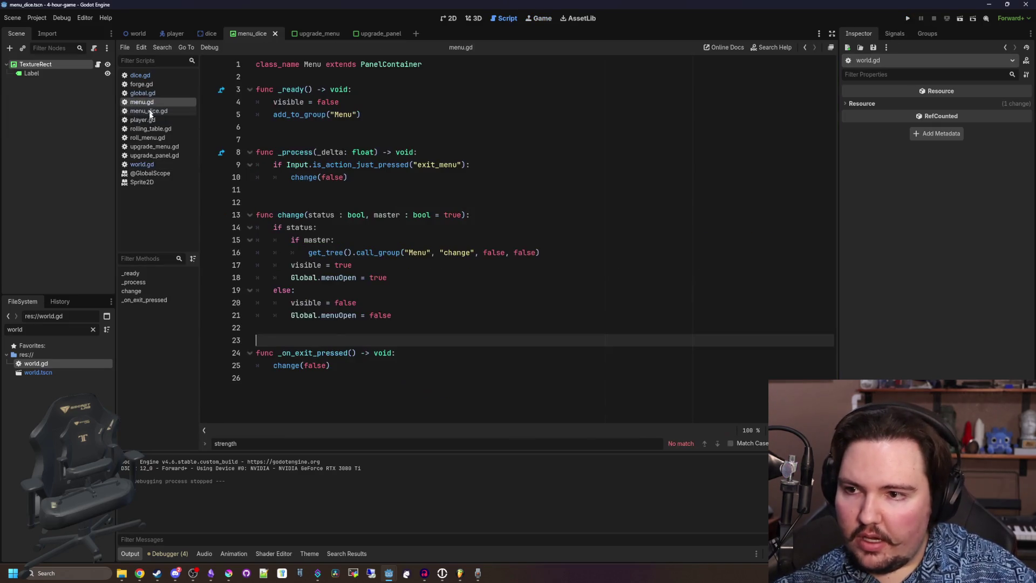
pyautogui.click(152, 156)
pyautogui.click(143, 119)
pyautogui.scroll(-1, 469, 239)
pyautogui.scroll(-16, 468, 240)
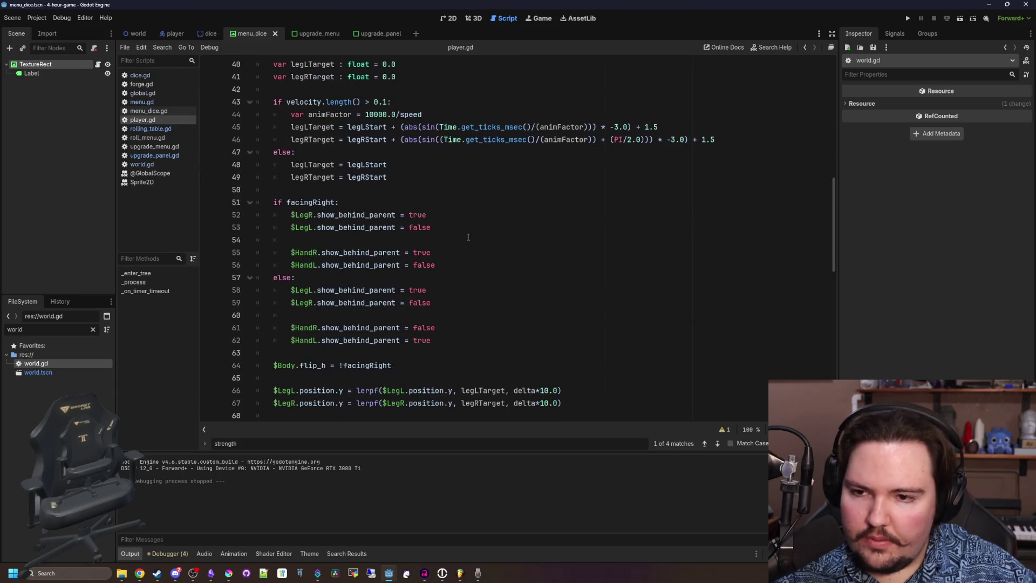
# Review the requiredHits declaration and where strength is added to activeHits.
pyautogui.click(494, 177)
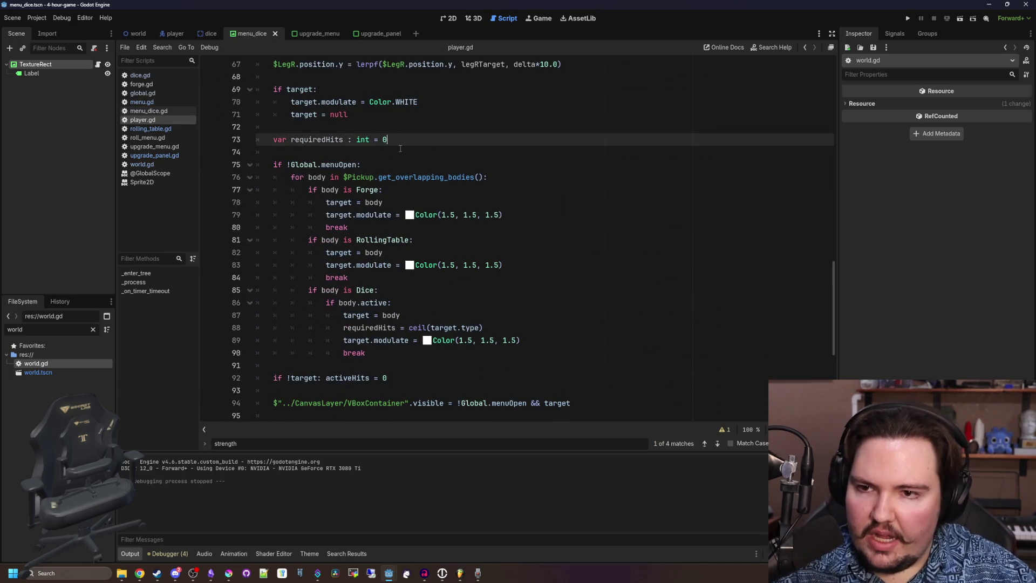
pyautogui.scroll(-4, 399, 215)
pyautogui.click(404, 315)
pyautogui.scroll(-3, 399, 214)
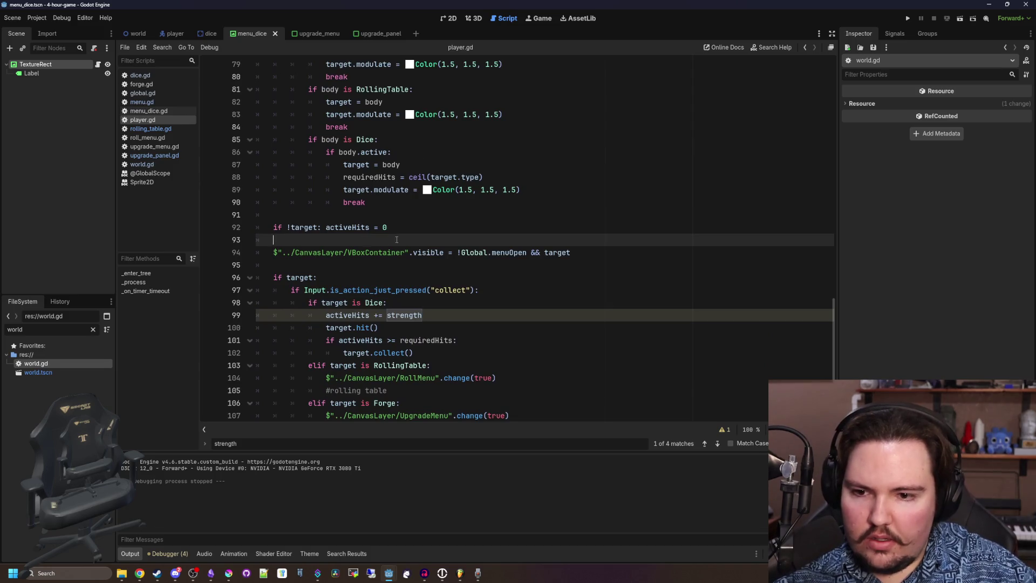
pyautogui.scroll(5, 353, 216)
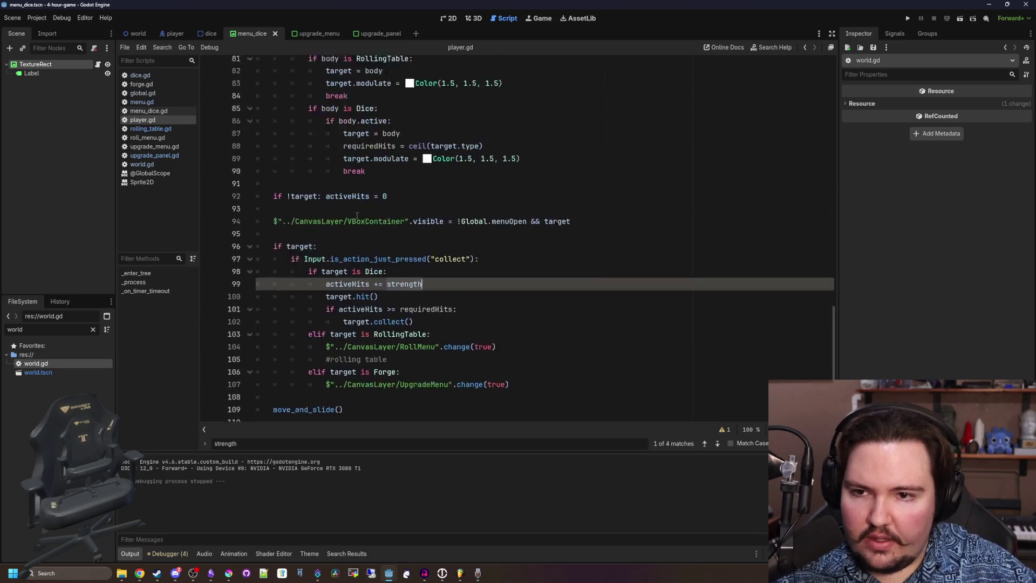
pyautogui.scroll(3, 343, 219)
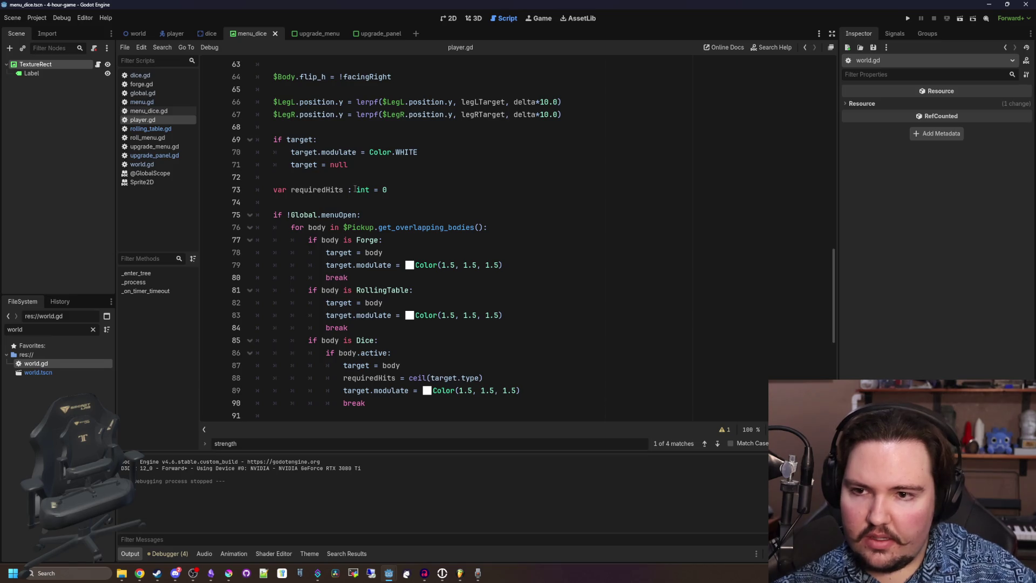
pyautogui.scroll(-1, 355, 189)
pyautogui.scroll(-2, 351, 302)
# Declare activeHits on line 17 as float = 0.0, checking the float documentation.
pyautogui.keyDown('ctrl'); pyautogui.click(351, 318); pyautogui.keyUp('ctrl')
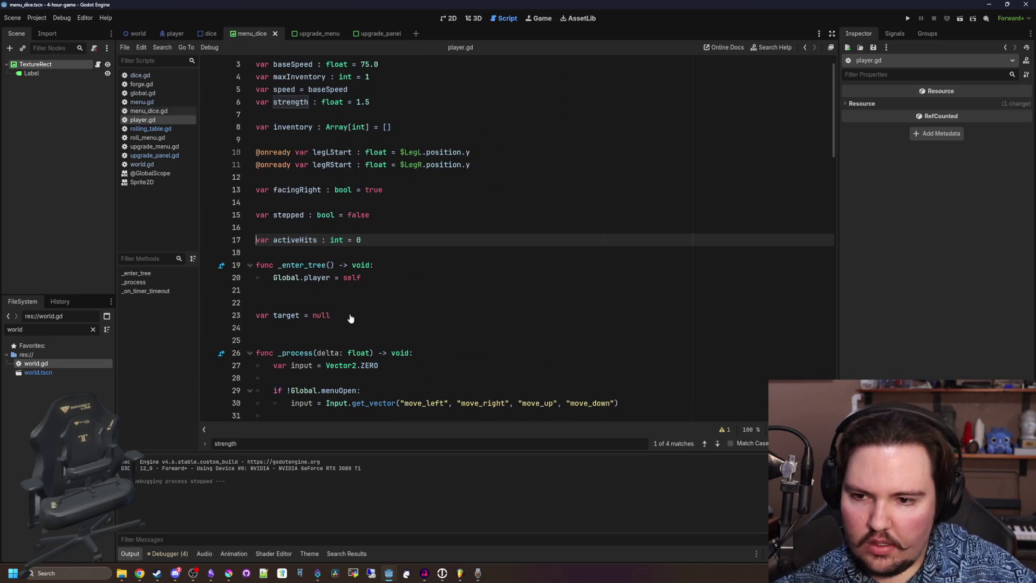
pyautogui.write('at')
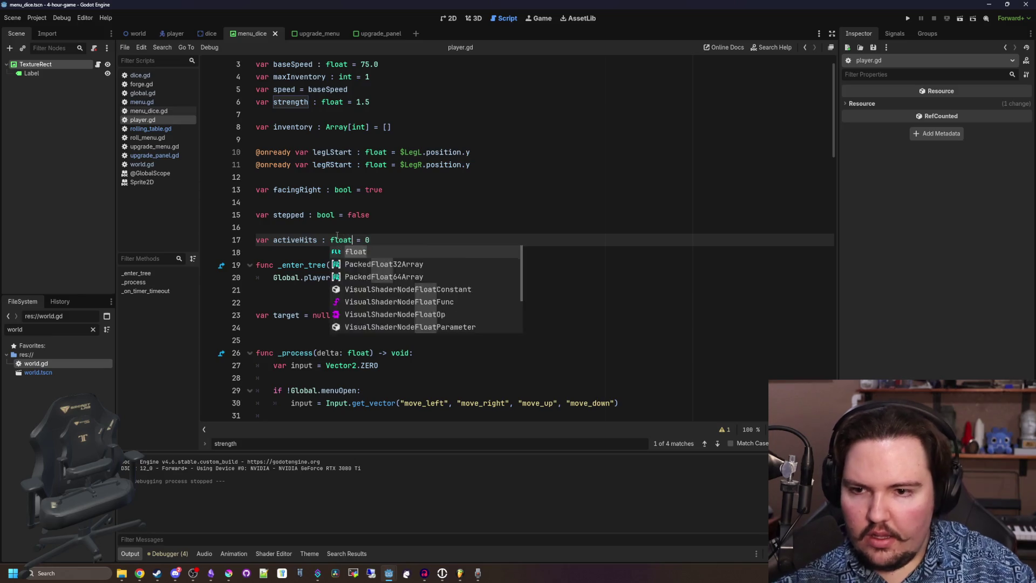
pyautogui.press('End')
pyautogui.keyDown('ctrl'); pyautogui.click(337, 239); pyautogui.keyUp('ctrl')
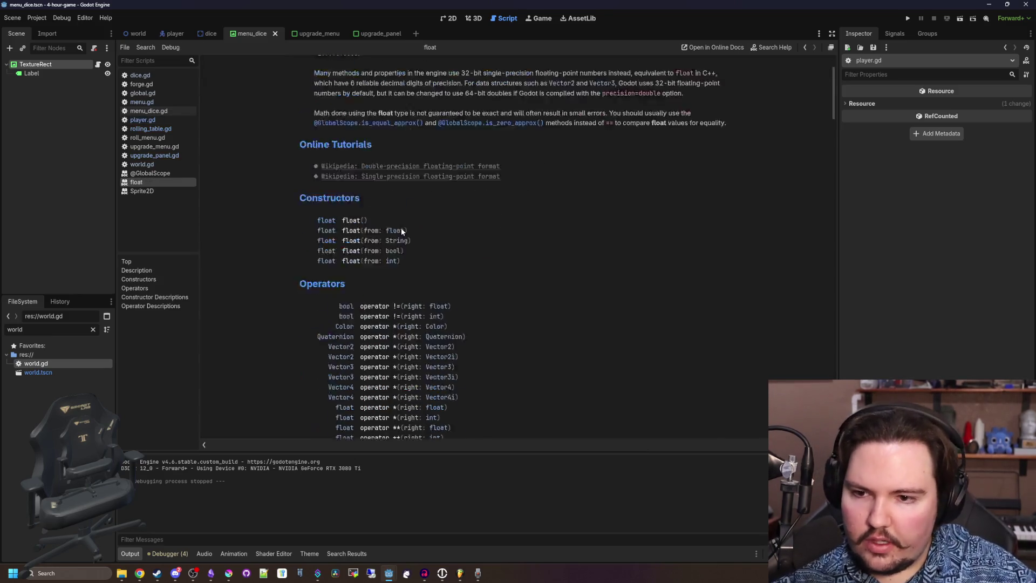
pyautogui.scroll(-5, 400, 227)
pyautogui.hotkey('alt', 'Left')
pyautogui.scroll(-20, 443, 218)
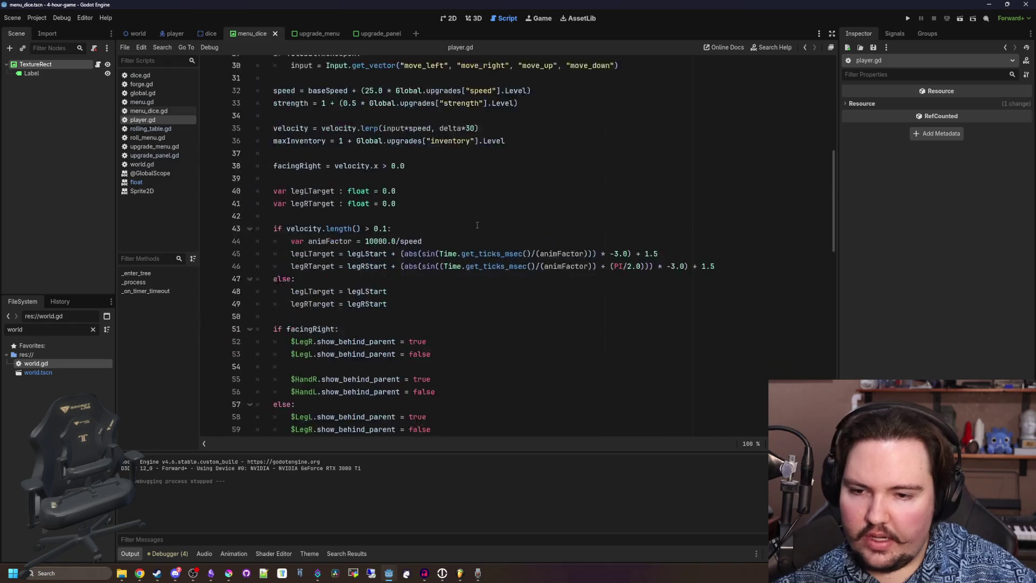
# Lower the strength variable from 1.5 to 1.0 and save player.gd.
pyautogui.click(372, 200)
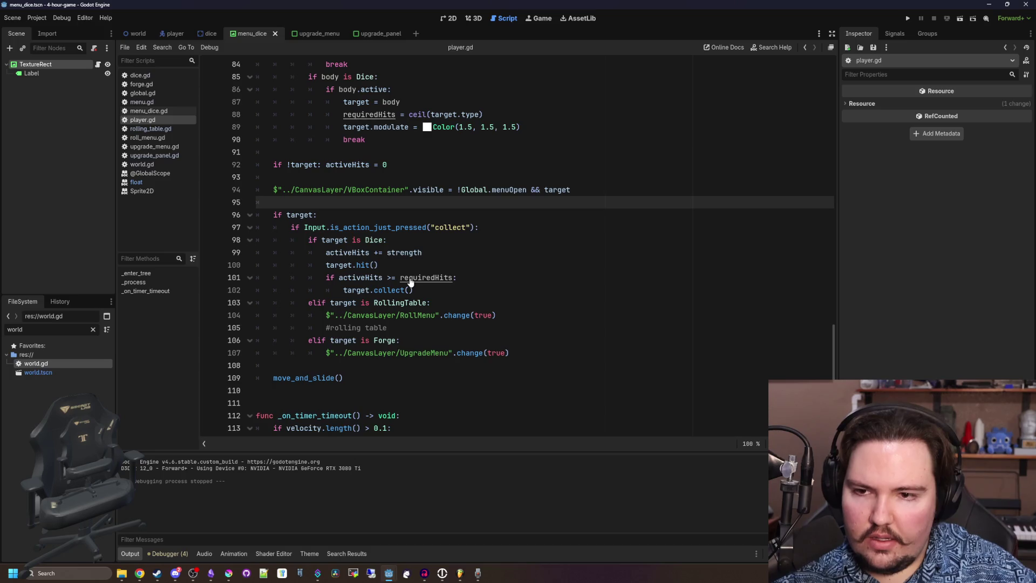
pyautogui.click(482, 268)
pyautogui.click(392, 217)
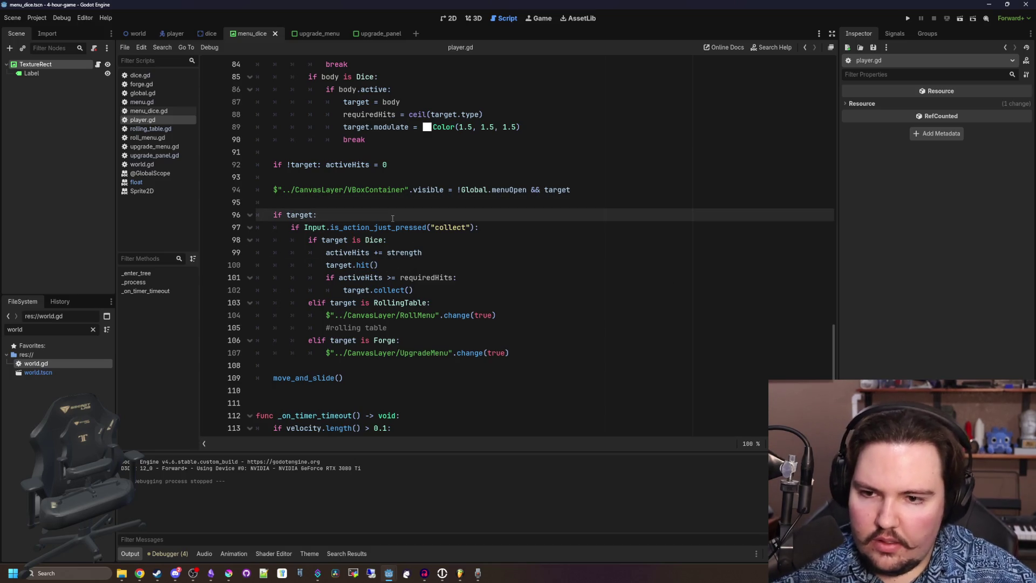
pyautogui.keyDown('ctrl'); pyautogui.click(404, 253); pyautogui.keyUp('ctrl')
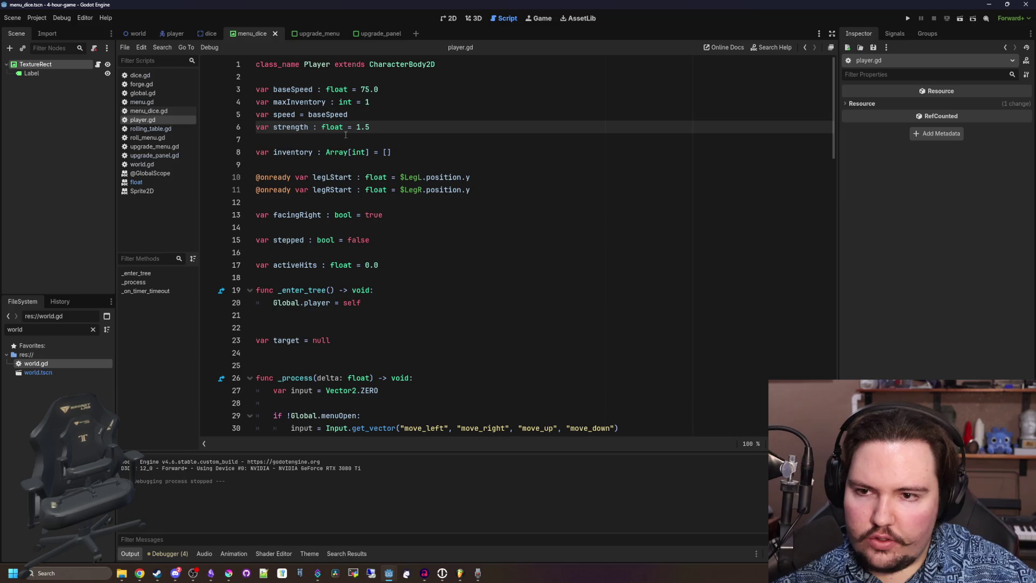
pyautogui.click(399, 125)
pyautogui.write('0')
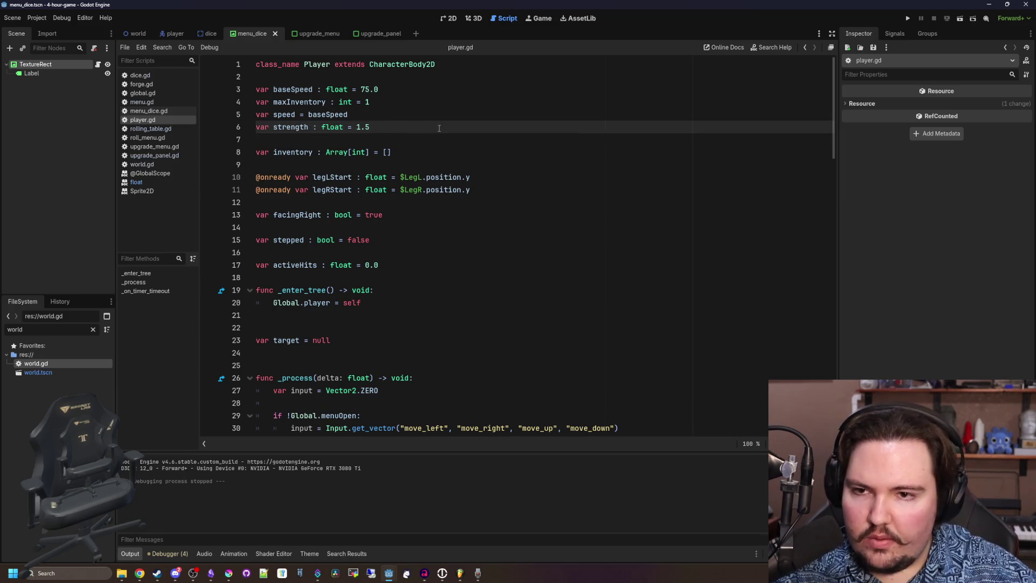
pyautogui.click(411, 109)
pyautogui.hotkey('ctrl', 's')
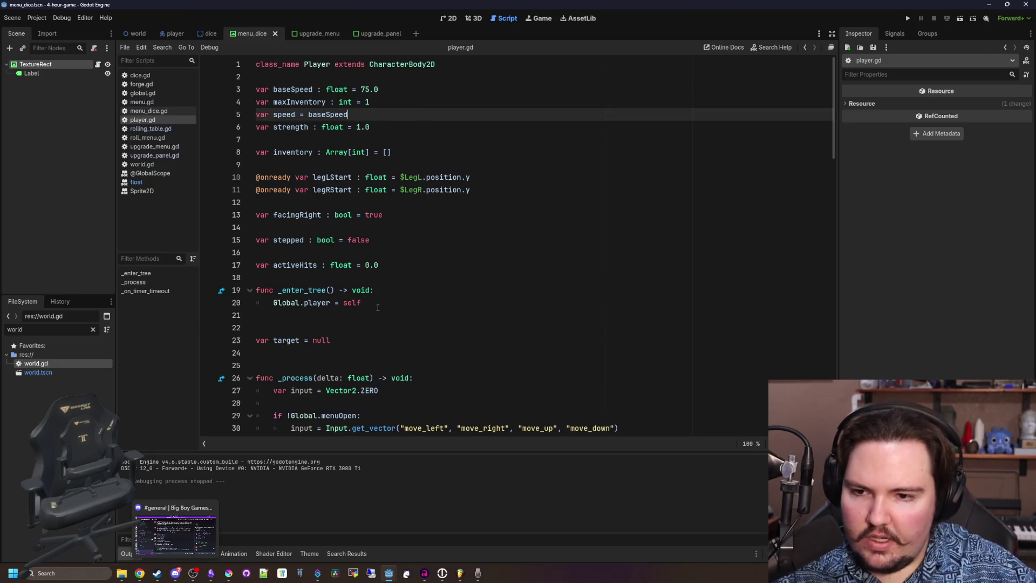
pyautogui.click(402, 292)
# Switch to Krita and bring up the tileset.png image.
pyautogui.click(229, 573)
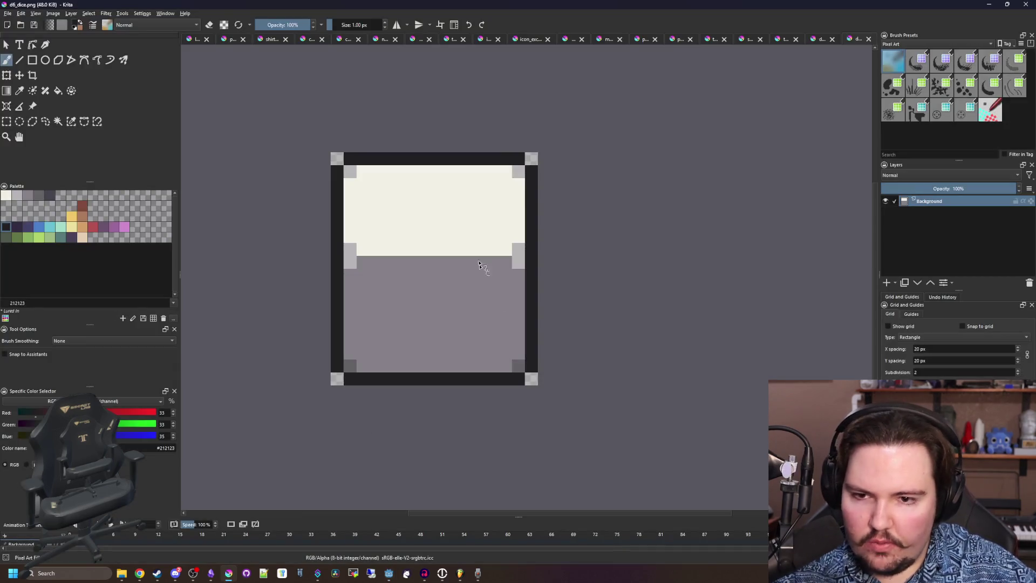
pyautogui.click(818, 40)
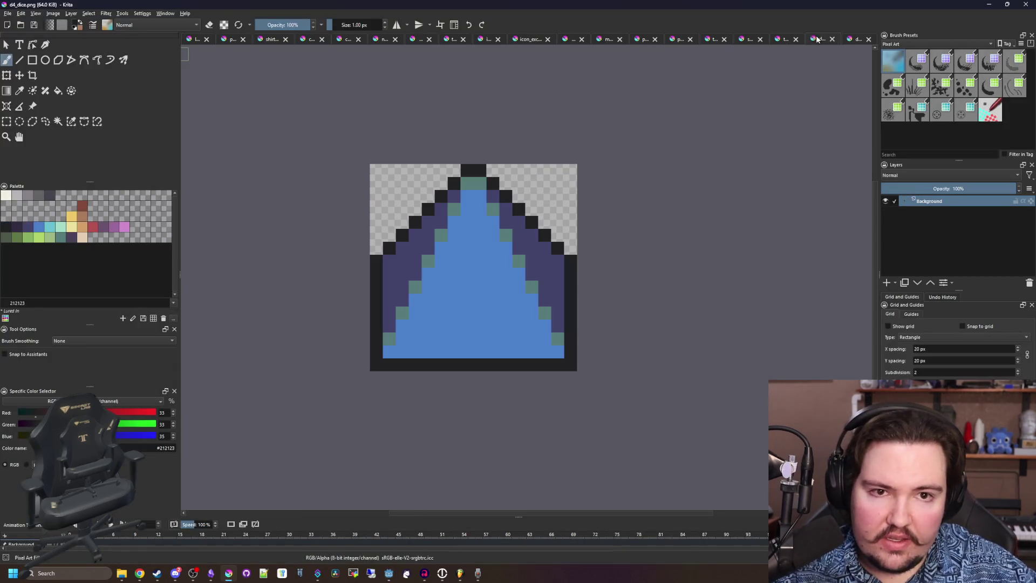
pyautogui.click(745, 39)
pyautogui.click(711, 38)
pyautogui.scroll(2, 461, 343)
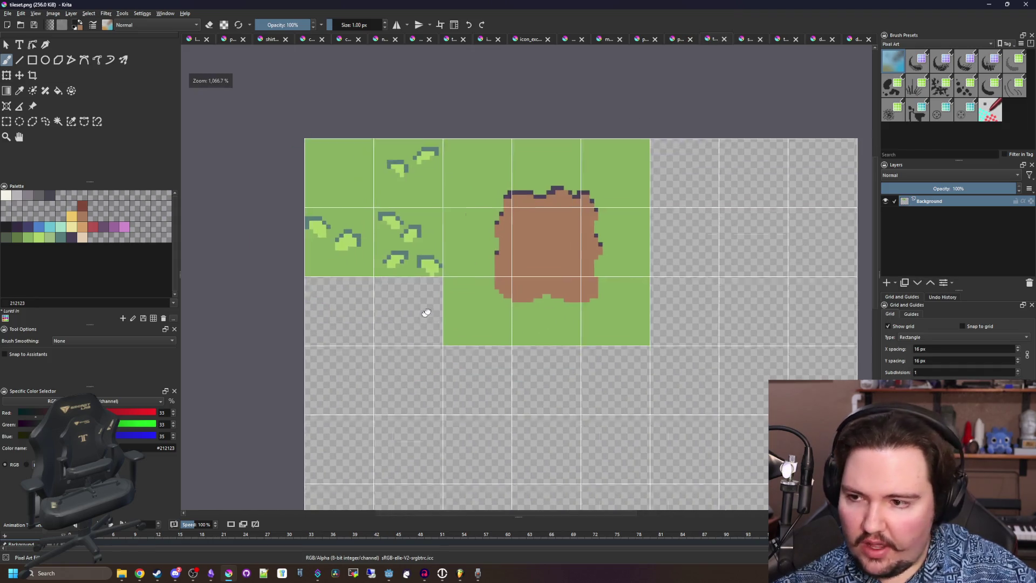
pyautogui.scroll(-2, 472, 248)
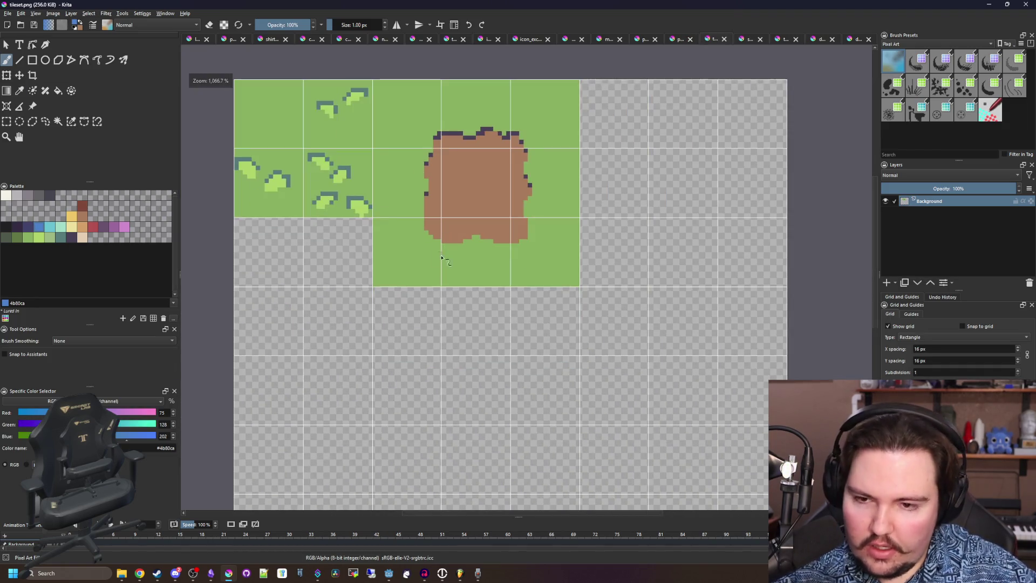
# Draw a filled green 48×48 block below the grass tiles.
pyautogui.click(32, 60)
pyautogui.scroll(-1, 342, 200)
pyautogui.scroll(1, 348, 175)
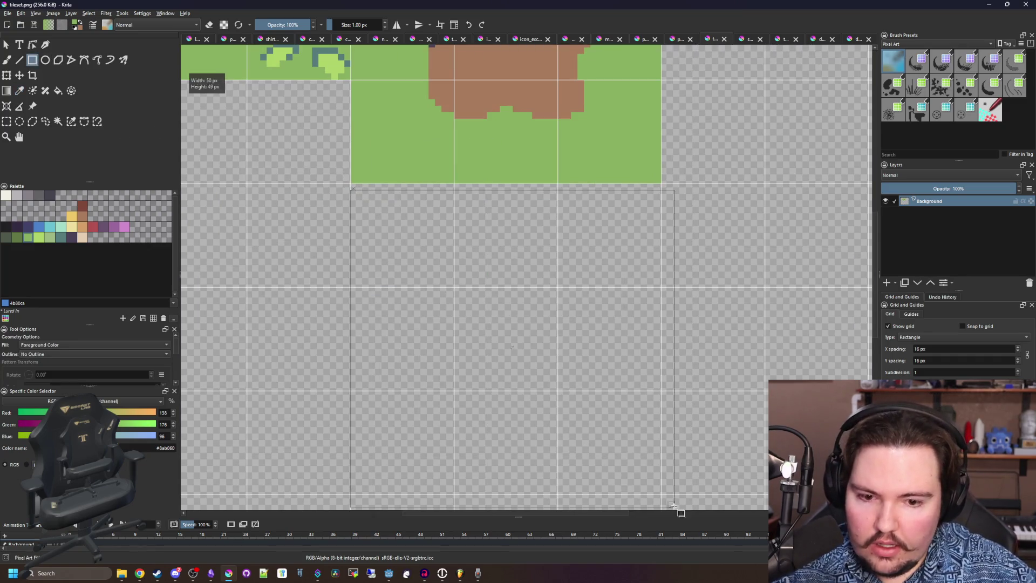
pyautogui.moveTo(674, 506); pyautogui.dragTo(658, 490)
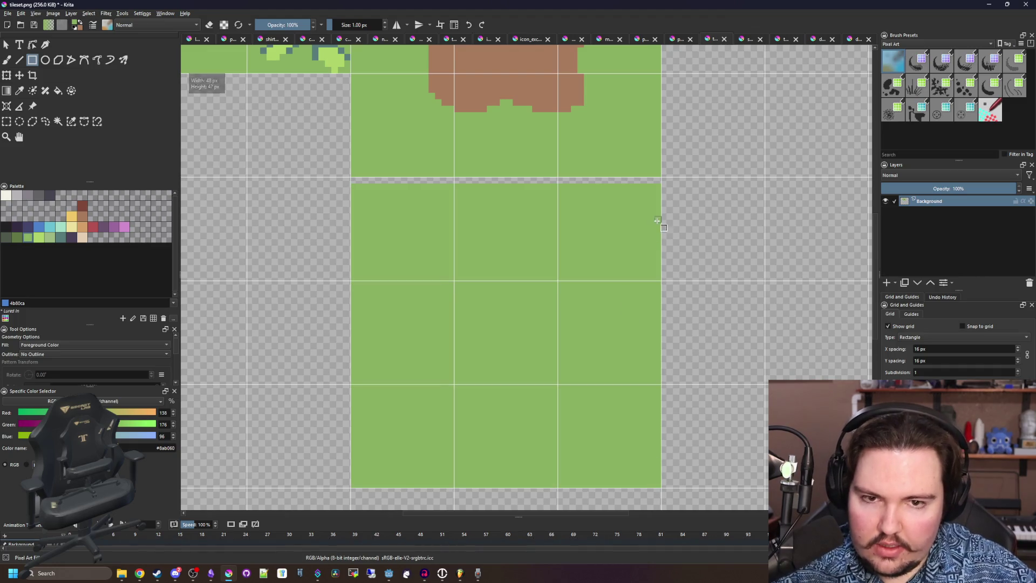
# Paint a blue 16×16 square in the block's centre tile.
pyautogui.press('b')
pyautogui.scroll(1, 657, 220)
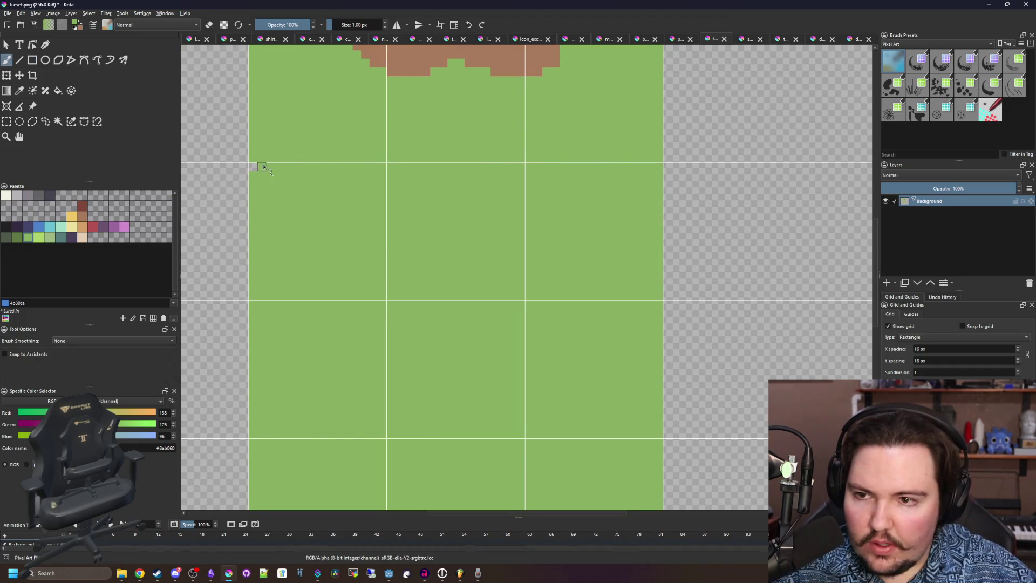
pyautogui.scroll(-1, 290, 184)
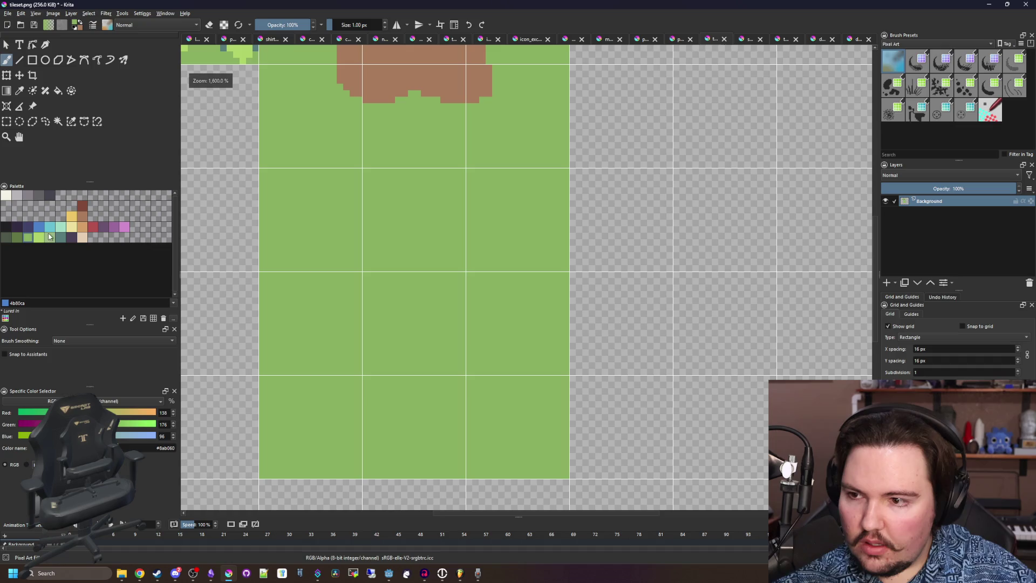
pyautogui.scroll(2, 389, 298)
pyautogui.click(388, 312)
pyautogui.scroll(-2, 289, 301)
pyautogui.hotkey('ctrl', 'z')
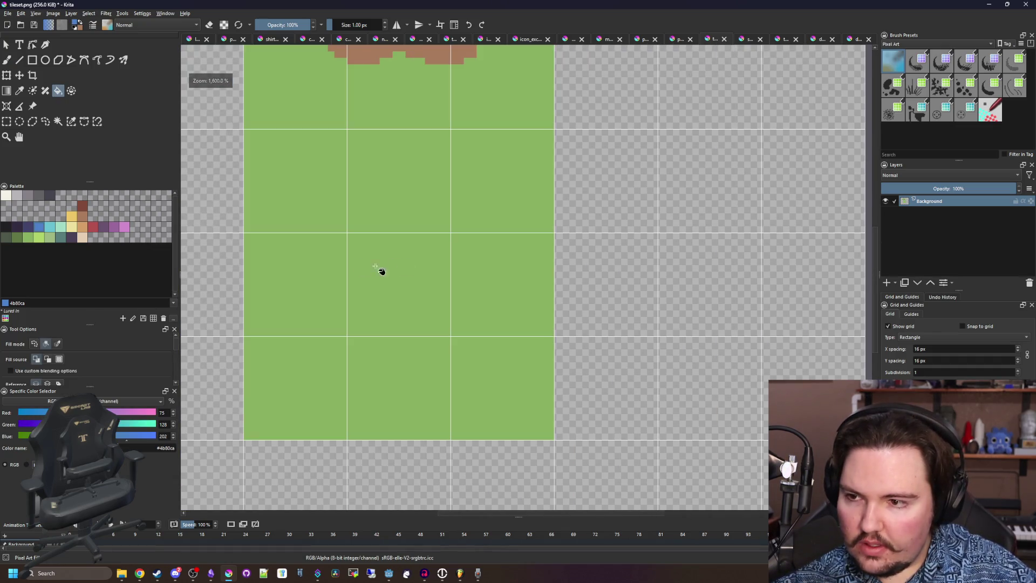
pyautogui.scroll(1, 382, 270)
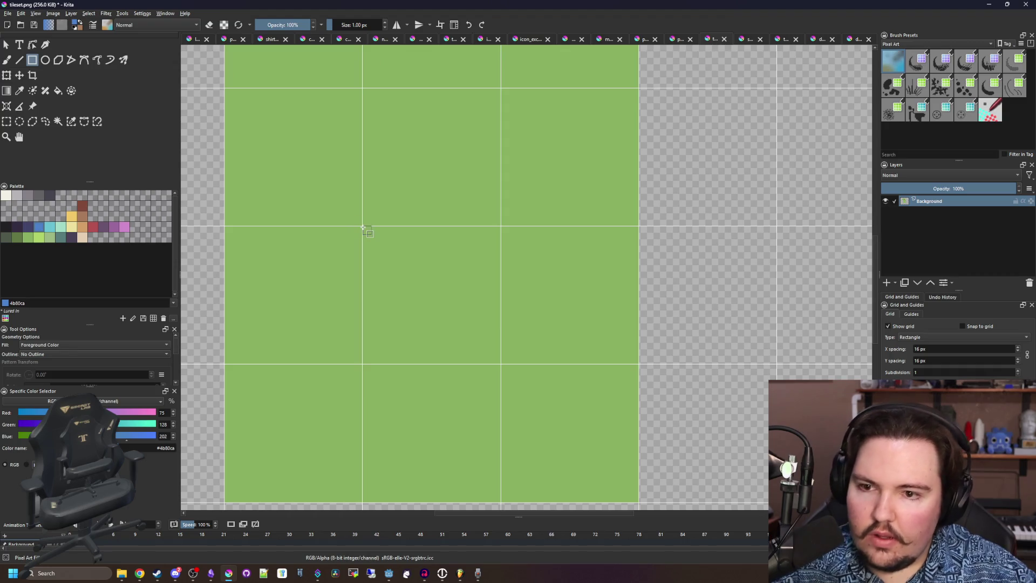
pyautogui.moveTo(499, 364); pyautogui.dragTo(498, 362)
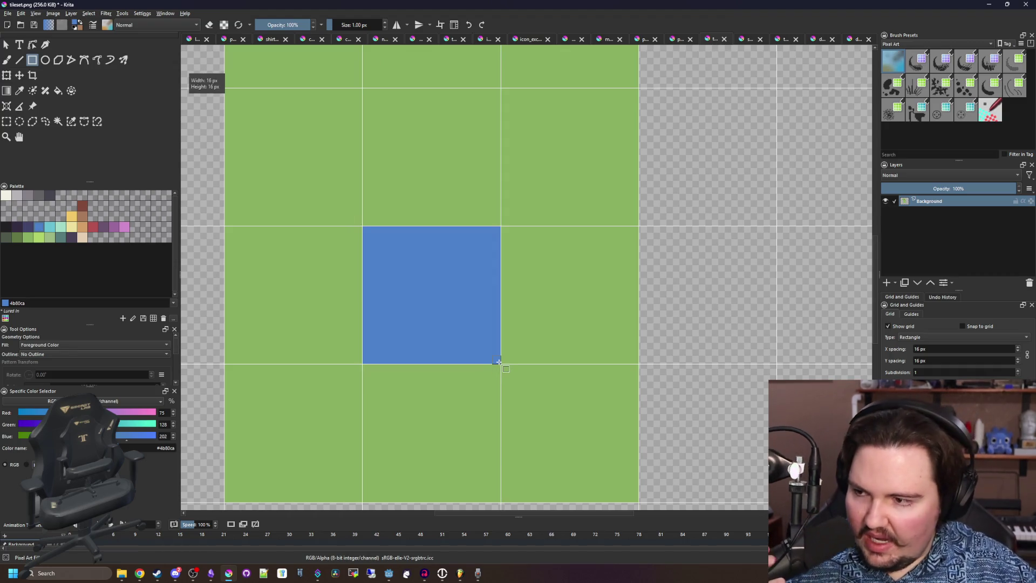
pyautogui.scroll(-1, 431, 359)
pyautogui.scroll(1, 383, 282)
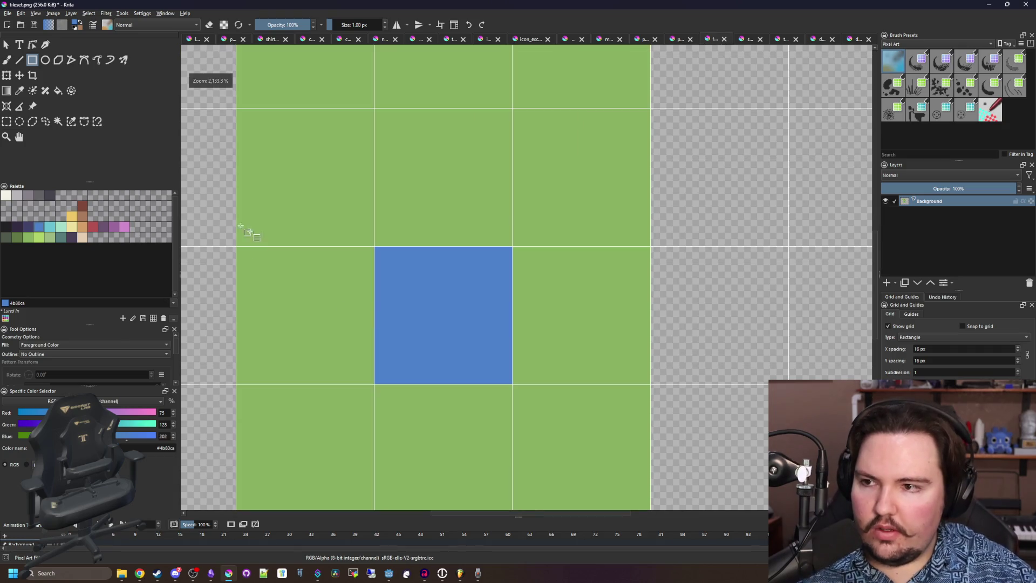
pyautogui.scroll(-1, 333, 196)
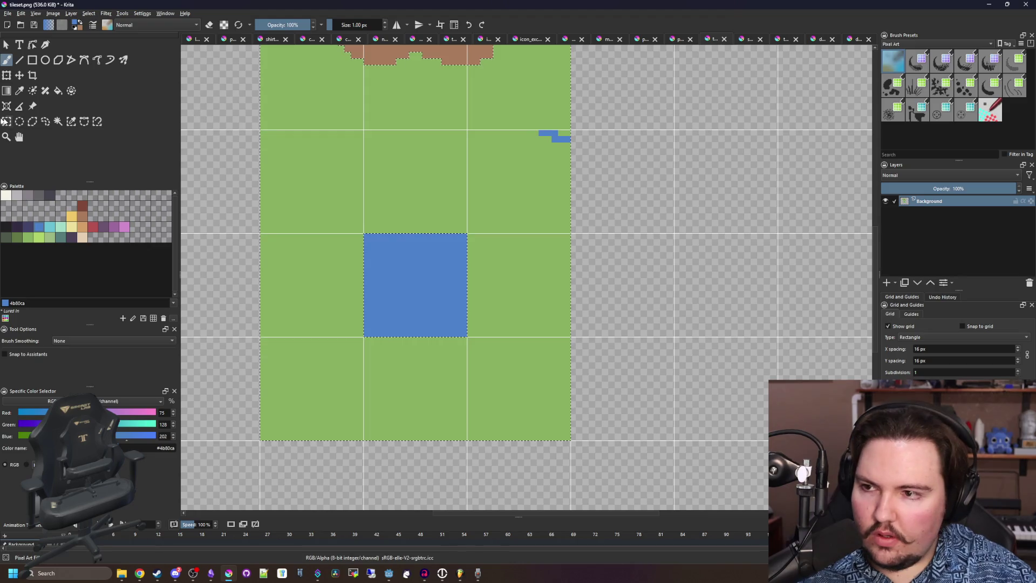
# Select the whole 3×3 green block and paint blue pixels along its bottom edge.
pyautogui.click(6, 120)
pyautogui.click(260, 133)
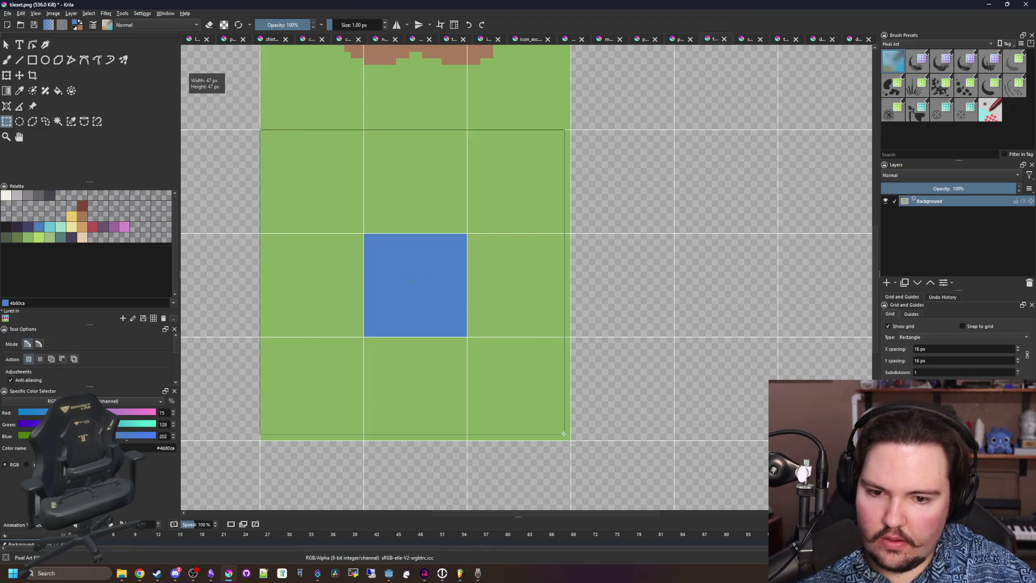
pyautogui.moveTo(563, 433); pyautogui.dragTo(568, 438)
pyautogui.press('b')
pyautogui.click(522, 437)
pyautogui.click(503, 435)
pyautogui.click(474, 437)
pyautogui.click(406, 437)
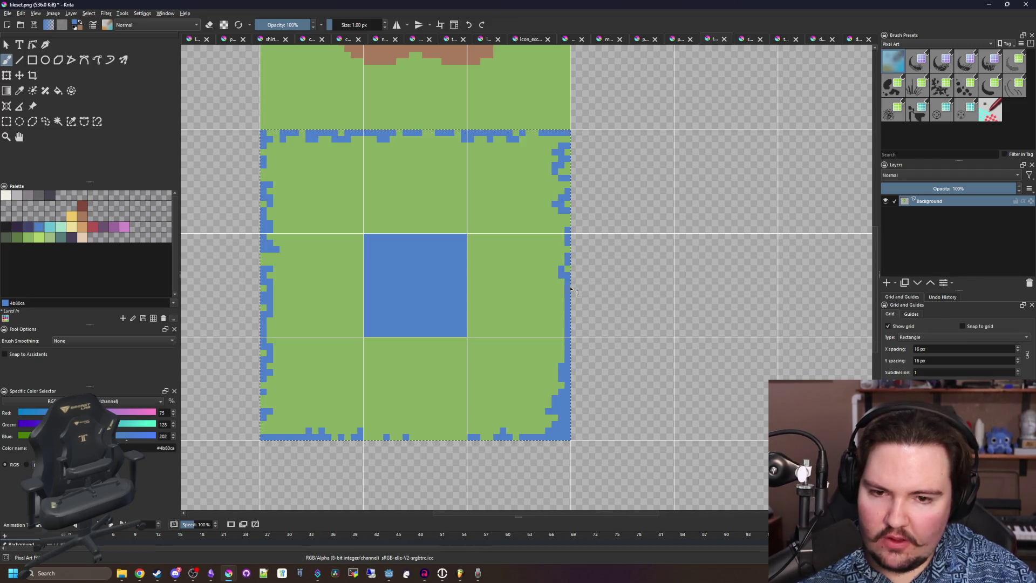
# Paint the block's left edge and bottom row blue, filling the green gaps.
pyautogui.scroll(3, 563, 153)
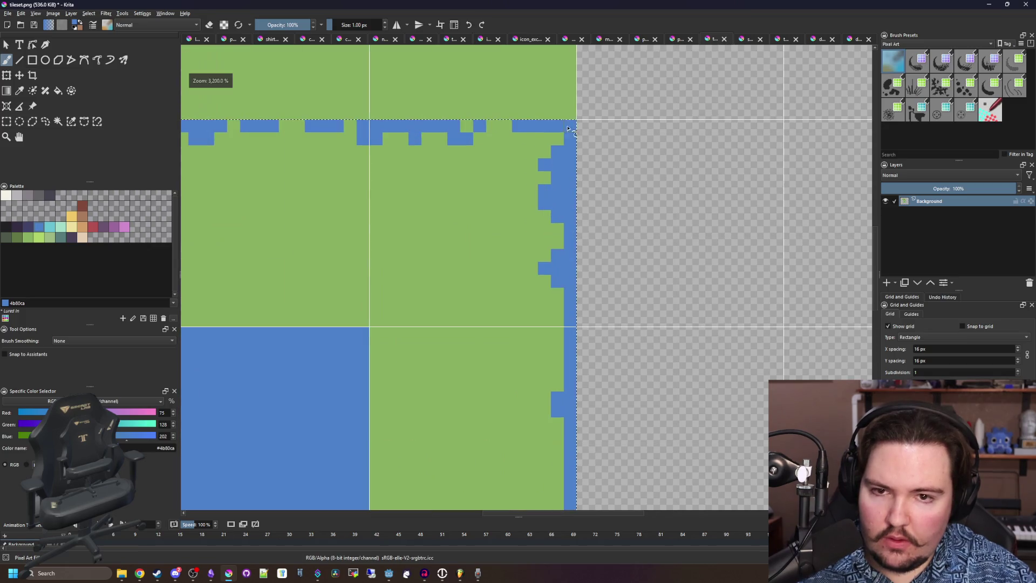
pyautogui.scroll(-4, 426, 243)
pyautogui.scroll(3, 425, 243)
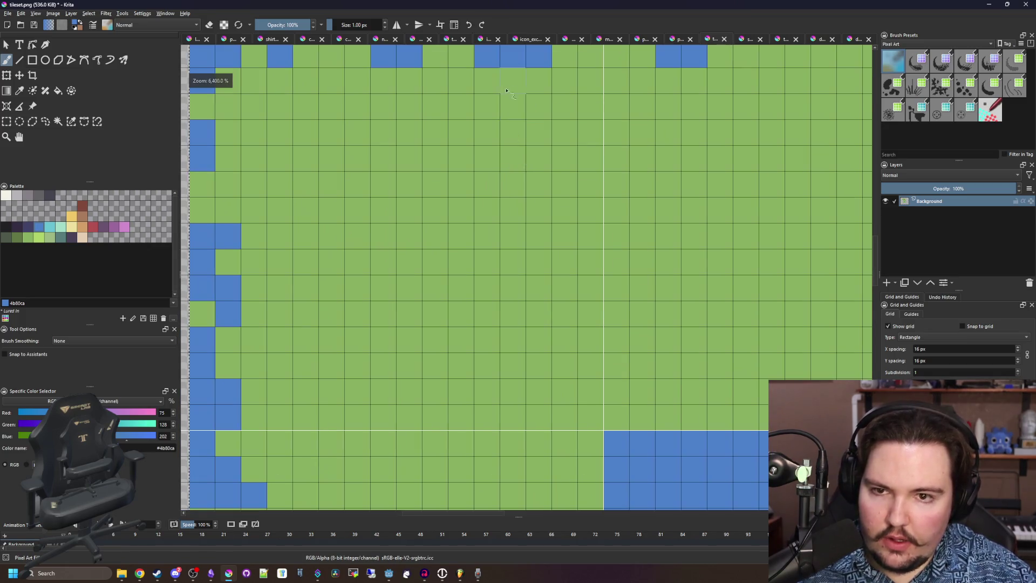
pyautogui.scroll(-2, 354, 63)
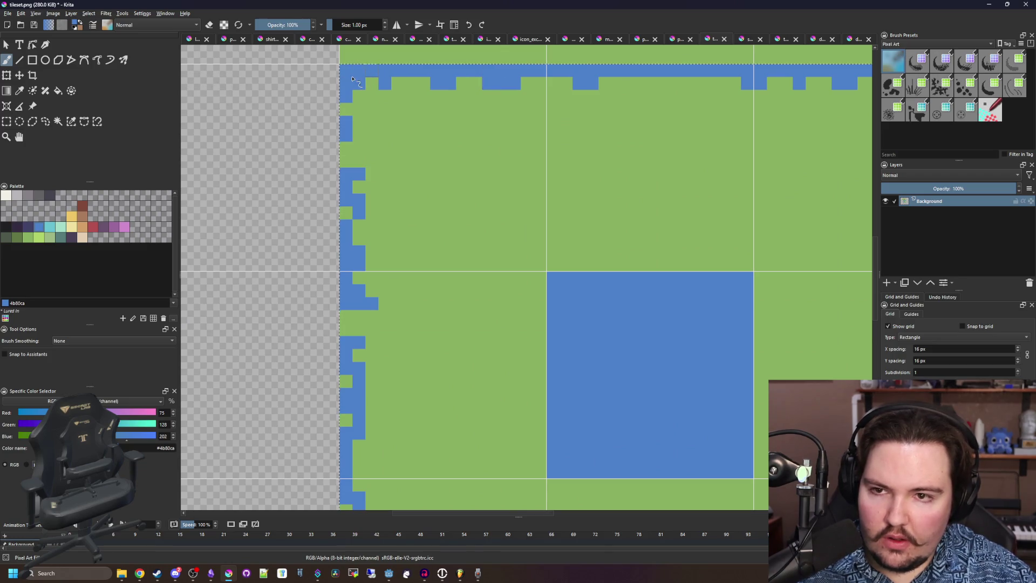
pyautogui.moveTo(341, 77); pyautogui.dragTo(349, 214)
pyautogui.moveTo(346, 404); pyautogui.dragTo(346, 286)
pyautogui.scroll(-2, 299, 211)
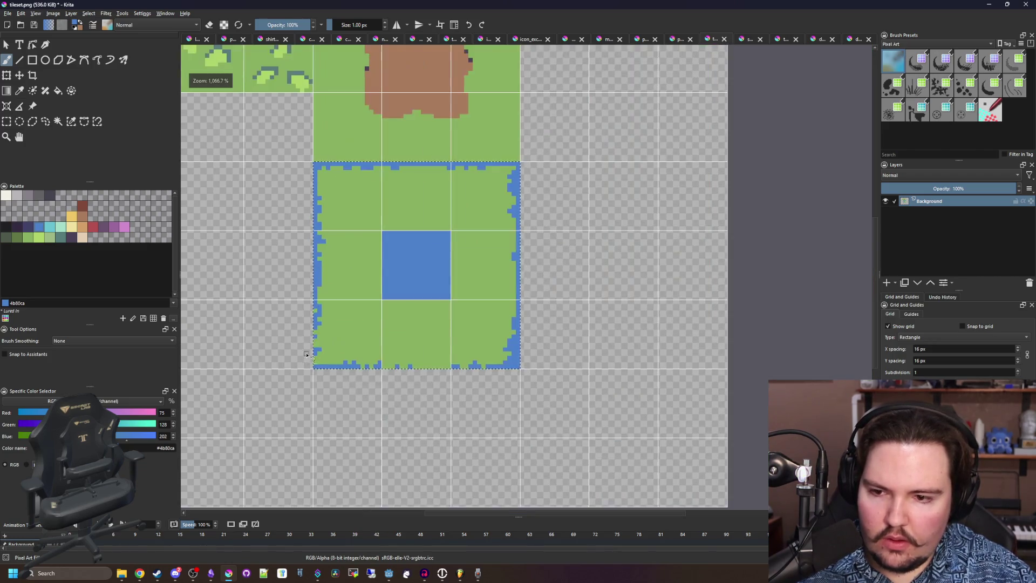
pyautogui.scroll(2, 306, 354)
pyautogui.click(323, 268)
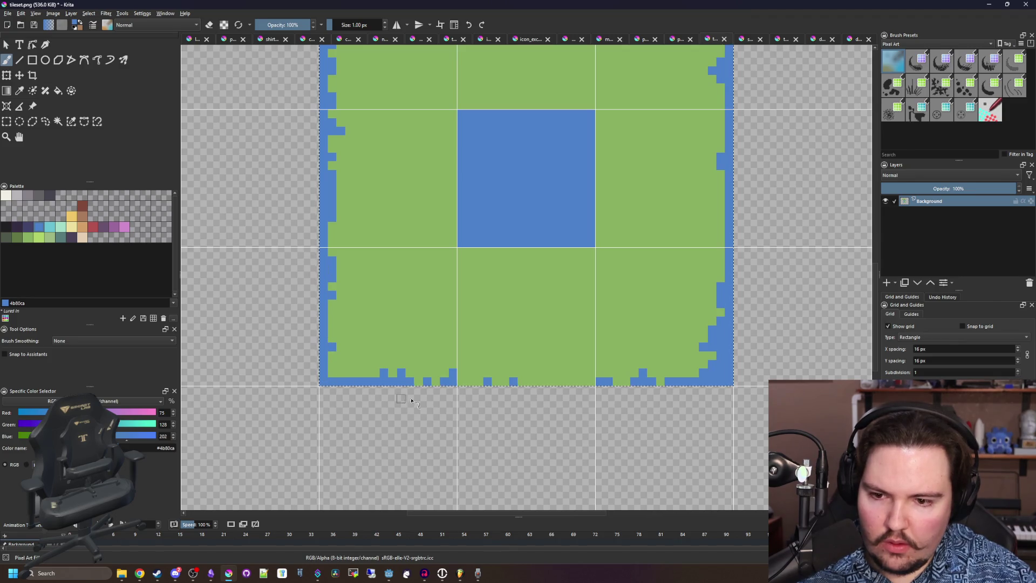
pyautogui.moveTo(393, 381); pyautogui.dragTo(614, 385)
pyautogui.scroll(2, 331, 356)
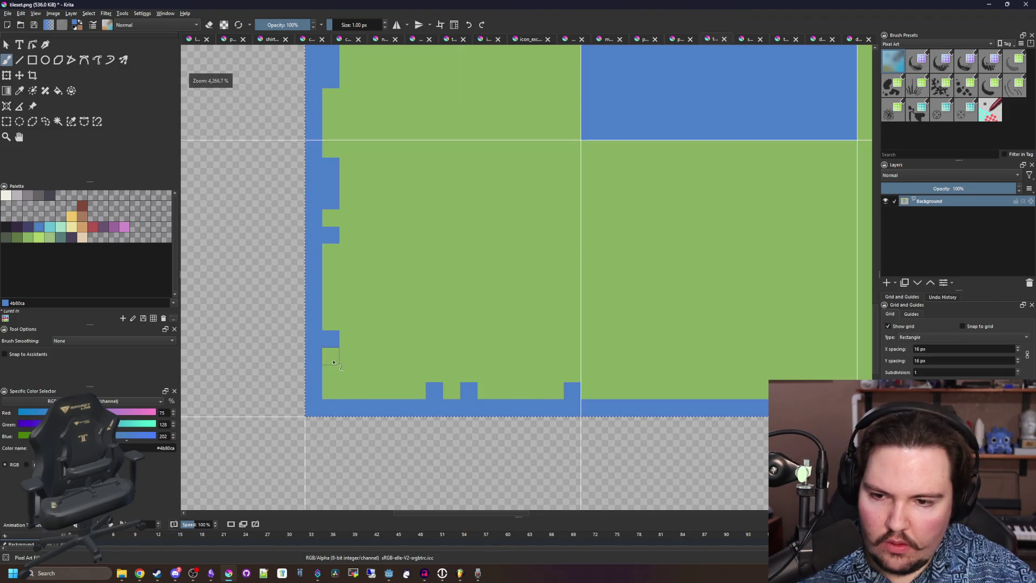
pyautogui.scroll(-1, 338, 381)
pyautogui.scroll(-2, 340, 382)
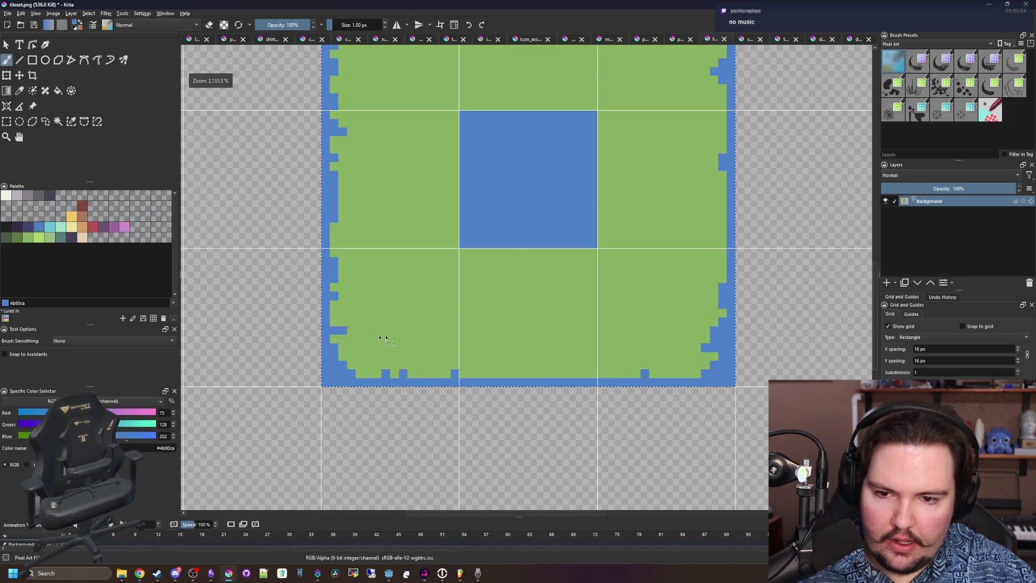
pyautogui.moveTo(367, 339)
pyautogui.mouseDown()
pyautogui.moveTo(700, 339)
pyautogui.moveTo(368, 355)
pyautogui.moveTo(332, 339)
pyautogui.mouseUp()
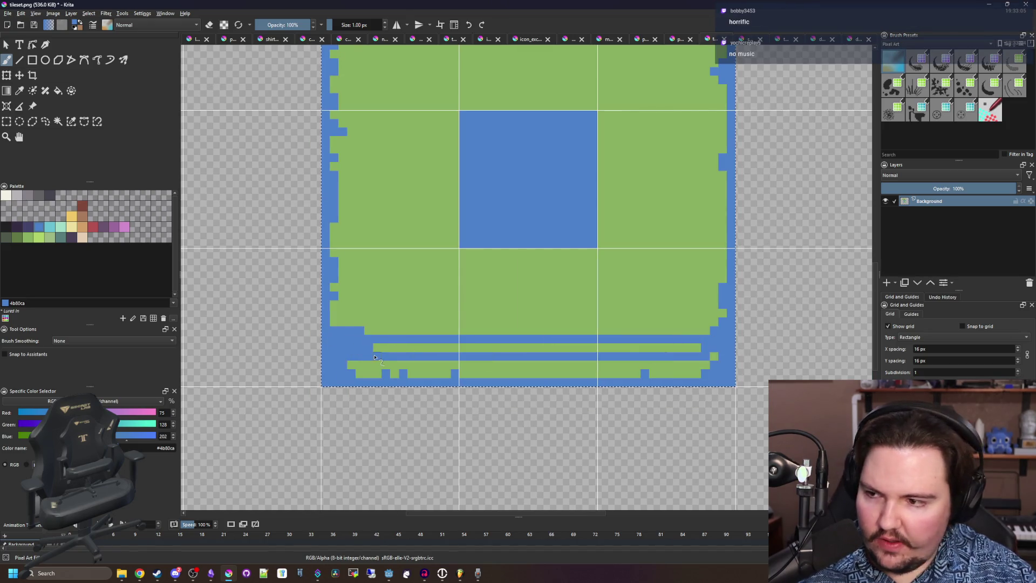
# Cover the green bottom edge with a 4 px blue brush, then return to 1 px.
pyautogui.press(']')
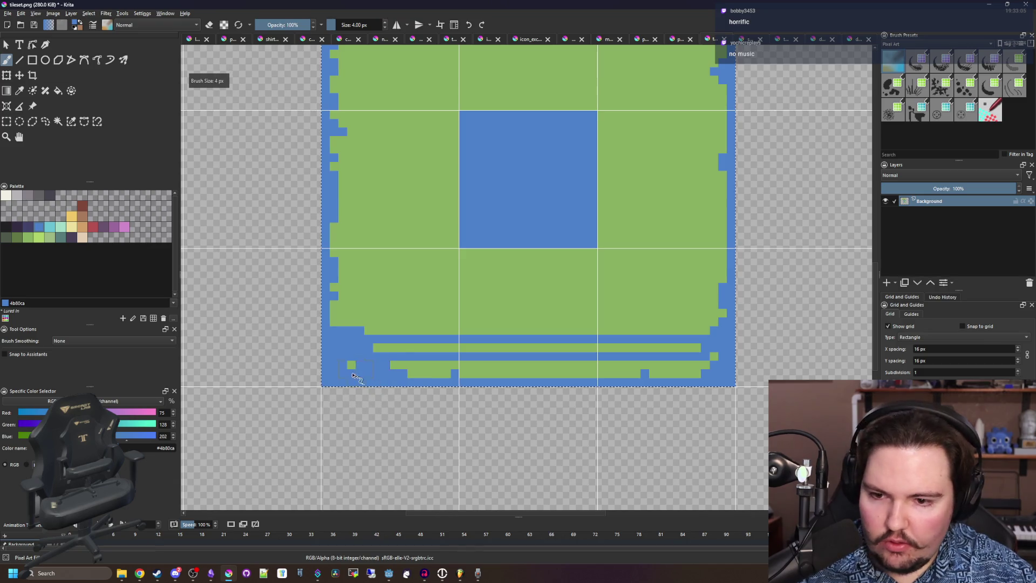
pyautogui.press(']')
pyautogui.moveTo(356, 360); pyautogui.dragTo(710, 367)
pyautogui.scroll(1, 696, 358)
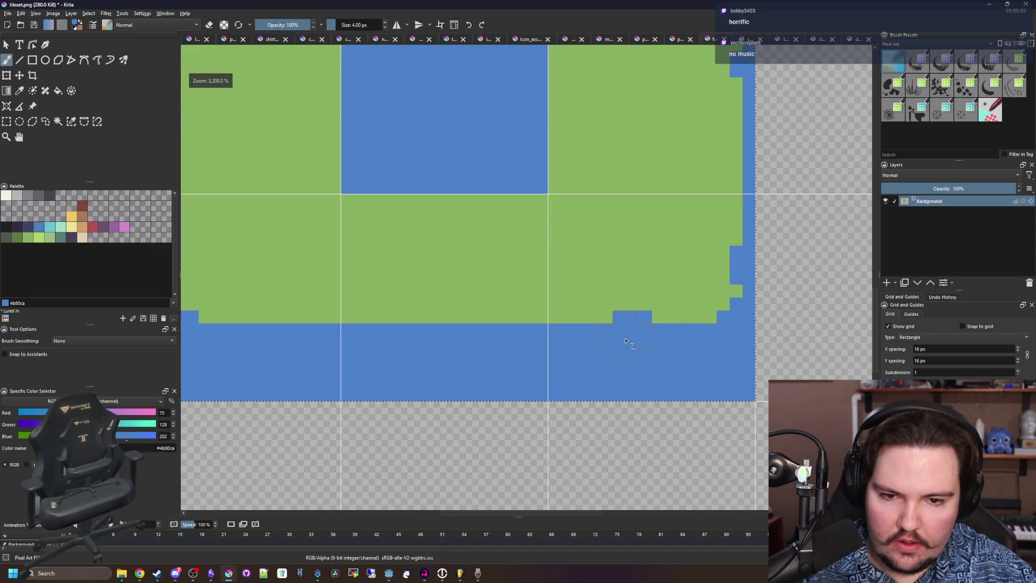
pyautogui.moveTo(629, 343)
pyautogui.mouseDown()
pyautogui.moveTo(485, 318)
pyautogui.moveTo(388, 341)
pyautogui.mouseUp()
pyautogui.scroll(-1, 464, 341)
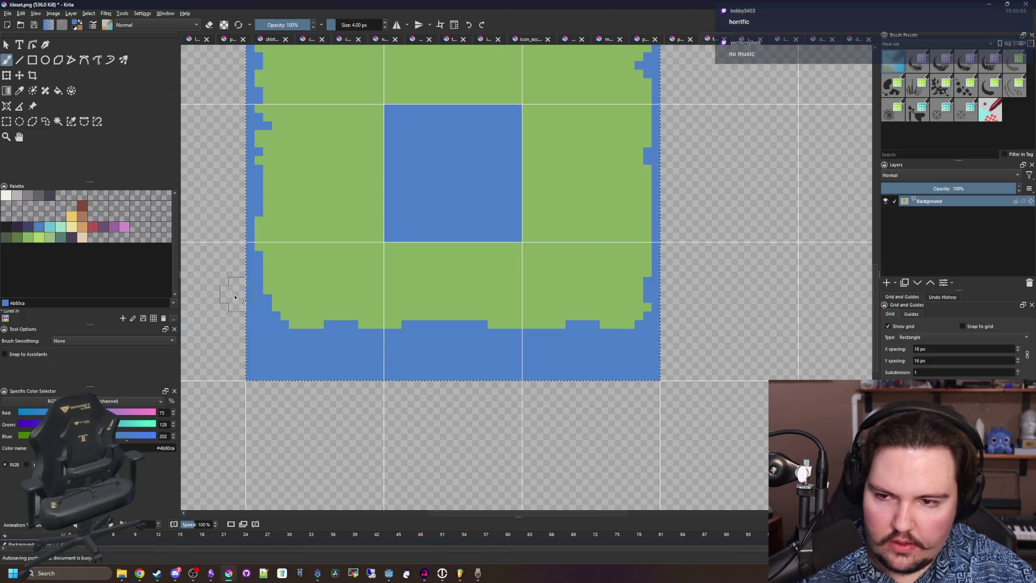
pyautogui.press('[')
pyautogui.press('[')
pyautogui.press('[')
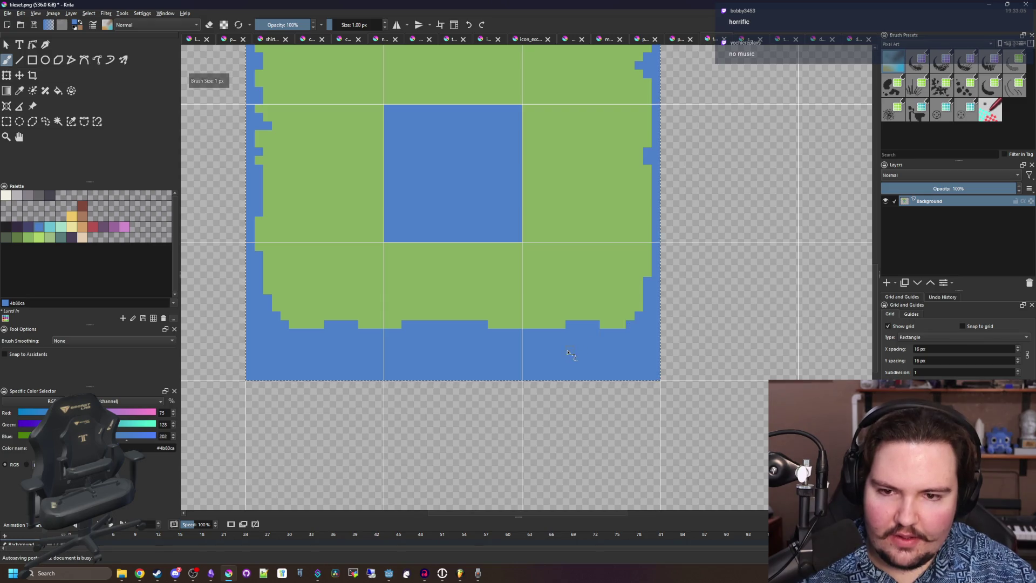
pyautogui.scroll(-1, 570, 352)
pyautogui.scroll(1, 571, 352)
# Outline the dirt area with brown lines and flood-fill it brown.
pyautogui.click(83, 219)
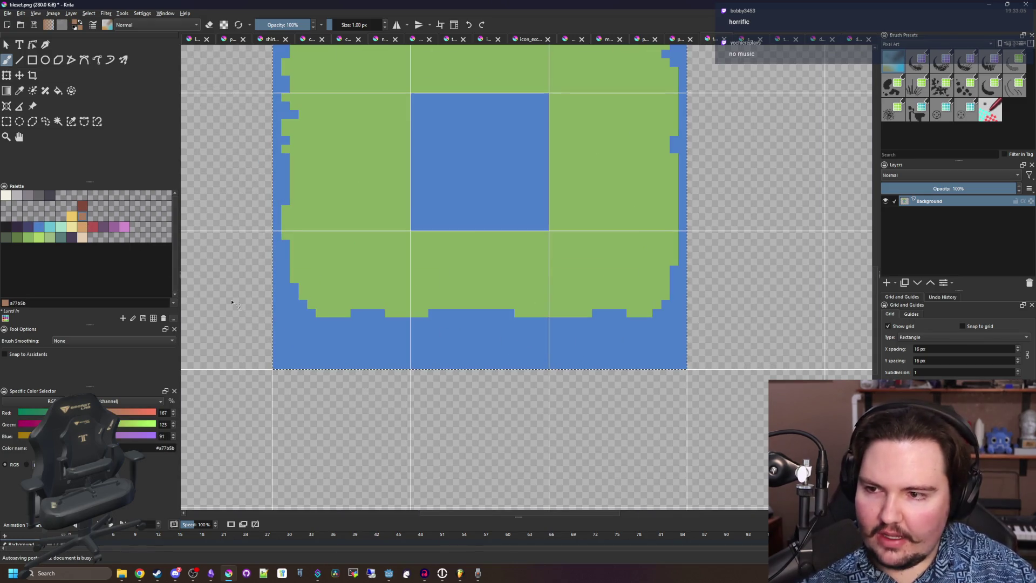
pyautogui.scroll(1, 300, 329)
pyautogui.moveTo(290, 264); pyautogui.dragTo(298, 331)
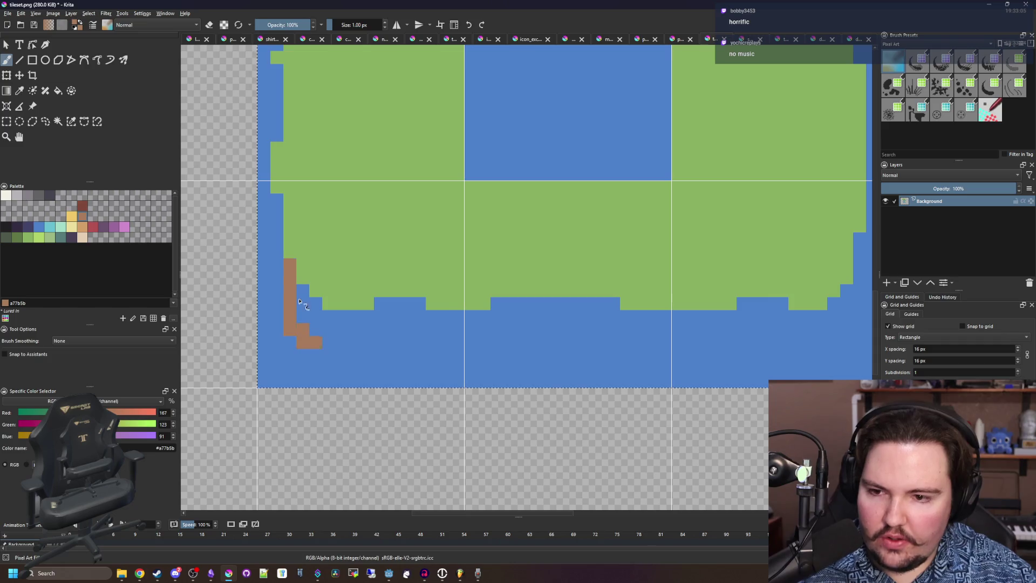
pyautogui.scroll(-1, 358, 357)
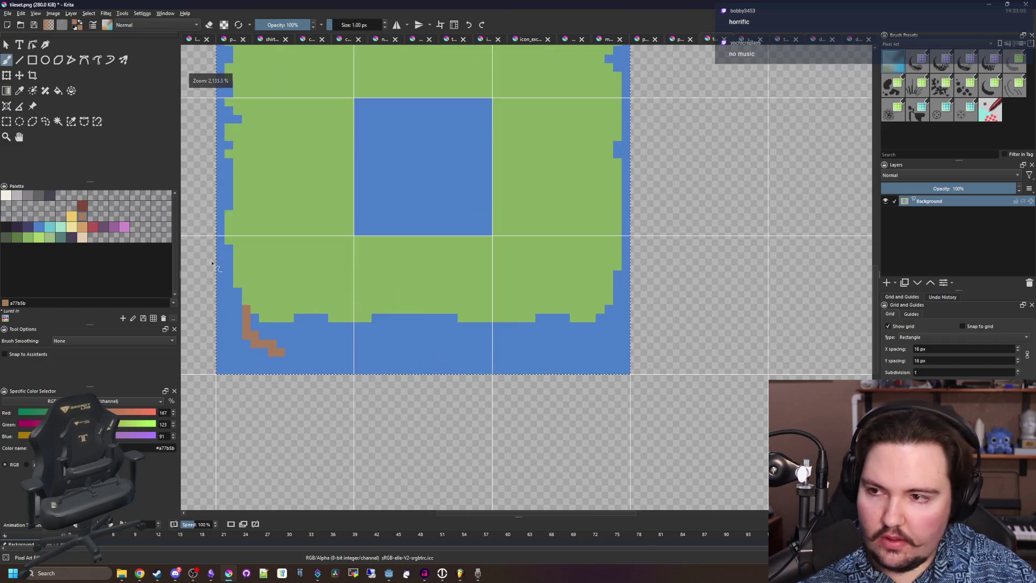
pyautogui.click(19, 60)
pyautogui.moveTo(249, 359); pyautogui.dragTo(612, 358)
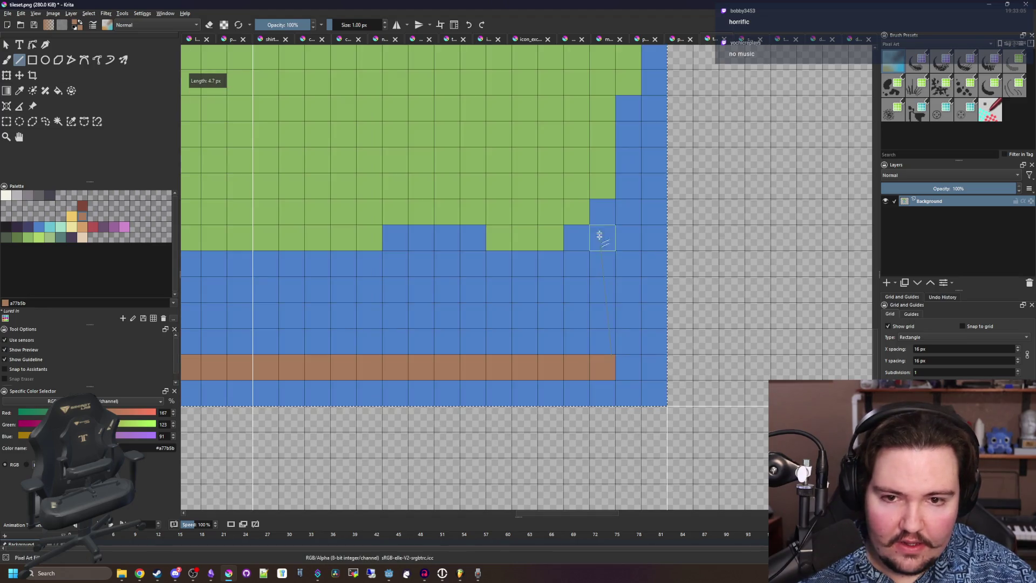
pyautogui.moveTo(597, 235); pyautogui.dragTo(631, 336)
pyautogui.moveTo(318, 319); pyautogui.dragTo(275, 296)
pyautogui.scroll(2, 284, 317)
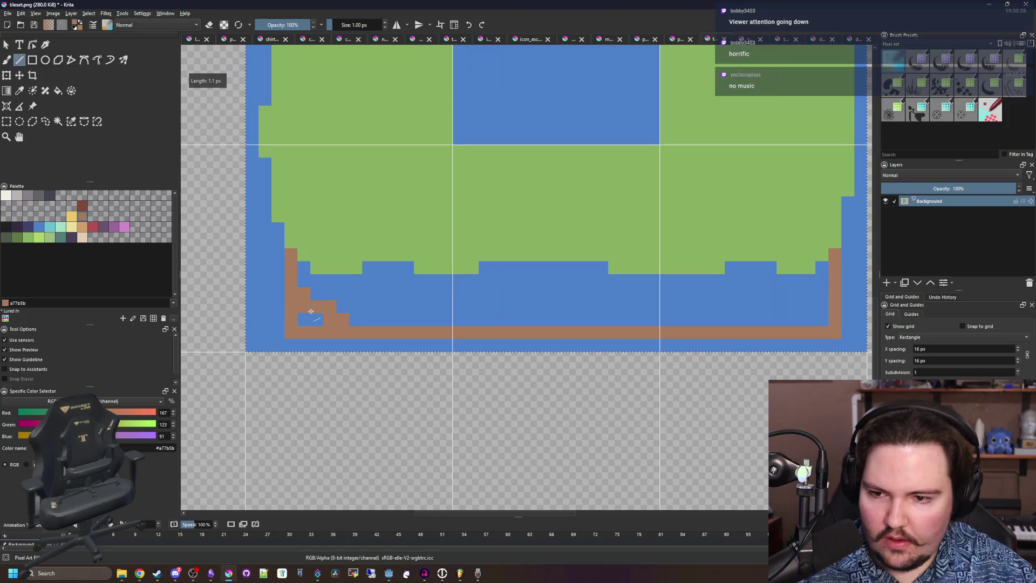
pyautogui.press('f')
pyautogui.click(359, 308)
pyautogui.scroll(-1, 358, 312)
pyautogui.scroll(2, 358, 311)
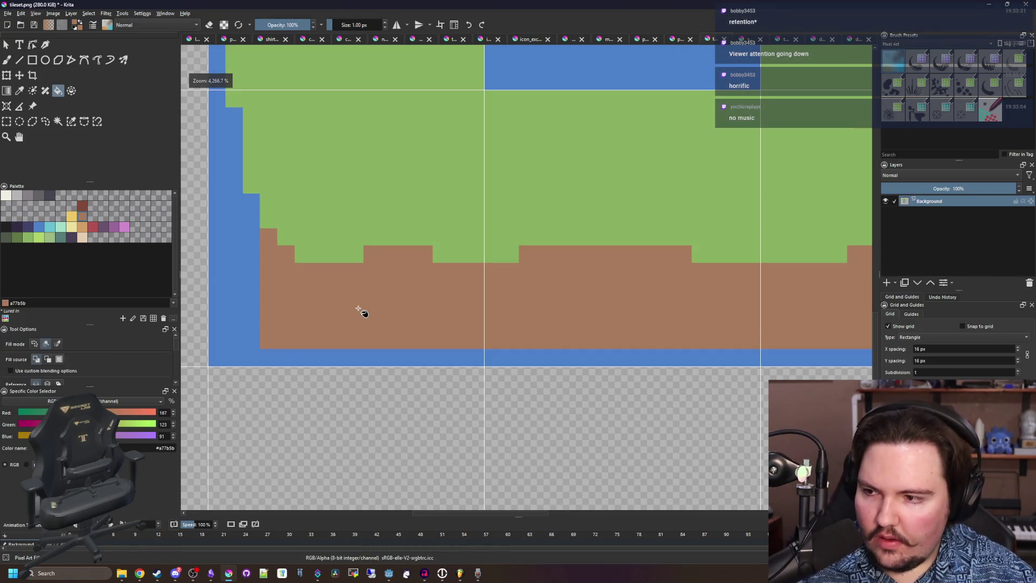
# Paint an off-white rim along the dirt's right, bottom and left edges.
pyautogui.press('p')
pyautogui.click(285, 358)
pyautogui.press('b')
pyautogui.scroll(-2, 272, 341)
pyautogui.scroll(2, 637, 339)
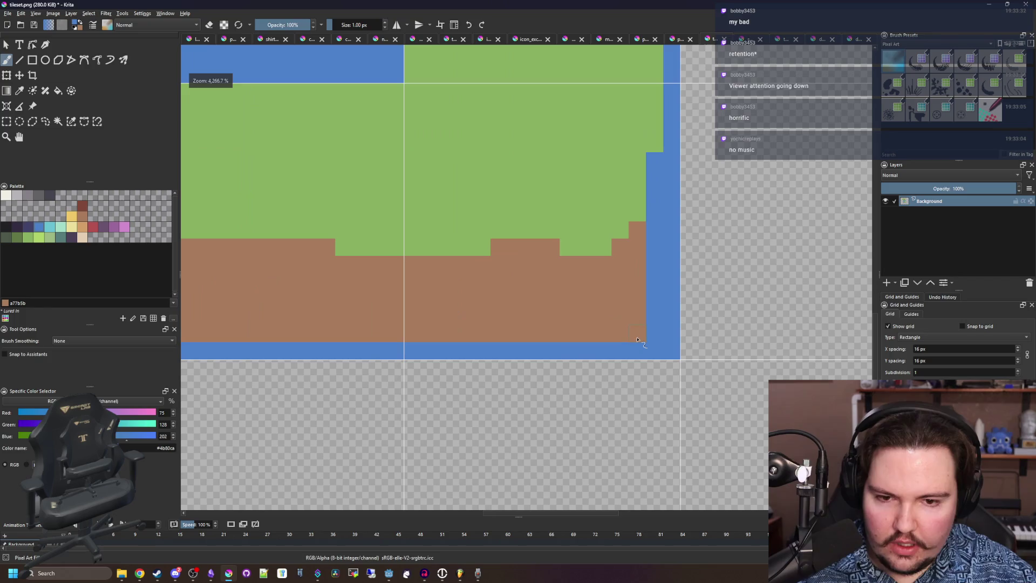
pyautogui.click(6, 195)
pyautogui.scroll(1, 610, 280)
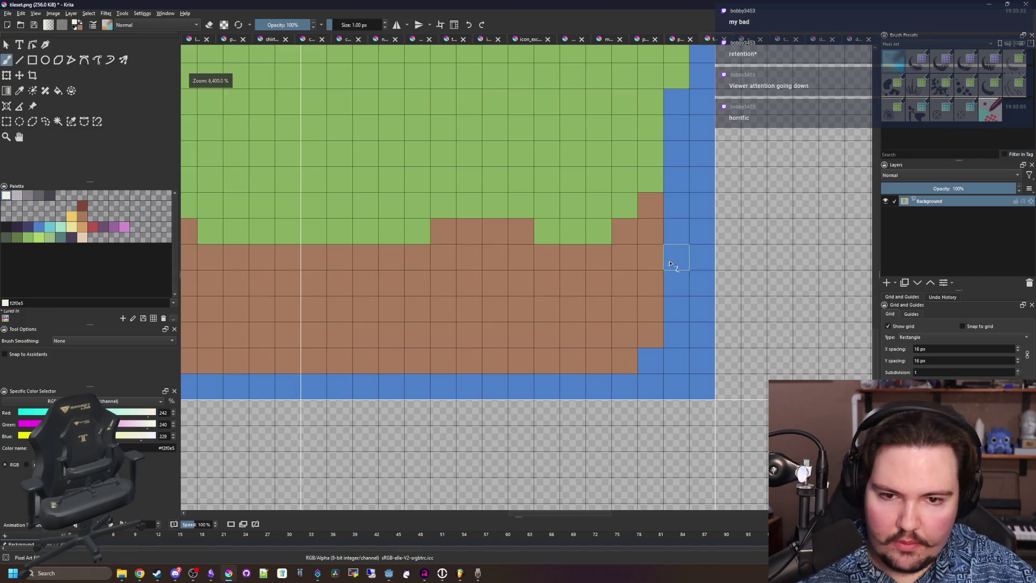
pyautogui.moveTo(674, 102)
pyautogui.mouseDown()
pyautogui.moveTo(677, 258)
pyautogui.moveTo(555, 303)
pyautogui.moveTo(296, 313)
pyautogui.mouseUp()
pyautogui.scroll(-2, 296, 313)
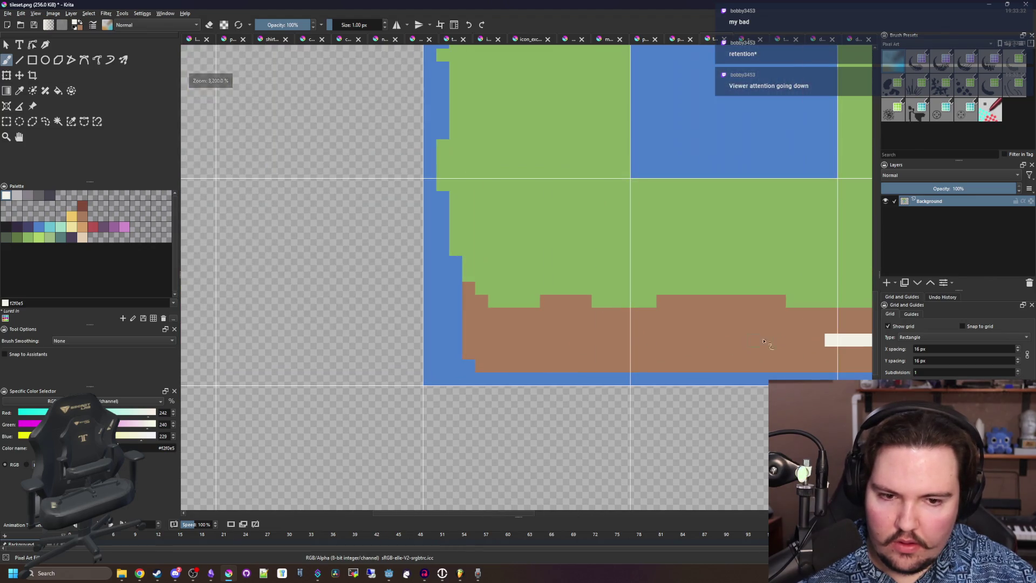
pyautogui.moveTo(763, 341); pyautogui.dragTo(522, 337)
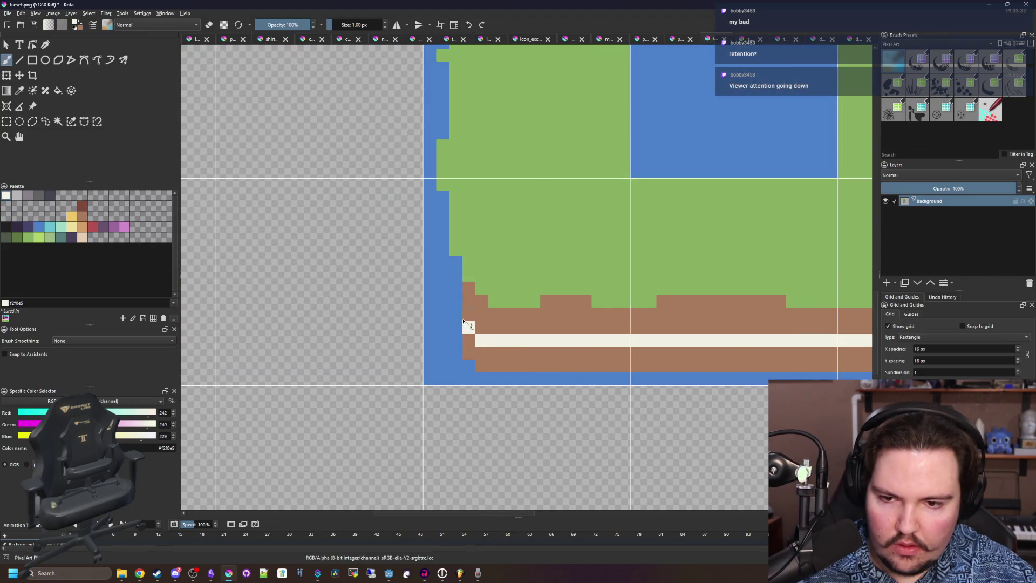
pyautogui.moveTo(462, 321)
pyautogui.mouseDown()
pyautogui.moveTo(455, 262)
pyautogui.moveTo(432, 279)
pyautogui.mouseUp()
pyautogui.scroll(-1, 432, 278)
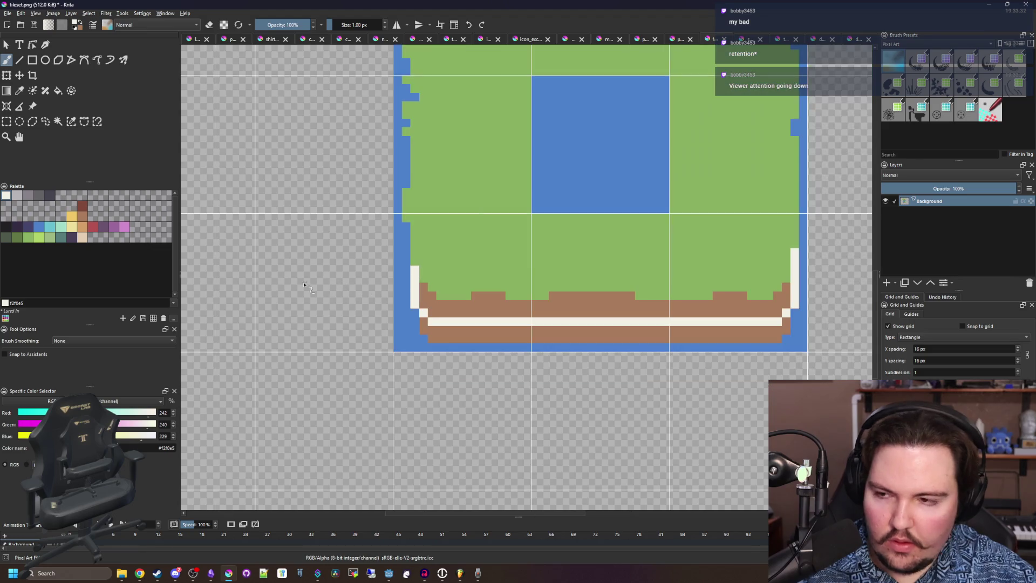
# Fill the bottom dirt row with dark navy.
pyautogui.click(26, 230)
pyautogui.press('f')
pyautogui.click(468, 334)
pyautogui.scroll(-2, 467, 332)
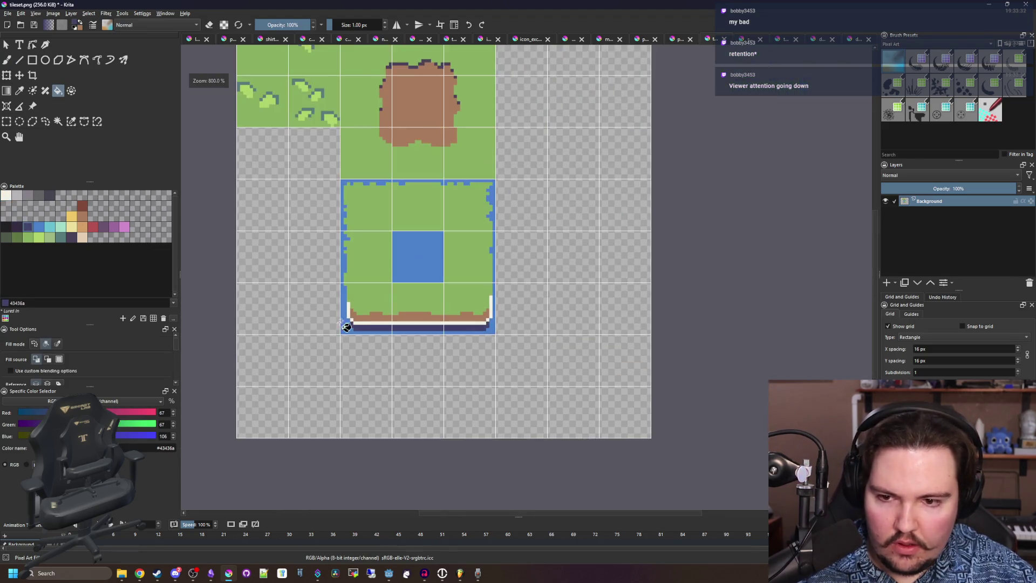
pyautogui.scroll(4, 377, 251)
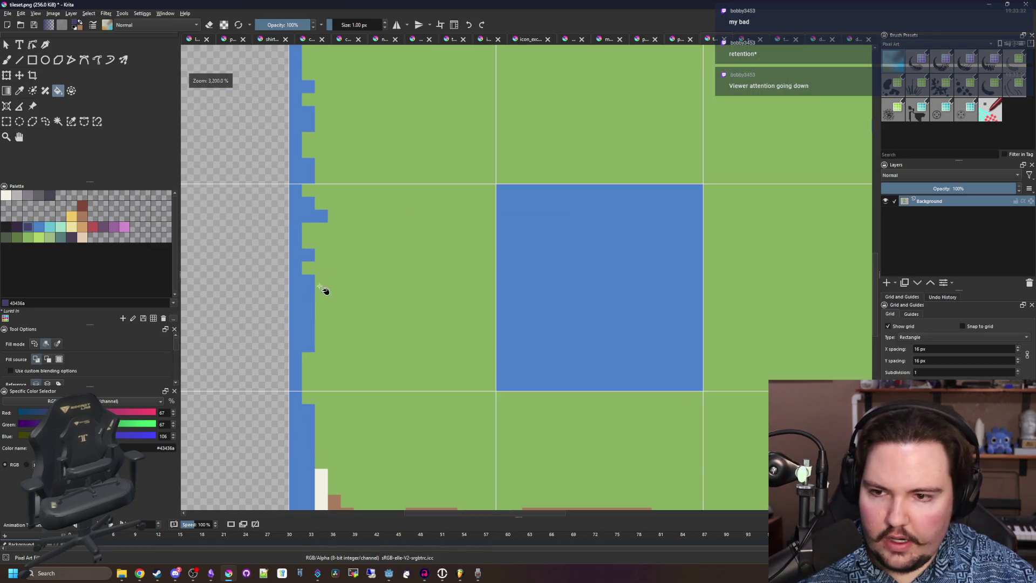
# Roughen the left inner and top-right edges with blue pixels and save tileset.png.
pyautogui.keyDown('ctrl'); pyautogui.click(313, 280); pyautogui.keyUp('ctrl')
pyautogui.scroll(-4, 313, 280)
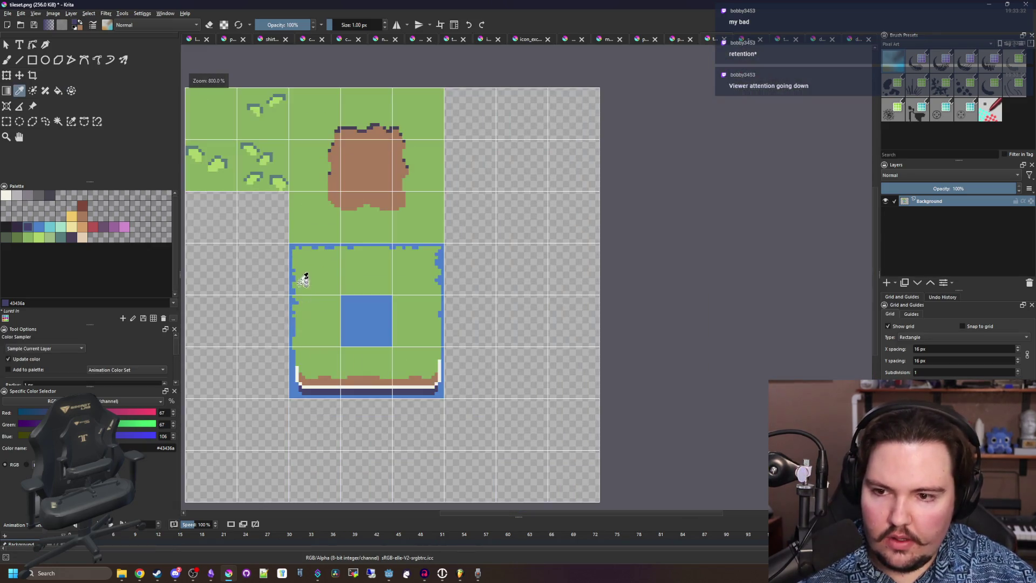
pyautogui.scroll(6, 300, 275)
pyautogui.press('b')
pyautogui.moveTo(278, 285); pyautogui.dragTo(310, 249)
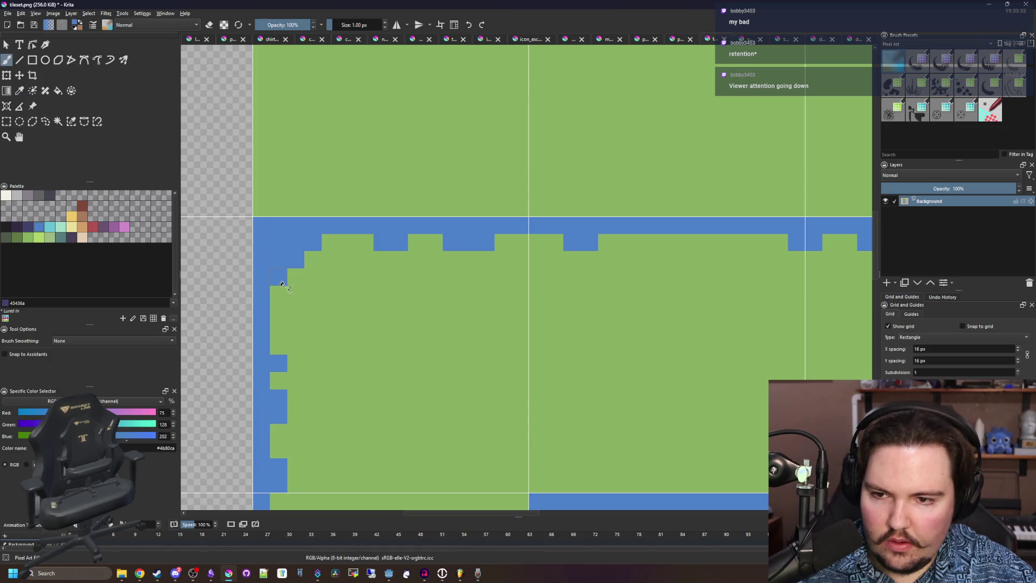
pyautogui.scroll(-4, 353, 247)
pyautogui.scroll(5, 539, 243)
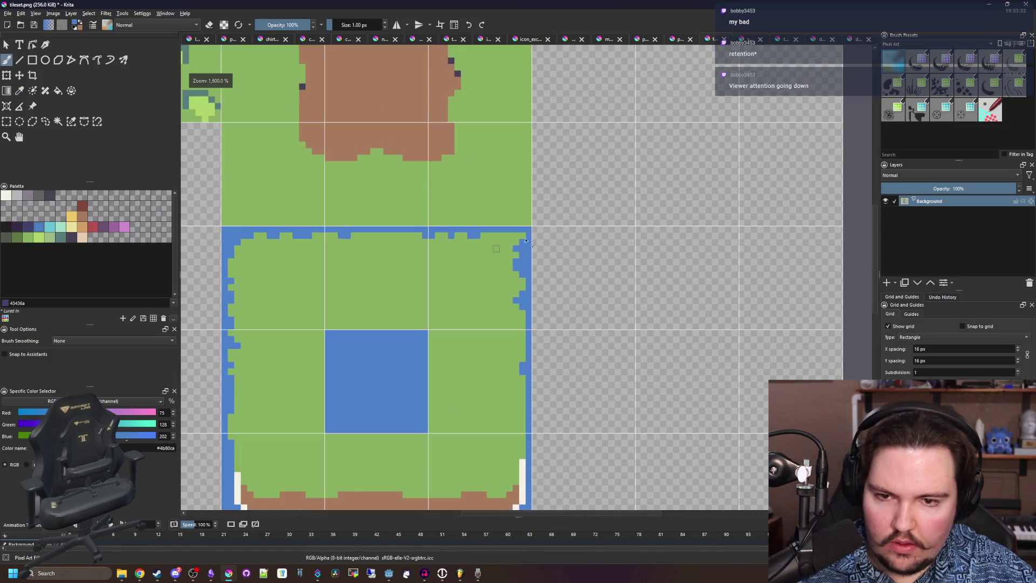
pyautogui.moveTo(542, 253)
pyautogui.mouseDown()
pyautogui.moveTo(472, 219)
pyautogui.moveTo(557, 237)
pyautogui.mouseUp()
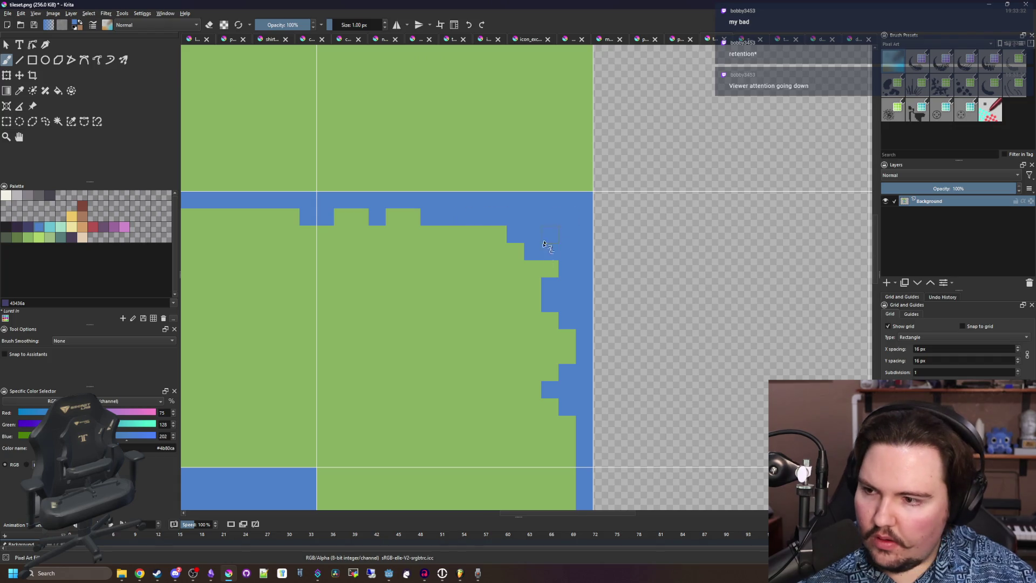
pyautogui.scroll(-3, 544, 246)
pyautogui.hotkey('ctrl', 's')
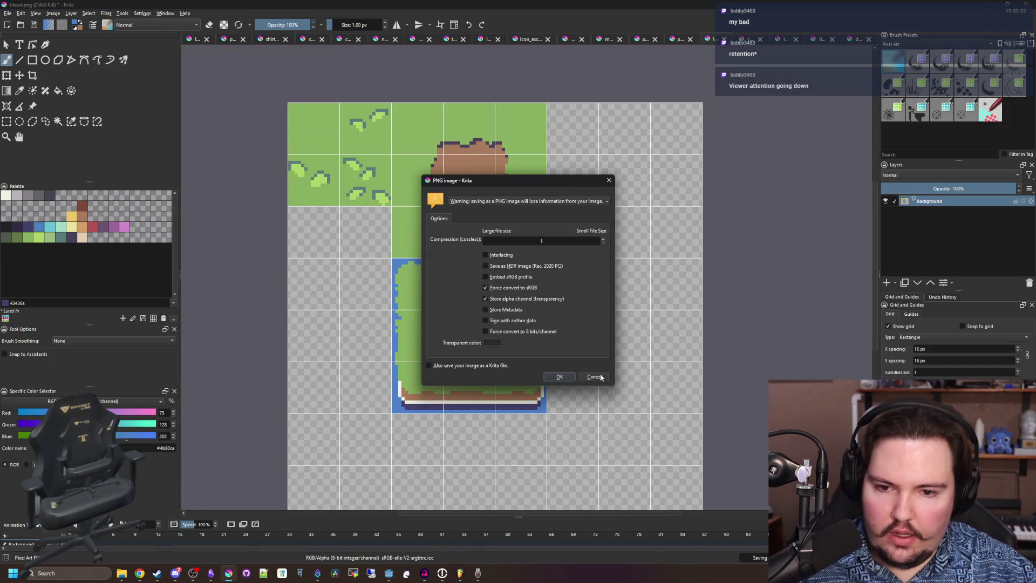
# Confirm the PNG export and open the world scene in Godot's 2D view.
pyautogui.click(559, 377)
pyautogui.hotkey('alt', 'Tab')
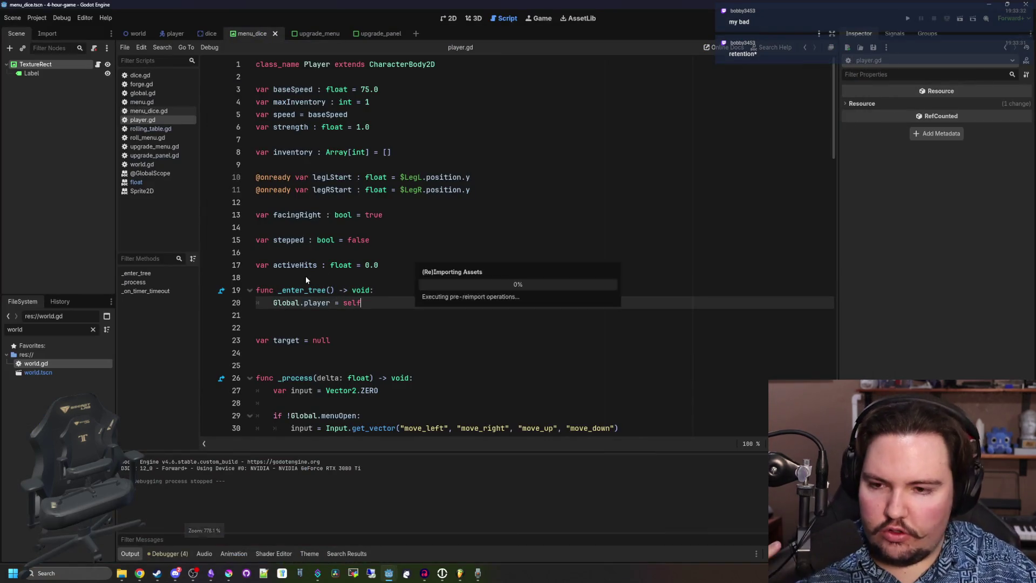
pyautogui.click(138, 34)
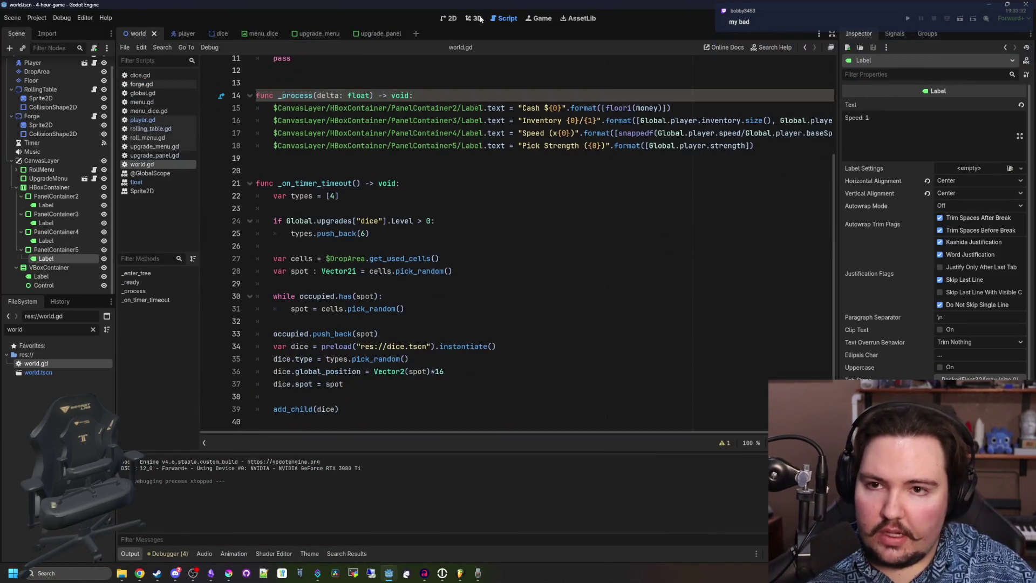
pyautogui.click(447, 18)
pyautogui.scroll(-5, 621, 237)
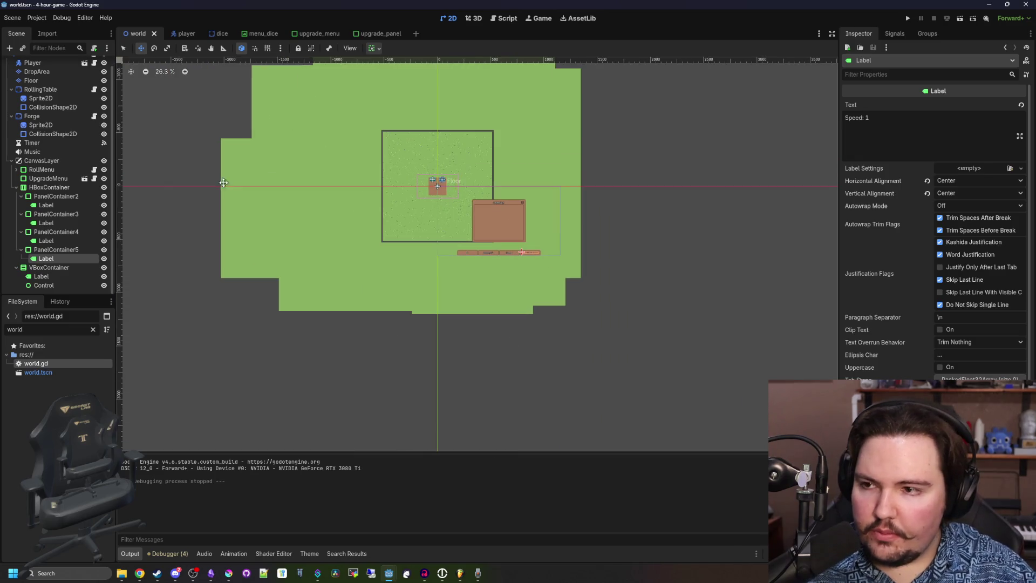
pyautogui.scroll(1, 37, 111)
# Select Floor and erase its bottom, right, upper and left tile strips with the rectangle tool.
pyautogui.click(31, 91)
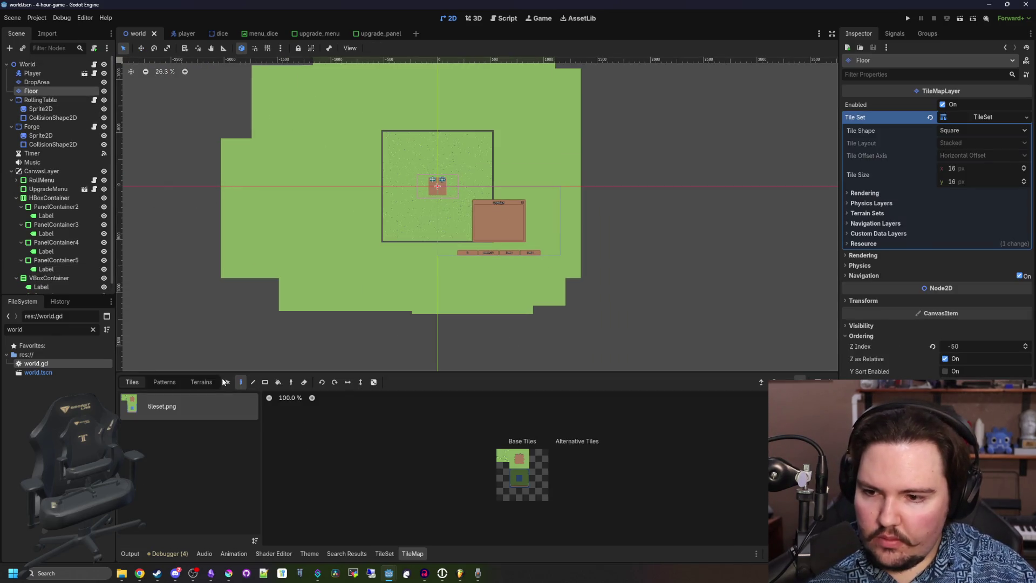
pyautogui.click(265, 382)
pyautogui.moveTo(216, 321)
pyautogui.mouseDown()
pyautogui.moveTo(478, 297)
pyautogui.moveTo(624, 242)
pyautogui.mouseUp()
pyautogui.moveTo(638, 291)
pyautogui.mouseDown()
pyautogui.moveTo(523, 54)
pyautogui.moveTo(493, 42)
pyautogui.mouseUp()
pyautogui.scroll(3, 522, 148)
pyautogui.moveTo(583, 103); pyautogui.dragTo(221, 215)
pyautogui.moveTo(221, 215)
pyautogui.mouseDown()
pyautogui.moveTo(368, 324)
pyautogui.moveTo(406, 336)
pyautogui.mouseUp()
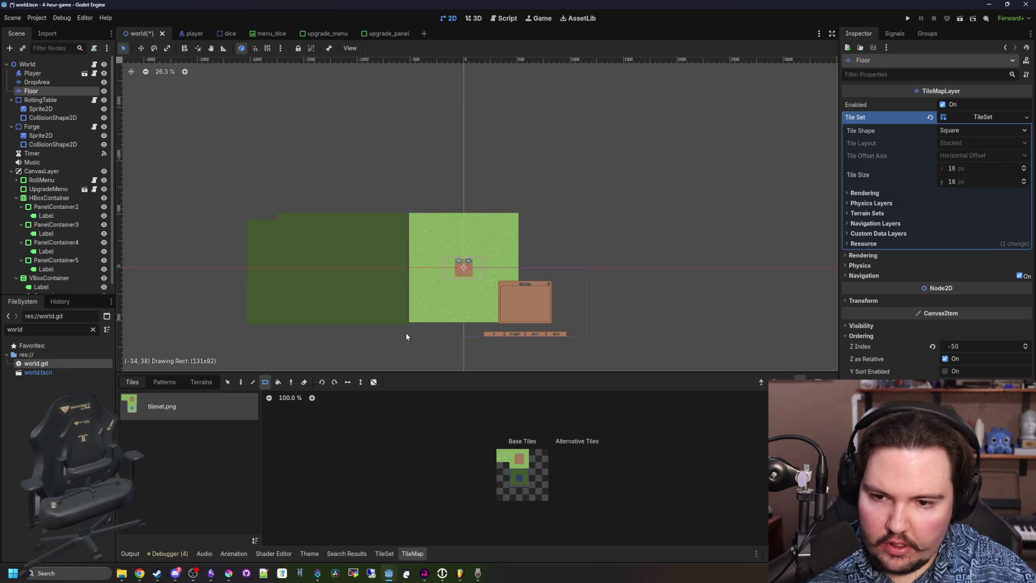
# Browse the TileSet editor's paintable properties, trying Terrains and Probability.
pyautogui.click(386, 553)
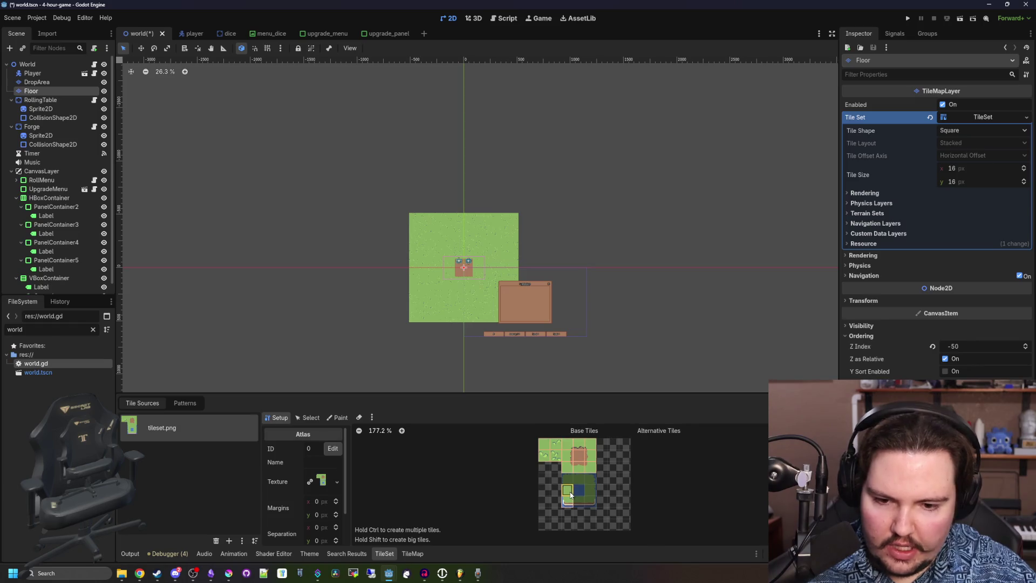
pyautogui.click(414, 554)
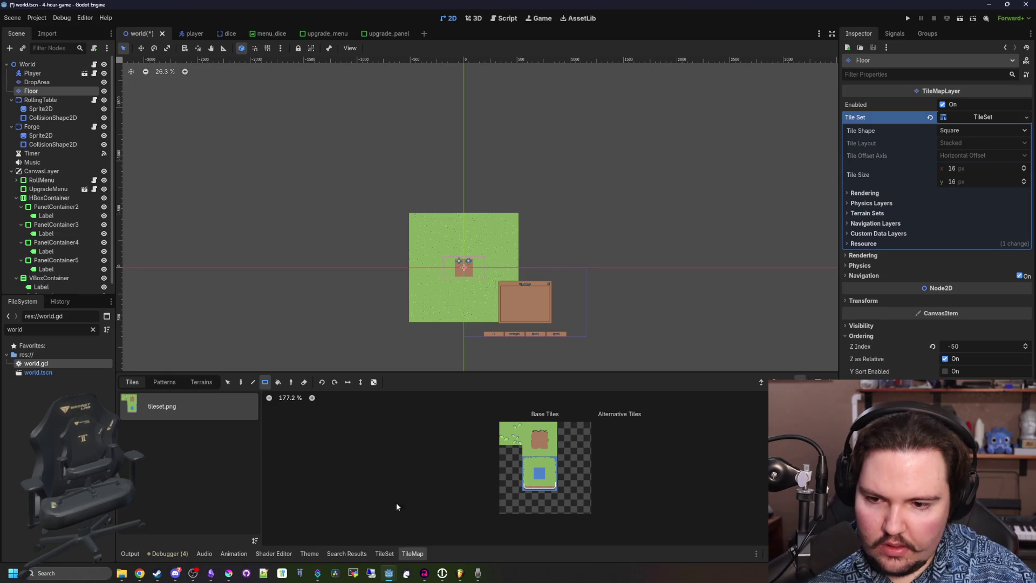
pyautogui.click(386, 554)
pyautogui.click(338, 418)
pyautogui.click(310, 449)
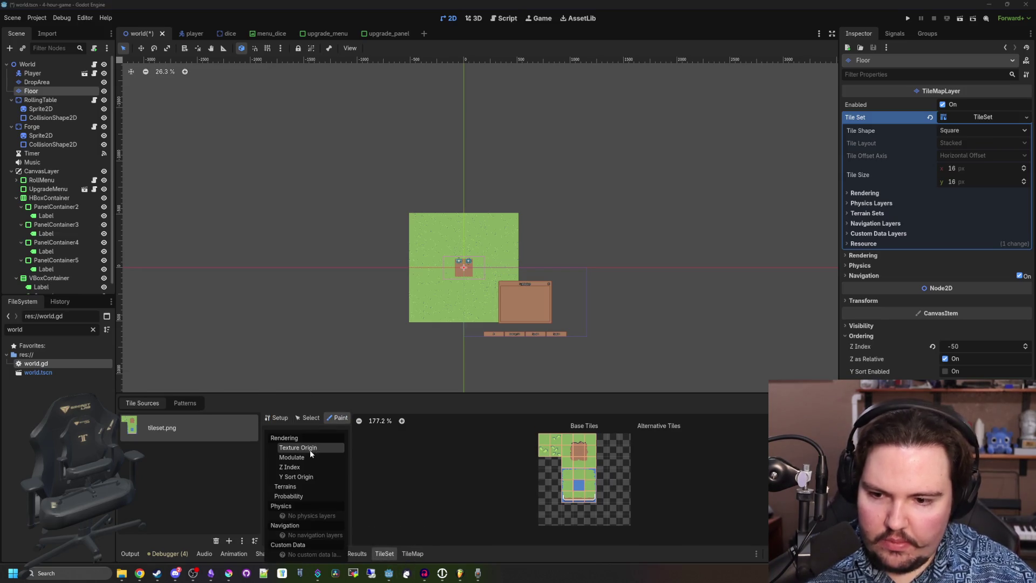
pyautogui.click(299, 486)
pyautogui.click(318, 448)
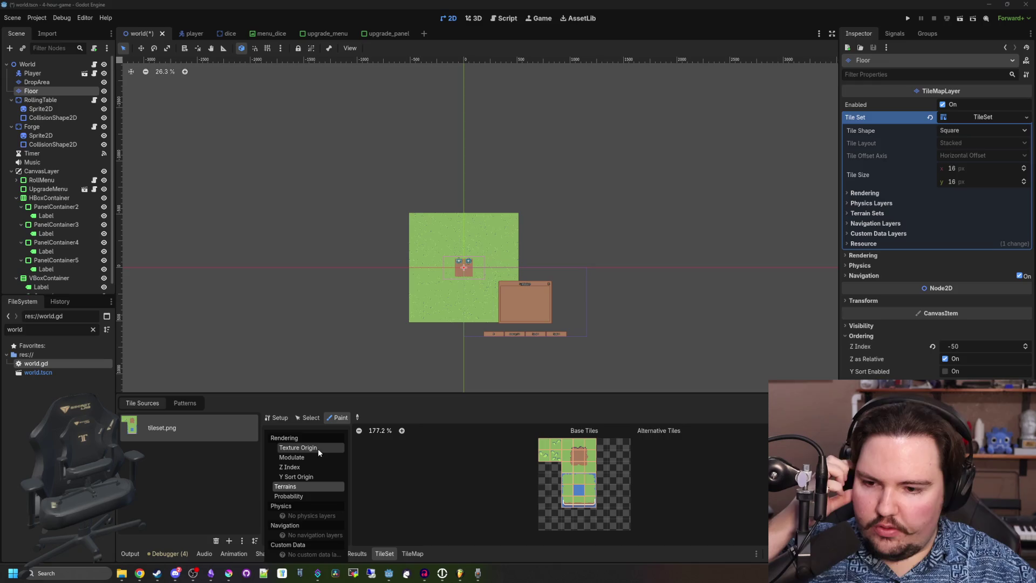
pyautogui.click(290, 496)
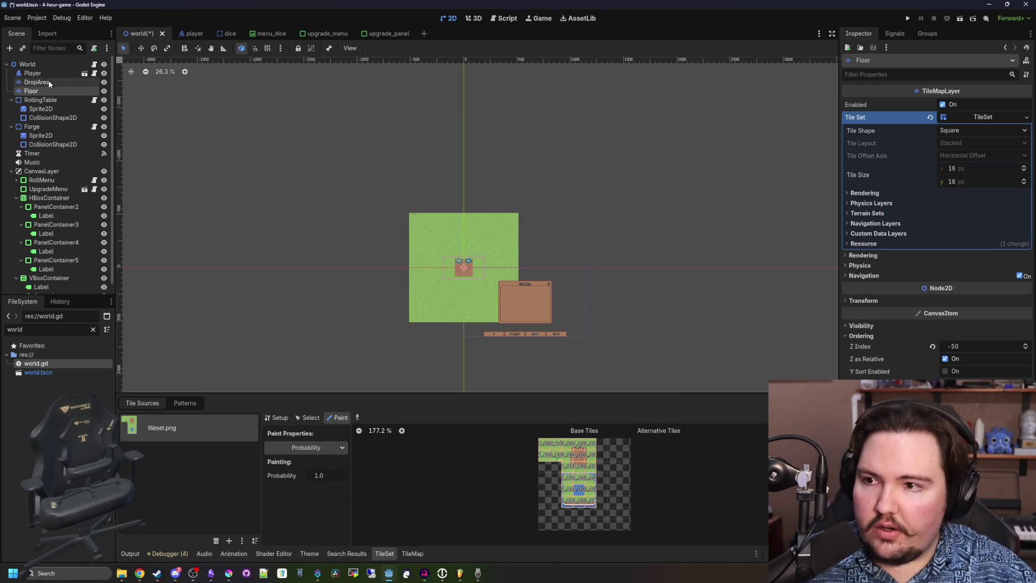
pyautogui.click(37, 102)
pyautogui.click(39, 90)
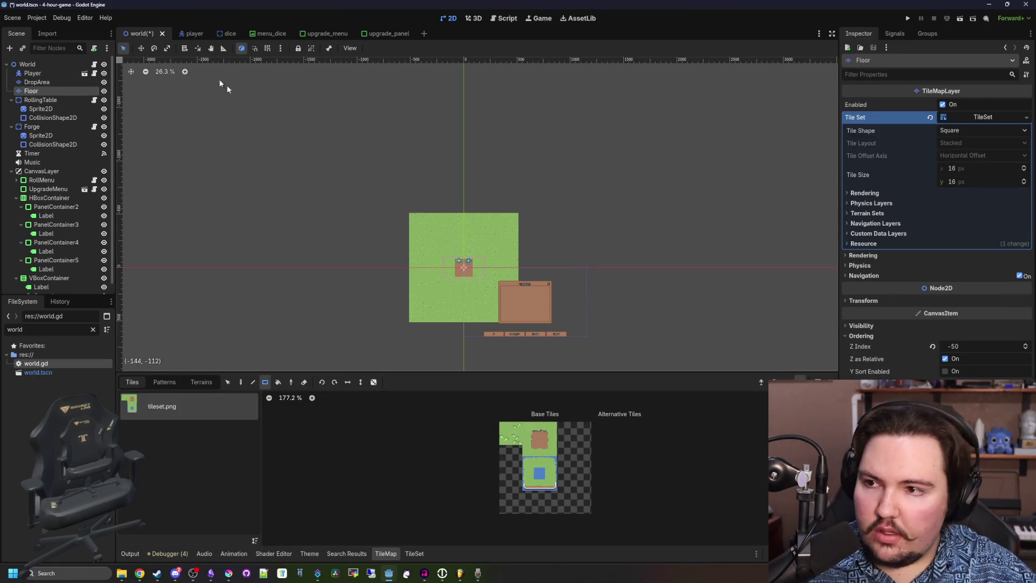
# Add a physics layer to the Floor TileSet and paint Physics Layer 0 onto the block's bottom and left tiles.
pyautogui.click(879, 205)
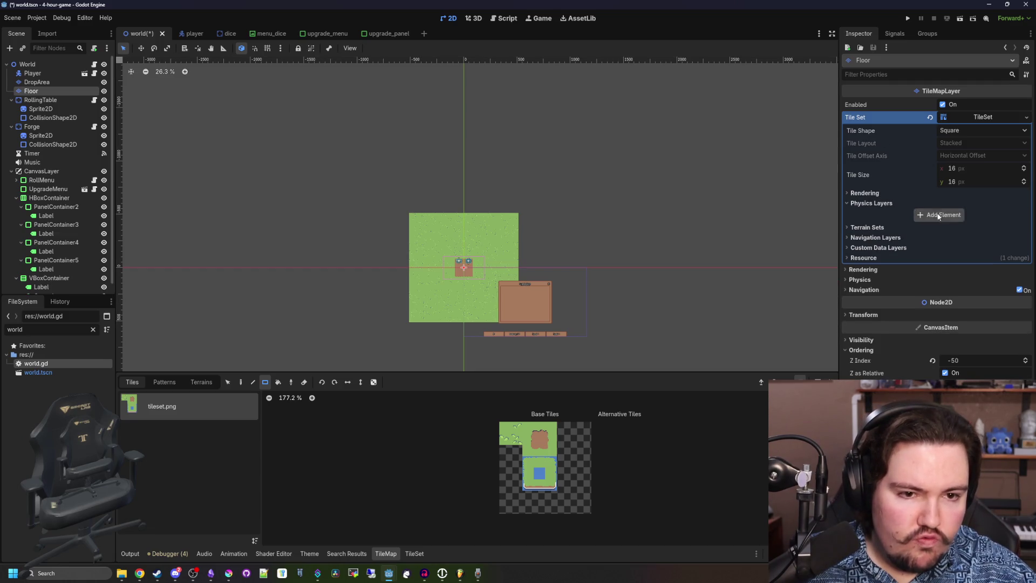
pyautogui.click(936, 216)
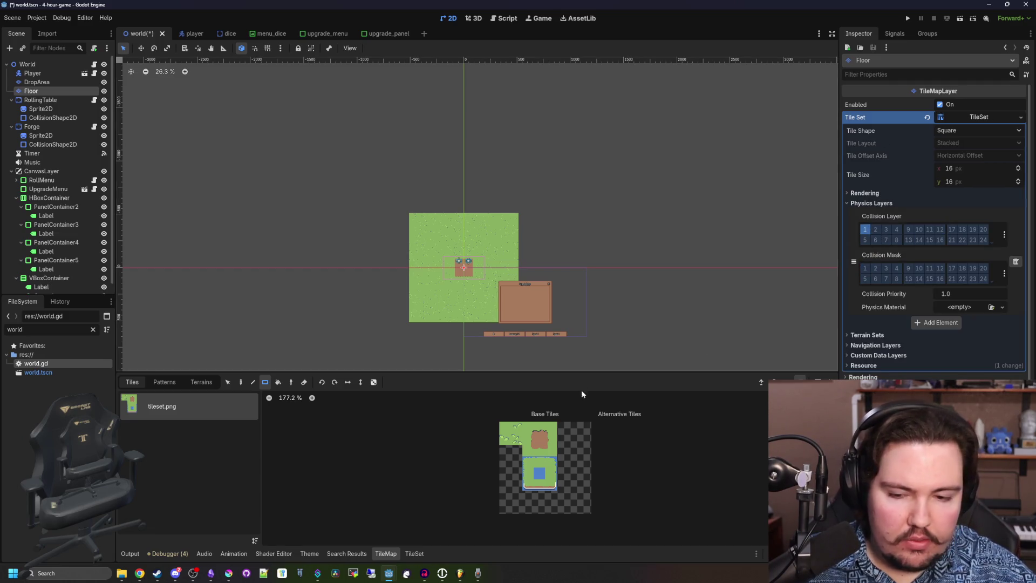
pyautogui.scroll(3, 594, 455)
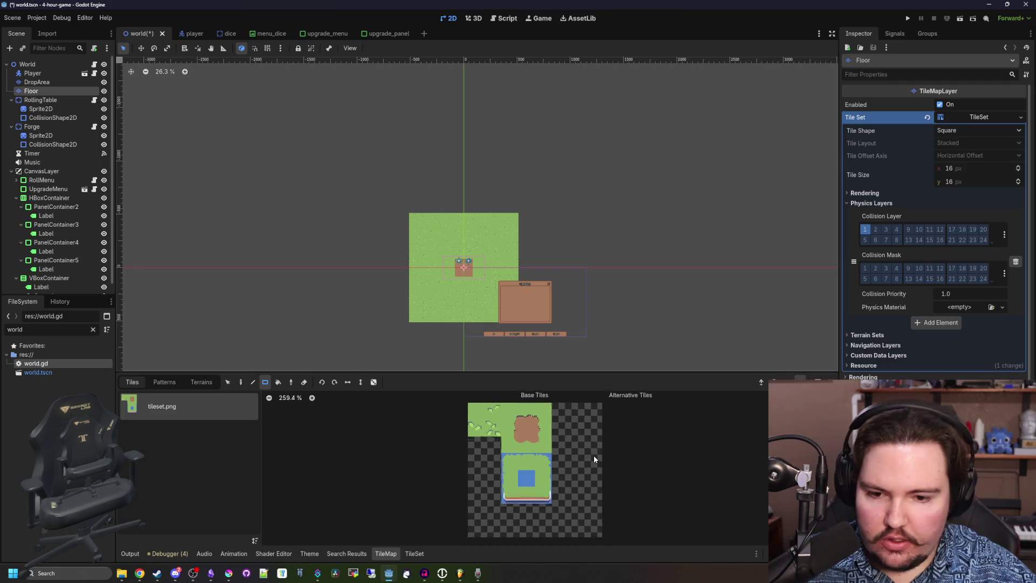
pyautogui.click(385, 554)
pyautogui.click(389, 554)
pyautogui.click(414, 554)
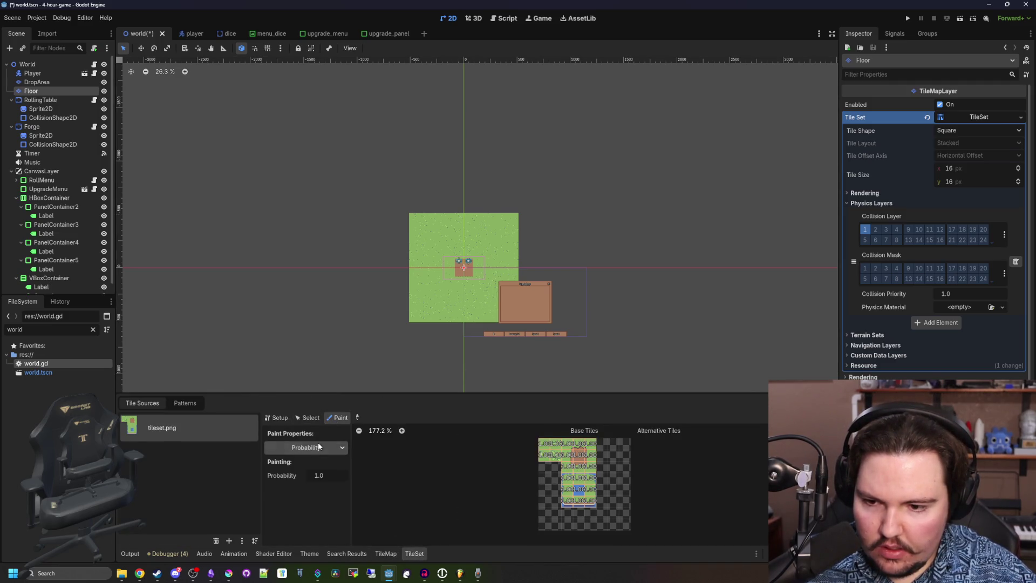
pyautogui.click(318, 446)
pyautogui.click(313, 516)
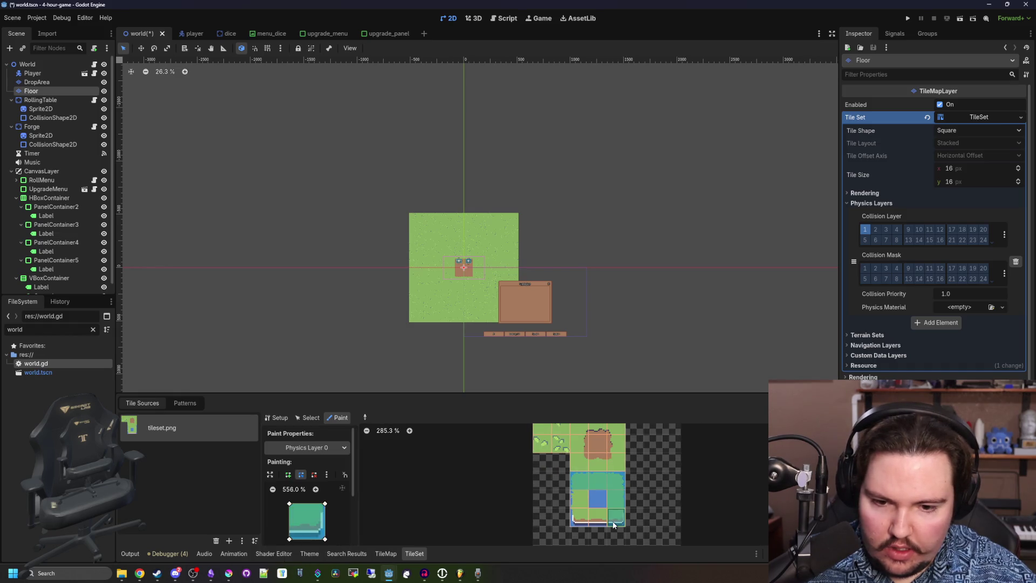
pyautogui.moveTo(613, 524); pyautogui.dragTo(578, 497)
# Paint water tile rectangles beside and above the grass floor.
pyautogui.click(386, 554)
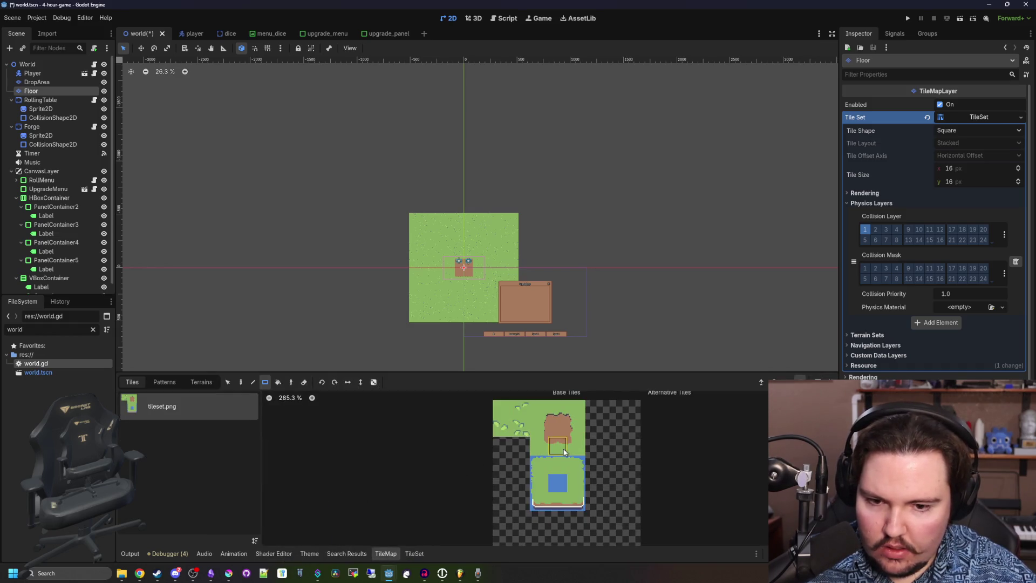
pyautogui.scroll(4, 218, 342)
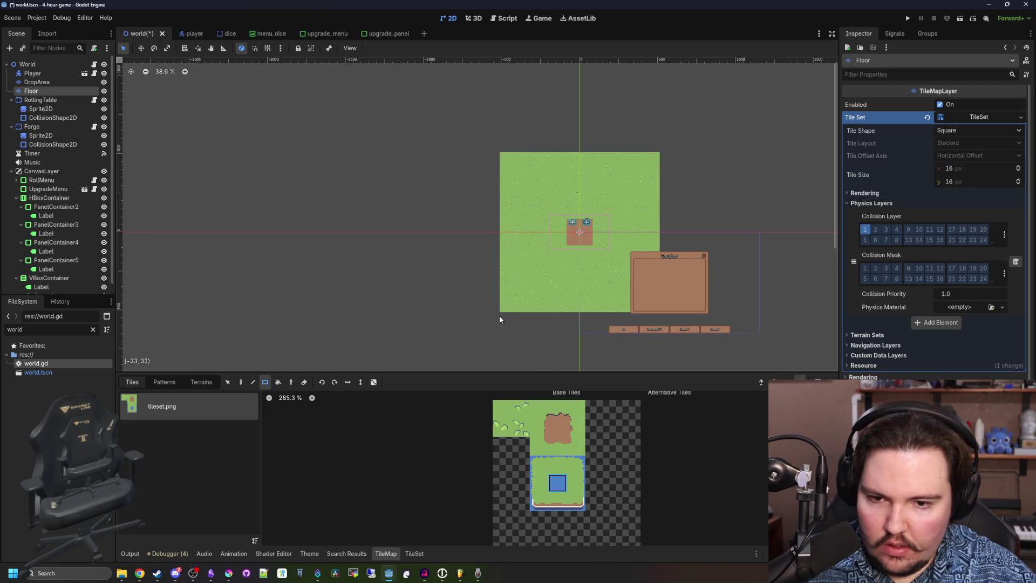
pyautogui.moveTo(500, 315)
pyautogui.mouseDown()
pyautogui.moveTo(345, 159)
pyautogui.moveTo(341, 272)
pyautogui.mouseUp()
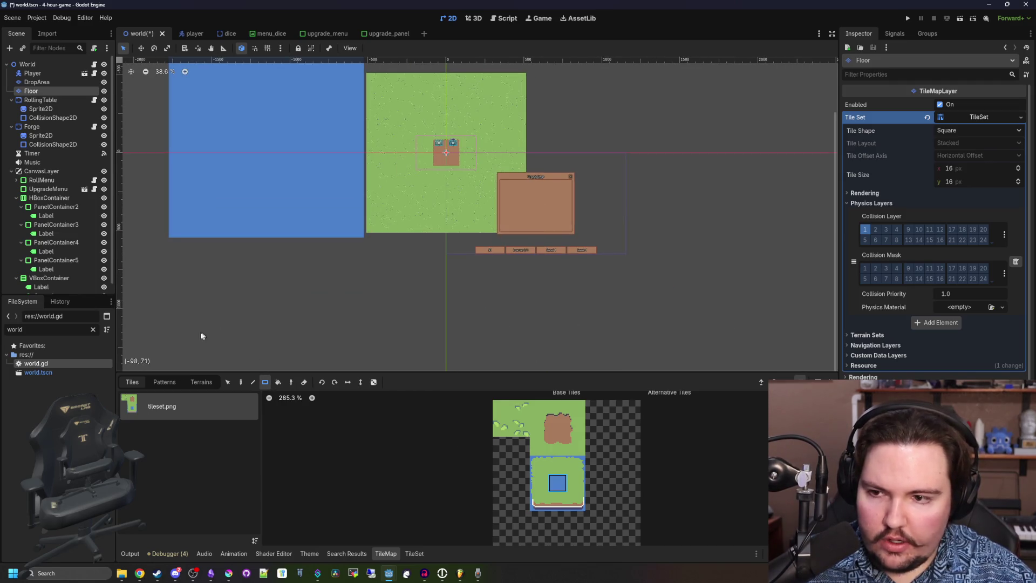
pyautogui.moveTo(187, 342)
pyautogui.mouseDown()
pyautogui.moveTo(645, 233)
pyautogui.moveTo(527, 63)
pyautogui.mouseUp()
pyautogui.scroll(3, 481, 101)
pyautogui.moveTo(261, 66); pyautogui.dragTo(597, 174)
pyautogui.scroll(-2, 486, 216)
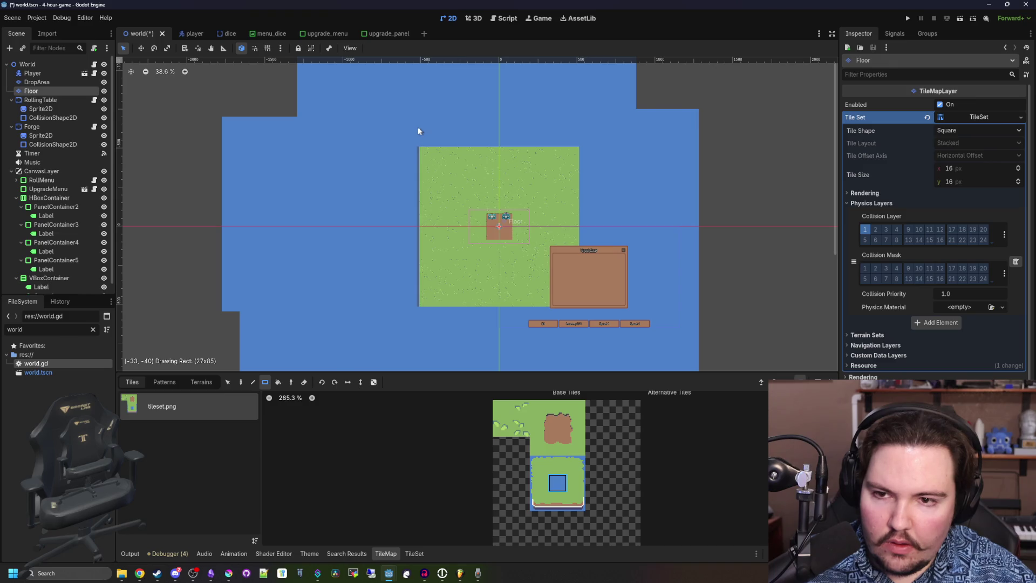
pyautogui.scroll(5, 435, 155)
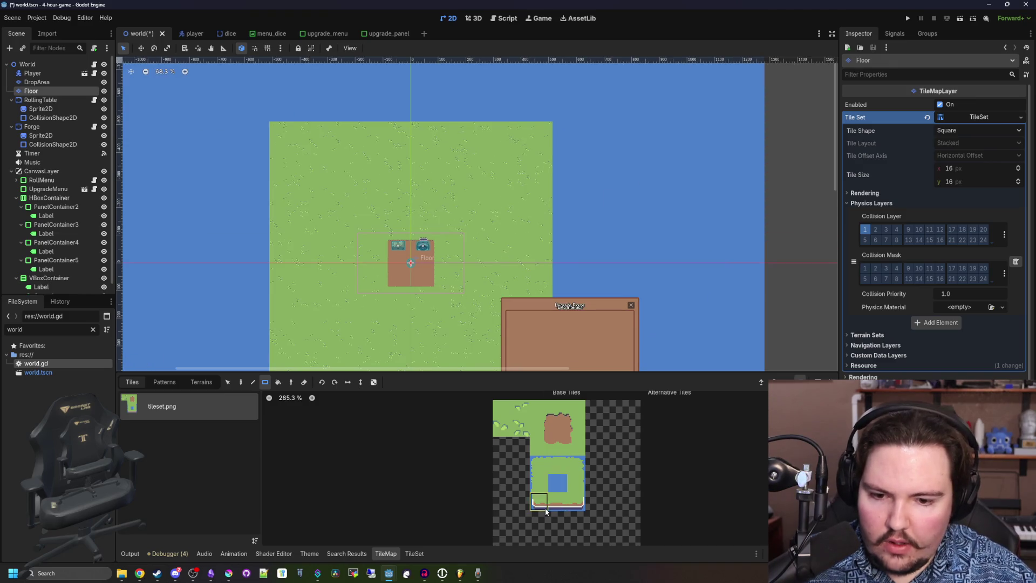
pyautogui.scroll(8, 340, 266)
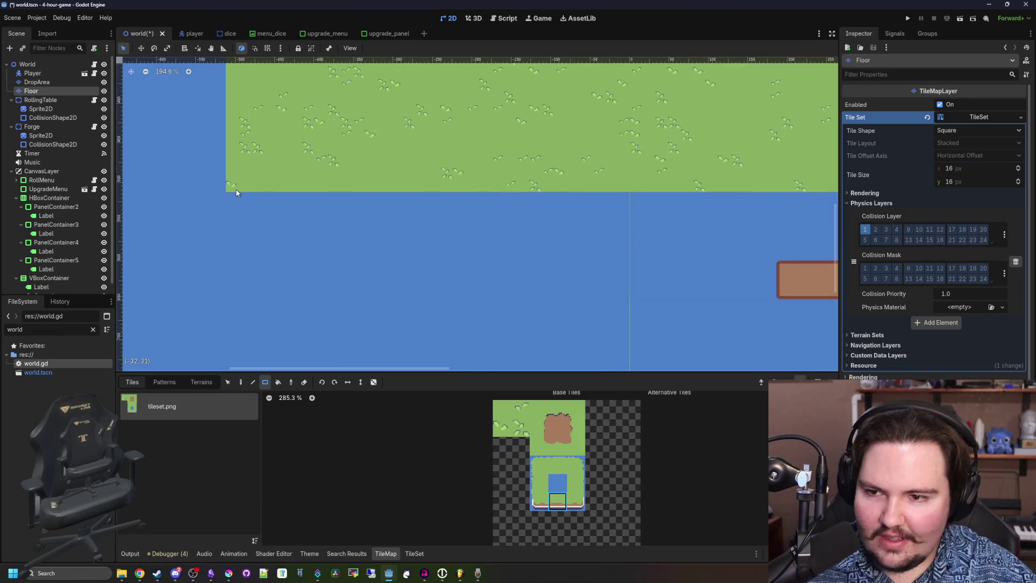
# Paint an edge tile row along the bottom of the floor and extend it rightward.
pyautogui.moveTo(226, 202)
pyautogui.mouseDown()
pyautogui.moveTo(678, 211)
pyautogui.moveTo(766, 200)
pyautogui.mouseUp()
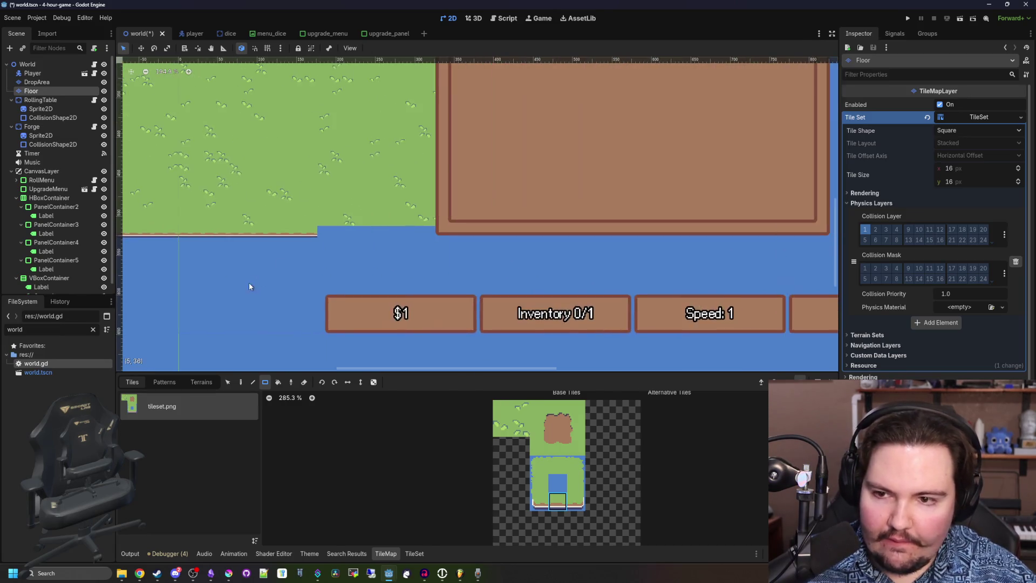
pyautogui.scroll(1, 323, 235)
pyautogui.moveTo(323, 235); pyautogui.dragTo(569, 235)
pyautogui.scroll(-5, 374, 255)
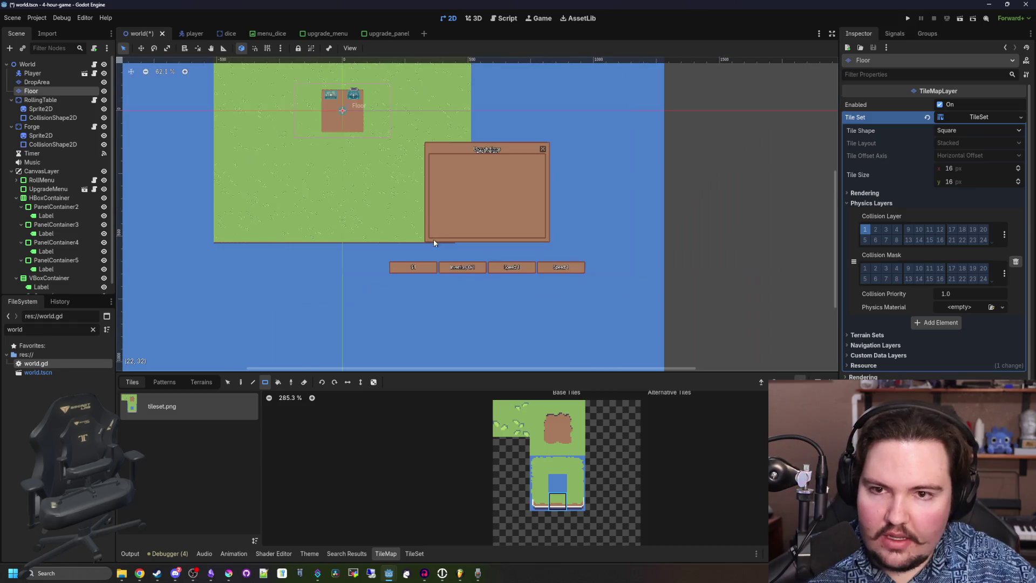
pyautogui.scroll(8, 469, 264)
# Pick a two-tile edge piece and paint grass strips up the floor's left edge.
pyautogui.moveTo(536, 467); pyautogui.dragTo(543, 497)
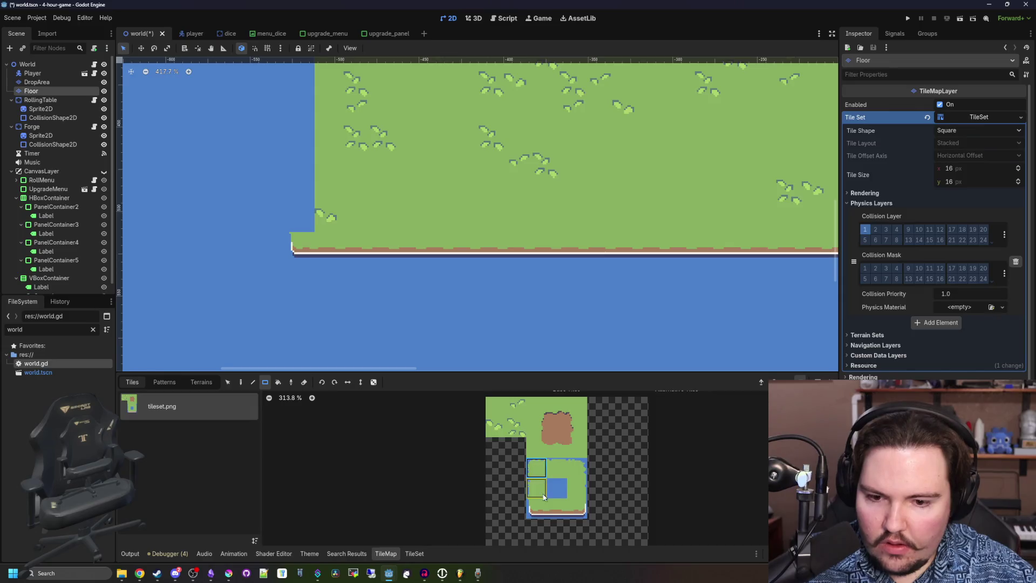
pyautogui.moveTo(302, 229); pyautogui.dragTo(302, 108)
pyautogui.scroll(-5, 302, 162)
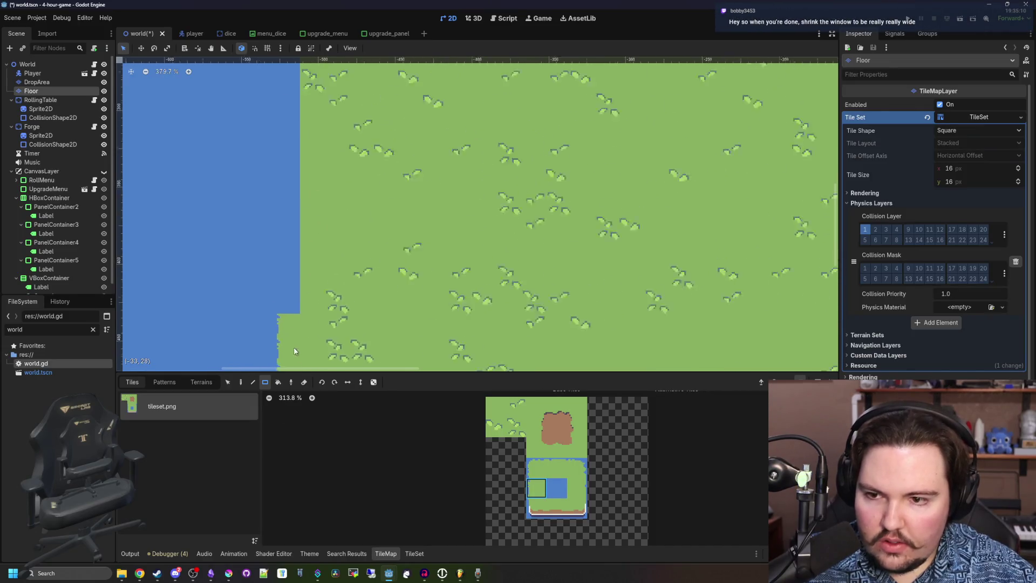
pyautogui.scroll(-4, 288, 333)
pyautogui.moveTo(287, 330)
pyautogui.mouseDown()
pyautogui.moveTo(287, 63)
pyautogui.moveTo(289, 76)
pyautogui.mouseUp()
pyautogui.scroll(7, 287, 241)
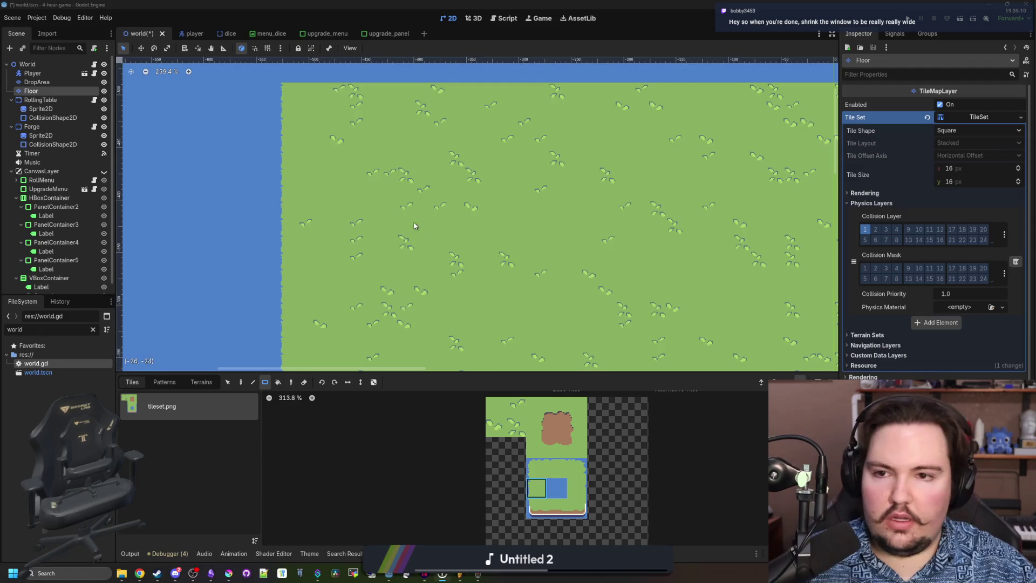
pyautogui.scroll(3, 559, 216)
pyautogui.scroll(-2, 379, 238)
# Paint a grass row along the floor's top edge, extending it to the right.
pyautogui.moveTo(337, 186)
pyautogui.mouseDown()
pyautogui.moveTo(799, 186)
pyautogui.moveTo(749, 190)
pyautogui.mouseUp()
pyautogui.scroll(-1, 270, 200)
pyautogui.moveTo(277, 196); pyautogui.dragTo(608, 205)
pyautogui.scroll(6, 391, 294)
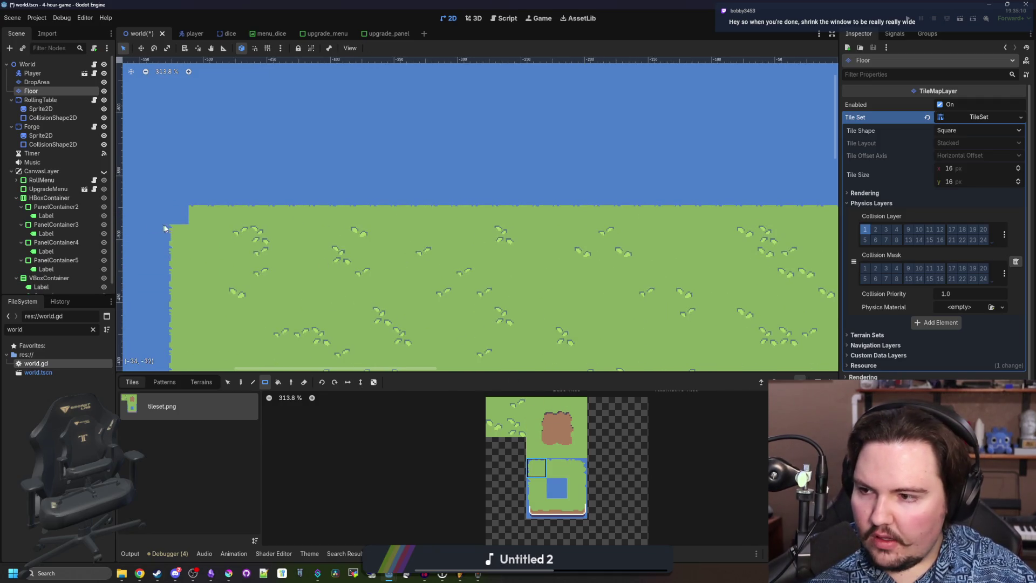
pyautogui.hscroll(5, 626, 275)
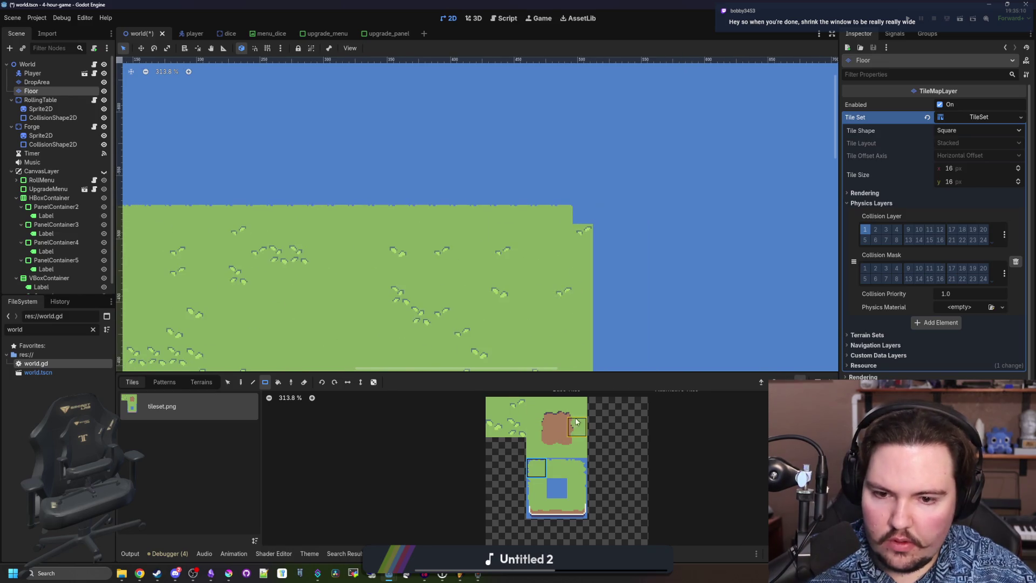
pyautogui.hscroll(2, 539, 238)
# Erase the stray top-right grass tile and fill the right-side water gaps with grass.
pyautogui.rightClick(432, 220)
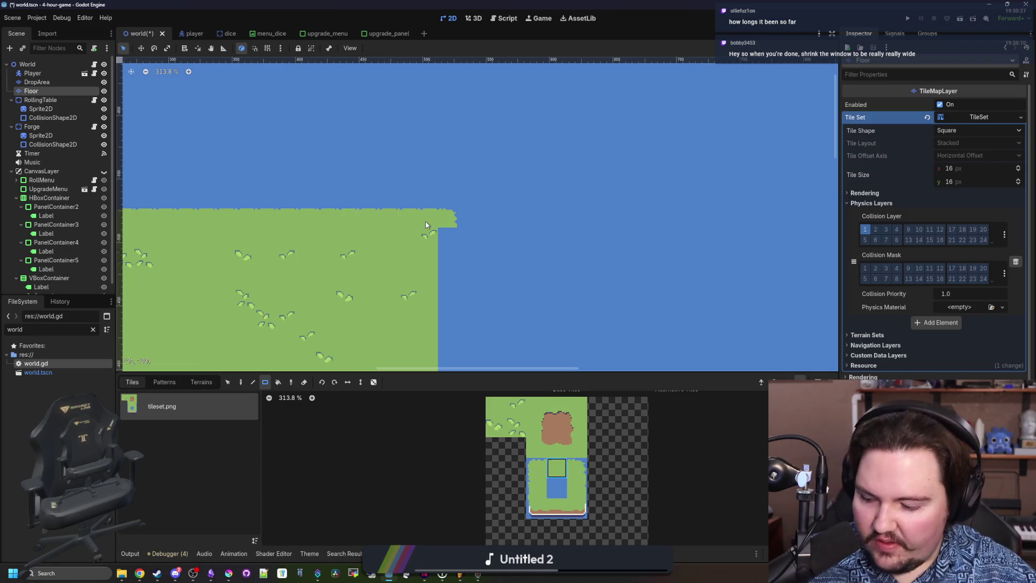
pyautogui.click(573, 485)
pyautogui.scroll(-4, 469, 211)
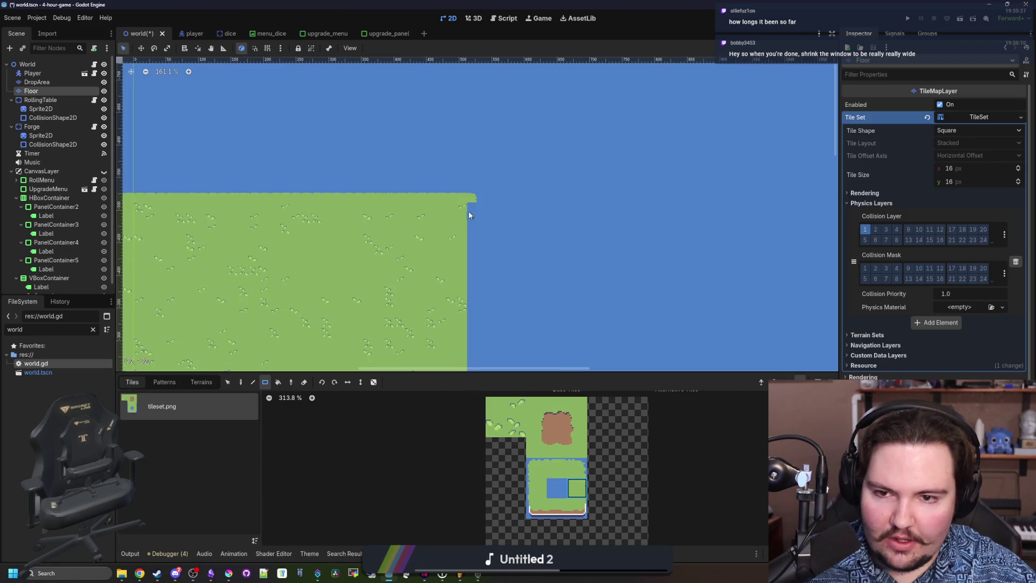
pyautogui.scroll(-4, 474, 296)
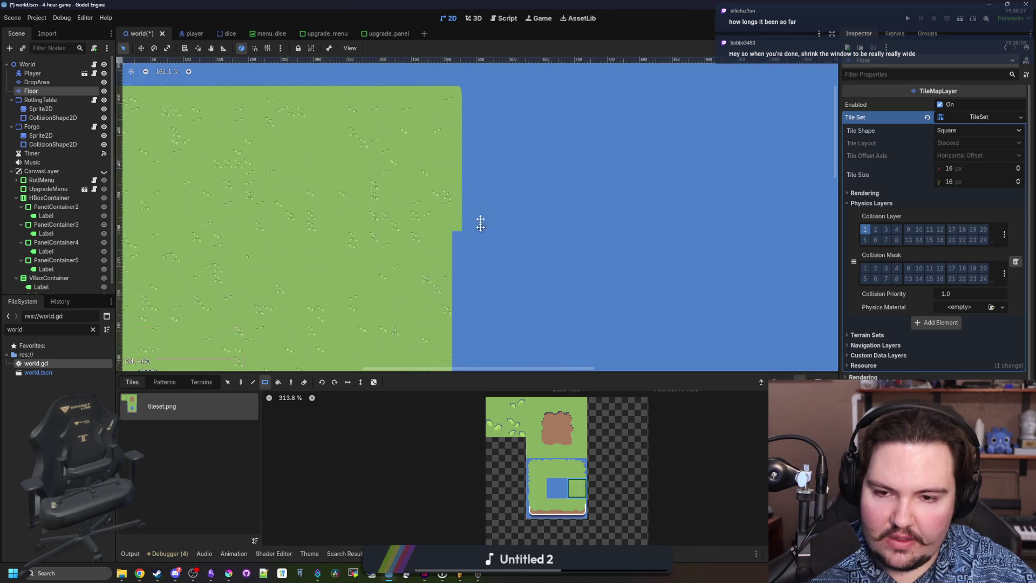
pyautogui.scroll(-3, 452, 215)
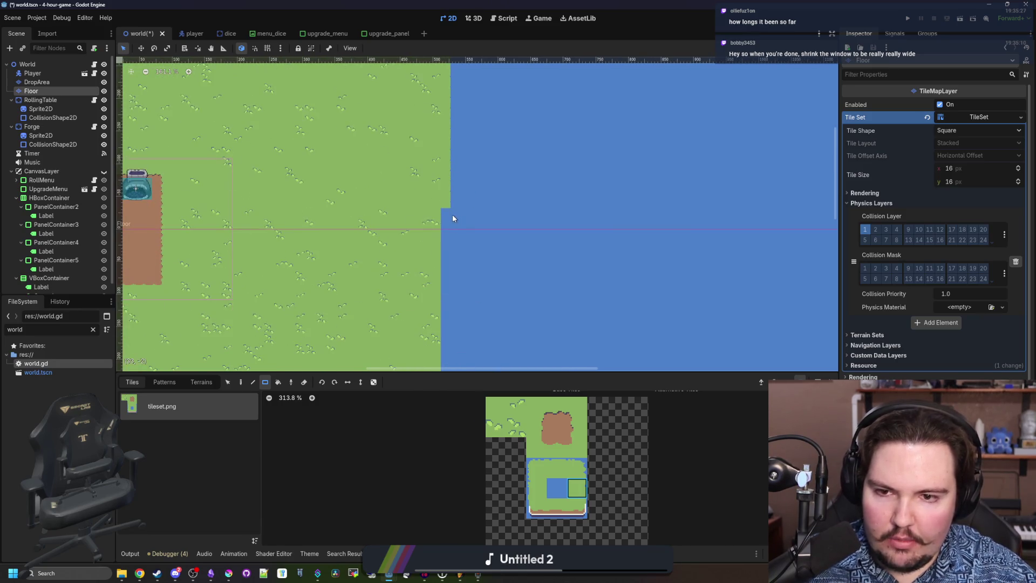
pyautogui.scroll(-3, 446, 192)
pyautogui.moveTo(447, 192); pyautogui.dragTo(449, 327)
pyautogui.scroll(-4, 449, 327)
pyautogui.scroll(3, 486, 129)
pyautogui.moveTo(437, 216); pyautogui.dragTo(437, 159)
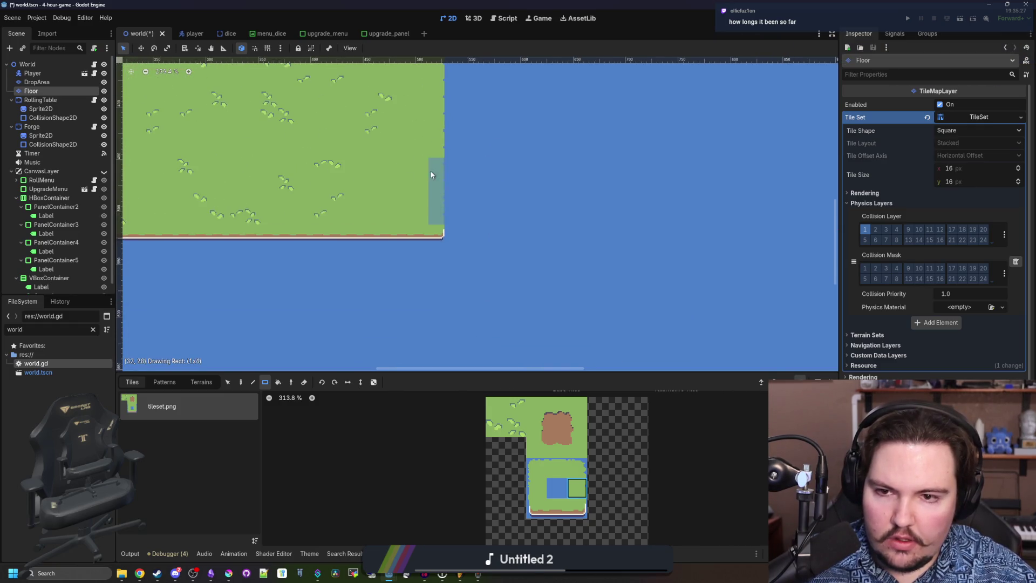
pyautogui.scroll(-6, 600, 260)
pyautogui.scroll(4, 468, 183)
# Save the world scene and run the game to test the new map.
pyautogui.hotkey('ctrl', 's')
pyautogui.scroll(-4, 468, 182)
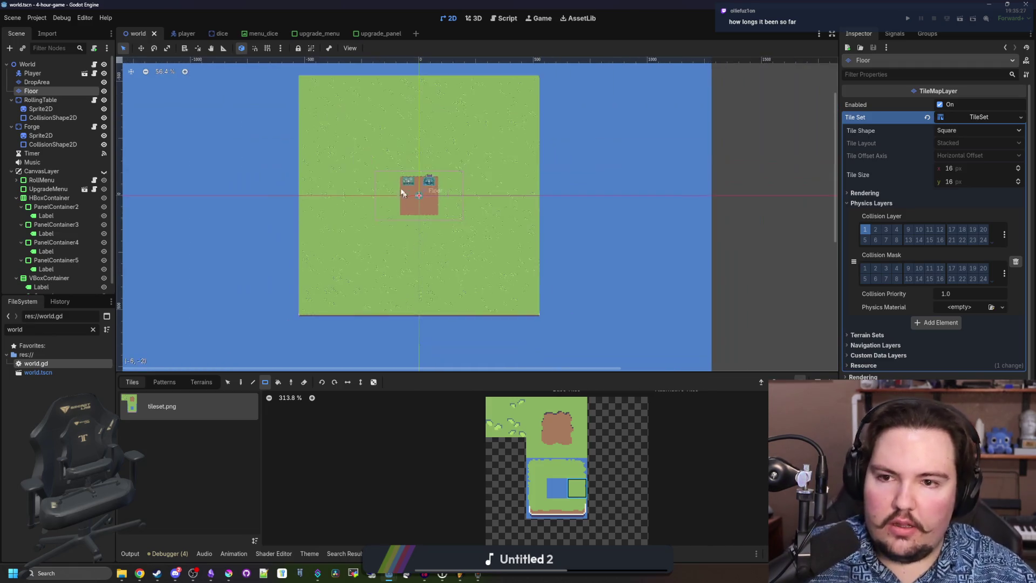
pyautogui.scroll(4, 459, 279)
pyautogui.hotkey('ctrl', 's')
pyautogui.scroll(-7, 459, 280)
pyautogui.scroll(10, 454, 235)
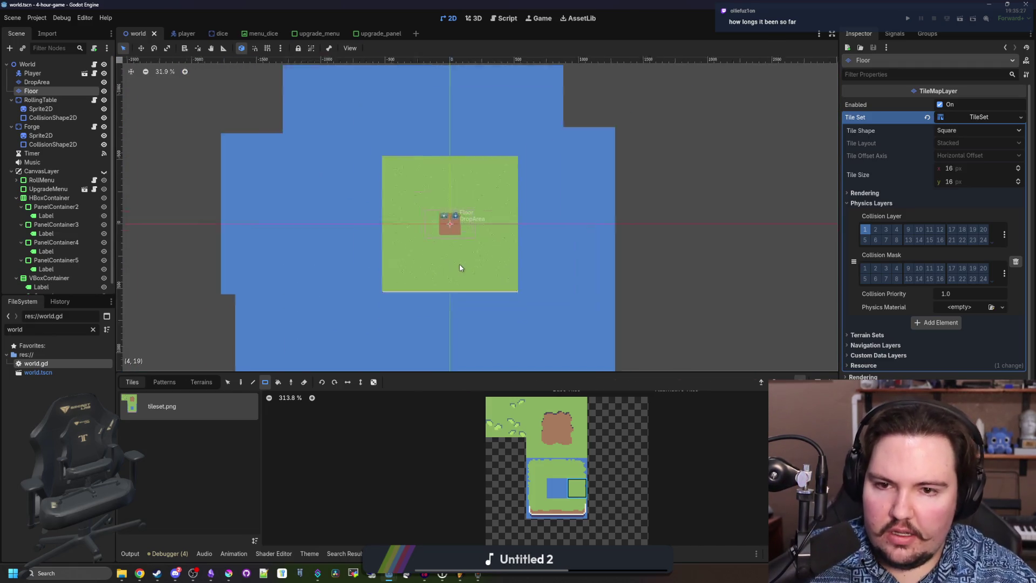
pyautogui.hotkey('ctrl', 's')
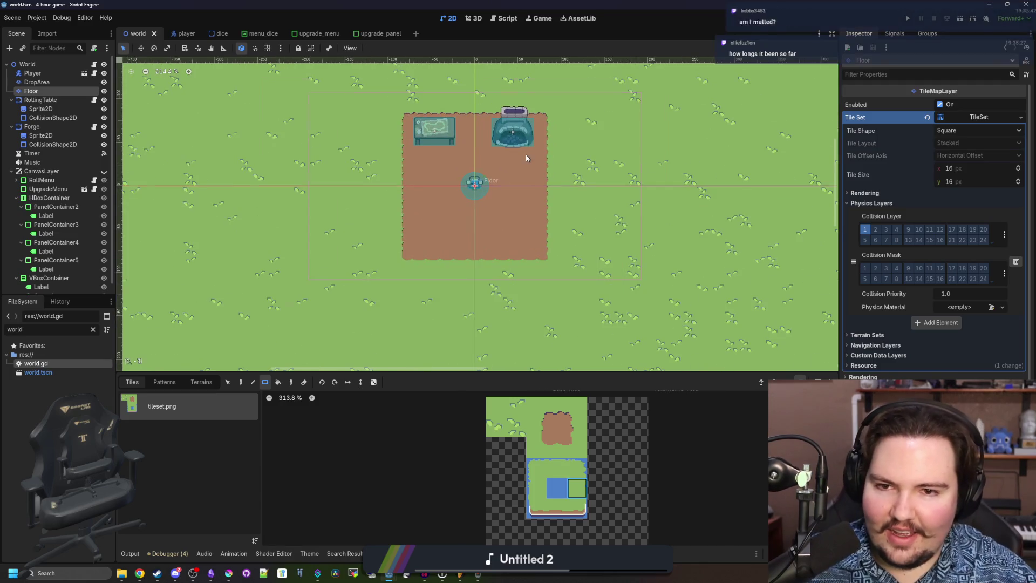
pyautogui.scroll(2, 526, 154)
pyautogui.click(909, 17)
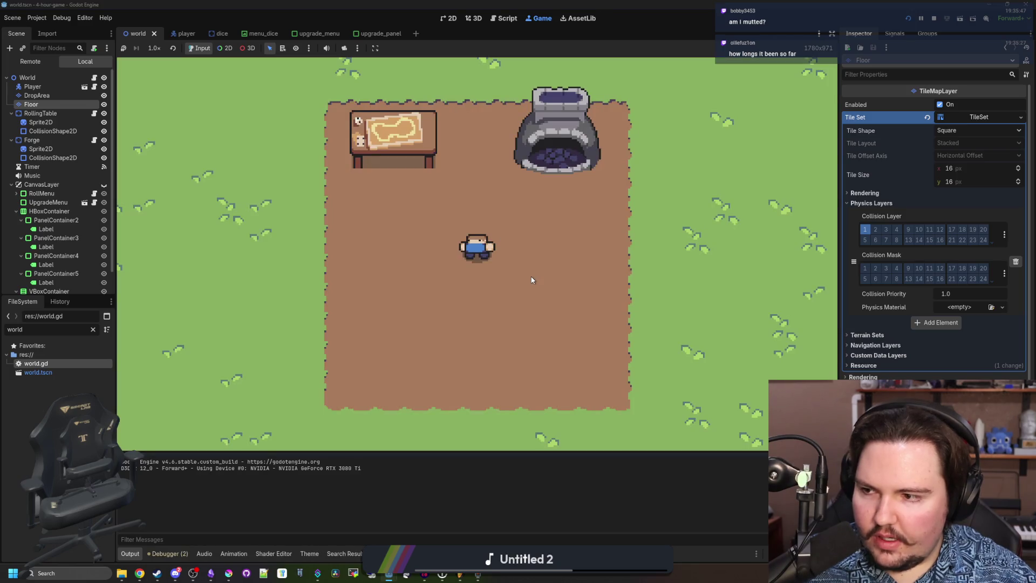
pyautogui.press('w')
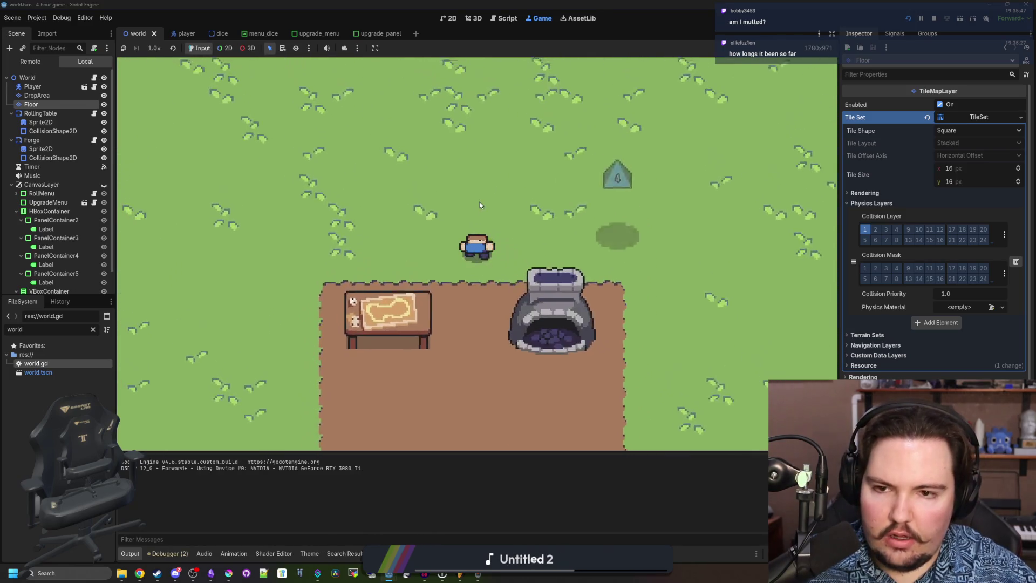
pyautogui.press('a')
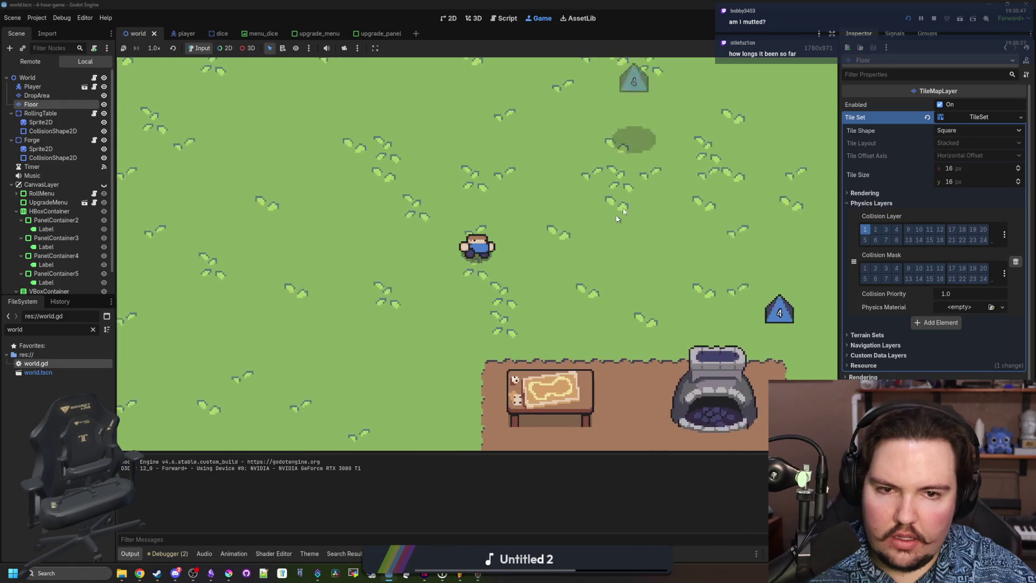
pyautogui.press('F8')
pyautogui.scroll(-10, 464, 249)
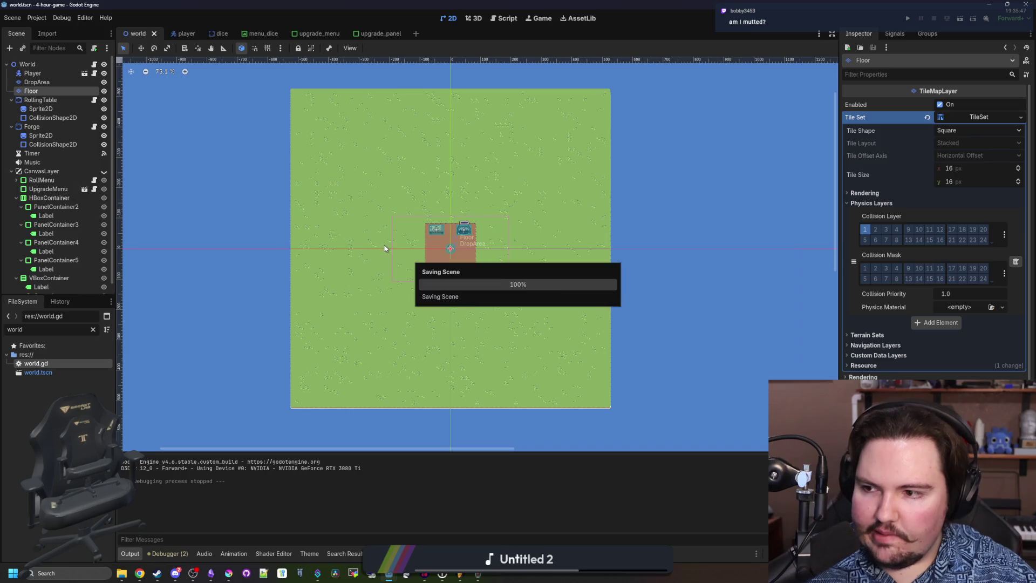
pyautogui.scroll(2, 432, 249)
pyautogui.scroll(-2, 467, 251)
pyautogui.scroll(2, 431, 259)
pyautogui.rightClick(413, 270)
pyautogui.press('Escape')
pyautogui.scroll(-2, 421, 285)
pyautogui.scroll(2, 432, 264)
pyautogui.rightClick(415, 261)
pyautogui.press('Escape')
pyautogui.rightClick(52, 172)
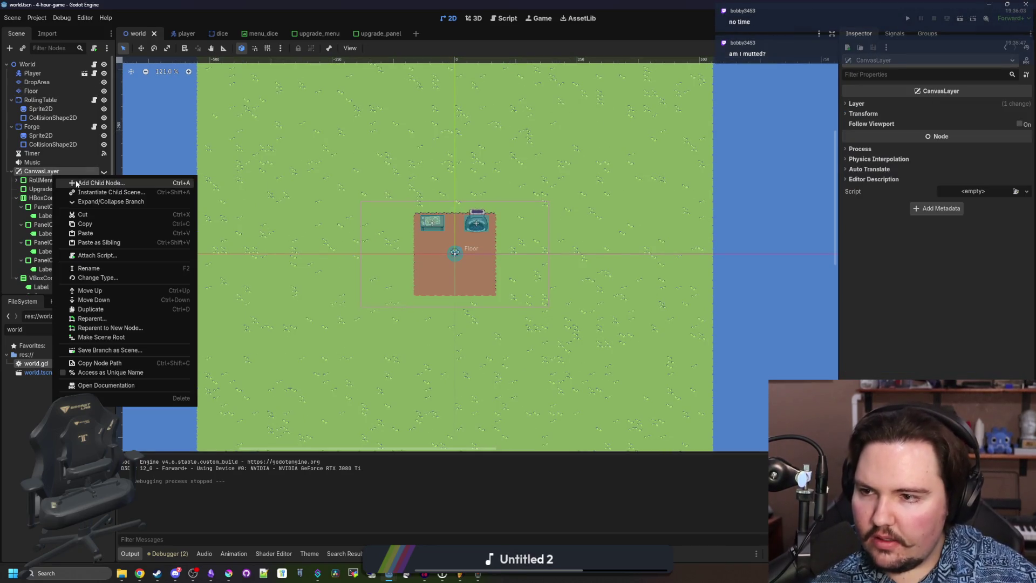
pyautogui.click(82, 184)
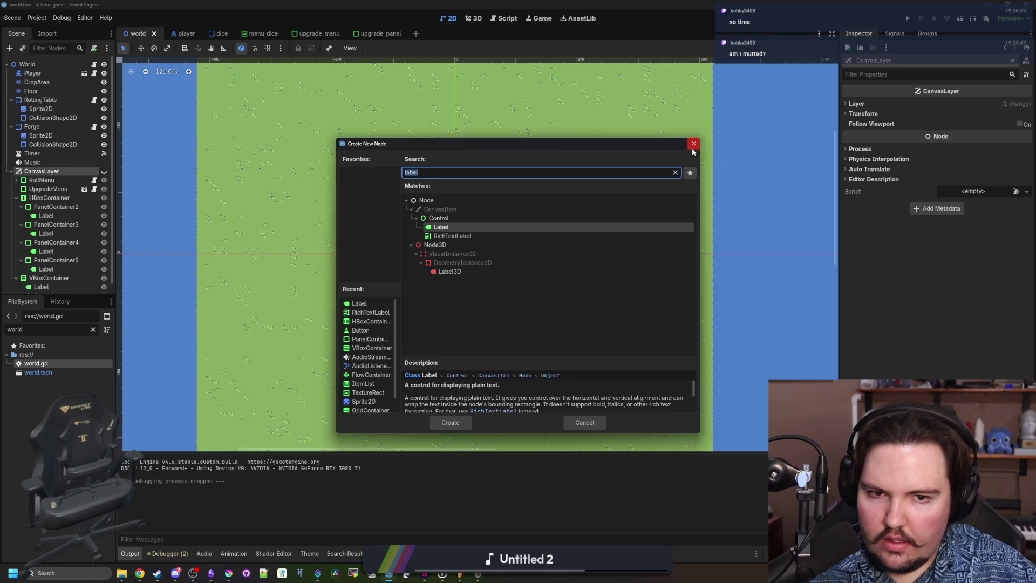
pyautogui.click(694, 144)
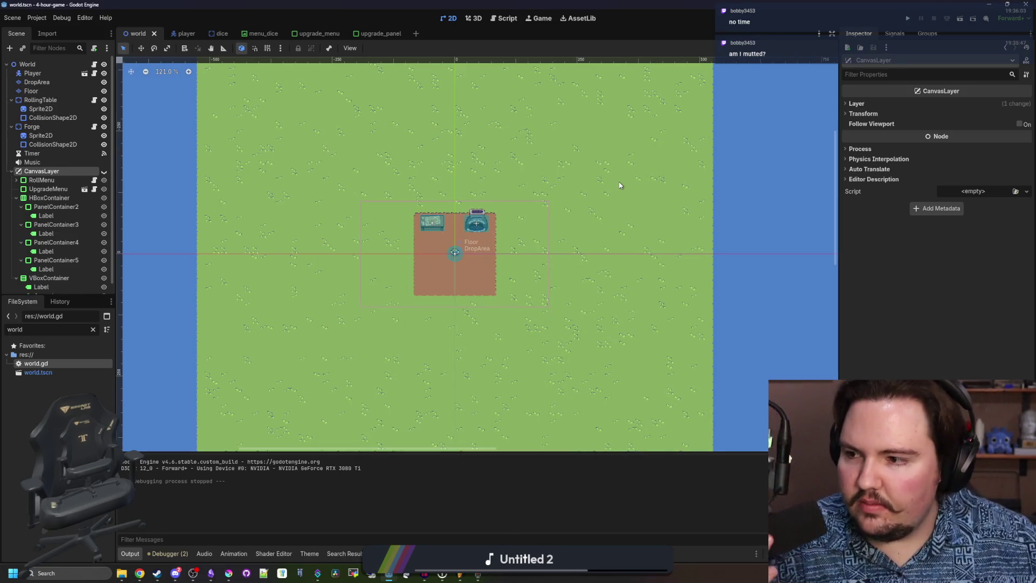
pyautogui.scroll(6, 456, 254)
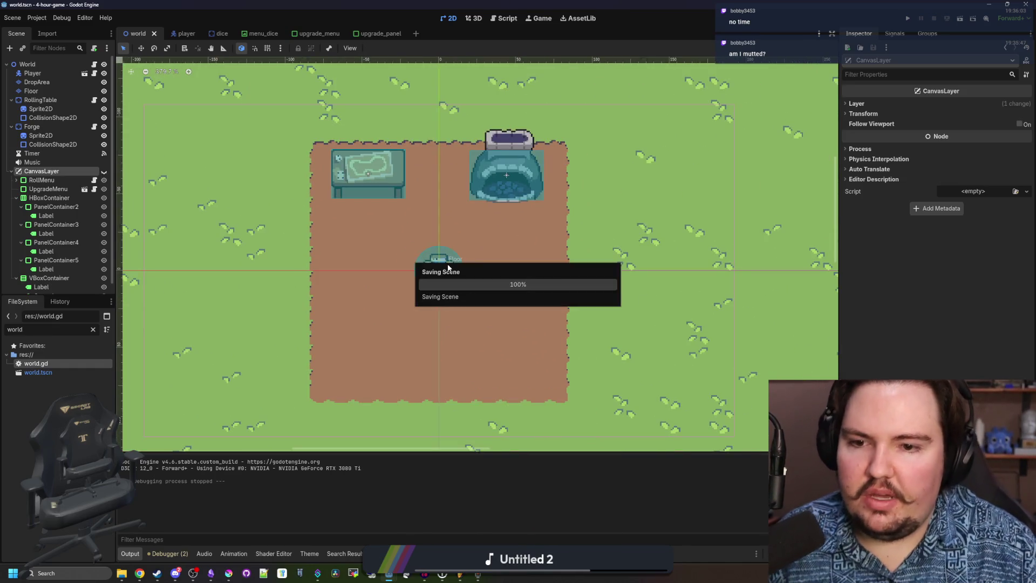
pyautogui.scroll(-3, 448, 267)
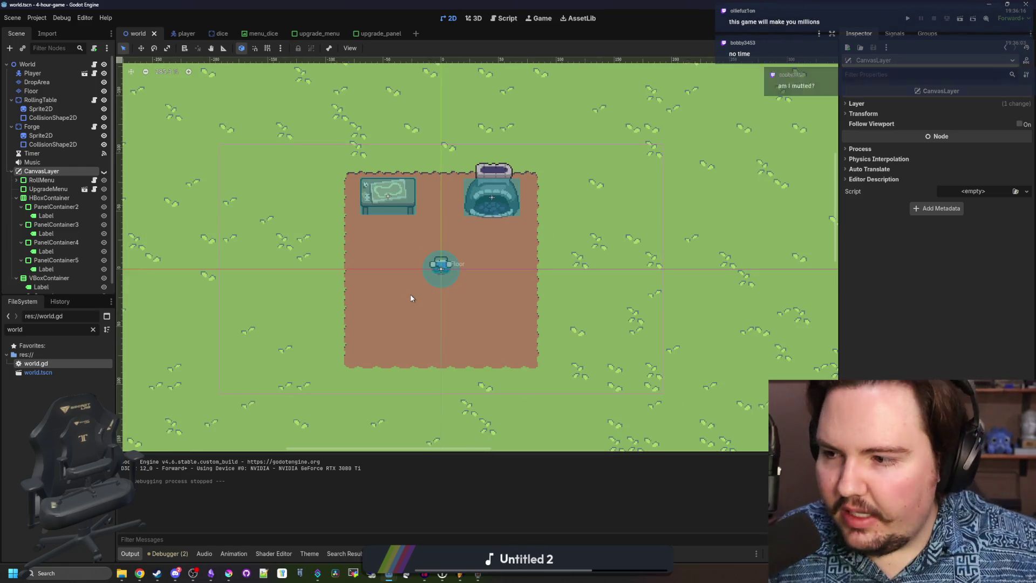
pyautogui.scroll(5, 448, 264)
pyautogui.scroll(-4, 435, 259)
pyautogui.scroll(1, 443, 237)
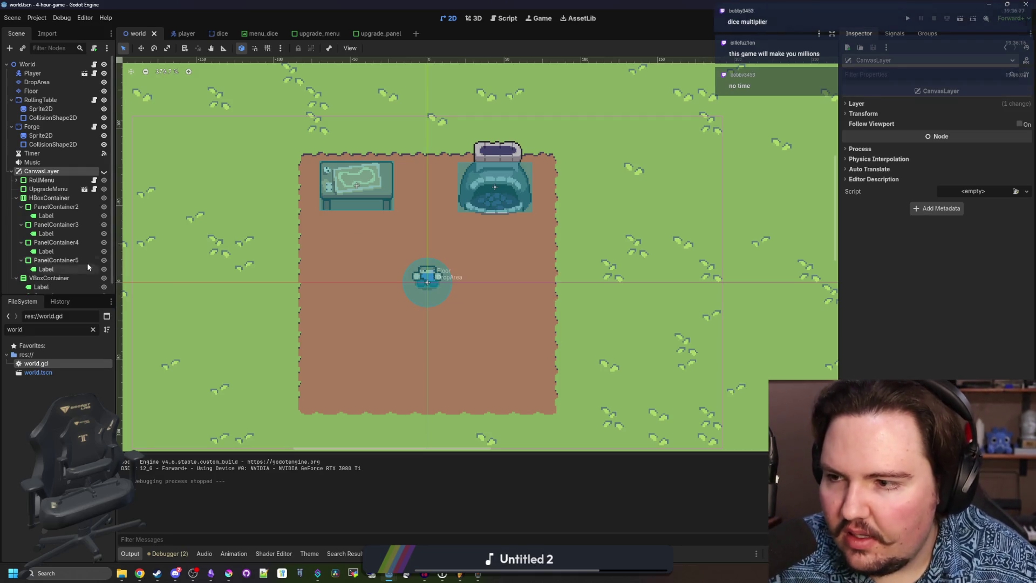
pyautogui.click(43, 180)
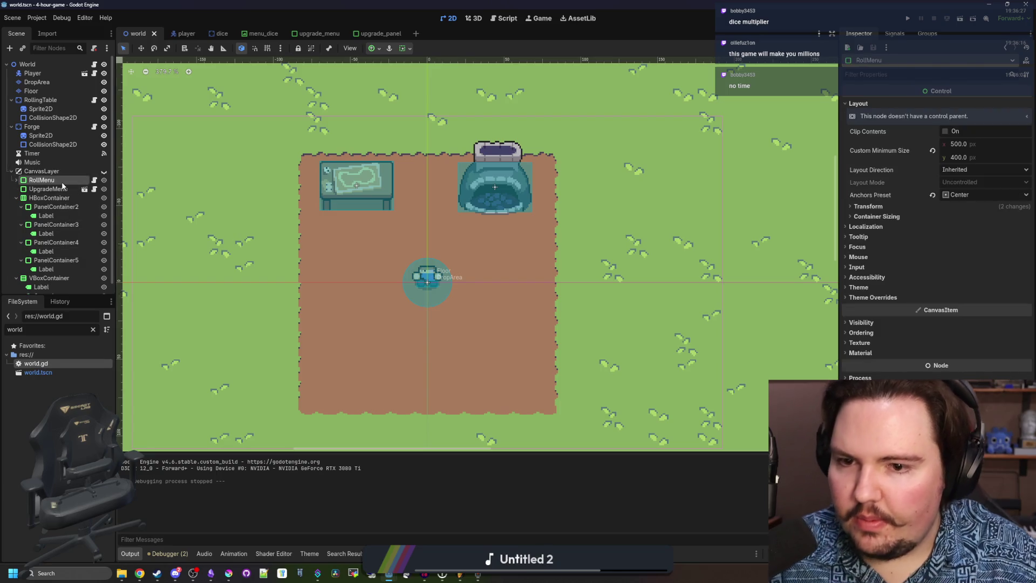
pyautogui.scroll(2, 406, 295)
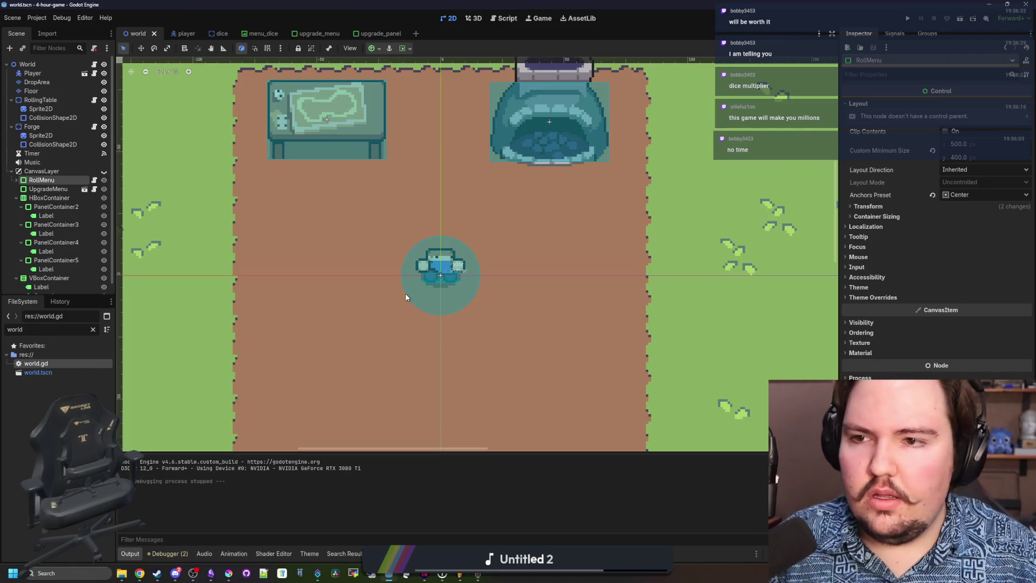
pyautogui.scroll(-3, 464, 283)
pyautogui.scroll(-1, 397, 276)
pyautogui.scroll(2, 432, 318)
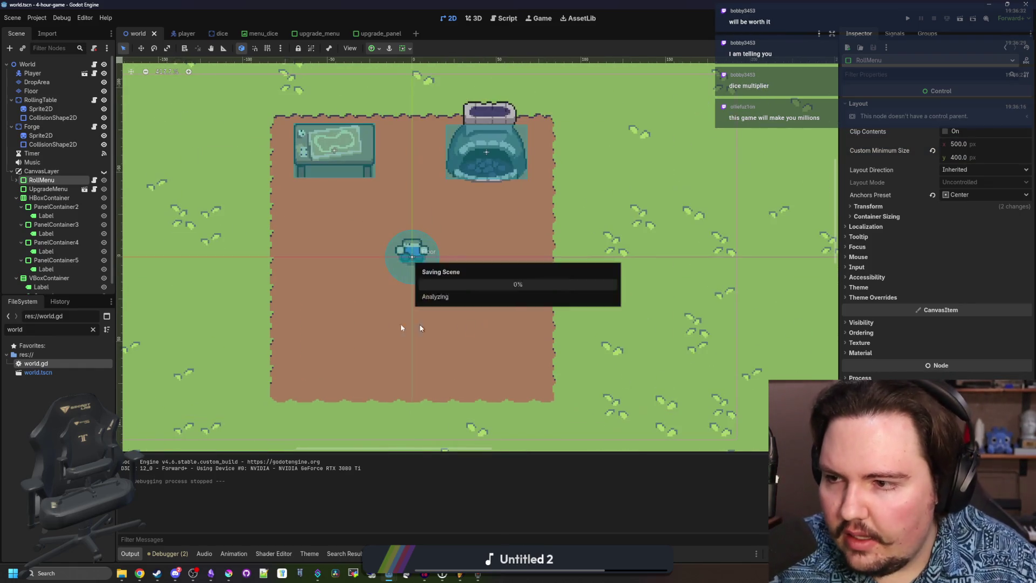
pyautogui.rightClick(63, 171)
pyautogui.click(81, 181)
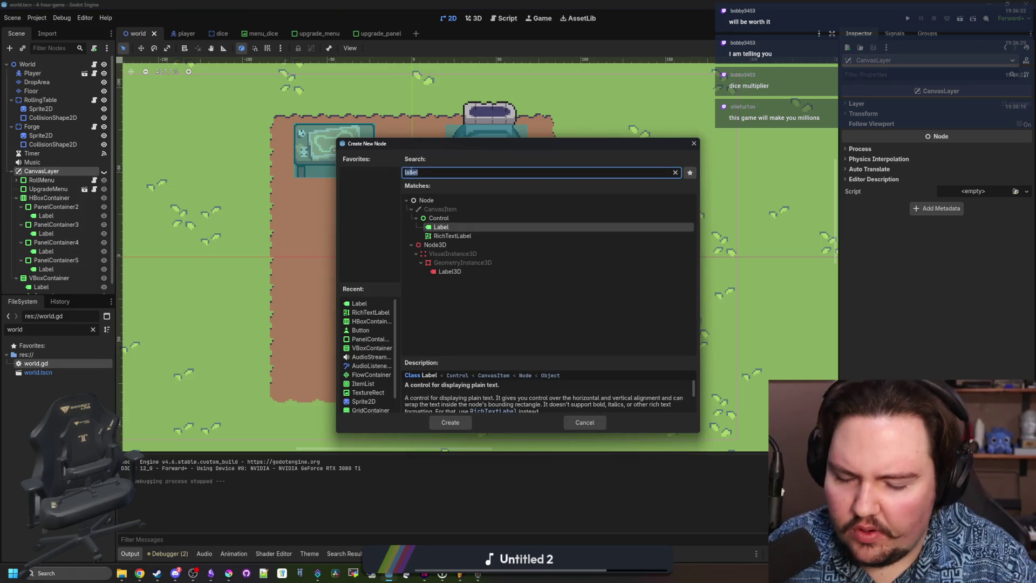
pyautogui.click(602, 422)
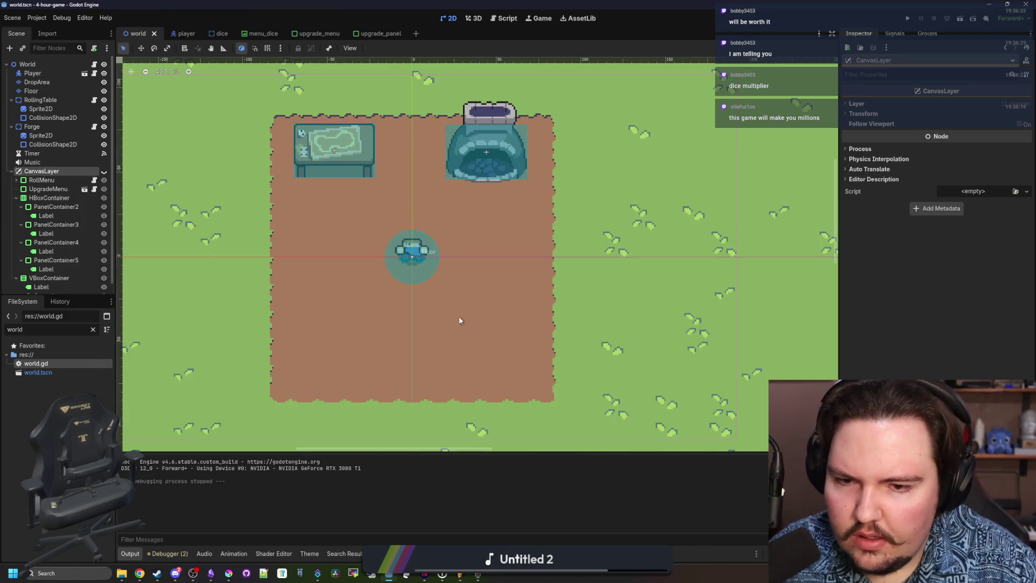
pyautogui.scroll(-2, 289, 220)
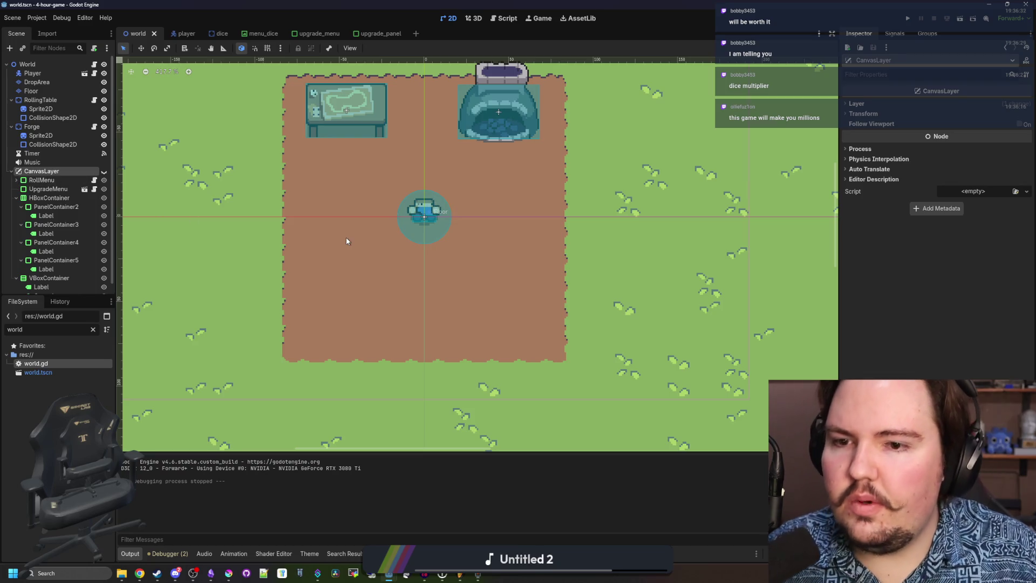
pyautogui.scroll(-2, 413, 309)
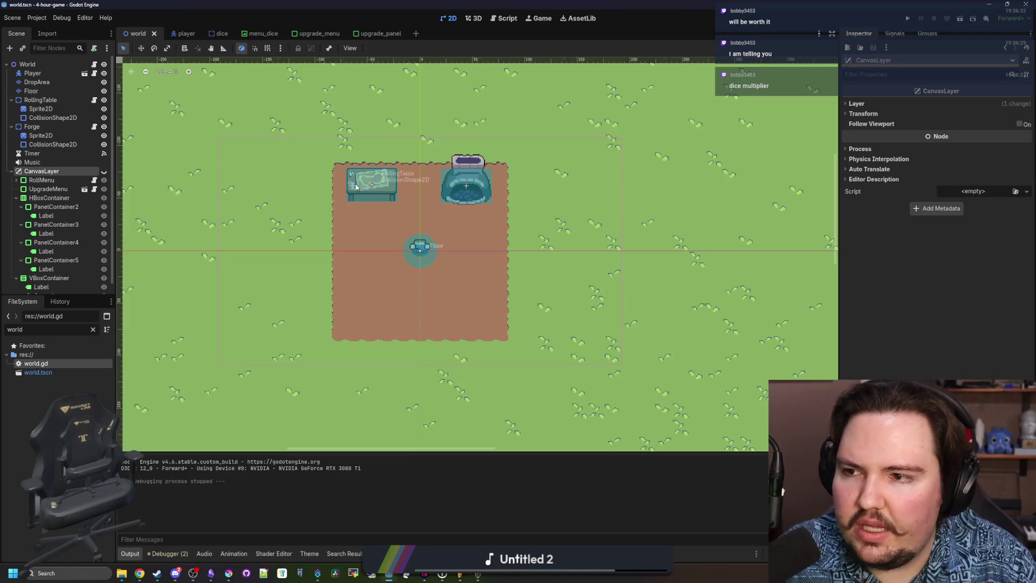
pyautogui.scroll(-6, 305, 207)
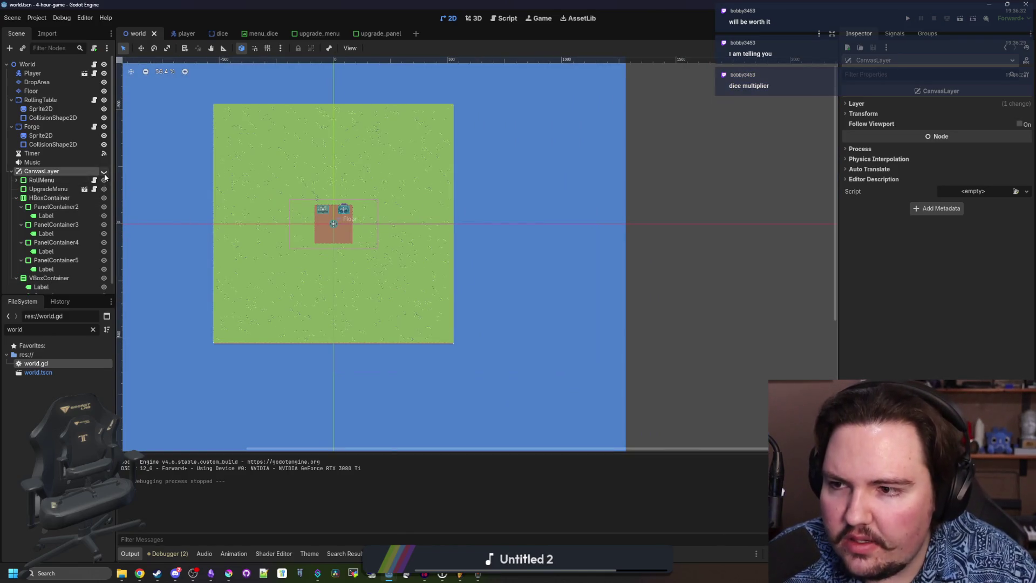
# Show the CanvasLayer and add a Button child with the text 'Options'.
pyautogui.click(103, 171)
pyautogui.scroll(3, 349, 318)
pyautogui.scroll(-2, 181, 218)
pyautogui.rightClick(47, 172)
pyautogui.click(71, 178)
pyautogui.write('butt')
pyautogui.press('Return')
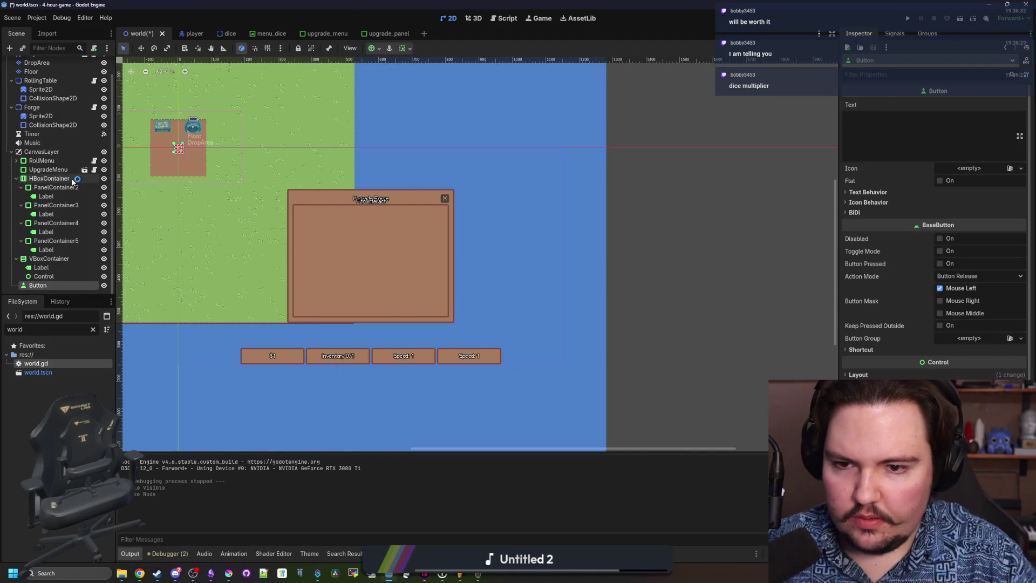
pyautogui.click(857, 118)
pyautogui.write('0')
pyautogui.write('ptions')
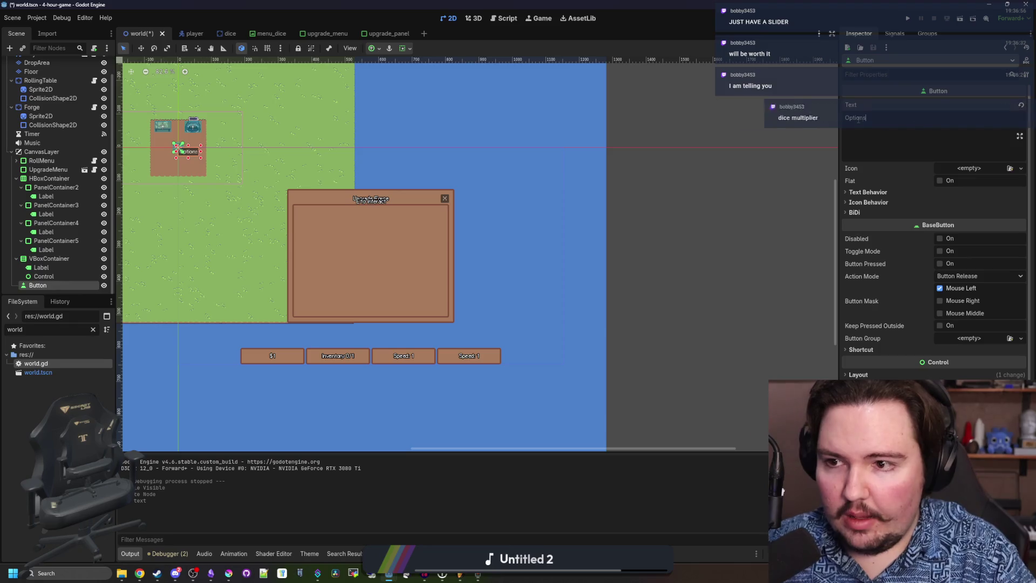
pyautogui.scroll(2, 344, 197)
pyautogui.scroll(-1, 344, 197)
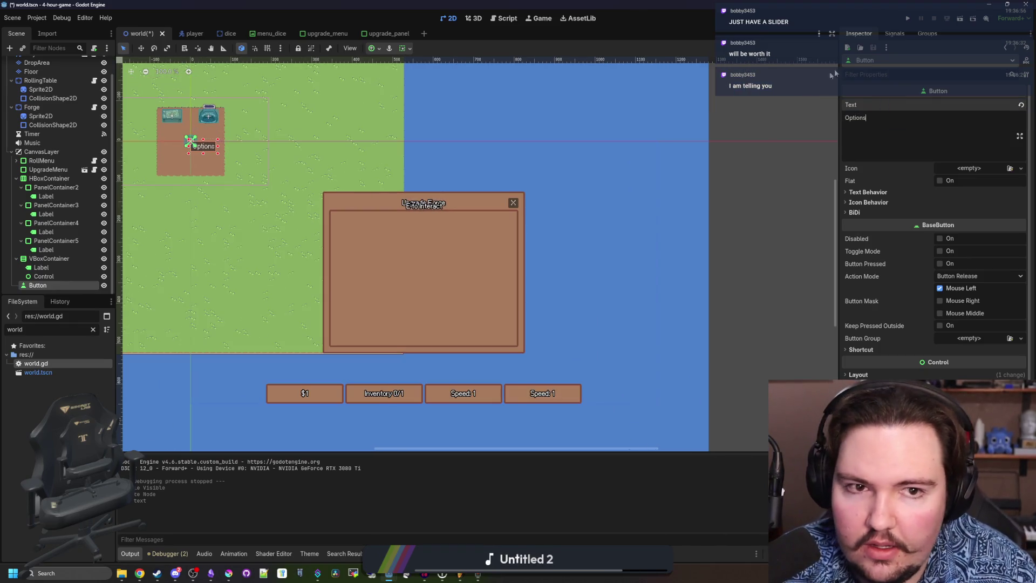
# View the button's signals, then select UpgradeMenu and collapse the HBoxContainer branch.
pyautogui.click(894, 33)
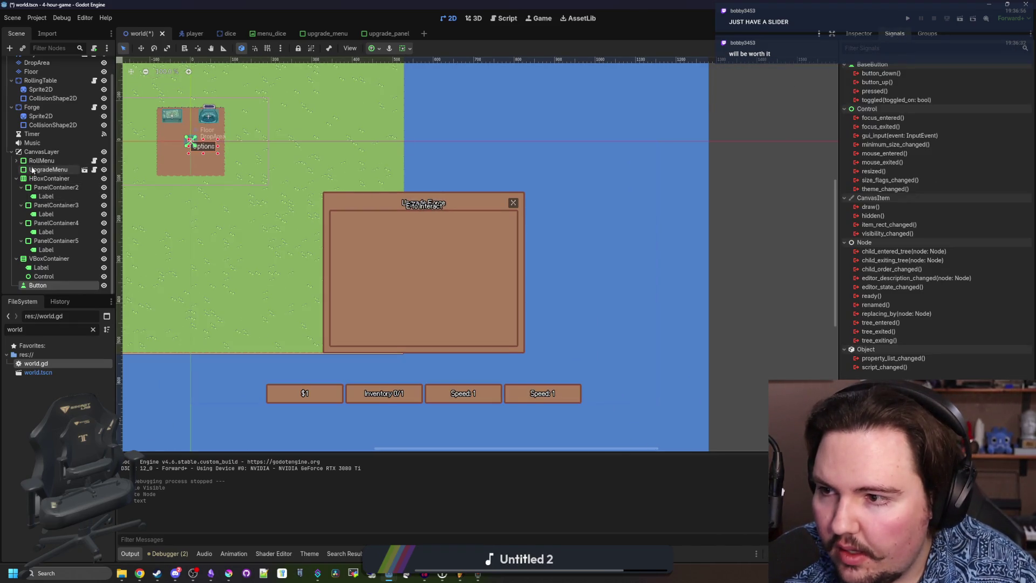
pyautogui.rightClick(33, 171)
pyautogui.click(31, 174)
pyautogui.click(16, 178)
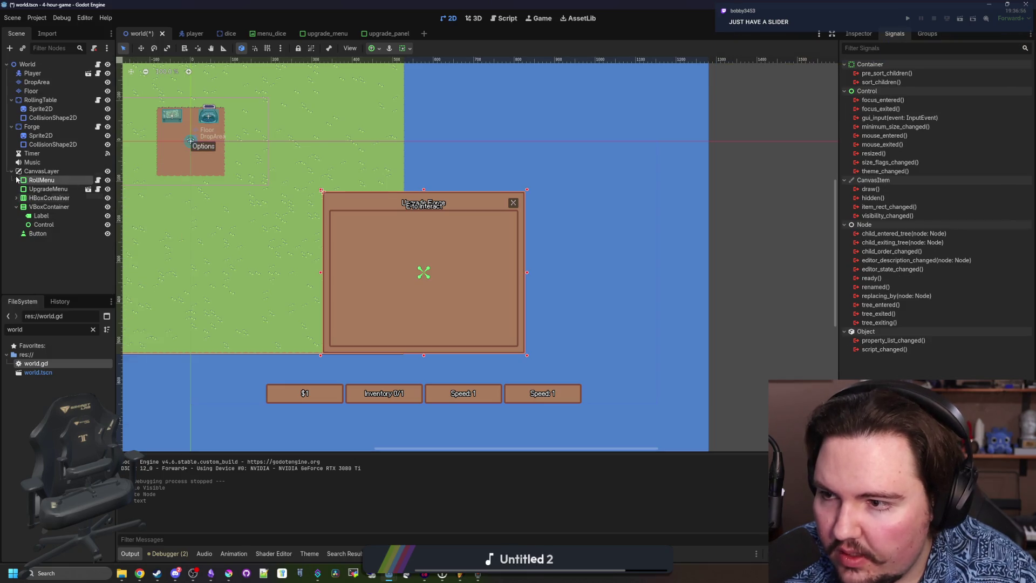
pyautogui.rightClick(49, 188)
pyautogui.click(54, 373)
# Duplicate upgrade_menu.tscn as options_menu.tscn and open the new copy.
pyautogui.click(92, 330)
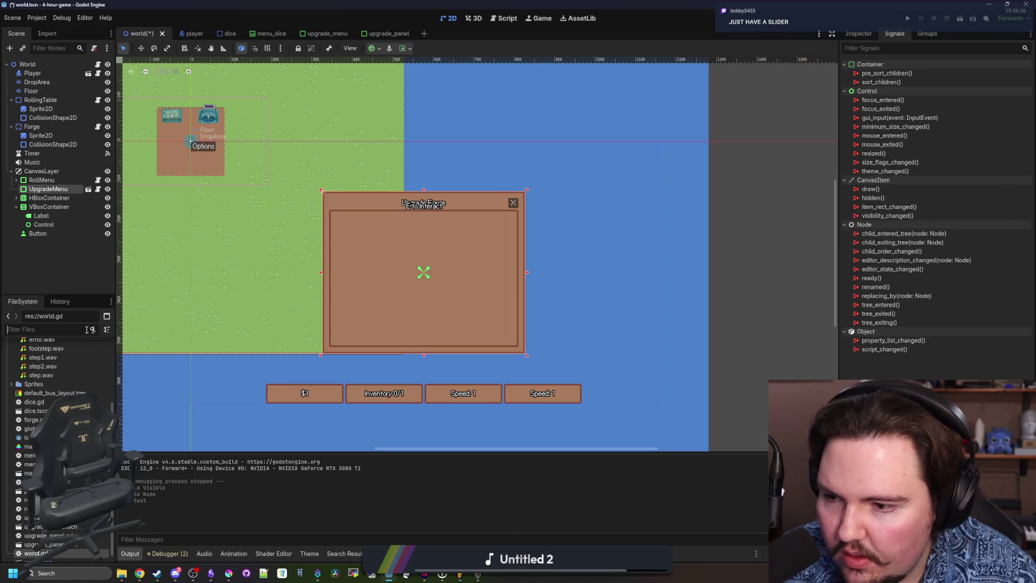
pyautogui.write('upgr')
pyautogui.click(68, 372)
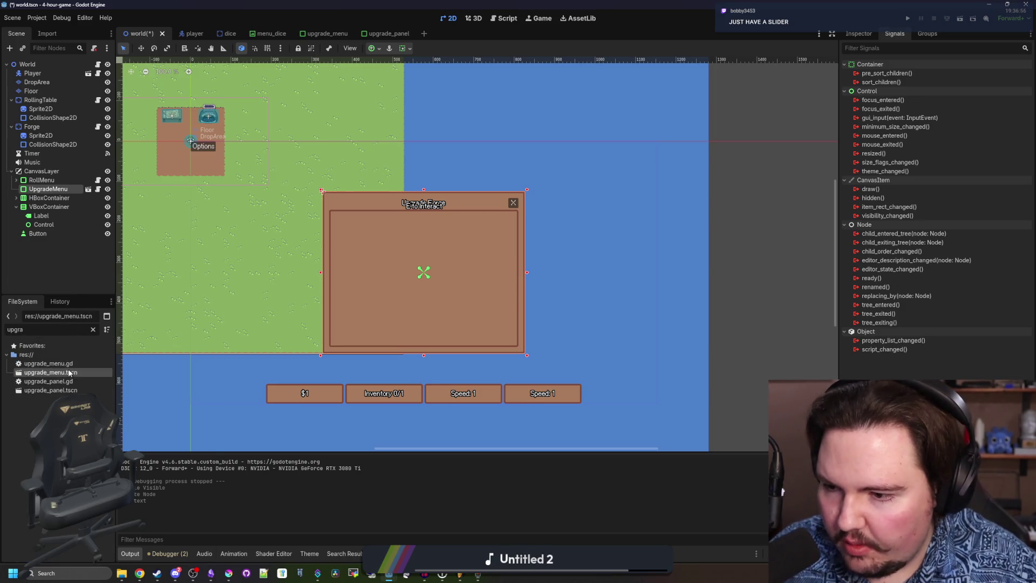
pyautogui.rightClick(68, 372)
pyautogui.click(92, 492)
pyautogui.write('option')
pyautogui.press('Return')
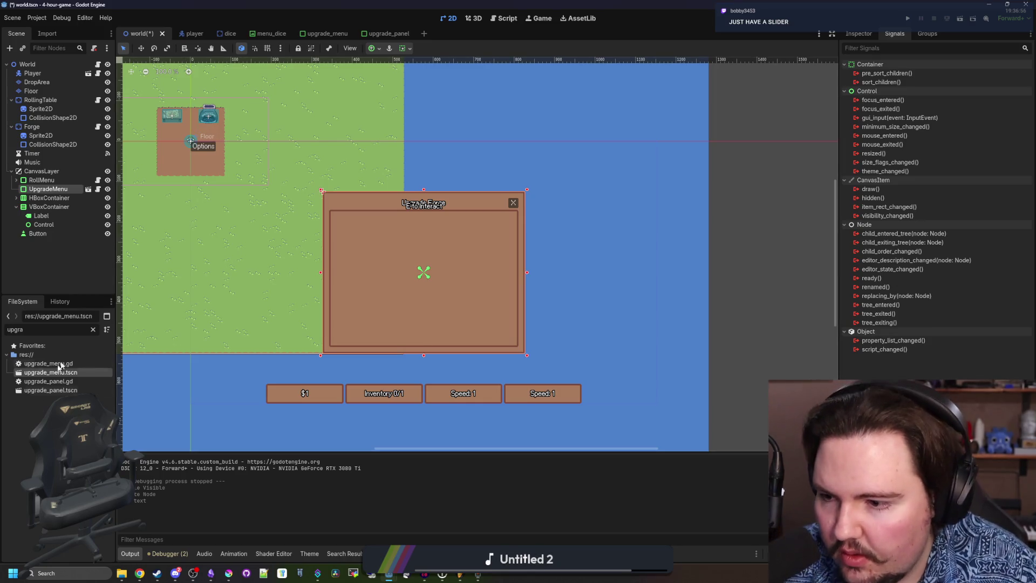
pyautogui.click(92, 329)
pyautogui.write('options')
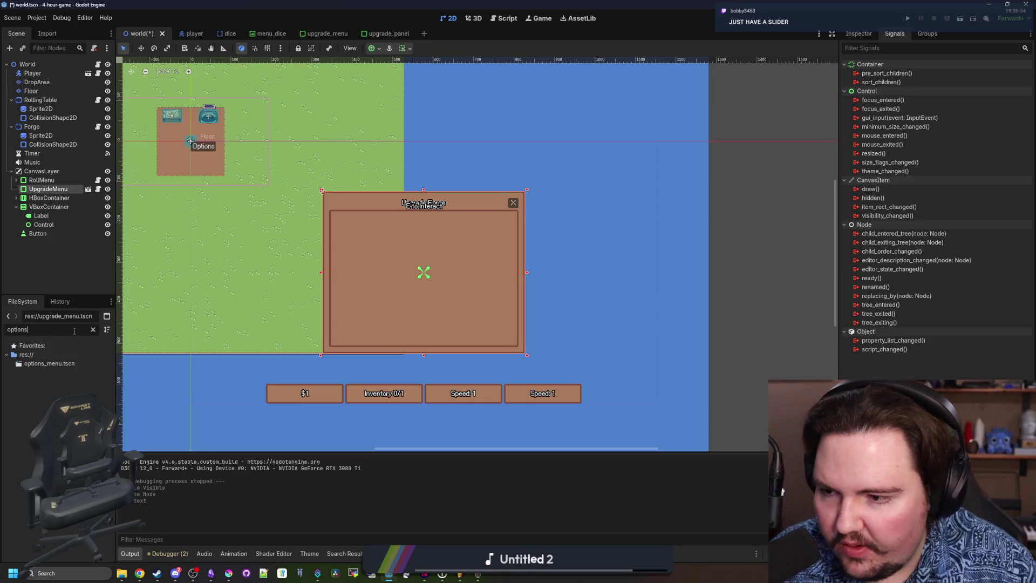
pyautogui.doubleClick(62, 364)
# Save the opened scene and rename its root node to OptionsMenu.
pyautogui.hotkey('ctrl', 's')
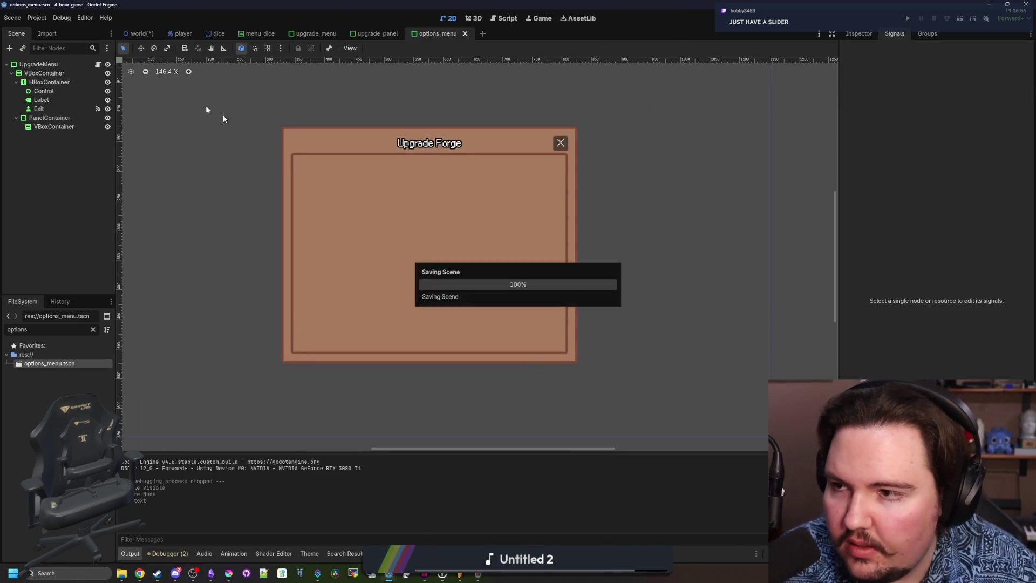
pyautogui.doubleClick(39, 64)
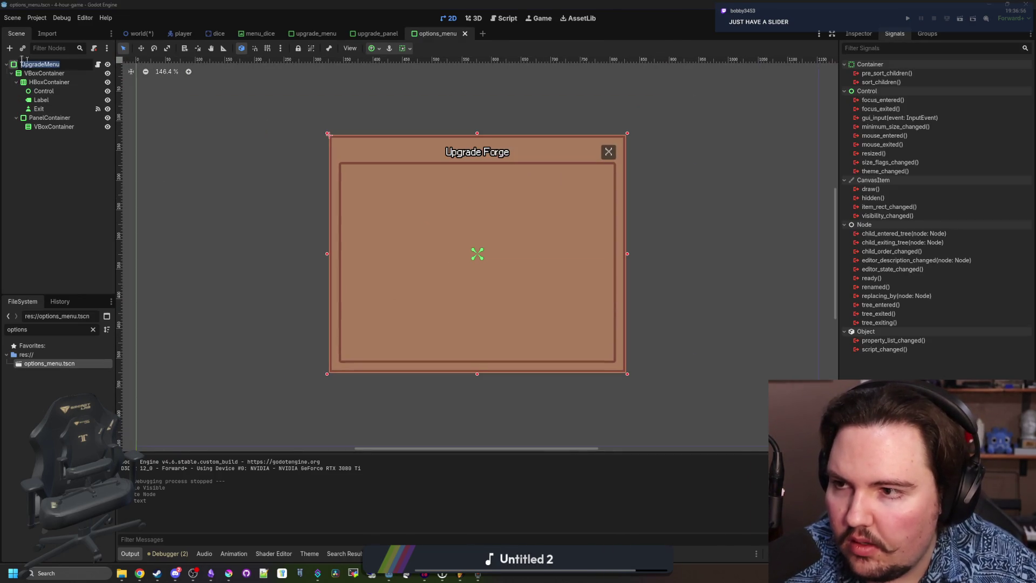
pyautogui.write('OptionsMenu')
pyautogui.press('Return')
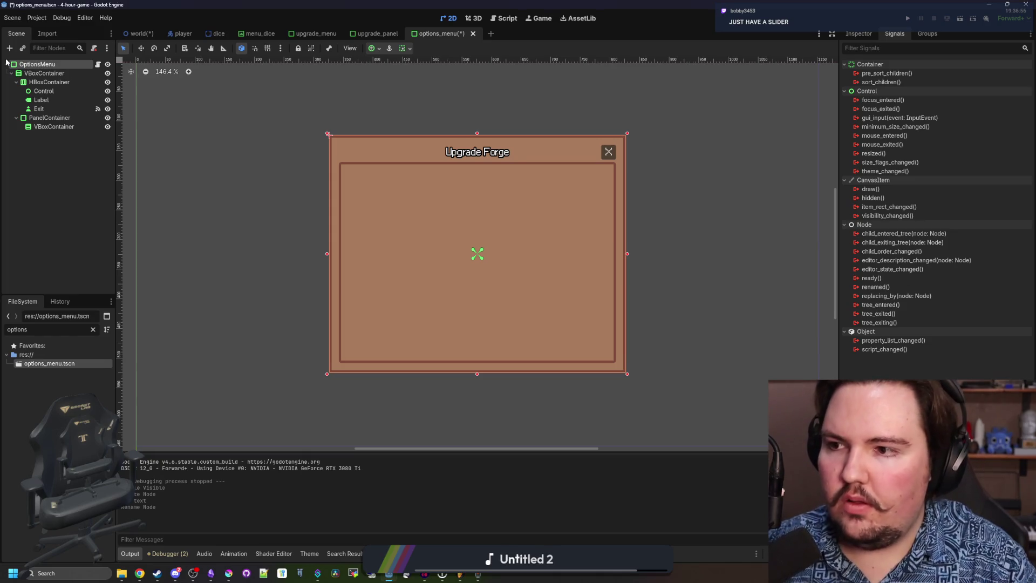
# Change the panel's title Label text from 'Upgrade Forge' to 'Options'.
pyautogui.click(64, 127)
pyautogui.click(53, 118)
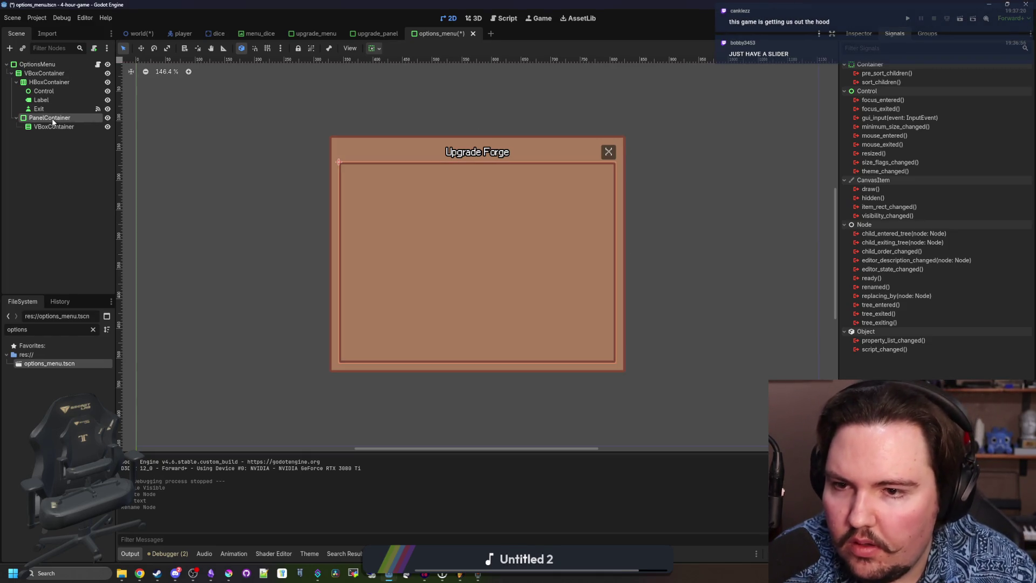
pyautogui.click(52, 125)
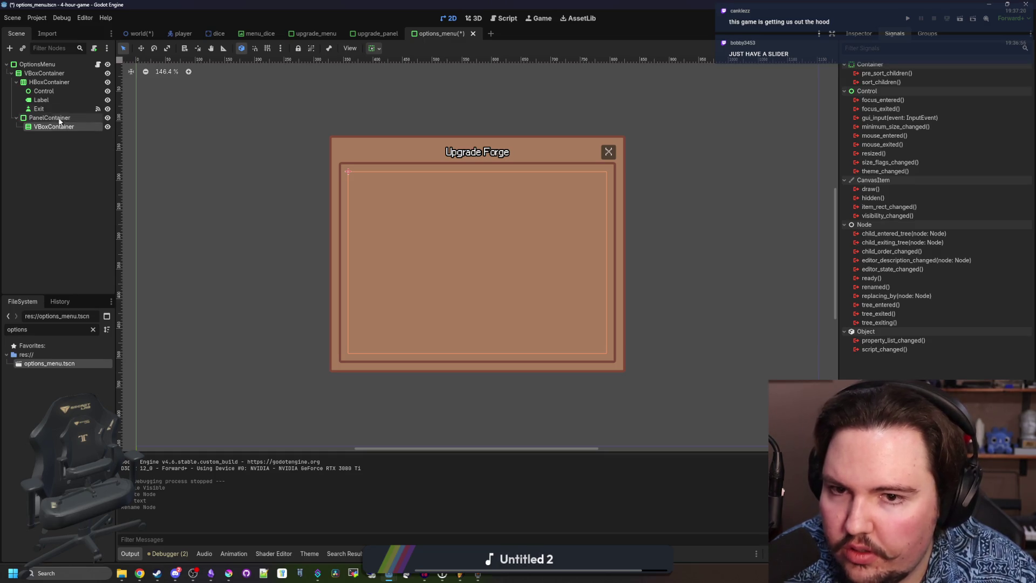
pyautogui.click(70, 100)
pyautogui.click(859, 34)
pyautogui.tripleClick(865, 118)
pyautogui.write('Options')
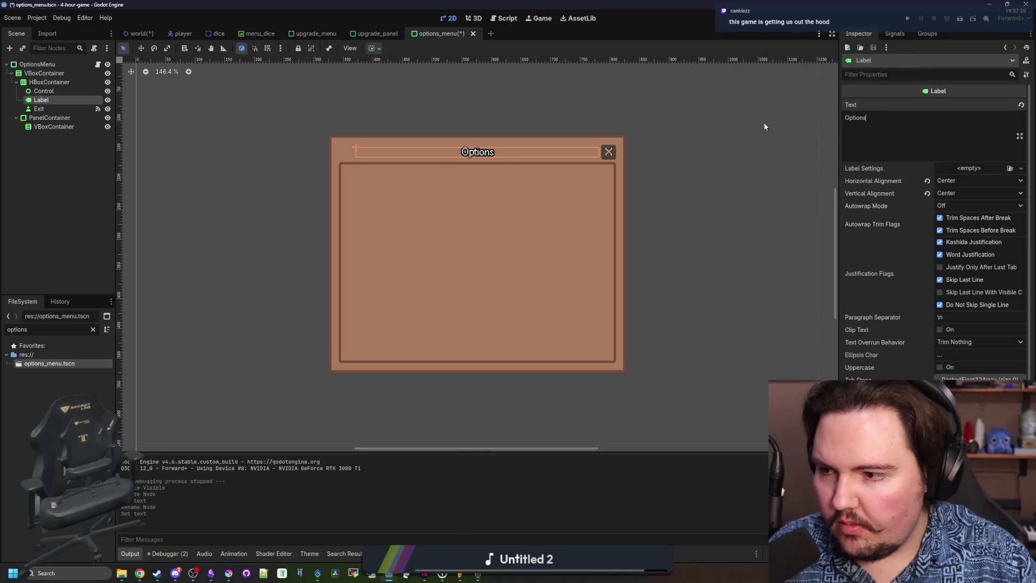
pyautogui.click(54, 126)
pyautogui.rightClick(54, 128)
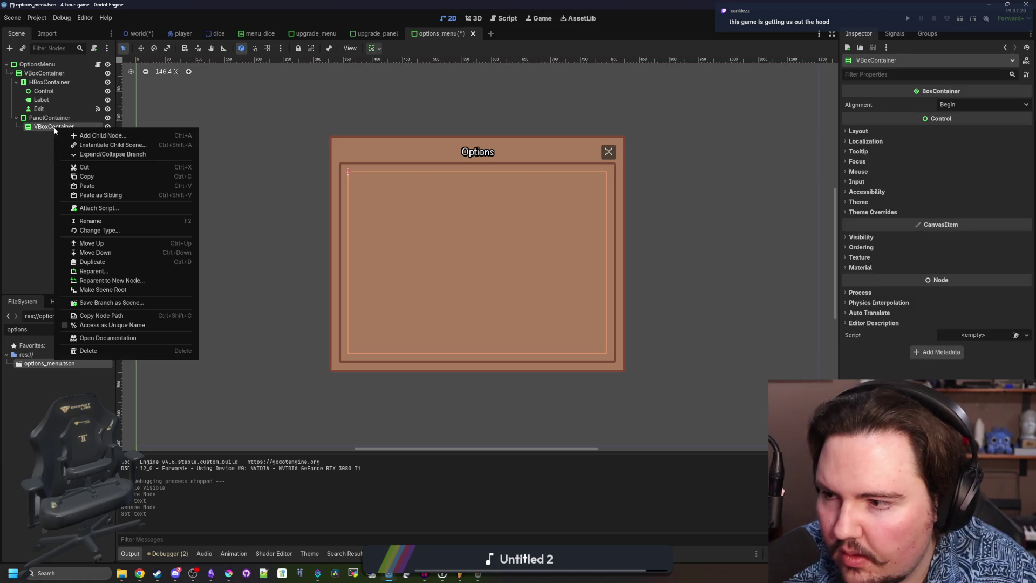
# Add an HSlider, a Label and an HBoxContainer under the VBoxContainer.
pyautogui.click(80, 135)
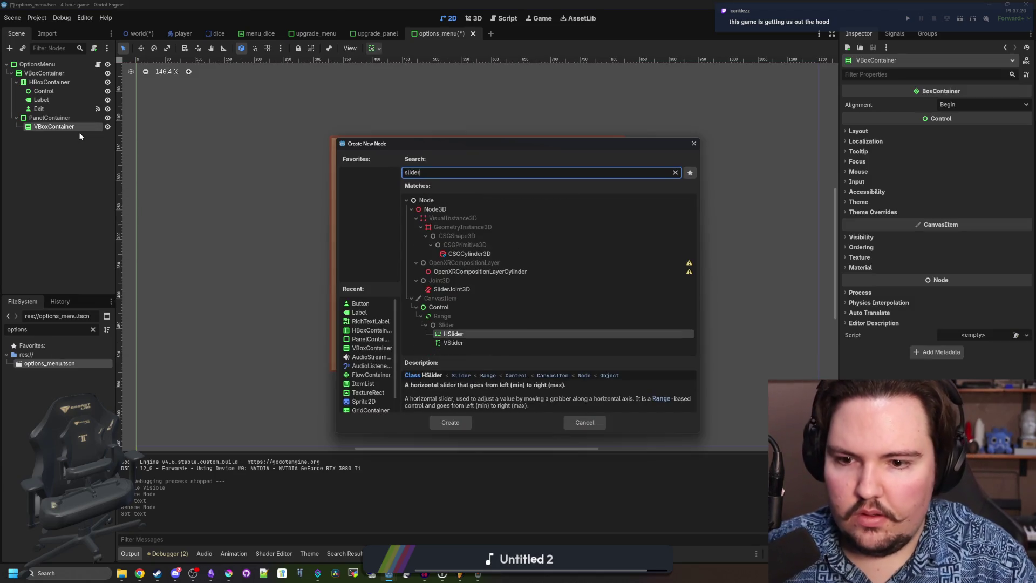
pyautogui.press('Escape')
pyautogui.click(54, 126)
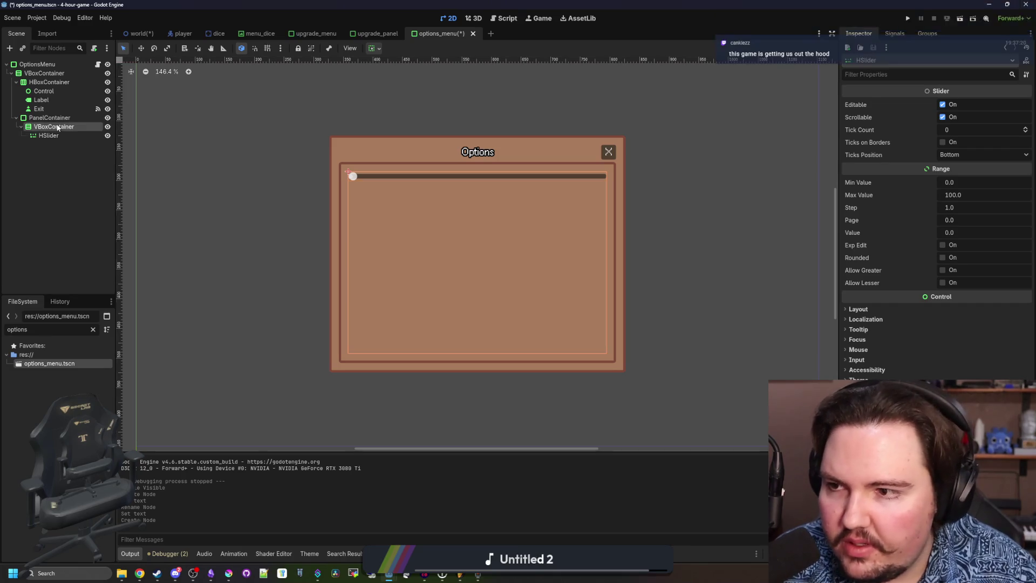
pyautogui.rightClick(58, 127)
pyautogui.click(90, 132)
pyautogui.press('Return')
pyautogui.rightClick(90, 130)
pyautogui.click(124, 139)
pyautogui.write('hbox')
pyautogui.press('Return')
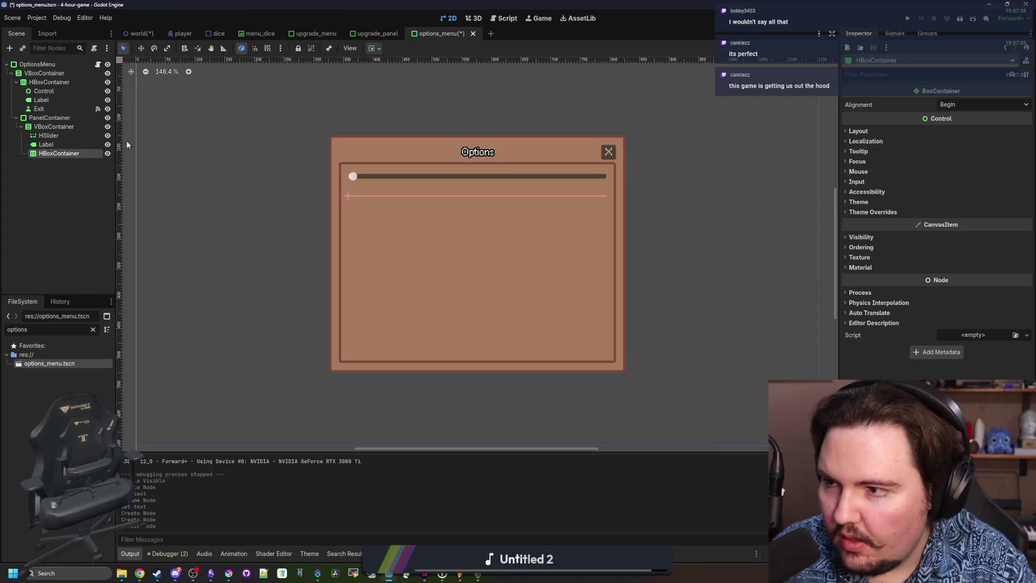
# Move the HSlider and Label into the HBoxContainer and label it 'Master'.
pyautogui.click(49, 135)
pyautogui.keyDown('shift'); pyautogui.click(46, 145); pyautogui.keyUp('shift')
pyautogui.moveTo(46, 144)
pyautogui.mouseDown()
pyautogui.moveTo(59, 153)
pyautogui.moveTo(69, 134)
pyautogui.mouseUp()
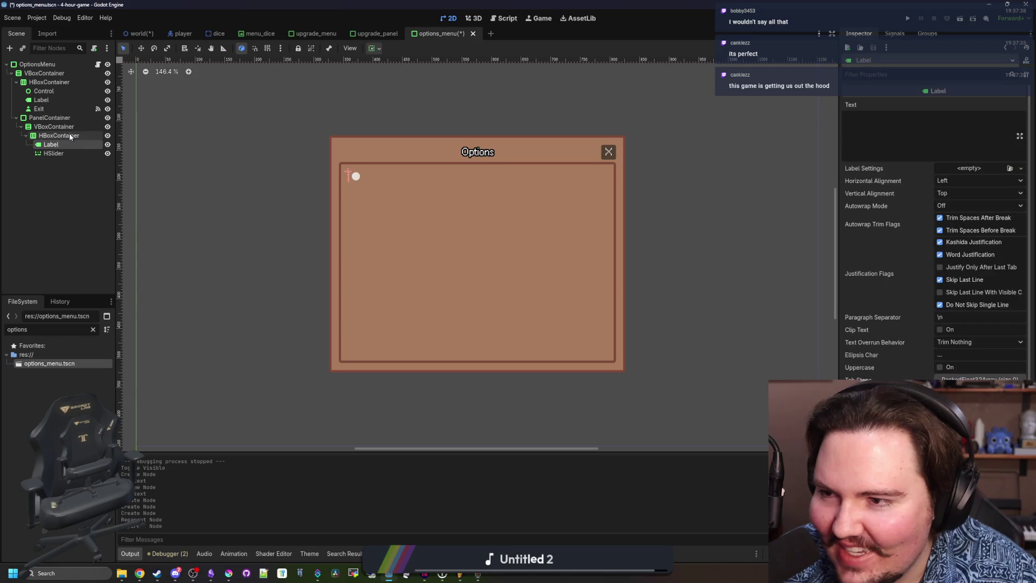
pyautogui.click(863, 132)
pyautogui.write('Master')
# Set the HBoxContainer's horizontal container sizing to Fill.
pyautogui.click(66, 152)
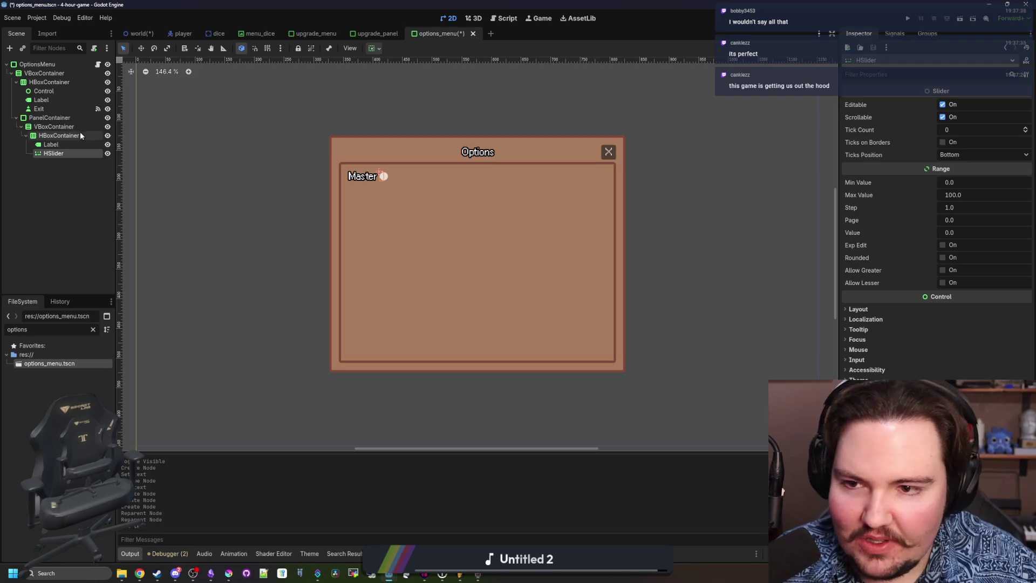
pyautogui.click(80, 135)
pyautogui.click(858, 131)
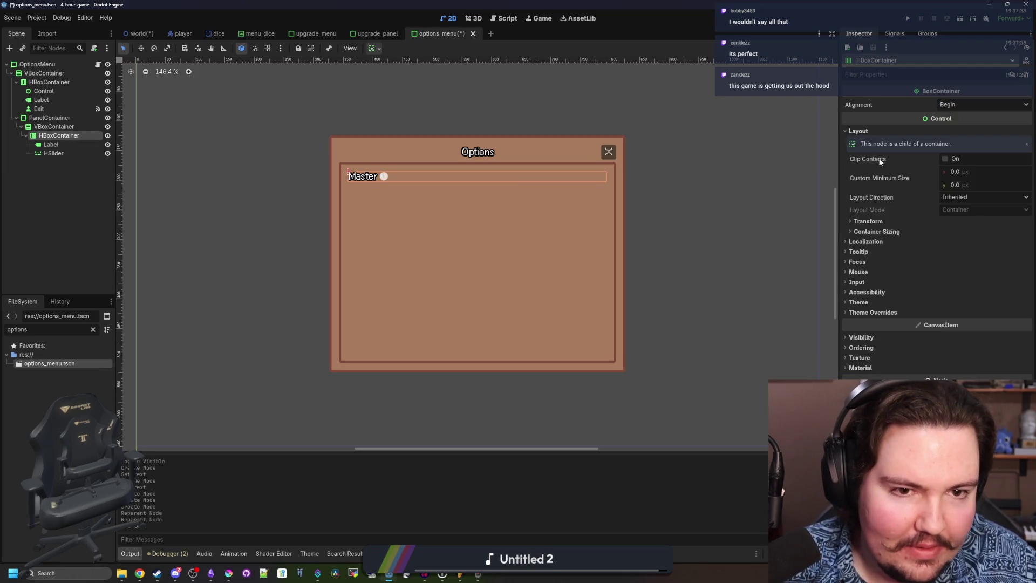
pyautogui.click(876, 232)
pyautogui.click(957, 242)
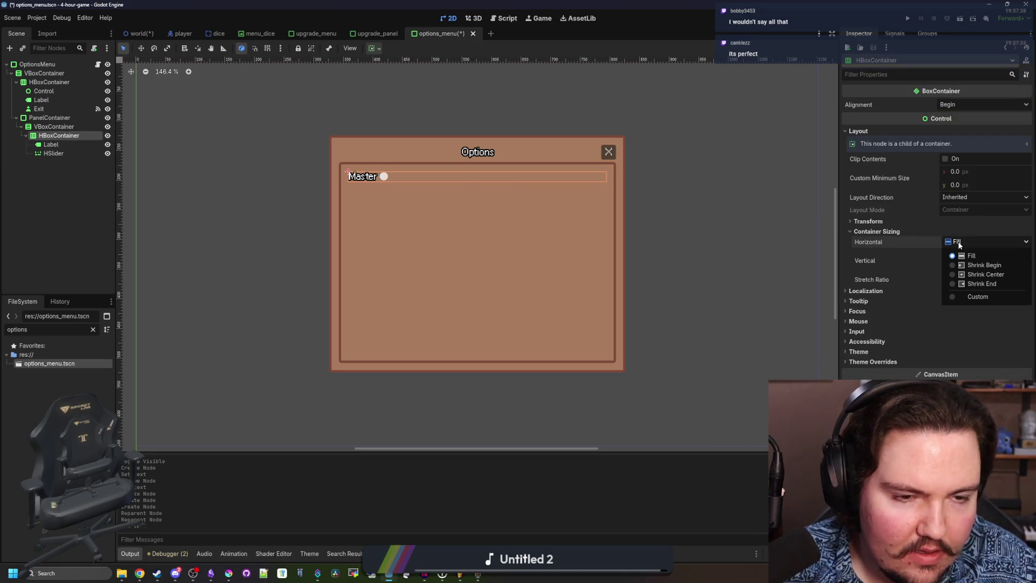
pyautogui.click(54, 153)
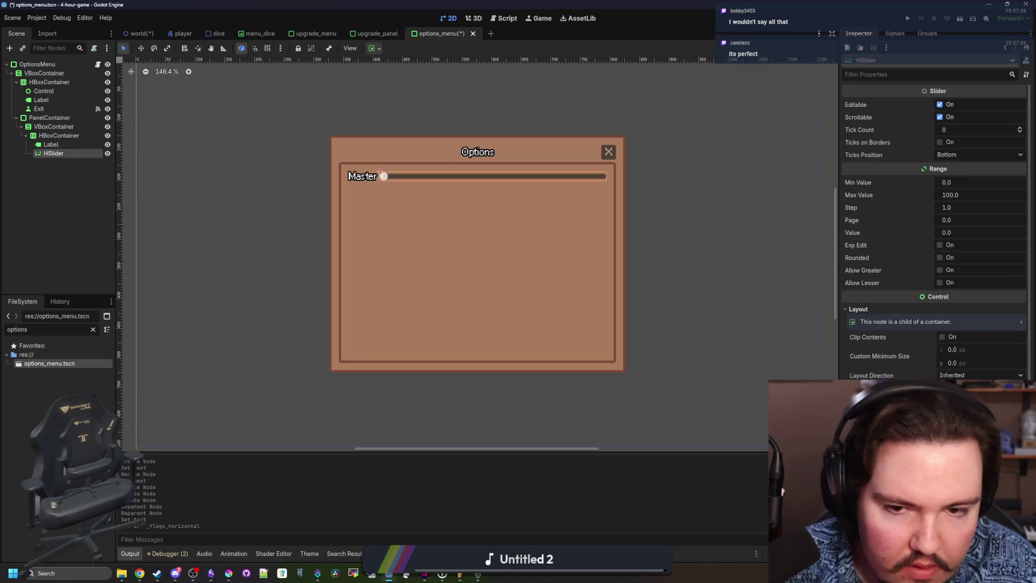
pyautogui.rightClick(51, 135)
# Copy the Master slider row and paste it as a sibling twice.
pyautogui.click(84, 182)
pyautogui.rightClick(52, 135)
pyautogui.click(80, 199)
pyautogui.rightClick(61, 162)
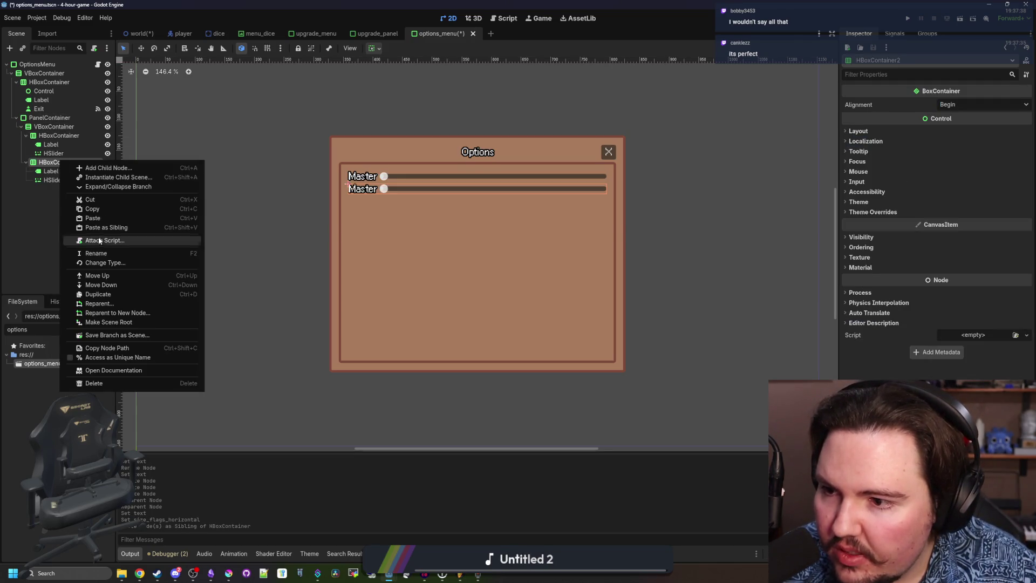
pyautogui.click(109, 228)
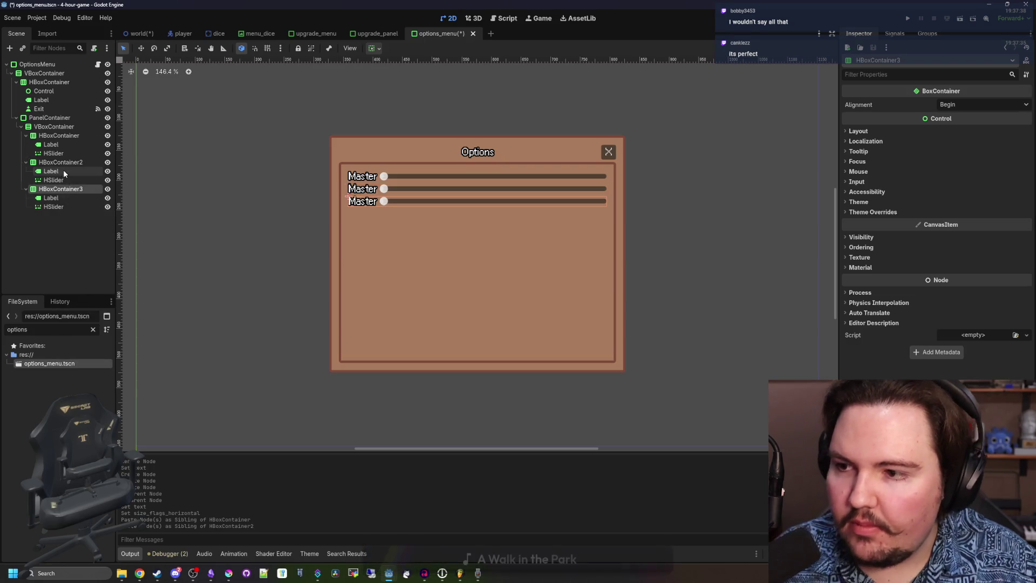
# Rename the second and third row labels to 'Sounds' and 'Music'.
pyautogui.click(51, 171)
pyautogui.doubleClick(855, 117)
pyautogui.write('Sounds')
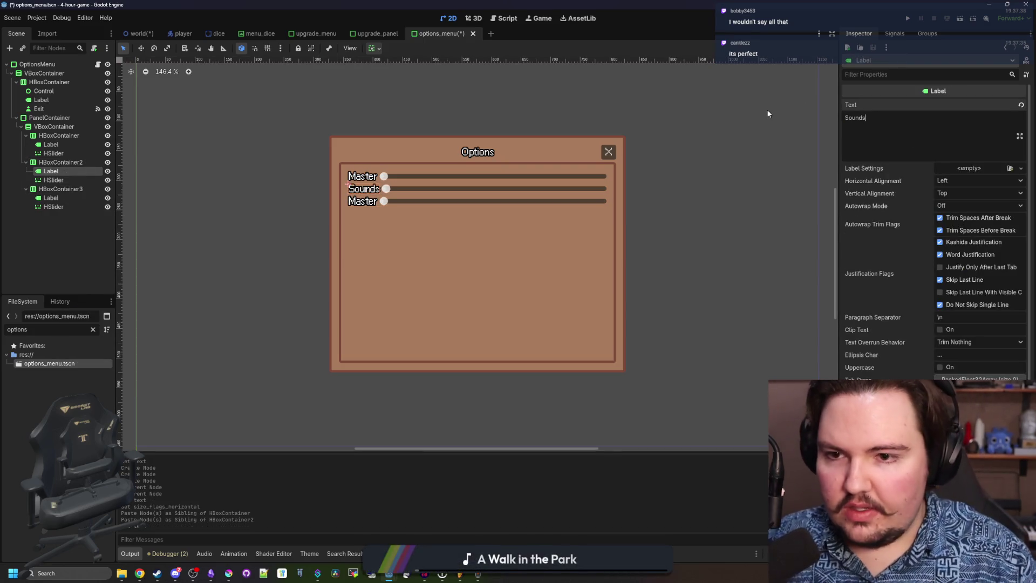
pyautogui.click(51, 197)
pyautogui.doubleClick(855, 117)
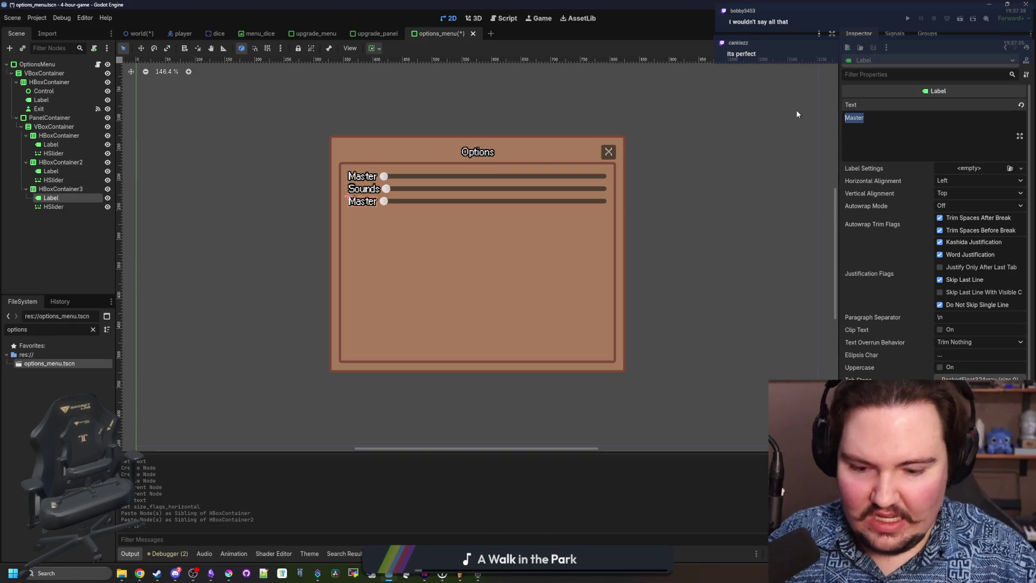
pyautogui.write('Music')
pyautogui.press('Return')
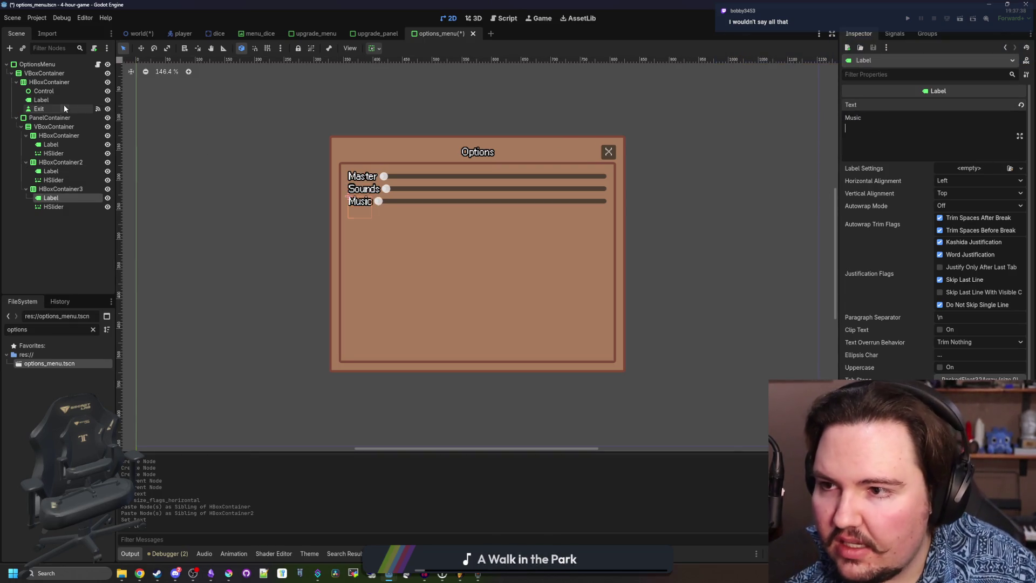
# Select the Master slider and start attaching a new script to it.
pyautogui.click(51, 144)
pyautogui.click(54, 153)
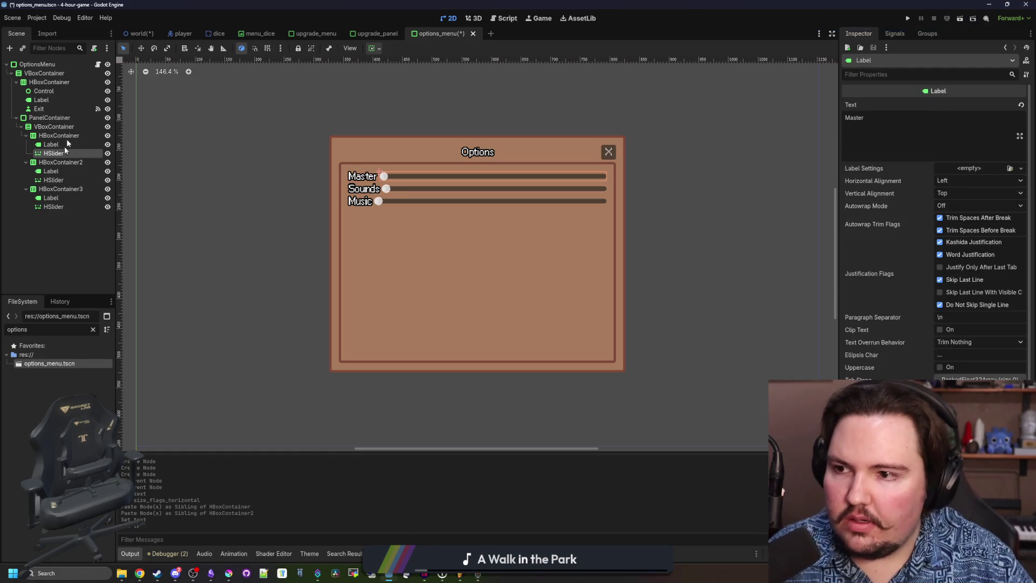
pyautogui.click(94, 48)
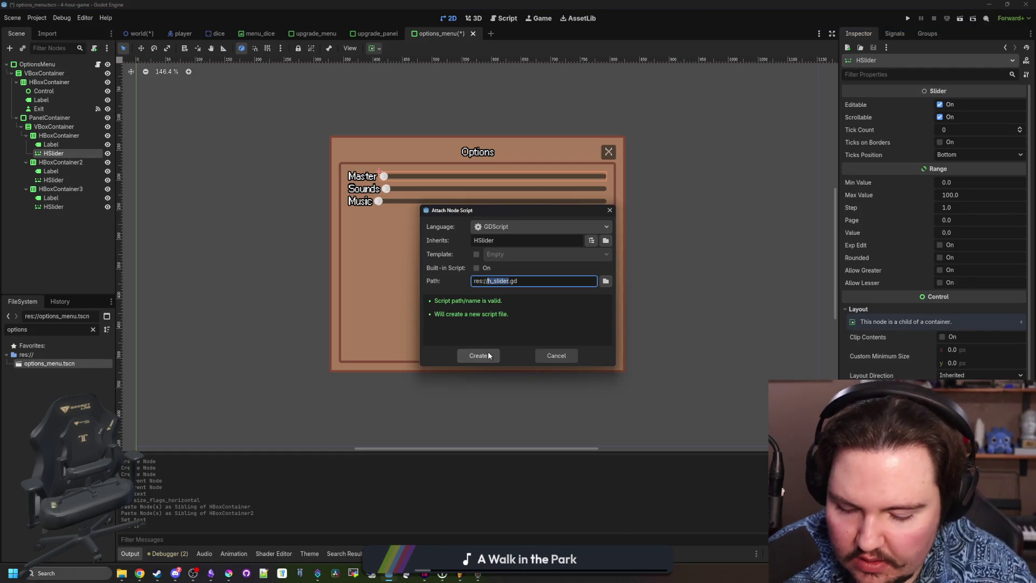
# Create the volume_slider.gd script for the Master slider and declare a bus variable.
pyautogui.write('volume')
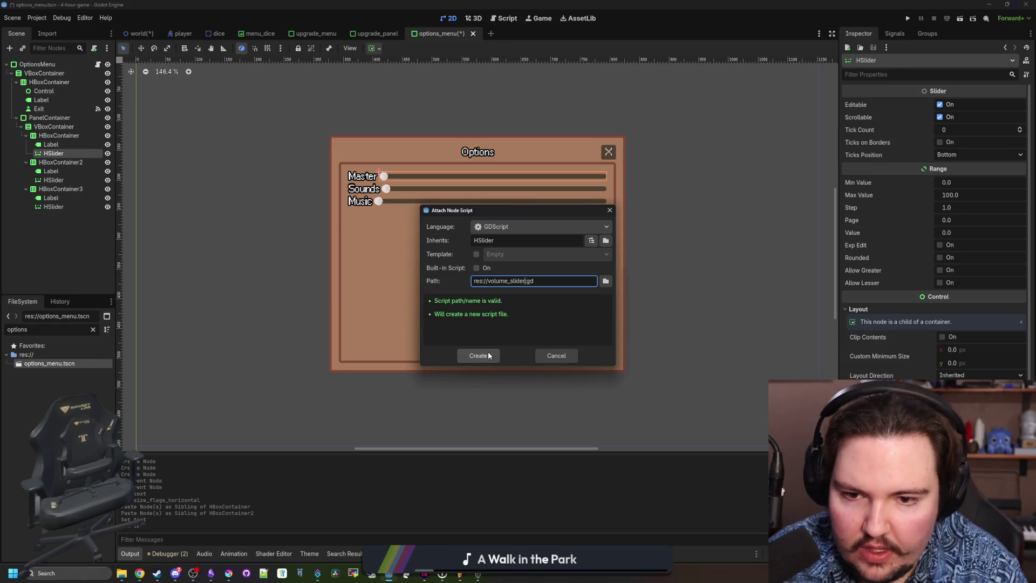
pyautogui.click(488, 355)
pyautogui.click(344, 201)
pyautogui.press('Return')
pyautogui.write('fu')
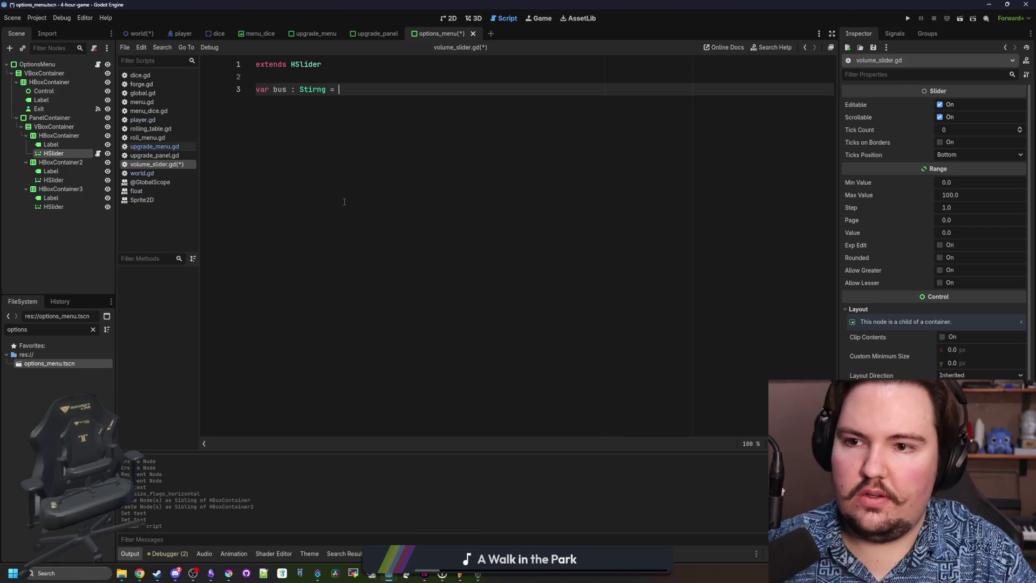
pyautogui.press('Return')
pyautogui.press('Return')
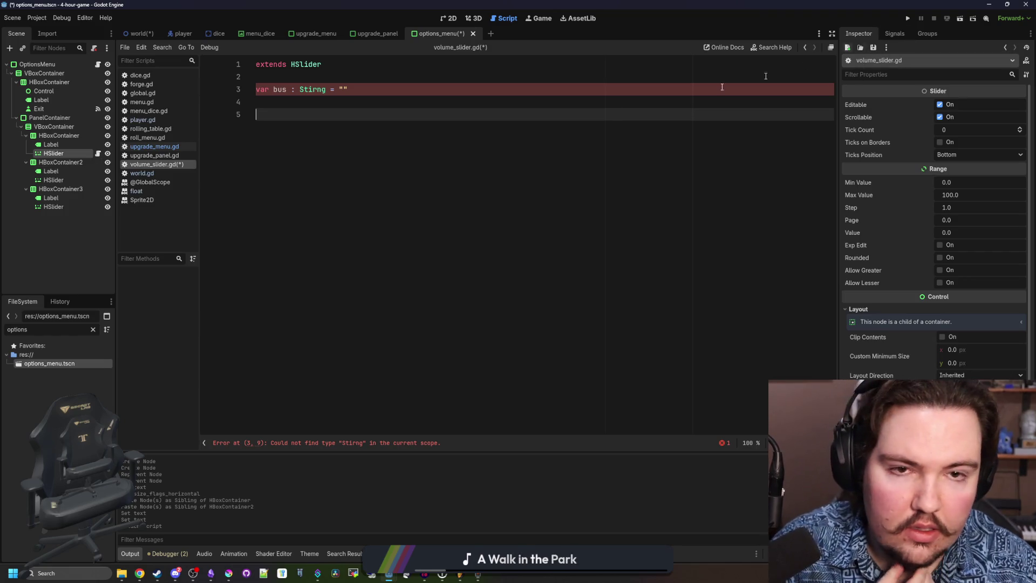
# Add a _ready function that connects value_changed to update.
pyautogui.write('func _r')
pyautogui.press('Return')
pyautogui.press('Return')
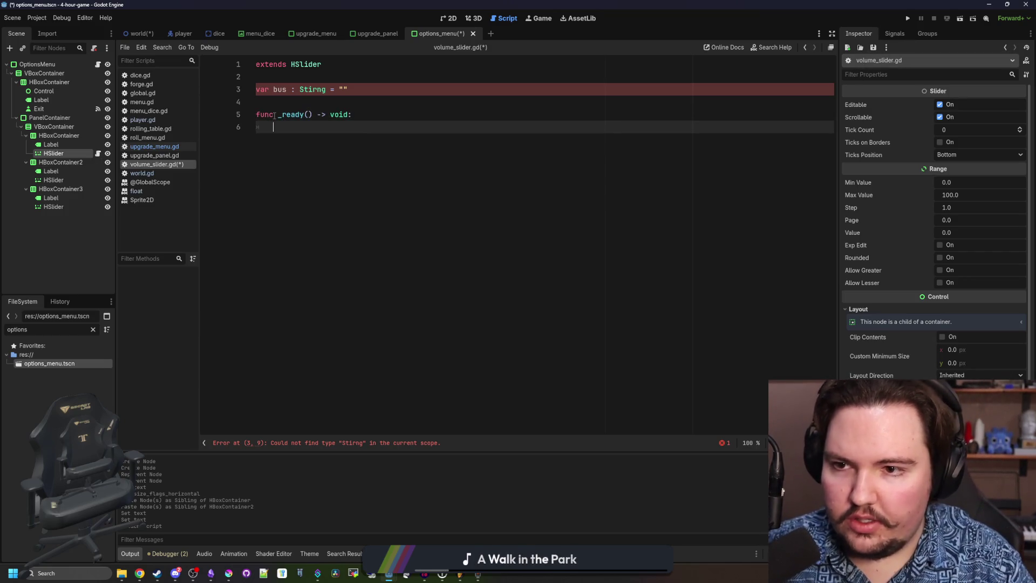
pyautogui.write('value_c')
pyautogui.press('Return')
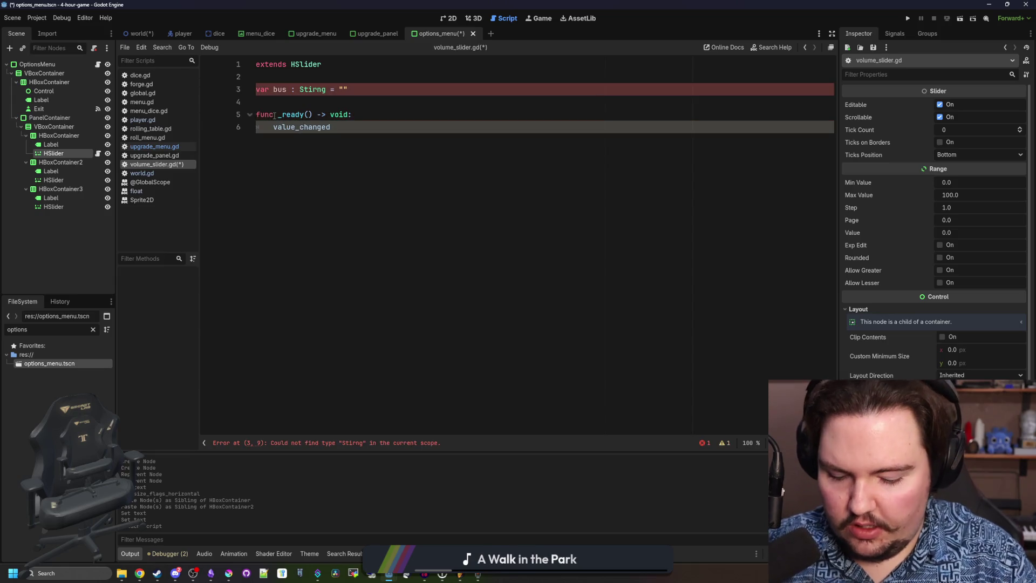
pyautogui.write('.connect(update)')
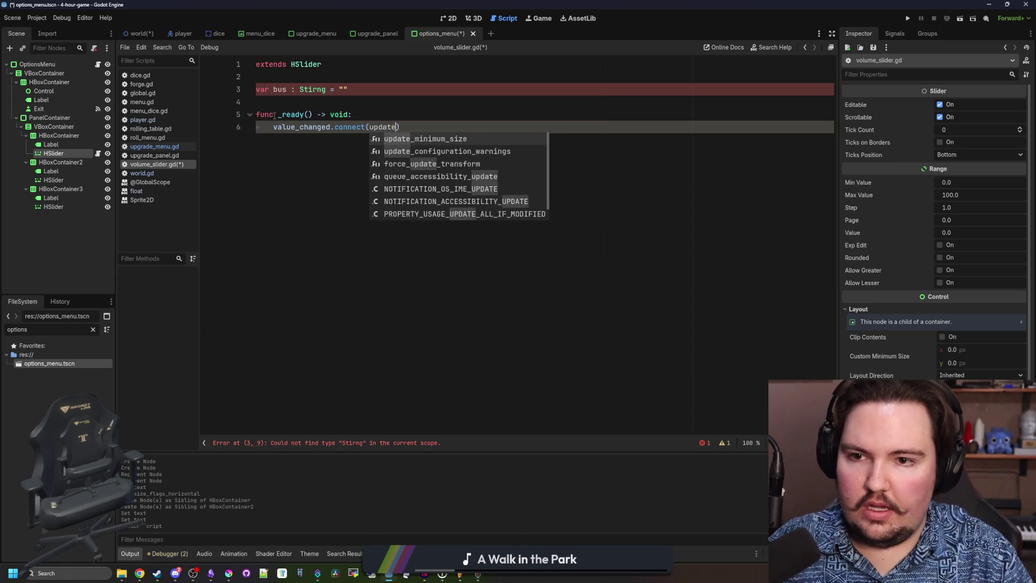
pyautogui.press('Return')
pyautogui.press('Return')
pyautogui.press('BackSpace')
pyautogui.press('Return')
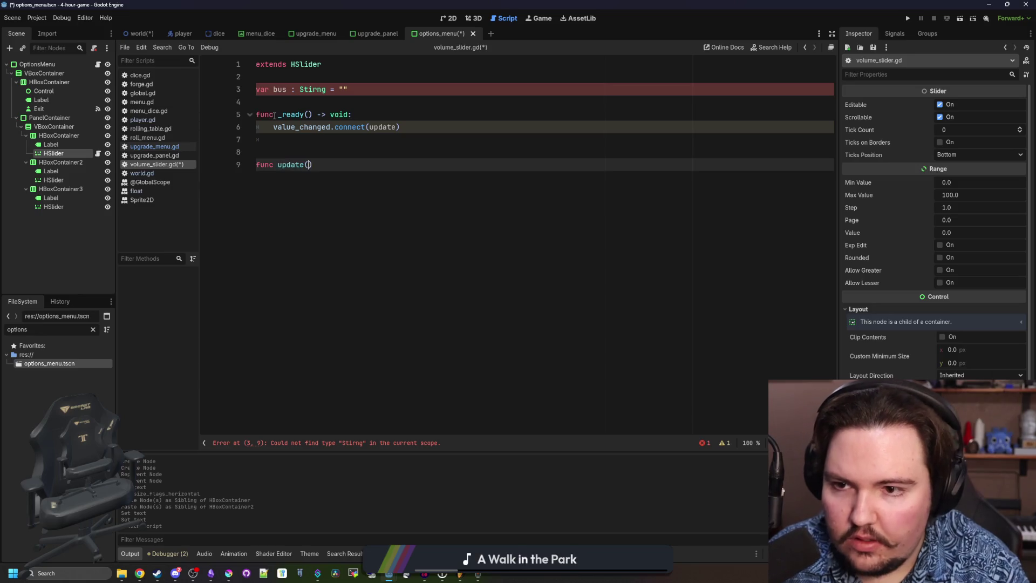
pyautogui.write('):')
pyautogui.press('Return')
pyautogui.click(258, 90)
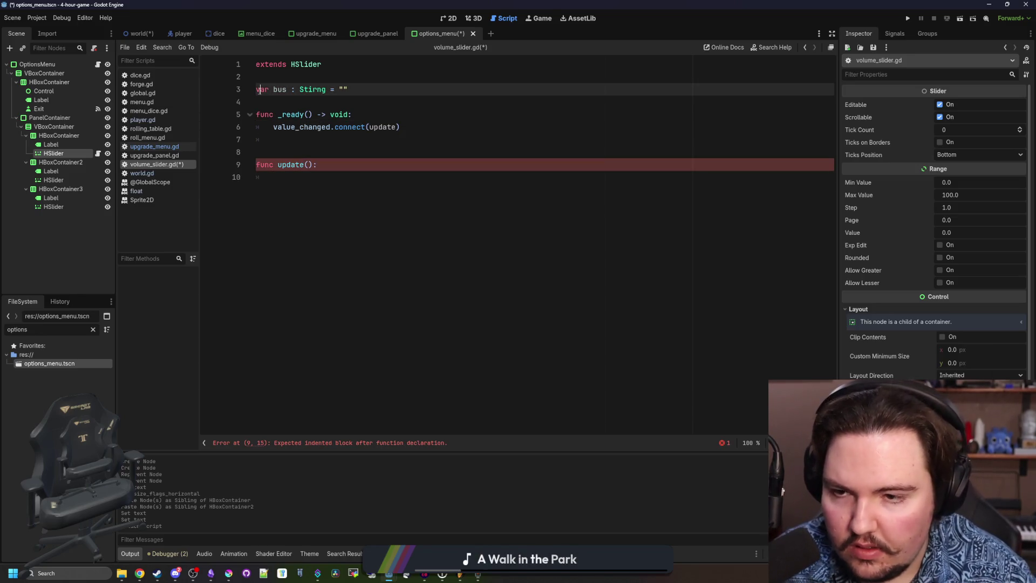
pyautogui.write('@export')
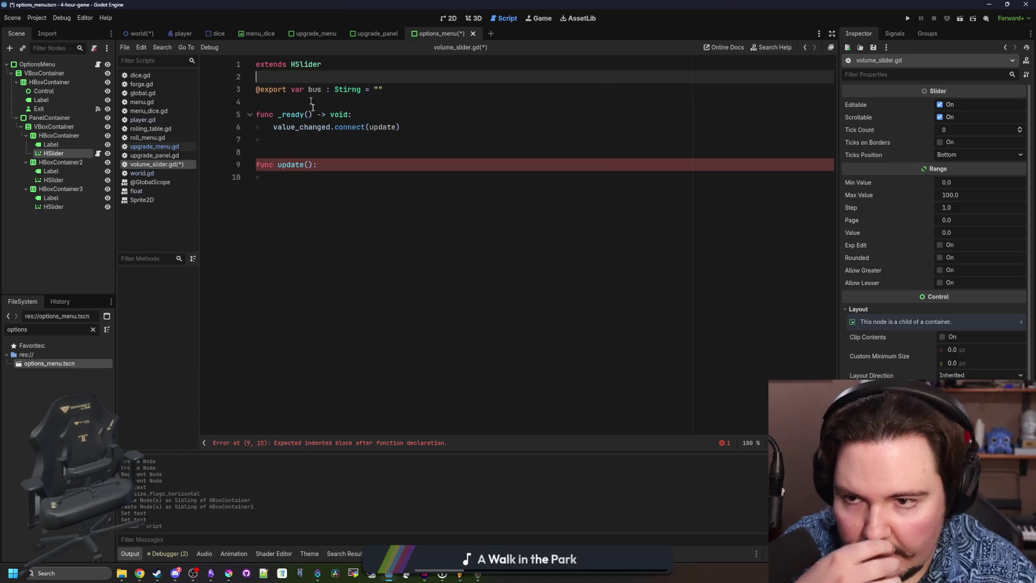
# Inside update(), look up the bus index with AudioServer.get_bus_index(bus).
pyautogui.click(315, 186)
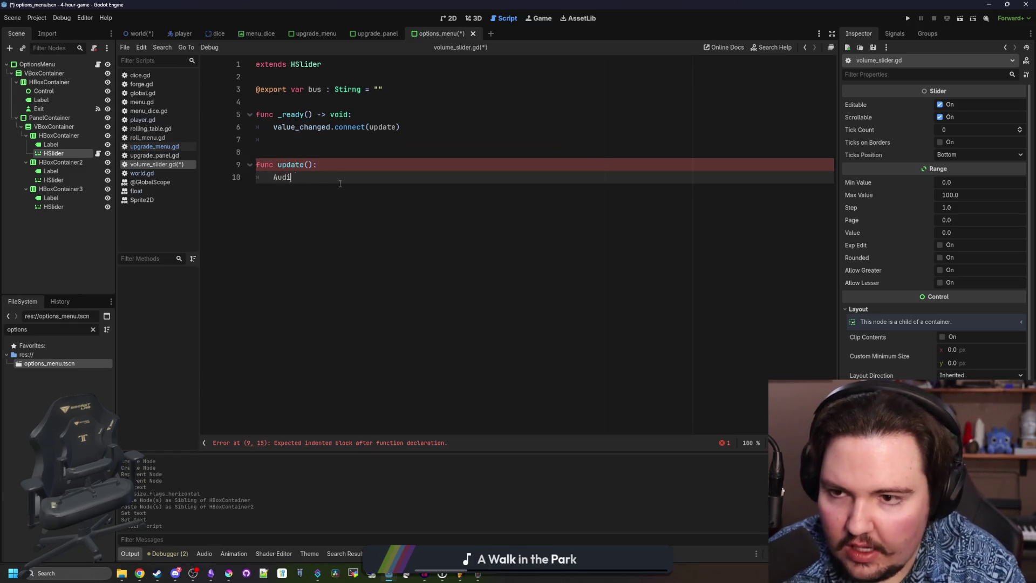
pyautogui.write('ioServer.get_bus')
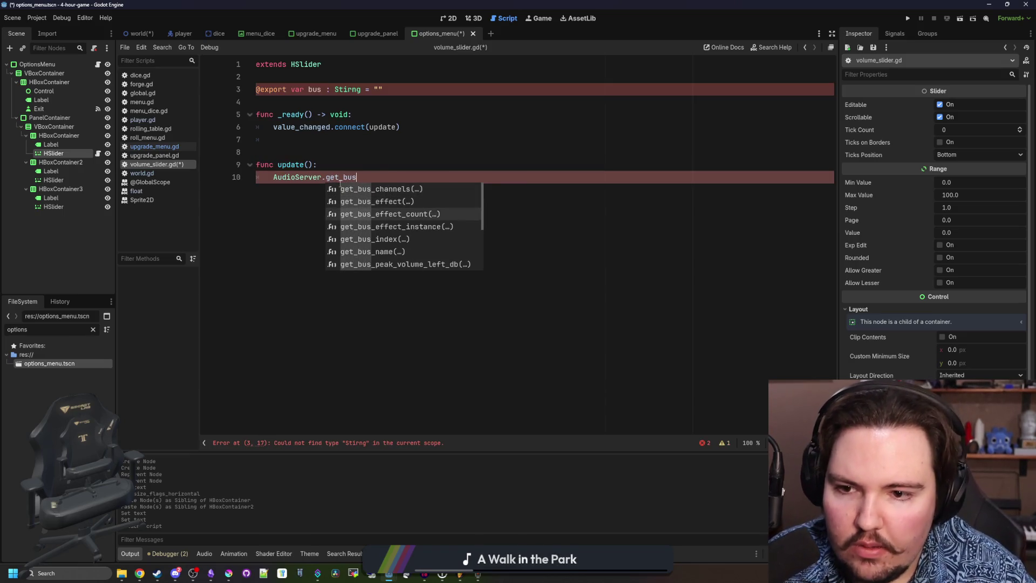
pyautogui.write('_i')
pyautogui.press('Return')
pyautogui.write('bus)')
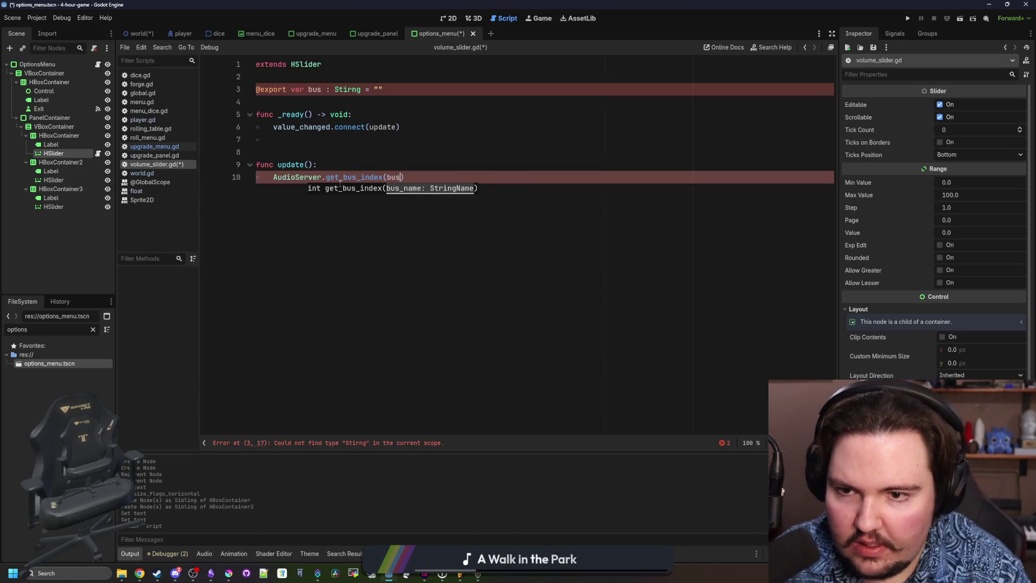
pyautogui.press('Return')
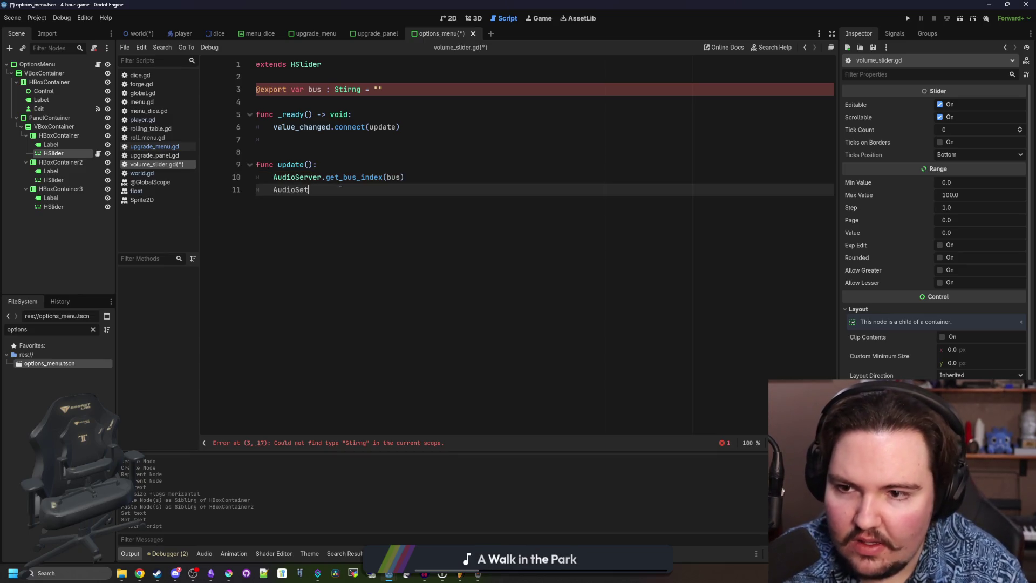
# Add an AudioServer.set_bus_volume_linear call and store the bus index in var idx.
pyautogui.press('Return')
pyautogui.write('.set_bus_v')
pyautogui.press('Down')
pyautogui.press('Return')
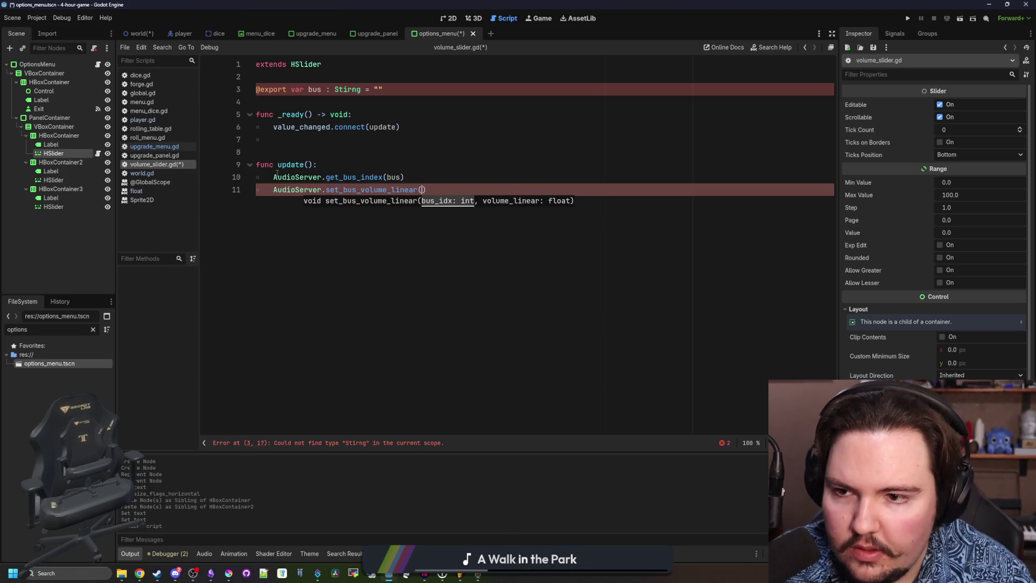
pyautogui.click(273, 177)
pyautogui.write('var idx =')
pyautogui.click(420, 189)
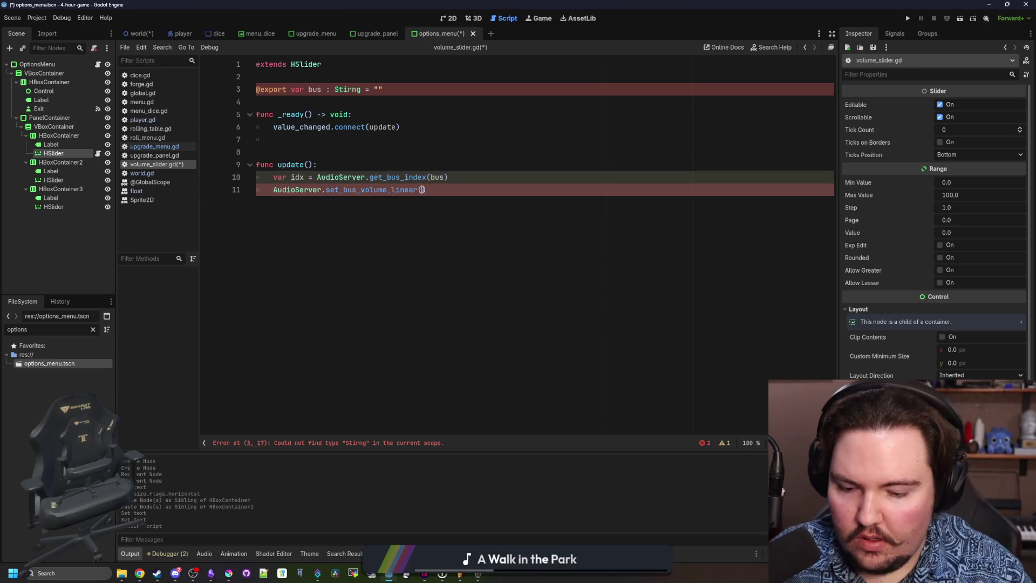
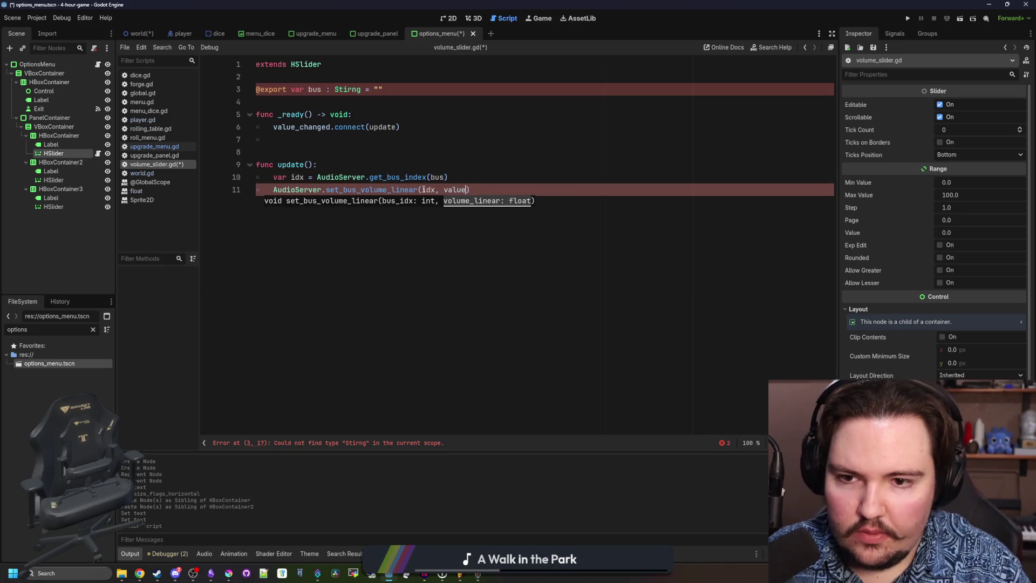
# Add a 'value : float' parameter to update() in volume_slider.gd.
pyautogui.click(312, 164)
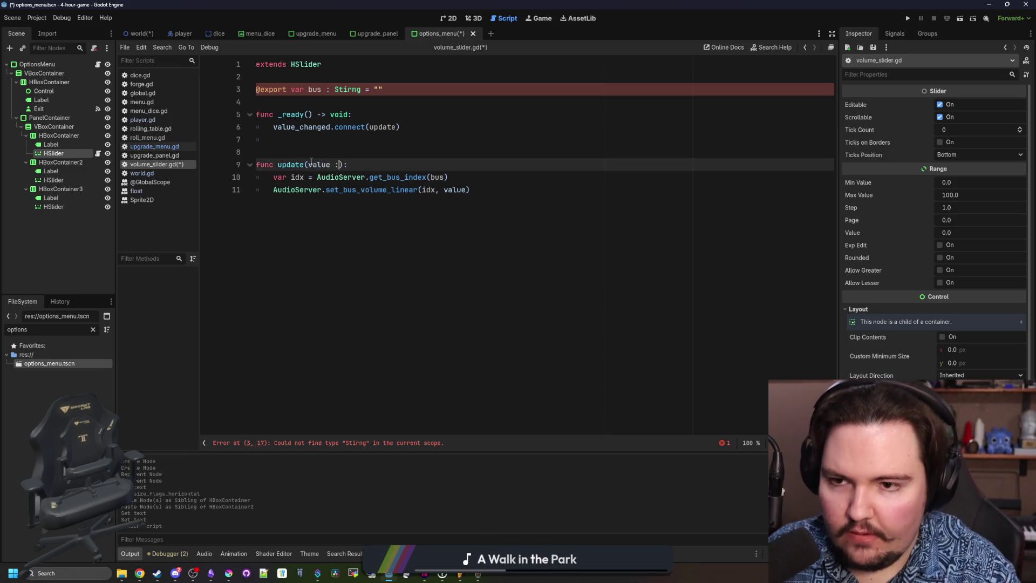
pyautogui.write('oat')
pyautogui.keyDown('ctrl'); pyautogui.click(364, 192); pyautogui.keyUp('ctrl')
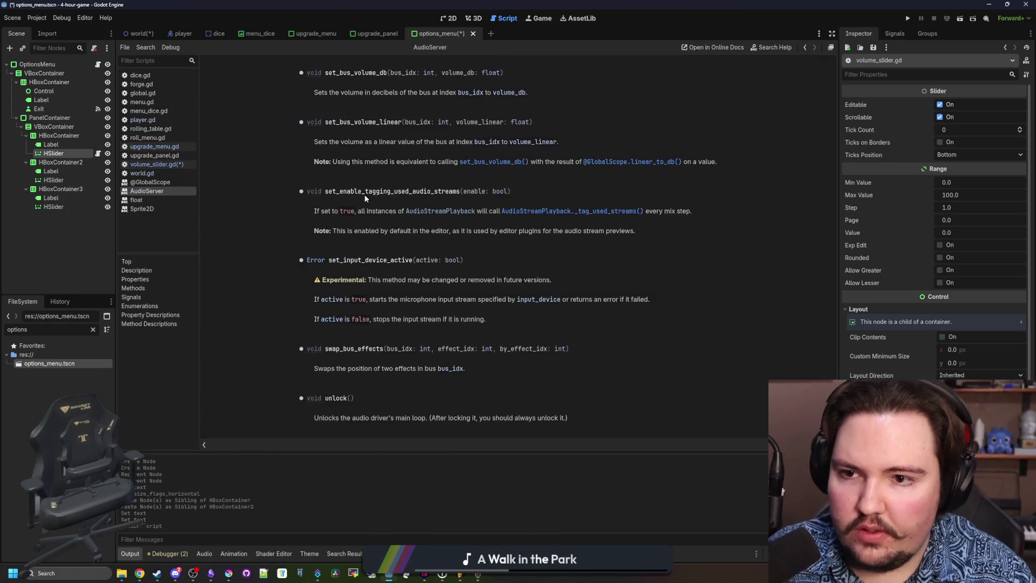
pyautogui.hotkey('alt', 'Left')
pyautogui.click(432, 131)
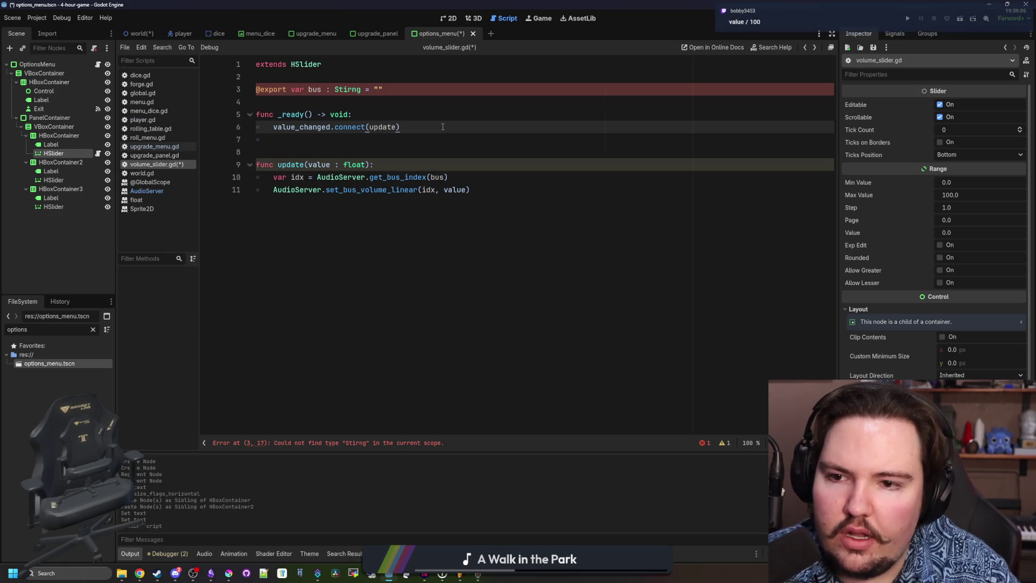
# Correct the bus export type 'Stirng' to 'String' and save the script.
pyautogui.press('Down')
pyautogui.click(362, 102)
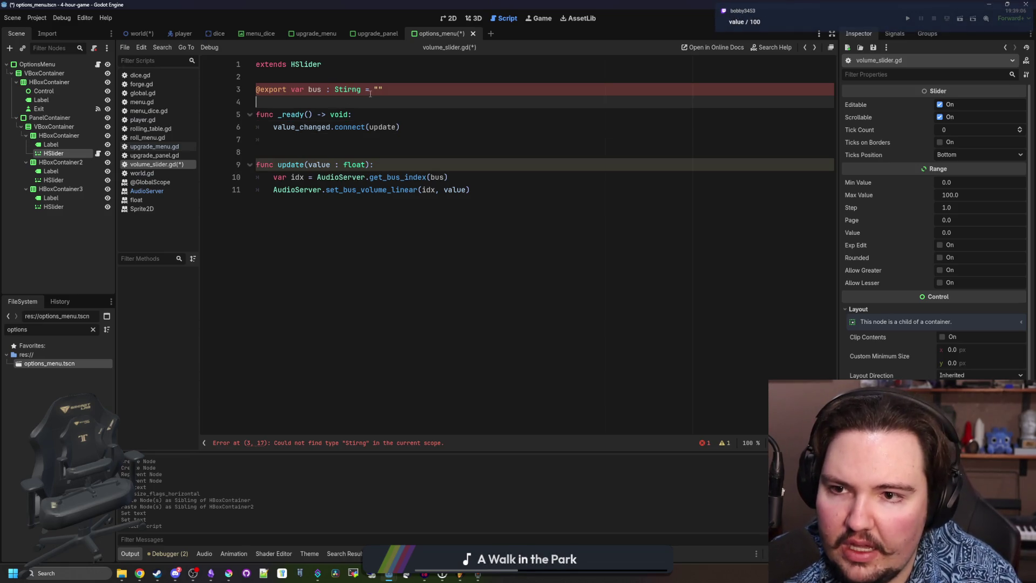
pyautogui.doubleClick(348, 89)
pyautogui.write('S')
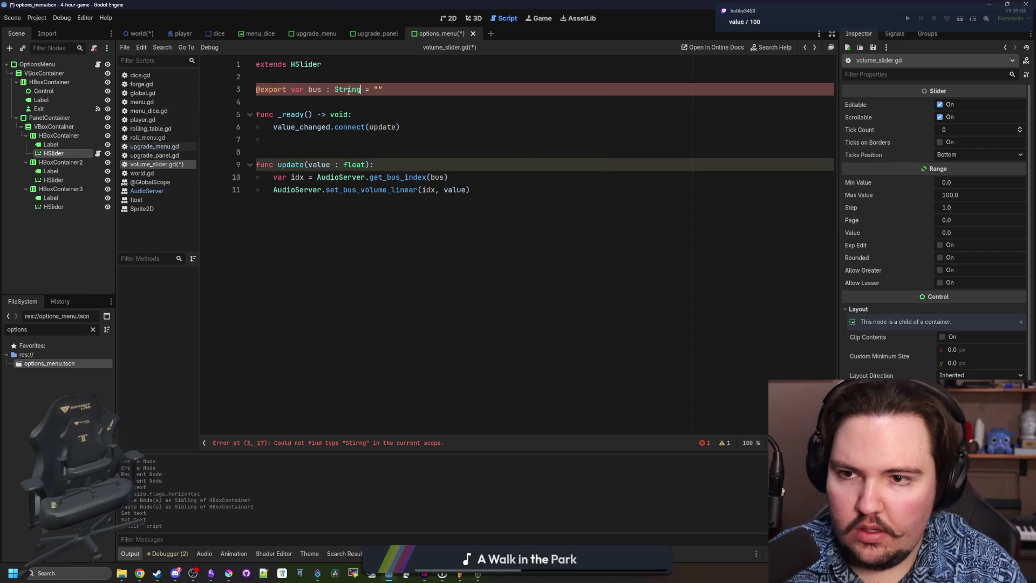
pyautogui.press('Escape')
pyautogui.hotkey('ctrl', 's')
pyautogui.click(321, 139)
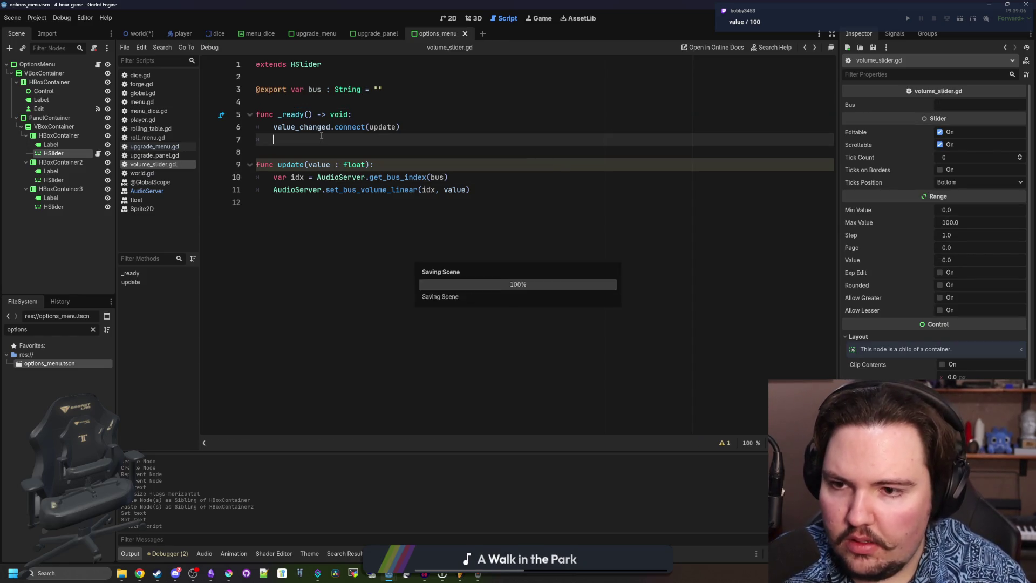
pyautogui.click(448, 19)
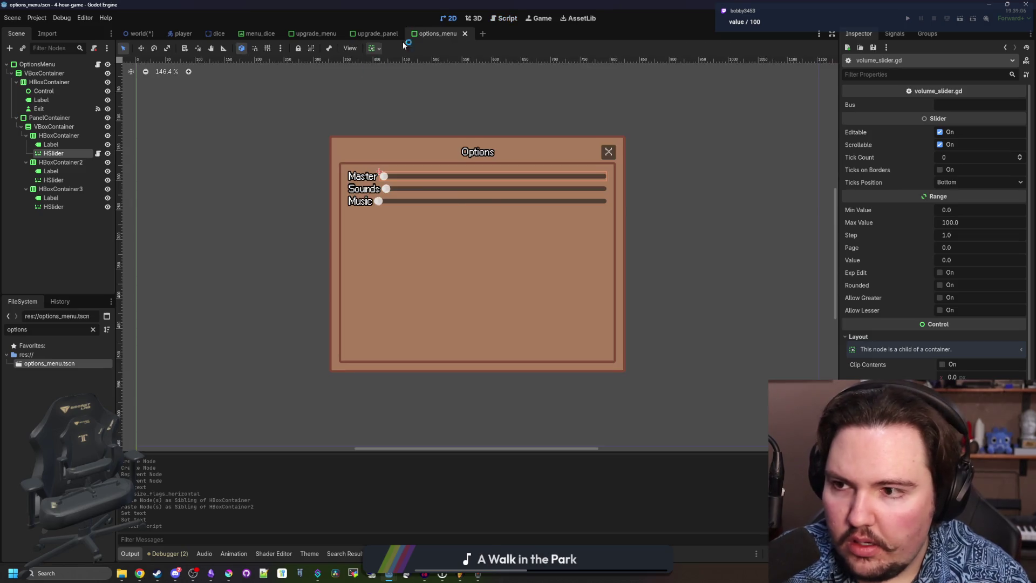
# Give the first volume slider a Max Value of 1 and a Step of 0.01.
pyautogui.write('1')
pyautogui.press('Return')
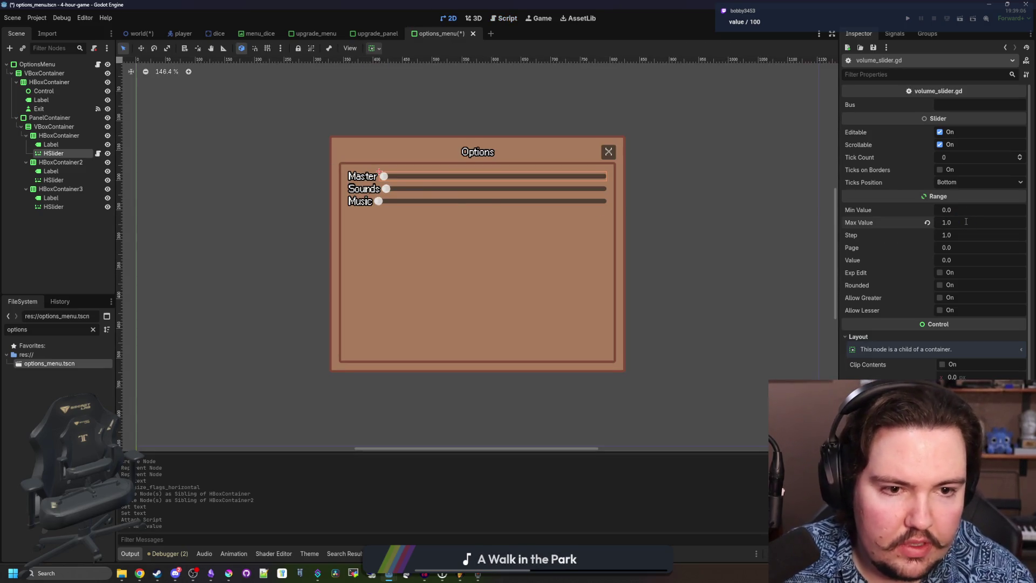
pyautogui.click(955, 235)
pyautogui.write('.01')
pyautogui.press('Return')
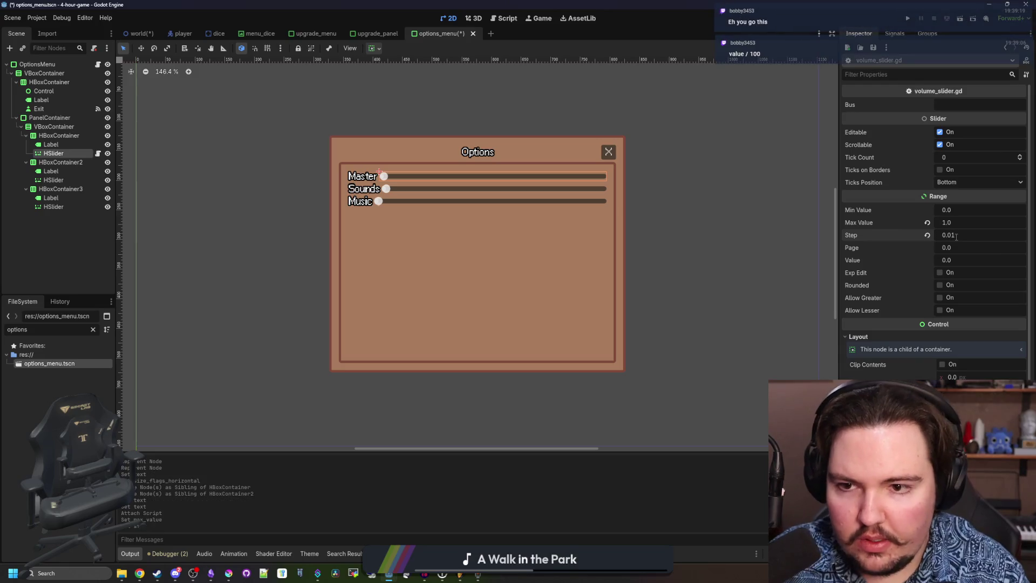
# Set Max Value 1 and Step 0.01 on the other two sliders and save the scene.
pyautogui.keyDown('ctrl'); pyautogui.click(54, 206); pyautogui.keyUp('ctrl')
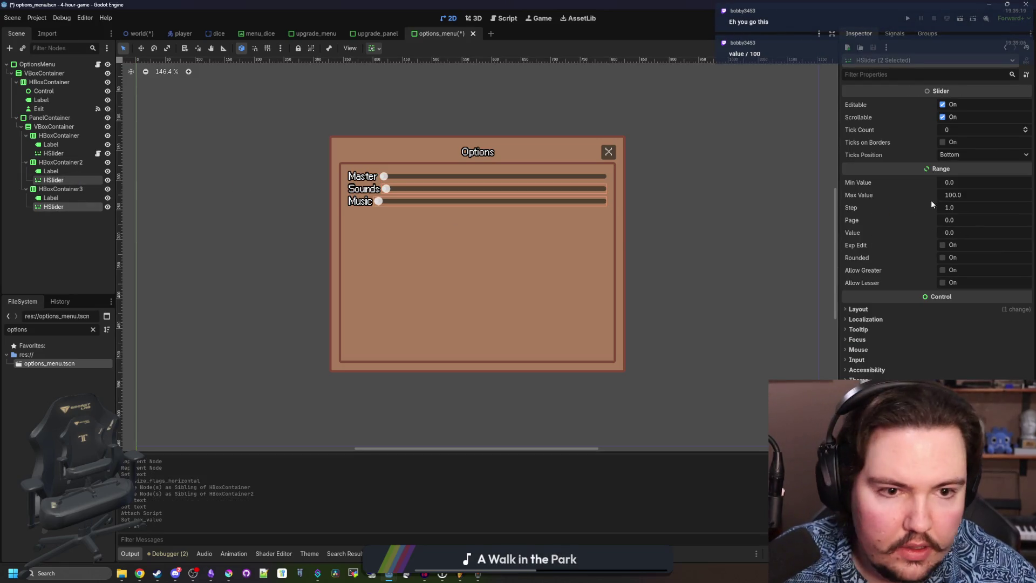
pyautogui.click(949, 195)
pyautogui.write('1')
pyautogui.press('Return')
pyautogui.click(984, 203)
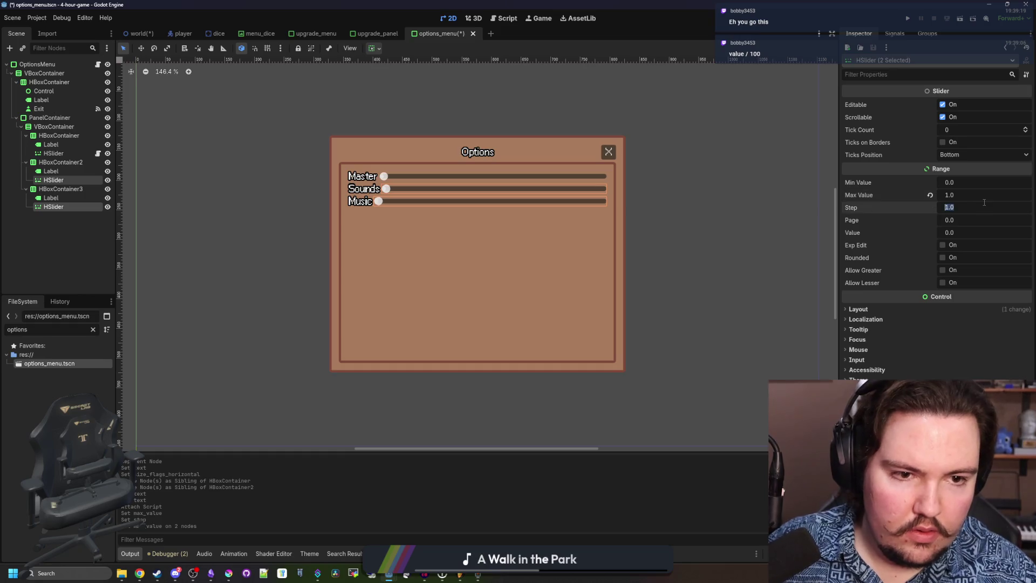
pyautogui.write('0.01')
pyautogui.press('Return')
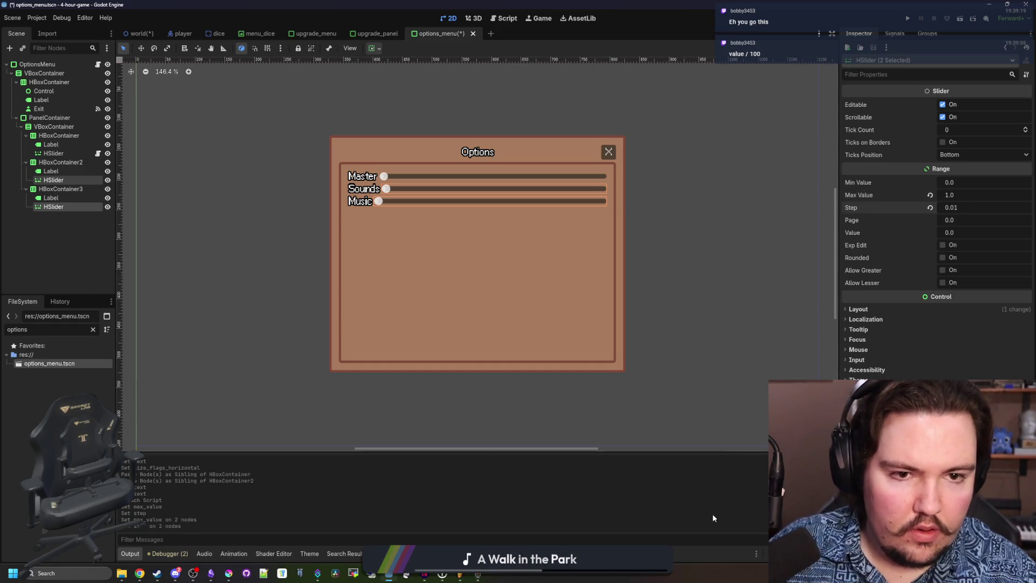
pyautogui.hotkey('ctrl', 's')
pyautogui.click(54, 224)
pyautogui.click(138, 34)
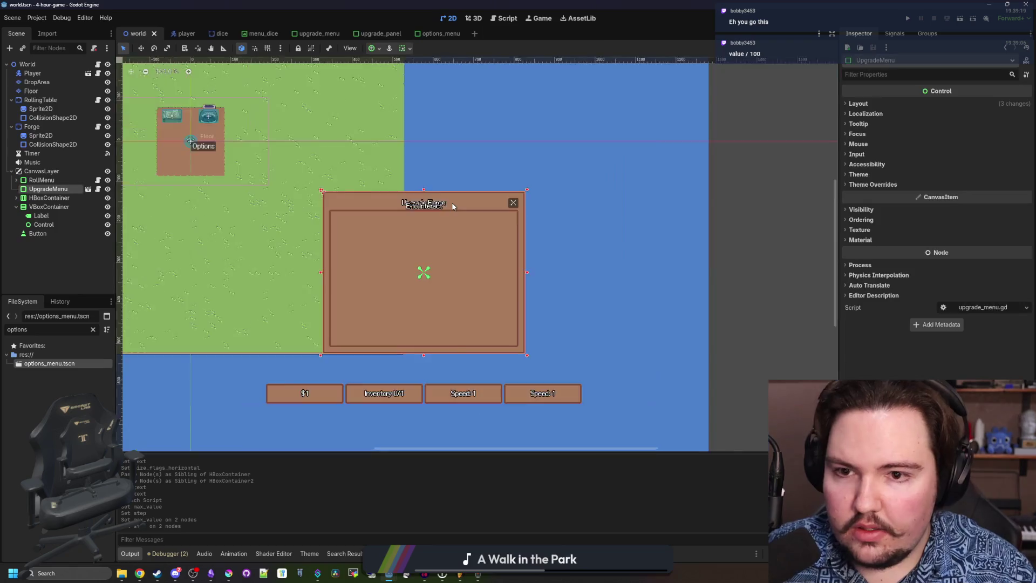
# Instance options_menu.tscn under CanvasLayer in the world scene and save it.
pyautogui.scroll(-4, 454, 206)
pyautogui.scroll(1, 402, 222)
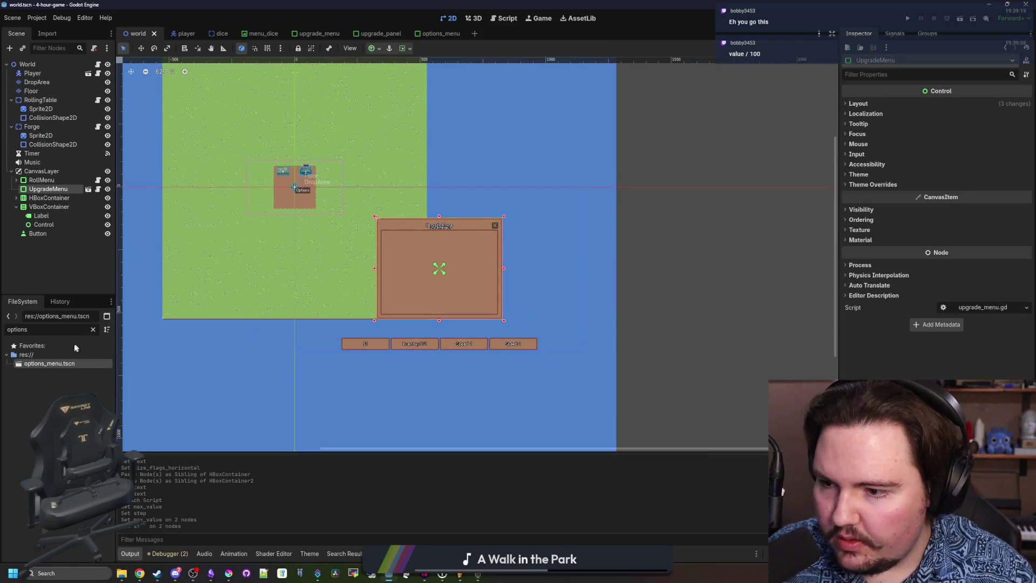
pyautogui.moveTo(48, 363); pyautogui.dragTo(64, 198)
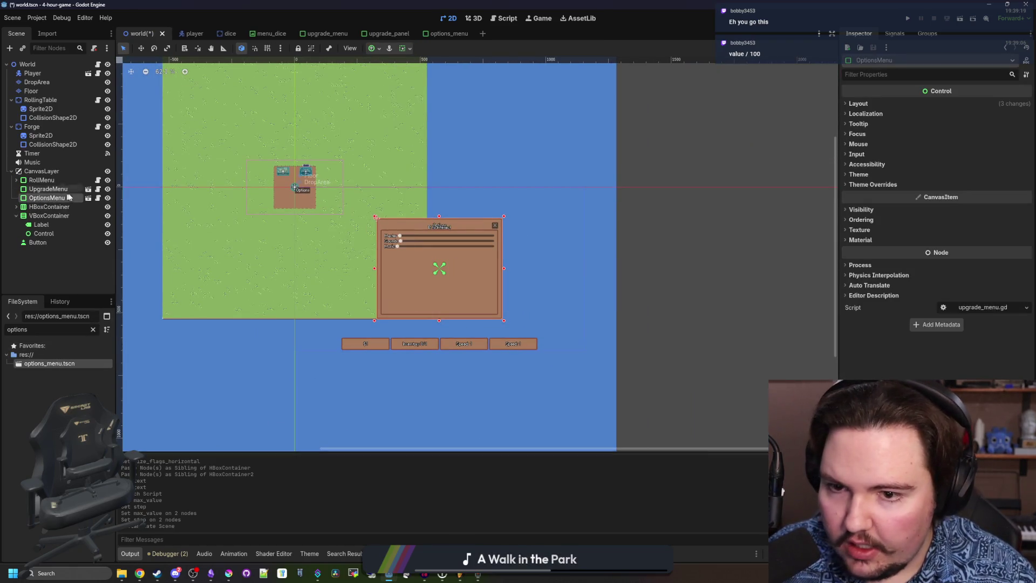
pyautogui.scroll(3, 325, 235)
pyautogui.hotkey('ctrl', 's')
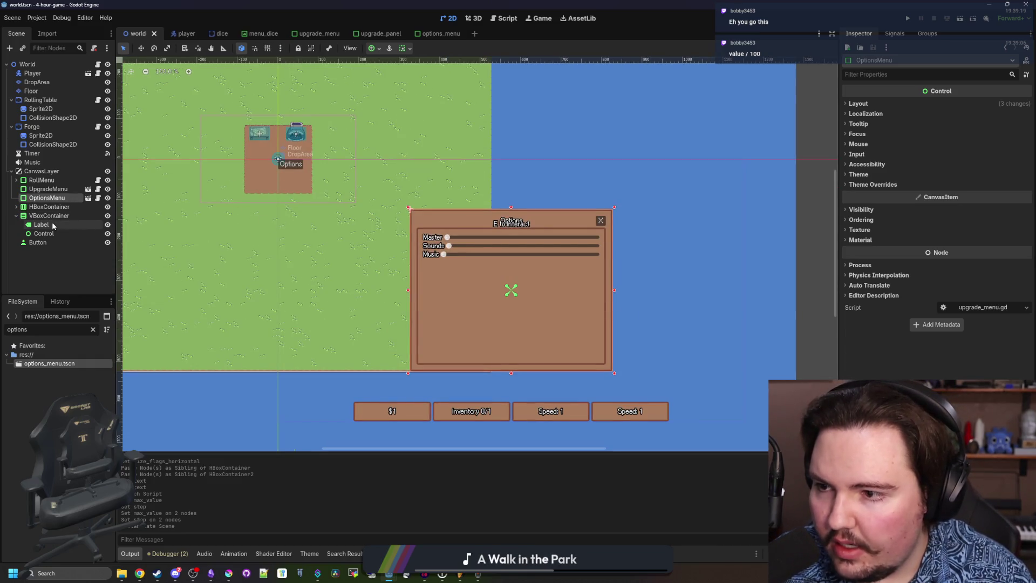
# Connect the Options Button's pressed signal to _on_button_pressed in world.gd.
pyautogui.click(38, 242)
pyautogui.click(895, 33)
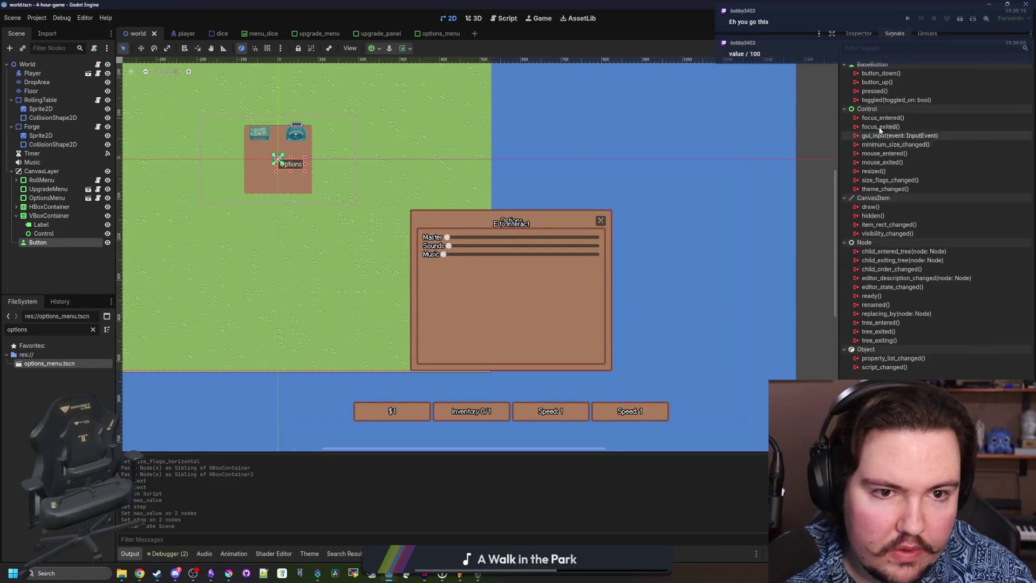
pyautogui.doubleClick(874, 91)
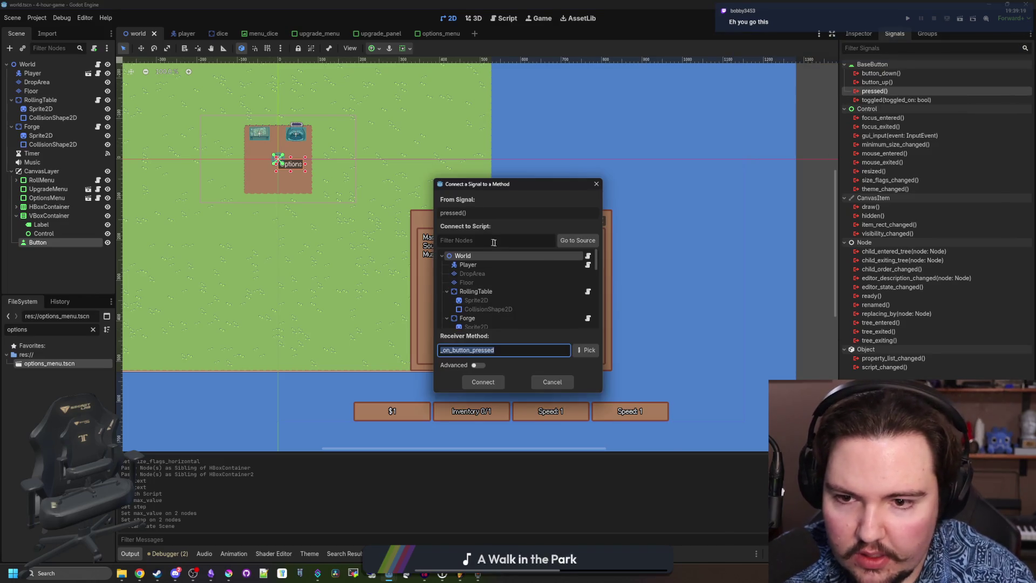
pyautogui.click(583, 350)
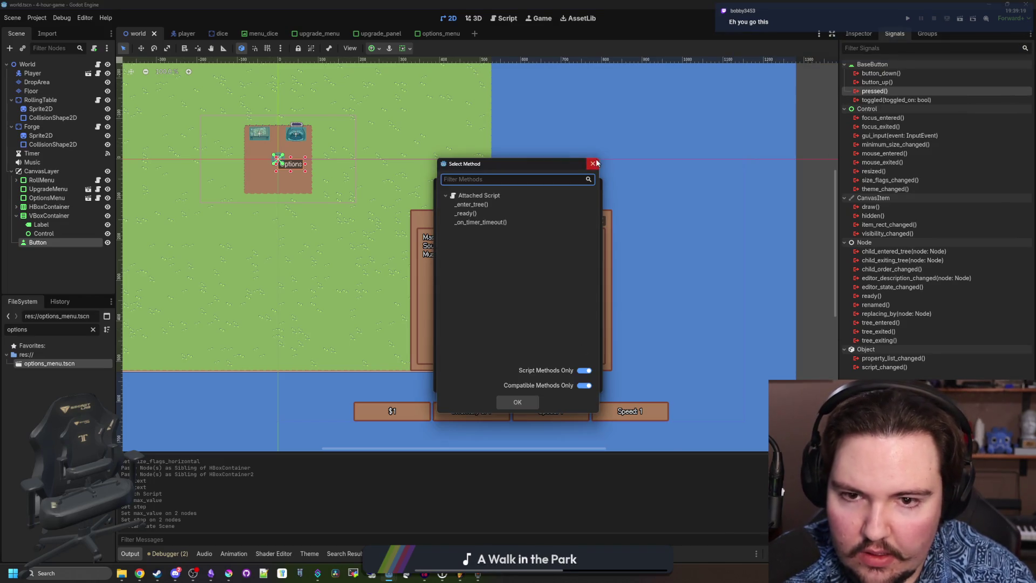
pyautogui.click(594, 163)
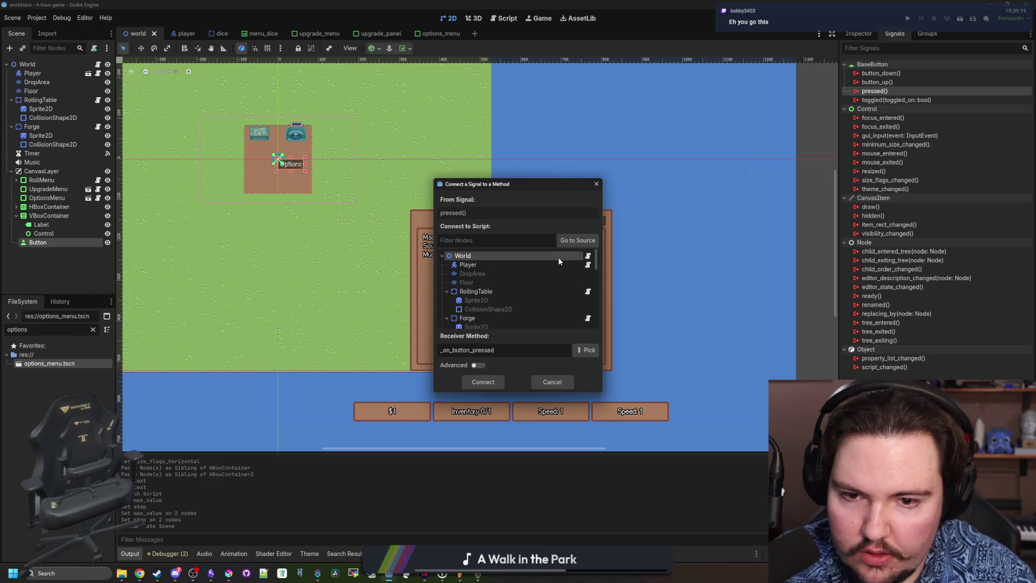
pyautogui.doubleClick(558, 256)
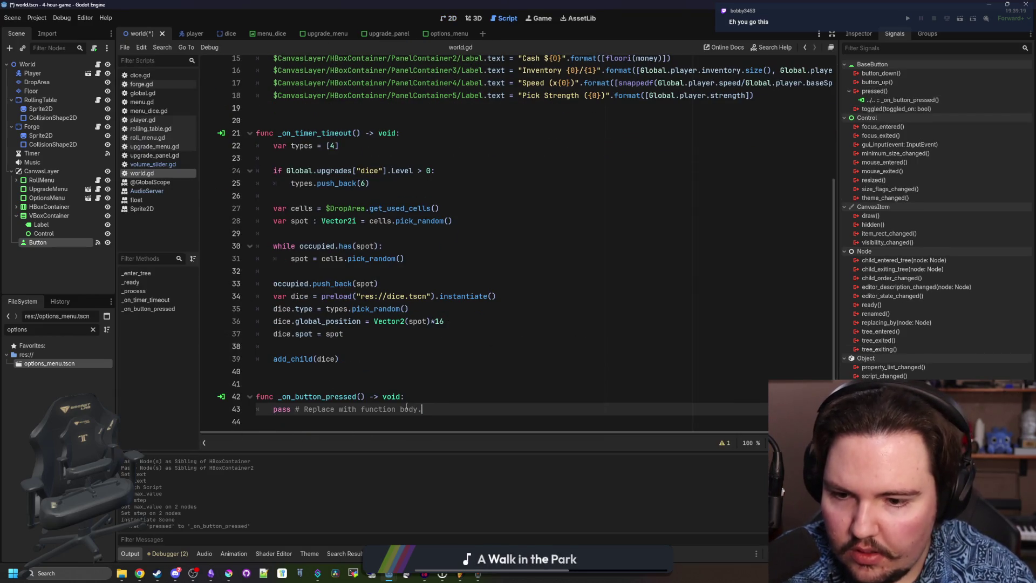
# Replace the pass line with $CanvasLayer/OptionsMenu.change(true), save, and run the game.
pyautogui.moveTo(421, 409); pyautogui.dragTo(273, 409)
pyautogui.moveTo(46, 198)
pyautogui.mouseDown()
pyautogui.moveTo(370, 409)
pyautogui.moveTo(397, 406)
pyautogui.mouseUp()
pyautogui.write('han')
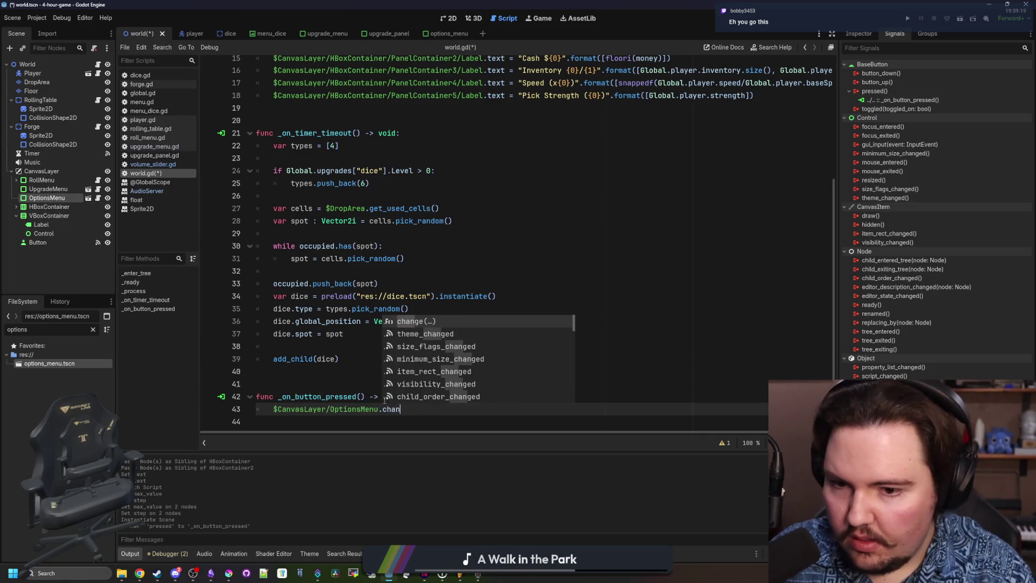
pyautogui.press('Return')
pyautogui.press('BackSpace')
pyautogui.write('e(true')
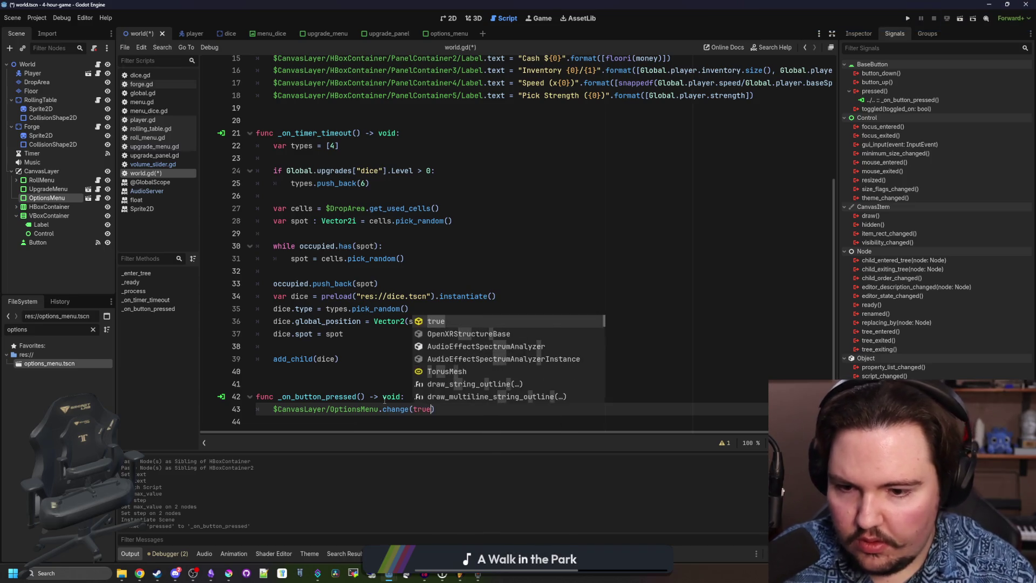
pyautogui.click(415, 371)
pyautogui.hotkey('ctrl', 's')
pyautogui.click(908, 18)
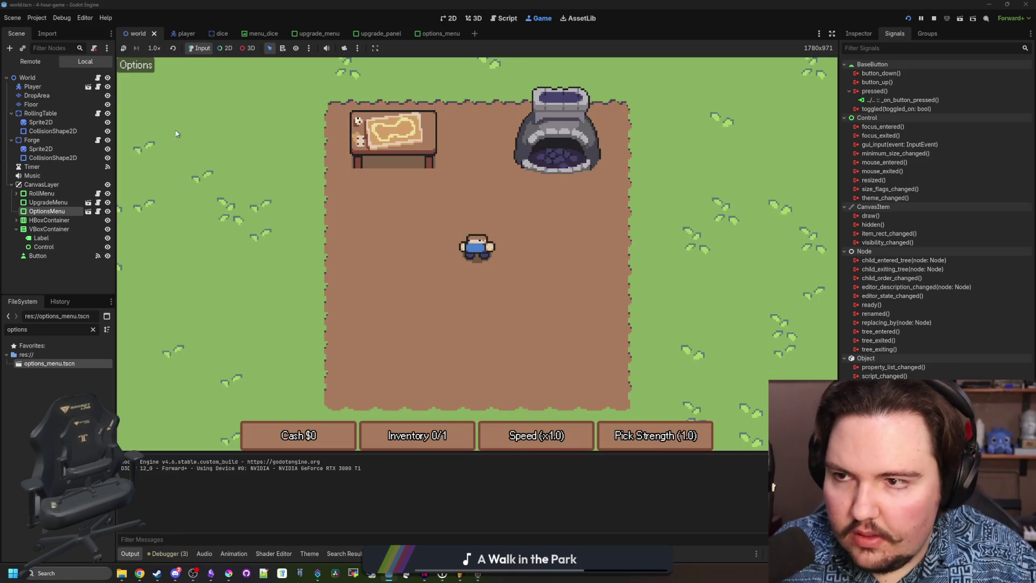
# Open the in-game Options panel, drag the Master, Sounds and Music sliders, then stop the game.
pyautogui.click(151, 74)
pyautogui.moveTo(381, 170); pyautogui.dragTo(628, 178)
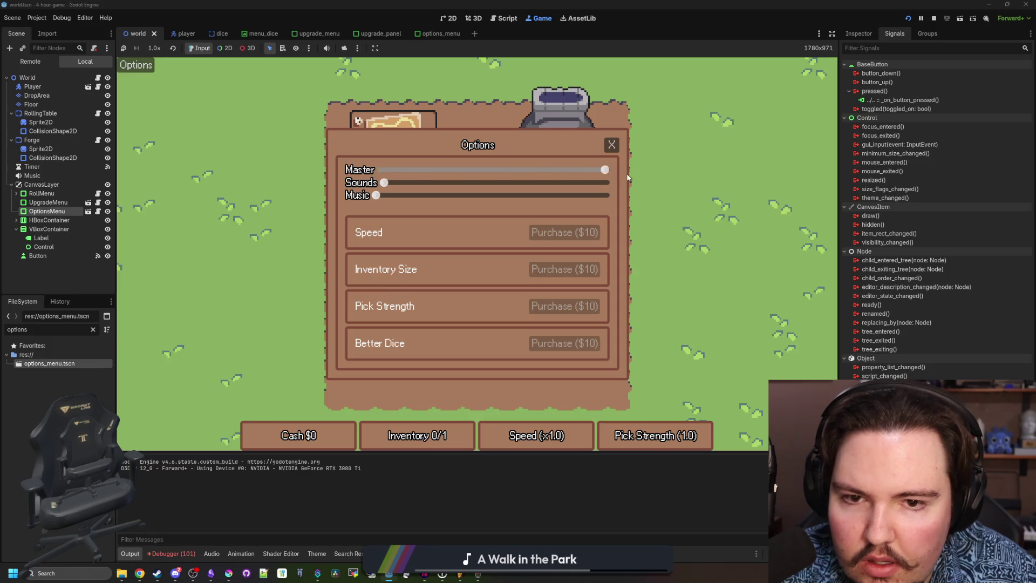
pyautogui.moveTo(389, 184); pyautogui.dragTo(609, 206)
pyautogui.moveTo(375, 197); pyautogui.dragTo(648, 206)
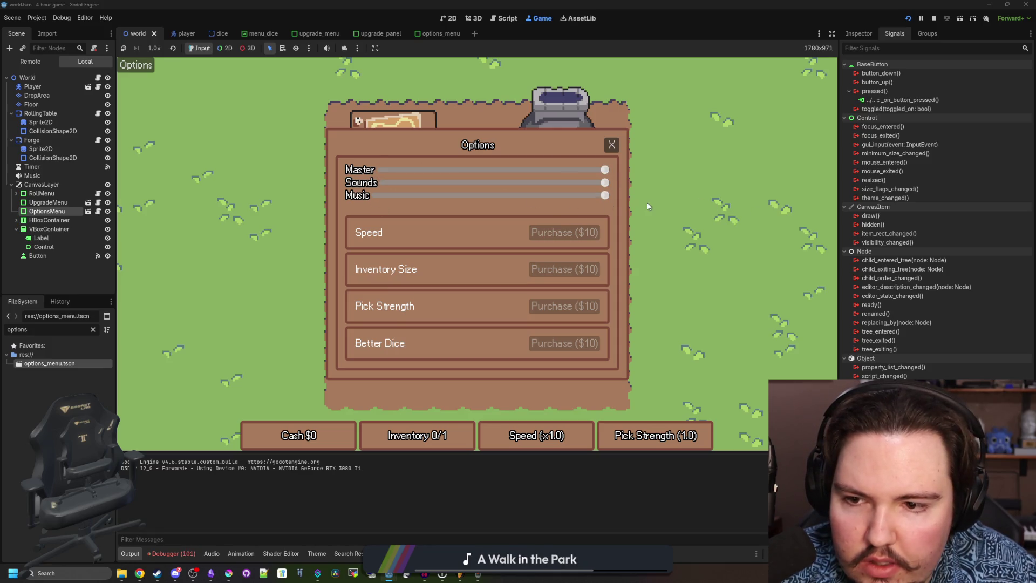
pyautogui.click(611, 145)
pyautogui.press('F8')
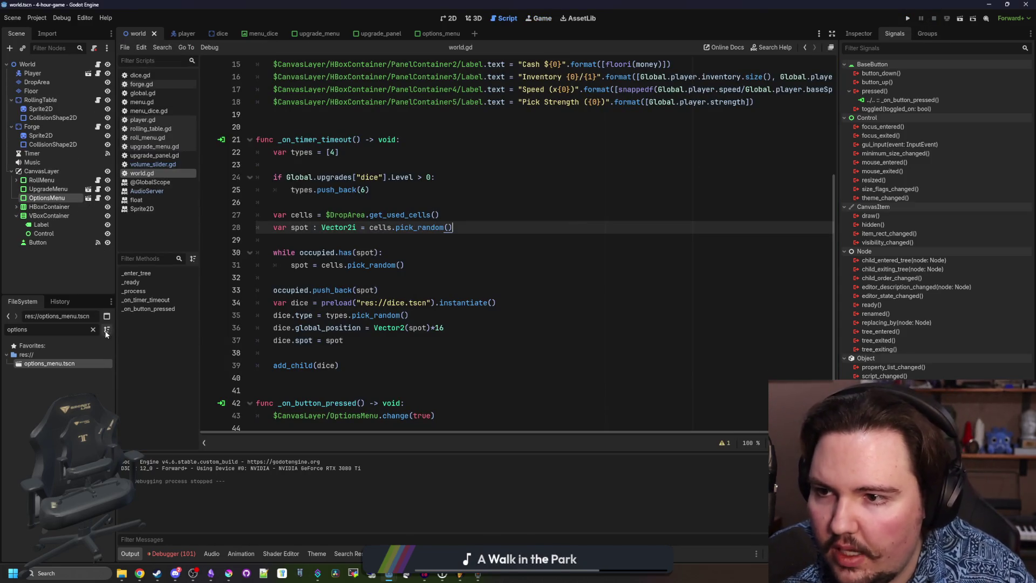
# Attach a new options_menu.gd script extending Menu to the OptionsMenu root node.
pyautogui.press('BackSpace')
pyautogui.press('BackSpace')
pyautogui.press('BackSpace')
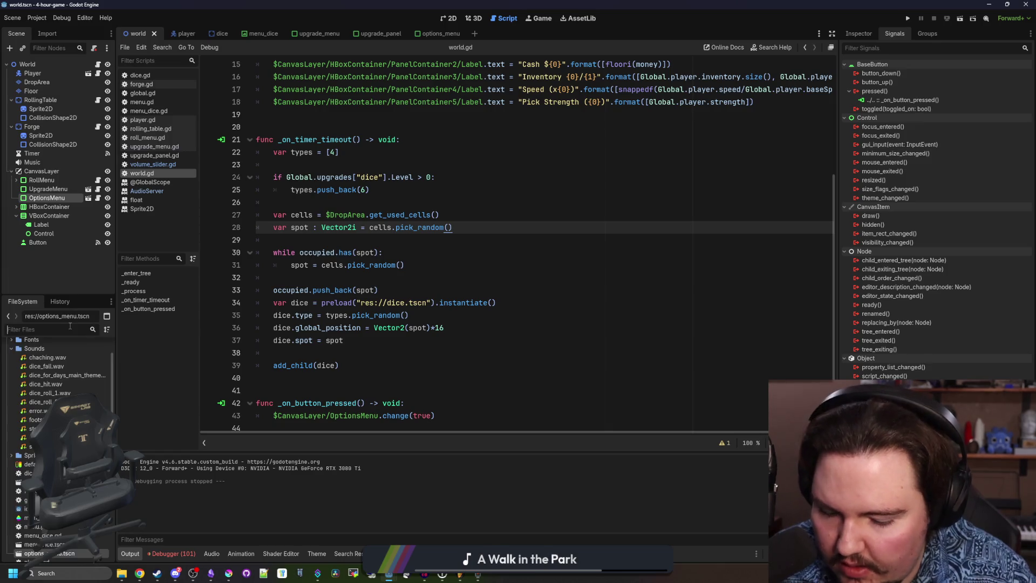
pyautogui.write('options')
pyautogui.doubleClick(49, 363)
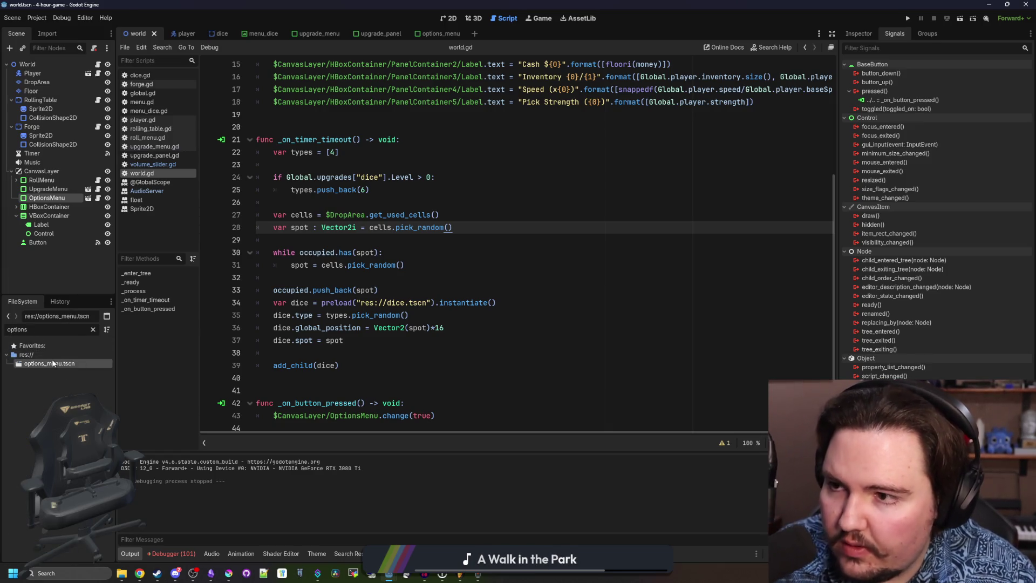
pyautogui.click(389, 259)
pyautogui.hotkey('ctrl', 'a')
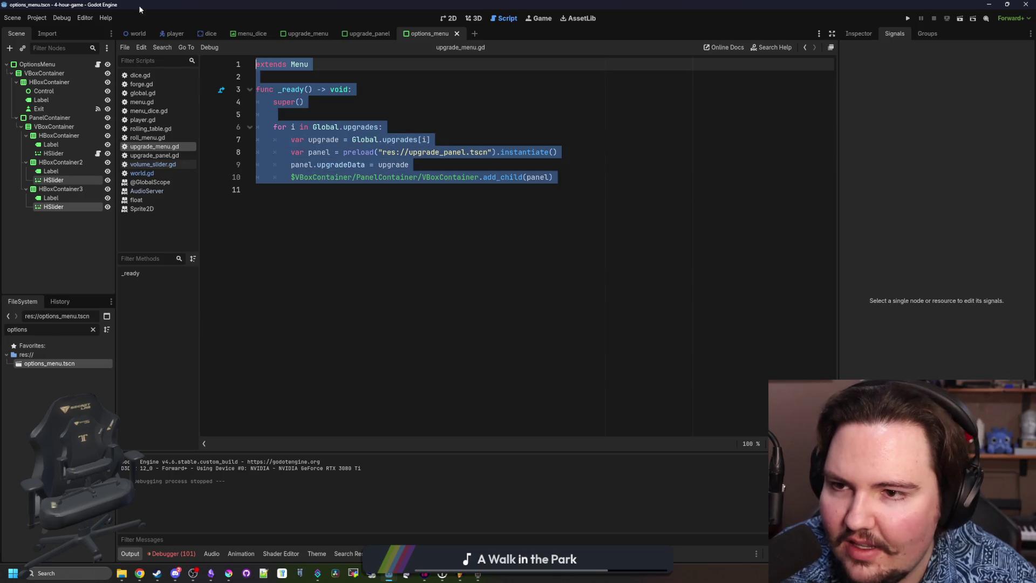
pyautogui.click(37, 64)
pyautogui.click(94, 48)
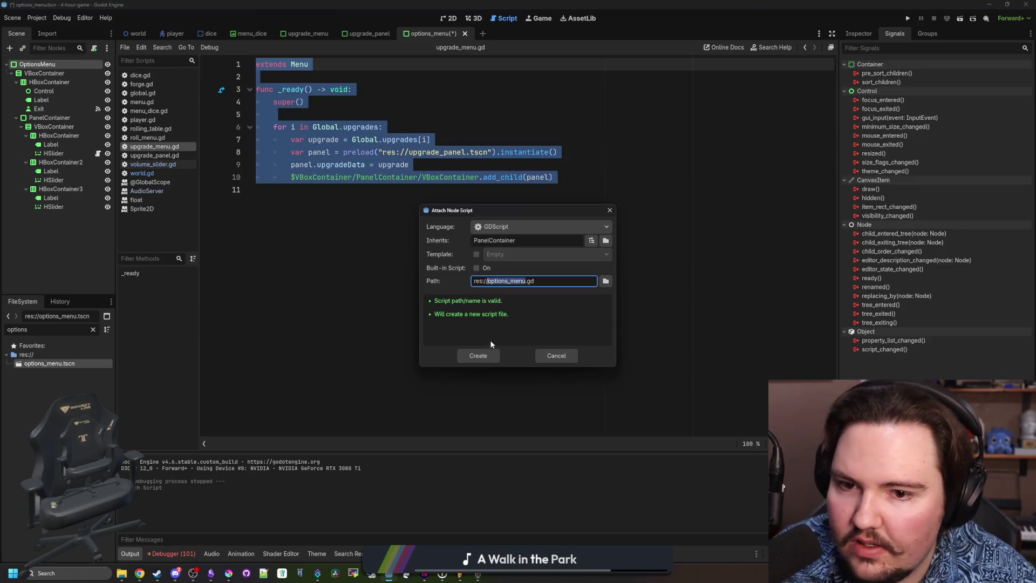
pyautogui.click(478, 355)
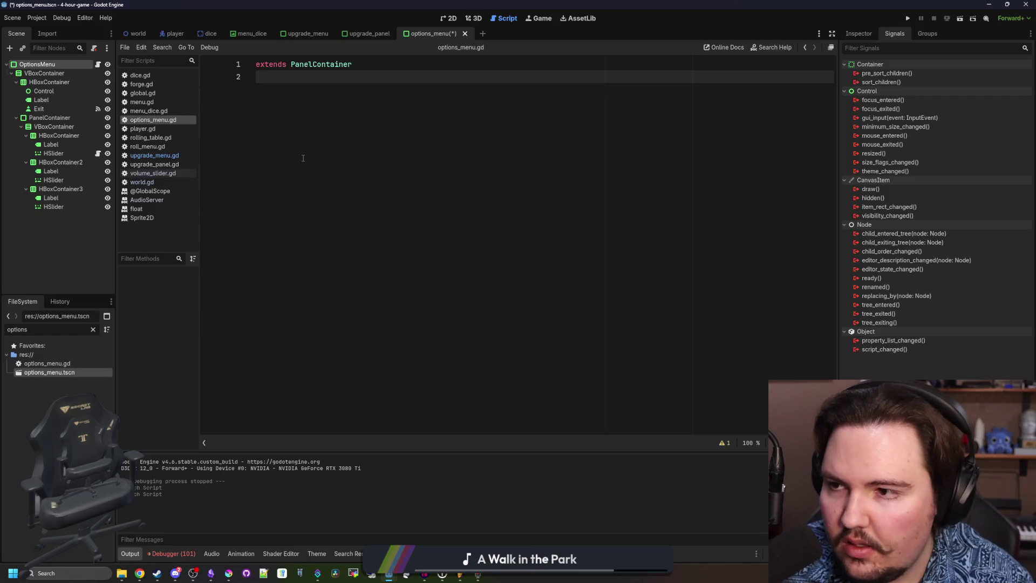
pyautogui.doubleClick(331, 64)
pyautogui.write('Menu')
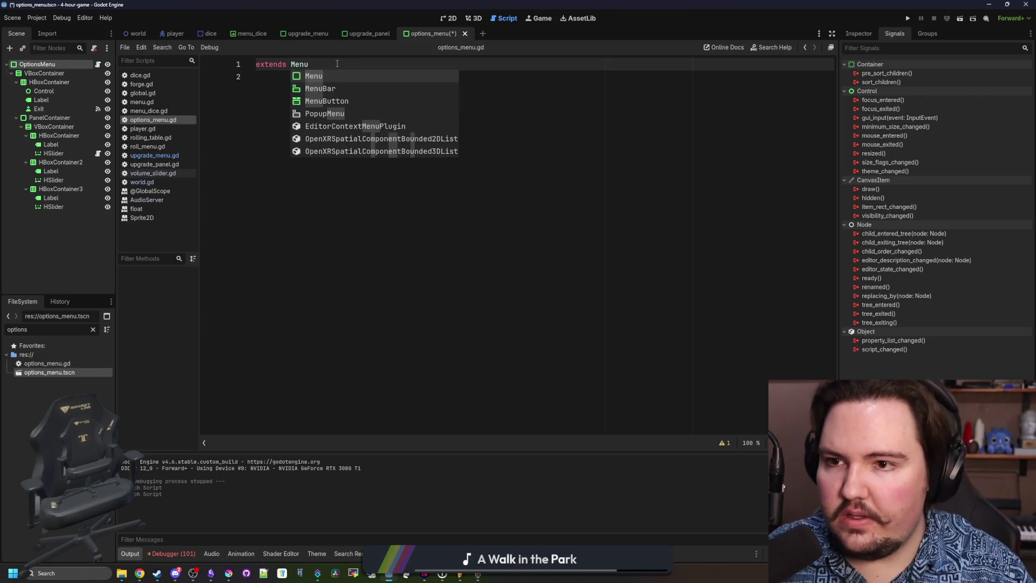
pyautogui.hotkey('ctrl', 's')
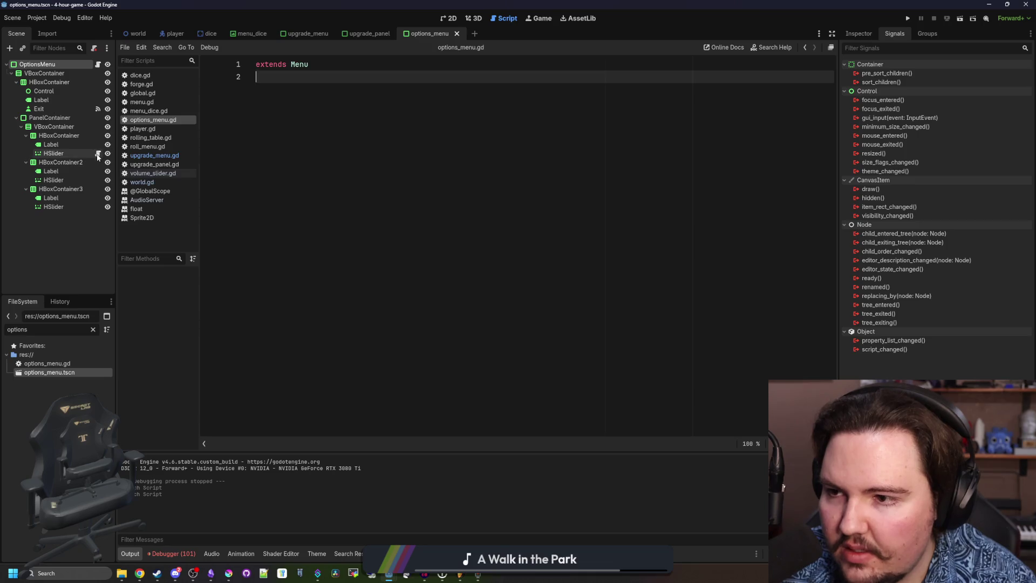
# Attach volume_slider.gd to the second and third HSliders.
pyautogui.click(97, 153)
pyautogui.click(93, 329)
pyautogui.write('slider')
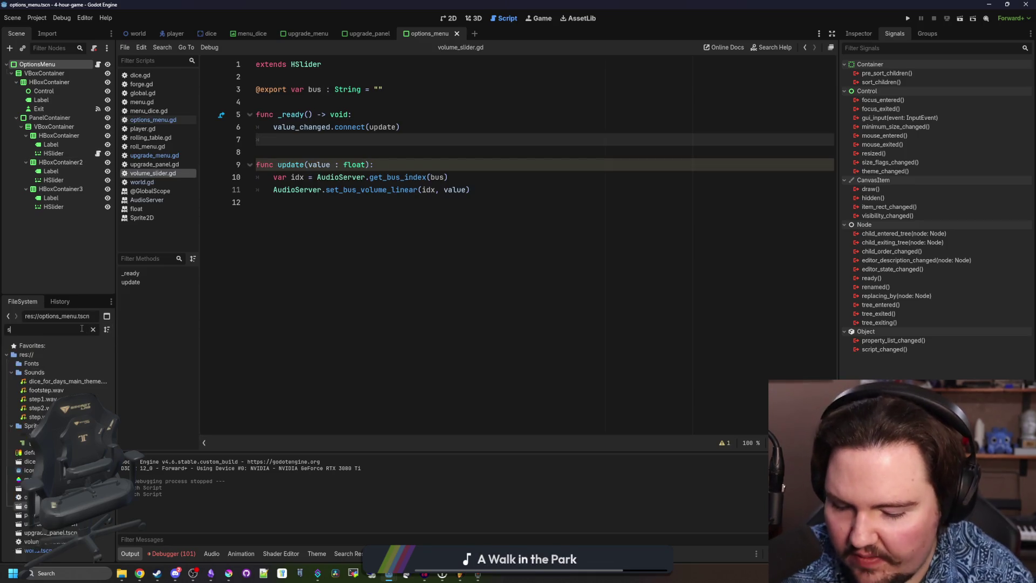
pyautogui.moveTo(62, 367); pyautogui.dragTo(53, 179)
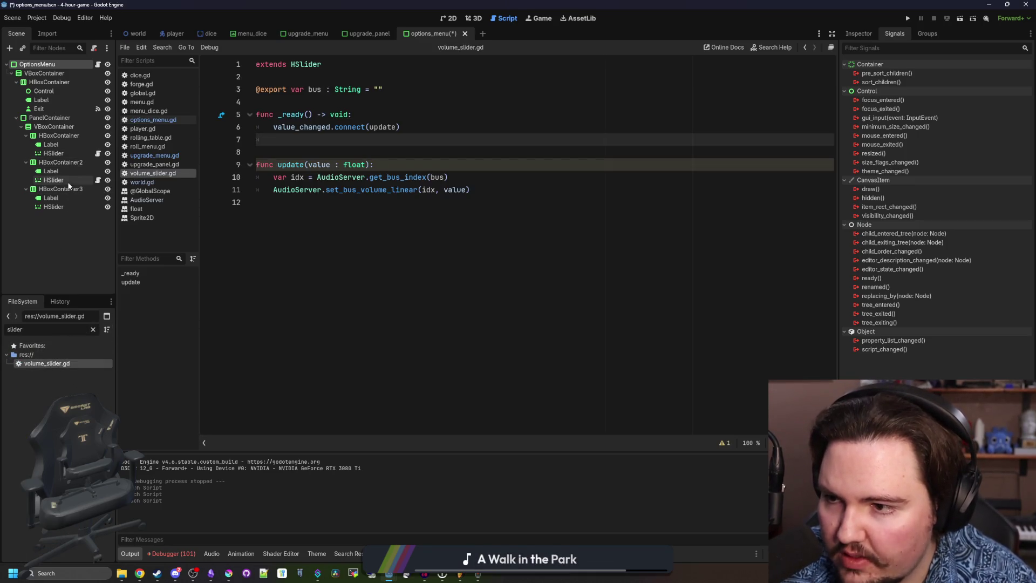
pyautogui.moveTo(67, 358)
pyautogui.mouseDown()
pyautogui.moveTo(67, 208)
pyautogui.moveTo(60, 249)
pyautogui.mouseUp()
pyautogui.moveTo(57, 363)
pyautogui.mouseDown()
pyautogui.moveTo(64, 181)
pyautogui.moveTo(59, 207)
pyautogui.mouseUp()
# Set the three sliders' Bus to Master, SFX and Music, and save the scene.
pyautogui.click(76, 154)
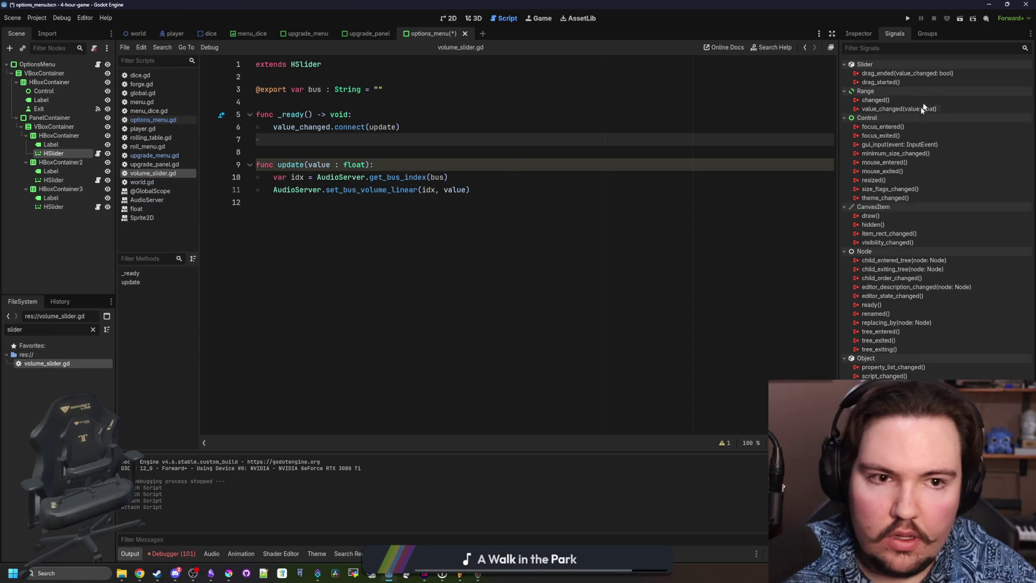
pyautogui.click(858, 33)
pyautogui.click(947, 105)
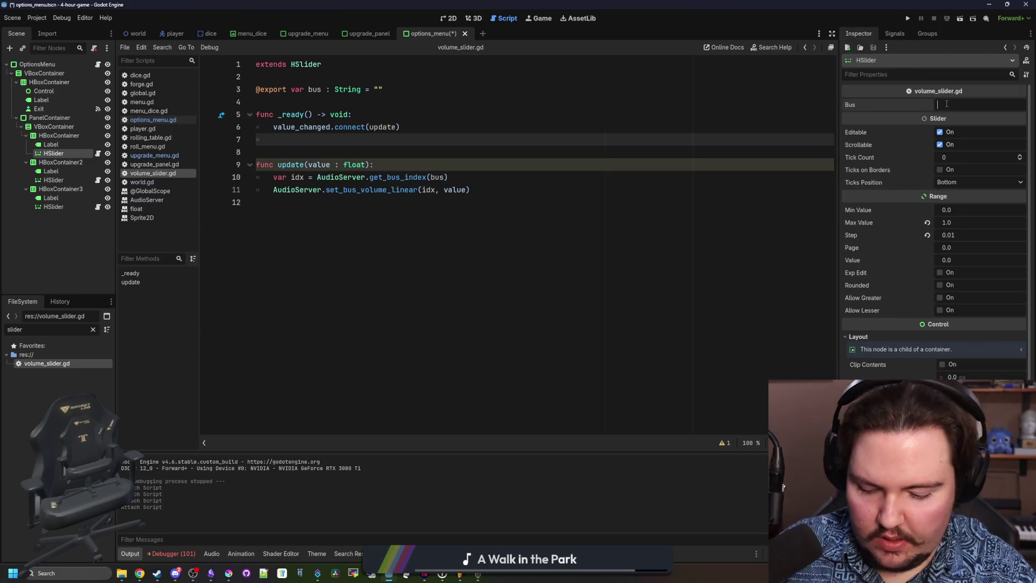
pyautogui.write('Master')
pyautogui.press('Return')
pyautogui.click(72, 181)
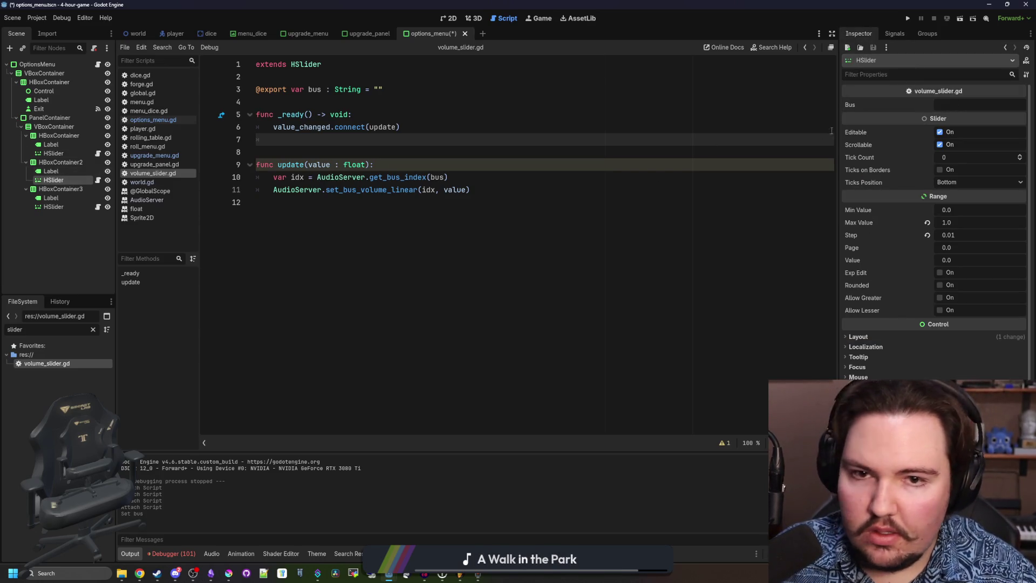
pyautogui.click(944, 106)
pyautogui.write('SFX')
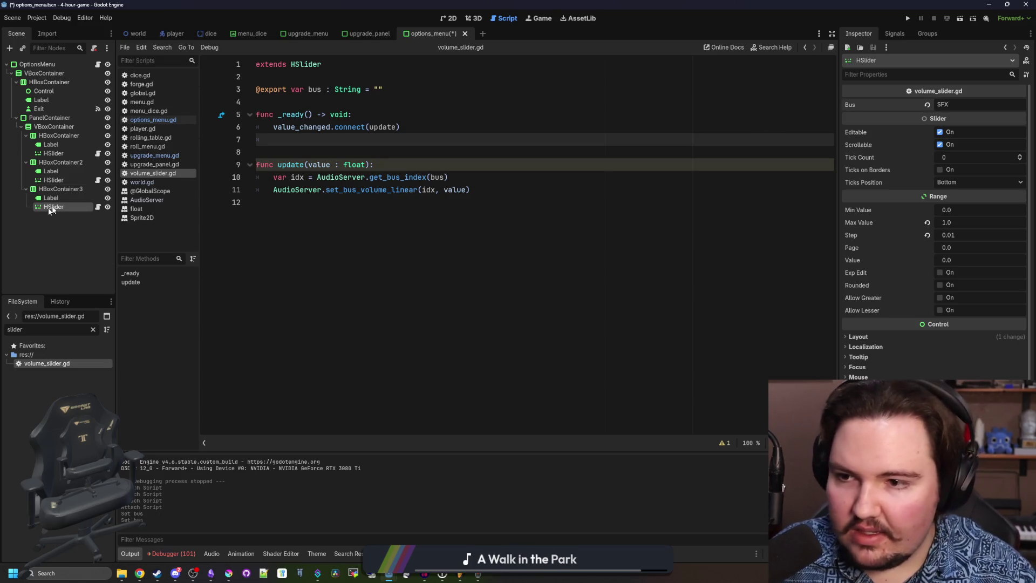
pyautogui.click(968, 105)
pyautogui.write('Music')
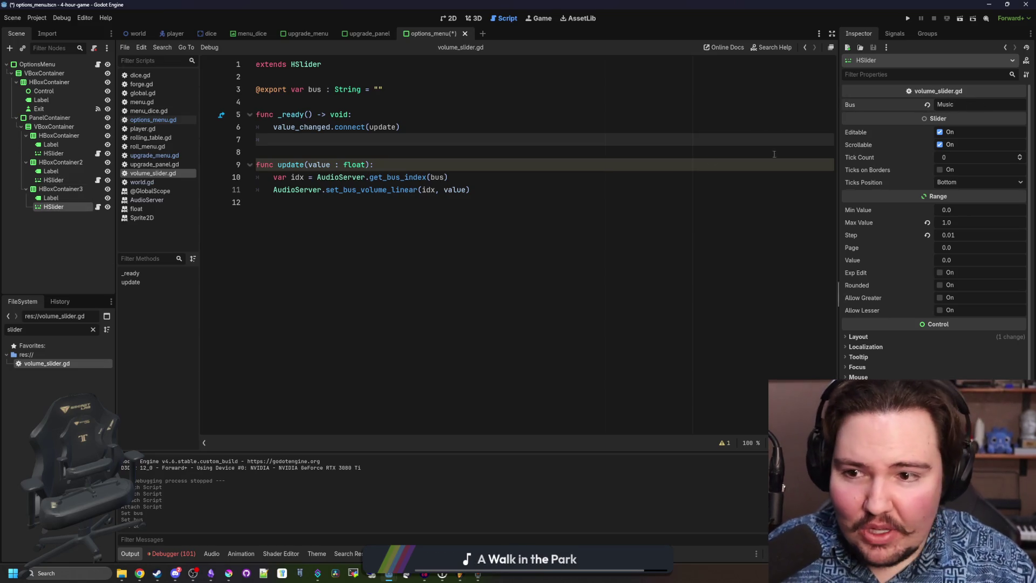
pyautogui.hotkey('ctrl', 's')
pyautogui.click(135, 34)
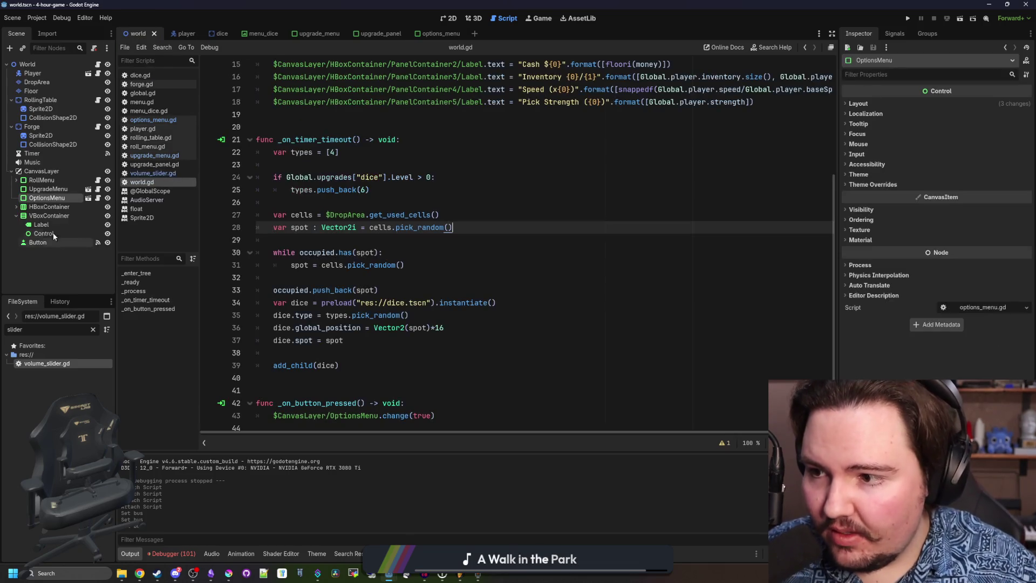
pyautogui.click(46, 163)
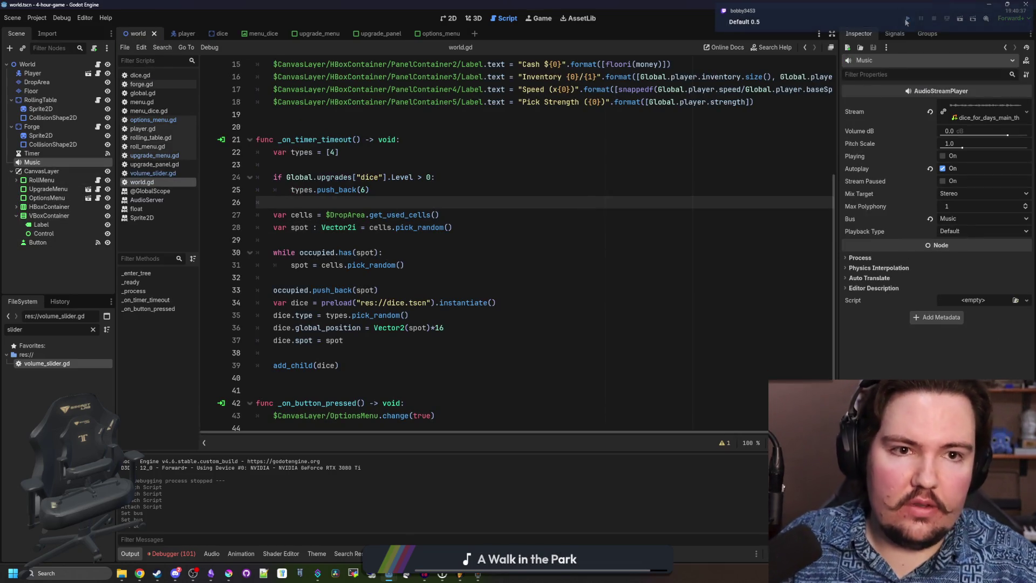
# Run the game with F5, open Options, and drag Master and Sounds volumes to full.
pyautogui.press('F5')
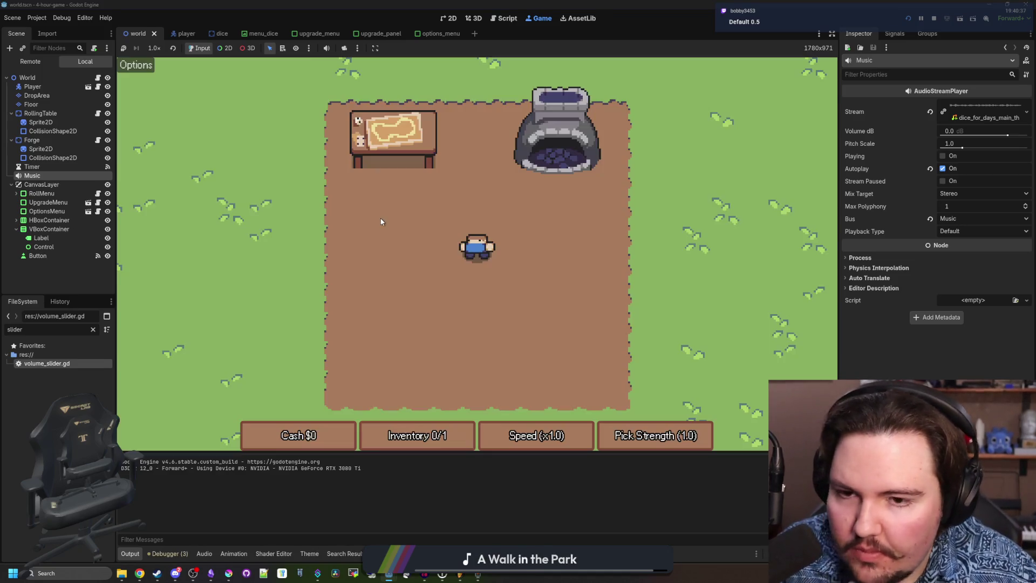
pyautogui.click(137, 66)
pyautogui.moveTo(382, 175)
pyautogui.mouseDown()
pyautogui.moveTo(608, 174)
pyautogui.moveTo(609, 188)
pyautogui.mouseUp()
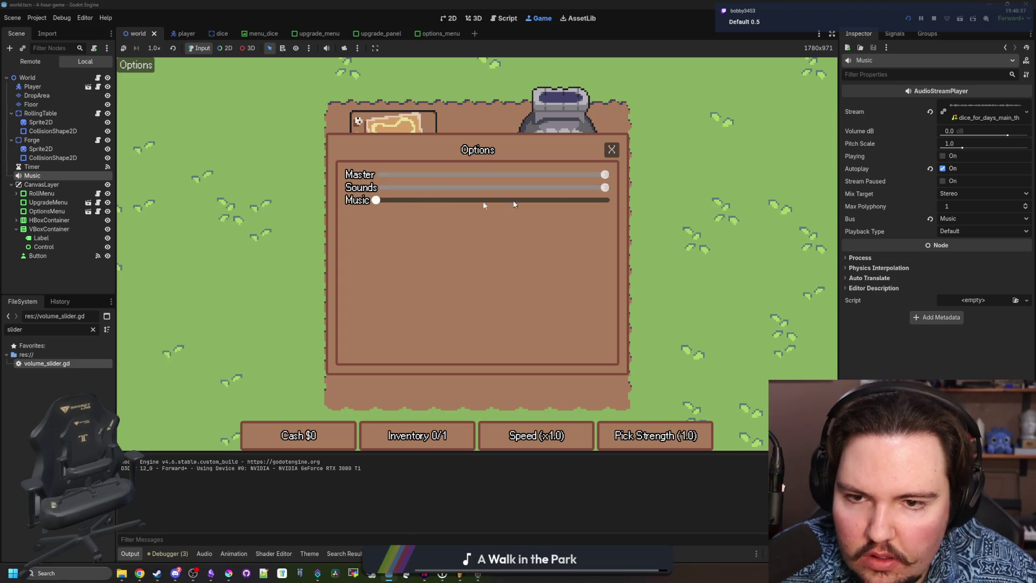
pyautogui.moveTo(384, 201); pyautogui.dragTo(608, 201)
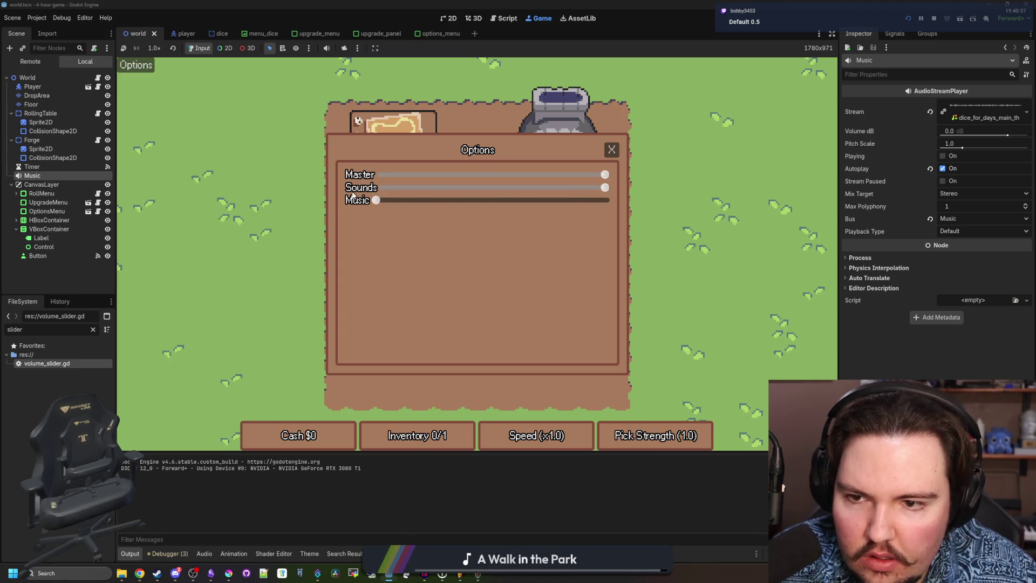
# Stop the game and select all three volume sliders in the options menu scene.
pyautogui.click(607, 151)
pyautogui.press('Left')
pyautogui.press('F8')
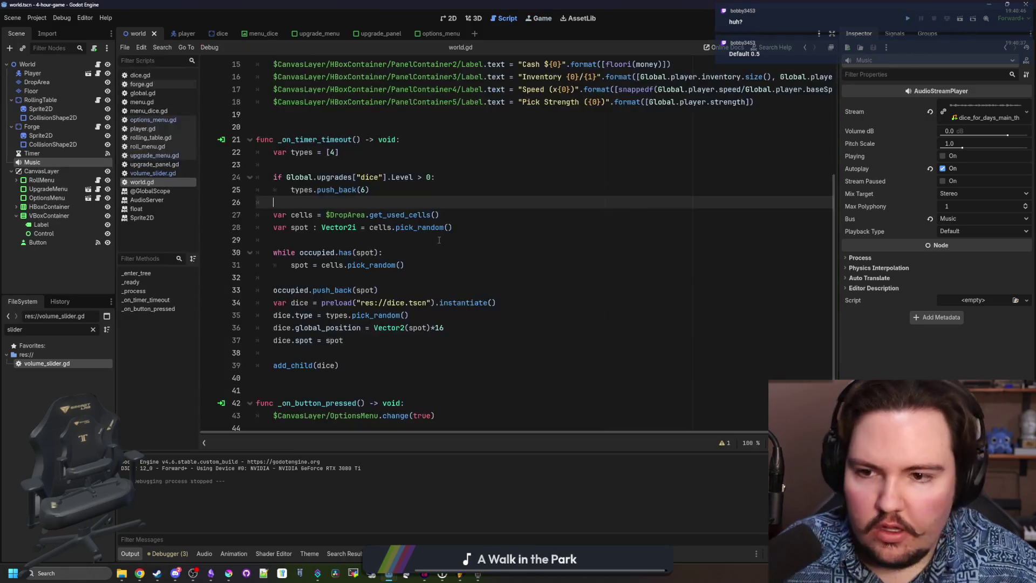
pyautogui.click(97, 198)
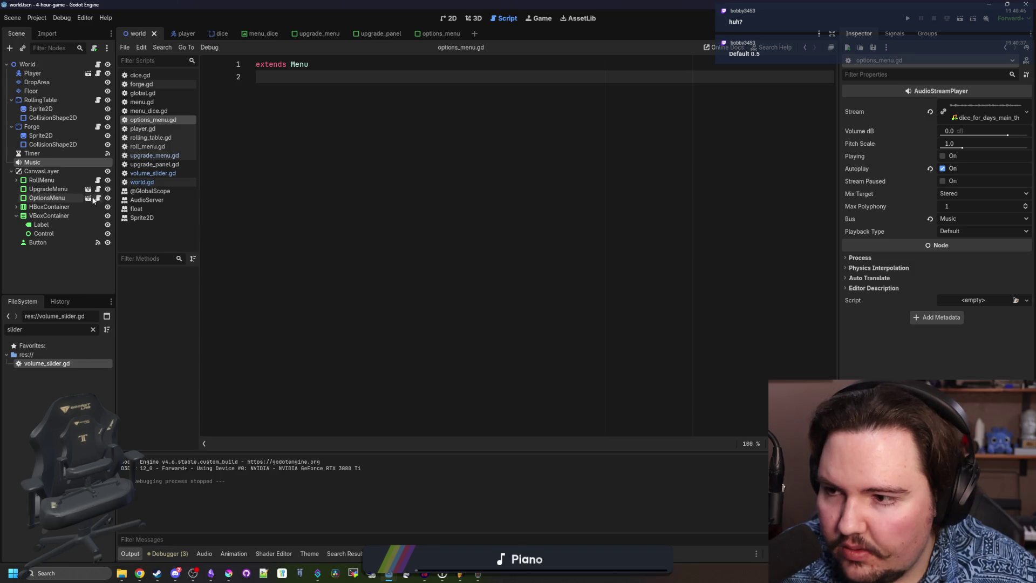
pyautogui.click(89, 198)
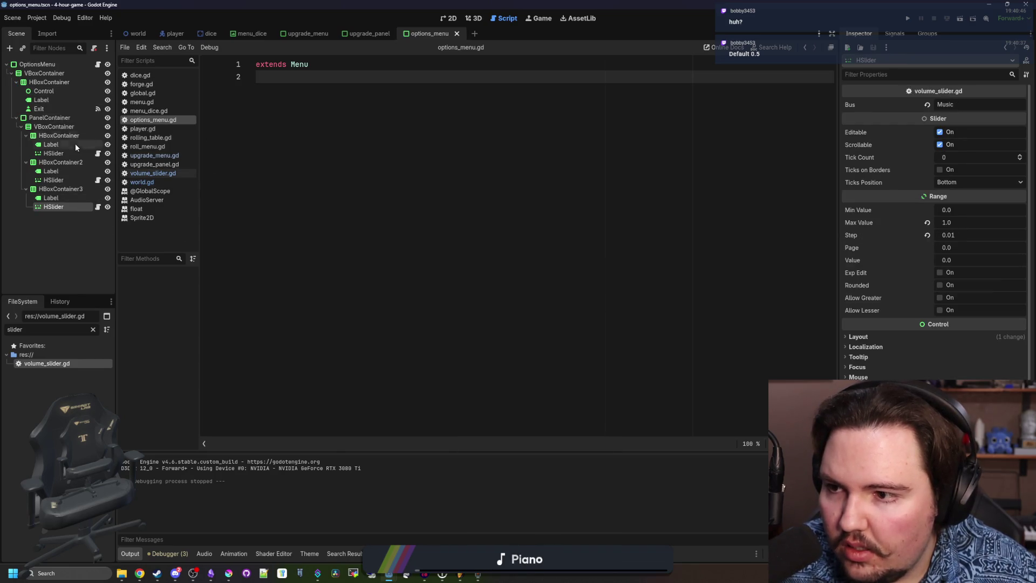
pyautogui.keyDown('ctrl'); pyautogui.click(54, 179); pyautogui.keyUp('ctrl')
pyautogui.keyDown('ctrl'); pyautogui.click(53, 153); pyautogui.keyUp('ctrl')
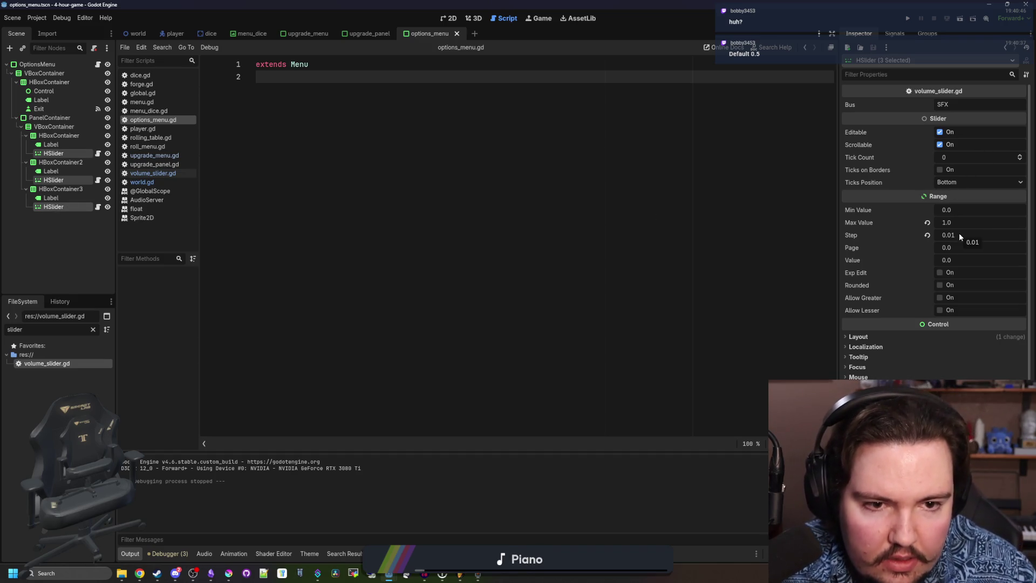
# Set the sliders' Value to 1.0, save the scene, and relaunch with F6.
pyautogui.click(954, 259)
pyautogui.write('1')
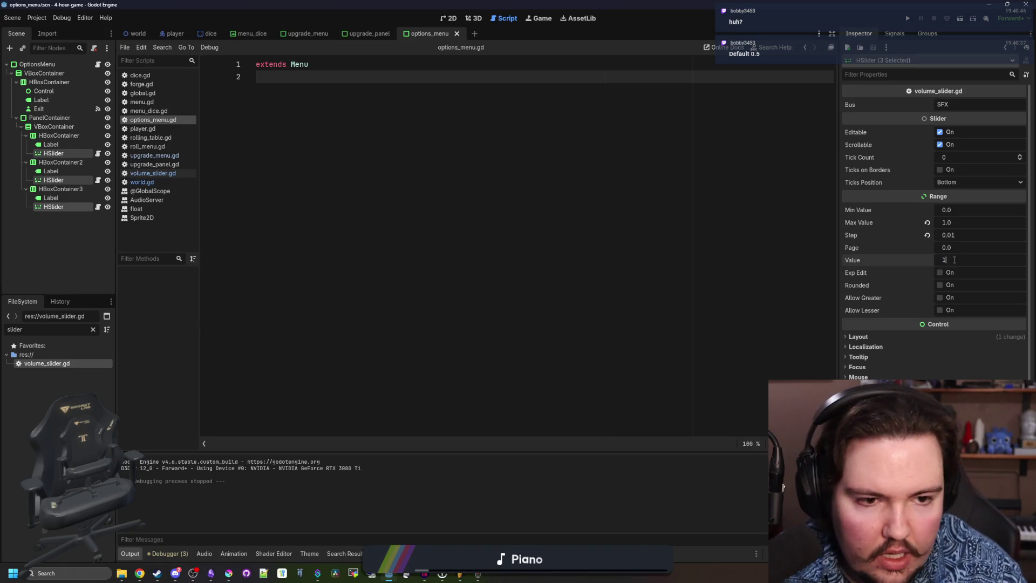
pyautogui.press('Return')
pyautogui.click(73, 198)
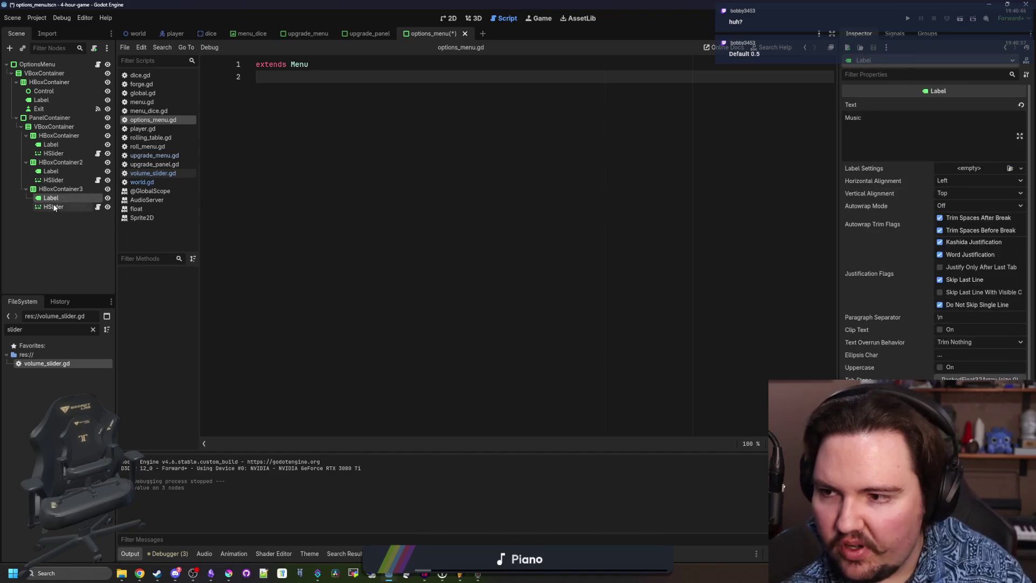
pyautogui.click(53, 206)
pyautogui.hotkey('ctrl', 's')
pyautogui.click(212, 553)
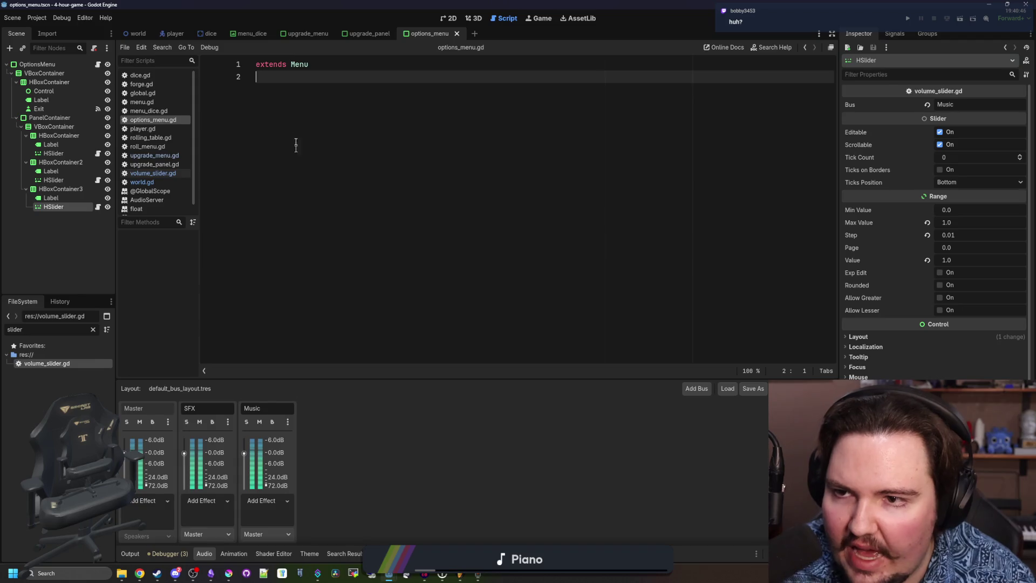
pyautogui.hotkey('ctrl', 's')
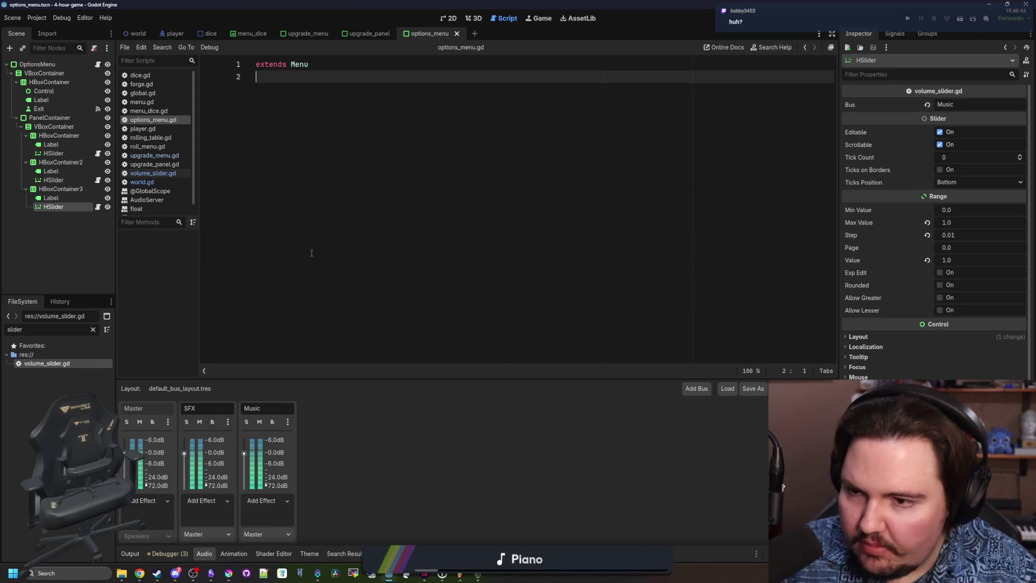
pyautogui.press('F6')
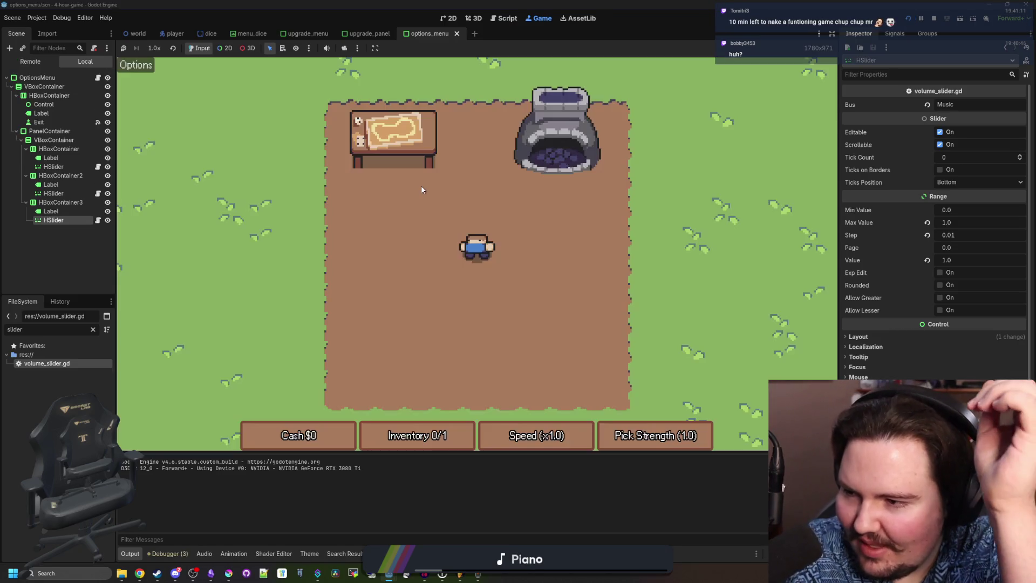
# In the running game, lower the Music volume in the Options panel.
pyautogui.click(136, 65)
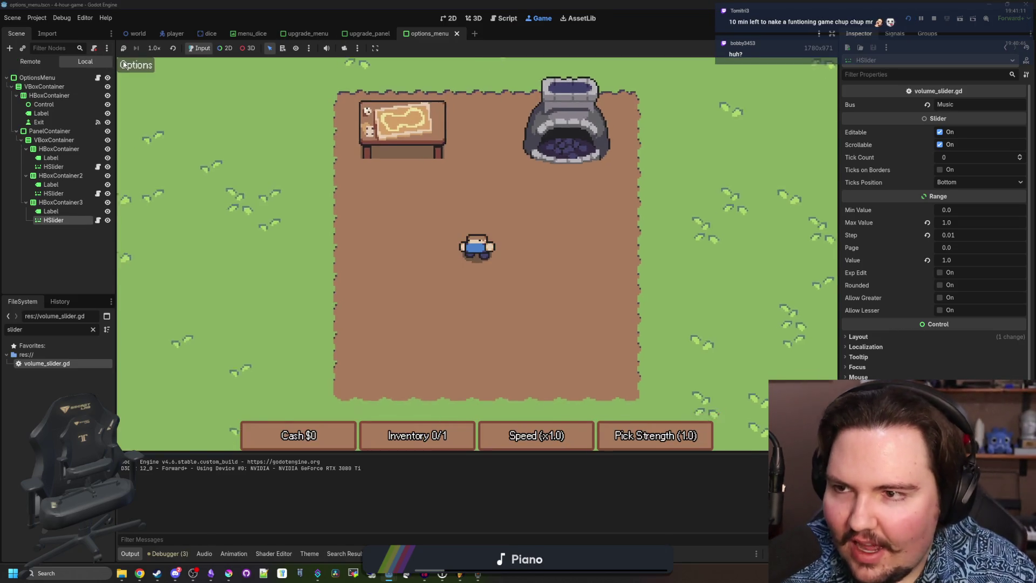
pyautogui.moveTo(605, 200); pyautogui.dragTo(426, 201)
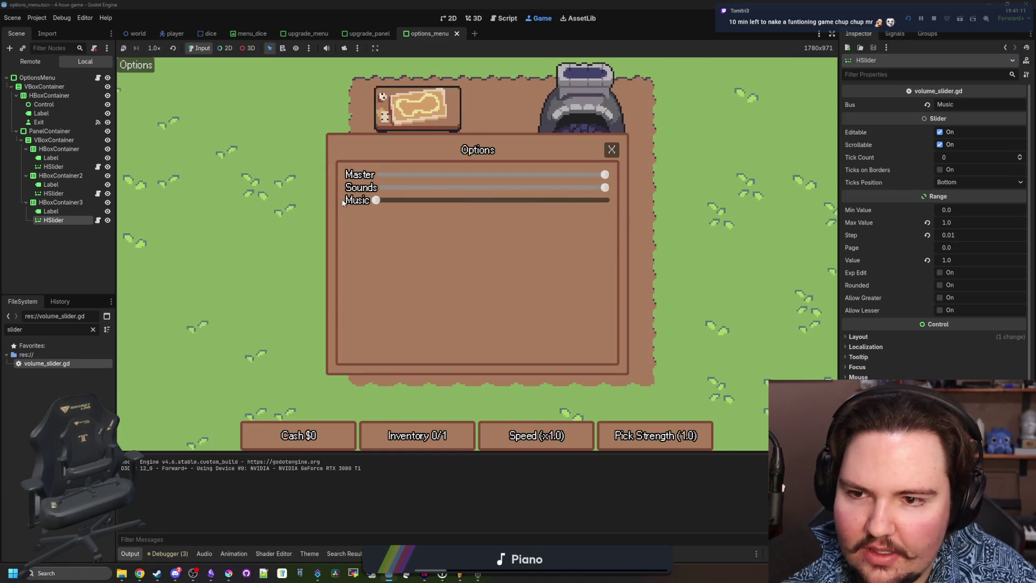
pyautogui.click(612, 150)
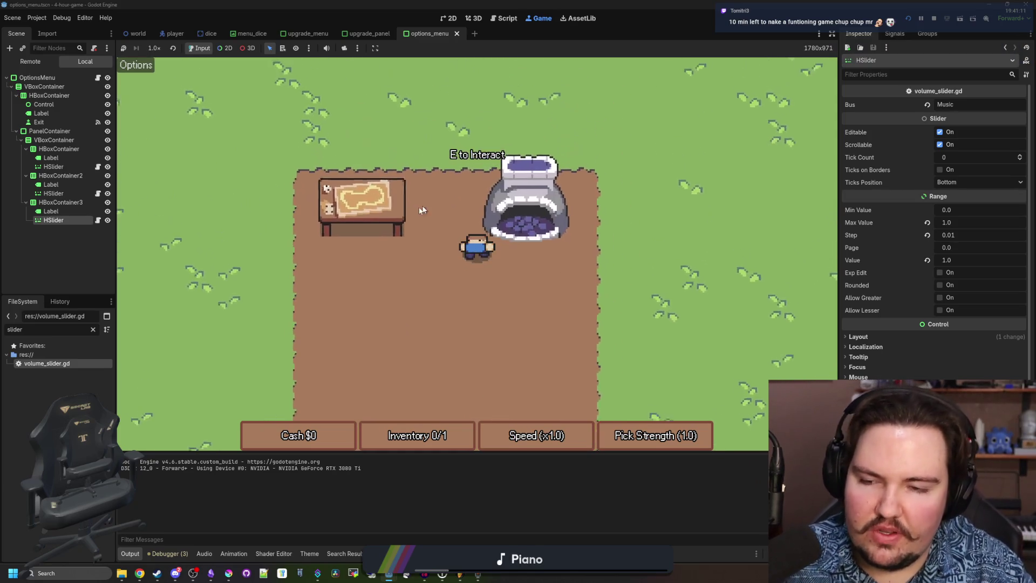
# Open and close the dice-roll and Upgrade Forge panels, stop the game, and bring up Krita.
pyautogui.press('e')
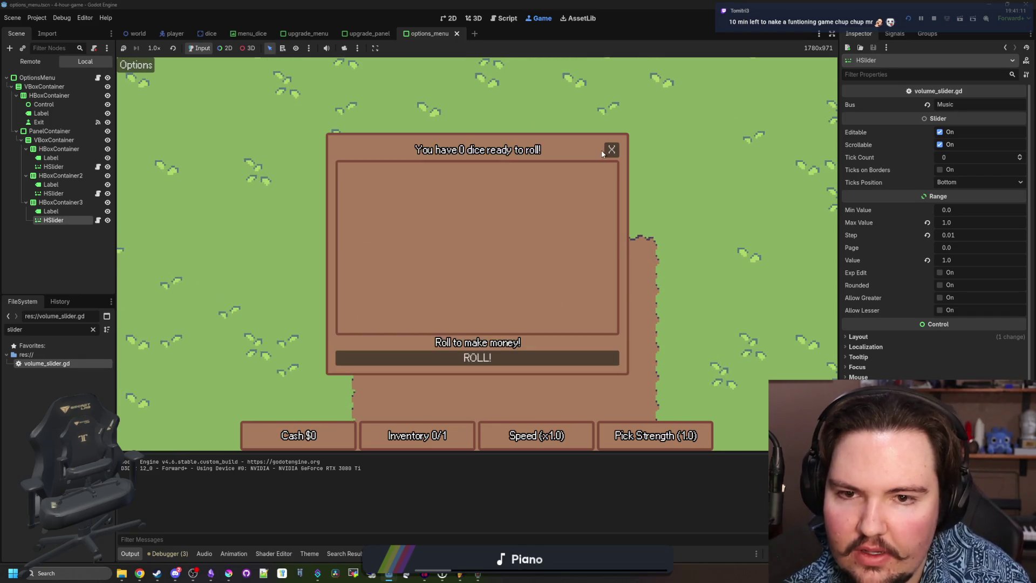
pyautogui.click(612, 149)
pyautogui.press('s')
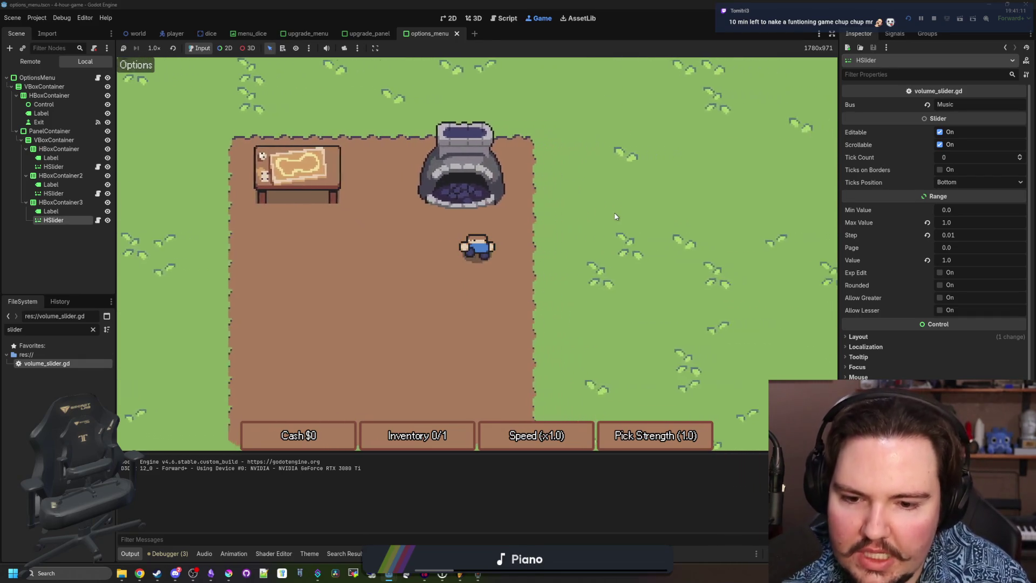
pyautogui.press('e')
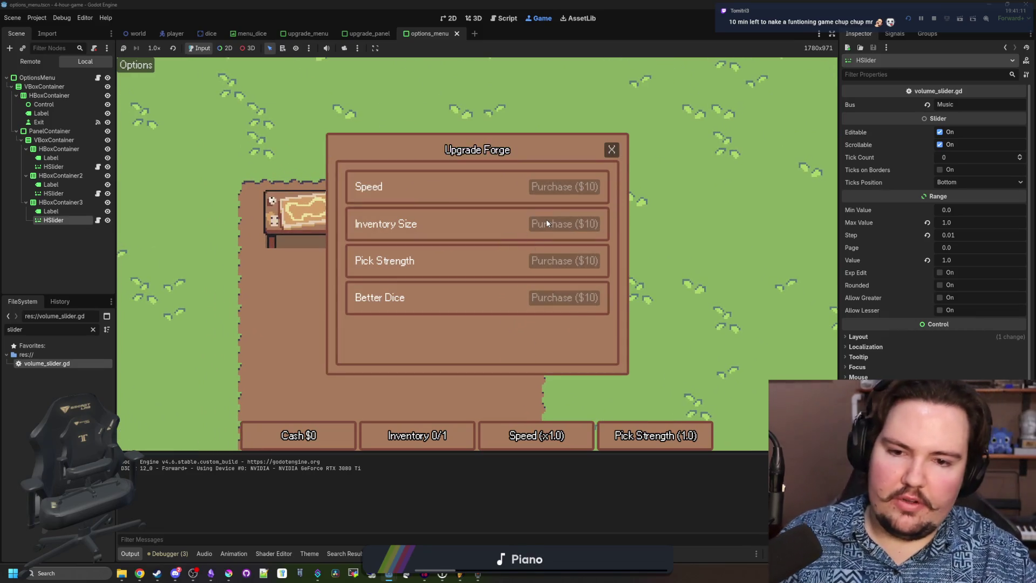
pyautogui.click(607, 154)
pyautogui.press('s')
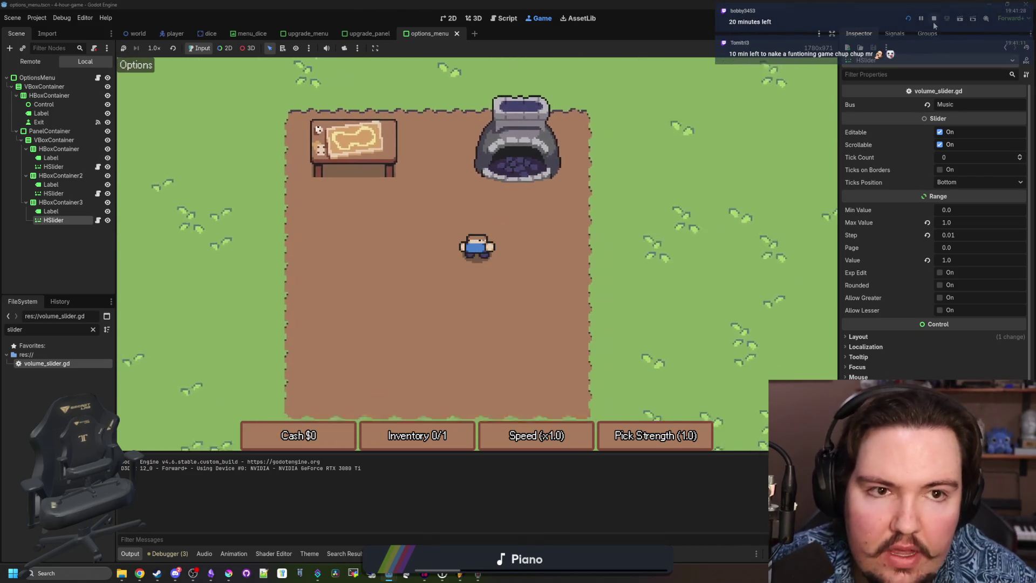
pyautogui.click(934, 20)
pyautogui.click(228, 573)
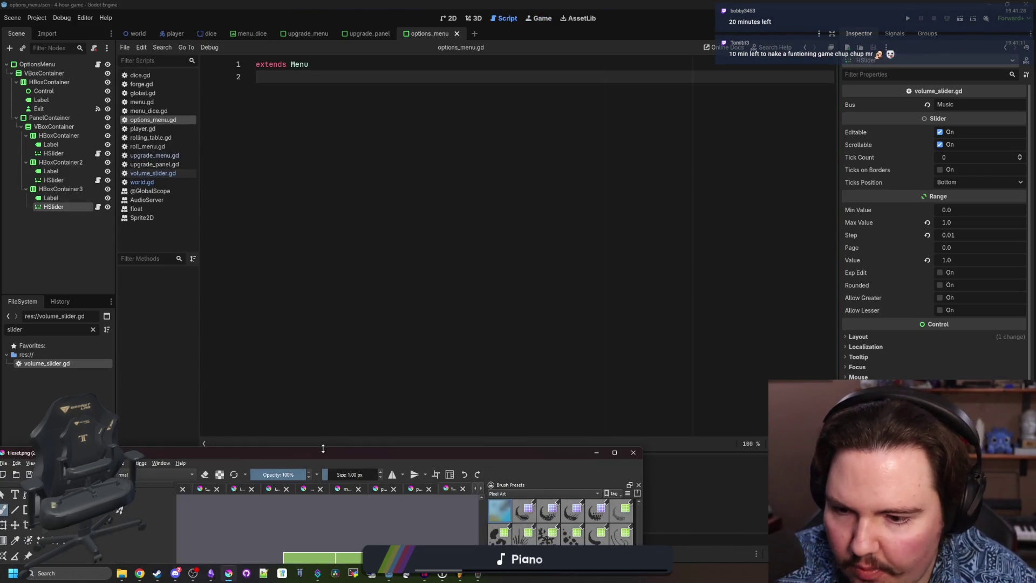
# Maximize Krita and create a new 16×16 image.
pyautogui.doubleClick(315, 457)
pyautogui.click(8, 13)
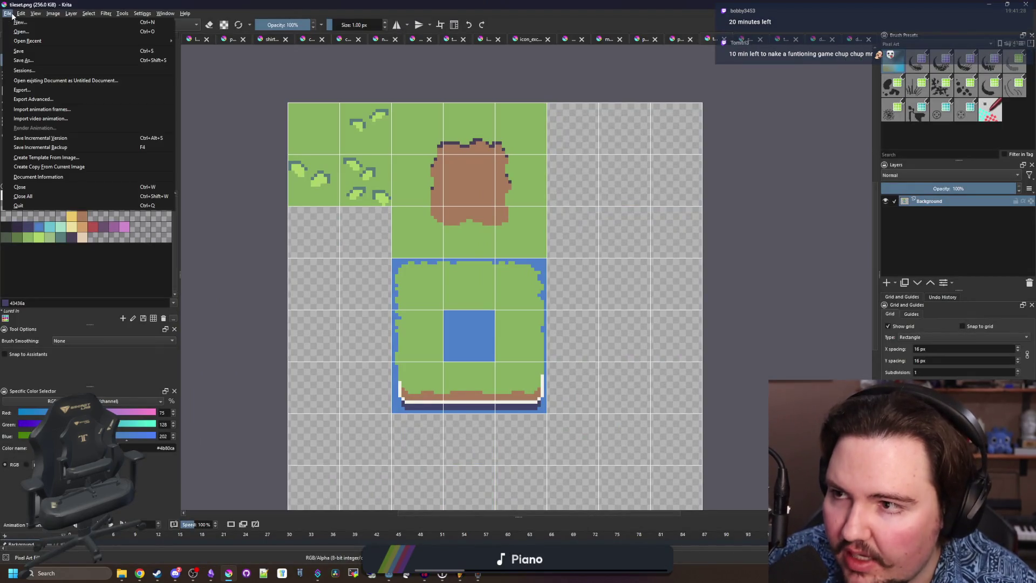
pyautogui.click(22, 21)
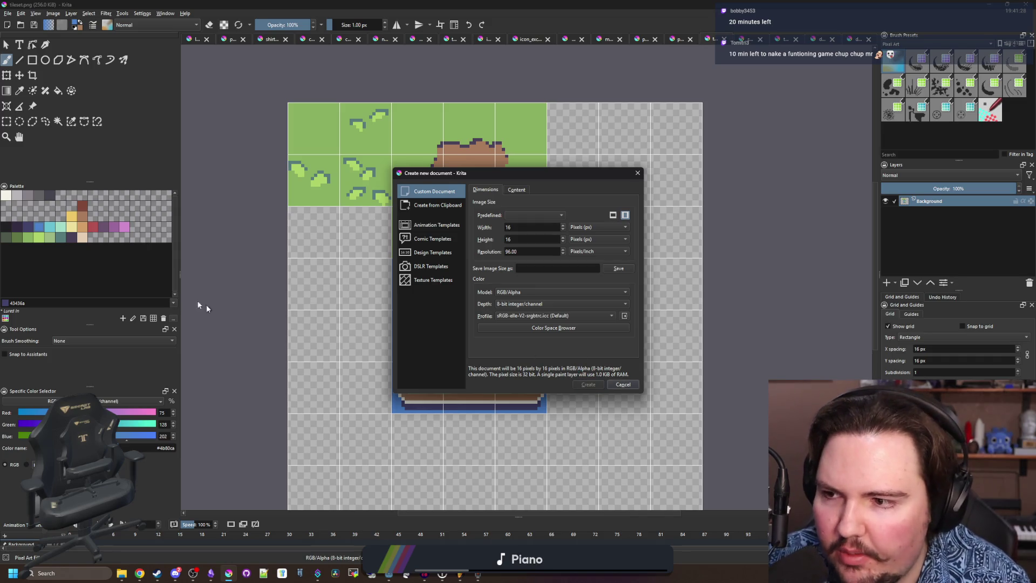
pyautogui.press('Return')
# Clear the whole canvas to transparent using a full-canvas rectangular selection.
pyautogui.click(6, 122)
pyautogui.scroll(-2, 326, 226)
pyautogui.moveTo(286, 121); pyautogui.dragTo(570, 405)
pyautogui.press('Delete')
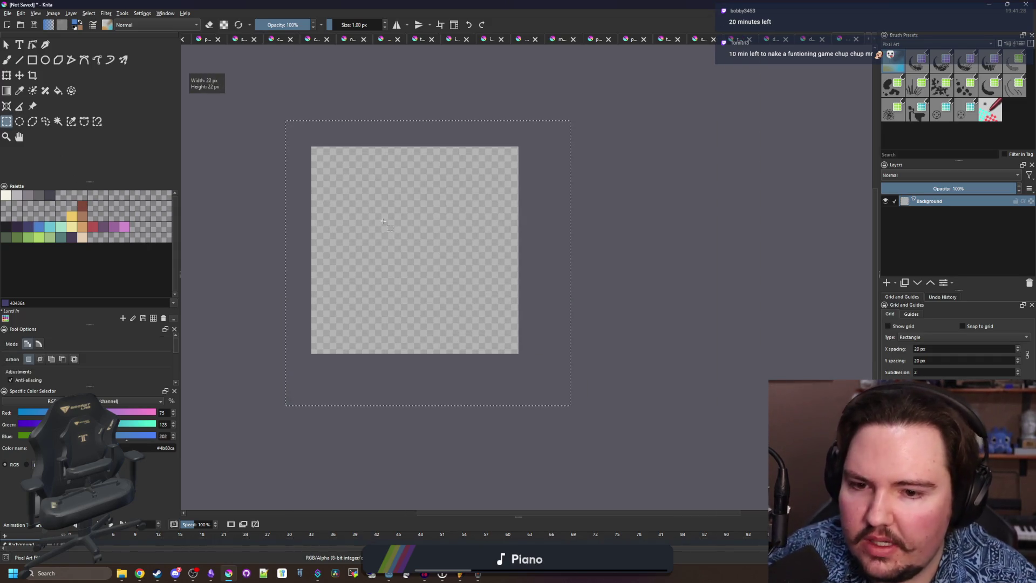
pyautogui.click(383, 222)
pyautogui.scroll(2, 386, 215)
# Paint the pickaxe head as two light grey rows, trimming two cells off each end of the top row.
pyautogui.click(17, 194)
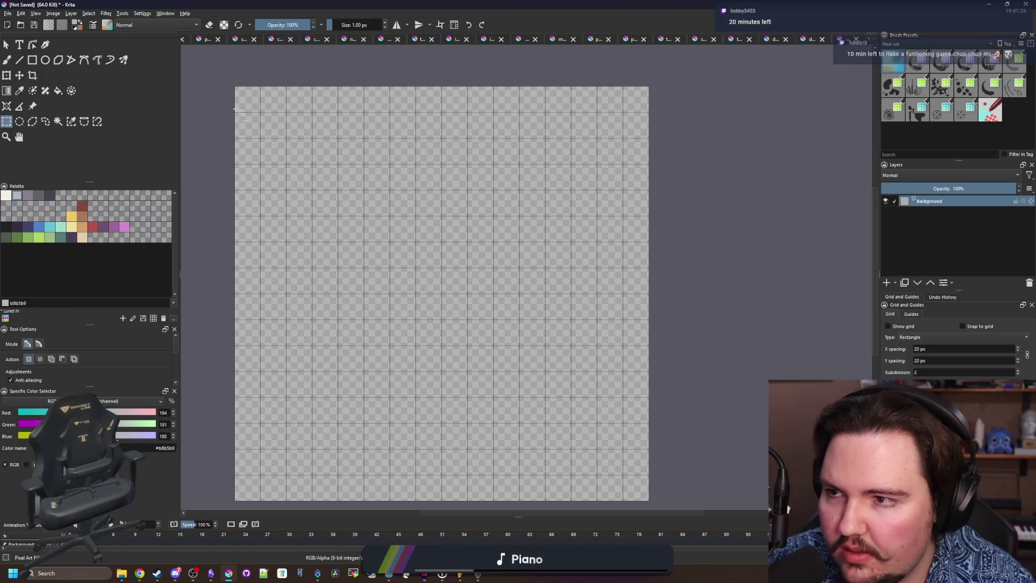
pyautogui.click(7, 60)
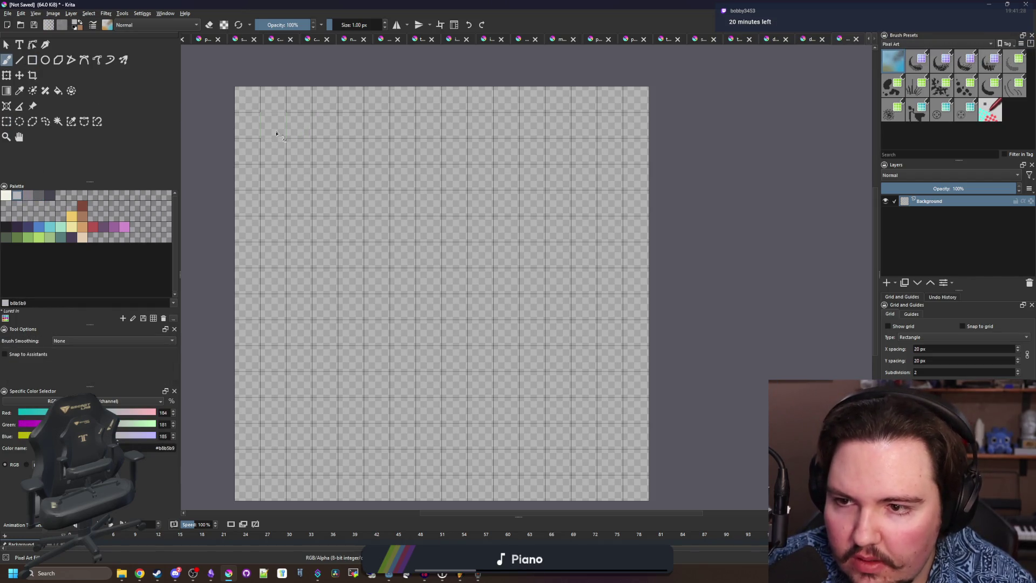
pyautogui.moveTo(275, 154)
pyautogui.mouseDown()
pyautogui.moveTo(615, 152)
pyautogui.moveTo(606, 176)
pyautogui.moveTo(280, 172)
pyautogui.moveTo(388, 203)
pyautogui.moveTo(599, 203)
pyautogui.moveTo(290, 230)
pyautogui.mouseUp()
pyautogui.press('e')
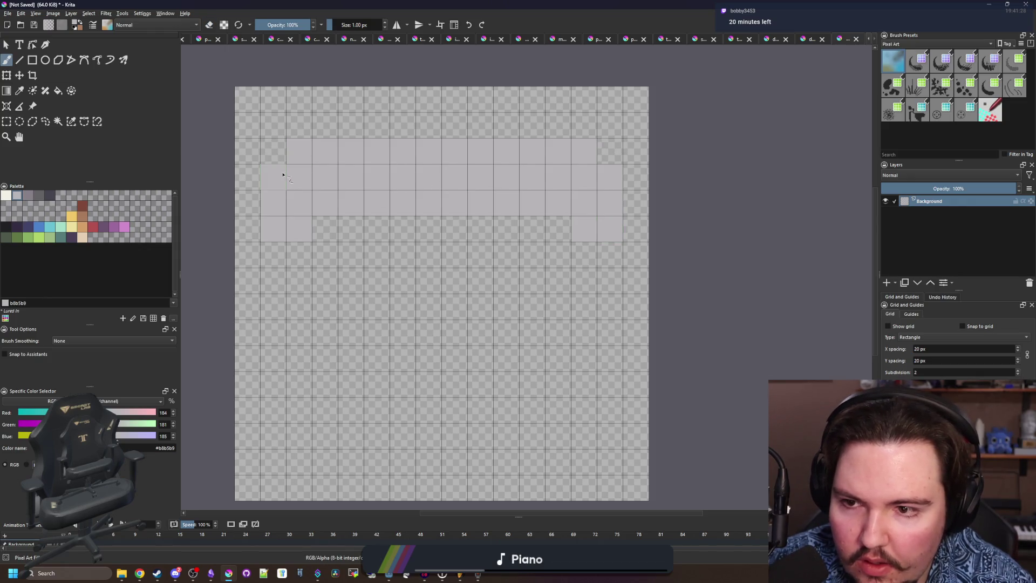
pyautogui.moveTo(305, 155); pyautogui.dragTo(329, 154)
pyautogui.moveTo(591, 152); pyautogui.dragTo(559, 153)
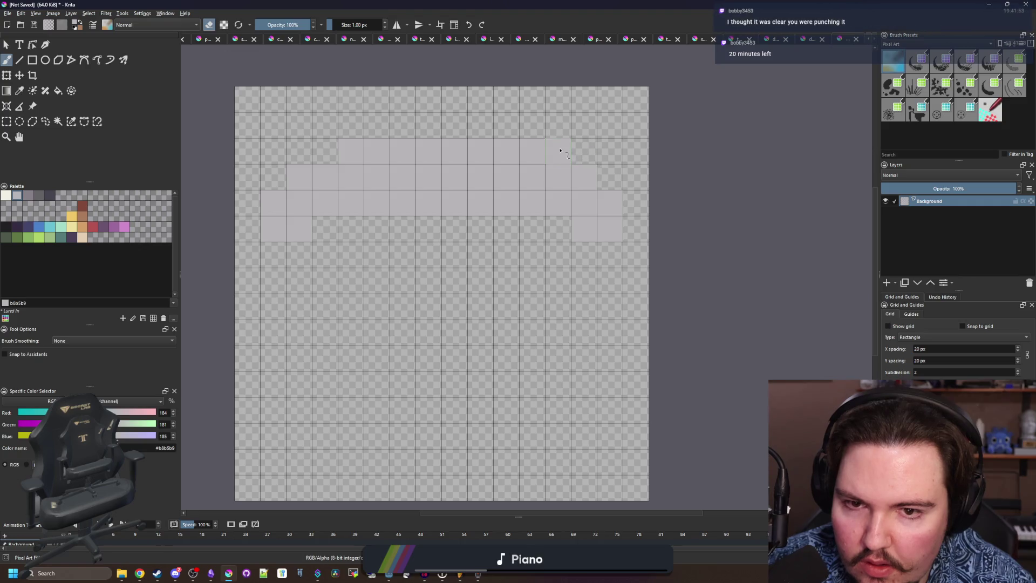
# Paint the brown cells above the head and the two-pixel-wide brown handle.
pyautogui.click(85, 217)
pyautogui.press('e')
pyautogui.moveTo(429, 229); pyautogui.dragTo(456, 229)
pyautogui.moveTo(459, 127); pyautogui.dragTo(427, 127)
pyautogui.scroll(-2, 445, 143)
pyautogui.scroll(1, 438, 216)
pyautogui.moveTo(437, 191)
pyautogui.mouseDown()
pyautogui.moveTo(438, 332)
pyautogui.moveTo(454, 217)
pyautogui.mouseUp()
pyautogui.scroll(1, 456, 195)
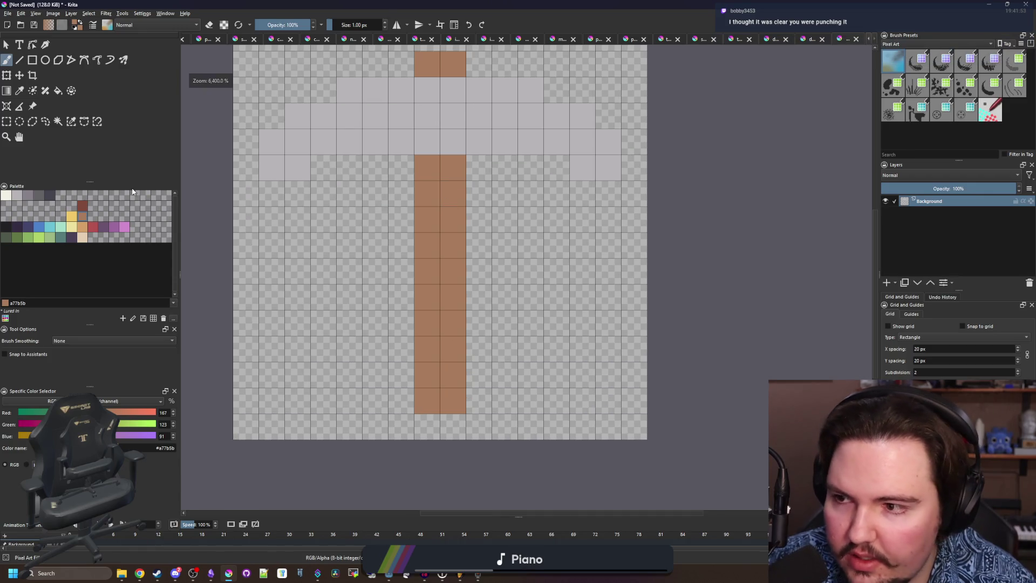
# Outline the handle and the top and right of the head in near-black.
pyautogui.click(6, 226)
pyautogui.moveTo(403, 176)
pyautogui.mouseDown()
pyautogui.moveTo(400, 383)
pyautogui.moveTo(480, 423)
pyautogui.moveTo(476, 250)
pyautogui.moveTo(541, 171)
pyautogui.moveTo(582, 191)
pyautogui.moveTo(634, 140)
pyautogui.mouseUp()
pyautogui.click(624, 232)
pyautogui.moveTo(605, 208)
pyautogui.mouseDown()
pyautogui.moveTo(573, 182)
pyautogui.moveTo(495, 157)
pyautogui.moveTo(372, 182)
pyautogui.moveTo(315, 208)
pyautogui.moveTo(263, 259)
pyautogui.moveTo(315, 311)
pyautogui.moveTo(396, 285)
pyautogui.mouseUp()
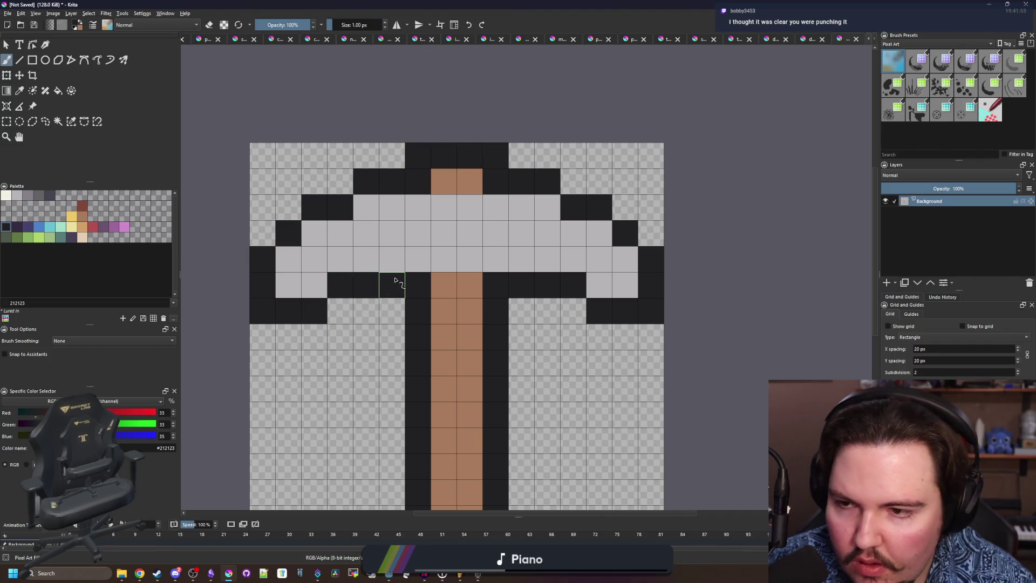
# Shade four head cells mid-grey and add near-black outline cells under the head.
pyautogui.click(28, 196)
pyautogui.click(340, 285)
pyautogui.click(573, 285)
pyautogui.click(548, 207)
pyautogui.click(367, 208)
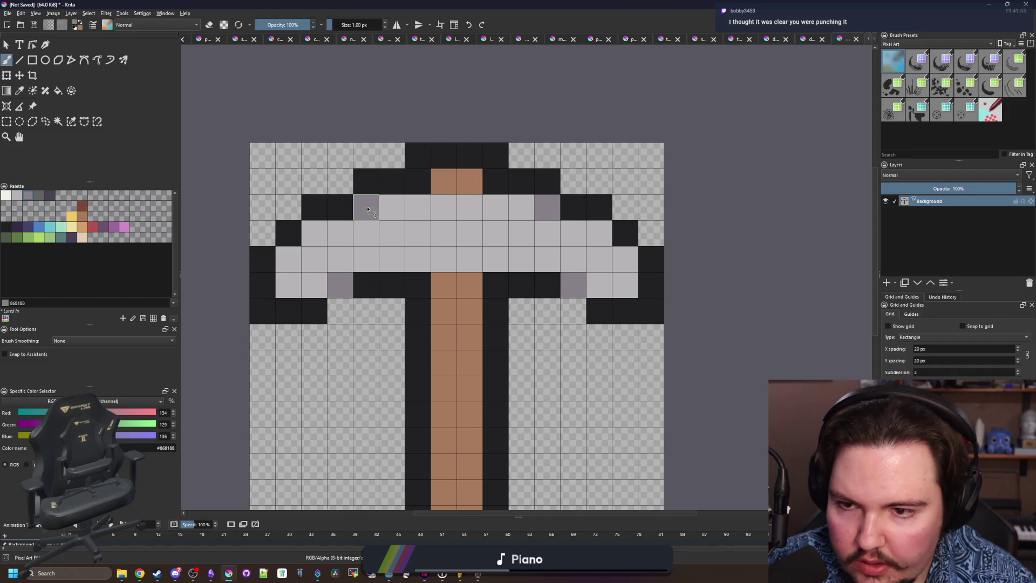
pyautogui.keyDown('ctrl'); pyautogui.click(365, 282); pyautogui.keyUp('ctrl')
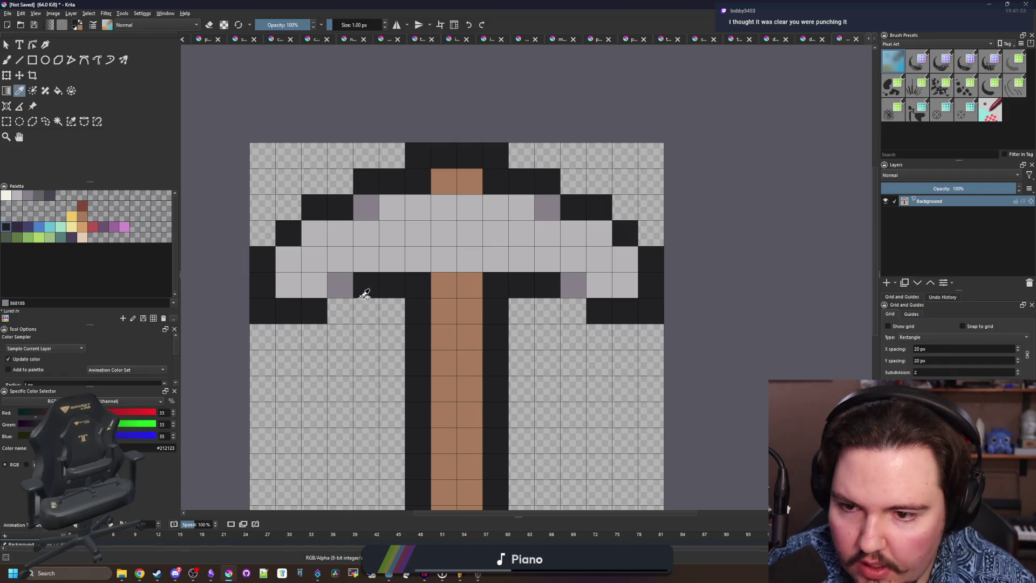
pyautogui.click(340, 311)
pyautogui.click(573, 311)
# Paint the top of the handle dark red.
pyautogui.scroll(-1, 430, 319)
pyautogui.scroll(1, 431, 320)
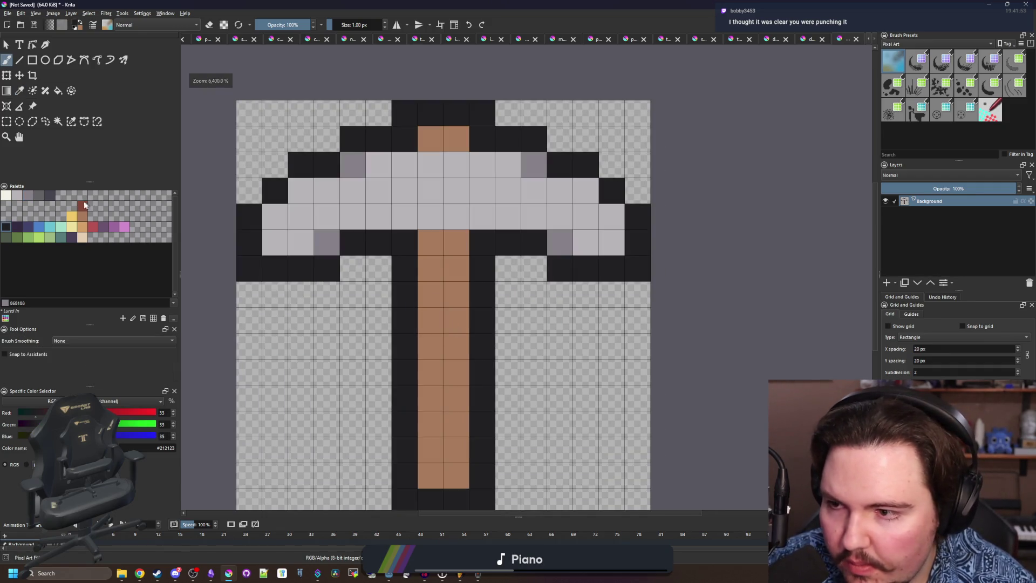
pyautogui.click(82, 205)
pyautogui.moveTo(431, 243)
pyautogui.mouseDown()
pyautogui.moveTo(457, 248)
pyautogui.moveTo(423, 268)
pyautogui.mouseUp()
pyautogui.scroll(-6, 423, 268)
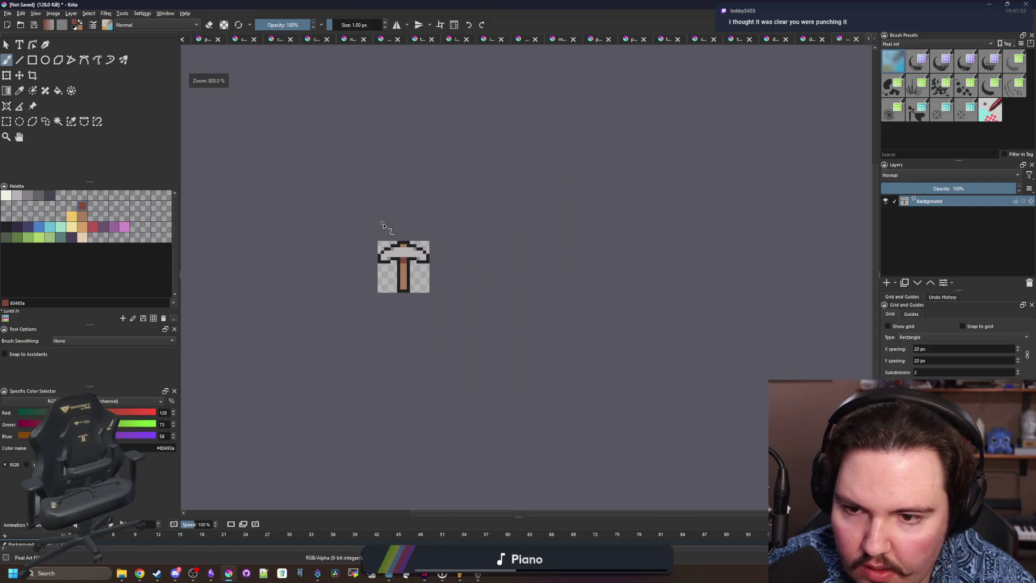
pyautogui.scroll(4, 397, 266)
# Try light cream highlight cells on the head, then undo them.
pyautogui.keyDown('ctrl'); pyautogui.click(463, 197); pyautogui.keyUp('ctrl')
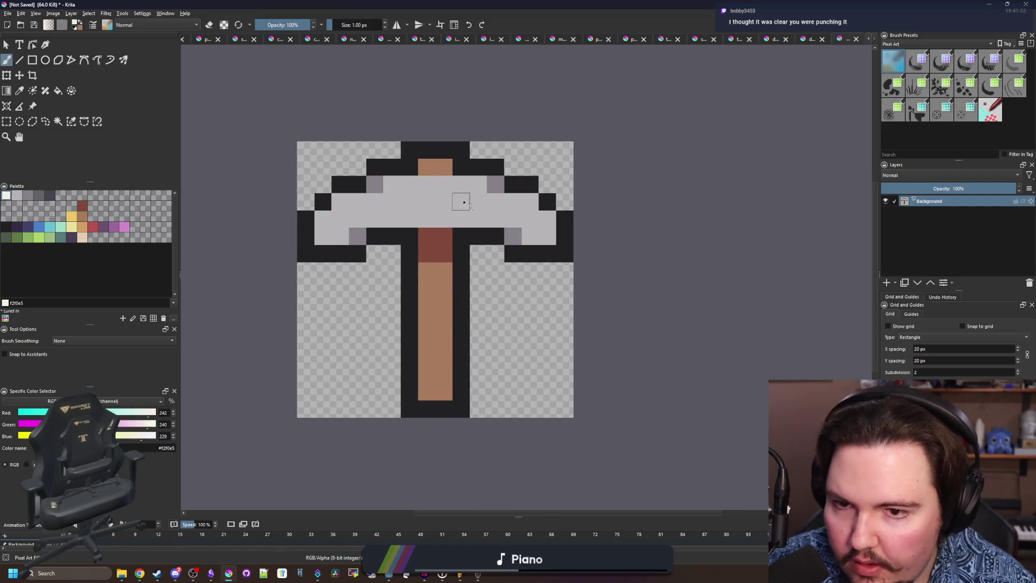
pyautogui.scroll(1, 462, 196)
pyautogui.moveTo(468, 200); pyautogui.dragTo(456, 199)
pyautogui.click(406, 201)
pyautogui.scroll(-5, 399, 208)
pyautogui.scroll(4, 432, 232)
pyautogui.scroll(1, 432, 232)
pyautogui.hotkey('ctrl', 'z')
pyautogui.hotkey('ctrl', 'z')
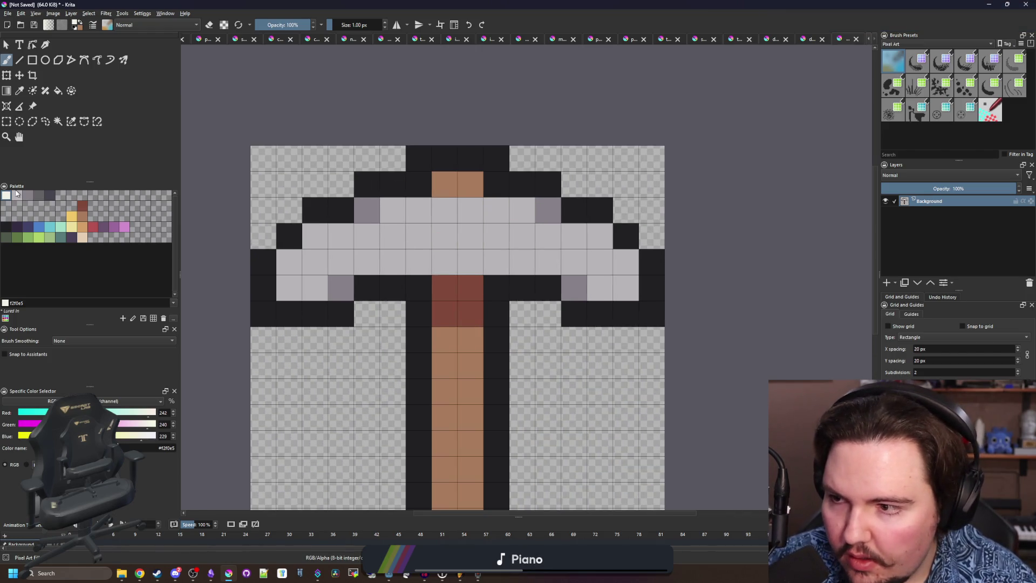
# Add warmer cream highlight cells to the pickaxe head.
pyautogui.click(82, 238)
pyautogui.moveTo(513, 233); pyautogui.dragTo(493, 224)
pyautogui.click(439, 227)
pyautogui.scroll(-7, 439, 225)
pyautogui.scroll(2, 440, 212)
pyautogui.scroll(1, 439, 212)
# Save the image as pickaxe.png in PNG format and switch back to Godot.
pyautogui.click(8, 13)
pyautogui.click(30, 58)
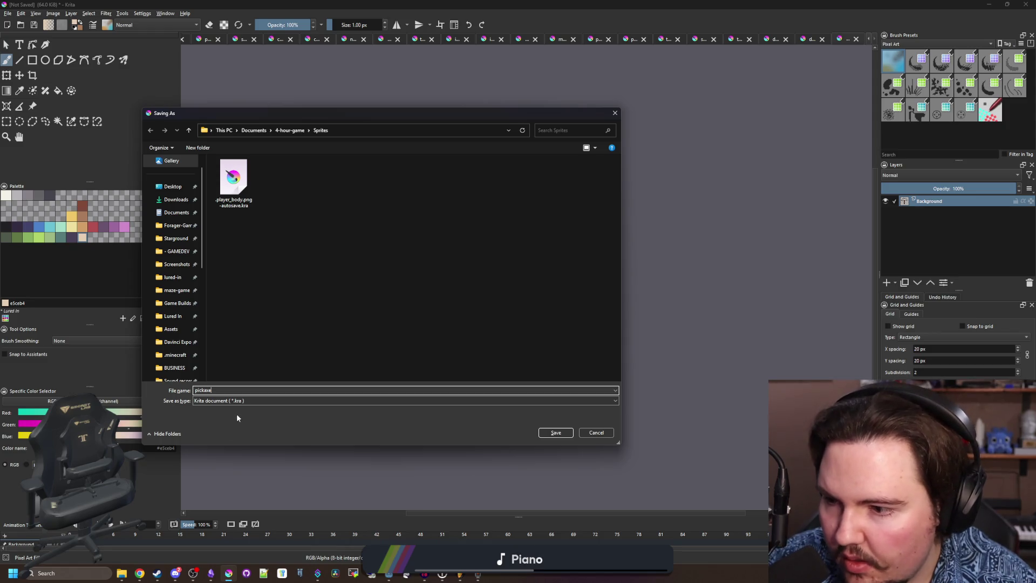
pyautogui.click(235, 401)
pyautogui.click(214, 313)
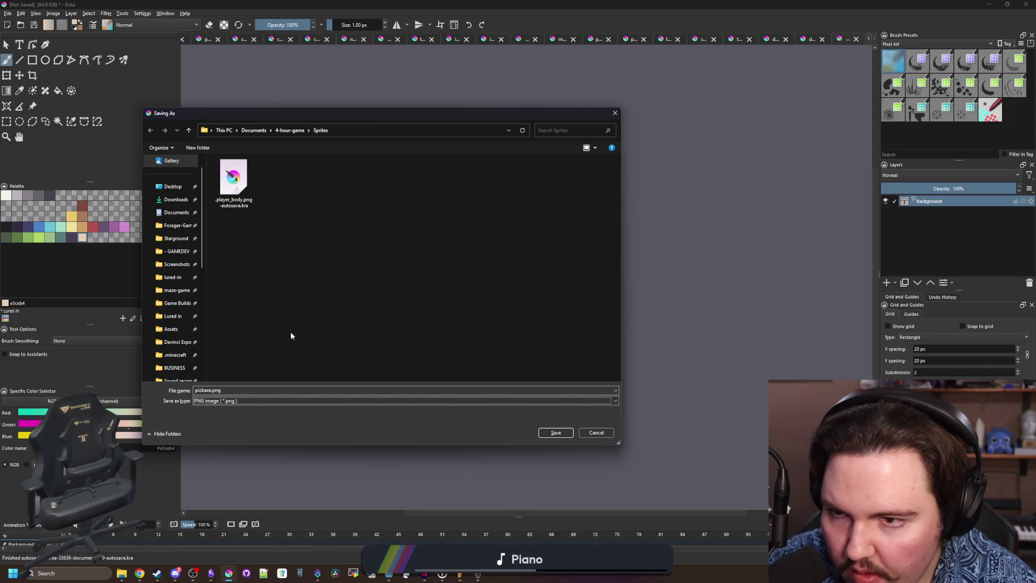
pyautogui.click(556, 432)
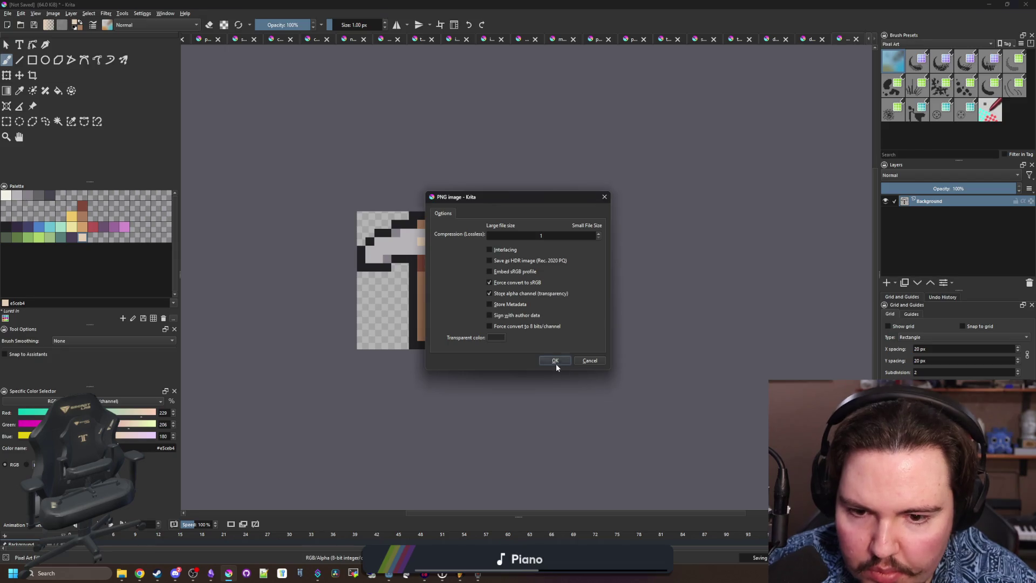
pyautogui.click(554, 360)
pyautogui.hotkey('alt', 'Tab')
pyautogui.hotkey('ctrl', 's')
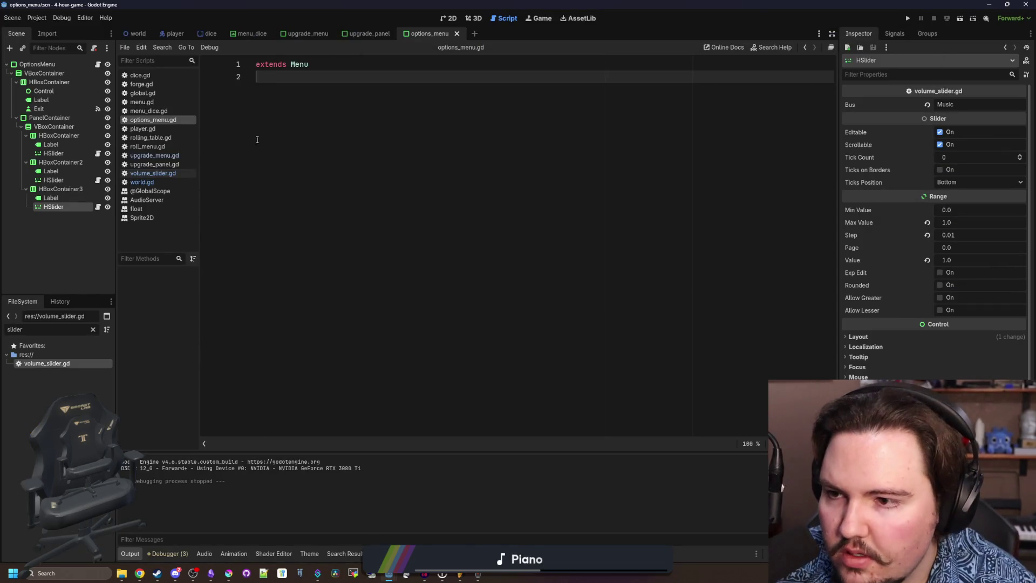
# In the player scene, add a Sprite2D child under the HandR node.
pyautogui.click(172, 34)
pyautogui.click(448, 18)
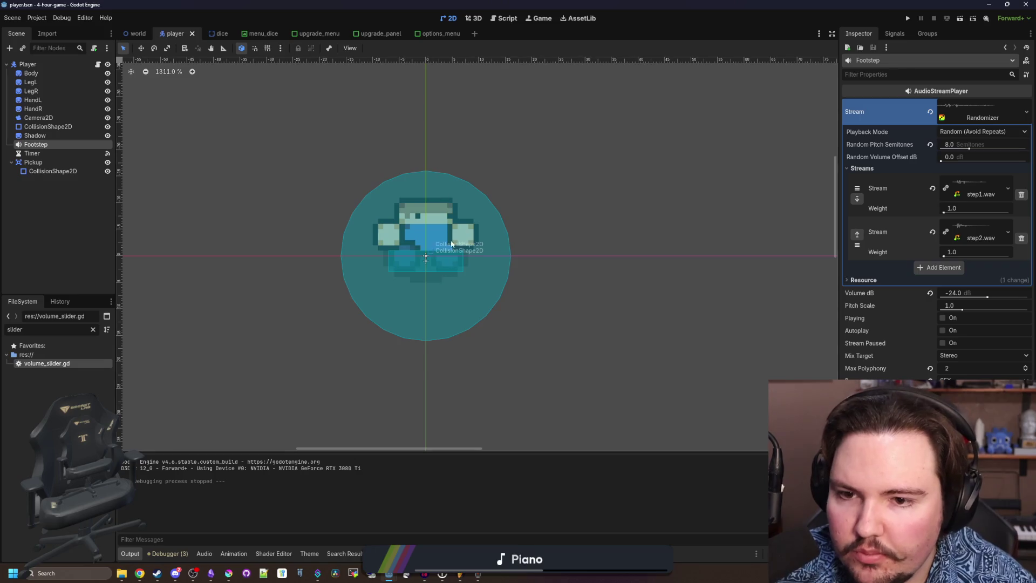
pyautogui.scroll(3, 449, 254)
pyautogui.rightClick(414, 262)
pyautogui.click(46, 110)
pyautogui.rightClick(45, 110)
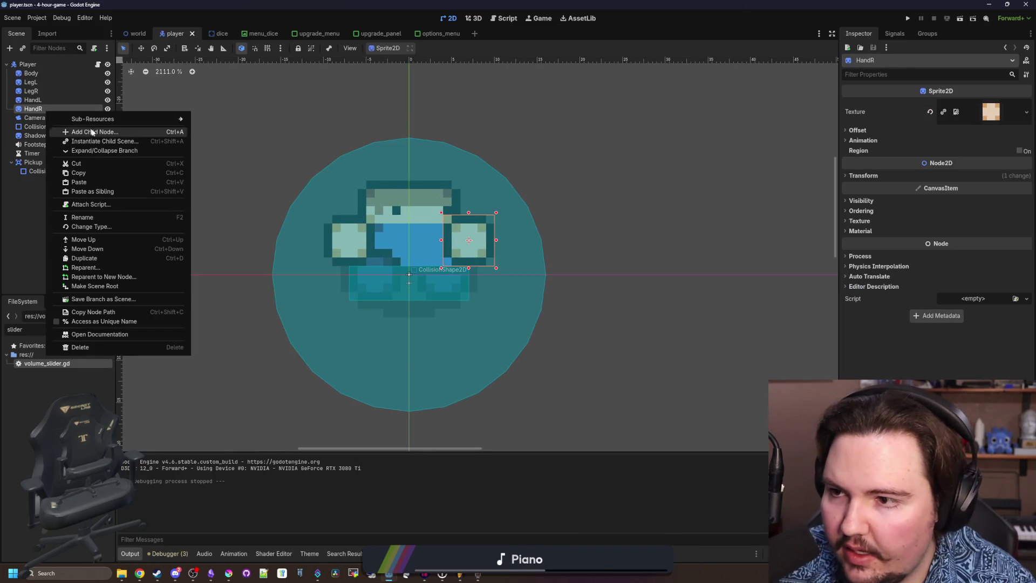
pyautogui.click(93, 131)
pyautogui.write('sprite')
pyautogui.press('Return')
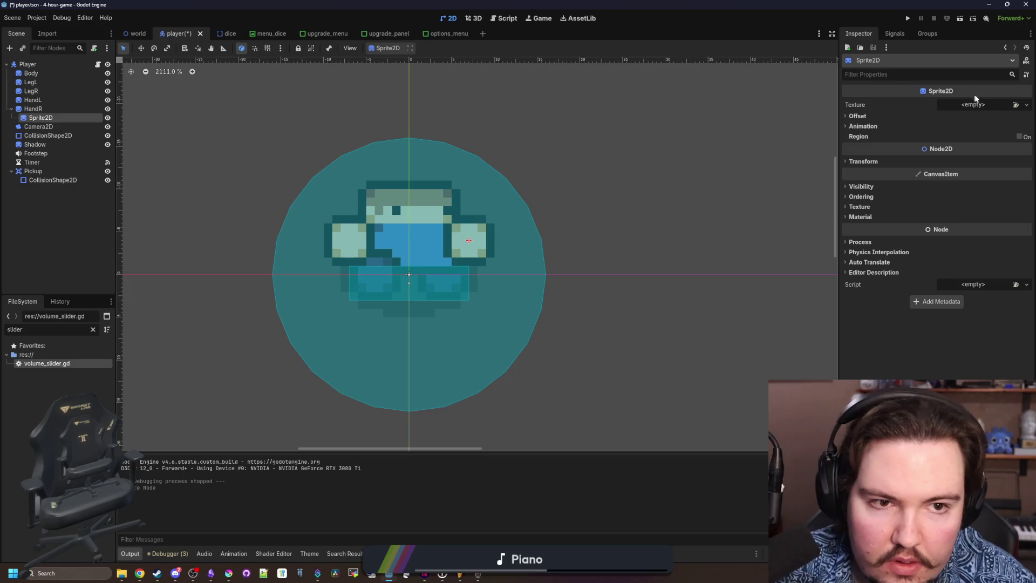
# Assign pickaxe.png as the new sprite's texture.
pyautogui.click(973, 105)
pyautogui.click(953, 287)
pyautogui.write('pick')
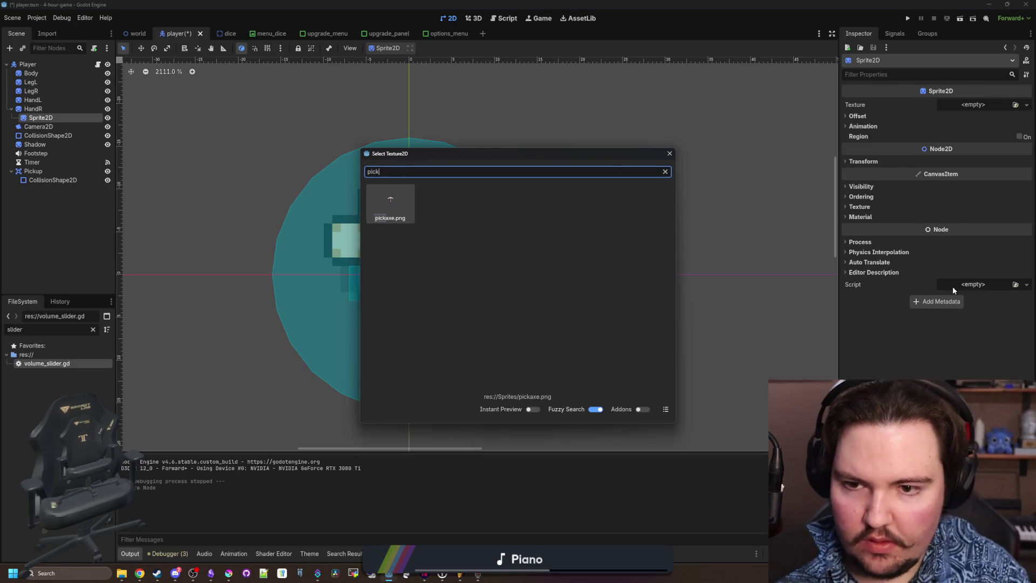
pyautogui.press('Return')
# Raise the sprite's vertical offset and enable Visibility > Show Behind Parent.
pyautogui.scroll(2, 558, 188)
pyautogui.click(857, 130)
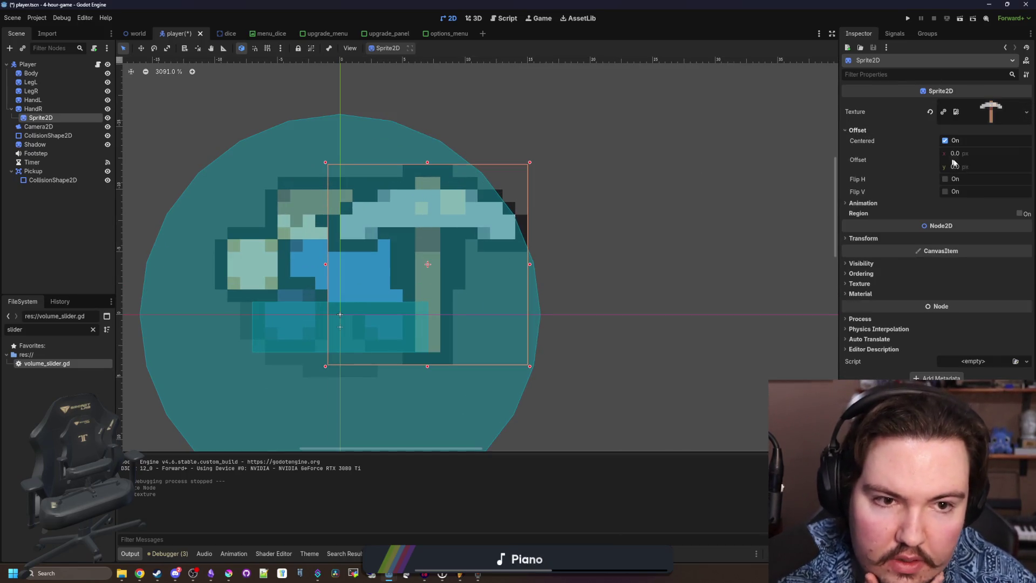
pyautogui.moveTo(963, 167)
pyautogui.mouseDown()
pyautogui.moveTo(936, 166)
pyautogui.moveTo(963, 165)
pyautogui.mouseUp()
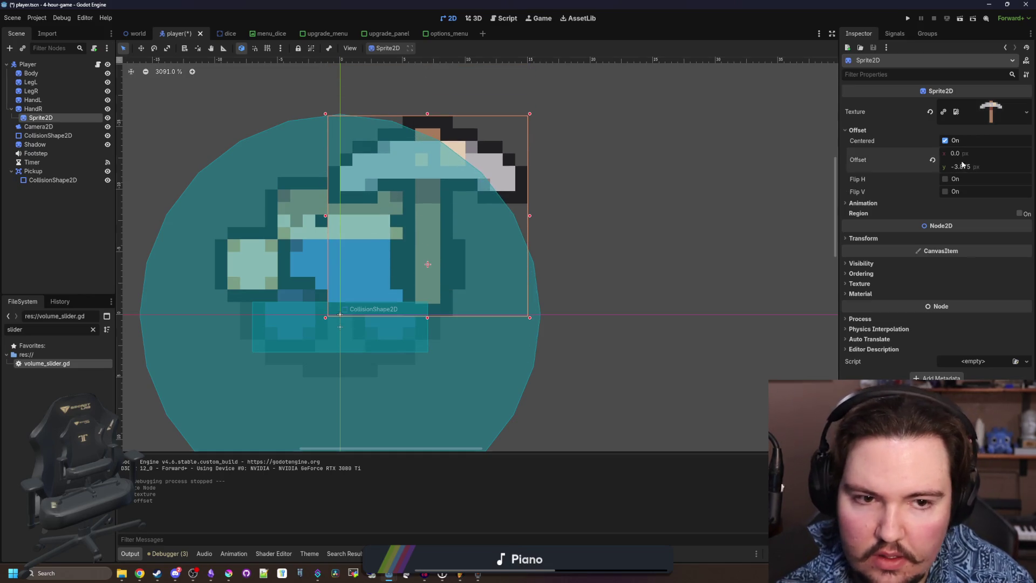
pyautogui.click(874, 274)
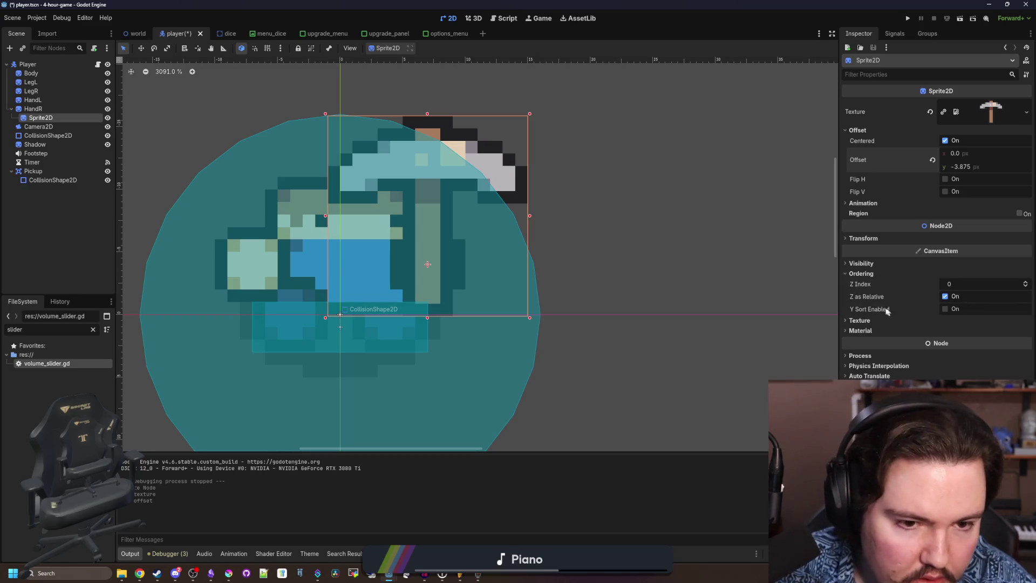
pyautogui.click(865, 263)
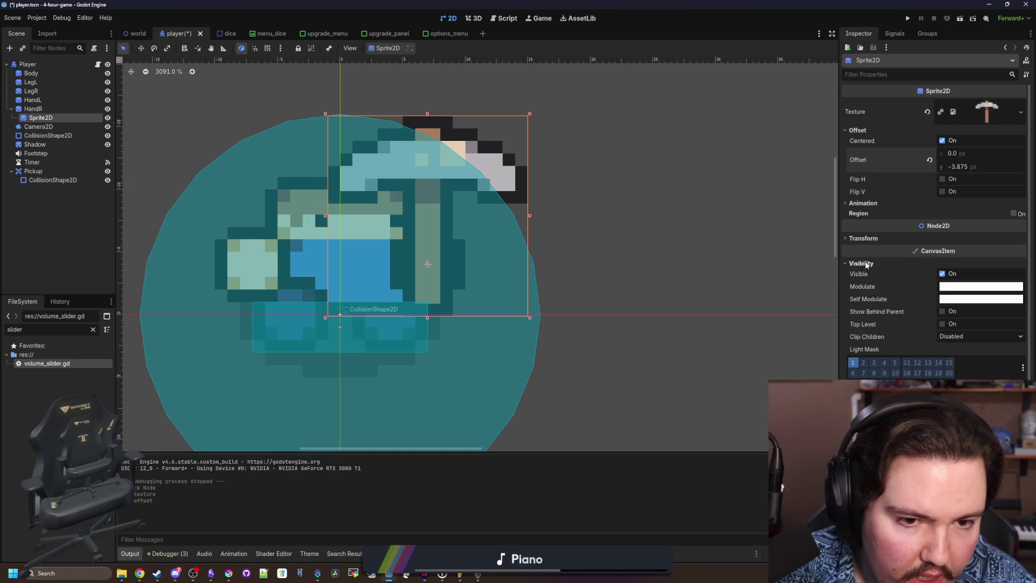
pyautogui.click(942, 312)
pyautogui.scroll(-5, 513, 239)
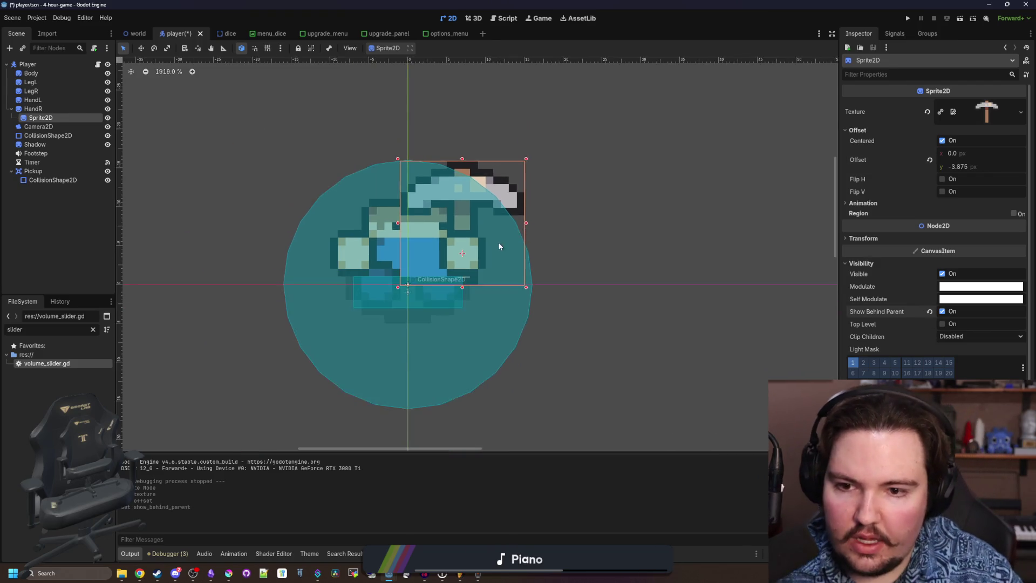
pyautogui.scroll(4, 494, 244)
# Settle the pickaxe sprite's Offset y at -3.0.
pyautogui.moveTo(958, 173); pyautogui.dragTo(959, 170)
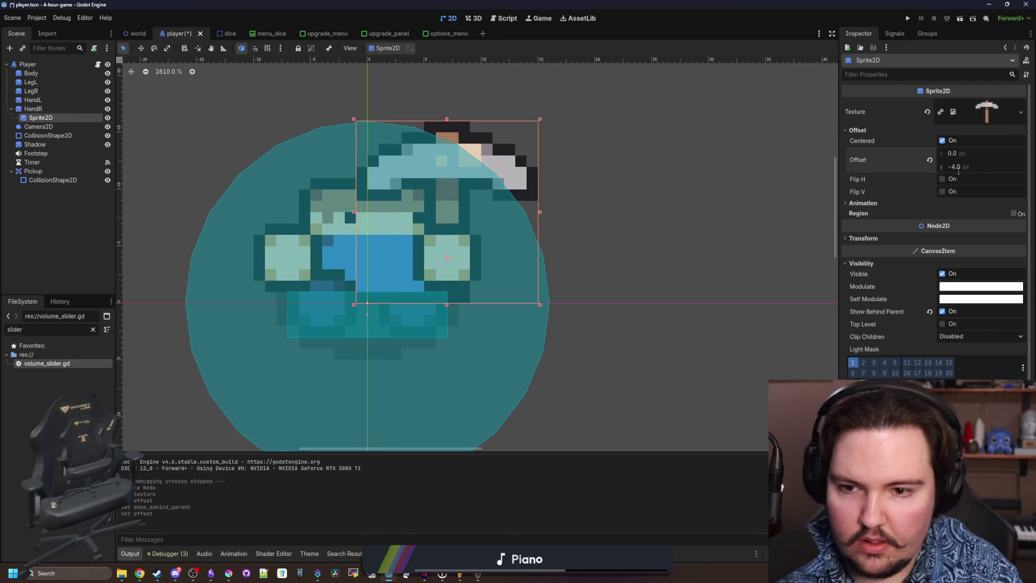
pyautogui.write('-5')
pyautogui.press('Return')
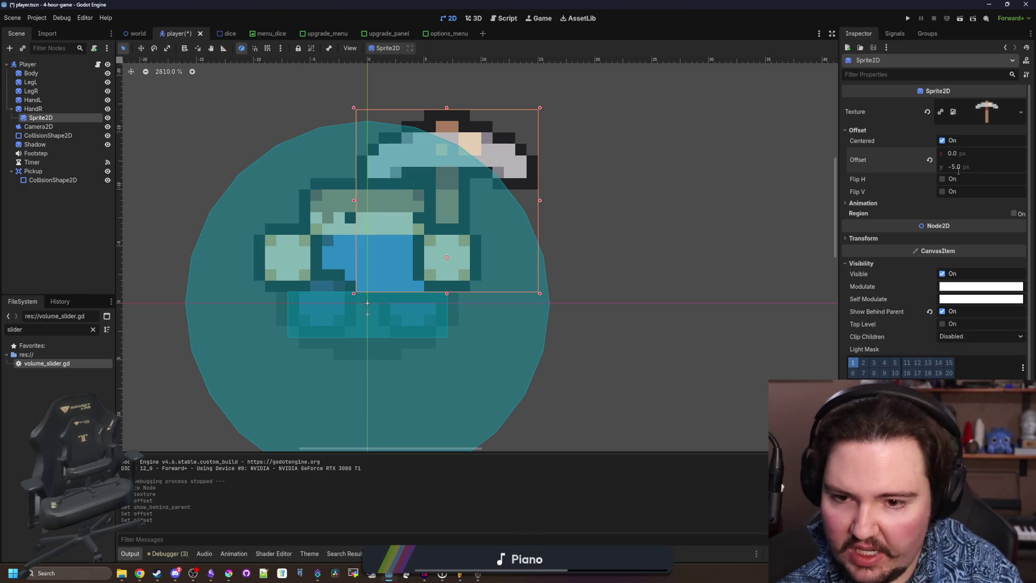
pyautogui.write('-3')
pyautogui.press('Return')
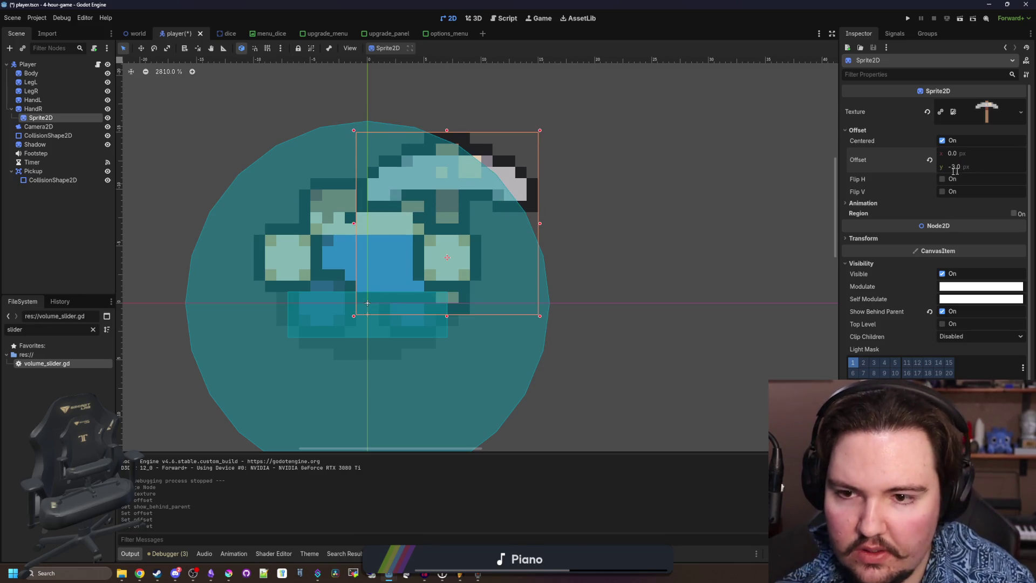
# Save the player scene and bring up the player script.
pyautogui.hotkey('ctrl', 's')
pyautogui.hotkey('ctrl', '-')
pyautogui.hotkey('ctrl', '-')
pyautogui.hotkey('ctrl', '=')
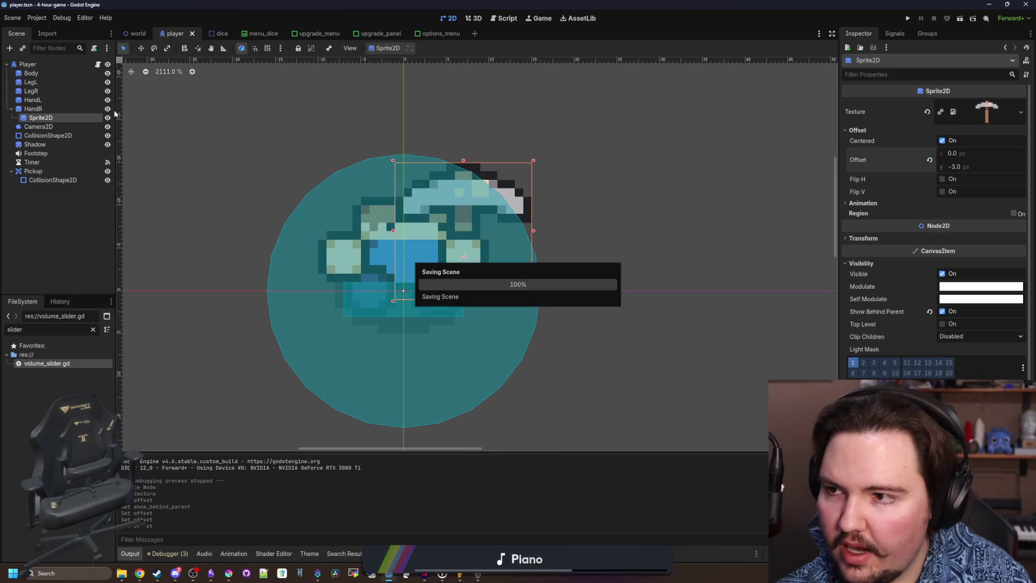
pyautogui.click(97, 64)
# Insert a $HandR reference line in _process, spaced with blank lines.
pyautogui.scroll(-15, 466, 286)
pyautogui.scroll(-6, 466, 286)
pyautogui.scroll(15, 474, 270)
pyautogui.scroll(5, 481, 253)
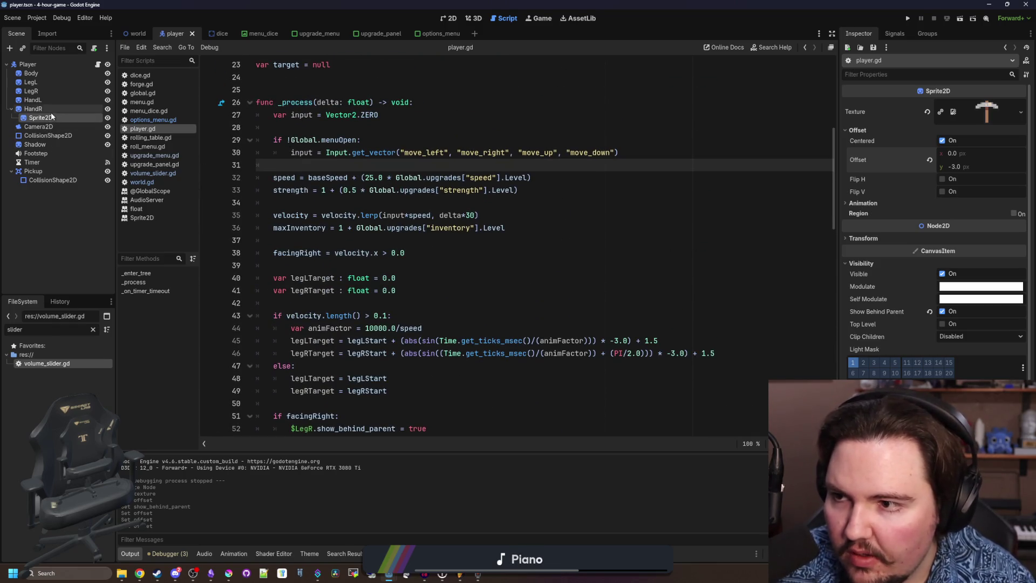
pyautogui.moveTo(48, 109)
pyautogui.mouseDown()
pyautogui.moveTo(334, 178)
pyautogui.moveTo(269, 165)
pyautogui.mouseUp()
pyautogui.press('Return')
pyautogui.press('End')
pyautogui.press('Return')
pyautogui.click(333, 173)
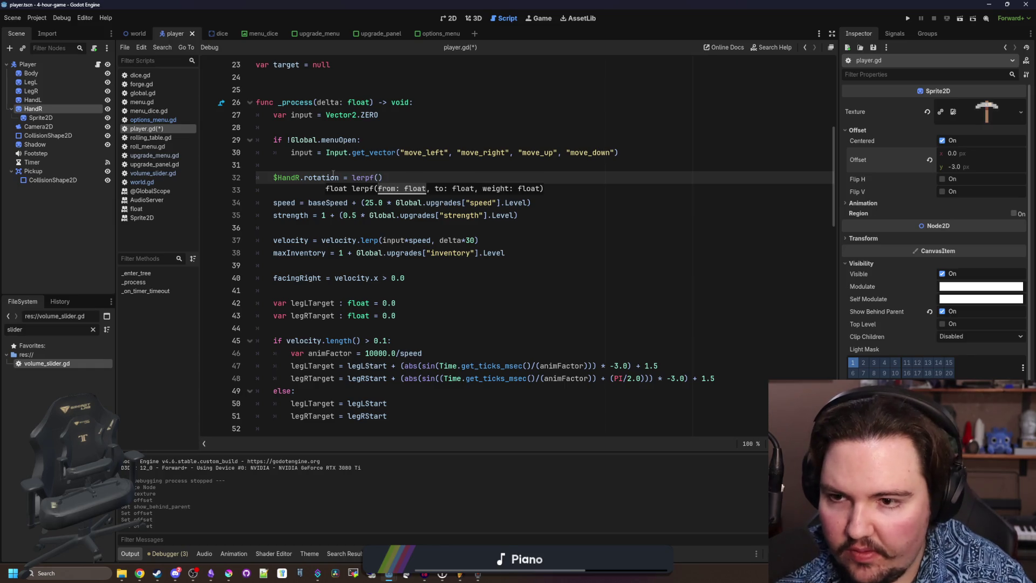
# Complete $HandR.rotation = lerpf($HandR.rotation, 0.0, delta*…) and save the script.
pyautogui.scroll(1, 335, 181)
pyautogui.moveTo(337, 189); pyautogui.dragTo(272, 190)
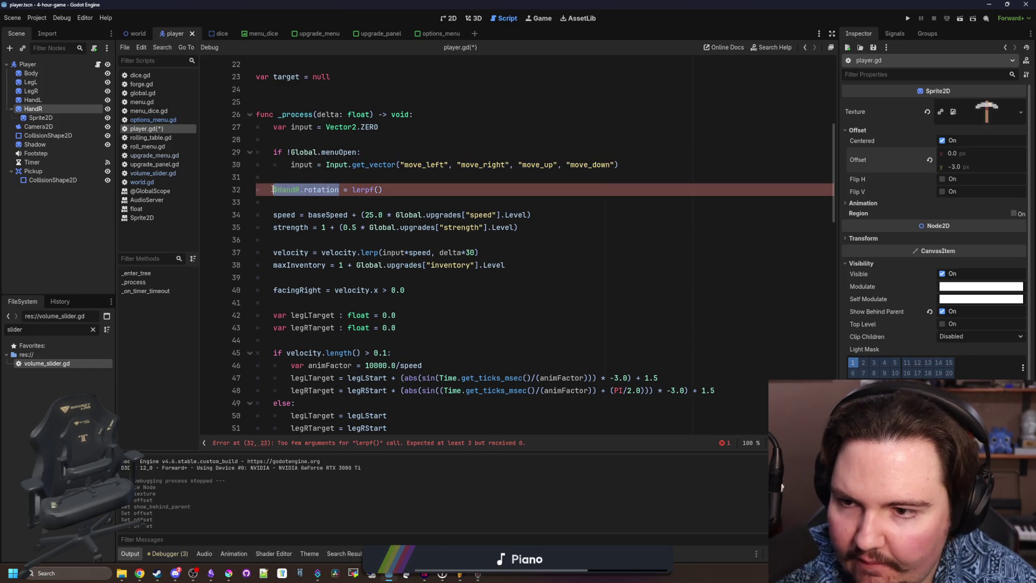
pyautogui.hotkey('ctrl', 'c')
pyautogui.click(379, 189)
pyautogui.hotkey('ctrl', 'v')
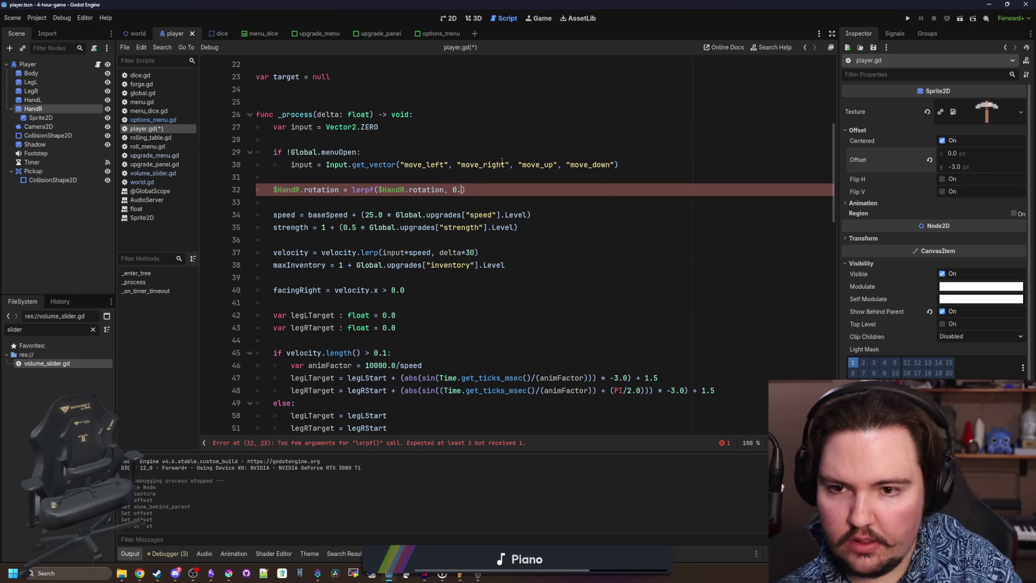
pyautogui.write('0, delta*')
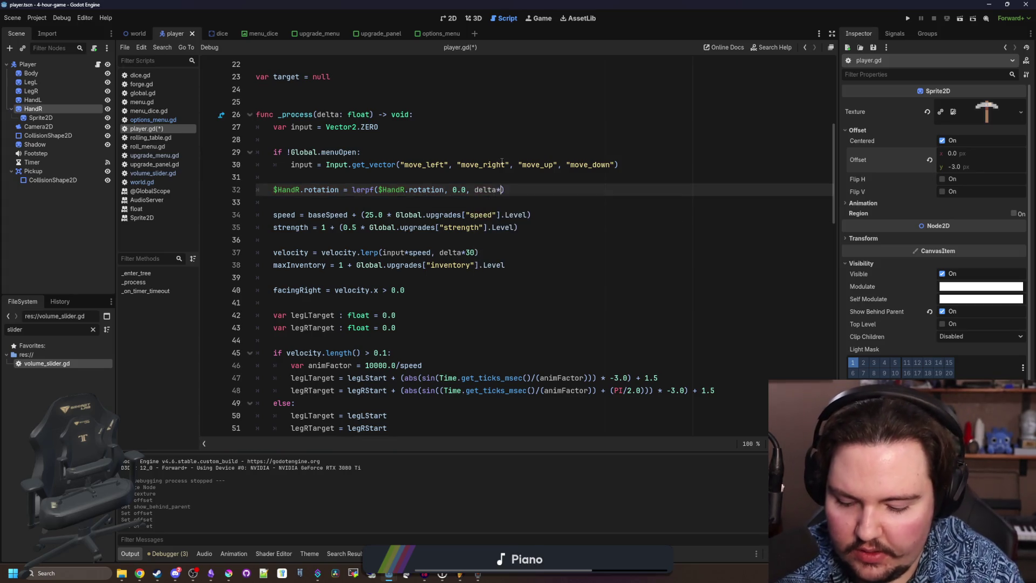
pyautogui.click(549, 176)
pyautogui.hotkey('ctrl', 's')
# Select $HandR.rotation for reuse and locate the target.hit() call further down.
pyautogui.scroll(-5, 328, 162)
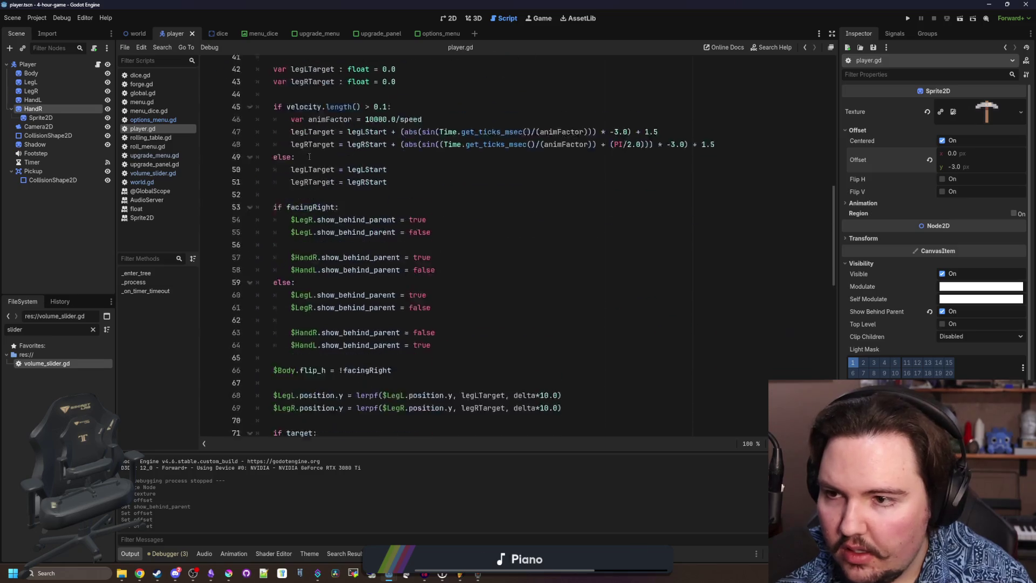
pyautogui.scroll(4, 328, 163)
pyautogui.moveTo(339, 152); pyautogui.dragTo(276, 149)
pyautogui.scroll(-20, 376, 236)
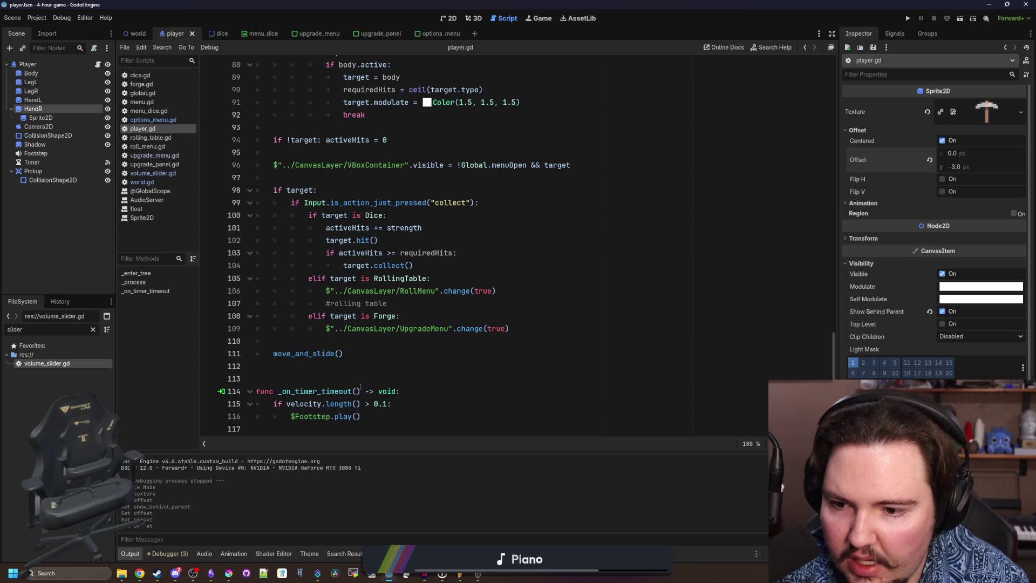
pyautogui.scroll(8, 345, 325)
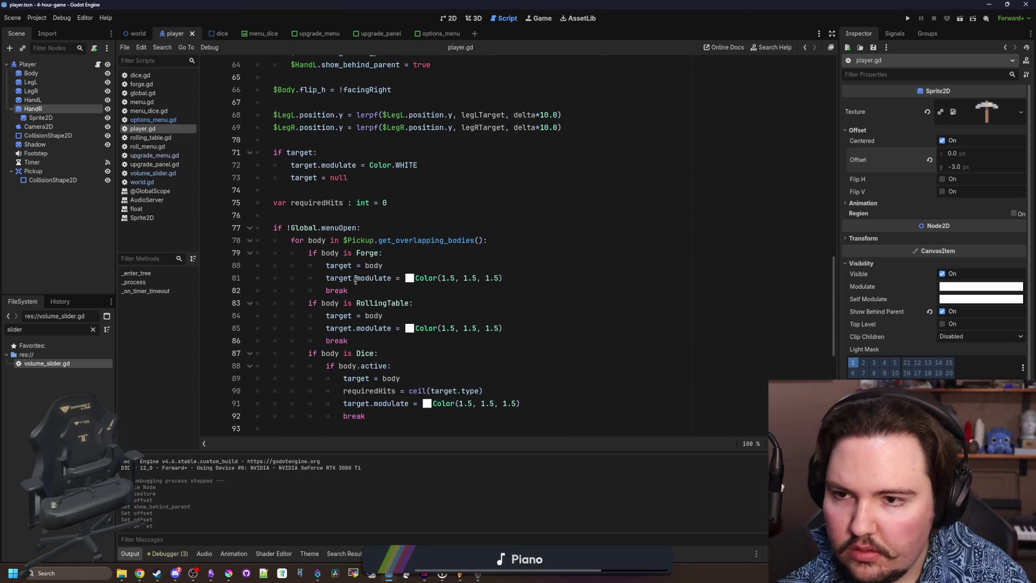
pyautogui.scroll(-6, 355, 282)
pyautogui.scroll(5, 373, 237)
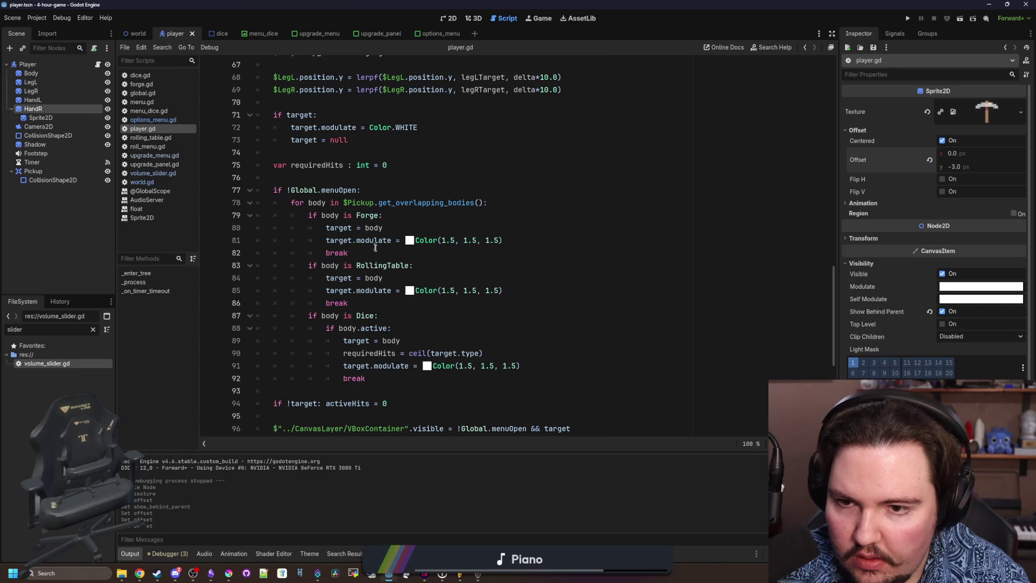
pyautogui.scroll(-2, 374, 246)
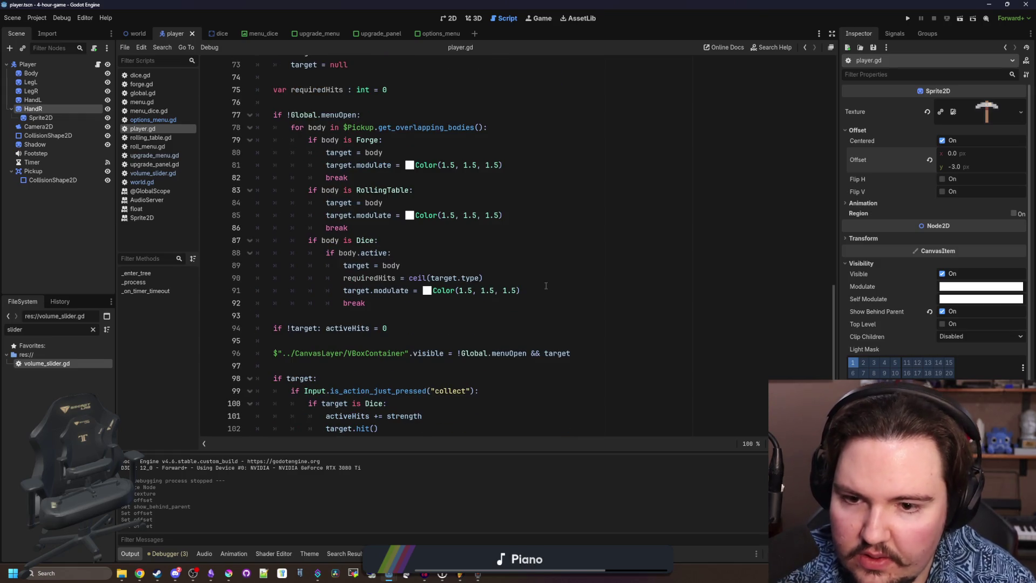
pyautogui.click(538, 289)
pyautogui.scroll(-5, 430, 291)
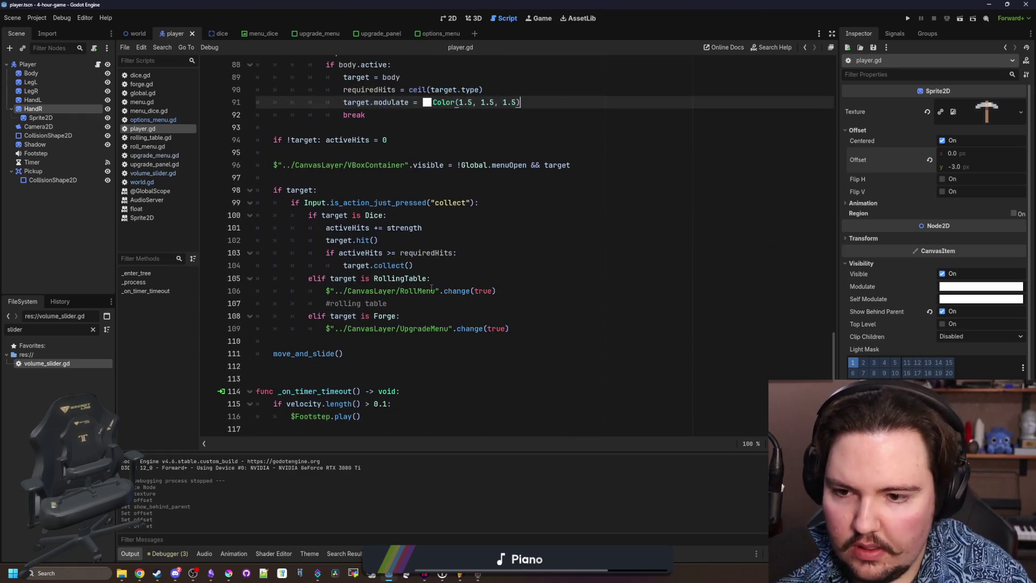
# Add $HandR.rotation += PI/4.0 after target.hit() on line 102 and launch the game.
pyautogui.click(407, 241)
pyautogui.press('Return')
pyautogui.write('$HandR.rotation +')
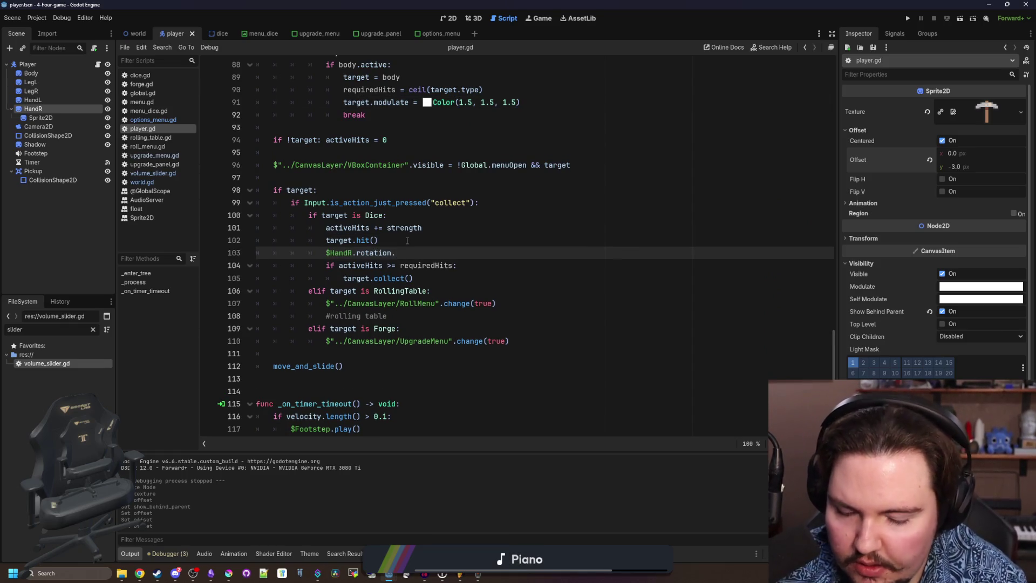
pyautogui.write('= PI/4.0')
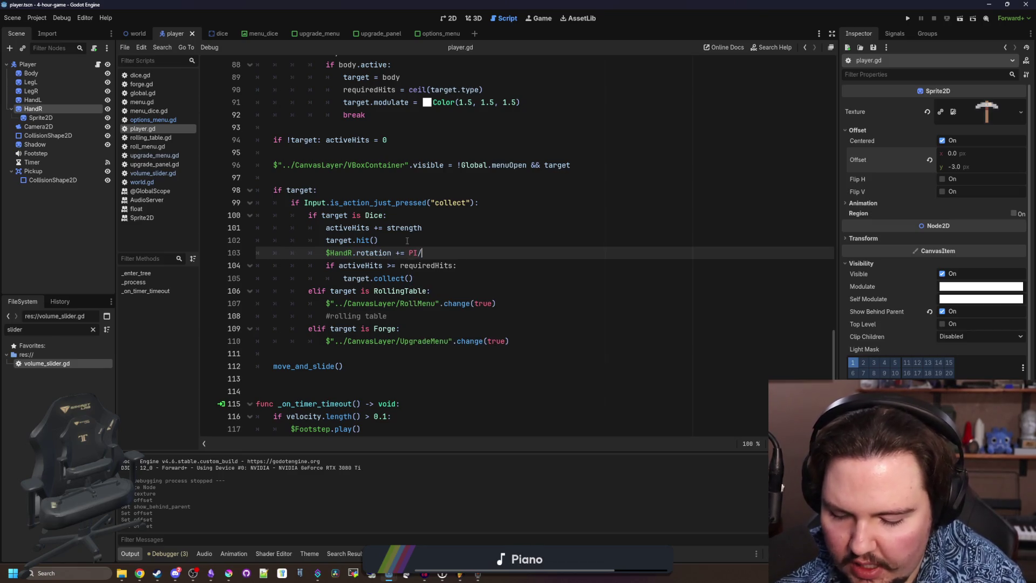
pyautogui.click(407, 241)
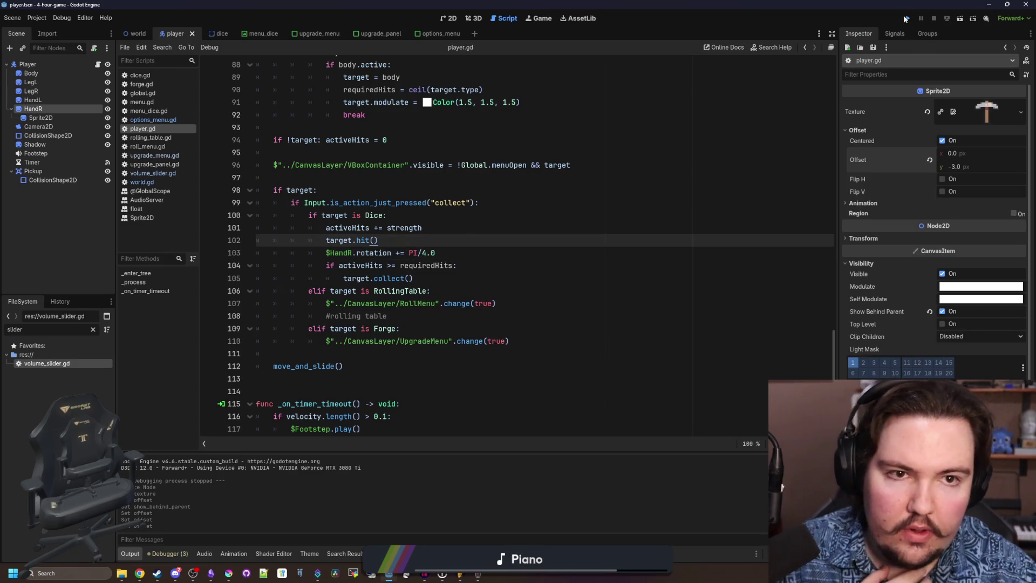
pyautogui.click(904, 17)
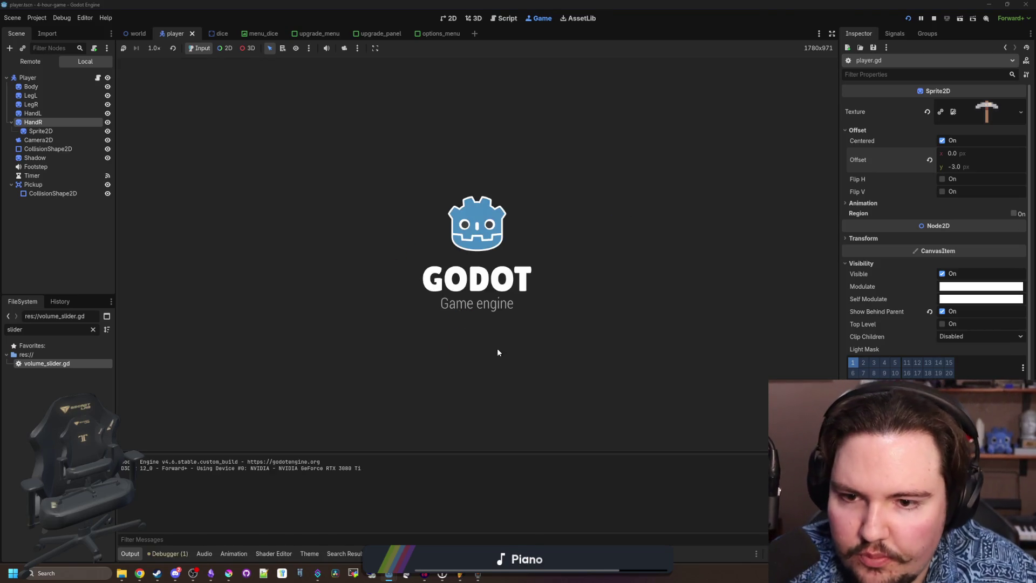
# Walk to the blue 4 die and mine it.
pyautogui.press('a')
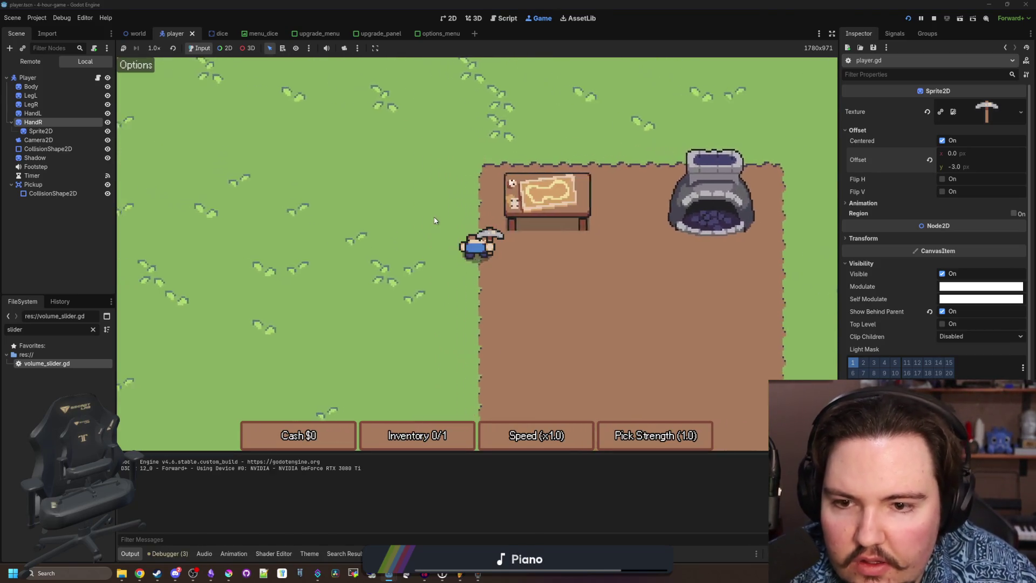
pyautogui.press('d')
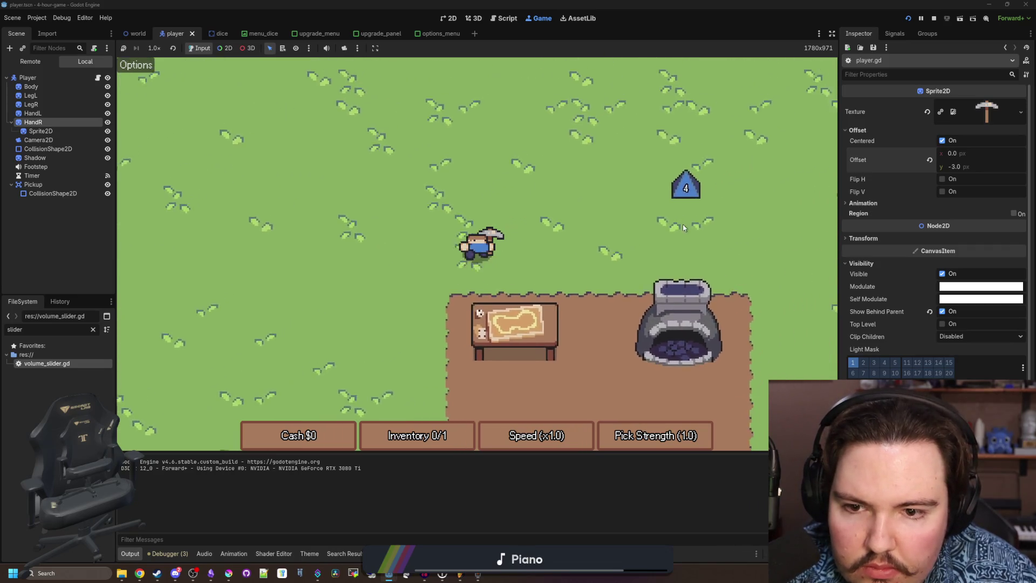
pyautogui.press('d')
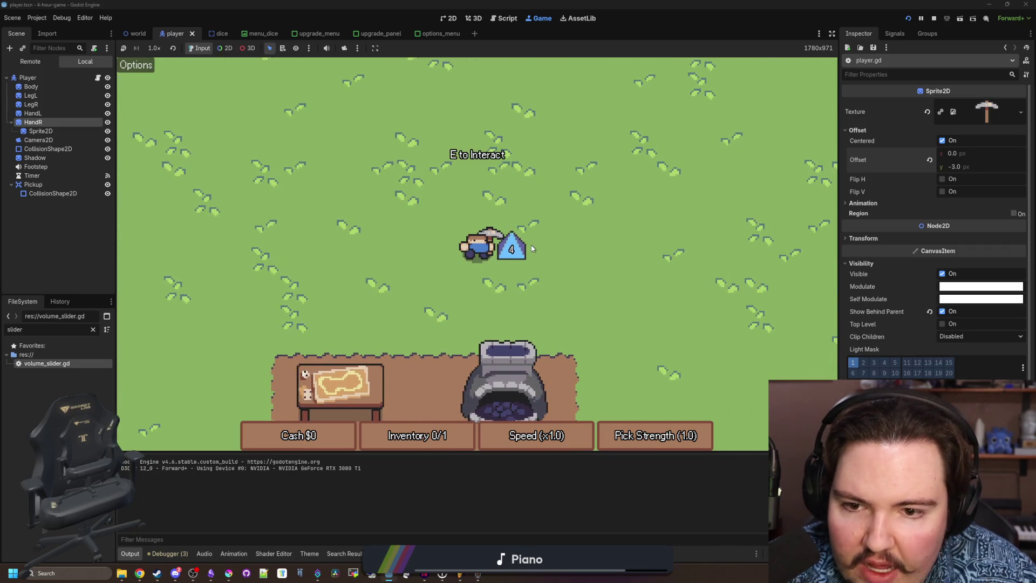
pyautogui.press('e')
# Carry the die to the table, roll it and cash it in for $1.
pyautogui.press('s')
pyautogui.press('d')
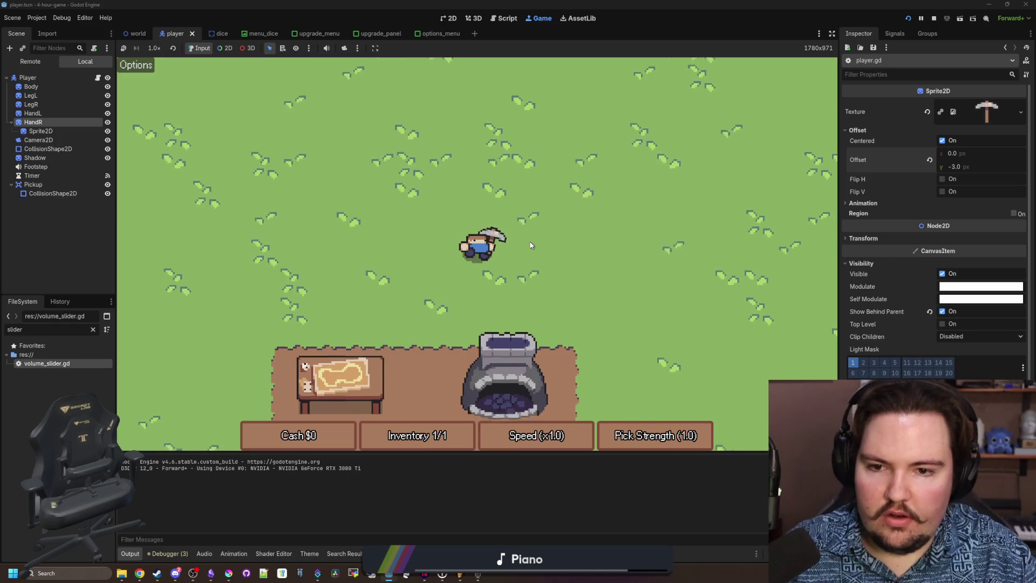
pyautogui.press('a')
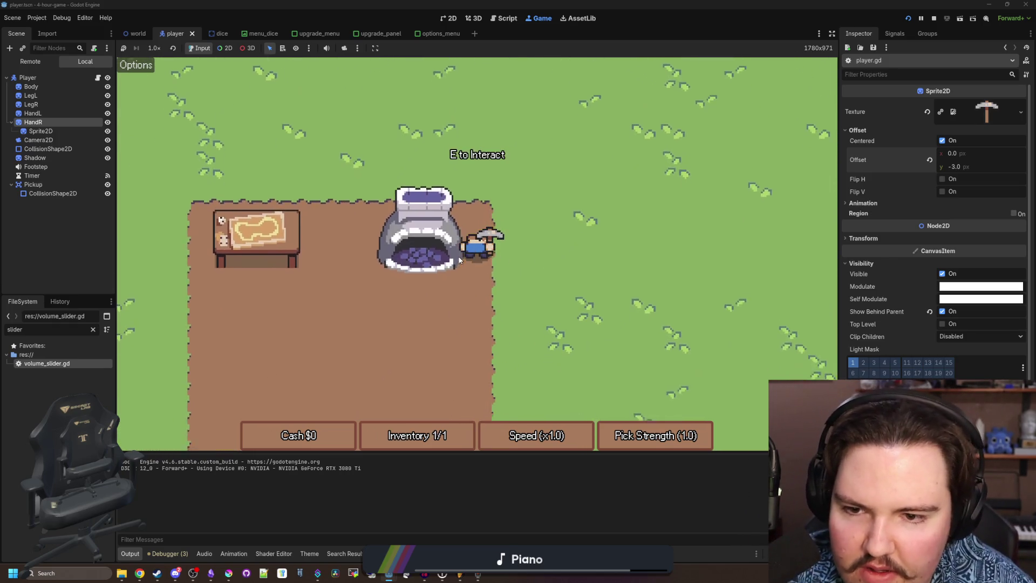
pyautogui.press('e')
pyautogui.click(513, 355)
pyautogui.click(605, 149)
pyautogui.press('d')
# View and close the Upgrade Forge at the furnace, then stop the game.
pyautogui.press('e')
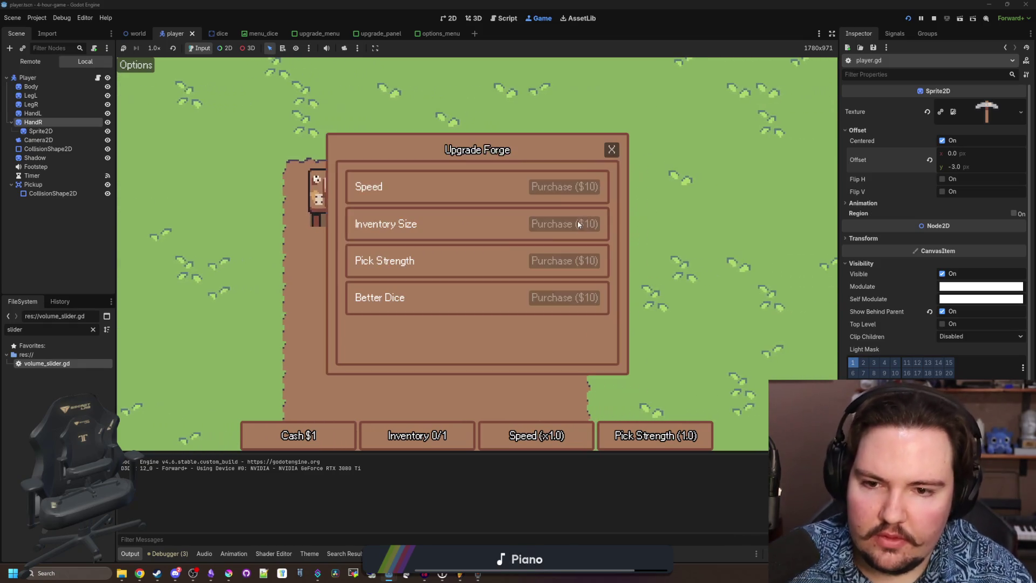
pyautogui.click(611, 150)
pyautogui.press('F8')
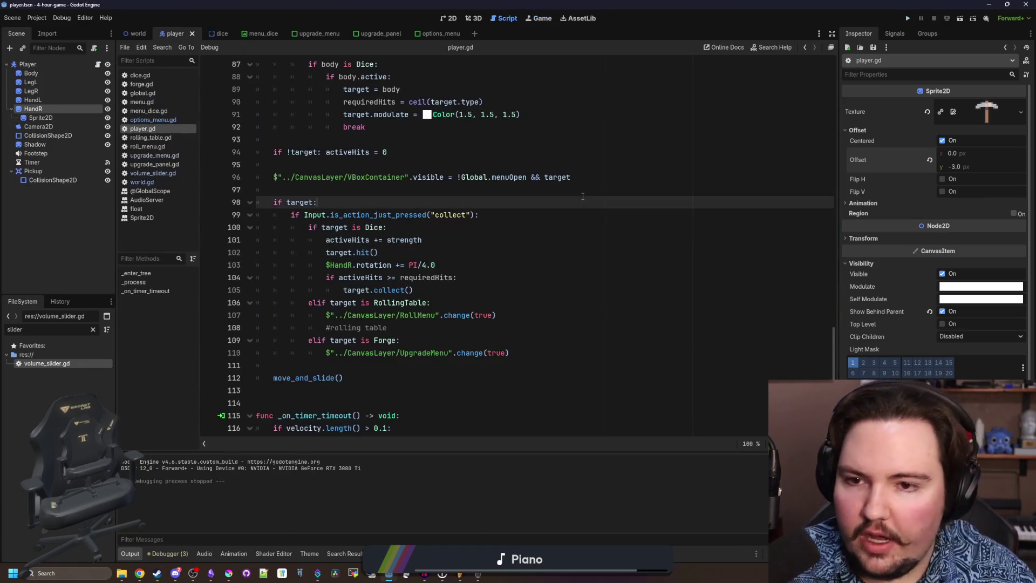
# Raise the leg lerp speed on lines 68–69 from delta*10.0 to delta*20.0.
pyautogui.scroll(10, 539, 248)
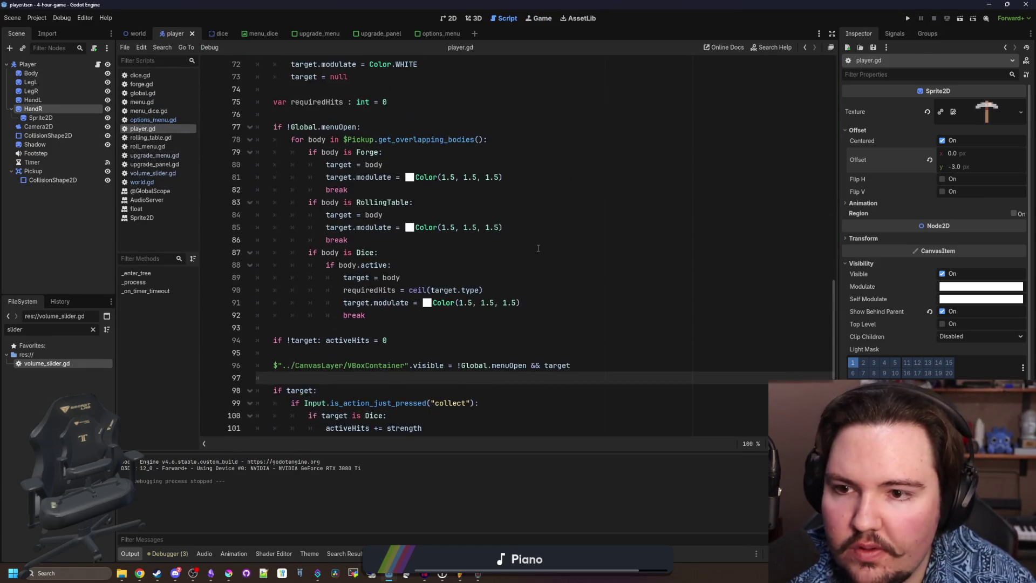
pyautogui.scroll(5, 538, 248)
pyautogui.scroll(-3, 540, 270)
pyautogui.click(546, 315)
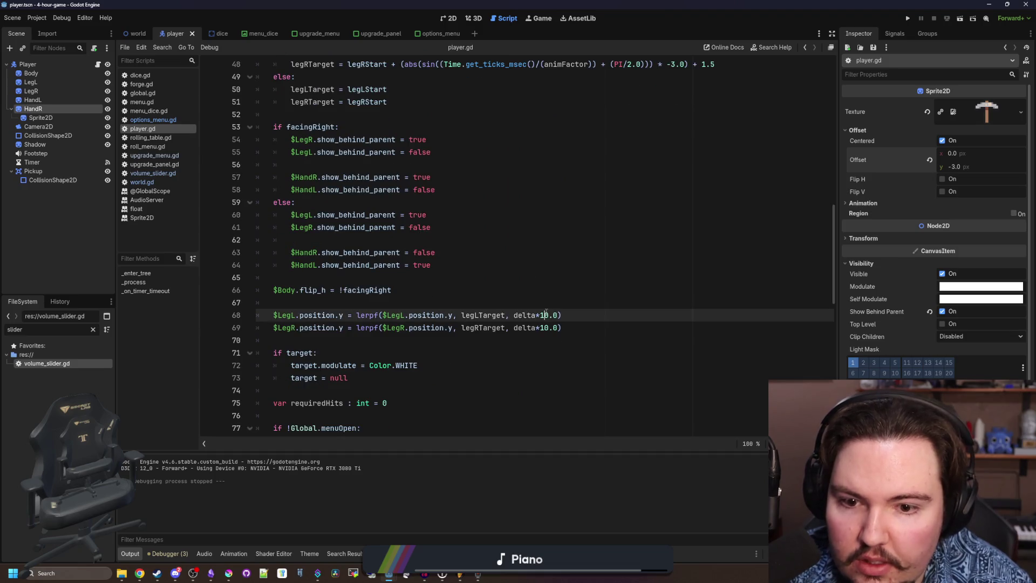
pyautogui.press('Down')
pyautogui.press('BackSpace')
pyautogui.click(559, 294)
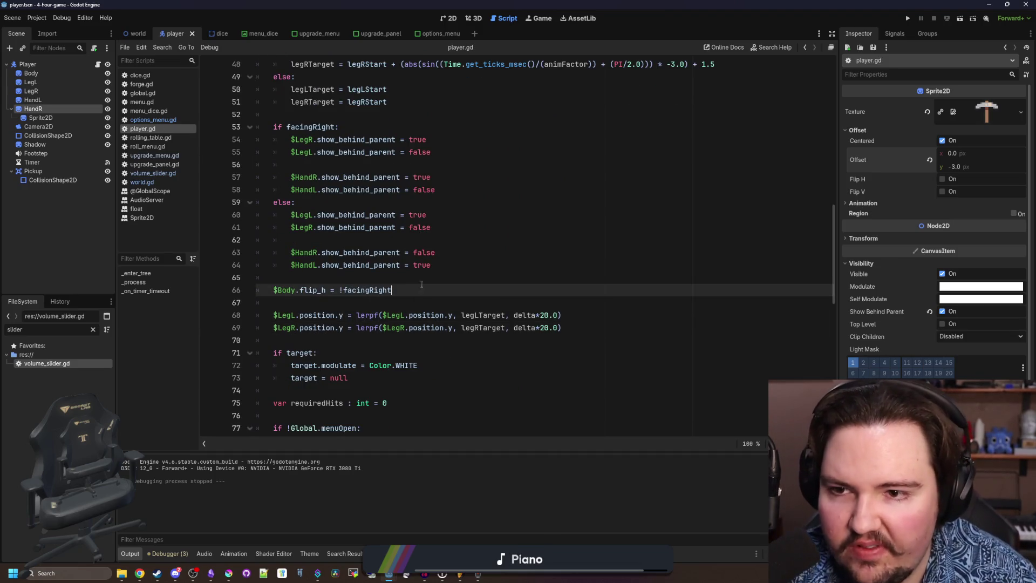
# Change the leg swing on lines 47–48 to -5.0 with a +2.5 offset and relaunch the game.
pyautogui.scroll(4, 559, 295)
pyautogui.click(647, 290)
pyautogui.scroll(2, 658, 286)
pyautogui.click(660, 276)
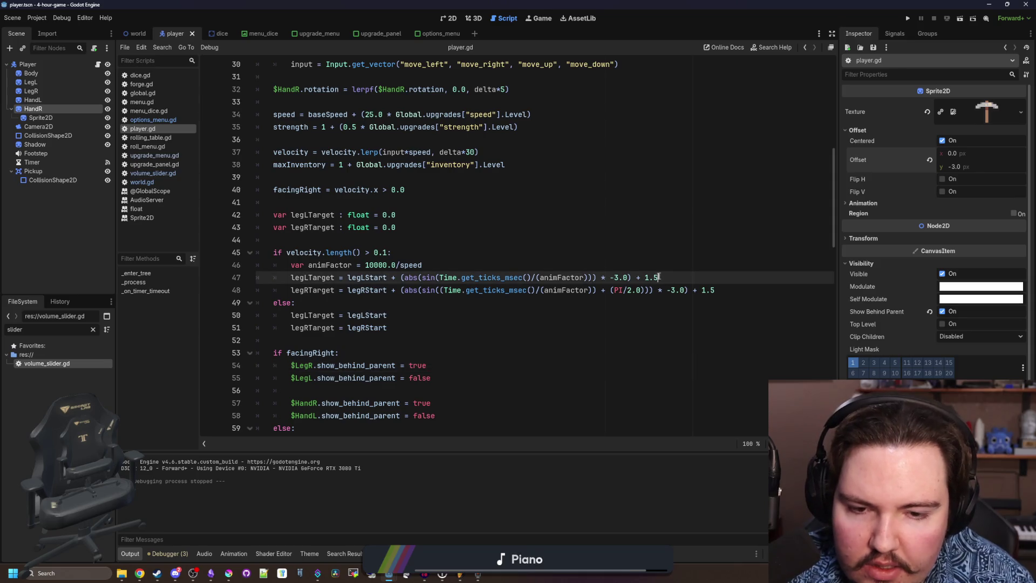
pyautogui.click(615, 315)
pyautogui.click(616, 277)
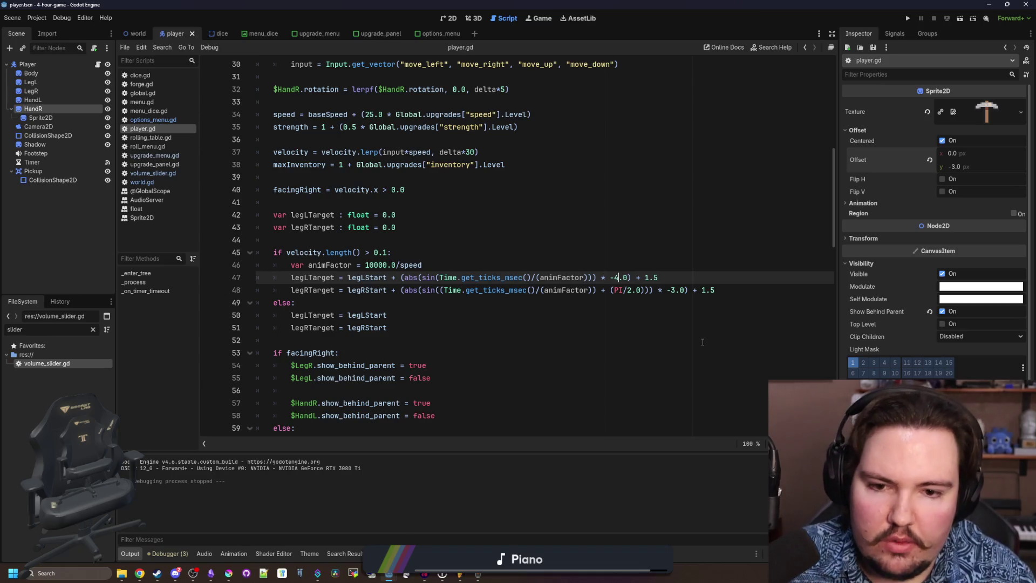
pyautogui.press('Down')
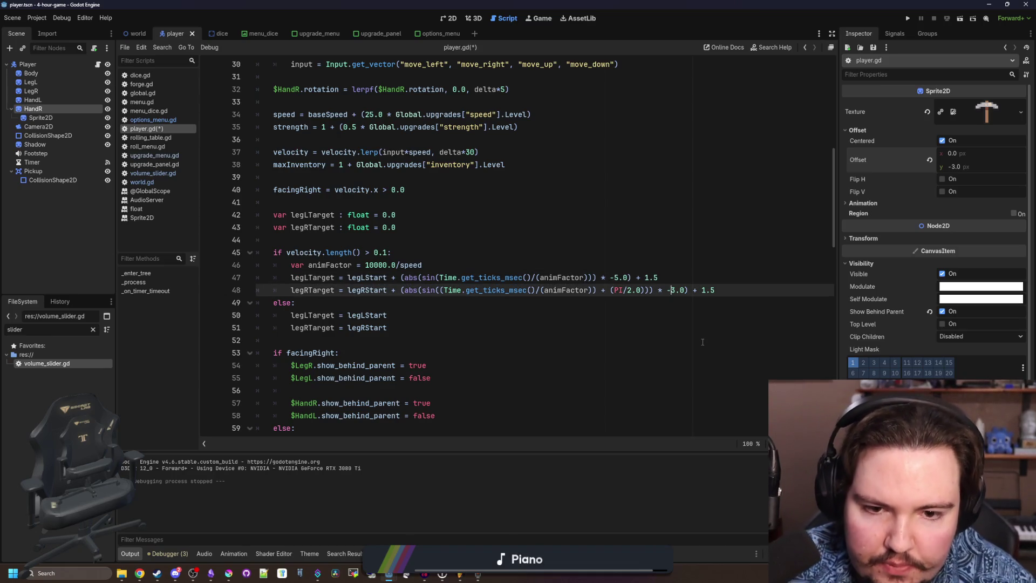
pyautogui.hotkey('ctrl', 'z')
pyautogui.write('2')
pyautogui.press('Down')
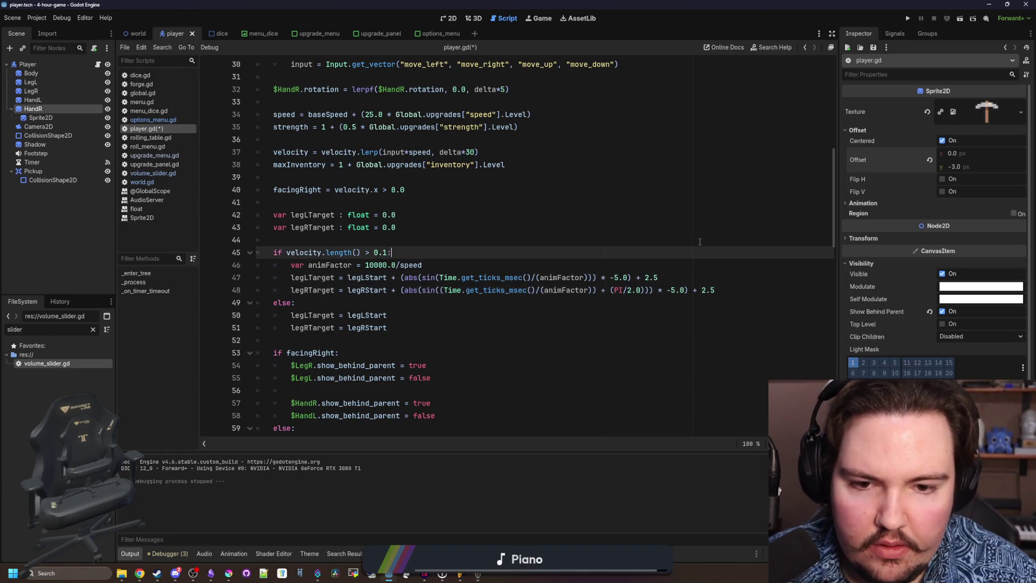
pyautogui.click(909, 18)
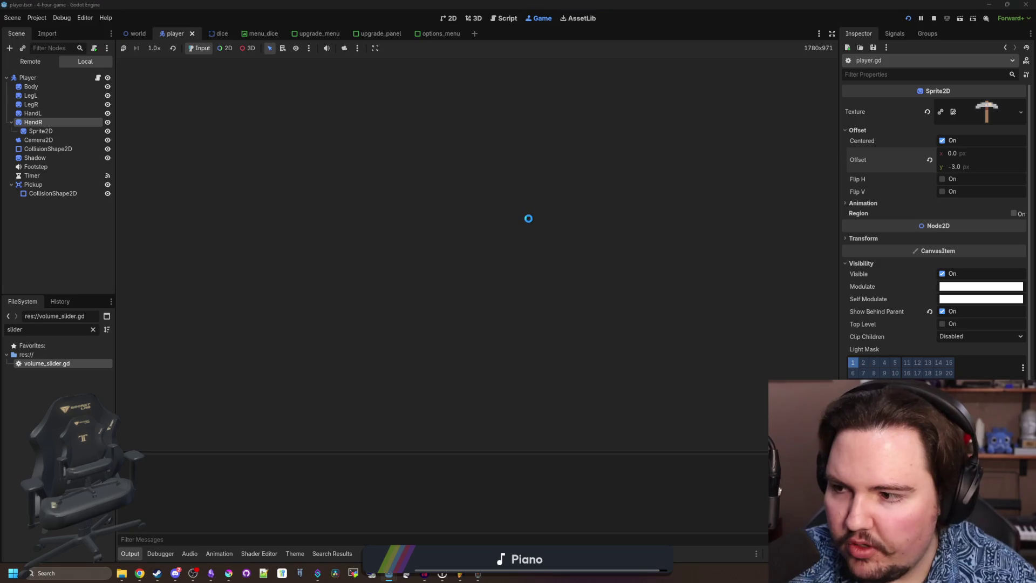
# Walk the player with WASD past the table and furnace to watch the legs, then stop the game.
pyautogui.press('a')
pyautogui.press('s')
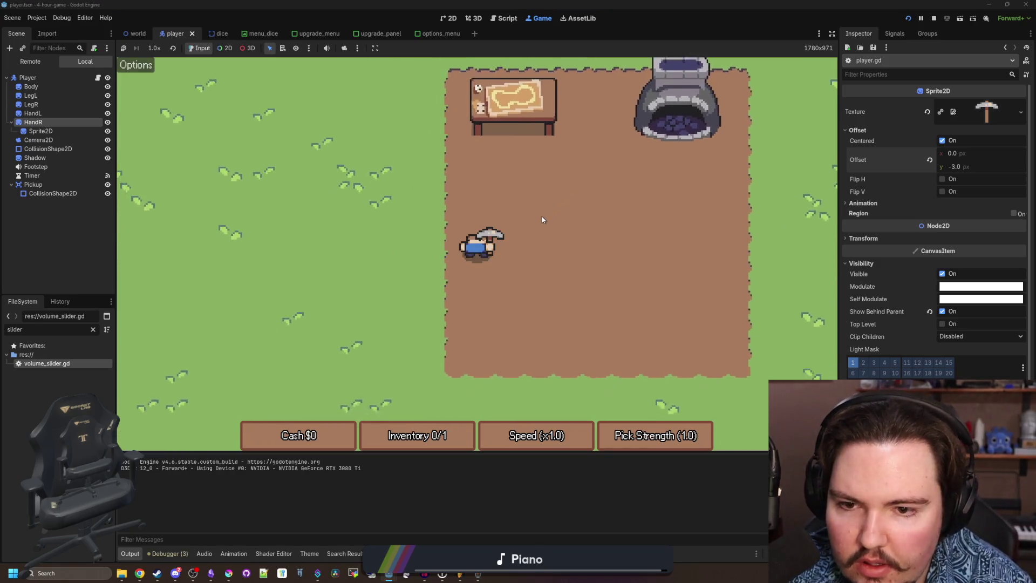
pyautogui.press('w')
pyautogui.press('d')
pyautogui.press('w')
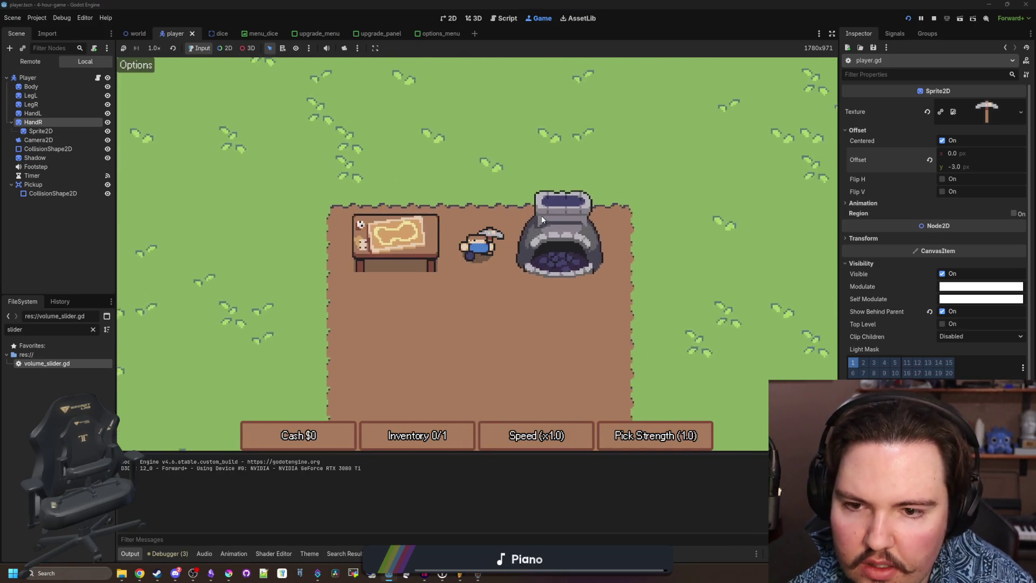
pyautogui.press('d')
pyautogui.press('s')
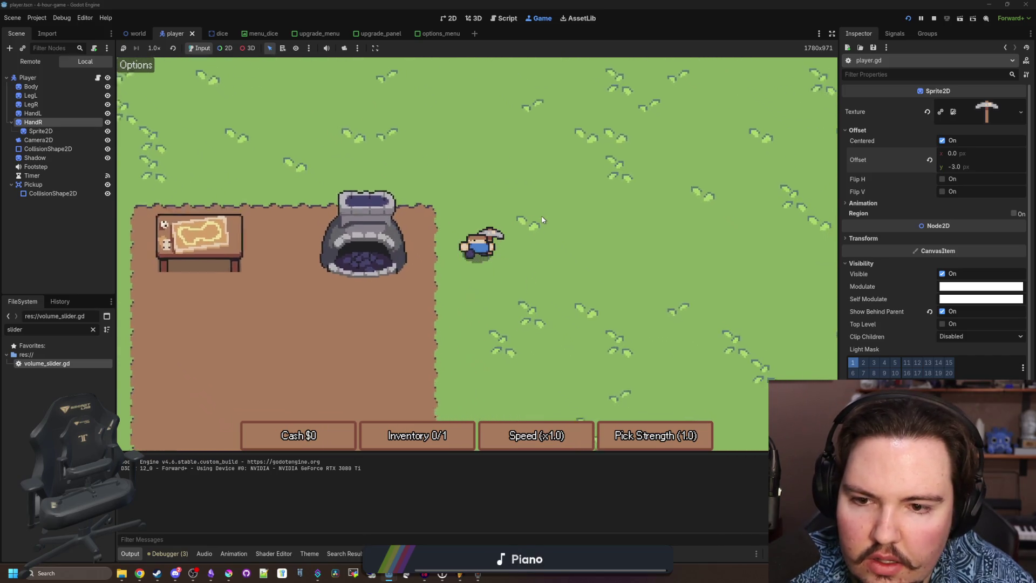
pyautogui.press('a')
pyautogui.press('a')
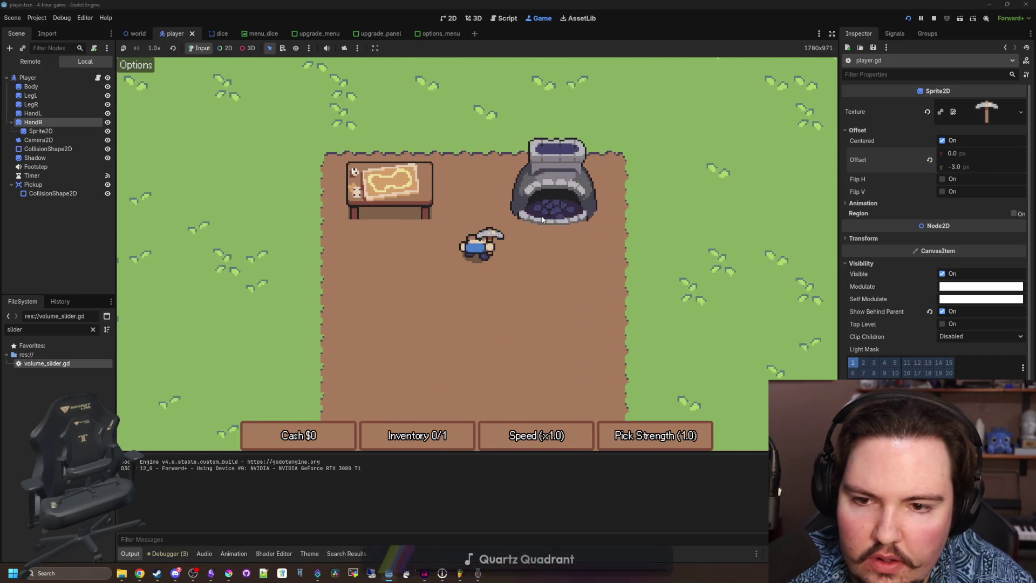
pyautogui.press('w')
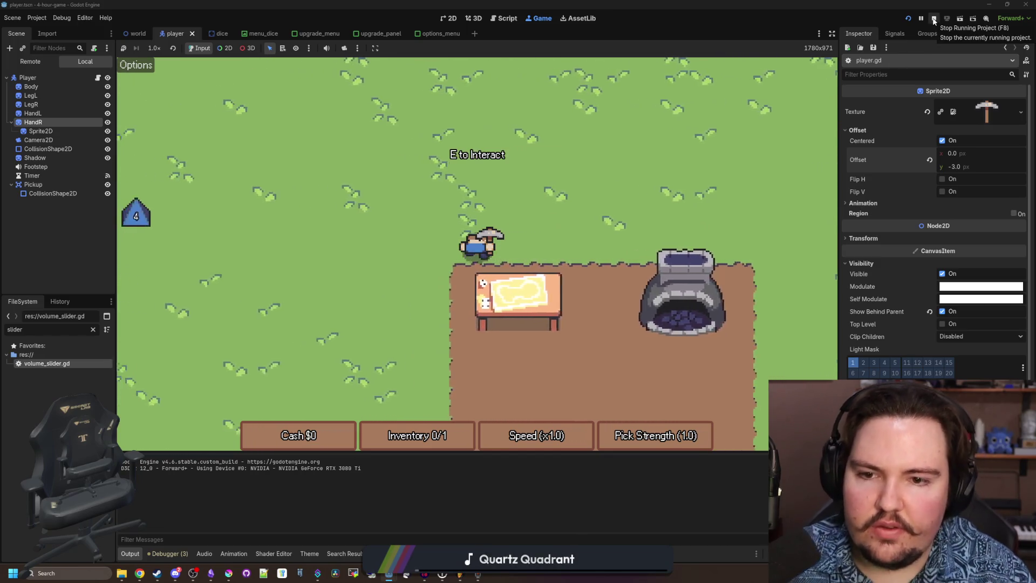
pyautogui.click(933, 19)
# Reduce both leg swing amounts in player.gd from -5.0 to -4.0.
pyautogui.click(374, 241)
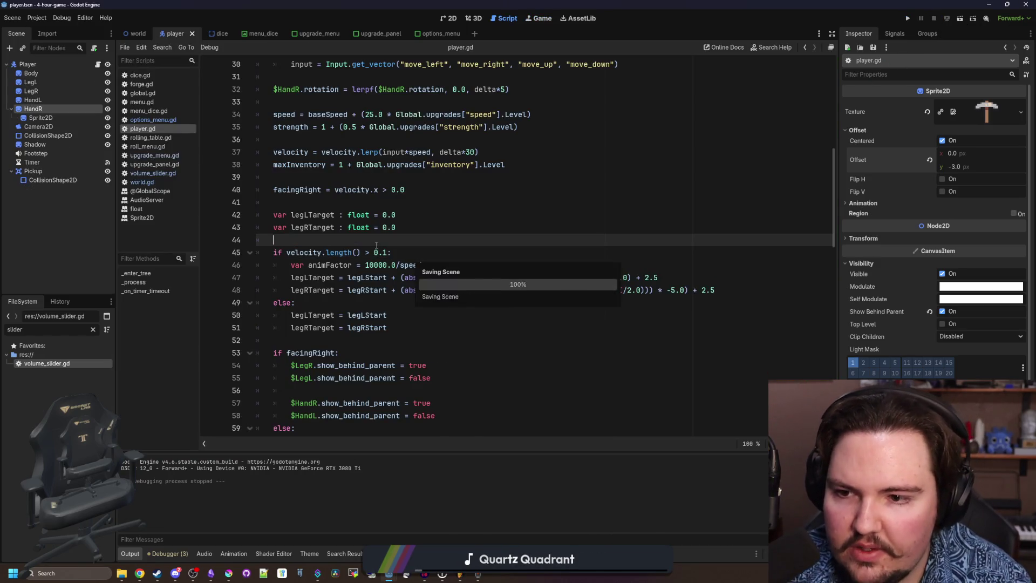
pyautogui.scroll(-1, 374, 244)
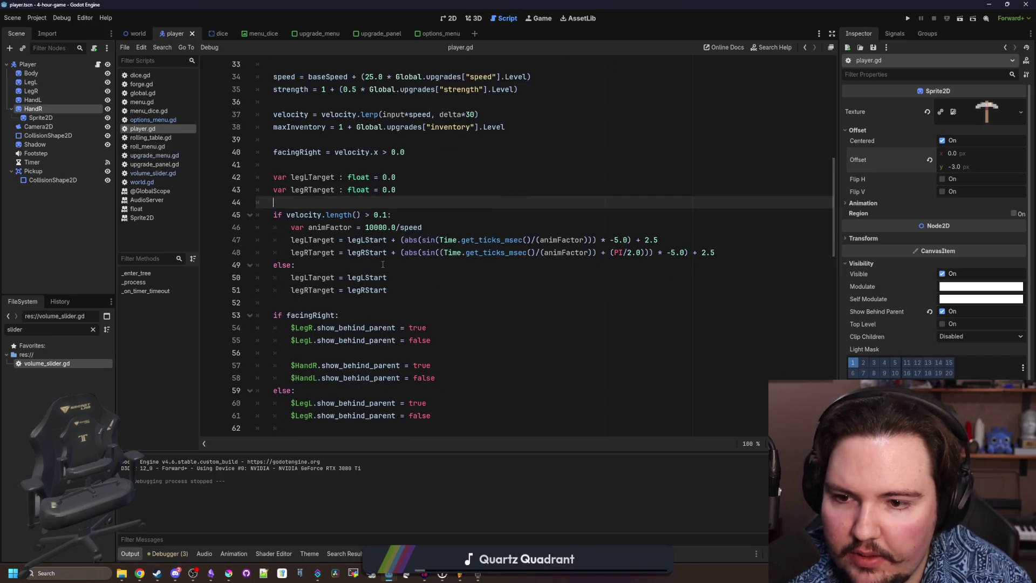
pyautogui.click(382, 265)
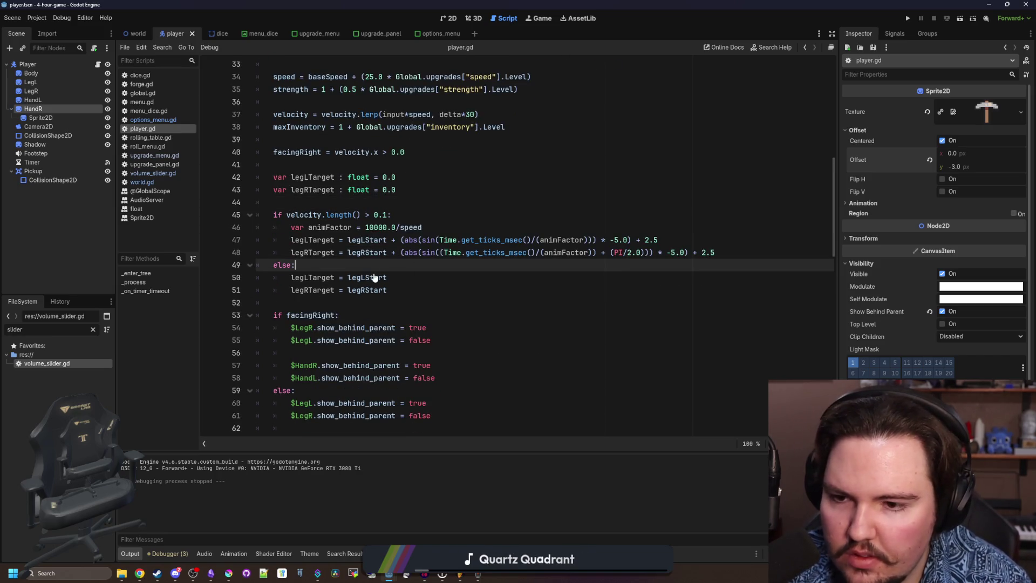
pyautogui.click(618, 240)
pyautogui.press('Down')
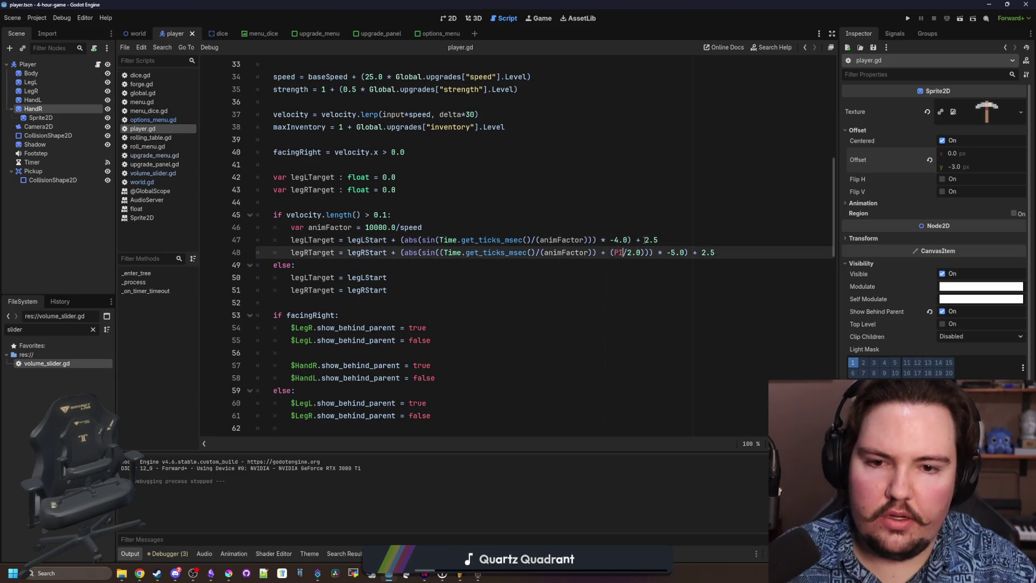
pyautogui.press('Delete')
pyautogui.write('4')
pyautogui.press('Up')
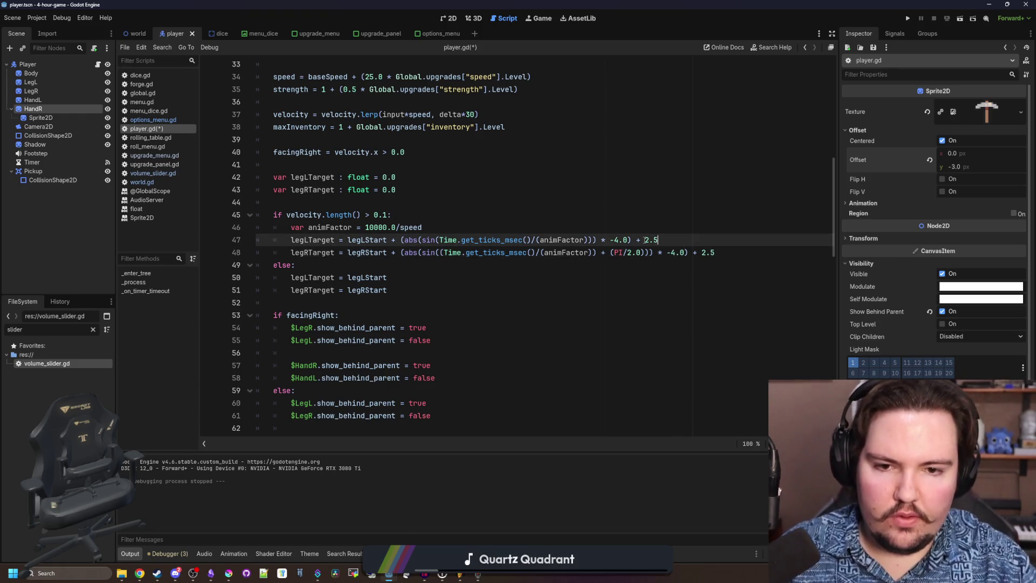
pyautogui.press('Down')
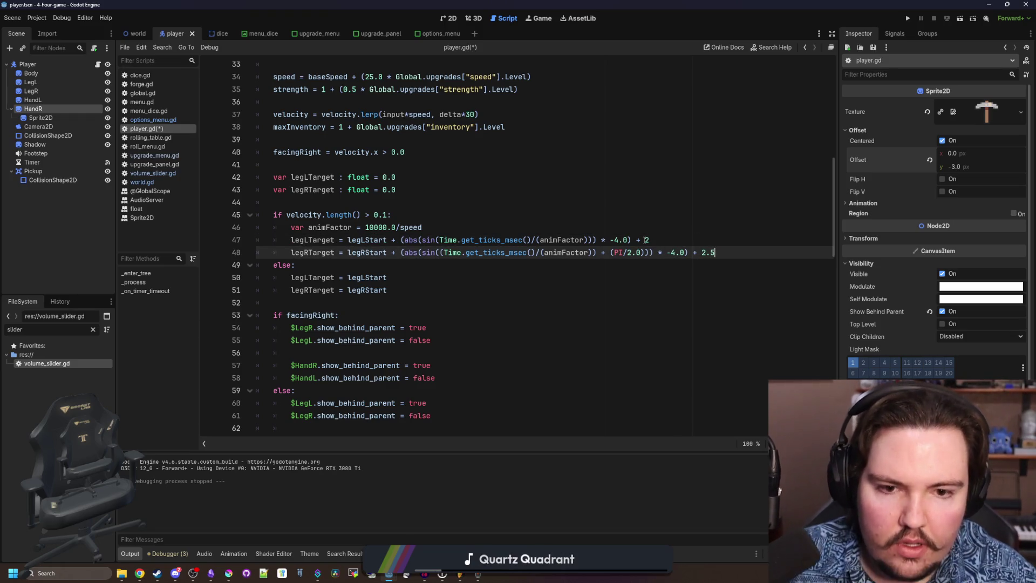
# Save player.gd and switch to Krita showing the pickaxe sprite.
pyautogui.press('F5')
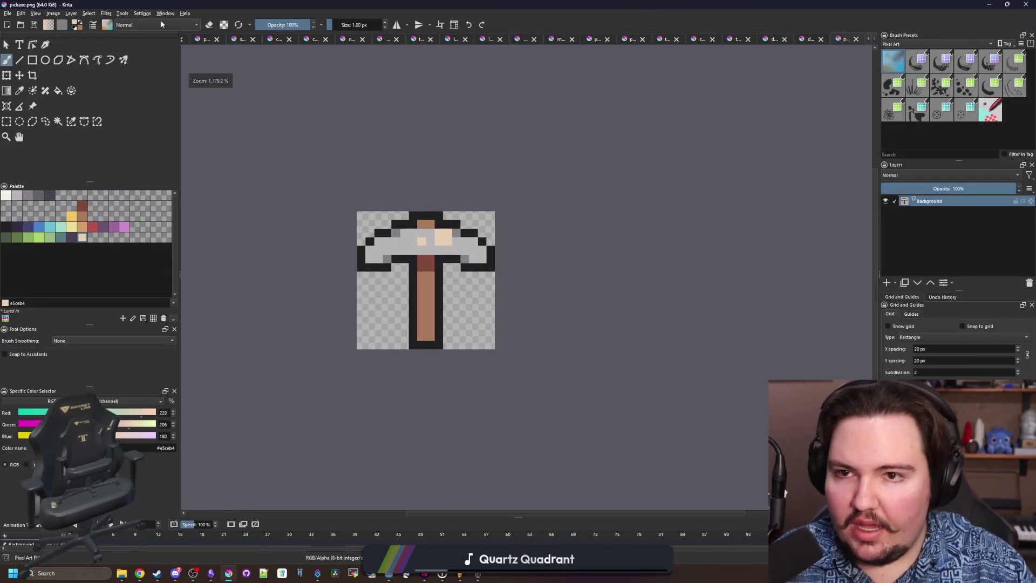
pyautogui.click(8, 13)
pyautogui.press('Escape')
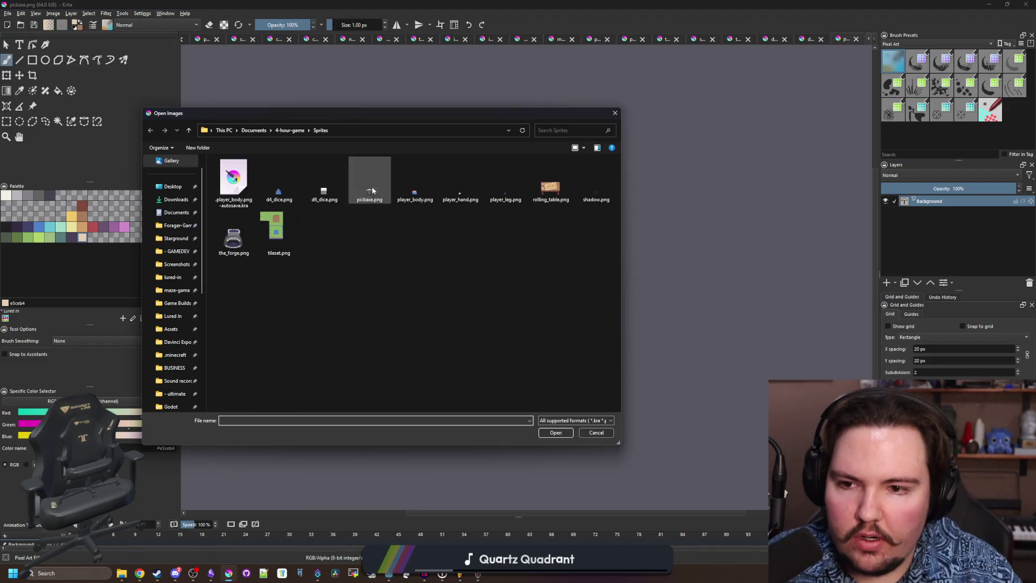
# Open d6_dice.png from the Sprites folder and hide the stray calculator window.
pyautogui.click(308, 182)
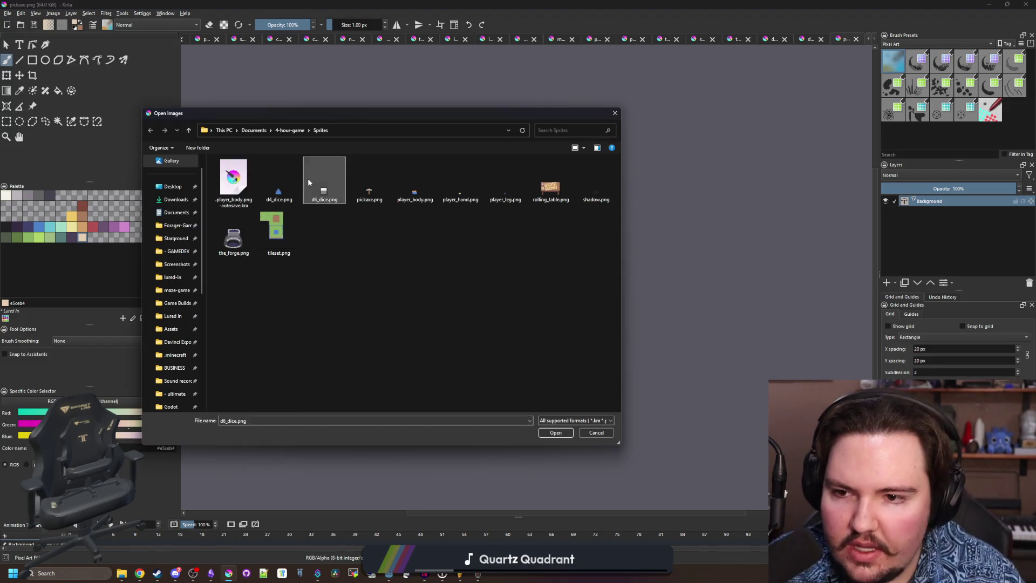
pyautogui.doubleClick(308, 181)
pyautogui.moveTo(141, 573)
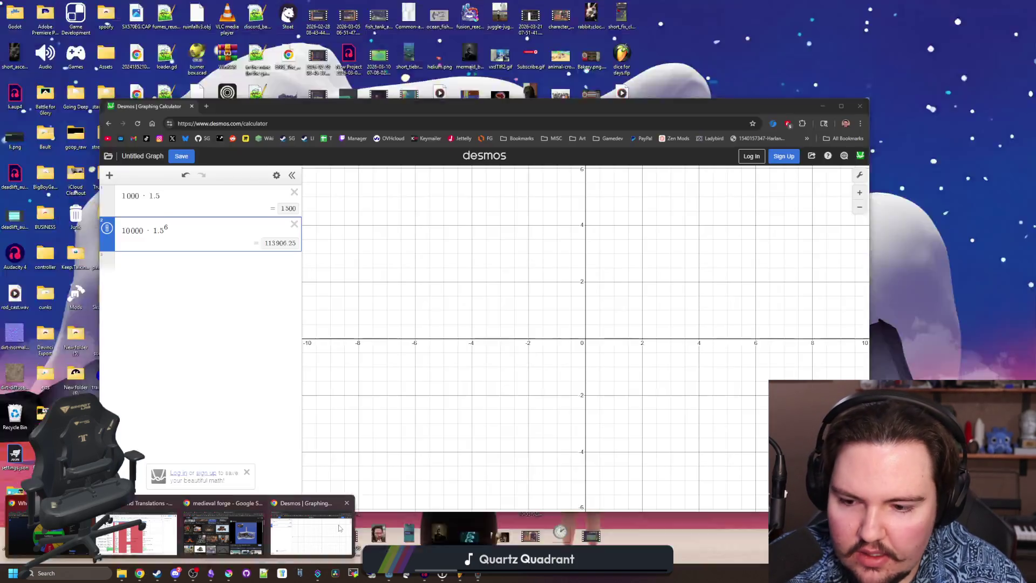
pyautogui.click(310, 532)
pyautogui.click(1027, 96)
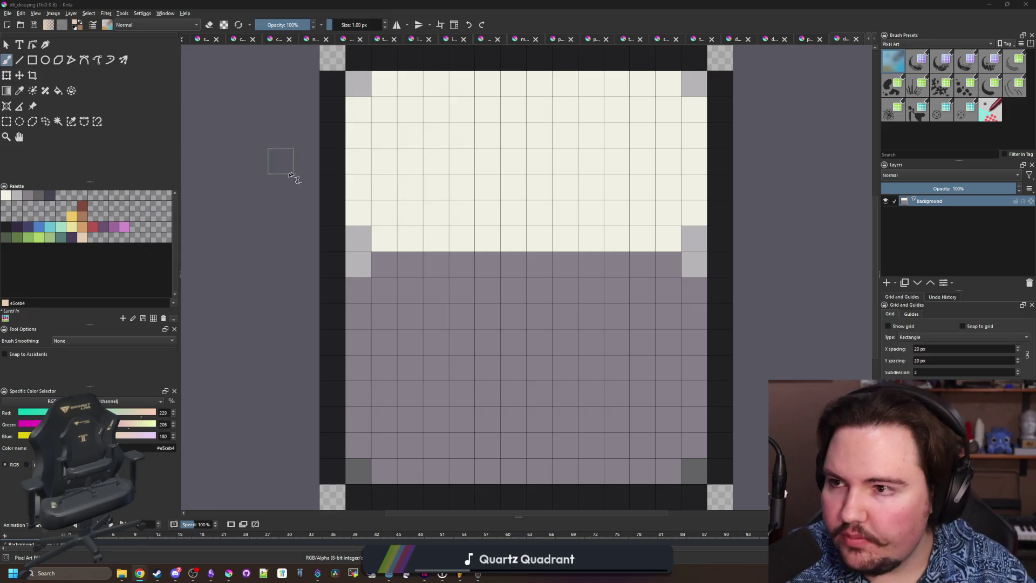
# Pick pink and paint the pink row and diagonal triangle edge across the die.
pyautogui.scroll(-3, 293, 175)
pyautogui.scroll(2, 293, 176)
pyautogui.scroll(1, 293, 176)
pyautogui.press('p')
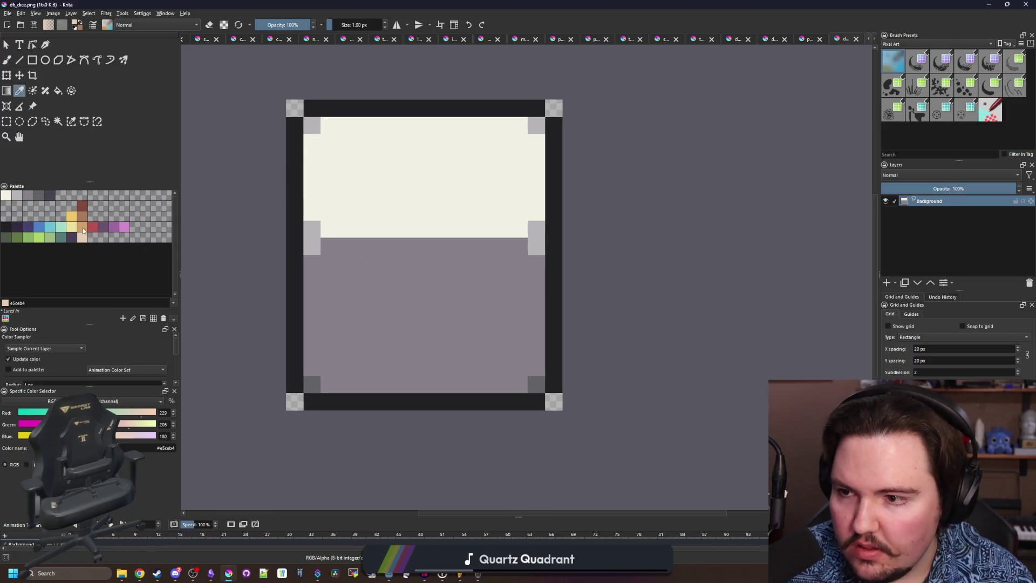
pyautogui.click(125, 227)
pyautogui.scroll(1, 394, 237)
pyautogui.press('b')
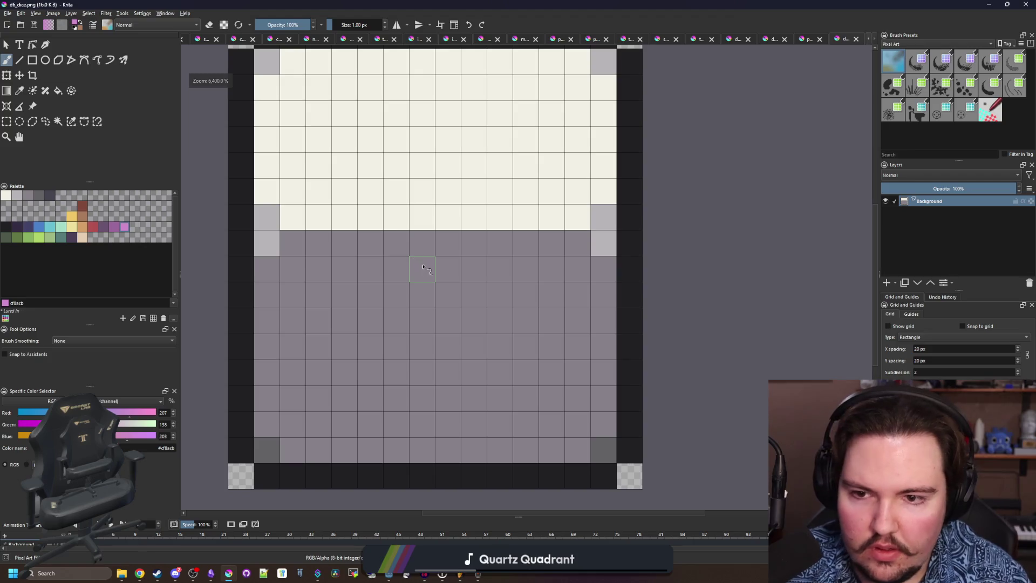
pyautogui.scroll(-1, 410, 236)
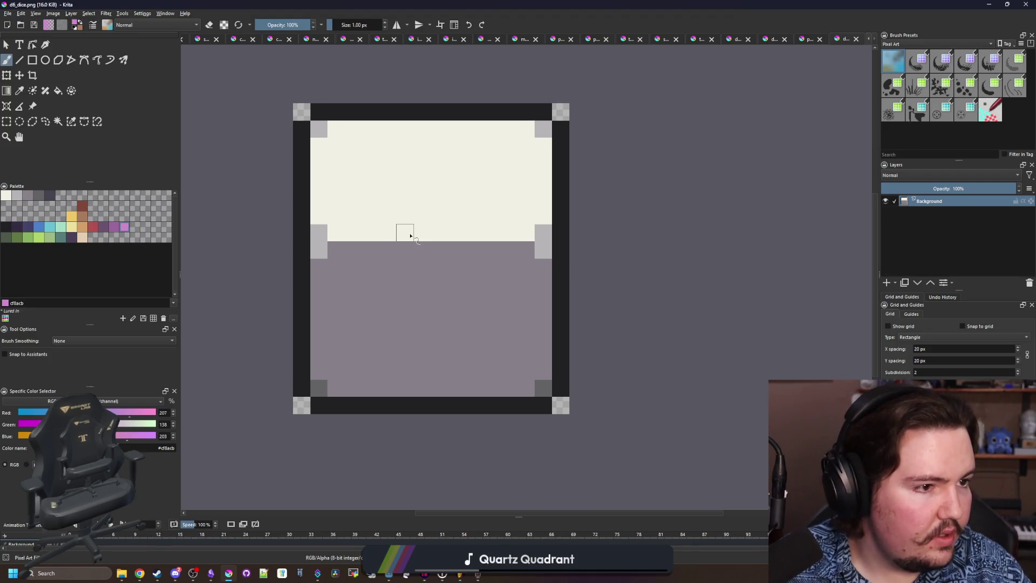
pyautogui.scroll(1, 410, 236)
pyautogui.moveTo(273, 208)
pyautogui.mouseDown()
pyautogui.moveTo(604, 207)
pyautogui.moveTo(511, 318)
pyautogui.mouseUp()
pyautogui.moveTo(564, 262)
pyautogui.mouseDown()
pyautogui.moveTo(558, 254)
pyautogui.moveTo(604, 229)
pyautogui.moveTo(481, 469)
pyautogui.moveTo(408, 470)
pyautogui.mouseUp()
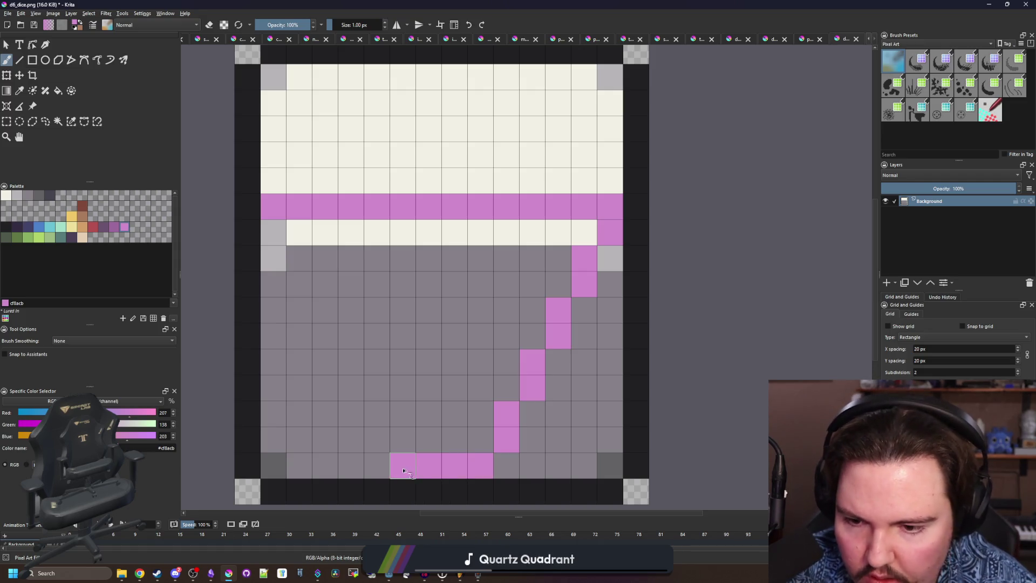
pyautogui.moveTo(274, 230); pyautogui.dragTo(377, 441)
# Fill the triangle's interior and the cream strip under the band pink.
pyautogui.press('f')
pyautogui.click(407, 247)
pyautogui.hotkey('ctrl', 'z')
pyautogui.click(440, 253)
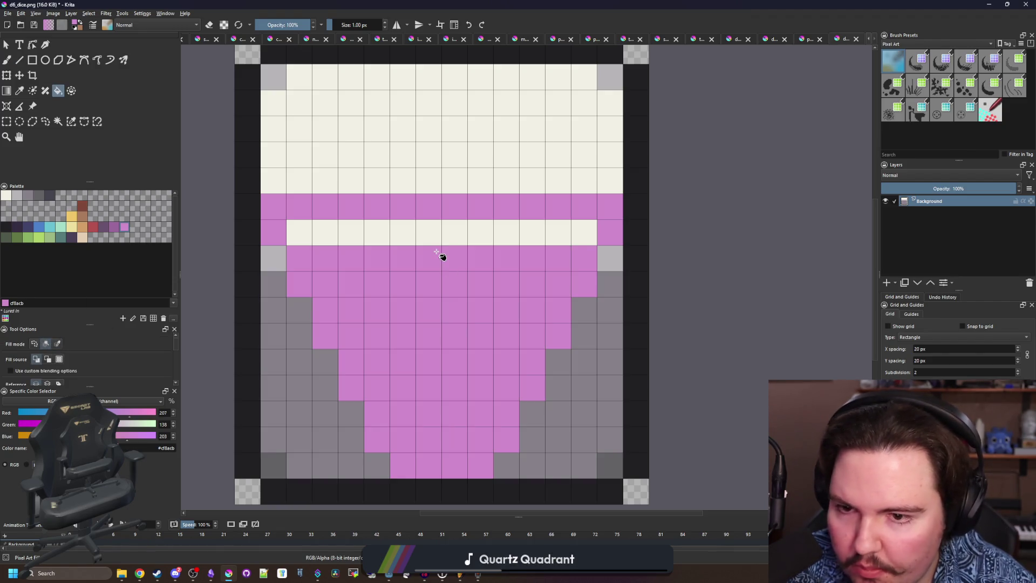
pyautogui.click(438, 240)
# Select the dark outline pixels by similar colour and delete them.
pyautogui.scroll(-1, 408, 320)
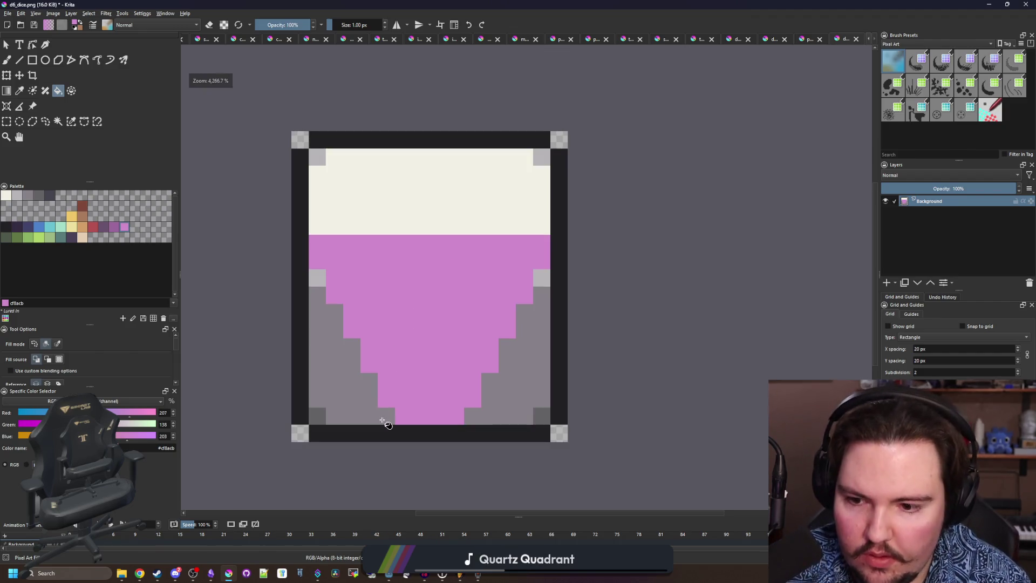
pyautogui.scroll(1, 399, 421)
pyautogui.press('b')
pyautogui.keyDown('ctrl'); pyautogui.click(380, 436); pyautogui.keyUp('ctrl')
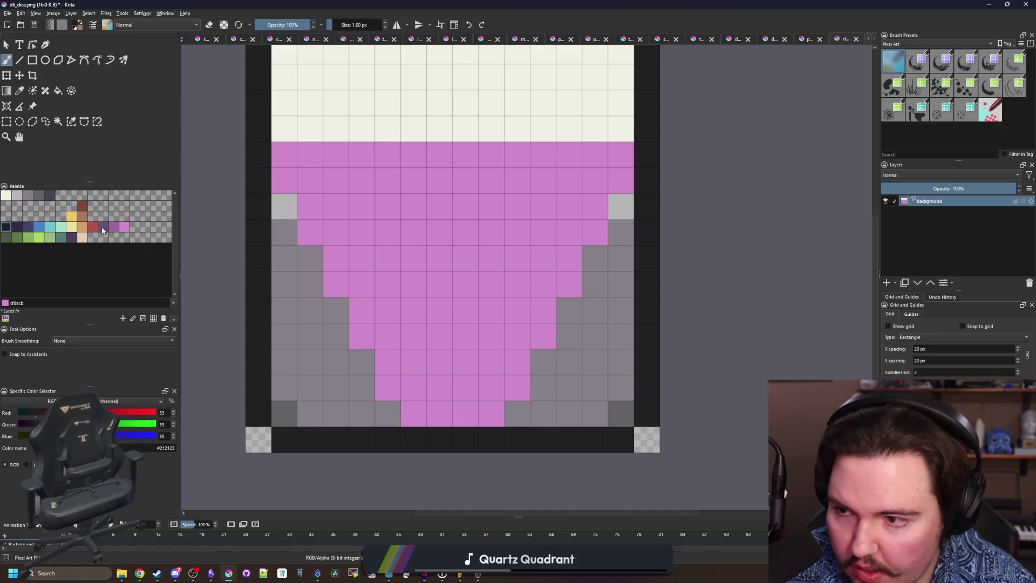
pyautogui.click(72, 122)
pyautogui.click(249, 325)
pyautogui.press('Delete')
pyautogui.scroll(-1, 359, 365)
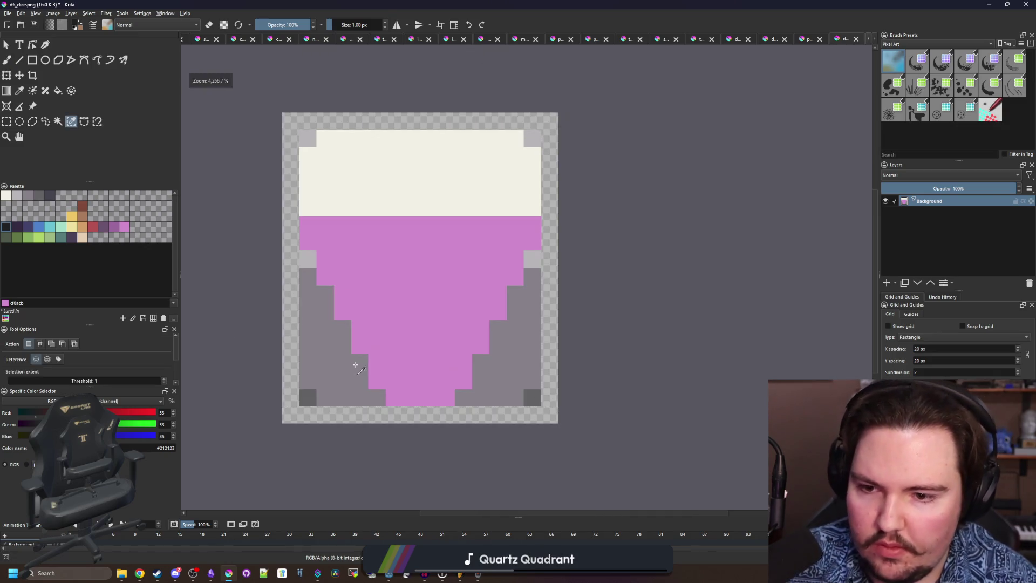
# Sample the grey side colour and paint a grey staircase down the die's left edge.
pyautogui.scroll(1, 362, 355)
pyautogui.press('p')
pyautogui.click(398, 326)
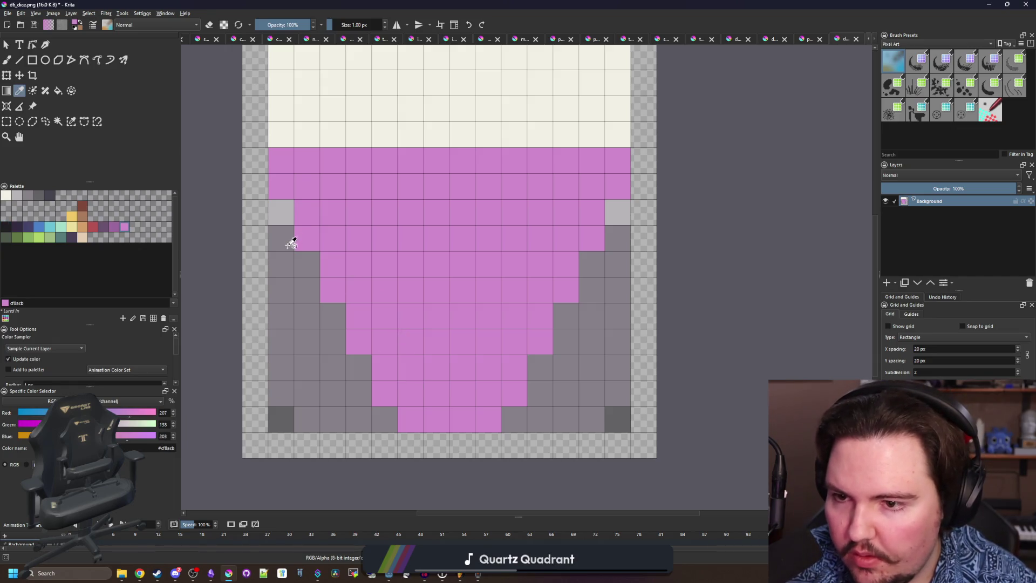
pyautogui.click(291, 242)
pyautogui.press('b')
pyautogui.click(281, 186)
pyautogui.click(306, 238)
pyautogui.click(332, 290)
pyautogui.click(359, 342)
pyautogui.click(384, 393)
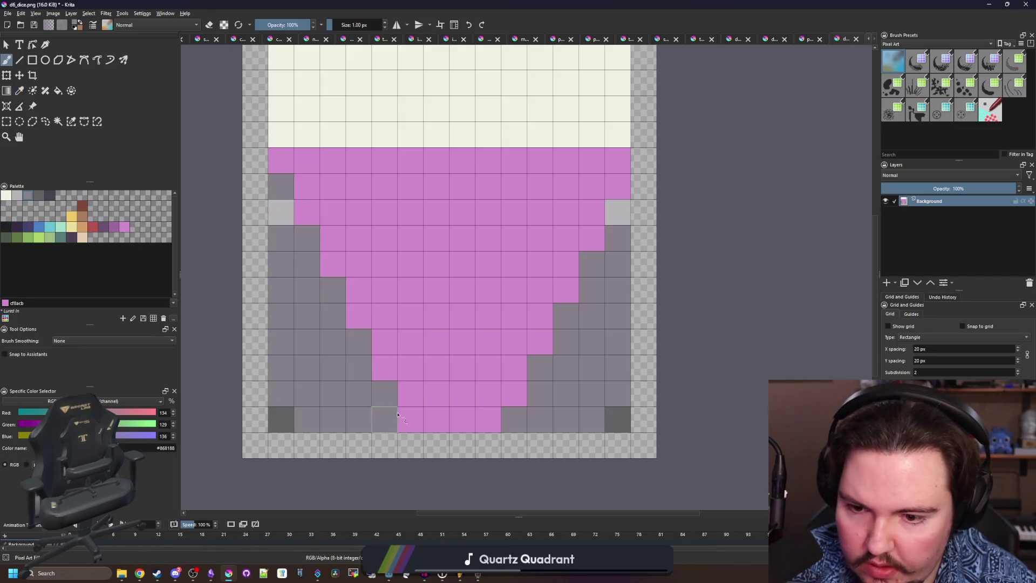
# Continue the grey staircase across the bottom row and up the right edge.
pyautogui.click(410, 419)
pyautogui.click(487, 419)
pyautogui.click(514, 394)
pyautogui.click(540, 341)
pyautogui.click(565, 290)
pyautogui.click(592, 238)
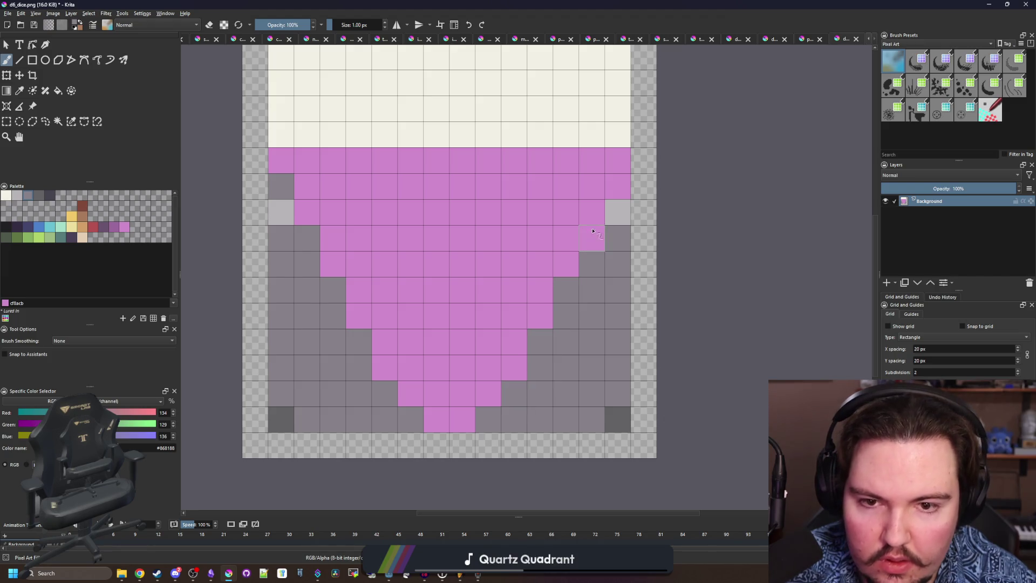
pyautogui.click(618, 186)
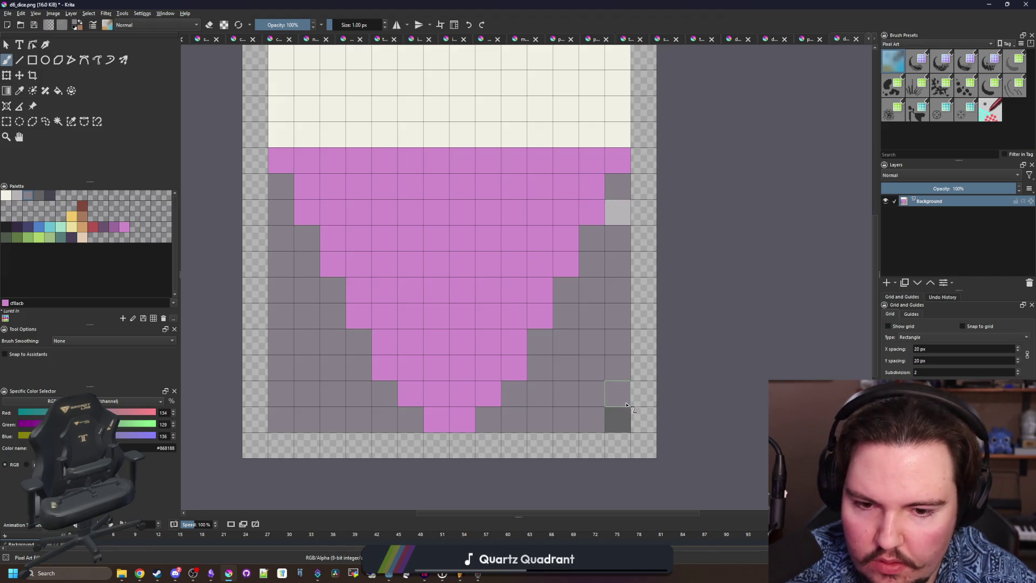
# Erase the bottom-left and bottom-right corner pixels to transparency.
pyautogui.press('e')
pyautogui.moveTo(618, 420); pyautogui.dragTo(566, 419)
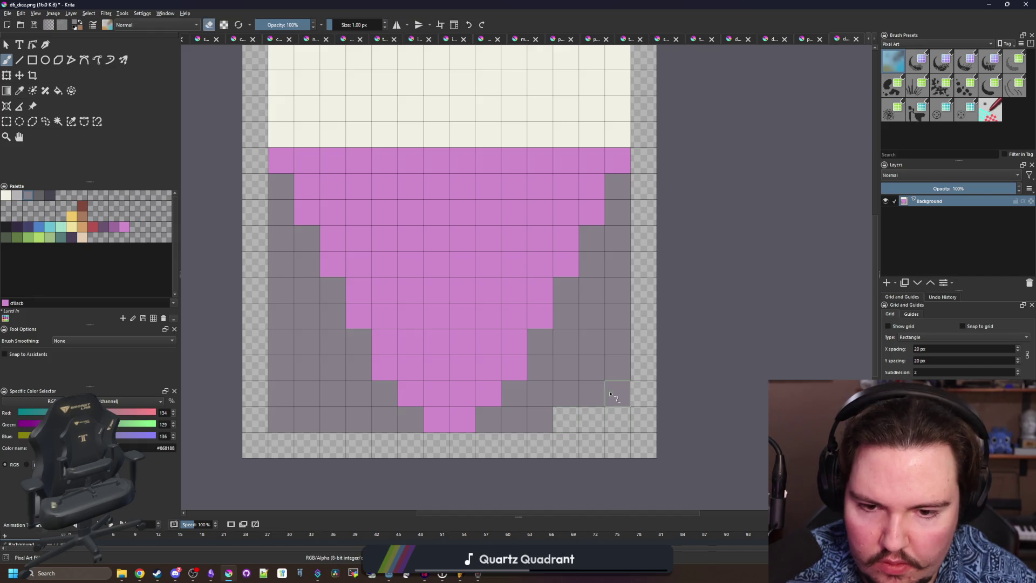
pyautogui.click(618, 393)
pyautogui.moveTo(281, 419); pyautogui.dragTo(333, 419)
pyautogui.click(281, 393)
pyautogui.click(359, 420)
pyautogui.click(304, 393)
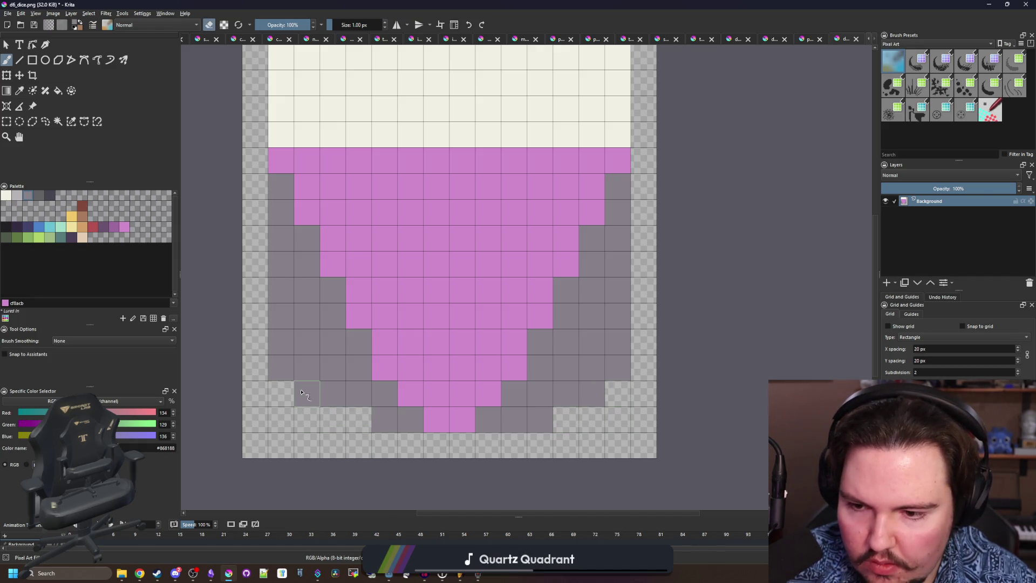
pyautogui.click(540, 420)
pyautogui.click(592, 393)
# Erase the top-left and top-right corner cells into a stepped dome.
pyautogui.scroll(-3, 436, 240)
pyautogui.scroll(3, 436, 240)
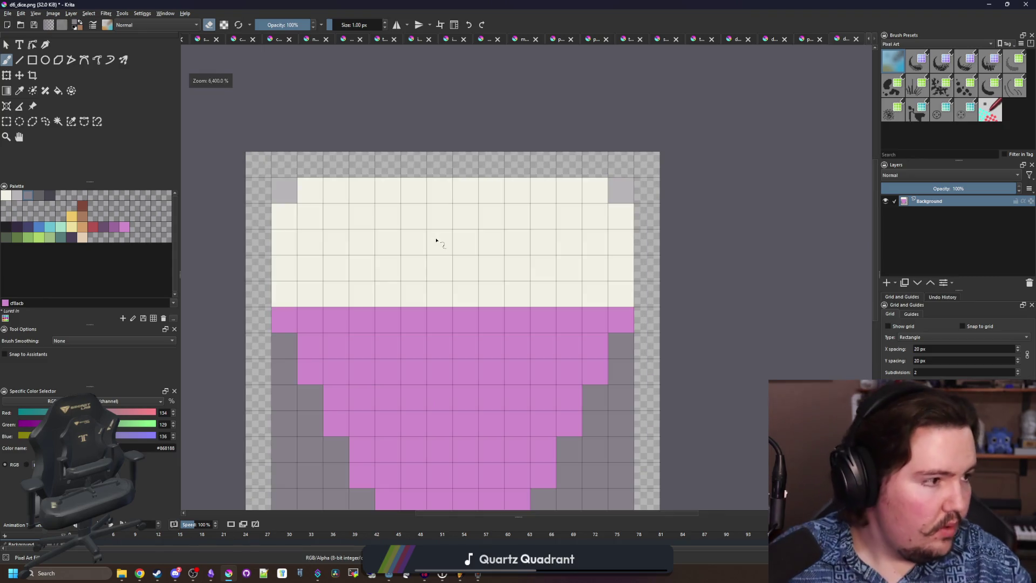
pyautogui.moveTo(281, 190); pyautogui.dragTo(281, 242)
pyautogui.moveTo(310, 199)
pyautogui.mouseDown()
pyautogui.moveTo(307, 219)
pyautogui.moveTo(362, 194)
pyautogui.mouseUp()
pyautogui.moveTo(621, 258)
pyautogui.mouseDown()
pyautogui.moveTo(620, 194)
pyautogui.moveTo(566, 189)
pyautogui.moveTo(579, 225)
pyautogui.mouseUp()
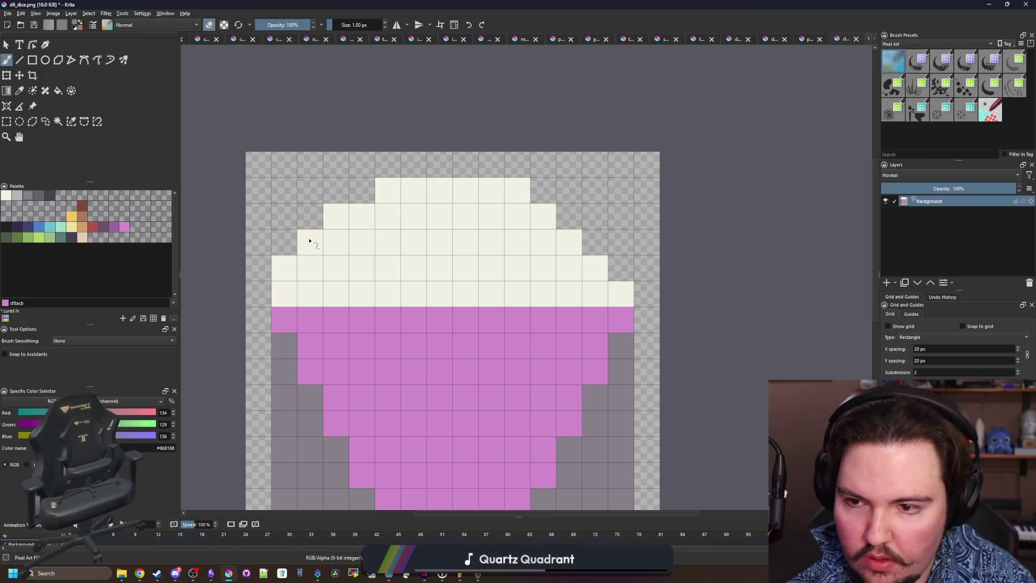
# Pick a blue colour from the palette.
pyautogui.scroll(-3, 459, 211)
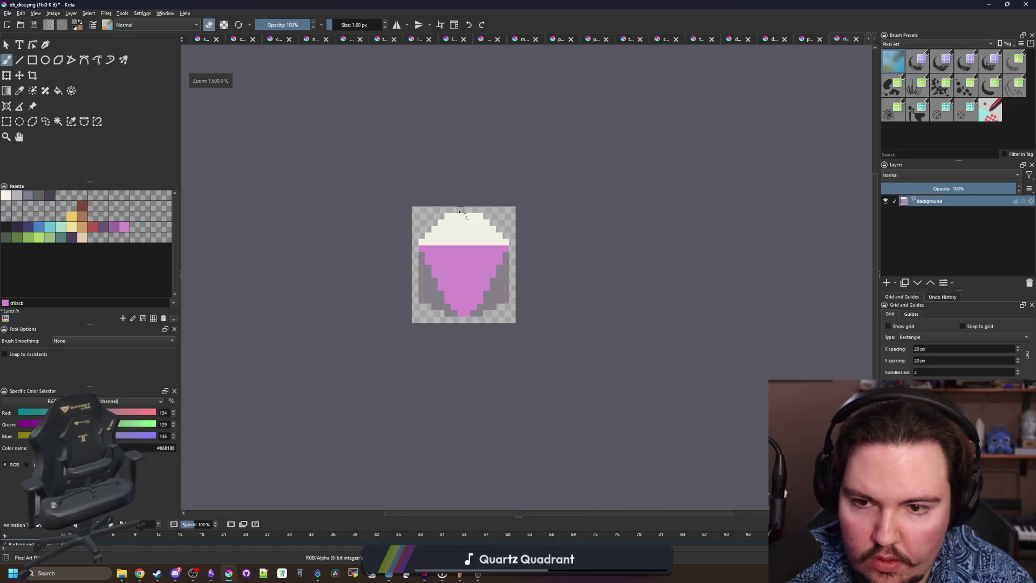
pyautogui.scroll(4, 476, 263)
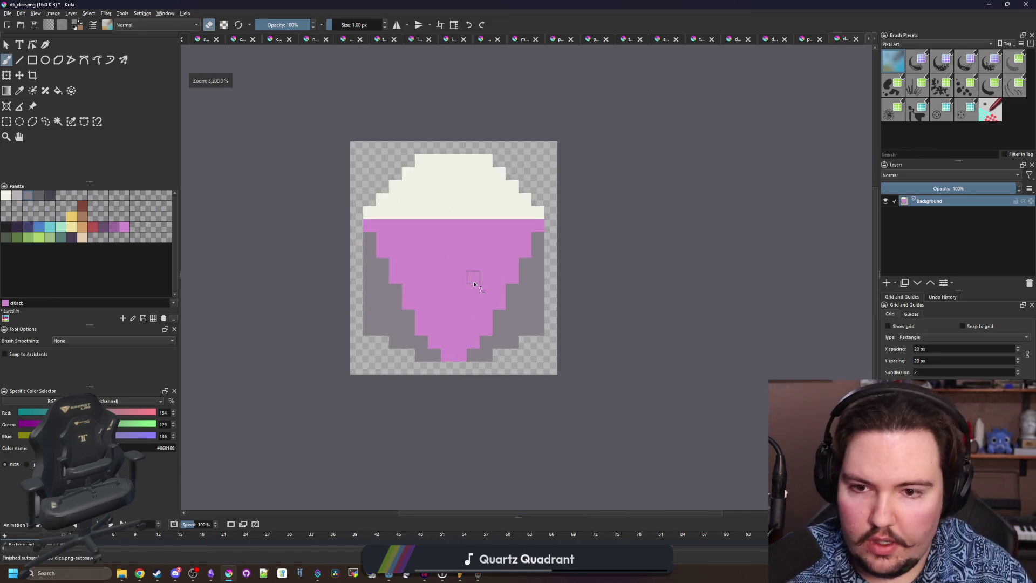
pyautogui.scroll(1, 463, 258)
pyautogui.click(40, 227)
pyautogui.scroll(-1, 354, 257)
pyautogui.scroll(1, 361, 264)
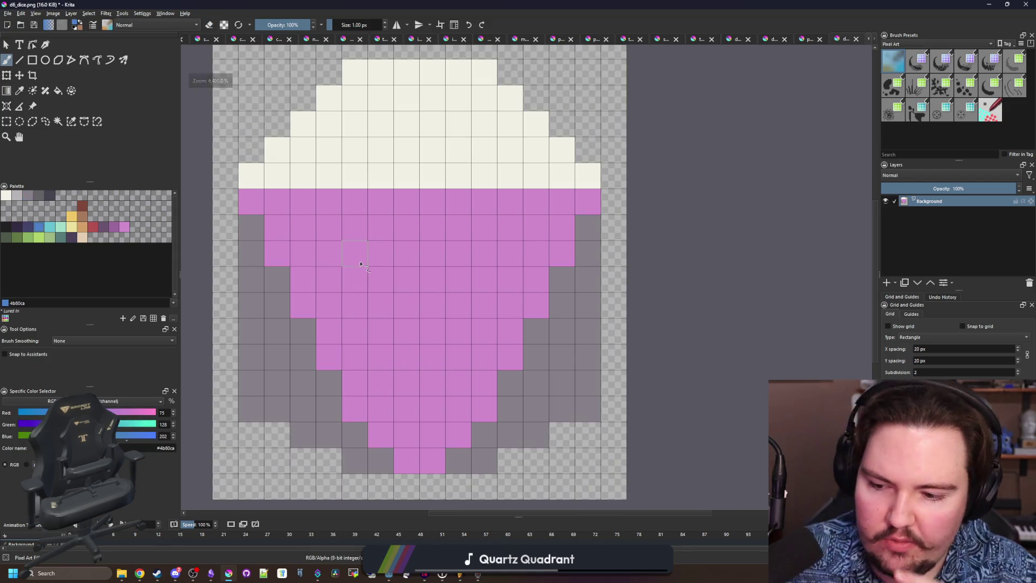
# Bucket-fill the pink triangle, both grey sides and the cream top red, and the body orange.
pyautogui.click(93, 227)
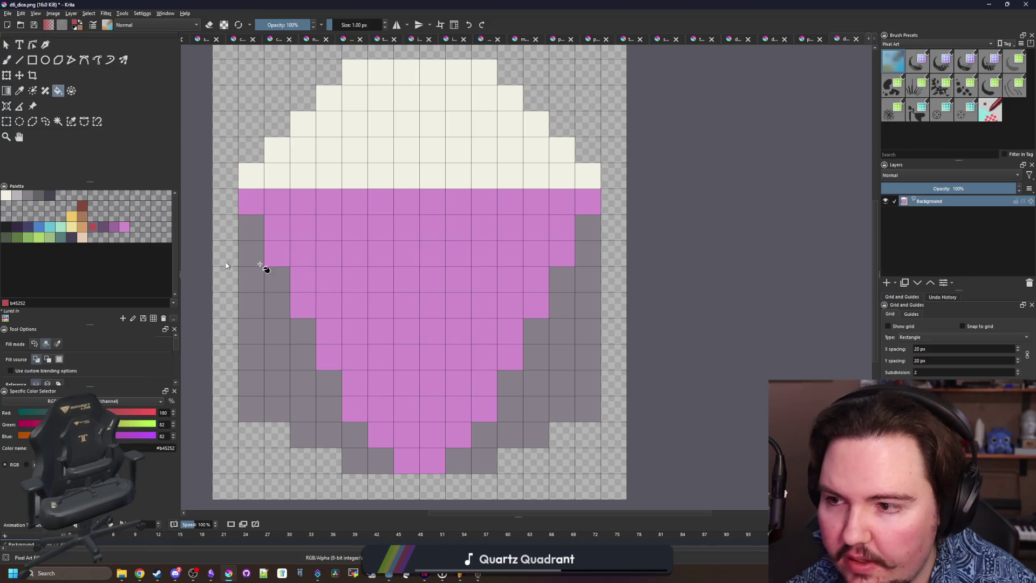
pyautogui.press('f')
pyautogui.click(418, 262)
pyautogui.click(85, 231)
pyautogui.click(378, 296)
pyautogui.press('x')
pyautogui.click(251, 324)
pyautogui.click(540, 363)
pyautogui.click(384, 122)
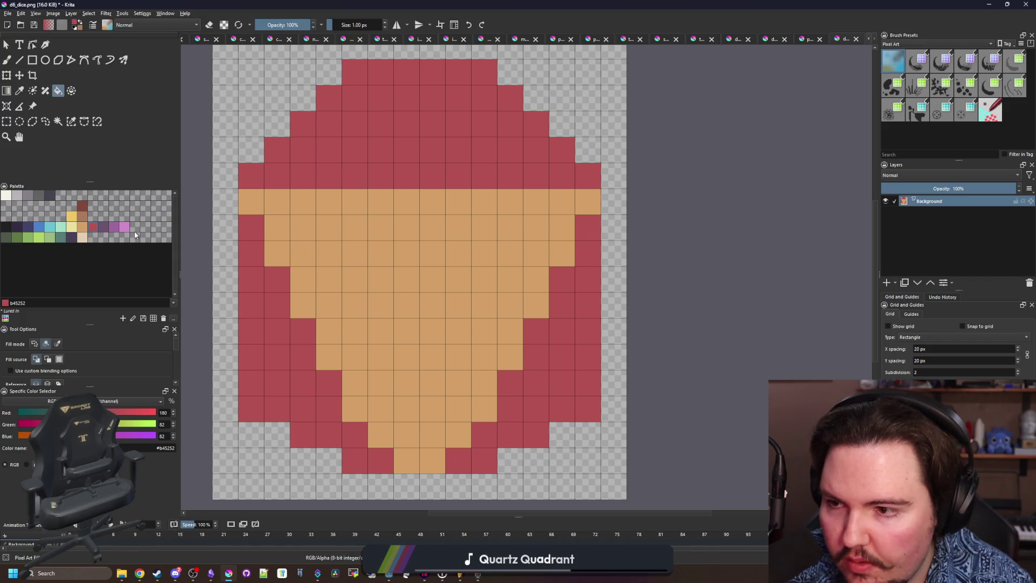
# Fill both side faces purple and the orange centre back to red.
pyautogui.click(105, 233)
pyautogui.click(270, 302)
pyautogui.click(531, 366)
pyautogui.click(93, 227)
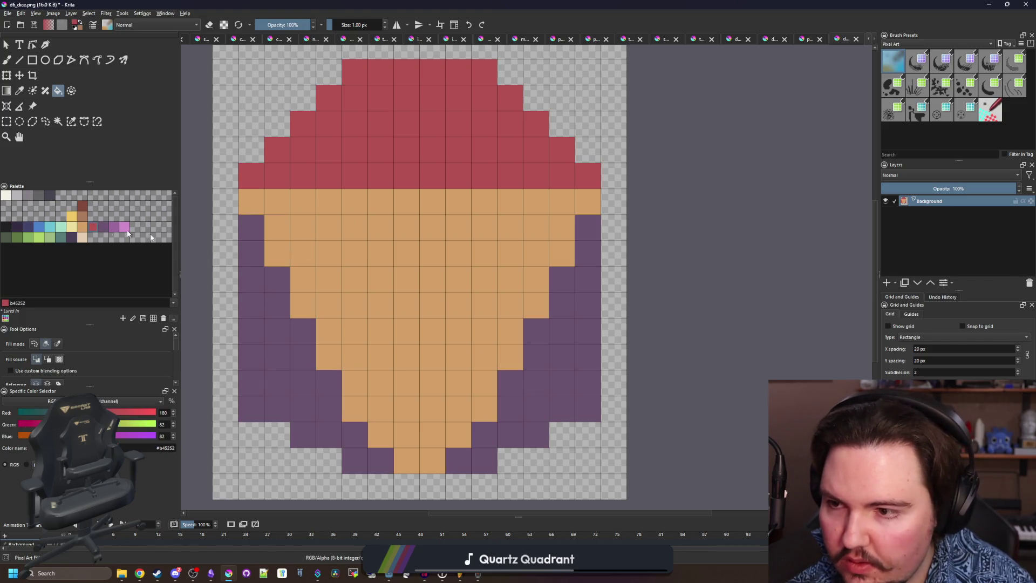
pyautogui.click(294, 245)
# Paint an orange band across the die with pale yellow ede19e highlight pixels.
pyautogui.click(85, 227)
pyautogui.press('b')
pyautogui.moveTo(251, 175); pyautogui.dragTo(600, 175)
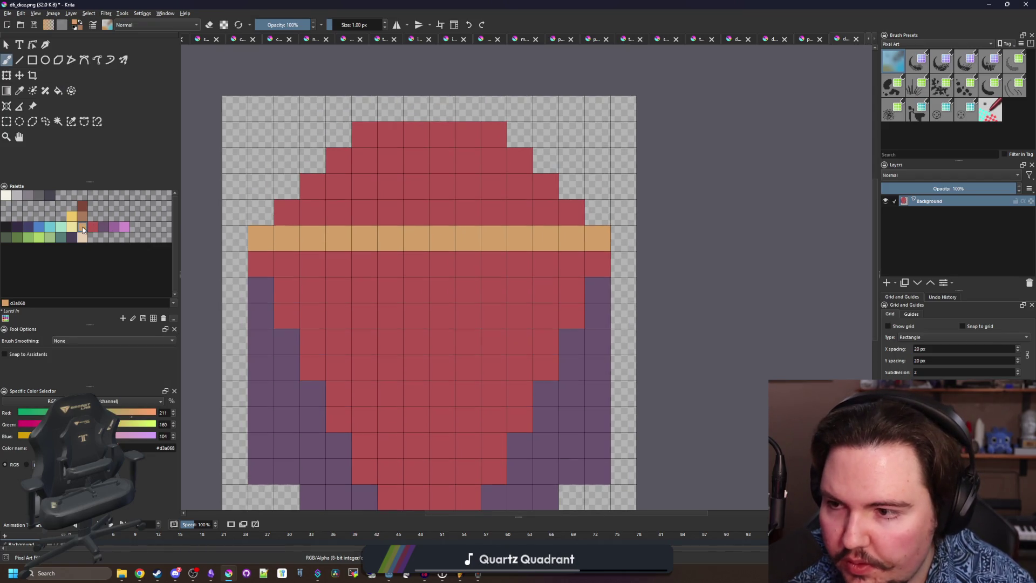
pyautogui.click(76, 227)
pyautogui.moveTo(402, 238); pyautogui.dragTo(421, 235)
pyautogui.click(467, 237)
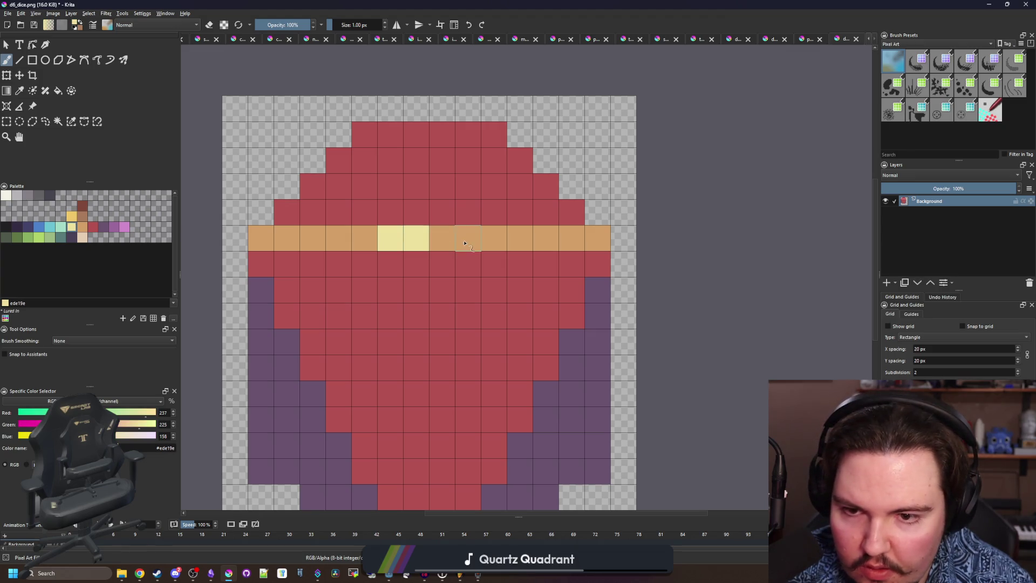
pyautogui.press('-')
pyautogui.press('-')
pyautogui.press('-')
pyautogui.scroll(-2, 356, 219)
pyautogui.scroll(5, 361, 228)
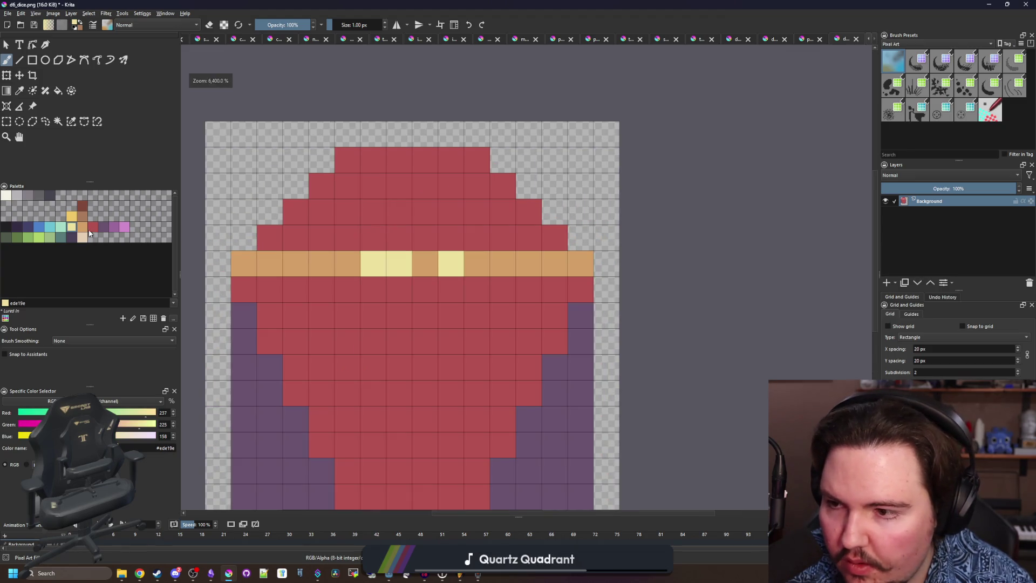
# Try filling the upper red area orange, then undo it.
pyautogui.click(84, 227)
pyautogui.press('f')
pyautogui.click(359, 234)
pyautogui.scroll(-6, 361, 234)
pyautogui.scroll(4, 377, 216)
pyautogui.scroll(3, 374, 261)
pyautogui.scroll(-3, 377, 254)
pyautogui.hotkey('ctrl', 'z')
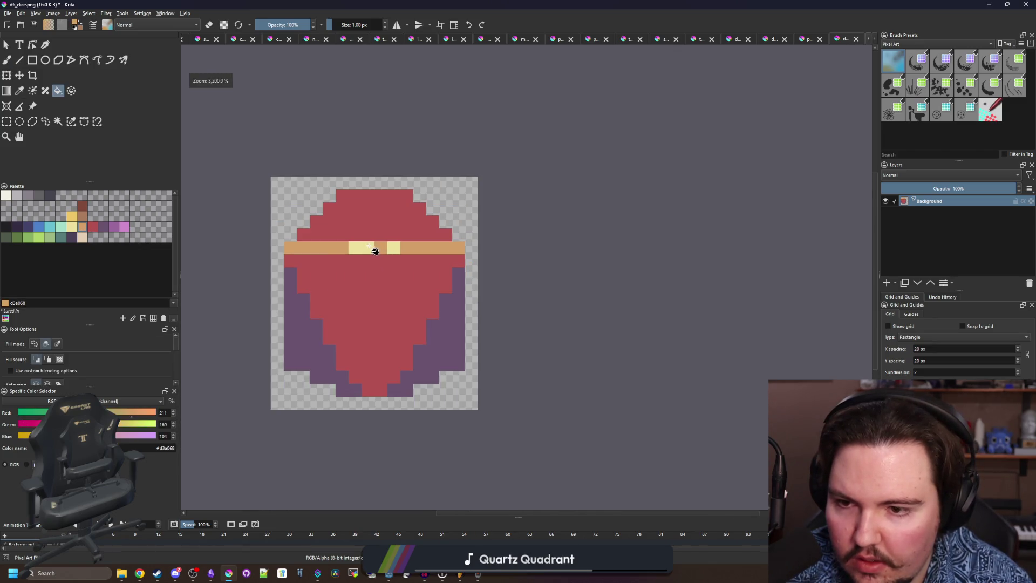
pyautogui.scroll(3, 372, 251)
pyautogui.scroll(1, 365, 259)
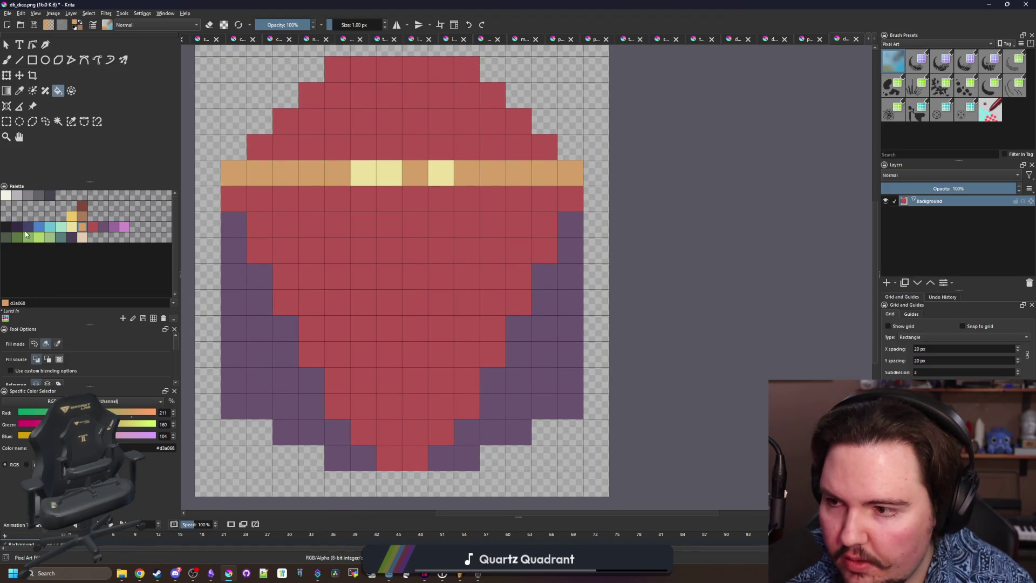
# Fill both sides blue-grey 43436a after trying and undoing a dark purple fill.
pyautogui.click(17, 227)
pyautogui.click(224, 337)
pyautogui.hotkey('ctrl', 'z')
pyautogui.click(28, 227)
pyautogui.click(231, 340)
pyautogui.click(556, 354)
# Paint mauve 6a536e pixels along the die's left, right and upper edges.
pyautogui.click(104, 226)
pyautogui.press('b')
pyautogui.click(337, 405)
pyautogui.click(312, 353)
pyautogui.click(286, 302)
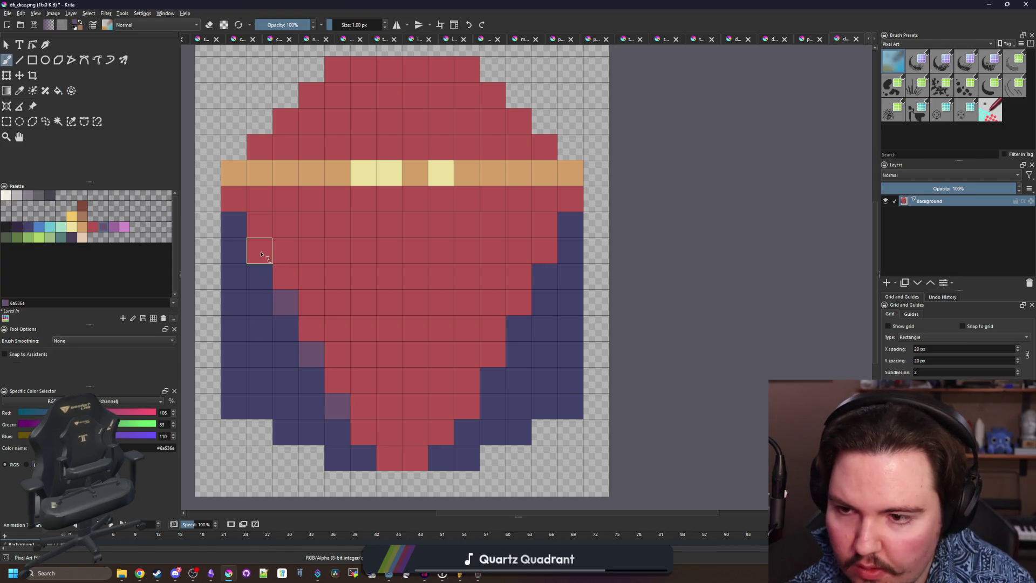
pyautogui.click(261, 253)
pyautogui.click(465, 405)
pyautogui.click(492, 354)
pyautogui.click(518, 303)
pyautogui.click(542, 275)
pyautogui.click(542, 254)
pyautogui.click(571, 199)
pyautogui.click(233, 199)
# Paint the ends of the orange band in the red body colour.
pyautogui.press('p')
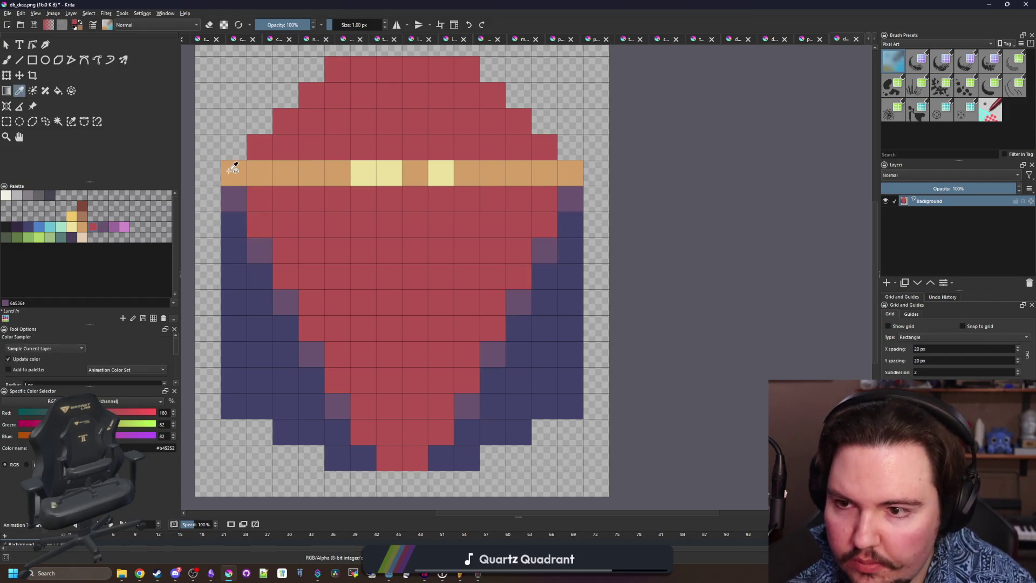
pyautogui.press('b')
pyautogui.click(233, 172)
pyautogui.click(570, 172)
pyautogui.scroll(-6, 348, 165)
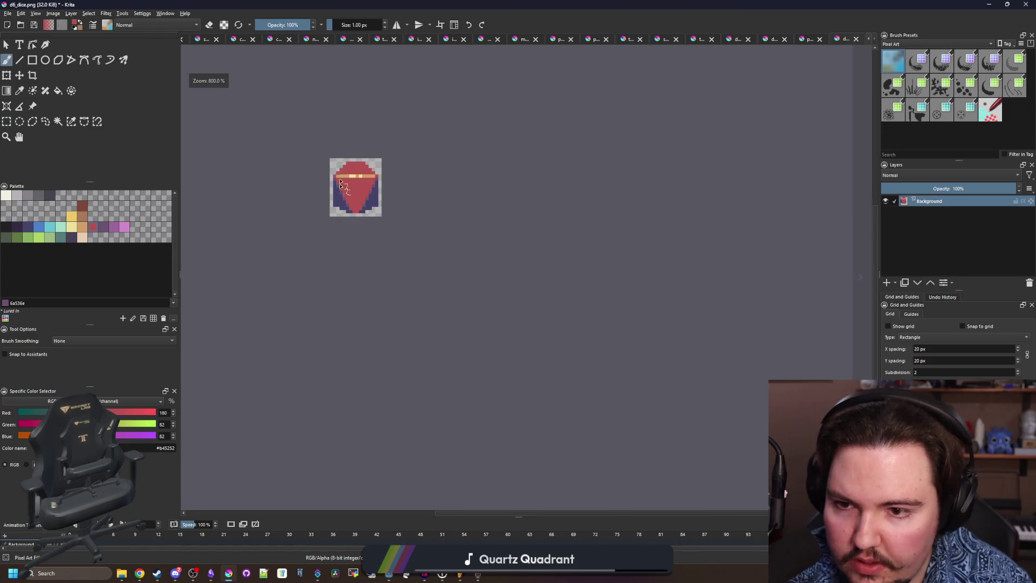
pyautogui.scroll(8, 340, 176)
pyautogui.scroll(-3, 358, 306)
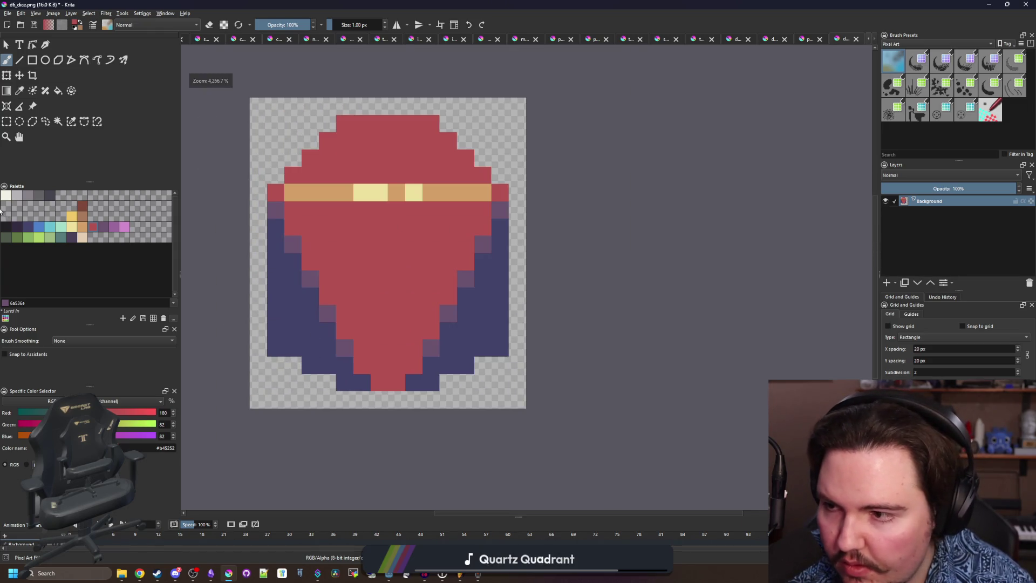
# Outline the die silhouette with near-black pixels, then bring up the File menu.
pyautogui.click(7, 227)
pyautogui.scroll(1, 294, 351)
pyautogui.moveTo(295, 351)
pyautogui.mouseDown()
pyautogui.moveTo(367, 410)
pyautogui.moveTo(492, 407)
pyautogui.moveTo(558, 381)
pyautogui.moveTo(626, 332)
pyautogui.moveTo(626, 165)
pyautogui.mouseUp()
pyautogui.scroll(3, 626, 164)
pyautogui.moveTo(624, 254)
pyautogui.mouseDown()
pyautogui.moveTo(625, 183)
pyautogui.moveTo(513, 65)
pyautogui.moveTo(376, 57)
pyautogui.moveTo(273, 137)
pyautogui.moveTo(239, 203)
pyautogui.moveTo(238, 405)
pyautogui.moveTo(231, 185)
pyautogui.mouseUp()
pyautogui.hotkey('ctrl', 'z')
pyautogui.scroll(-3, 352, 261)
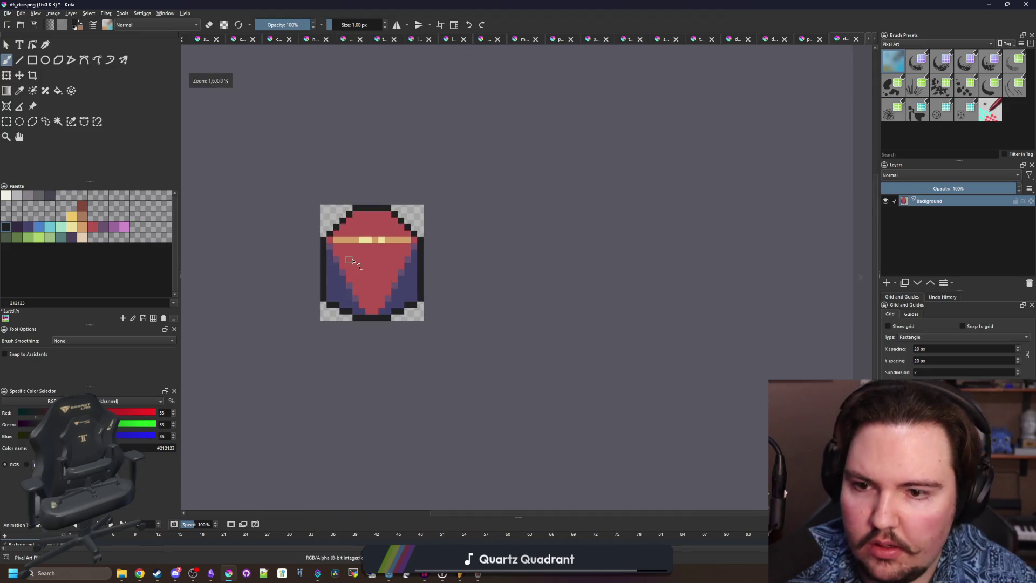
pyautogui.scroll(2, 352, 261)
pyautogui.press('p')
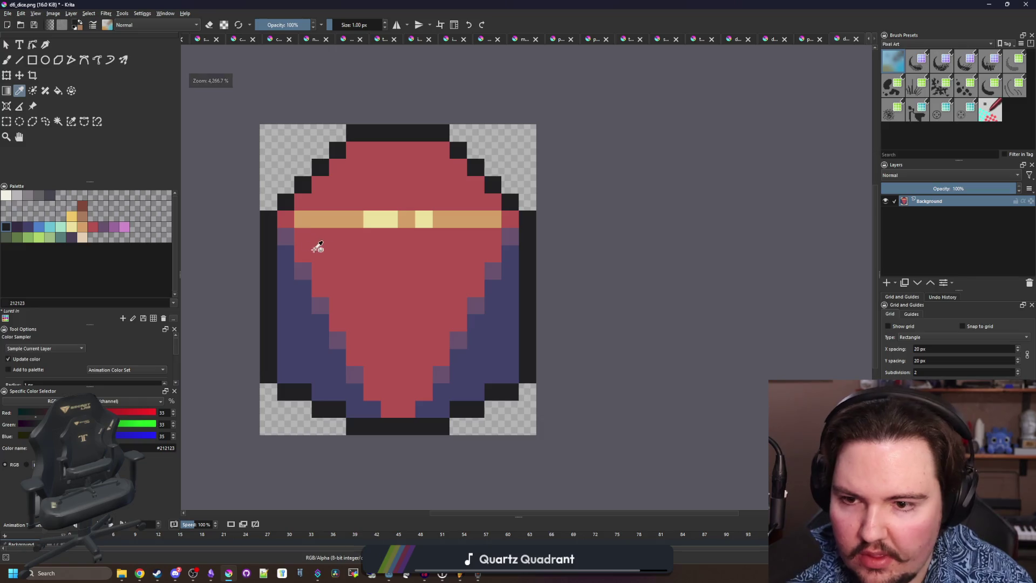
pyautogui.click(7, 13)
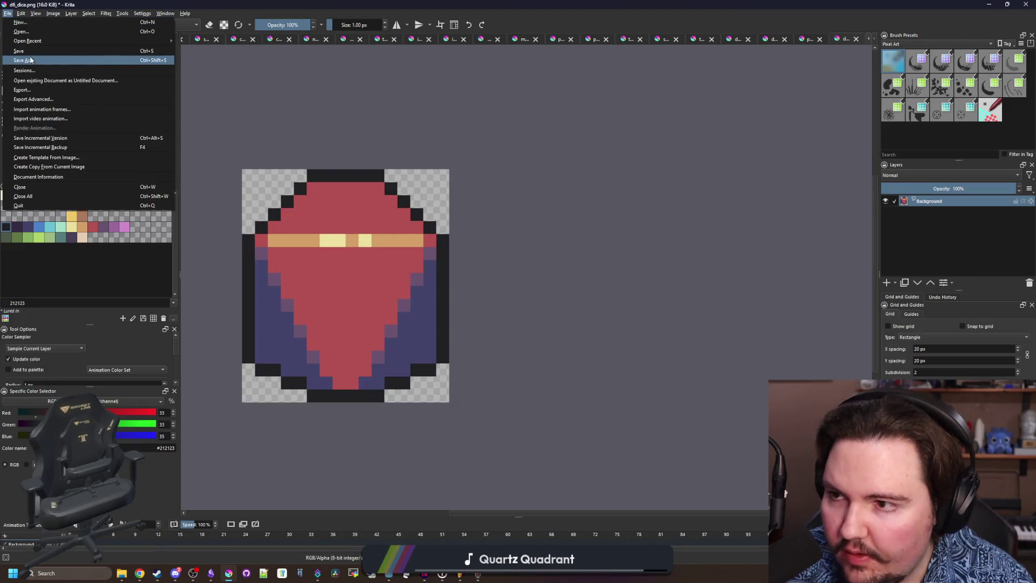
# Save the sprite as d8.png, accepting the default PNG options.
pyautogui.press('Escape')
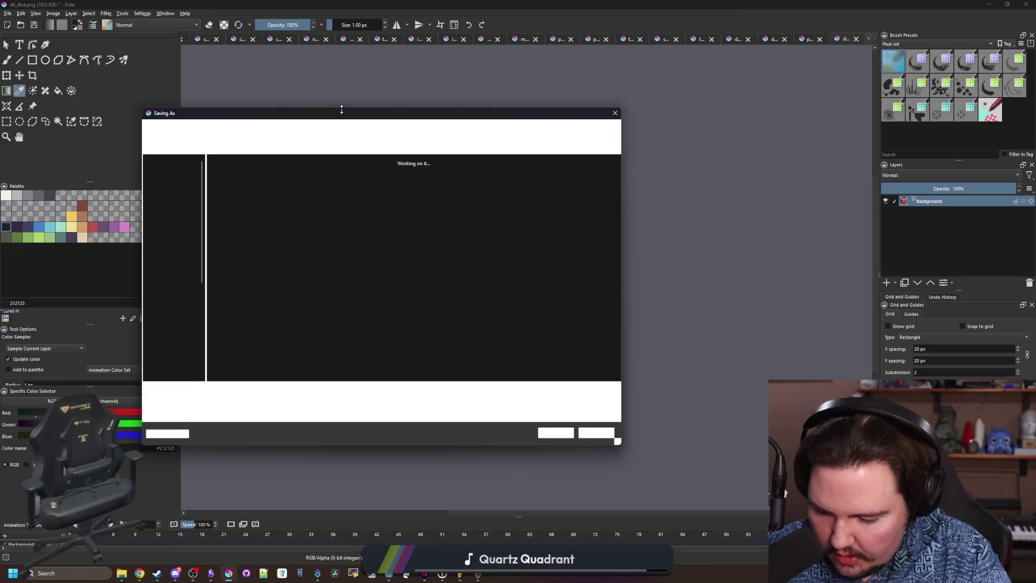
pyautogui.write('d8')
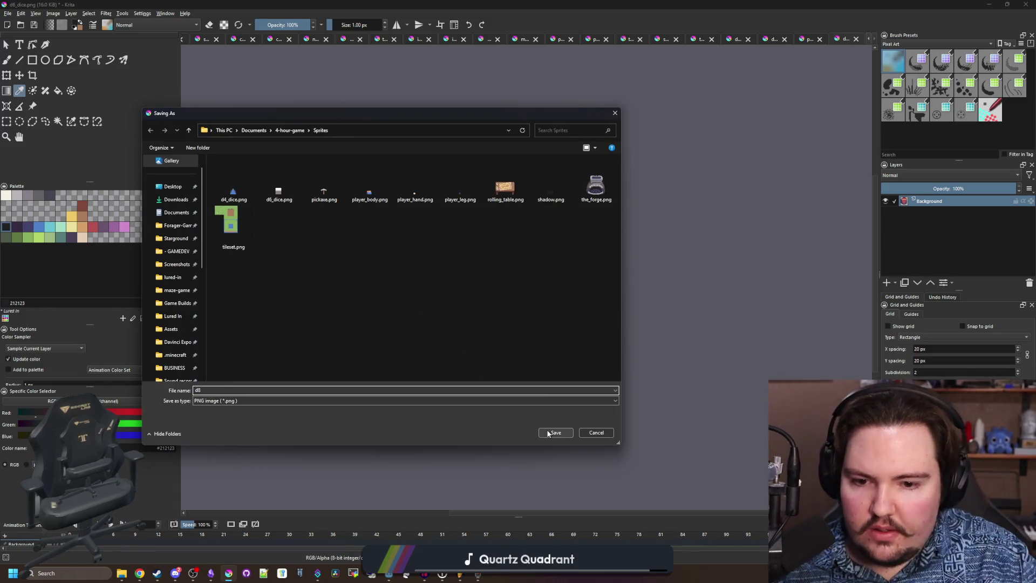
pyautogui.press('Escape')
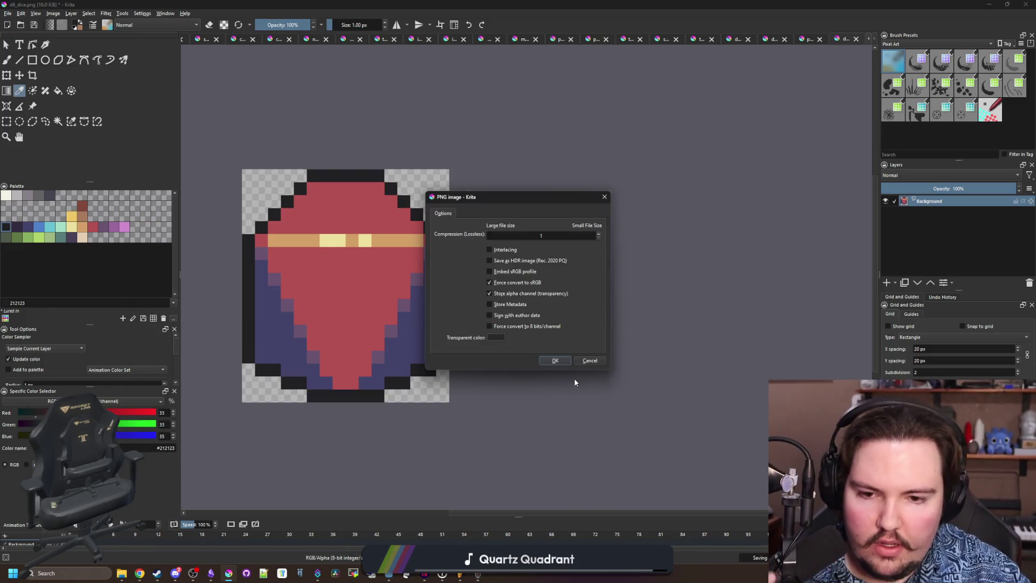
pyautogui.click(555, 362)
# Switch to the browser and back, then select the rectangular selection tool.
pyautogui.hotkey('alt', 'Tab')
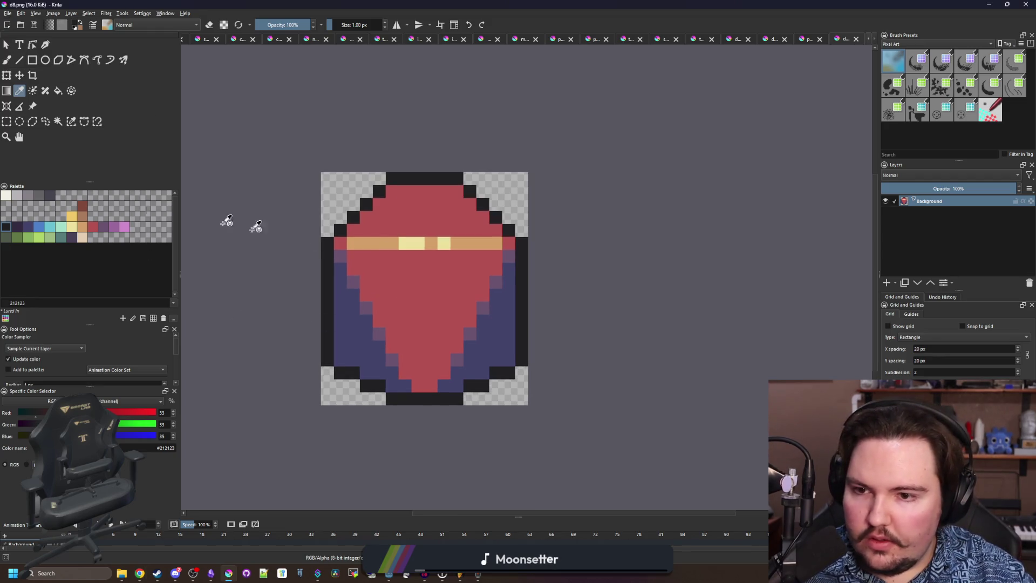
pyautogui.click(7, 121)
pyautogui.scroll(1, 394, 311)
# Select and delete the entire canvas, then try a #6a536e purple stroke and undo it.
pyautogui.moveTo(571, 435); pyautogui.dragTo(283, 122)
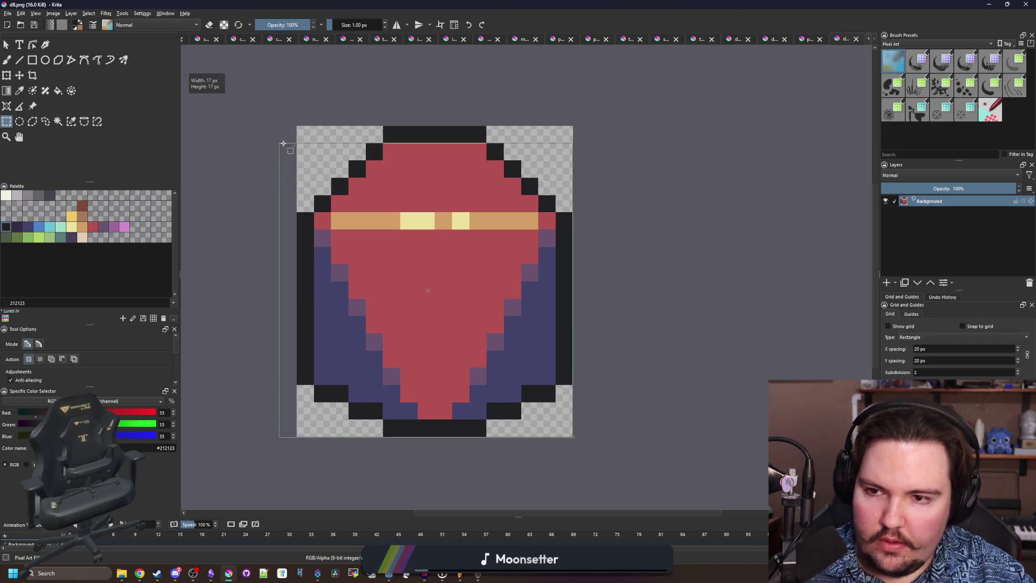
pyautogui.press('Delete')
pyautogui.click(106, 228)
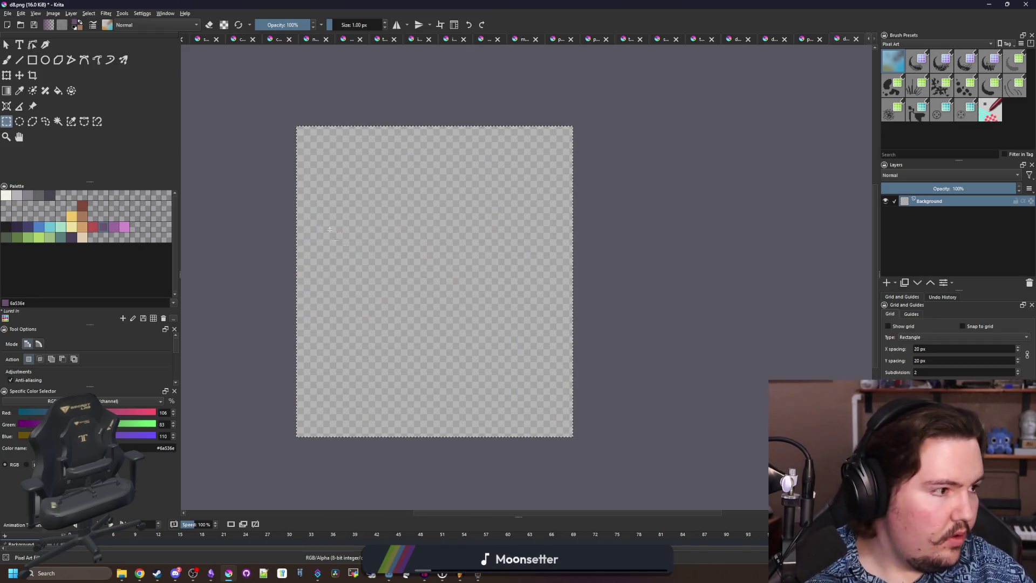
pyautogui.press('b')
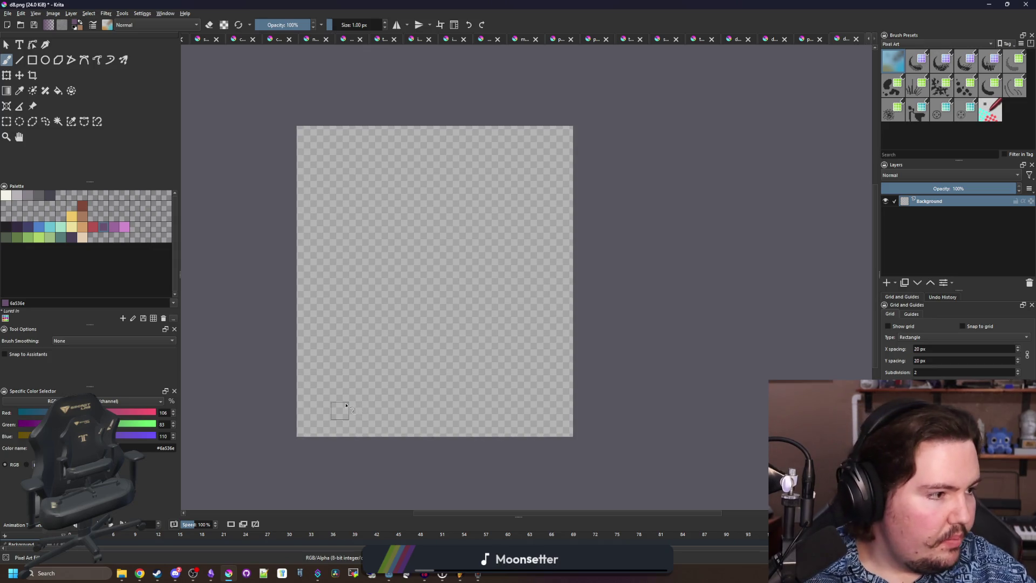
pyautogui.moveTo(422, 431)
pyautogui.mouseDown()
pyautogui.moveTo(350, 399)
pyautogui.moveTo(317, 357)
pyautogui.mouseUp()
pyautogui.hotkey('ctrl', 'z')
pyautogui.hotkey('ctrl', 'z')
pyautogui.hotkey('ctrl', 'z')
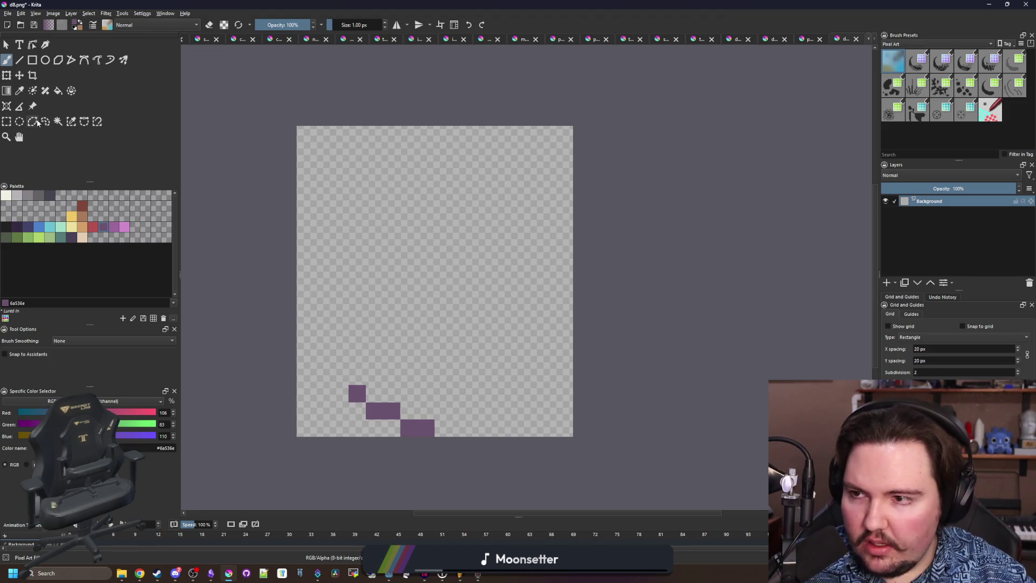
pyautogui.click(20, 121)
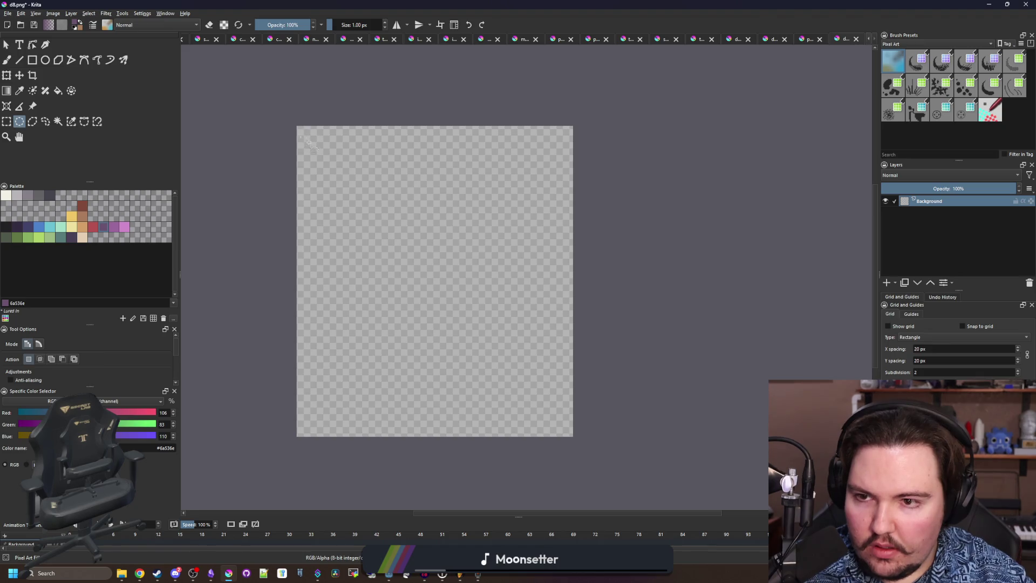
# Resize the canvas to 18×18 via Image > Resize Canvas.
pyautogui.click(52, 13)
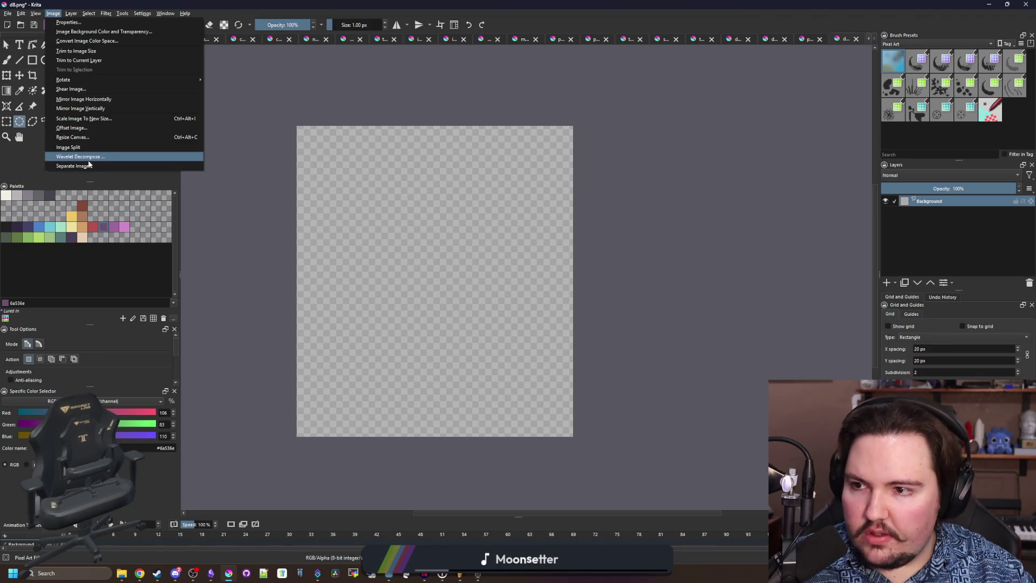
pyautogui.click(81, 134)
pyautogui.write('18.00')
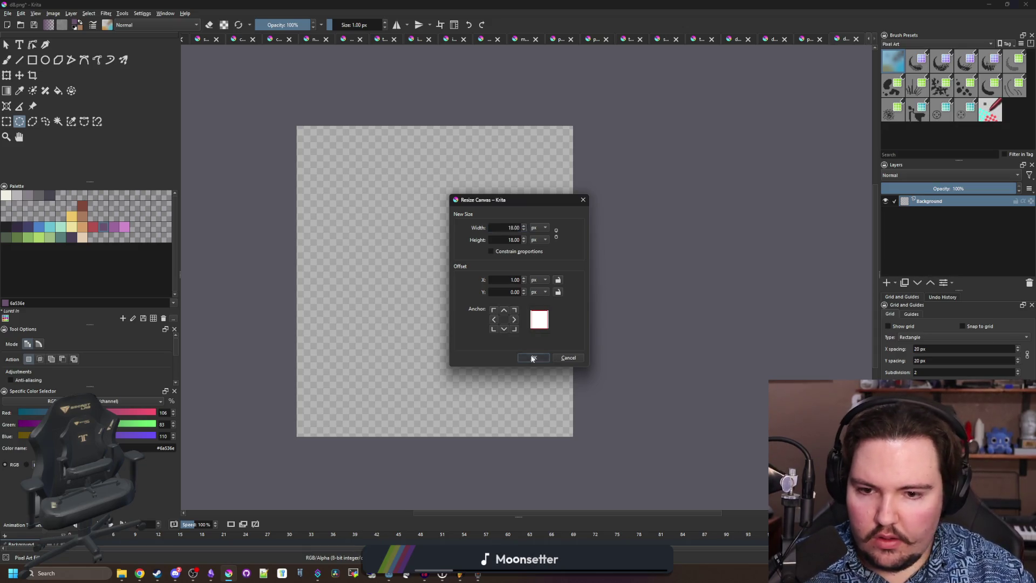
pyautogui.click(532, 358)
# Fill a canvas-sized elliptical selection with #6a536e purple and erase its jagged edge pixels.
pyautogui.moveTo(294, 138)
pyautogui.mouseDown()
pyautogui.moveTo(548, 370)
pyautogui.moveTo(573, 420)
pyautogui.mouseUp()
pyautogui.press('f')
pyautogui.click(454, 297)
pyautogui.hotkey('ctrl', 'shift', 'a')
pyautogui.press('b')
pyautogui.press('e')
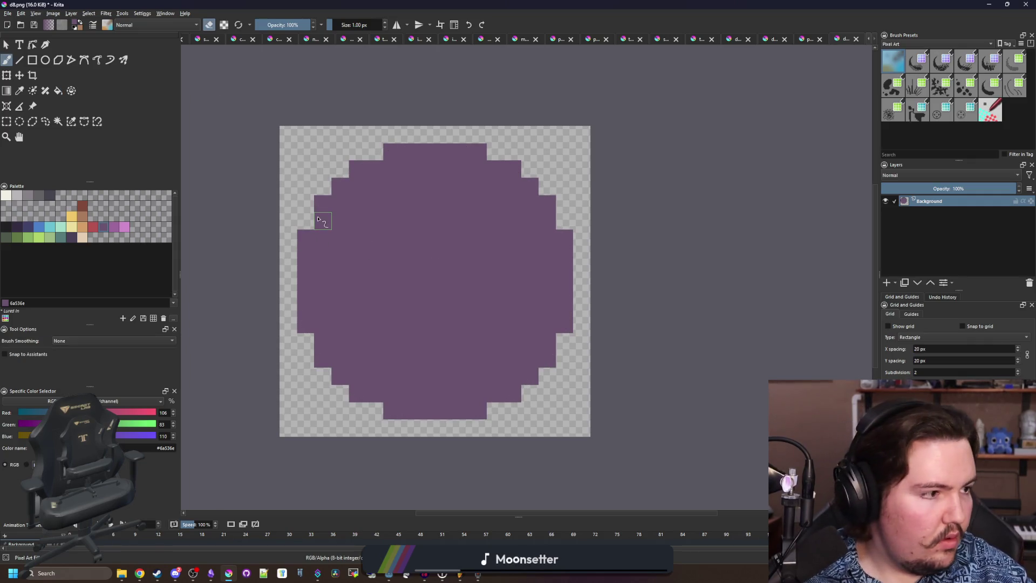
pyautogui.moveTo(319, 209); pyautogui.dragTo(354, 167)
pyautogui.moveTo(512, 169); pyautogui.dragTo(547, 203)
pyautogui.moveTo(550, 369)
pyautogui.mouseDown()
pyautogui.moveTo(509, 395)
pyautogui.moveTo(355, 406)
pyautogui.moveTo(322, 363)
pyautogui.moveTo(335, 376)
pyautogui.mouseUp()
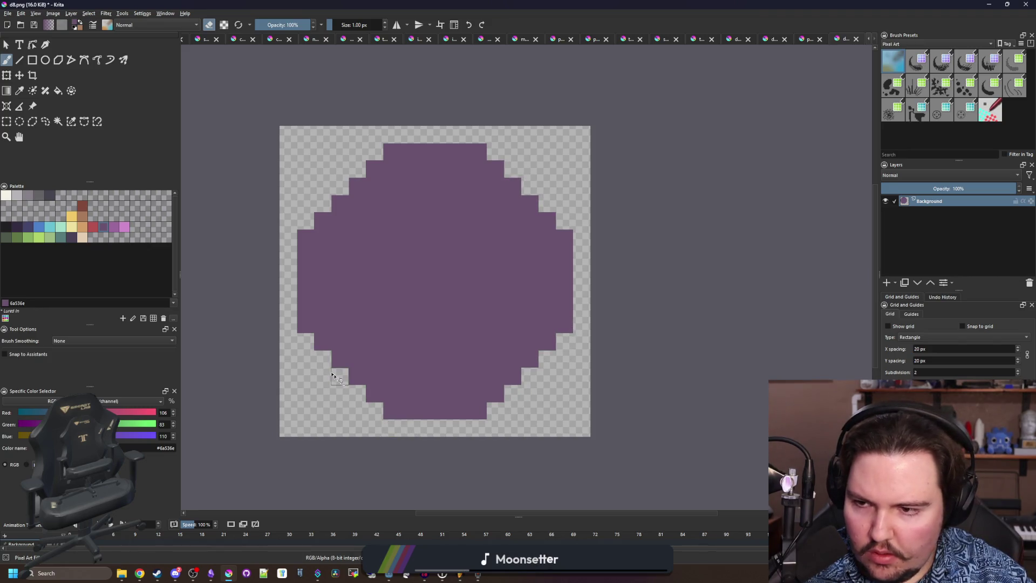
# Paint a pink #cf8acb diamond face in the centre of the purple disc.
pyautogui.click(123, 228)
pyautogui.press('e')
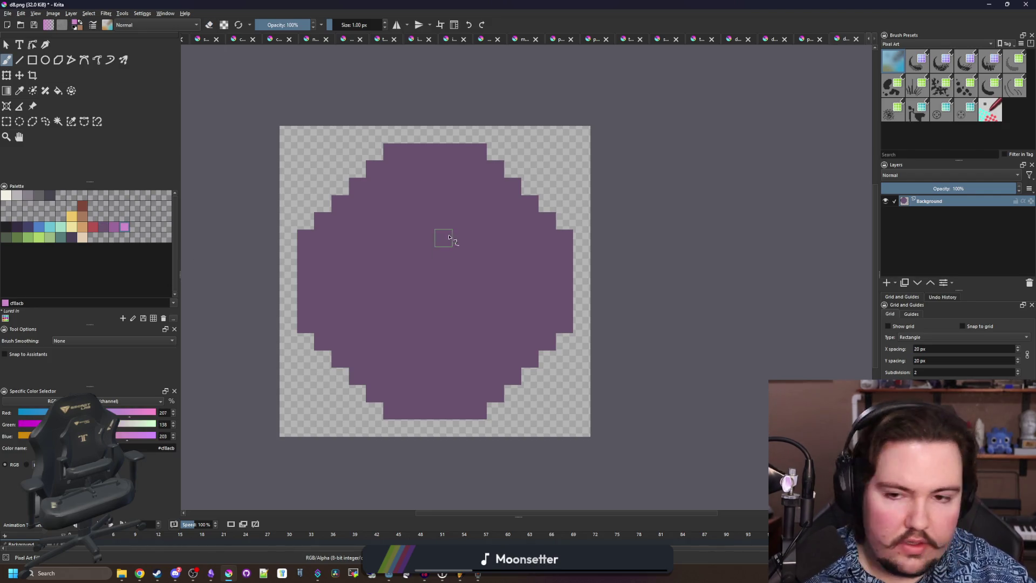
pyautogui.moveTo(429, 189); pyautogui.dragTo(438, 192)
pyautogui.click(409, 204)
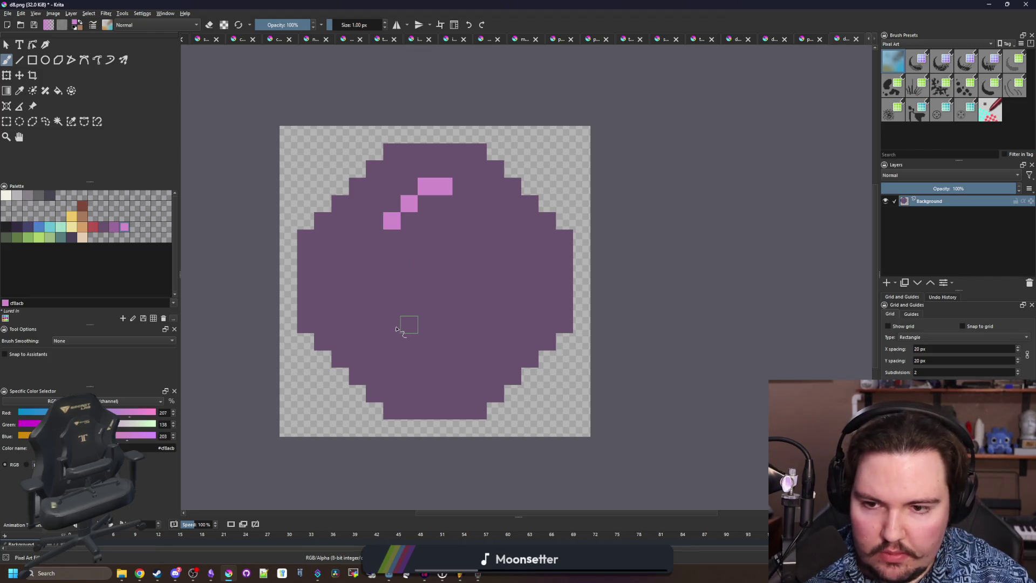
pyautogui.moveTo(391, 324); pyautogui.dragTo(463, 324)
pyautogui.moveTo(372, 311); pyautogui.dragTo(357, 260)
pyautogui.click(355, 292)
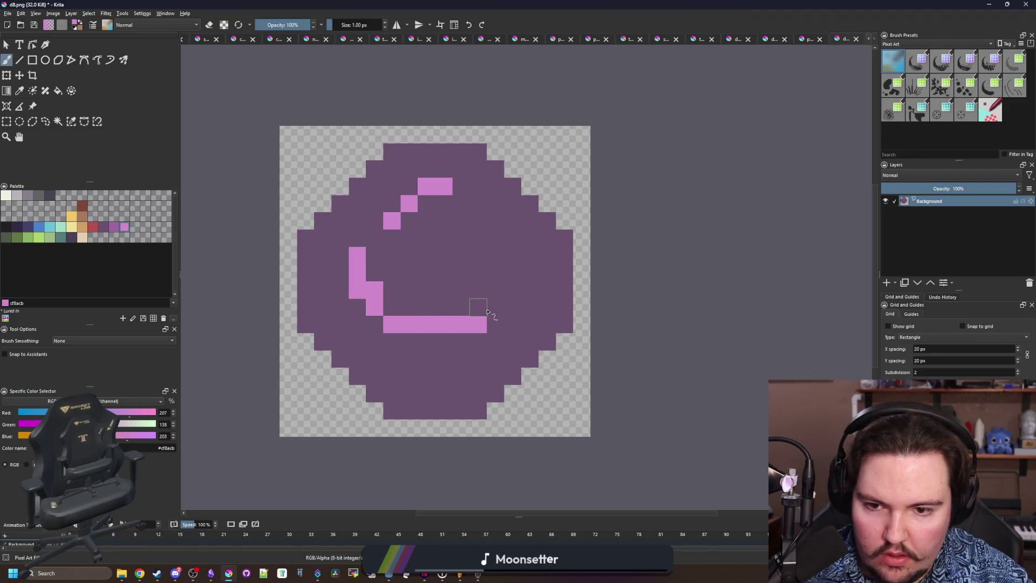
pyautogui.moveTo(498, 311)
pyautogui.mouseDown()
pyautogui.moveTo(513, 269)
pyautogui.moveTo(459, 216)
pyautogui.moveTo(420, 204)
pyautogui.moveTo(373, 246)
pyautogui.moveTo(410, 300)
pyautogui.moveTo(477, 296)
pyautogui.moveTo(448, 291)
pyautogui.moveTo(410, 232)
pyautogui.moveTo(475, 249)
pyautogui.moveTo(459, 212)
pyautogui.moveTo(495, 239)
pyautogui.mouseUp()
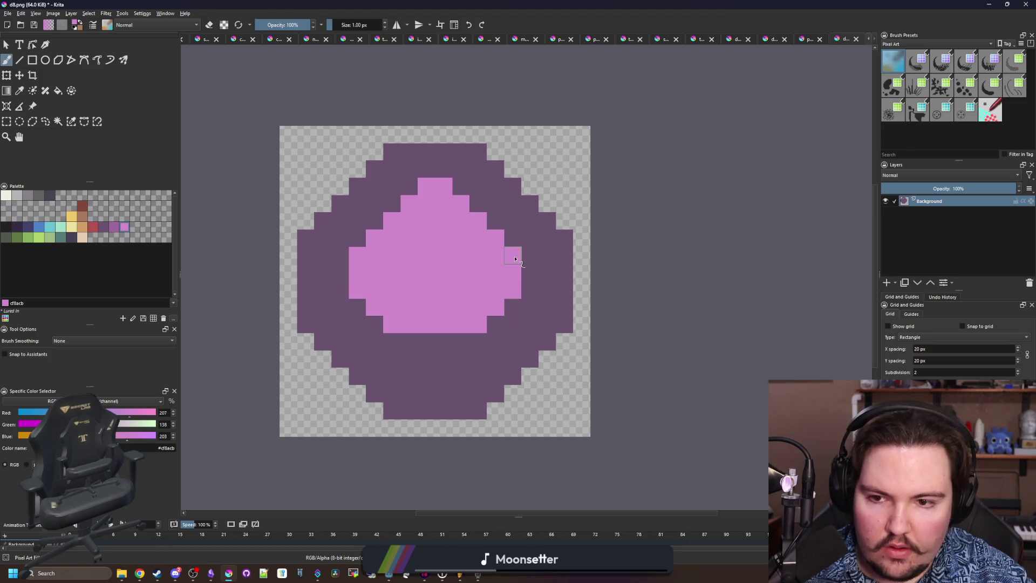
# Widen the pink face by two pixels and repaint its top cells dark purple.
pyautogui.scroll(-2, 435, 300)
pyautogui.scroll(-1, 436, 303)
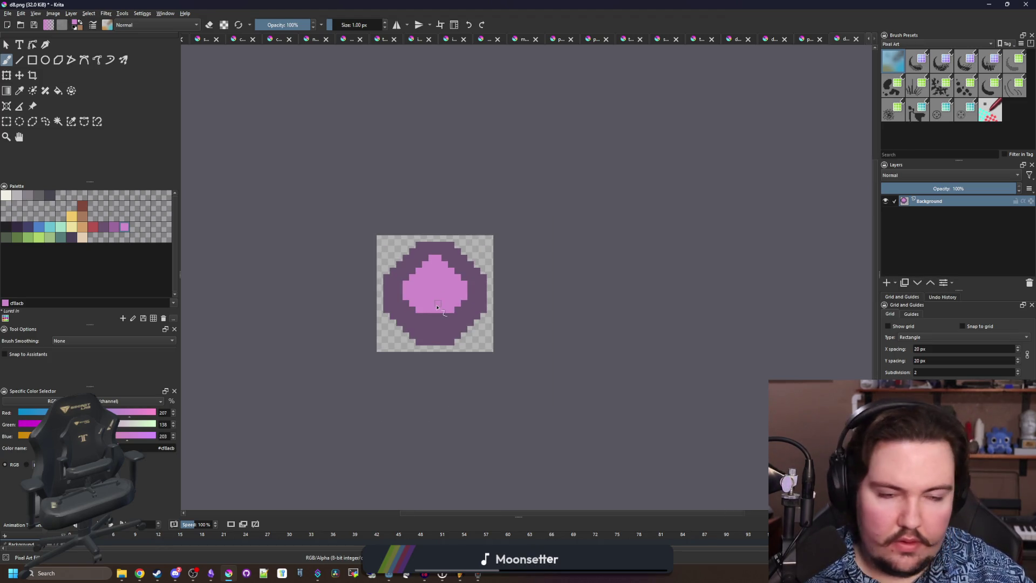
pyautogui.scroll(5, 437, 305)
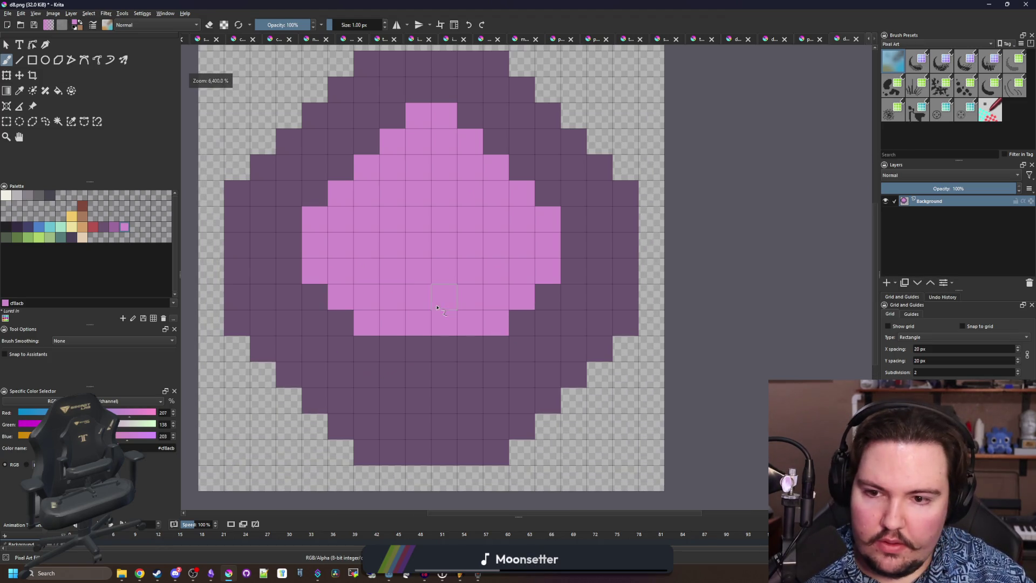
pyautogui.click(319, 194)
pyautogui.click(337, 164)
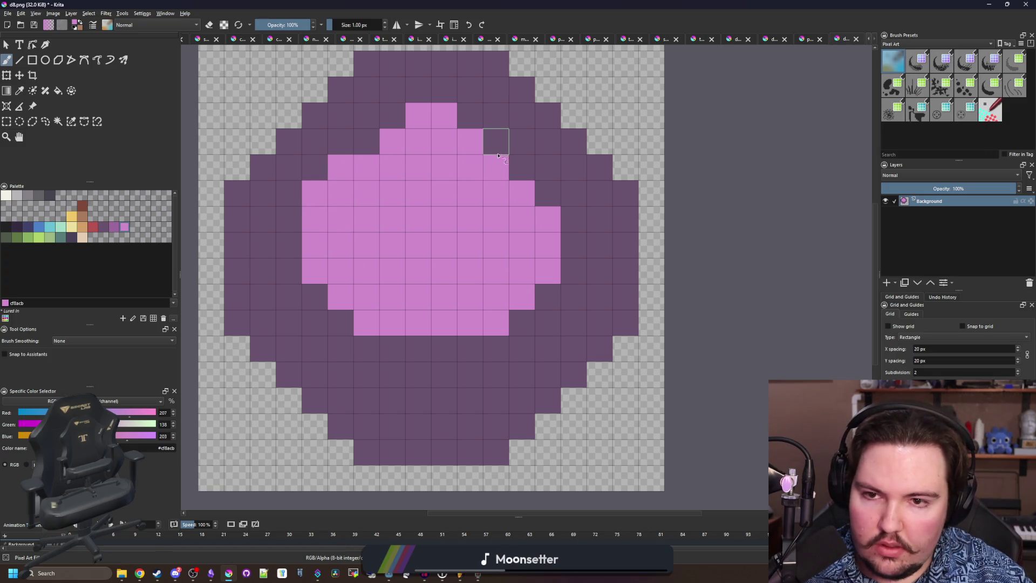
pyautogui.click(521, 167)
pyautogui.click(547, 193)
pyautogui.moveTo(350, 192); pyautogui.dragTo(350, 245)
pyautogui.keyDown('ctrl'); pyautogui.click(372, 168); pyautogui.keyUp('ctrl')
pyautogui.moveTo(418, 167); pyautogui.dragTo(445, 168)
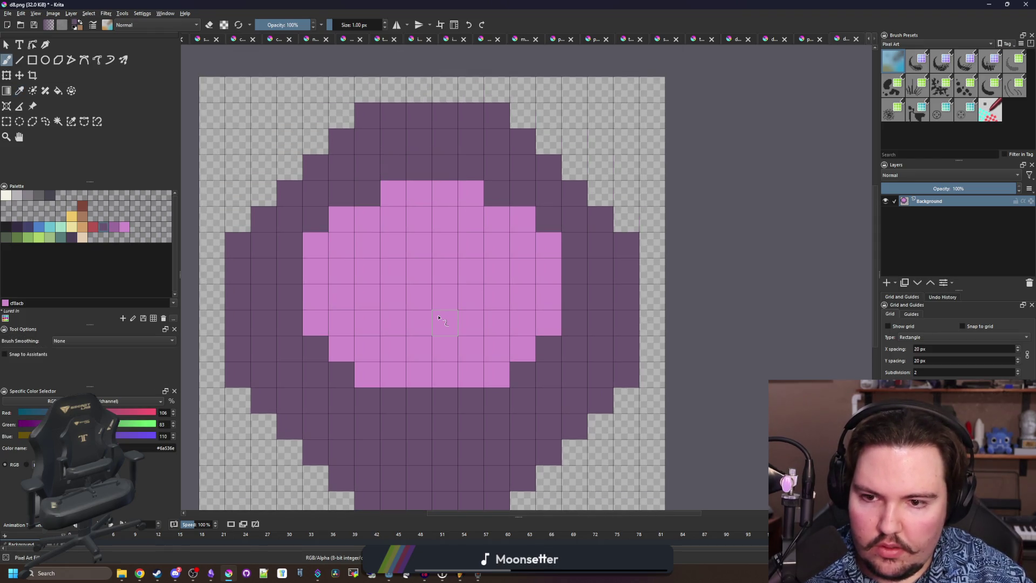
# Erase a stray edge pixel and paint six navy #43436a rim pixels on the lower edges.
pyautogui.moveTo(422, 381); pyautogui.dragTo(418, 373)
pyautogui.press('p')
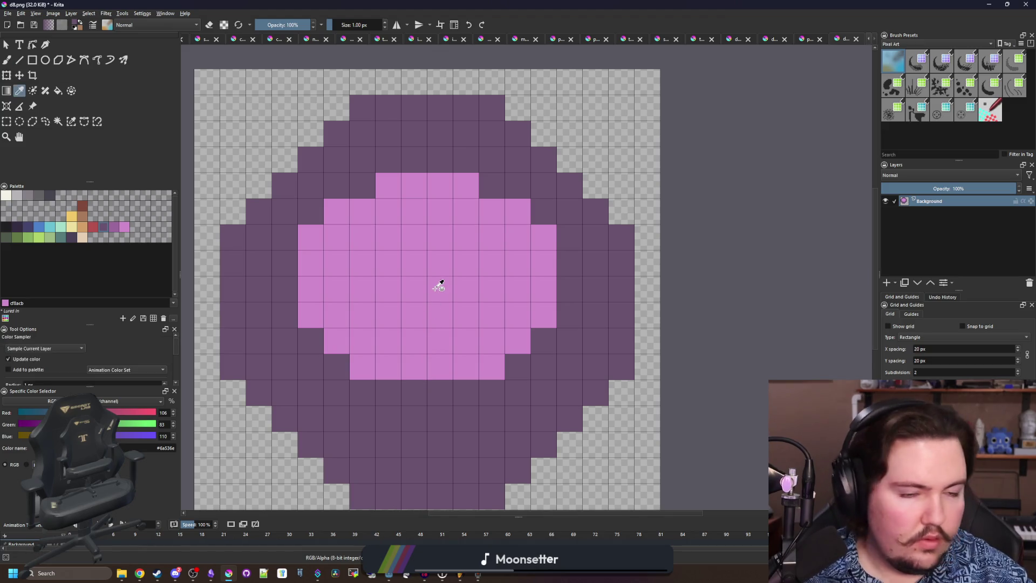
pyautogui.press('b')
pyautogui.scroll(-7, 325, 281)
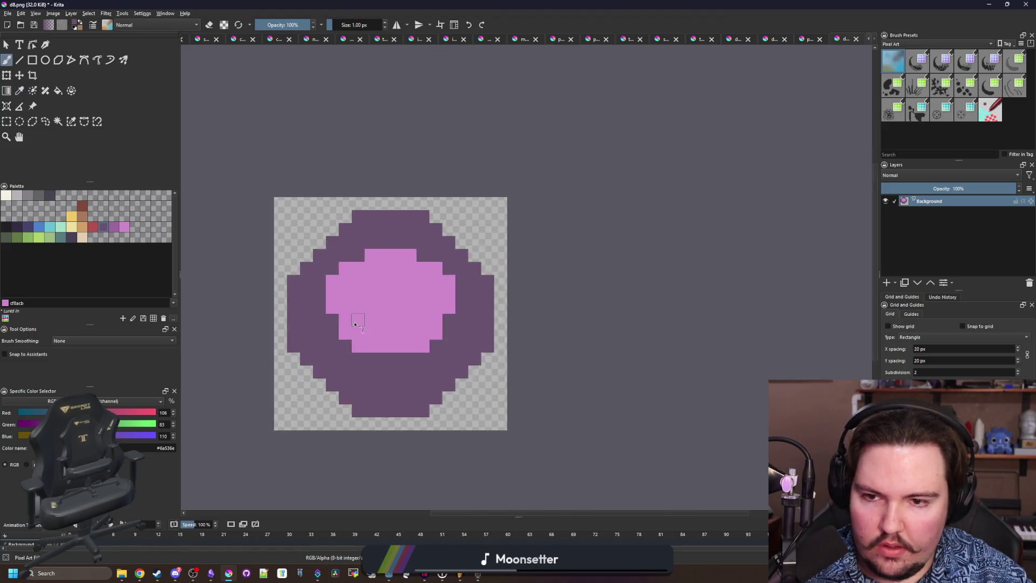
pyautogui.scroll(6, 343, 279)
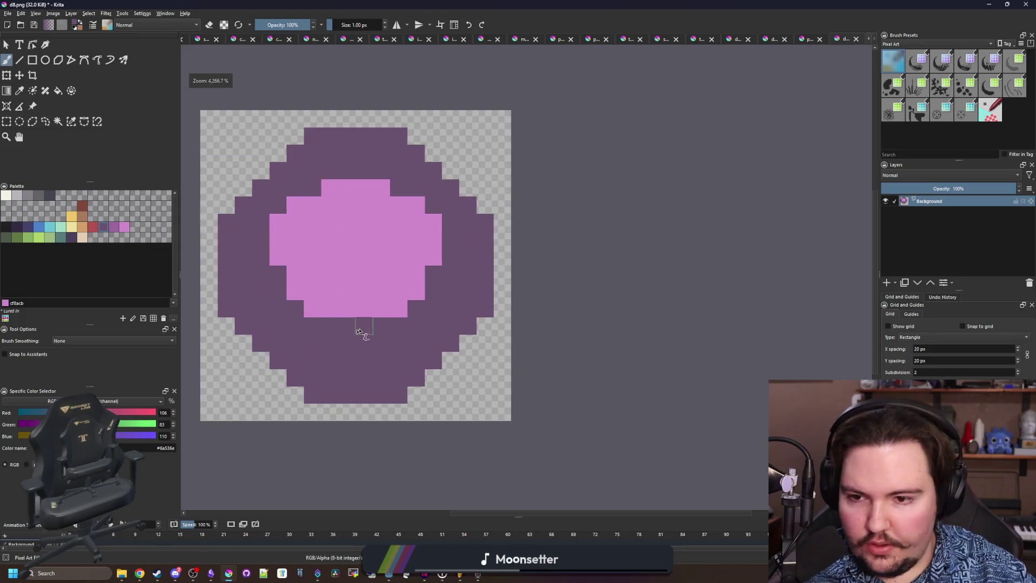
pyautogui.scroll(1, 270, 308)
pyautogui.click(26, 223)
pyautogui.click(344, 383)
pyautogui.click(344, 383)
pyautogui.click(344, 357)
pyautogui.click(370, 331)
pyautogui.click(551, 331)
pyautogui.click(577, 358)
pyautogui.click(577, 383)
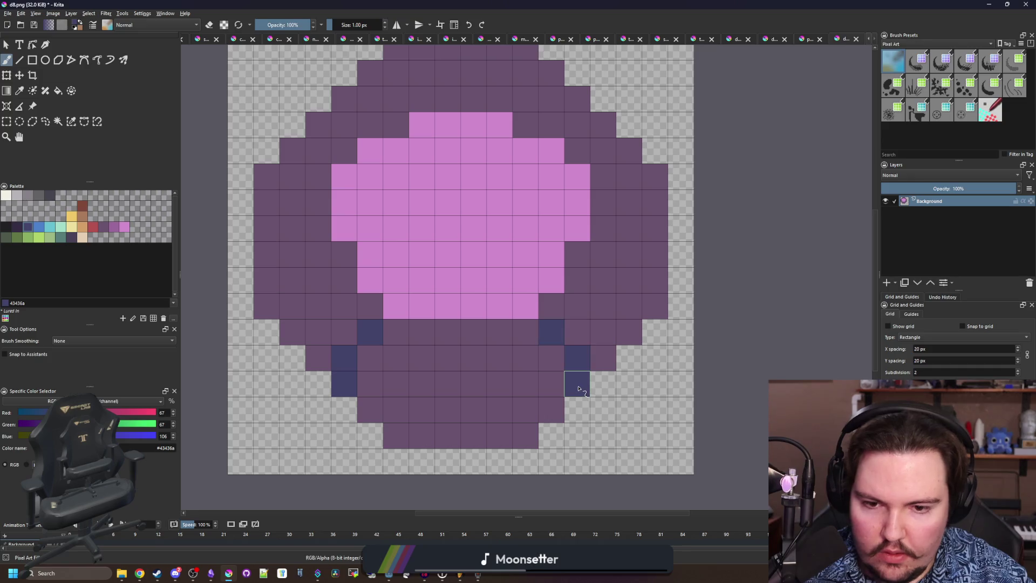
# Add three navy pixels at each end of the widest row and a navy top-centre column.
pyautogui.scroll(2, 374, 303)
pyautogui.moveTo(332, 217); pyautogui.dragTo(280, 217)
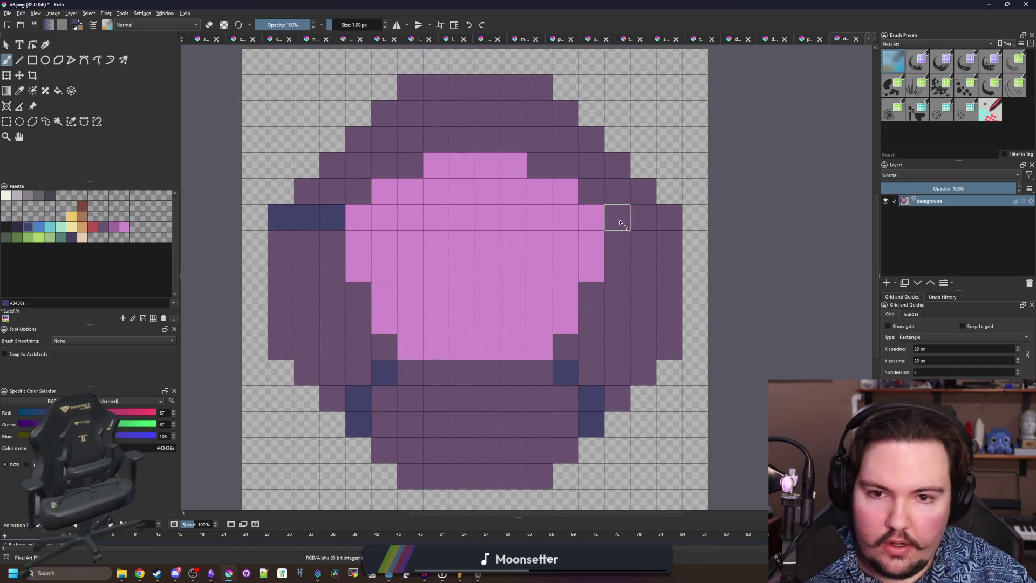
pyautogui.moveTo(617, 217); pyautogui.dragTo(669, 222)
pyautogui.scroll(2, 476, 186)
pyautogui.moveTo(474, 180); pyautogui.dragTo(473, 135)
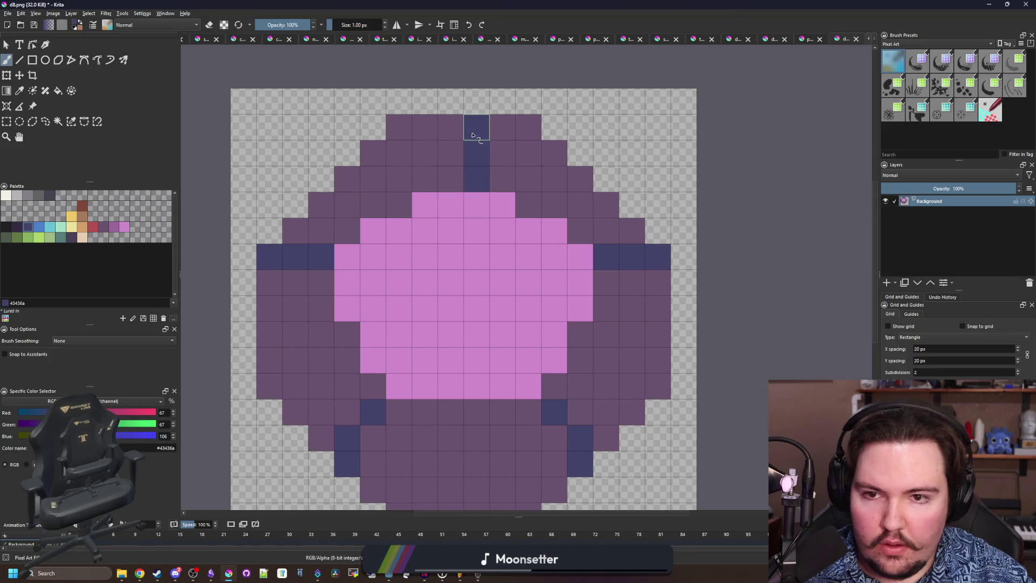
pyautogui.hscroll(1, 469, 148)
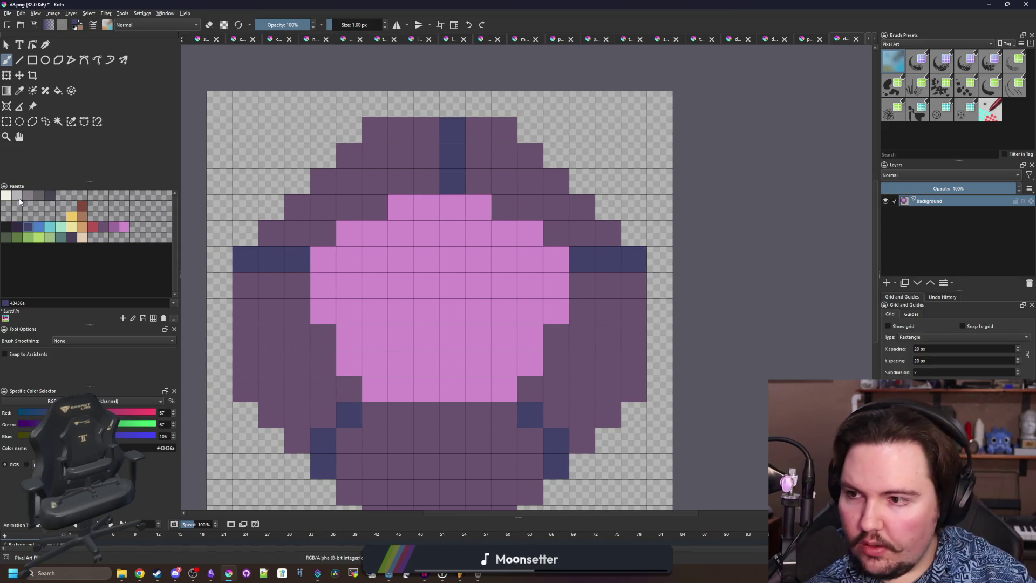
pyautogui.click(18, 196)
# Fill the centre face light grey, the upper-left and right facets mid grey 868188, and the left and upper-right facets dark grey 45444f.
pyautogui.press('f')
pyautogui.click(386, 270)
pyautogui.click(28, 196)
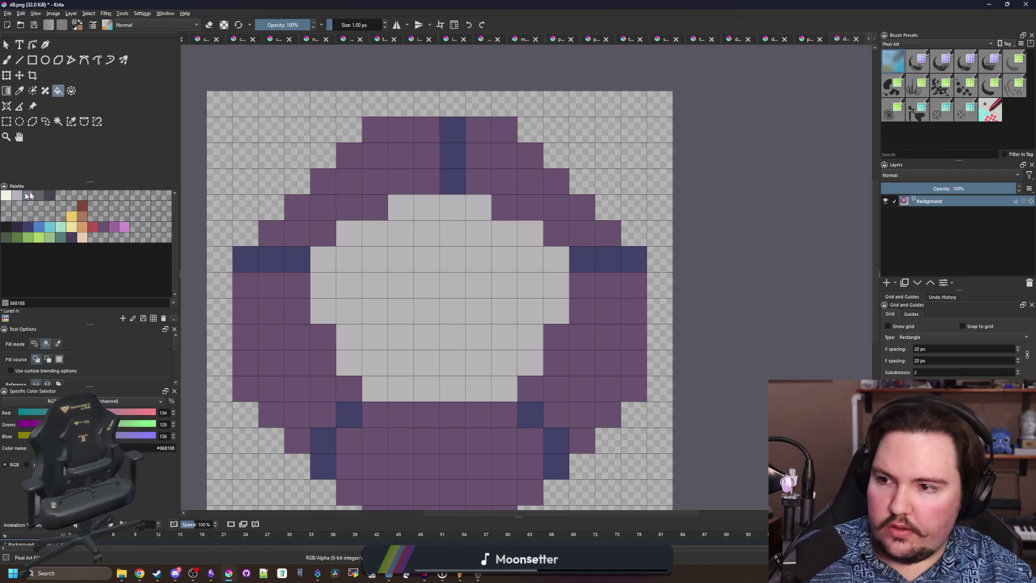
pyautogui.click(399, 179)
pyautogui.scroll(-2, 432, 238)
pyautogui.click(594, 326)
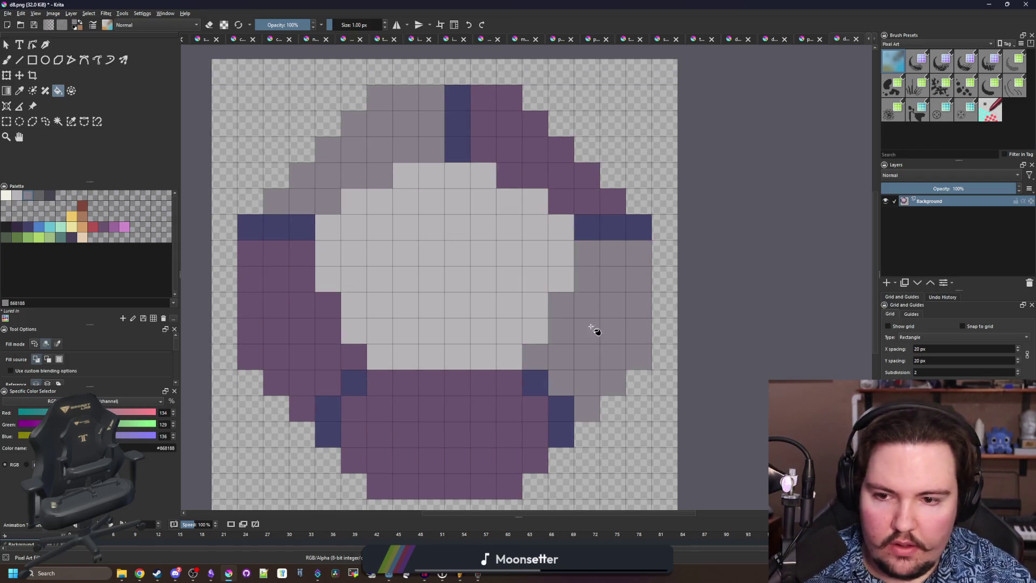
pyautogui.click(49, 196)
pyautogui.click(296, 335)
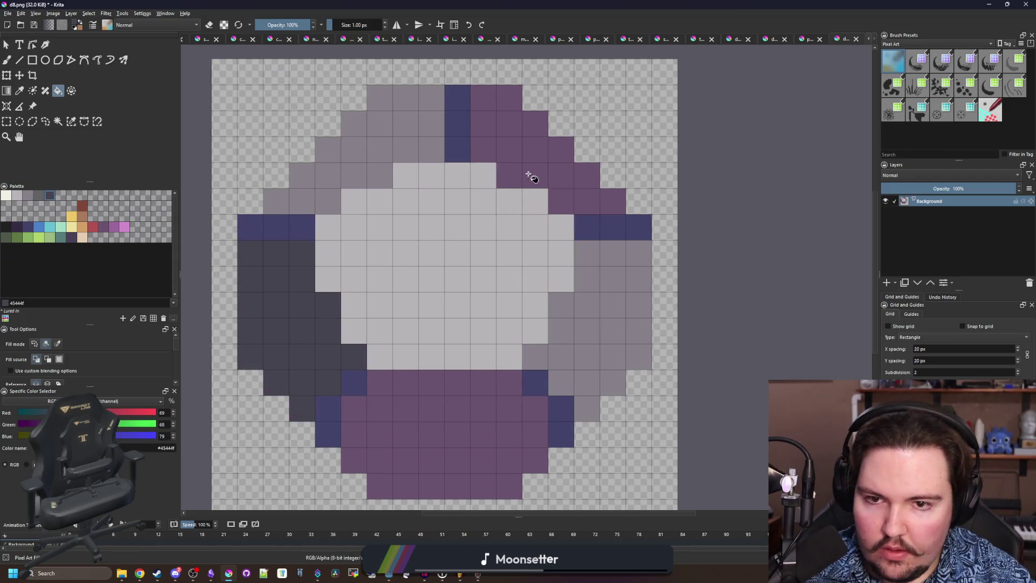
pyautogui.click(534, 165)
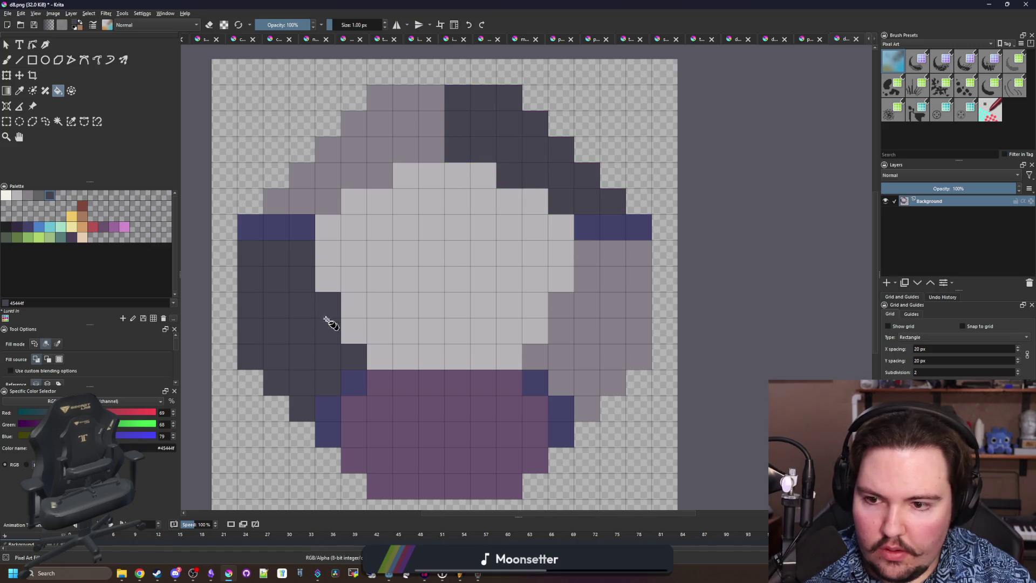
# Recolour the navy accent cells and blocks: lower-left dark grey, lower-right and upper-right mid grey 868188.
pyautogui.click(348, 386)
pyautogui.click(331, 409)
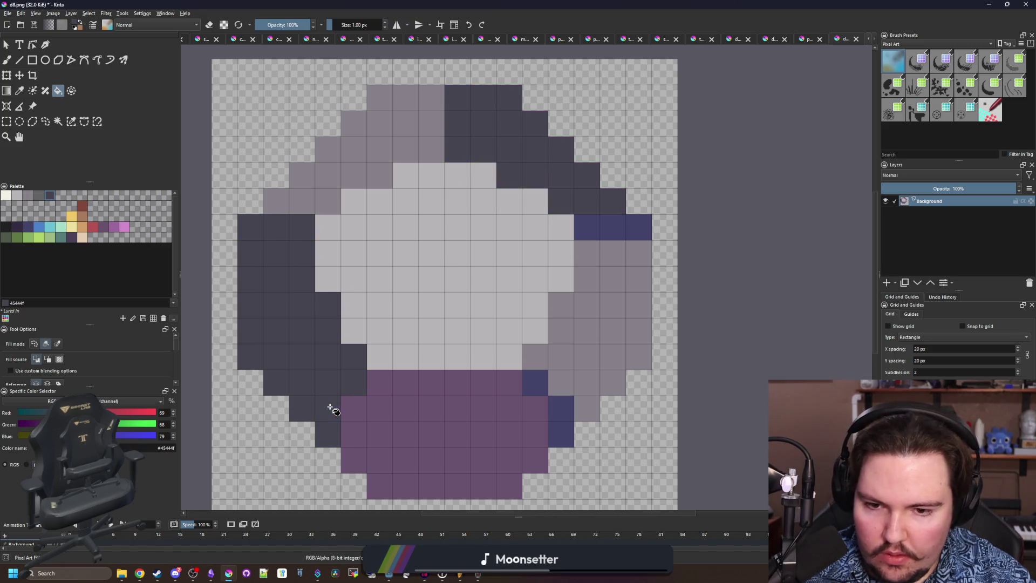
pyautogui.keyDown('ctrl'); pyautogui.click(562, 374); pyautogui.keyUp('ctrl')
pyautogui.click(542, 384)
pyautogui.click(561, 421)
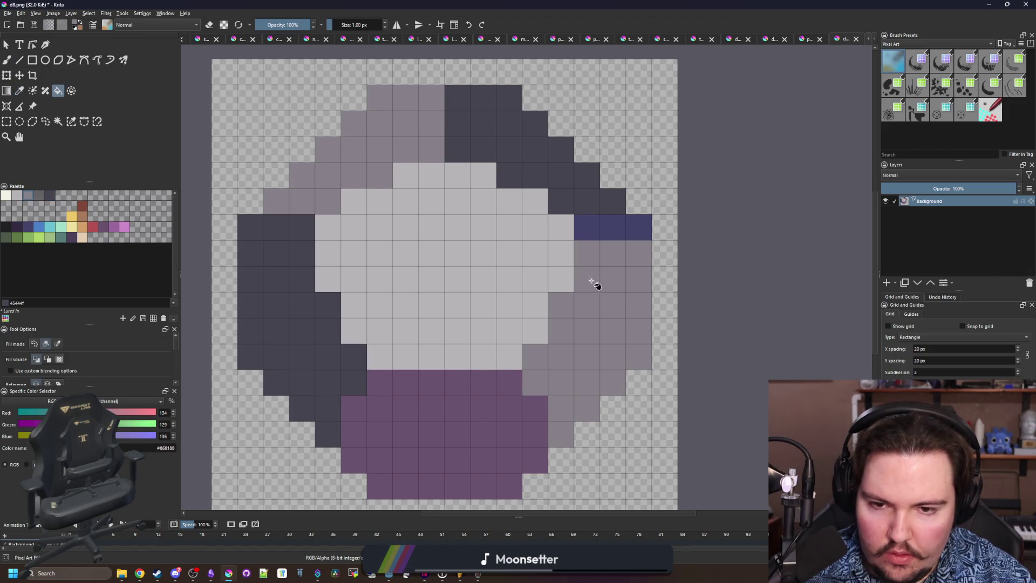
pyautogui.click(607, 234)
pyautogui.scroll(-6, 504, 293)
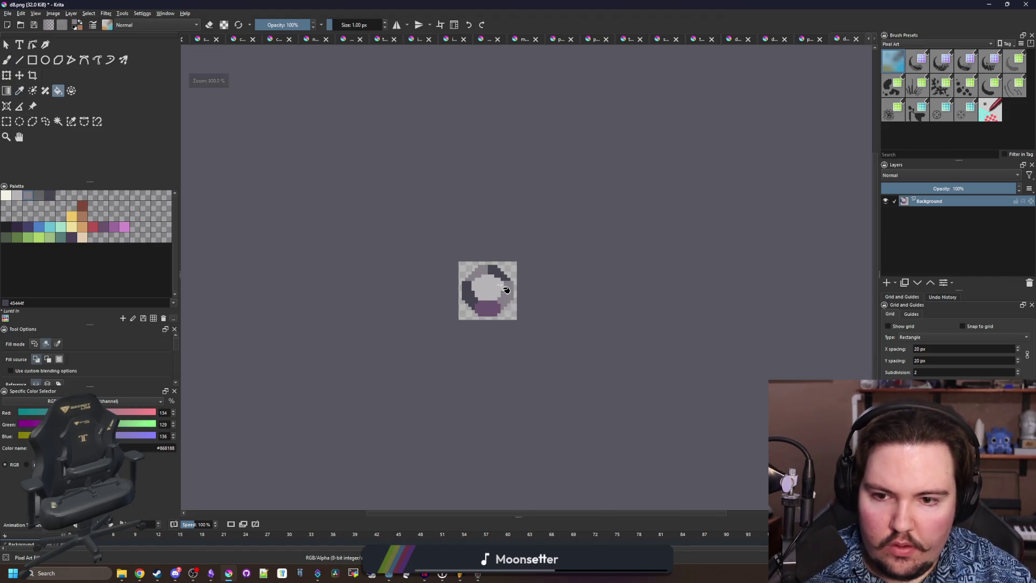
pyautogui.scroll(5, 478, 275)
pyautogui.scroll(1, 480, 280)
pyautogui.scroll(-1, 412, 325)
# Extend the light grey centre face upward with three light grey pixels at the top.
pyautogui.keyDown('ctrl'); pyautogui.click(412, 310); pyautogui.keyUp('ctrl')
pyautogui.press('b')
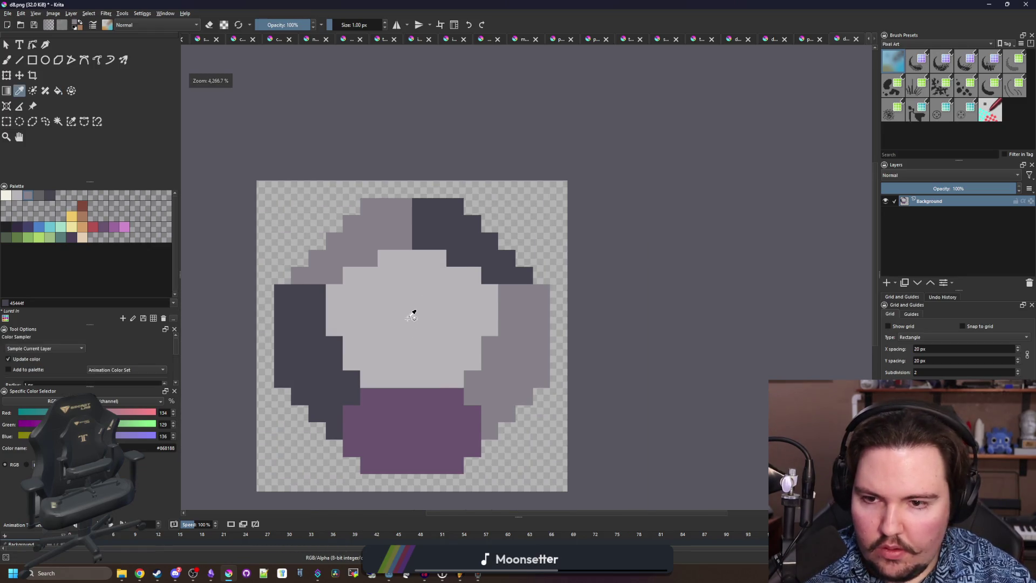
pyautogui.scroll(1, 411, 310)
pyautogui.click(400, 203)
pyautogui.click(349, 229)
pyautogui.click(475, 225)
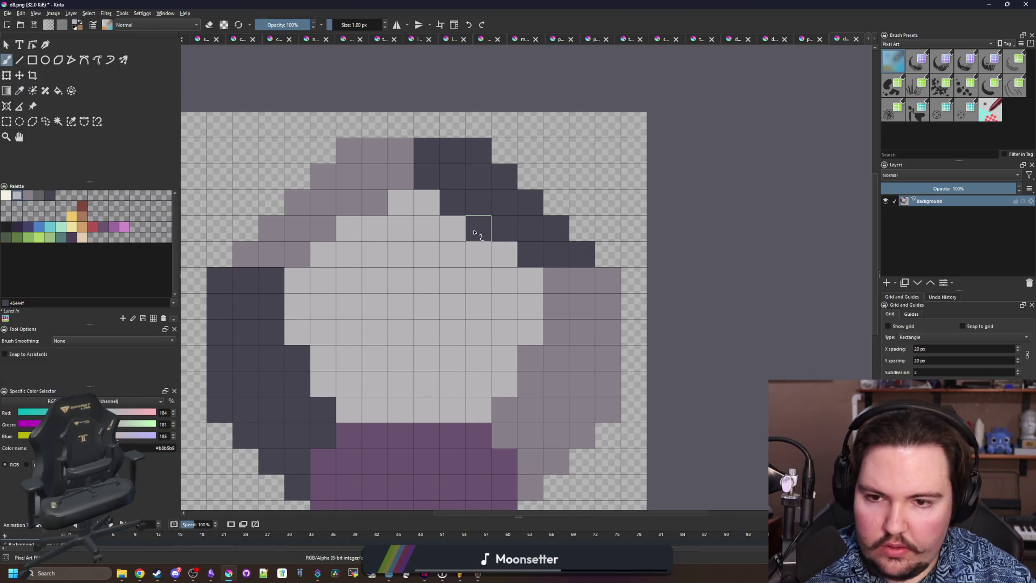
pyautogui.scroll(-4, 380, 306)
pyautogui.scroll(2, 381, 306)
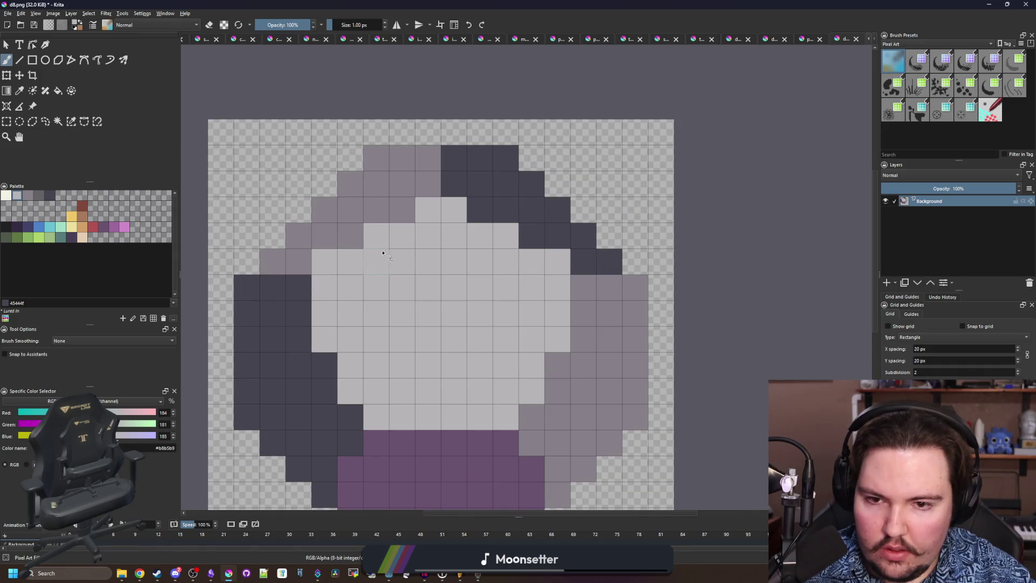
pyautogui.scroll(-3, 394, 198)
pyautogui.scroll(-1, 393, 244)
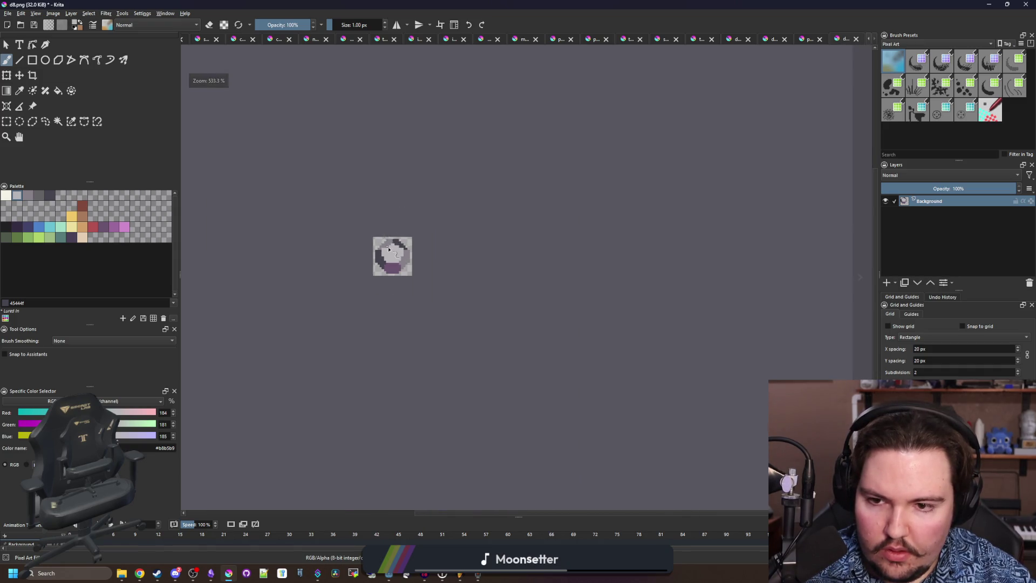
pyautogui.scroll(4, 389, 248)
# Add purple pixels, sampled from the bottom face, at the light face's upper-left and upper-right corners.
pyautogui.keyDown('ctrl'); pyautogui.click(411, 440); pyautogui.keyUp('ctrl')
pyautogui.click(322, 256)
pyautogui.click(607, 256)
pyautogui.scroll(-2, 431, 275)
pyautogui.scroll(-1, 434, 276)
pyautogui.scroll(1, 434, 275)
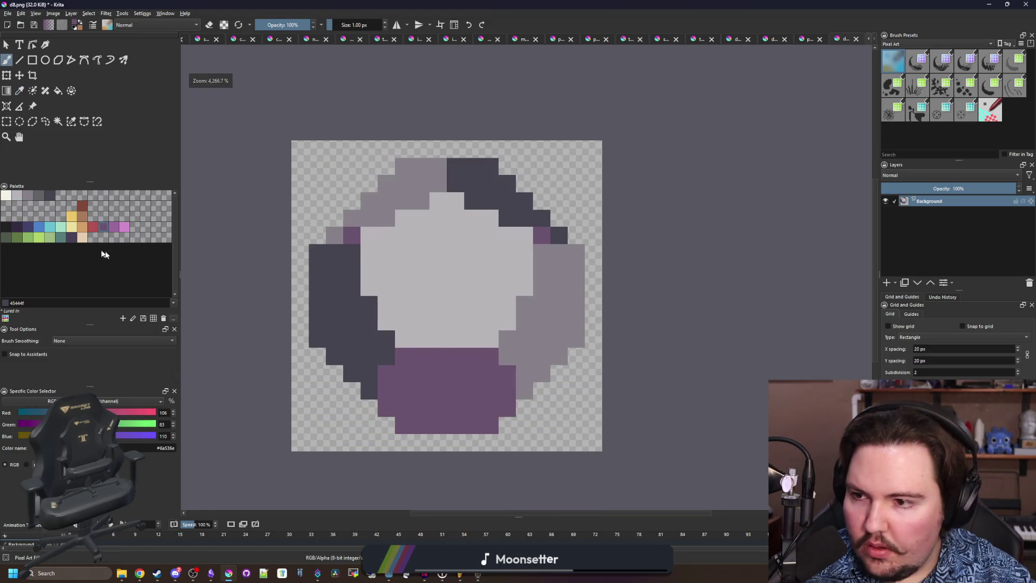
pyautogui.click(6, 226)
# Sample the purple and add two purple pixels near the top-left facet's upper-left edge.
pyautogui.scroll(1, 478, 420)
pyautogui.press('p')
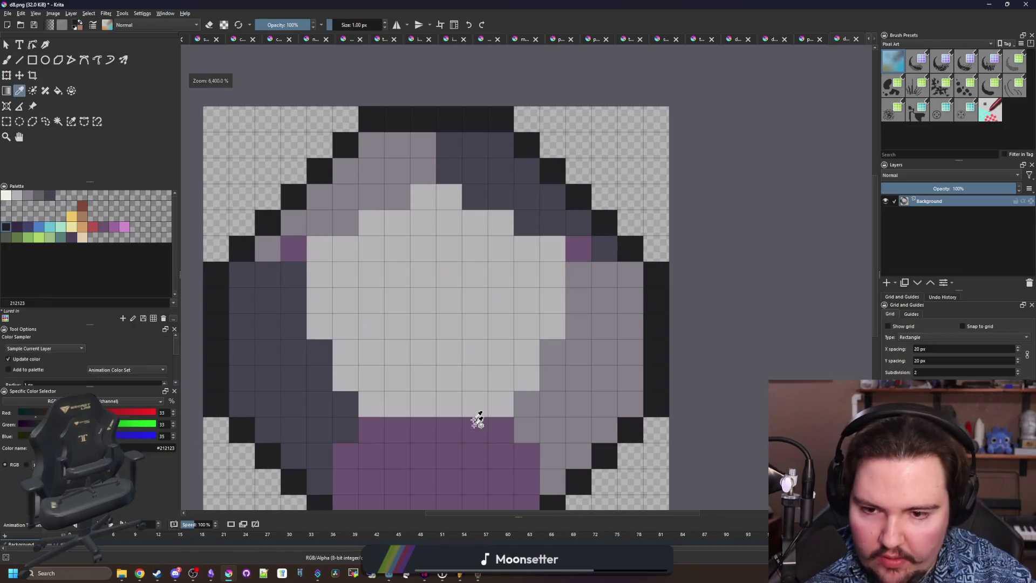
pyautogui.keyDown('ctrl'); pyautogui.click(478, 420); pyautogui.keyUp('ctrl')
pyautogui.click(398, 197)
pyautogui.click(345, 222)
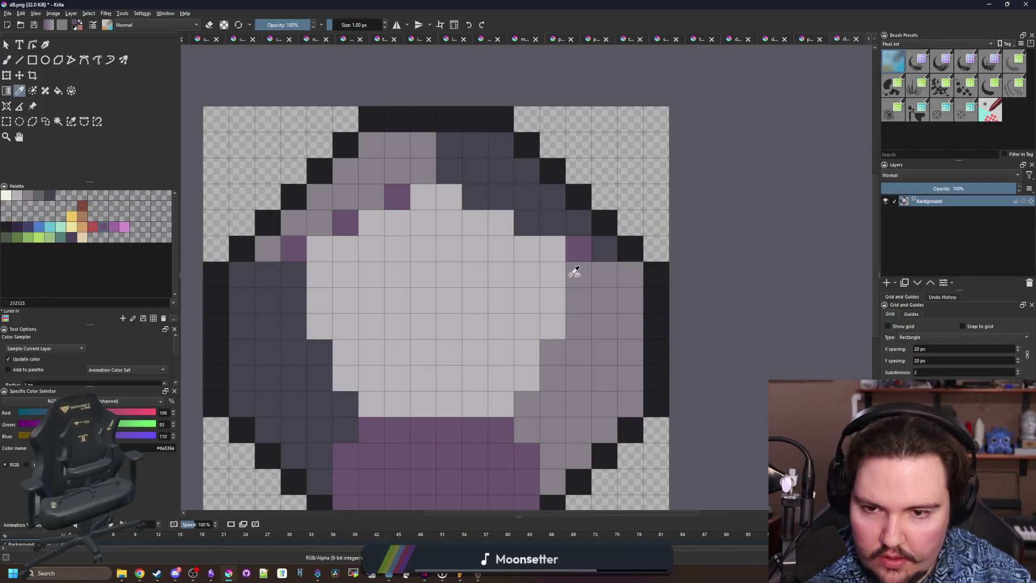
# Repaint the two purple test pixels with light grey b8b5b9.
pyautogui.click(578, 348)
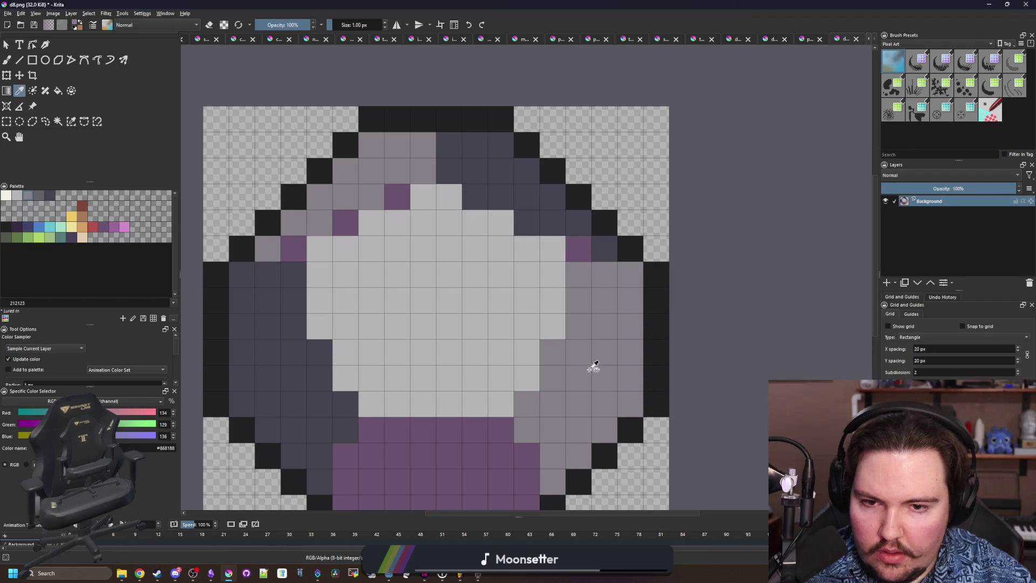
pyautogui.press('b')
pyautogui.click(17, 195)
pyautogui.click(345, 222)
pyautogui.click(405, 206)
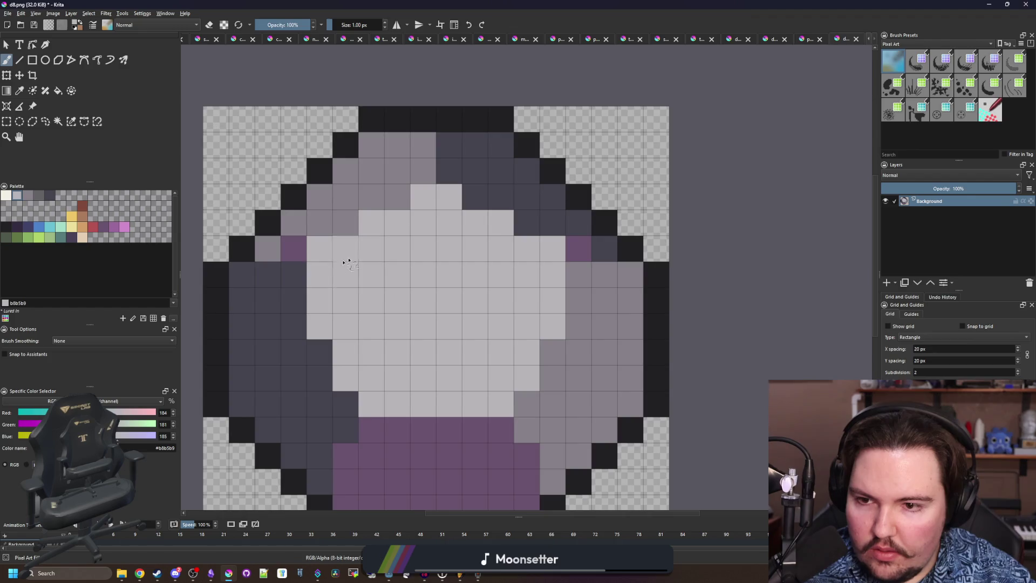
pyautogui.scroll(-3, 343, 258)
pyautogui.scroll(3, 344, 253)
# Bring up the Save As dialog from the File menu.
pyautogui.press('p')
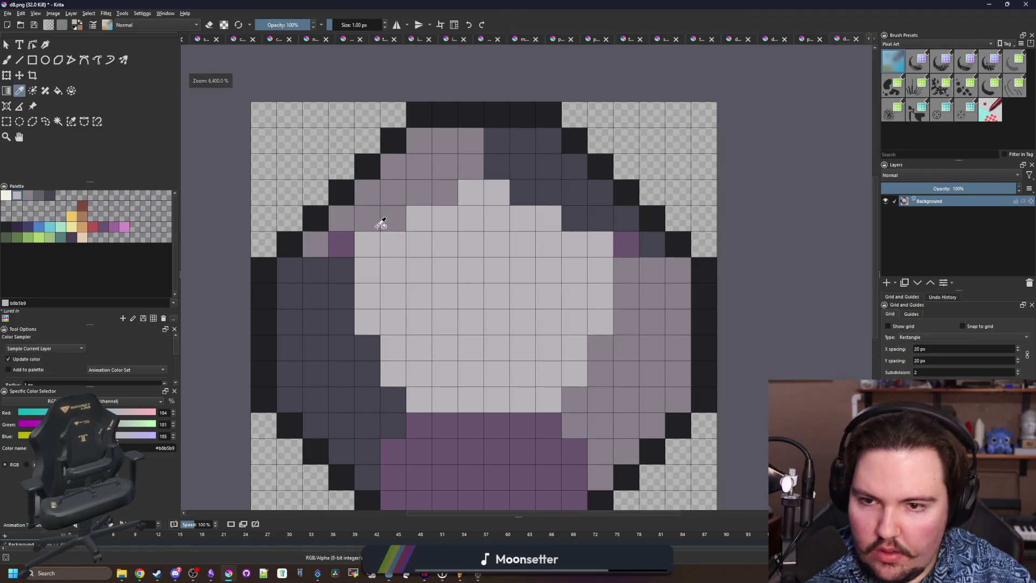
pyautogui.scroll(-10, 381, 223)
pyautogui.click(8, 13)
pyautogui.click(31, 60)
pyautogui.hotkey('ctrl', 'shift', 's')
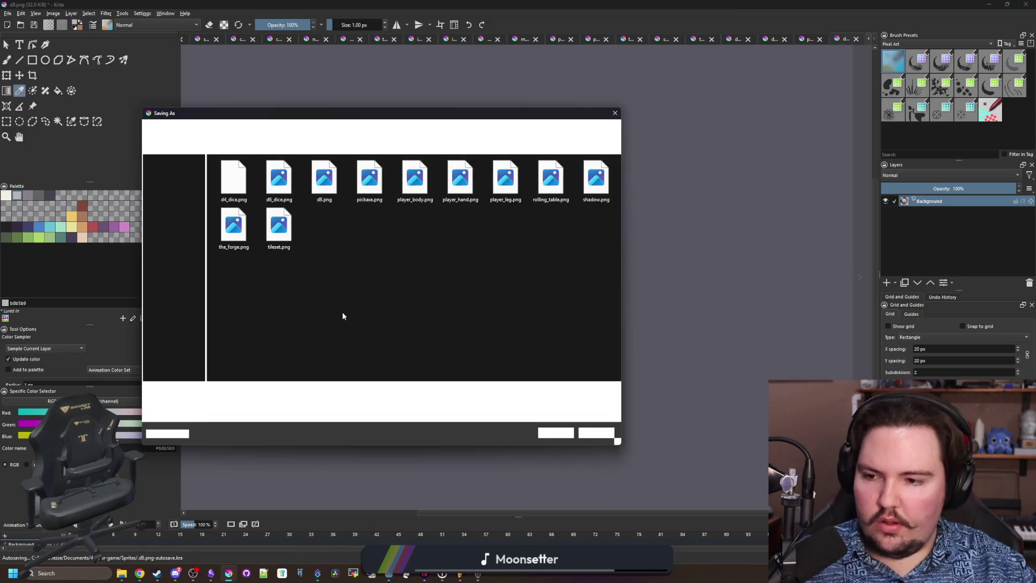
# Save the die sprite as d12.png in the Sprites folder, accepting the default PNG export settings.
pyautogui.write('d12')
pyautogui.click(553, 432)
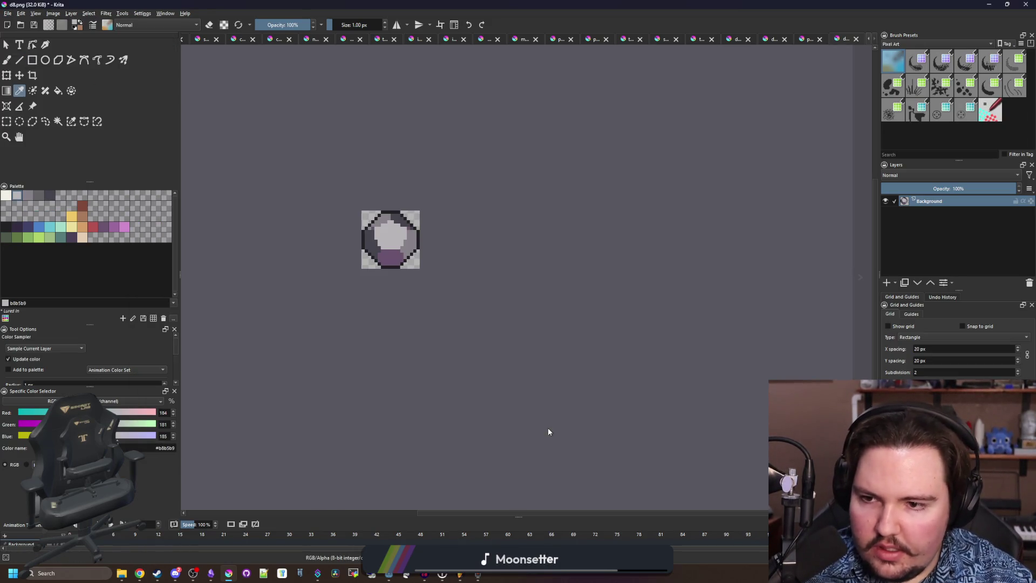
pyautogui.click(561, 363)
pyautogui.scroll(4, 506, 285)
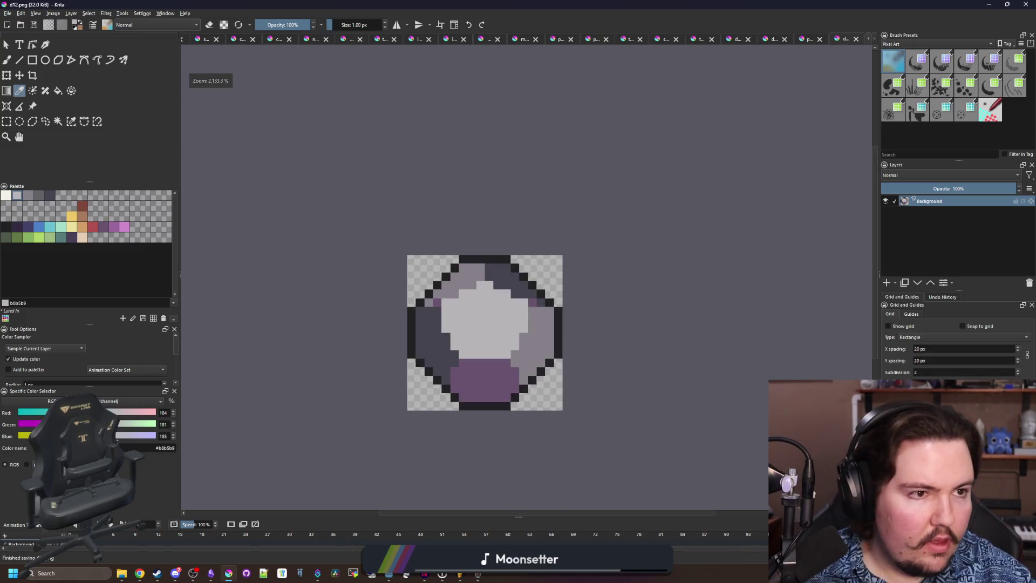
pyautogui.hotkey('alt', 'Tab')
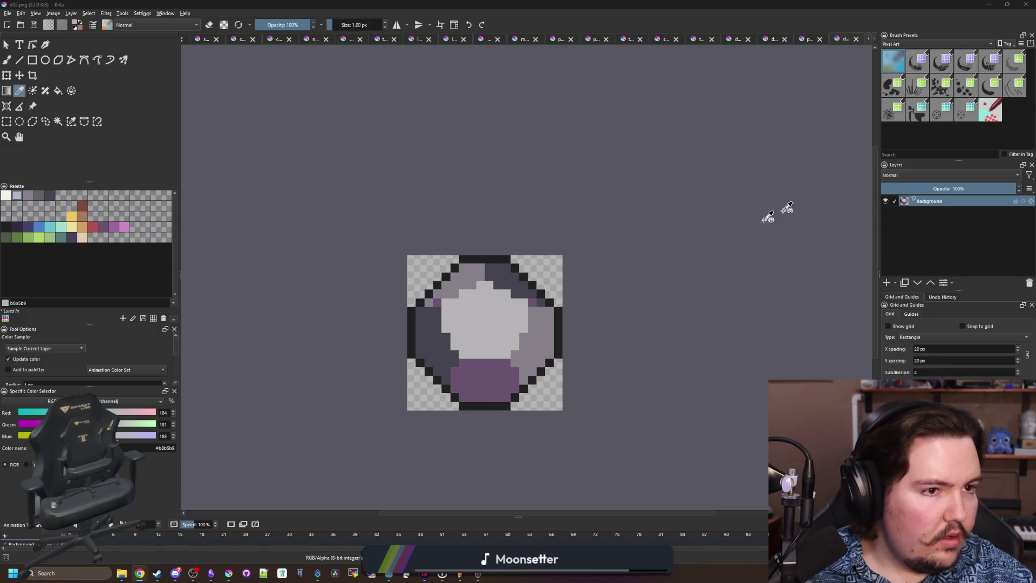
pyautogui.scroll(-1, 530, 232)
pyautogui.scroll(1, 499, 279)
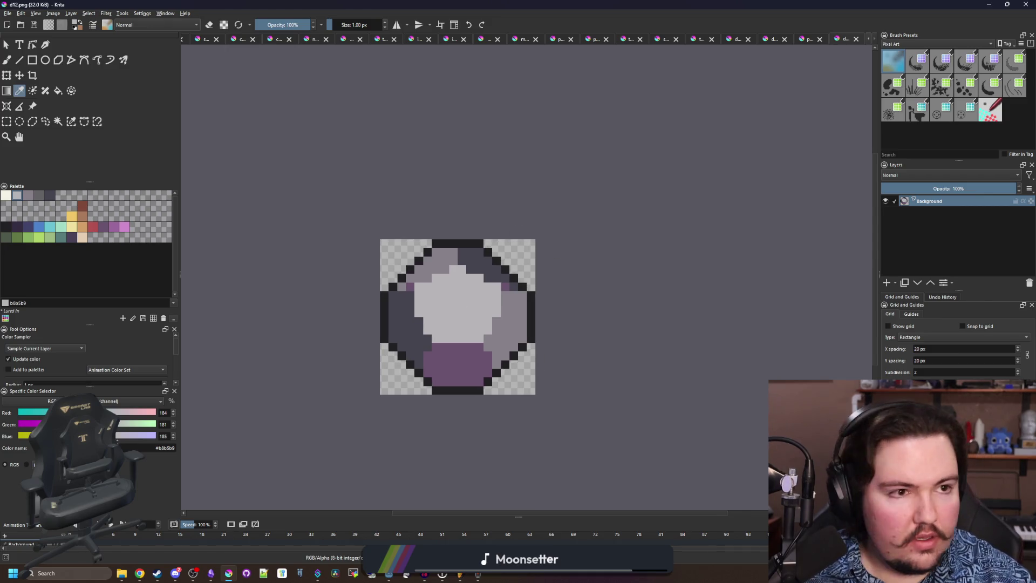
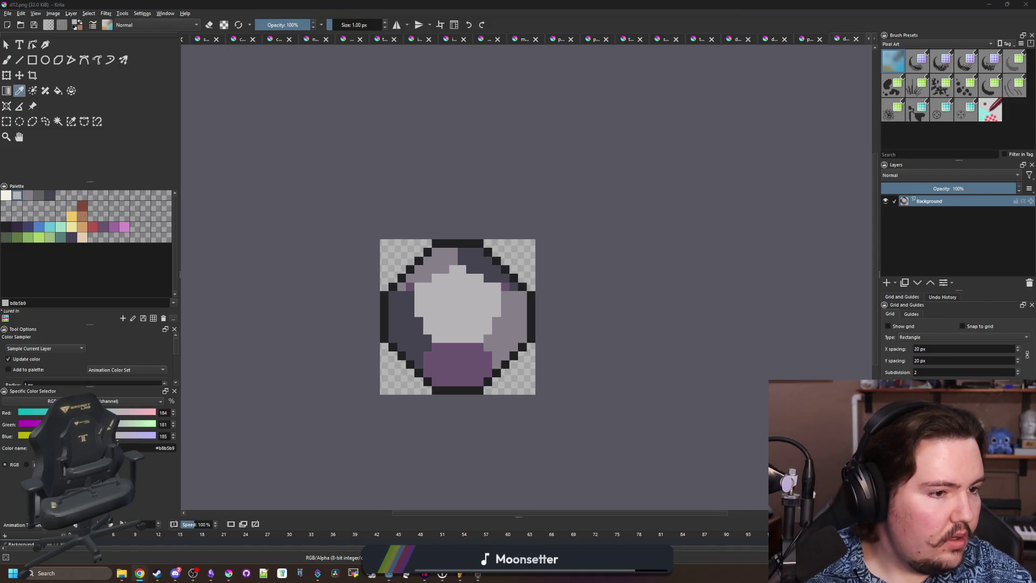
# Rectangle-select the old gem sprite and delete its pixels.
pyautogui.scroll(1, 493, 393)
pyautogui.click(6, 121)
pyautogui.moveTo(312, 128); pyautogui.dragTo(601, 421)
pyautogui.press('Delete')
# Paint a yellow diagonal rising up-left from the canvas bottom with the pixel brush.
pyautogui.click(71, 215)
pyautogui.press('b')
pyautogui.scroll(1, 428, 384)
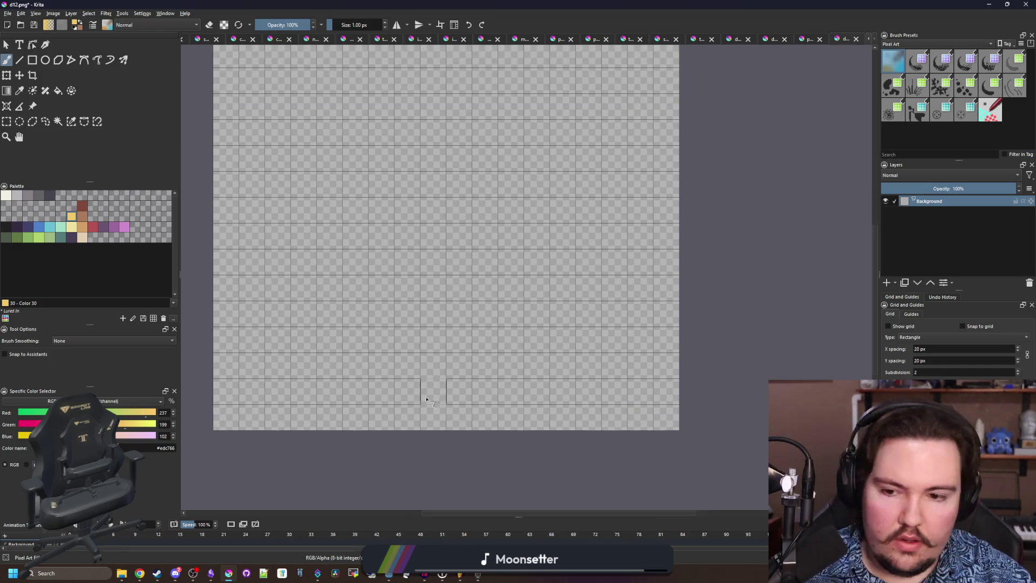
pyautogui.click(433, 392)
pyautogui.scroll(-1, 433, 393)
pyautogui.click(449, 393)
pyautogui.click(415, 377)
pyautogui.click(398, 358)
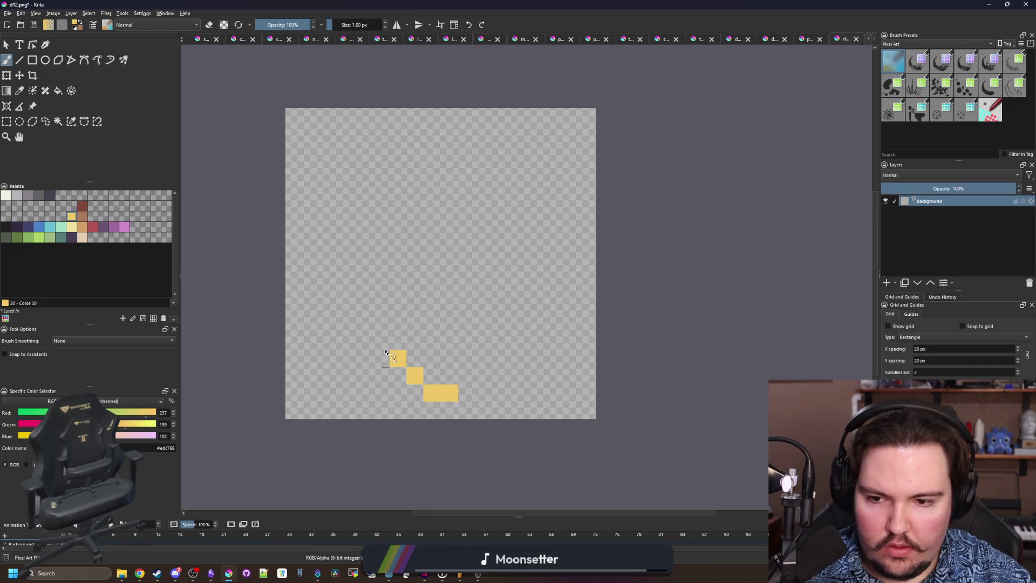
pyautogui.scroll(1, 376, 344)
pyautogui.click(356, 323)
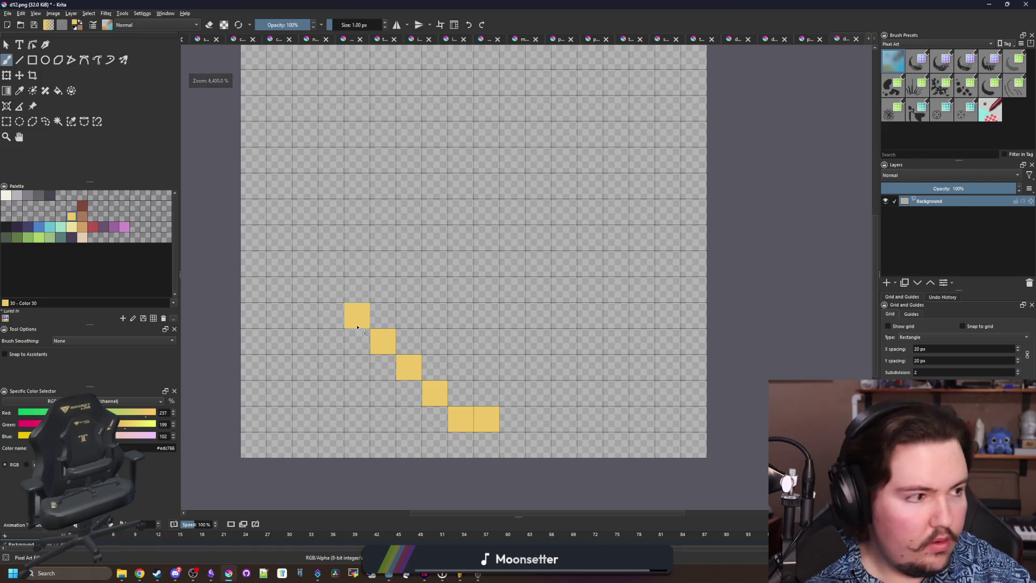
# Paint the yellow cone's top row and fill in its rows to form an inverted triangle.
pyautogui.click(331, 290)
pyautogui.hotkey('ctrl', 'z')
pyautogui.moveTo(330, 290); pyautogui.dragTo(591, 289)
pyautogui.moveTo(520, 396)
pyautogui.mouseDown()
pyautogui.moveTo(589, 316)
pyautogui.moveTo(531, 319)
pyautogui.moveTo(461, 402)
pyautogui.moveTo(451, 361)
pyautogui.moveTo(367, 321)
pyautogui.mouseUp()
# Outline a brown pointed top above the yellow cone and bucket-fill it solid brown.
pyautogui.click(82, 206)
pyautogui.moveTo(449, 198); pyautogui.dragTo(420, 255)
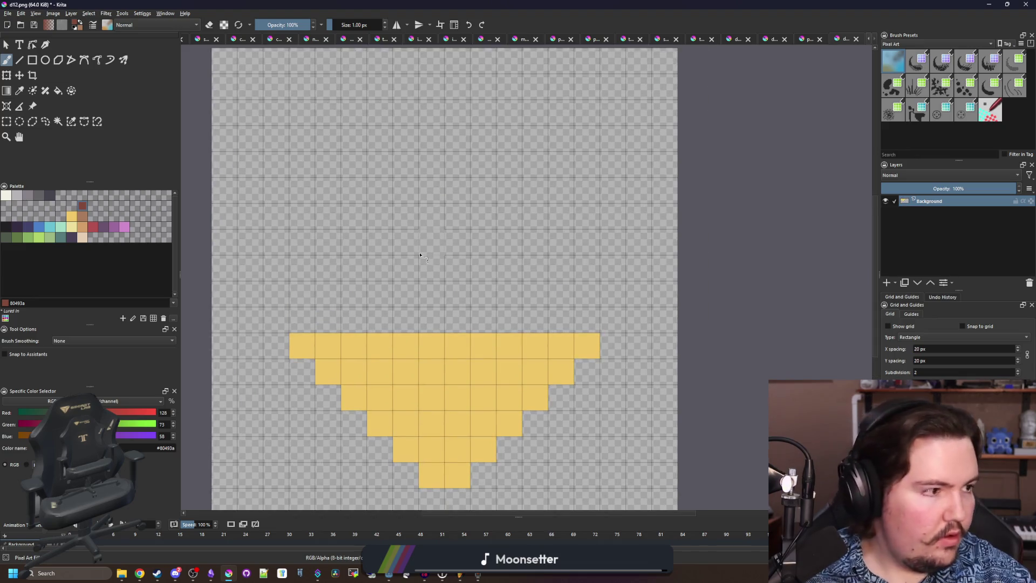
pyautogui.moveTo(300, 316); pyautogui.dragTo(442, 180)
pyautogui.moveTo(587, 319); pyautogui.dragTo(457, 190)
pyautogui.moveTo(310, 305)
pyautogui.mouseDown()
pyautogui.moveTo(431, 168)
pyautogui.moveTo(481, 185)
pyautogui.moveTo(573, 300)
pyautogui.moveTo(587, 294)
pyautogui.mouseUp()
pyautogui.press('e')
pyautogui.click(484, 164)
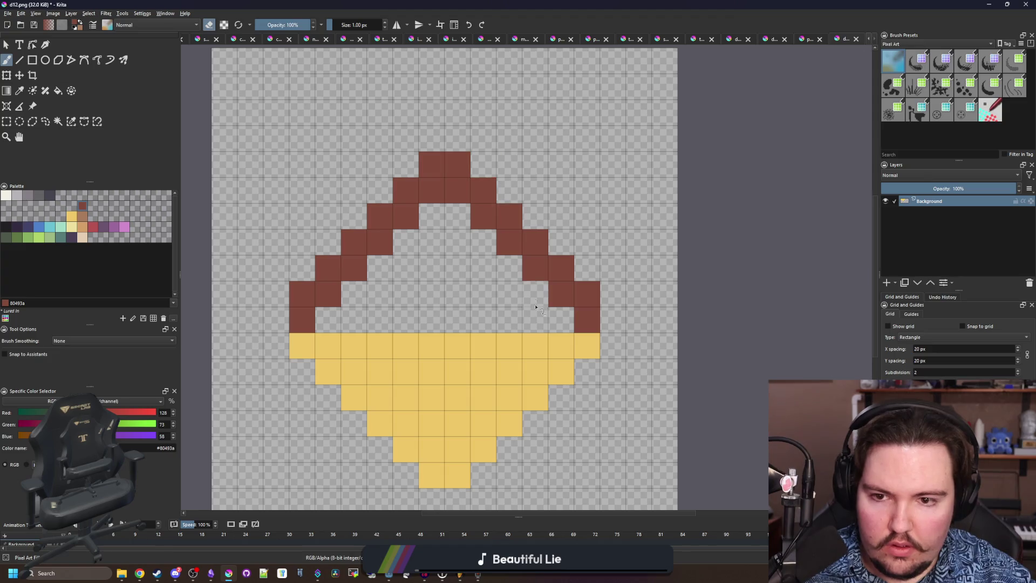
pyautogui.press('e')
pyautogui.press('f')
pyautogui.click(450, 304)
pyautogui.scroll(-3, 450, 303)
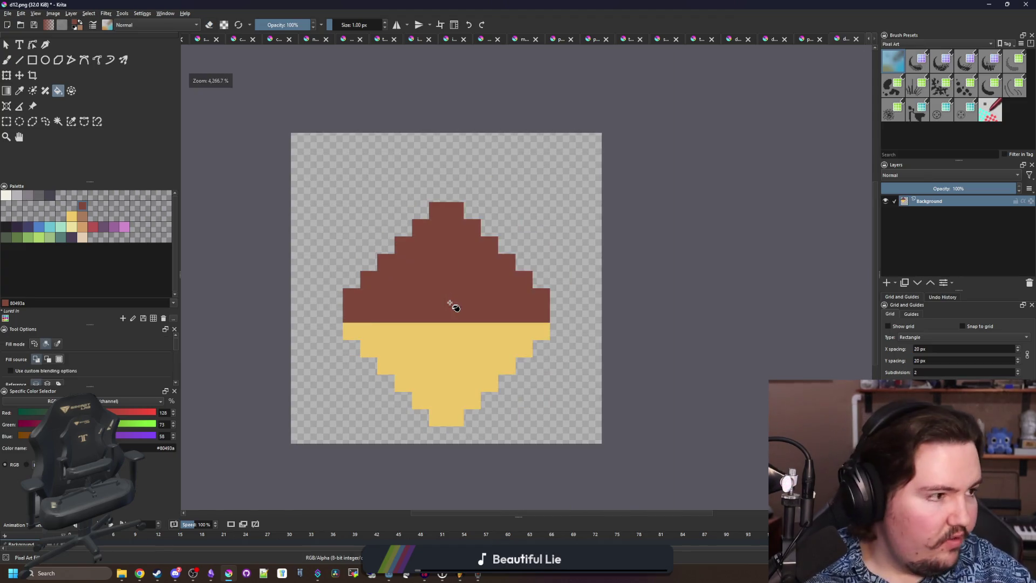
# Paint a red stroke along the left of the brown top.
pyautogui.scroll(1, 448, 313)
pyautogui.click(89, 231)
pyautogui.press('b')
pyautogui.scroll(2, 327, 339)
pyautogui.moveTo(327, 338); pyautogui.dragTo(299, 186)
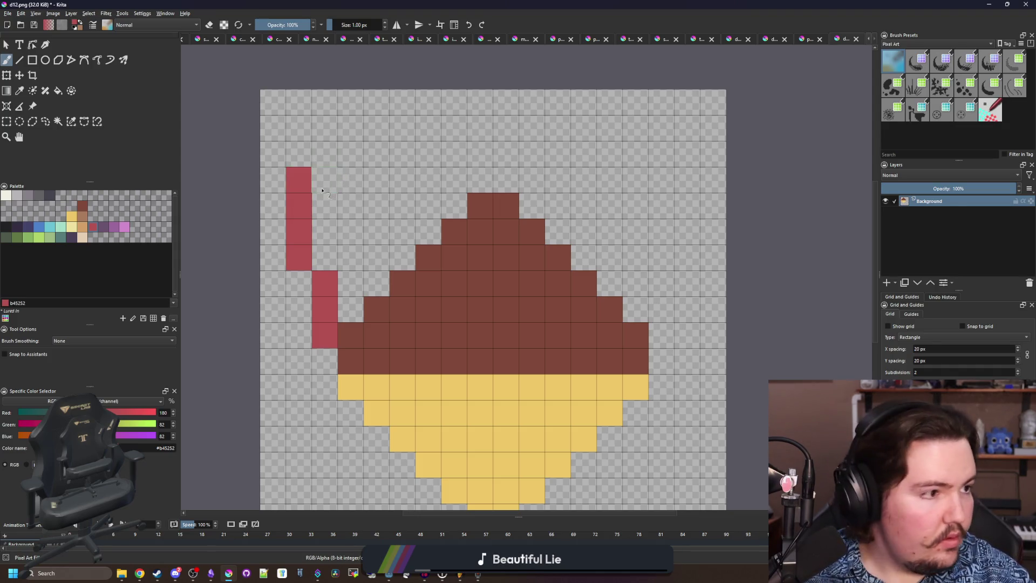
pyautogui.moveTo(322, 185)
pyautogui.mouseDown()
pyautogui.moveTo(296, 208)
pyautogui.moveTo(350, 217)
pyautogui.moveTo(386, 189)
pyautogui.moveTo(458, 163)
pyautogui.moveTo(391, 196)
pyautogui.moveTo(355, 238)
pyautogui.moveTo(345, 229)
pyautogui.moveTo(378, 205)
pyautogui.moveTo(432, 208)
pyautogui.moveTo(505, 179)
pyautogui.moveTo(537, 180)
pyautogui.moveTo(561, 205)
pyautogui.moveTo(609, 210)
pyautogui.moveTo(634, 232)
pyautogui.moveTo(687, 231)
pyautogui.moveTo(661, 335)
pyautogui.mouseUp()
pyautogui.hotkey('ctrl', 'z')
pyautogui.click(327, 224)
# Bucket-fill the left, top and right gaps around the brown top red.
pyautogui.press('f')
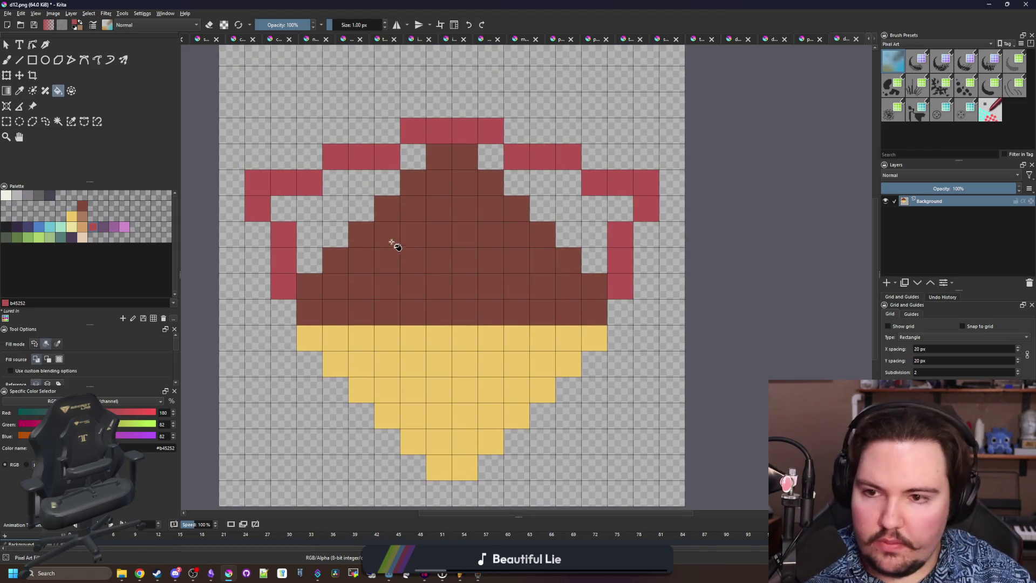
pyautogui.click(351, 208)
pyautogui.click(412, 156)
pyautogui.click(490, 157)
pyautogui.click(556, 204)
pyautogui.moveTo(509, 193); pyautogui.dragTo(526, 273)
# Paint a light grey staircase above the red band.
pyautogui.press('b')
pyautogui.click(17, 194)
pyautogui.moveTo(300, 243)
pyautogui.mouseDown()
pyautogui.moveTo(424, 192)
pyautogui.moveTo(458, 164)
pyautogui.moveTo(640, 241)
pyautogui.mouseUp()
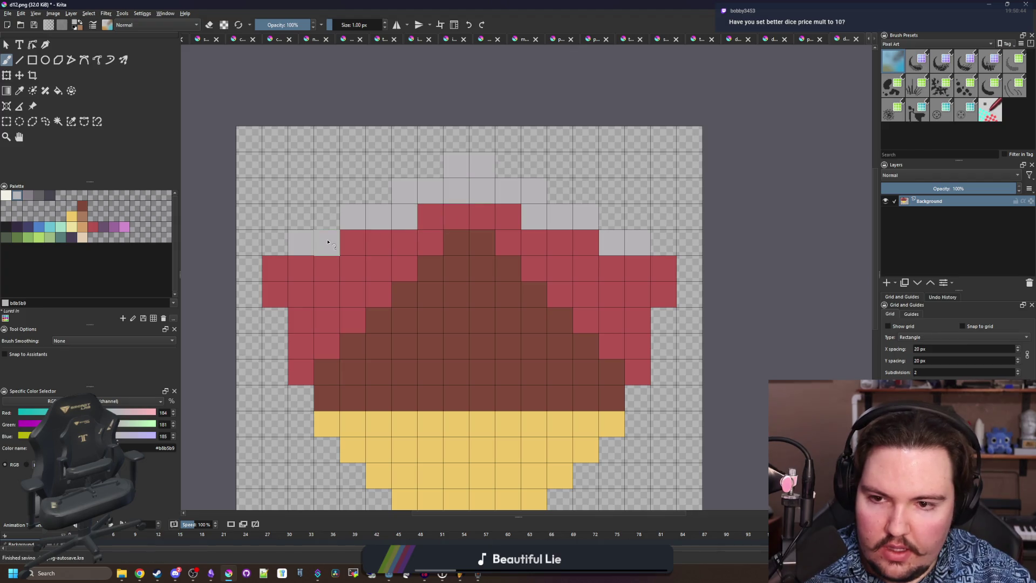
pyautogui.scroll(-3, 432, 215)
pyautogui.scroll(3, 448, 298)
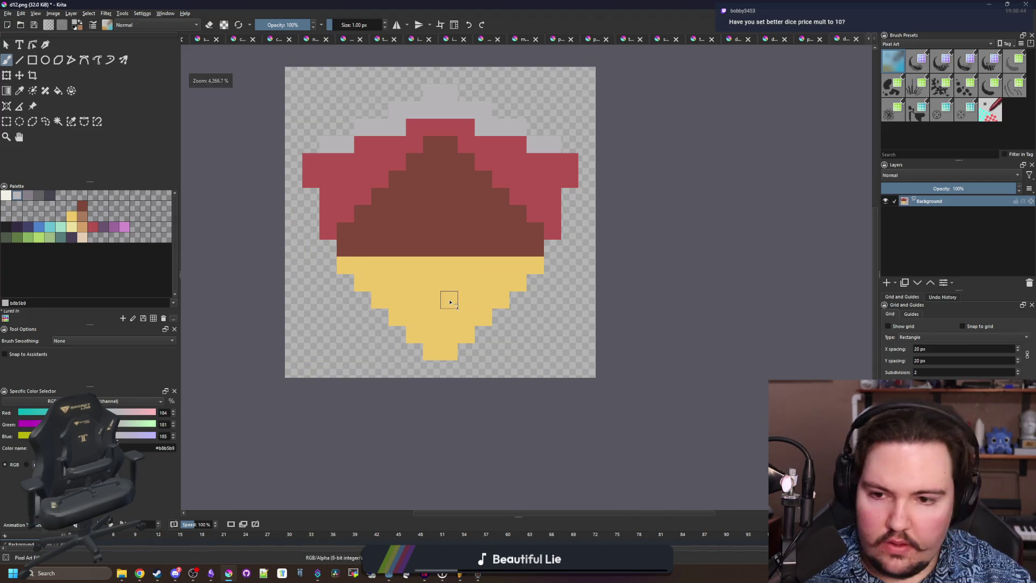
# Outline blue diagonals up both sides and bucket-fill the side and bottom gaps blue.
pyautogui.click(40, 227)
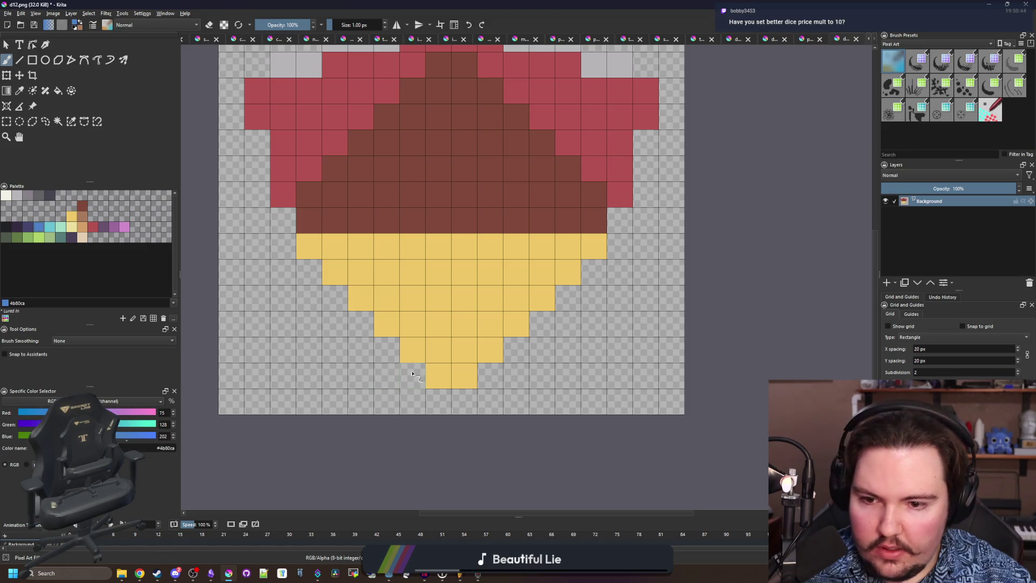
pyautogui.moveTo(413, 371)
pyautogui.mouseDown()
pyautogui.moveTo(377, 368)
pyautogui.moveTo(271, 314)
pyautogui.moveTo(253, 146)
pyautogui.mouseUp()
pyautogui.moveTo(510, 387)
pyautogui.mouseDown()
pyautogui.moveTo(545, 348)
pyautogui.moveTo(621, 308)
pyautogui.moveTo(641, 256)
pyautogui.moveTo(645, 139)
pyautogui.mouseUp()
pyautogui.press('f')
pyautogui.click(567, 329)
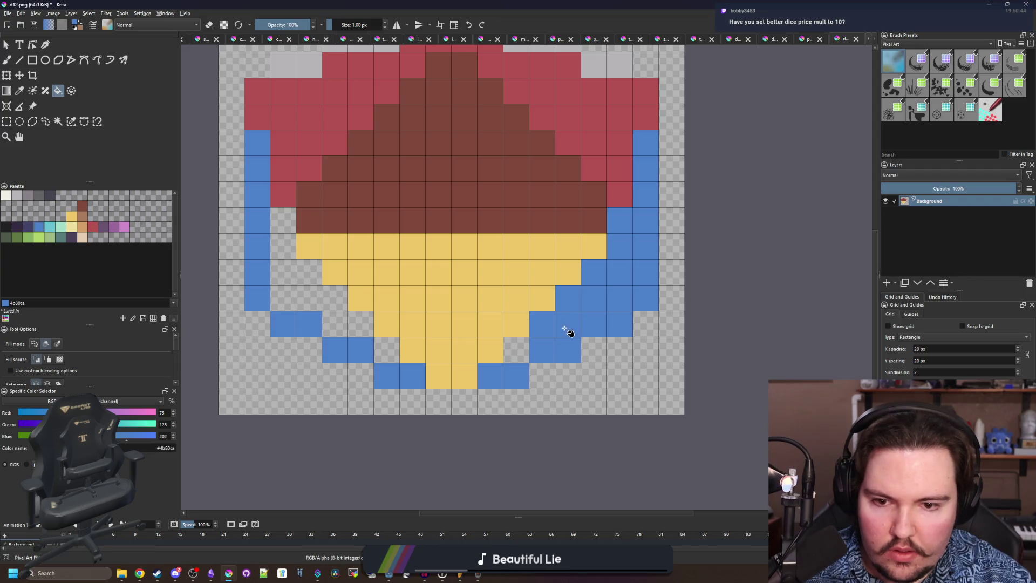
pyautogui.click(516, 349)
pyautogui.click(387, 349)
pyautogui.click(348, 328)
pyautogui.scroll(-3, 348, 324)
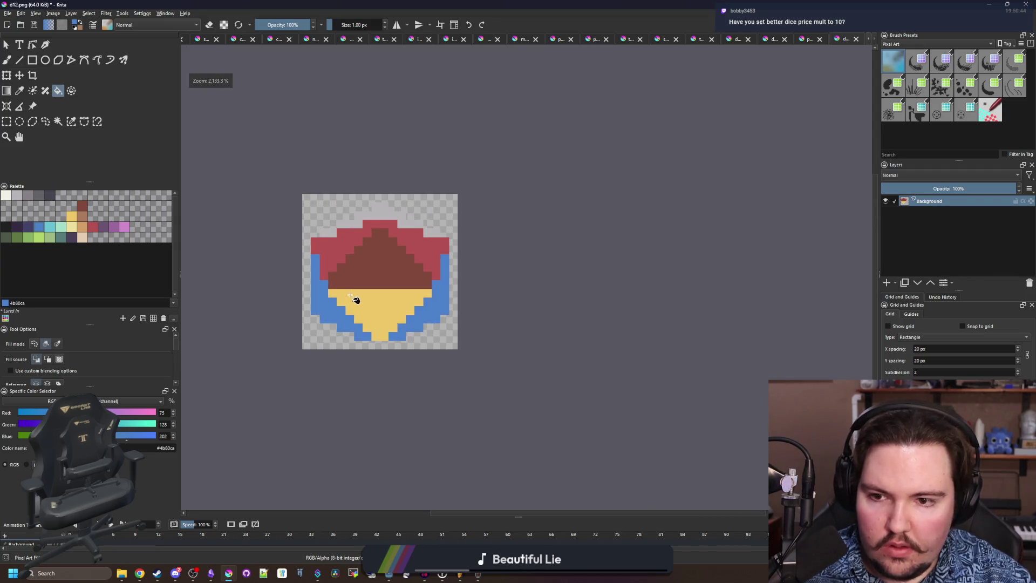
pyautogui.scroll(3, 381, 178)
# Repaint the top red cells and remaining rim cells light grey to form the crown.
pyautogui.press('b')
pyautogui.keyDown('ctrl'); pyautogui.click(360, 152); pyautogui.keyUp('ctrl')
pyautogui.moveTo(384, 150); pyautogui.dragTo(464, 150)
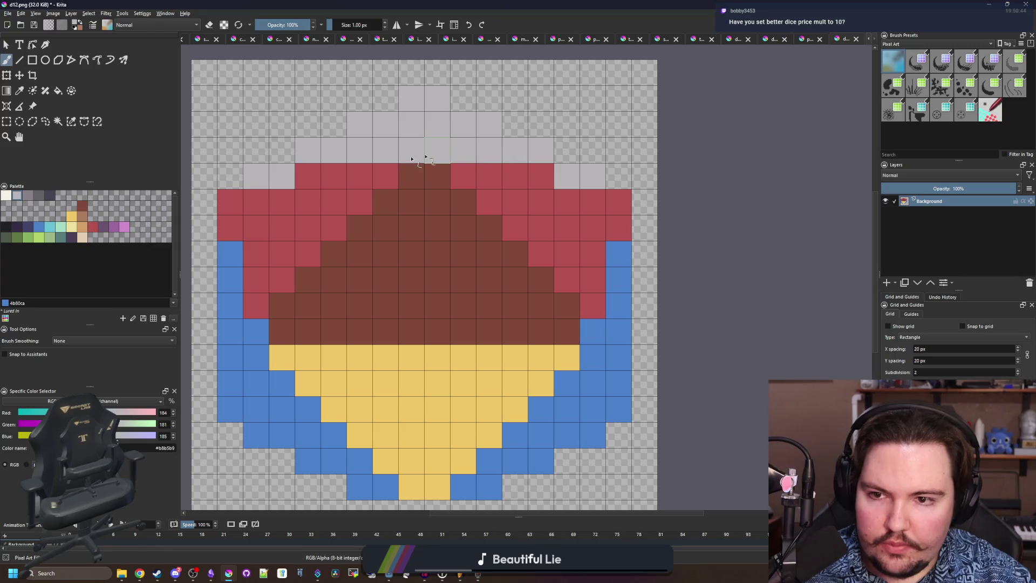
pyautogui.moveTo(307, 175); pyautogui.dragTo(325, 173)
pyautogui.moveTo(520, 177); pyautogui.dragTo(542, 178)
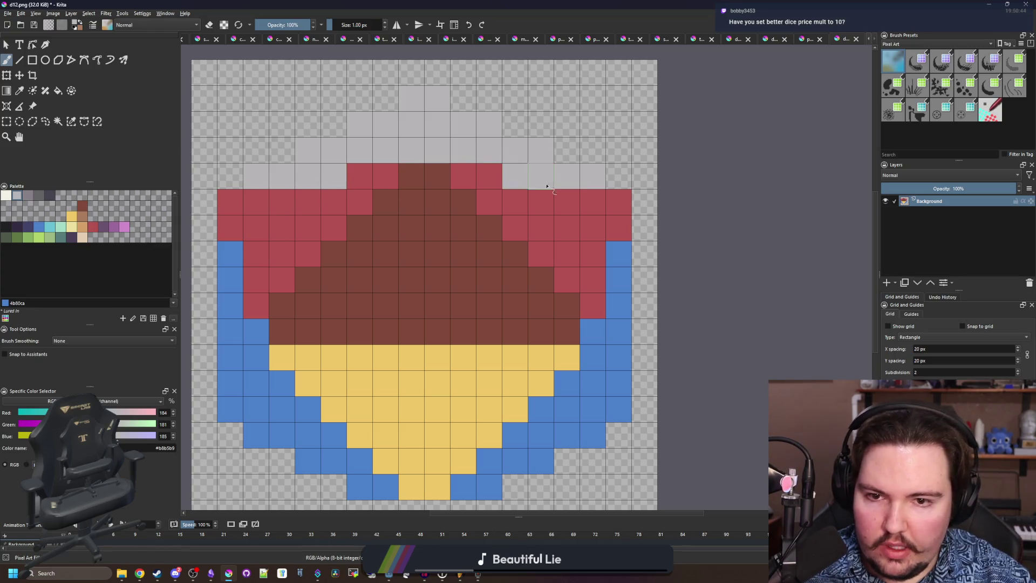
pyautogui.moveTo(619, 202); pyautogui.dragTo(593, 201)
pyautogui.moveTo(257, 202); pyautogui.dragTo(232, 205)
pyautogui.scroll(-4, 497, 277)
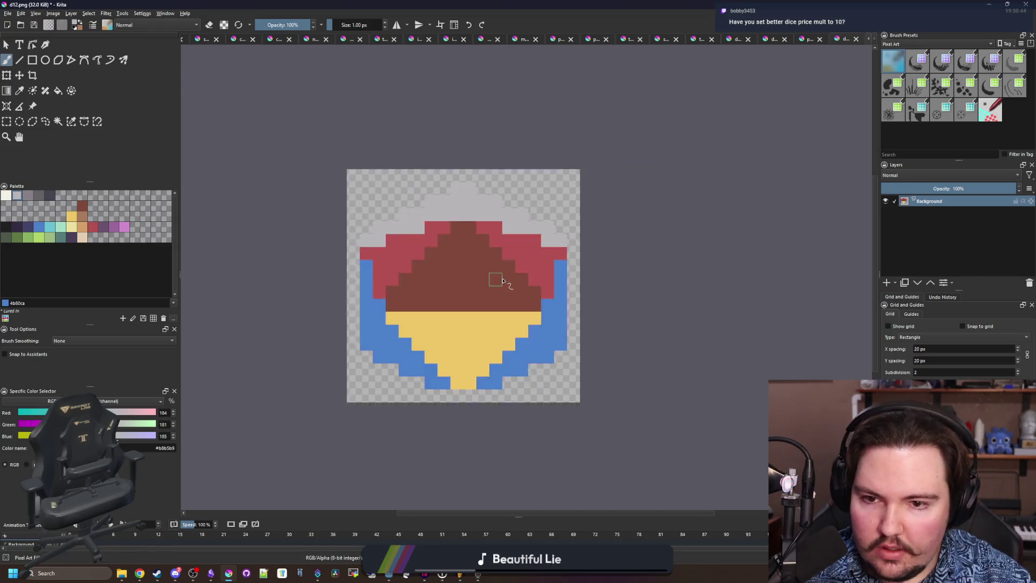
pyautogui.scroll(2, 497, 296)
# Bucket-fill the yellow lower half dark grey #45444f.
pyautogui.press('p')
pyautogui.scroll(3, 464, 308)
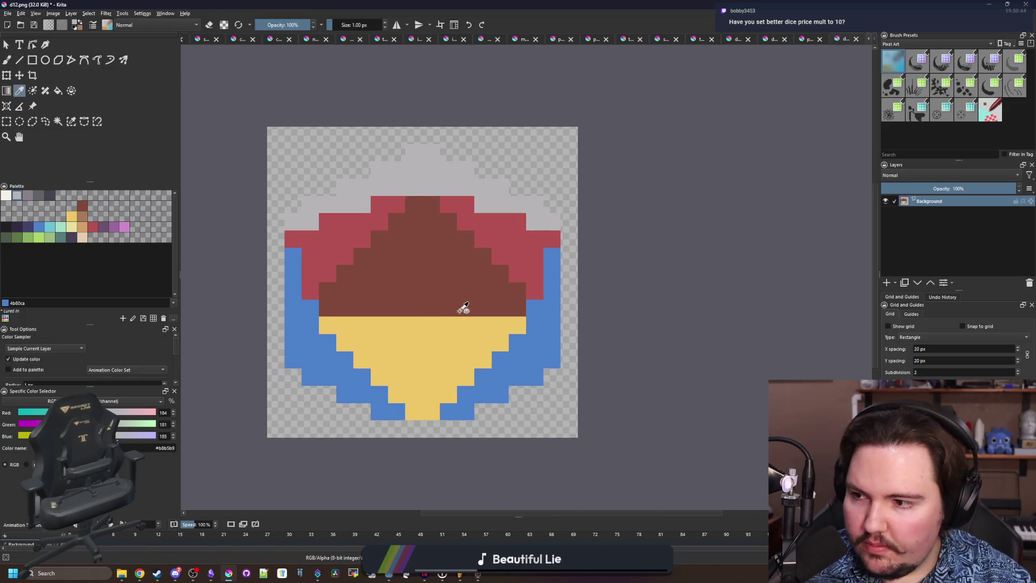
pyautogui.click(50, 195)
pyautogui.press('f')
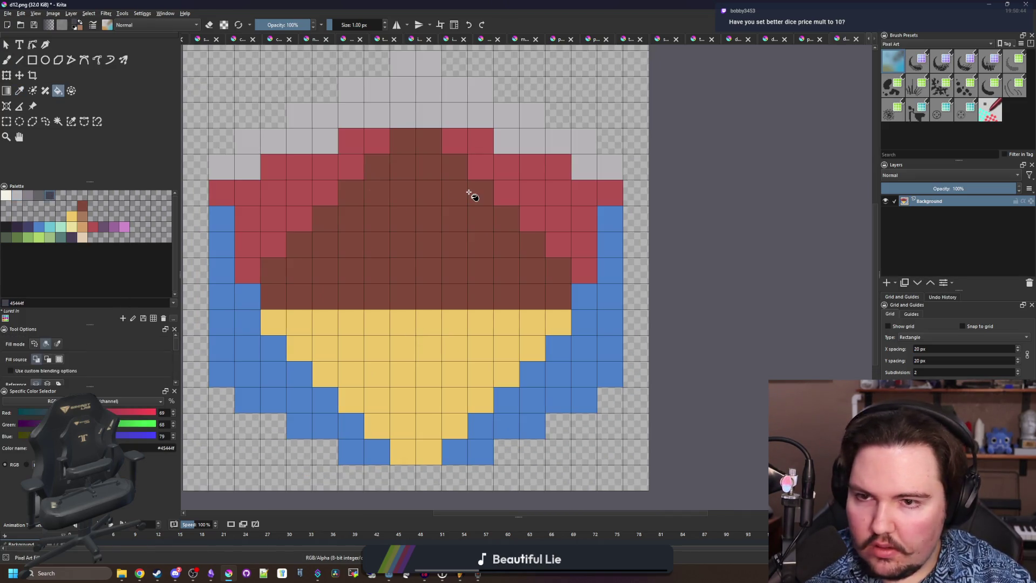
pyautogui.scroll(-1, 411, 324)
pyautogui.scroll(1, 428, 340)
pyautogui.click(428, 340)
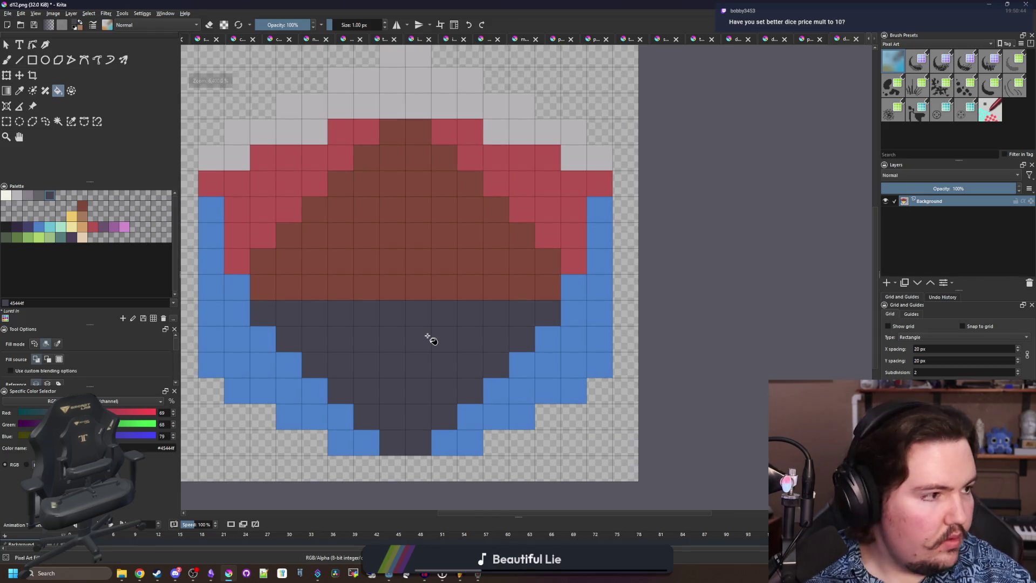
# Bucket-fill the brown upper half light grey.
pyautogui.click(16, 195)
pyautogui.press('b')
pyautogui.click(367, 209)
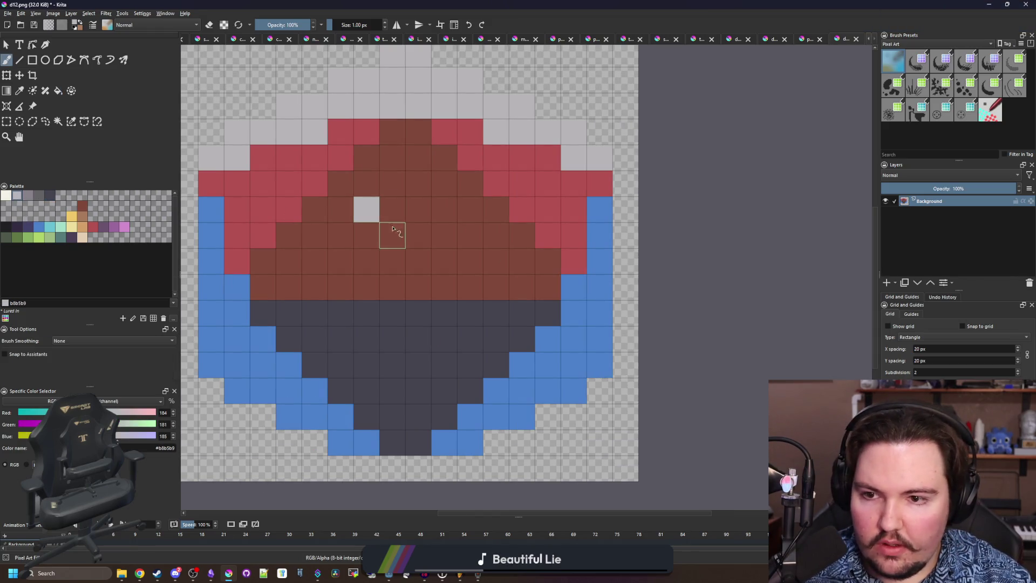
pyautogui.hotkey('ctrl', 'z')
pyautogui.press('f')
pyautogui.click(385, 224)
# Paint the top row darker grey and fill the top, upper-left and upper-right rims darker grey.
pyautogui.click(28, 195)
pyautogui.press('b')
pyautogui.moveTo(340, 105); pyautogui.dragTo(470, 106)
pyautogui.press('f')
pyautogui.scroll(-2, 483, 221)
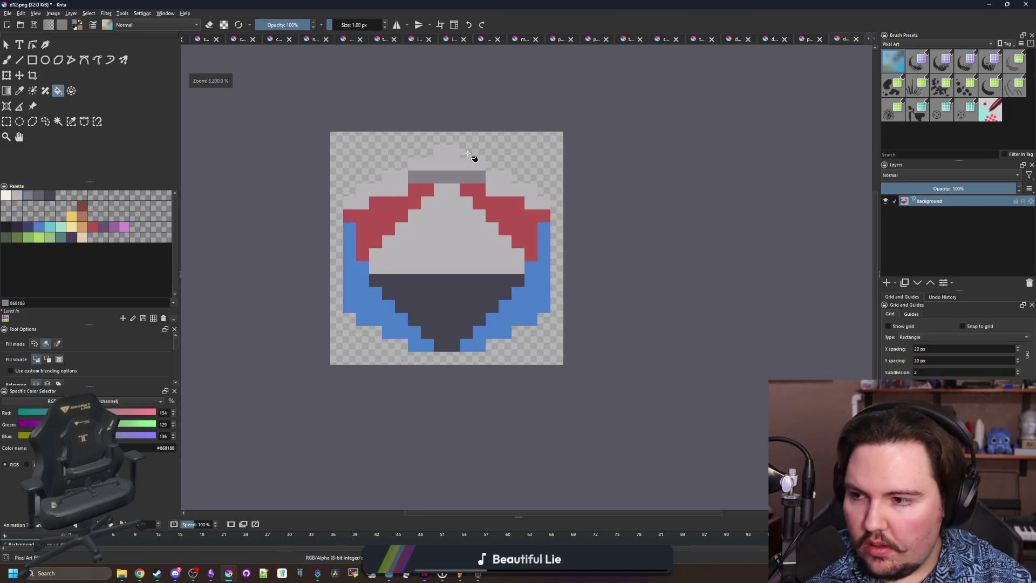
pyautogui.scroll(2, 474, 157)
pyautogui.click(534, 235)
pyautogui.click(426, 173)
pyautogui.click(336, 223)
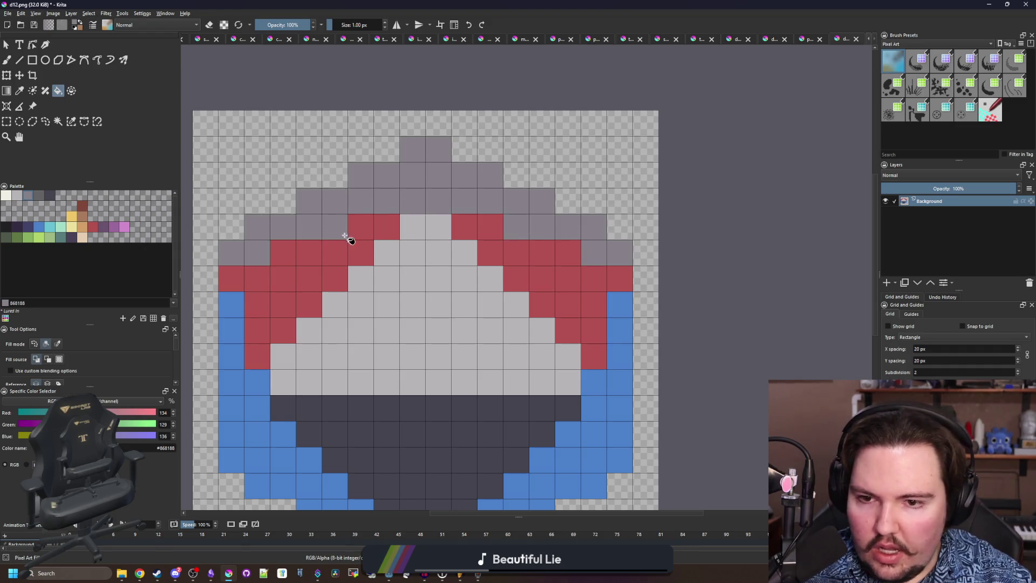
pyautogui.scroll(-3, 377, 307)
pyautogui.scroll(1, 371, 306)
pyautogui.scroll(1, 376, 311)
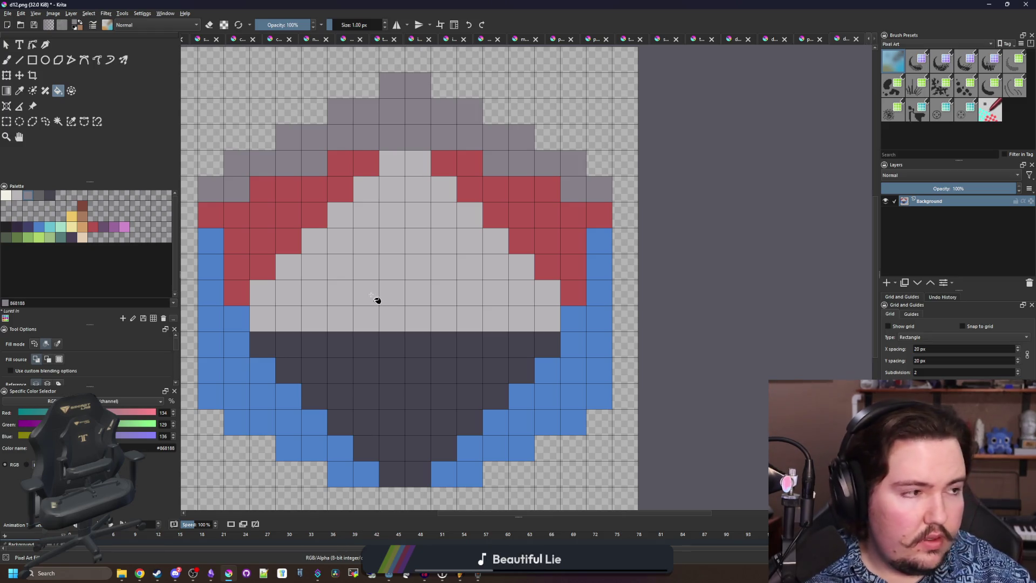
# Fill the top rim off-white and turn the left and right red bands darker grey.
pyautogui.click(6, 196)
pyautogui.click(400, 138)
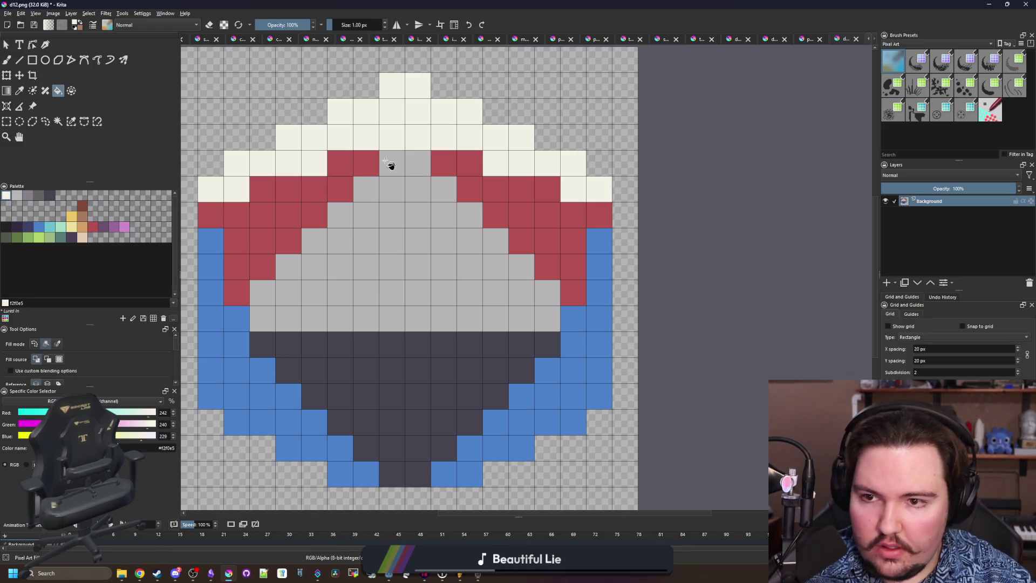
pyautogui.click(28, 195)
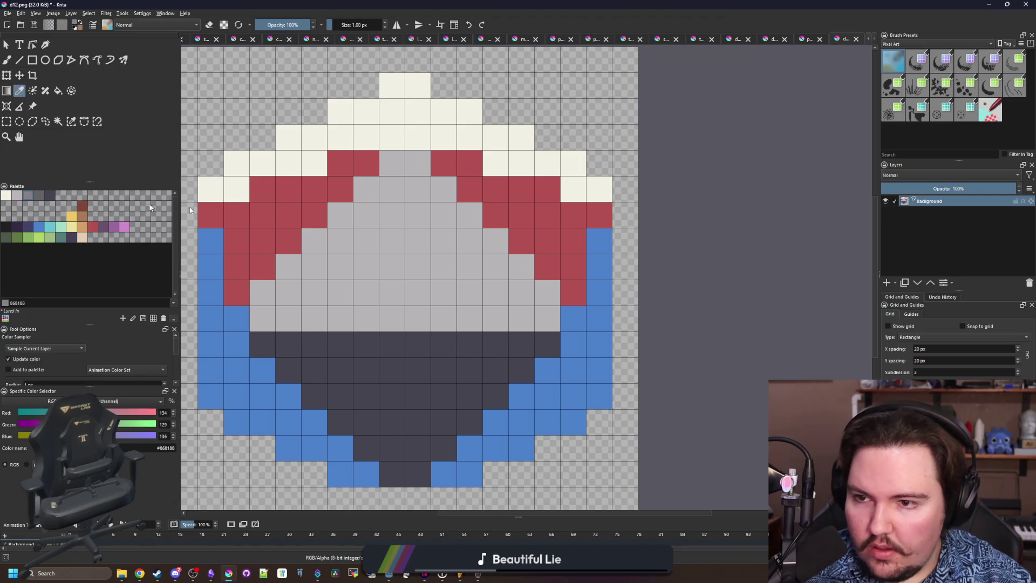
pyautogui.click(291, 210)
pyautogui.click(513, 220)
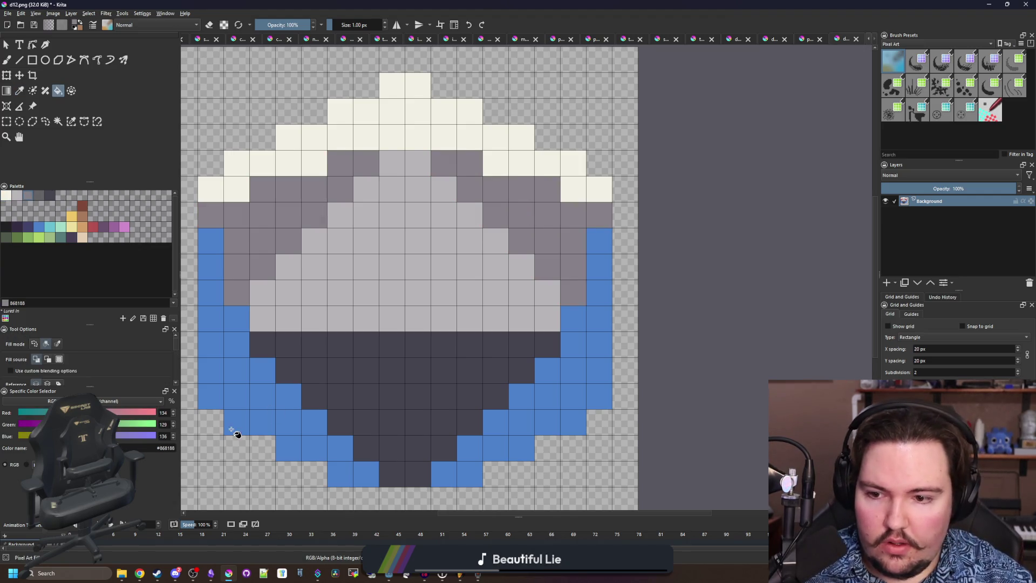
# Recolour the left and right blue sides mid-dark grey.
pyautogui.click(39, 195)
pyautogui.click(223, 388)
pyautogui.click(571, 385)
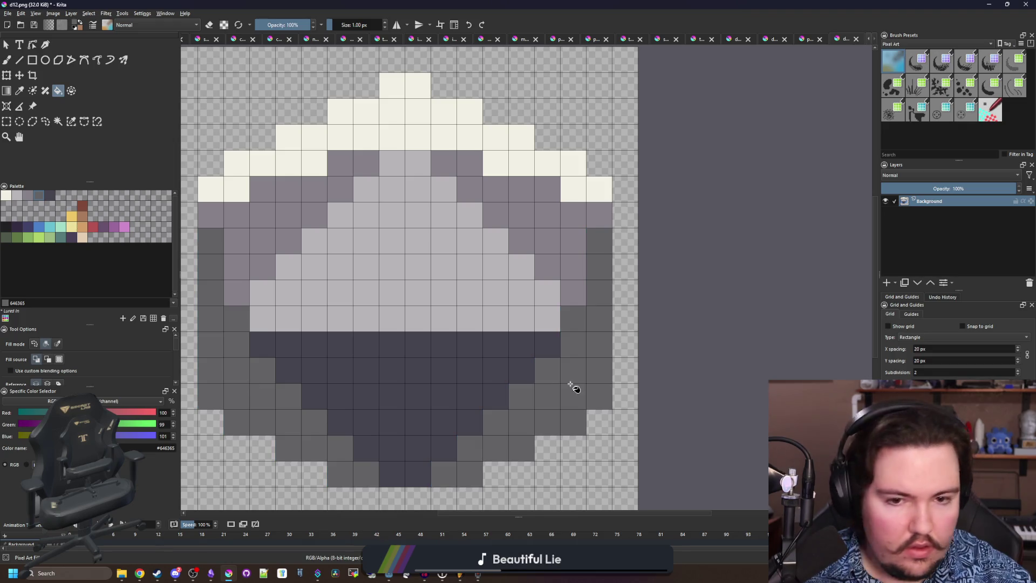
pyautogui.scroll(-1, 570, 402)
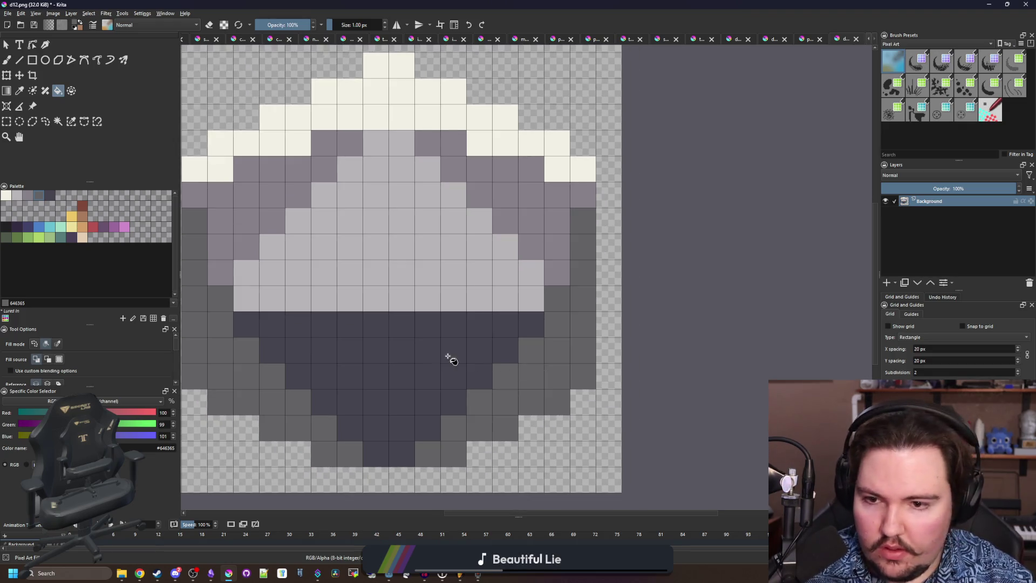
pyautogui.hscroll(-2, 451, 358)
# Add light-grey diagonal highlights on the gem's left and right sides.
pyautogui.press('b')
pyautogui.keyDown('ctrl'); pyautogui.click(378, 266); pyautogui.keyUp('ctrl')
pyautogui.click(330, 316)
pyautogui.moveTo(306, 338); pyautogui.dragTo(278, 372)
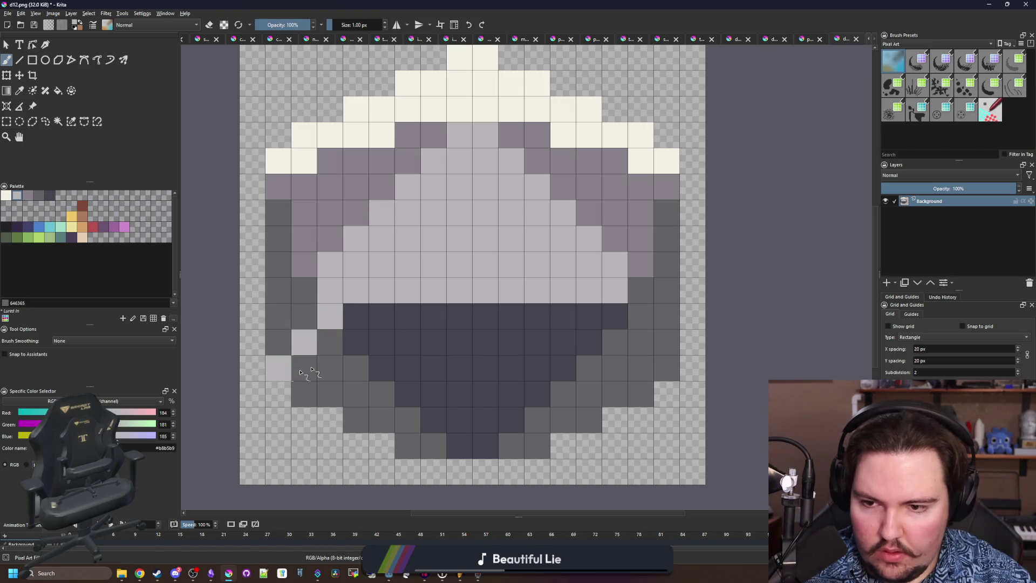
pyautogui.moveTo(615, 315); pyautogui.dragTo(588, 343)
pyautogui.hotkey('ctrl', 'z')
pyautogui.hotkey('ctrl', 'z')
pyautogui.hotkey('ctrl', 'z')
pyautogui.moveTo(313, 341); pyautogui.dragTo(278, 368)
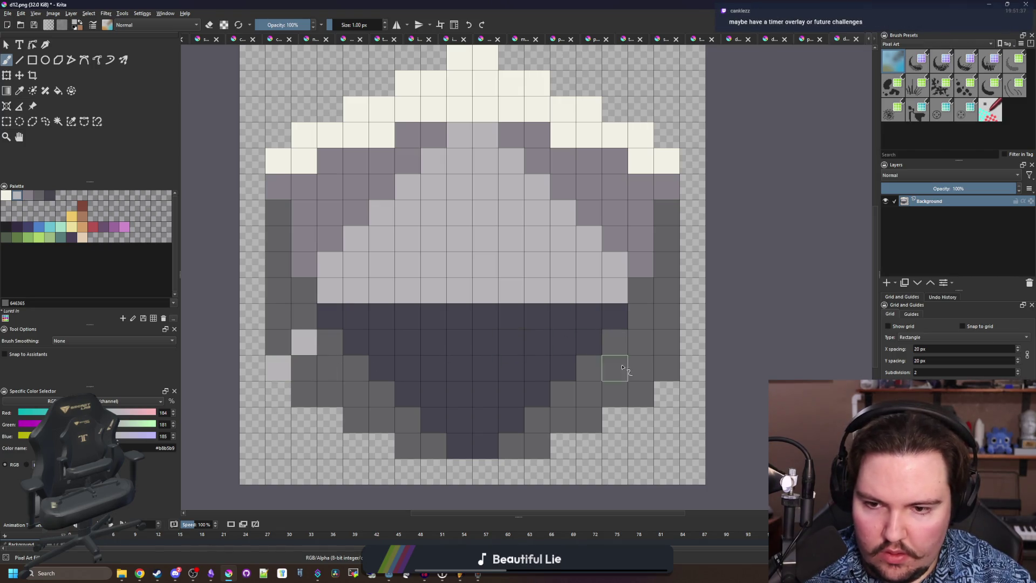
pyautogui.moveTo(627, 348); pyautogui.dragTo(667, 369)
pyautogui.scroll(-5, 463, 318)
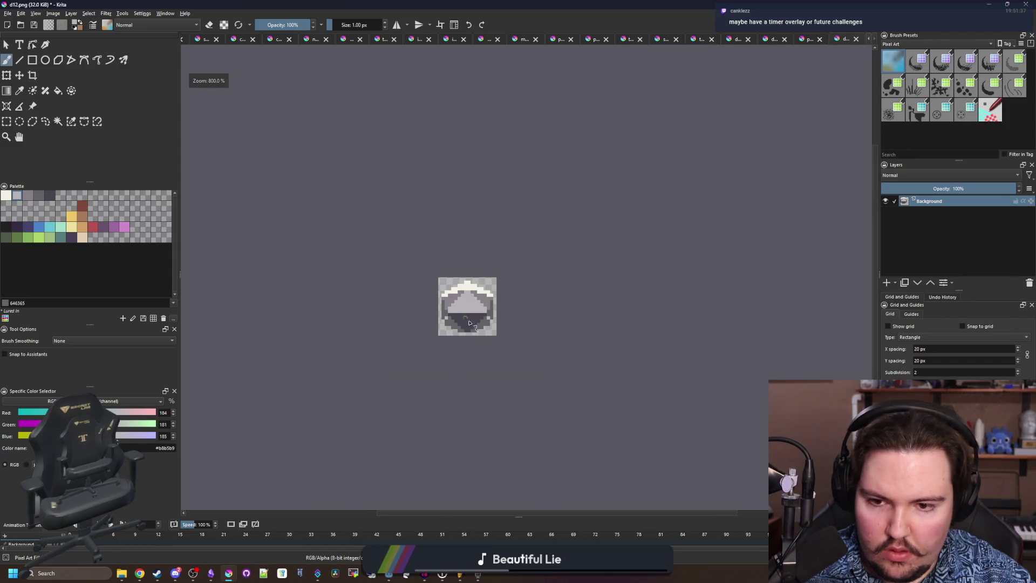
pyautogui.scroll(4, 473, 311)
pyautogui.scroll(2, 446, 220)
# Sample the sprite's purple-grey and paint the top-centre ridge pixels with it.
pyautogui.press('p')
pyautogui.click(507, 232)
pyautogui.press('b')
pyautogui.moveTo(450, 189); pyautogui.dragTo(450, 135)
pyautogui.scroll(-10, 426, 210)
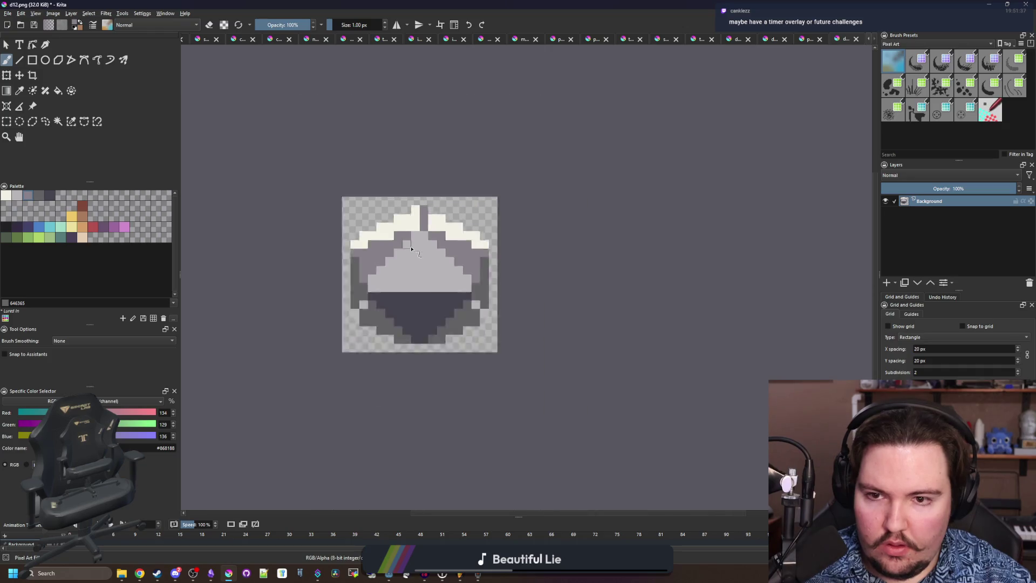
pyautogui.scroll(9, 405, 216)
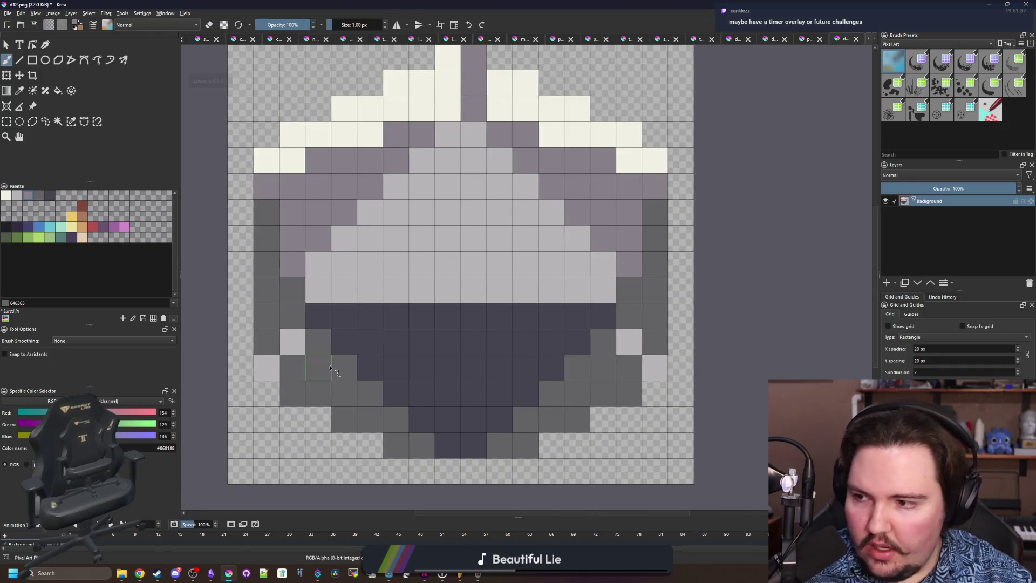
# Begin a near-black #212123 outline down the left edge.
pyautogui.scroll(-2, 331, 368)
pyautogui.click(6, 226)
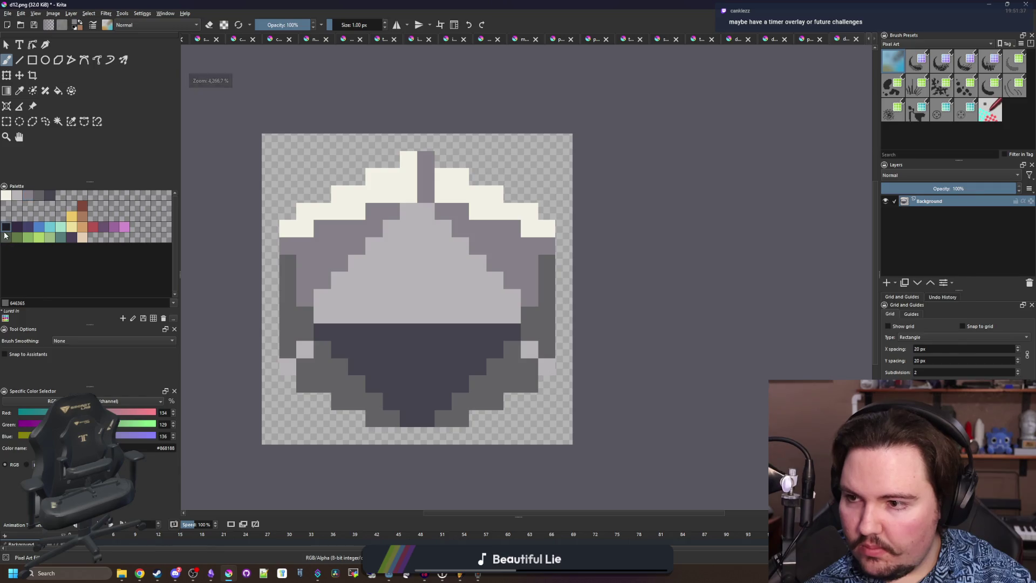
pyautogui.moveTo(271, 369)
pyautogui.mouseDown()
pyautogui.moveTo(269, 271)
pyautogui.moveTo(289, 213)
pyautogui.moveTo(384, 154)
pyautogui.moveTo(409, 145)
pyautogui.moveTo(456, 170)
pyautogui.moveTo(475, 166)
pyautogui.moveTo(549, 213)
pyautogui.moveTo(564, 272)
pyautogui.moveTo(564, 359)
pyautogui.moveTo(527, 404)
pyautogui.moveTo(456, 432)
pyautogui.moveTo(372, 438)
pyautogui.moveTo(290, 384)
pyautogui.mouseUp()
# Fill the top face cream #f2f0e5 and the three purple-grey areas light grey #b8b5b9.
pyautogui.scroll(-8, 424, 258)
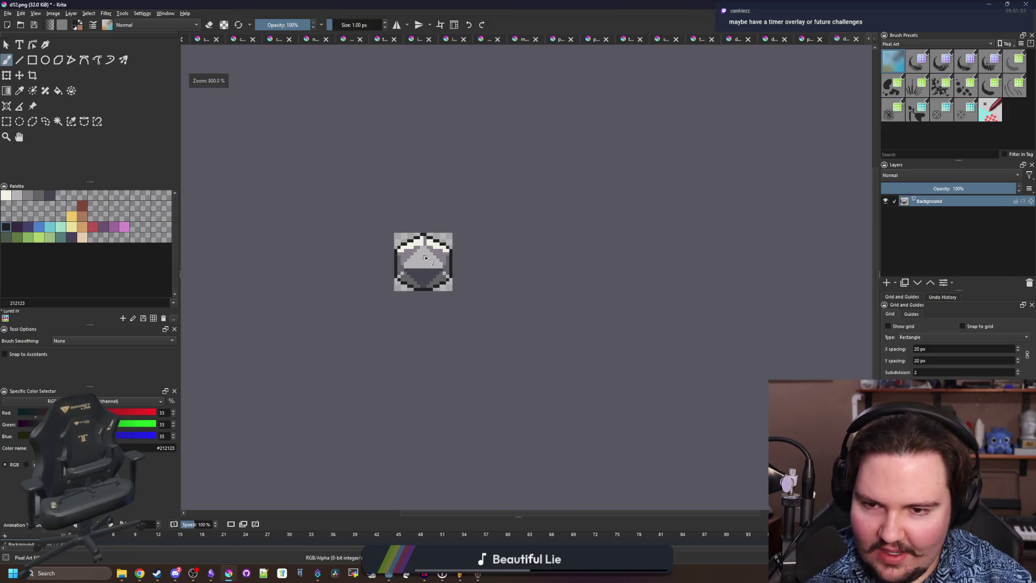
pyautogui.scroll(10, 426, 252)
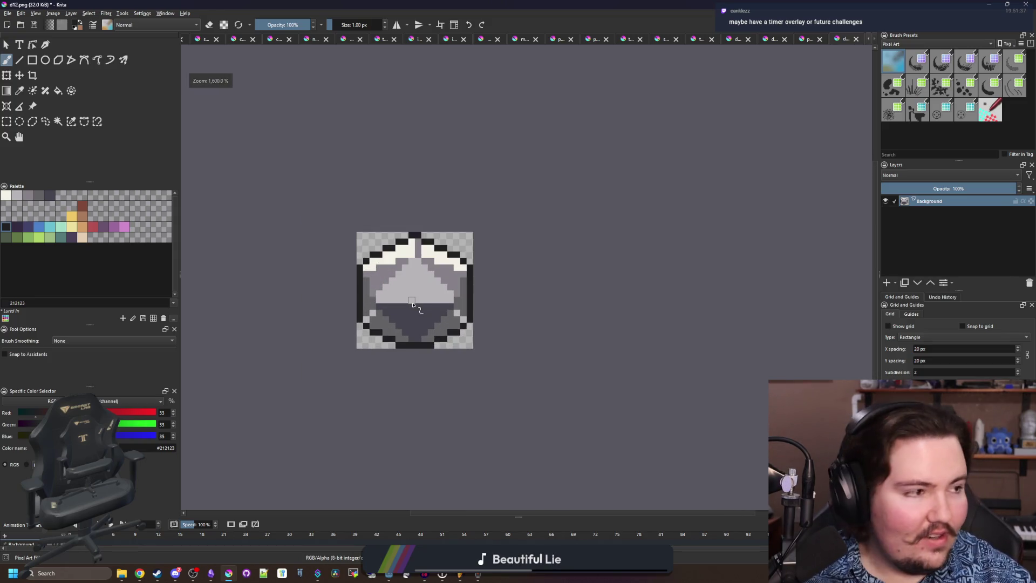
pyautogui.scroll(2, 395, 296)
pyautogui.press('f')
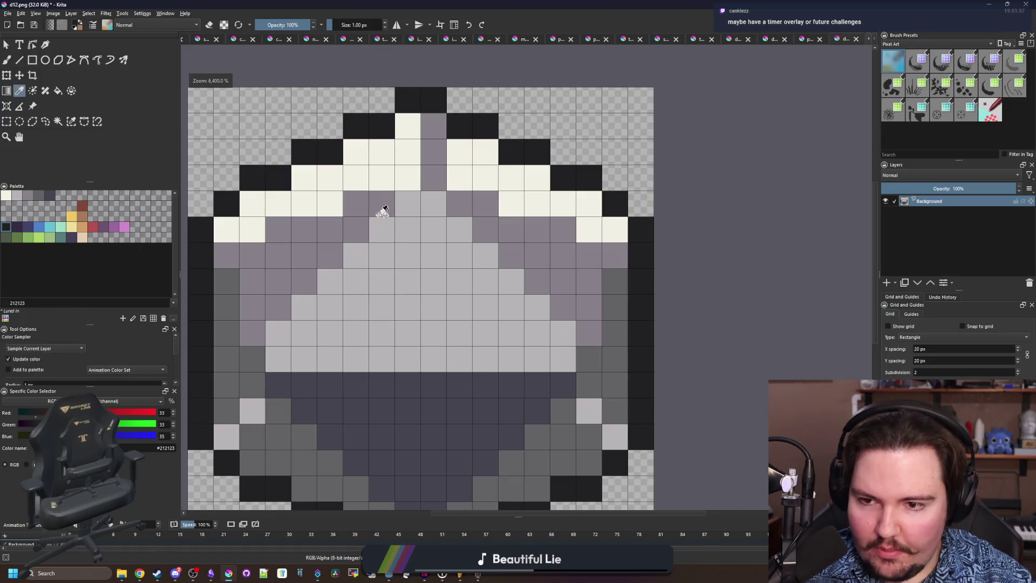
pyautogui.keyDown('ctrl'); pyautogui.click(385, 211); pyautogui.keyUp('ctrl')
pyautogui.click(413, 308)
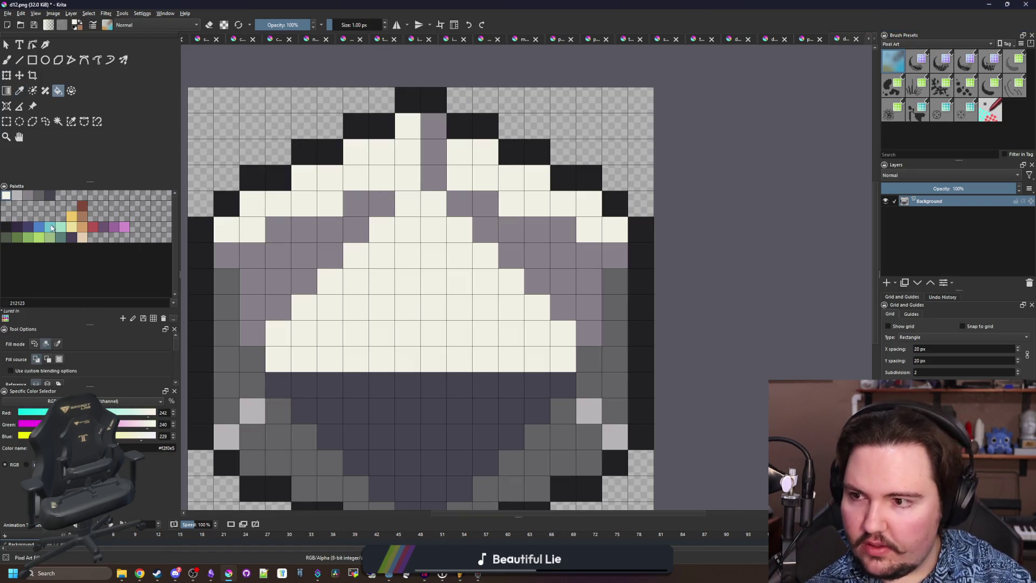
pyautogui.click(17, 196)
pyautogui.click(317, 247)
pyautogui.click(439, 173)
pyautogui.click(488, 234)
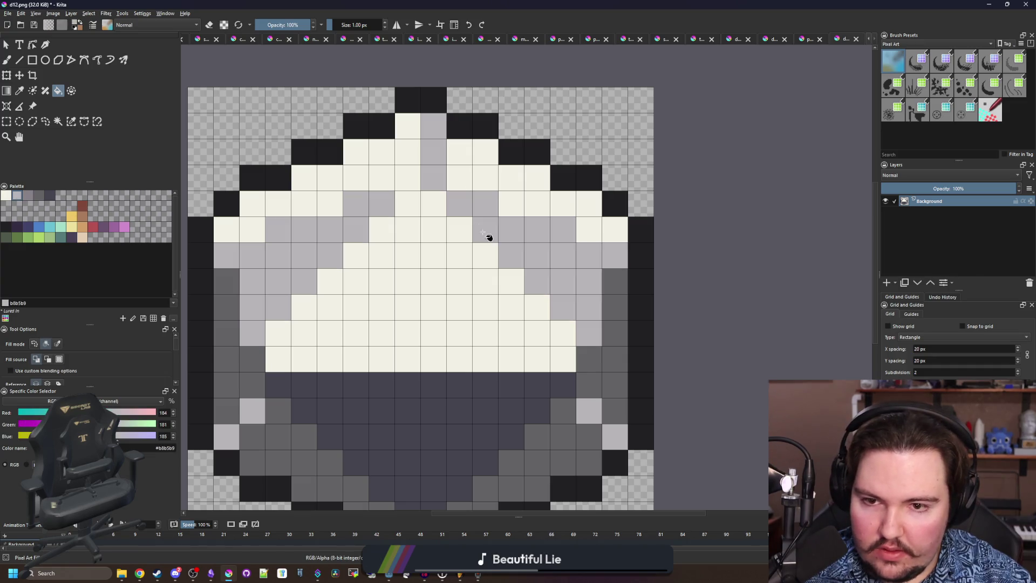
# Sample the dark grey #646365 and paint a dark grey column down the side.
pyautogui.scroll(-5, 437, 210)
pyautogui.scroll(-3, 437, 209)
pyautogui.scroll(10, 452, 206)
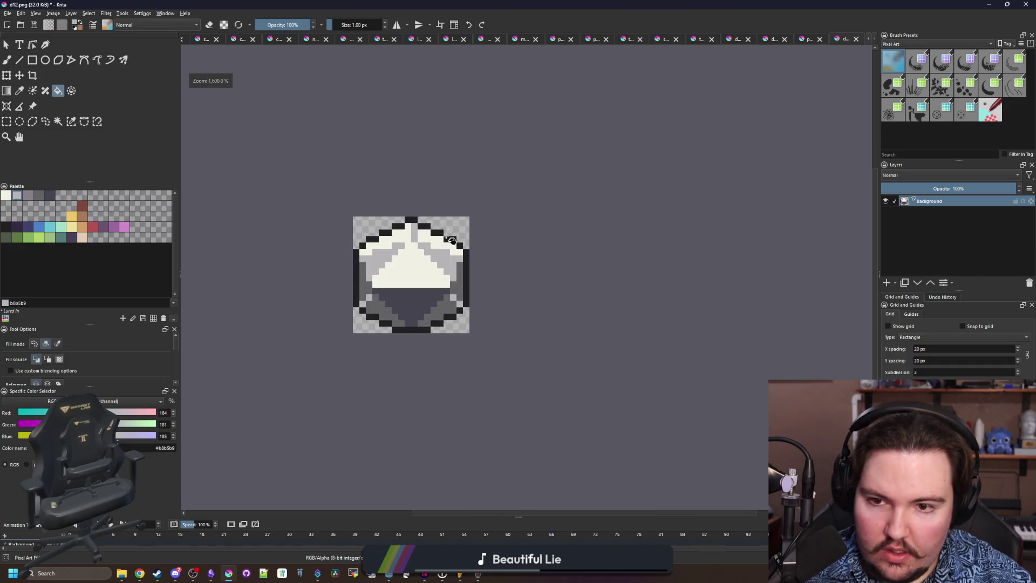
pyautogui.press('p')
pyautogui.click(334, 430)
pyautogui.press('f')
pyautogui.click(375, 192)
pyautogui.hotkey('ctrl', 'z')
pyautogui.press('b')
pyautogui.moveTo(465, 174); pyautogui.dragTo(465, 116)
# Fill the top-left and top-right white areas with the dark grey.
pyautogui.press('f')
pyautogui.click(436, 155)
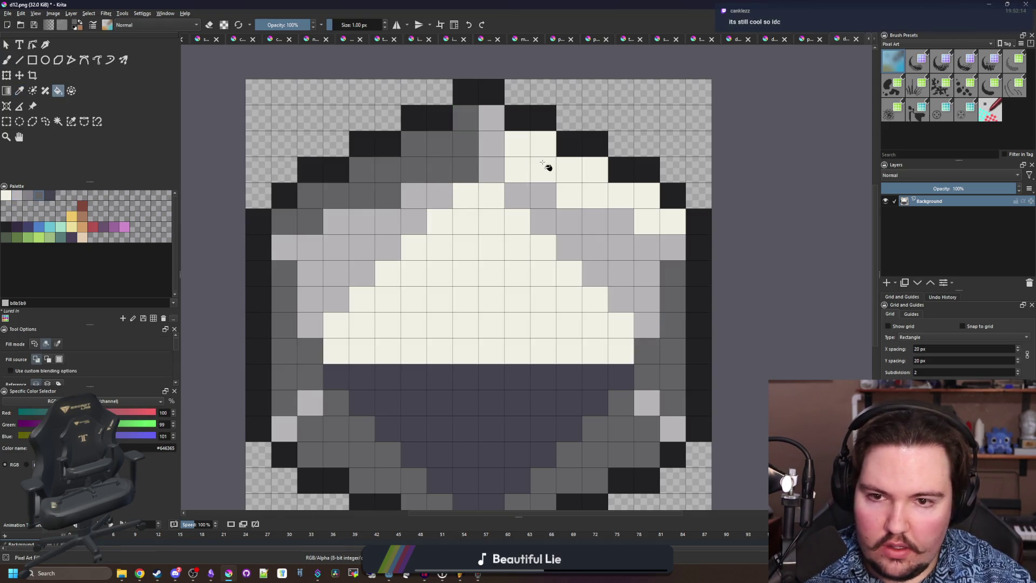
pyautogui.click(545, 167)
pyautogui.scroll(-8, 411, 195)
pyautogui.scroll(9, 413, 183)
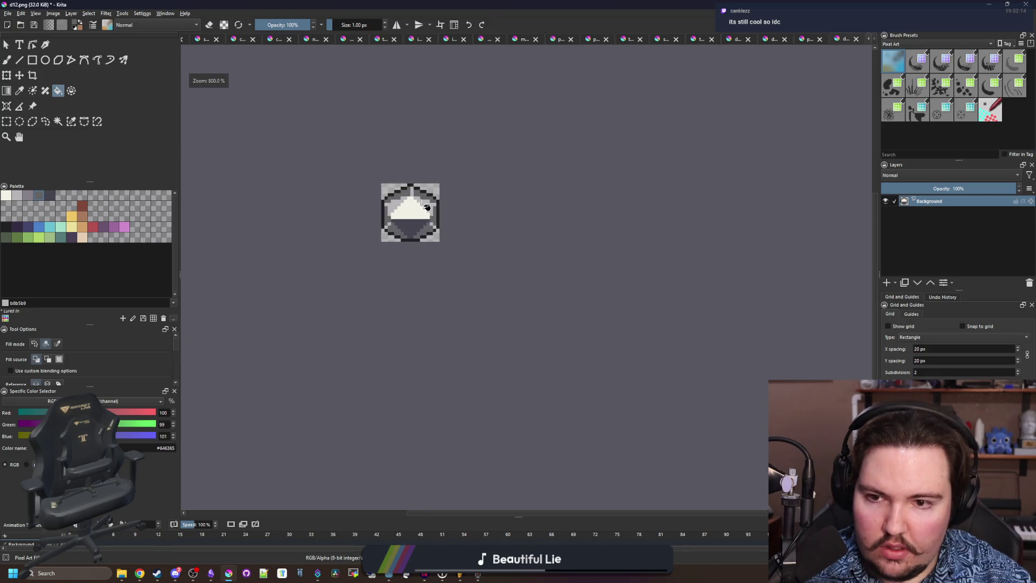
pyautogui.scroll(-1, 404, 287)
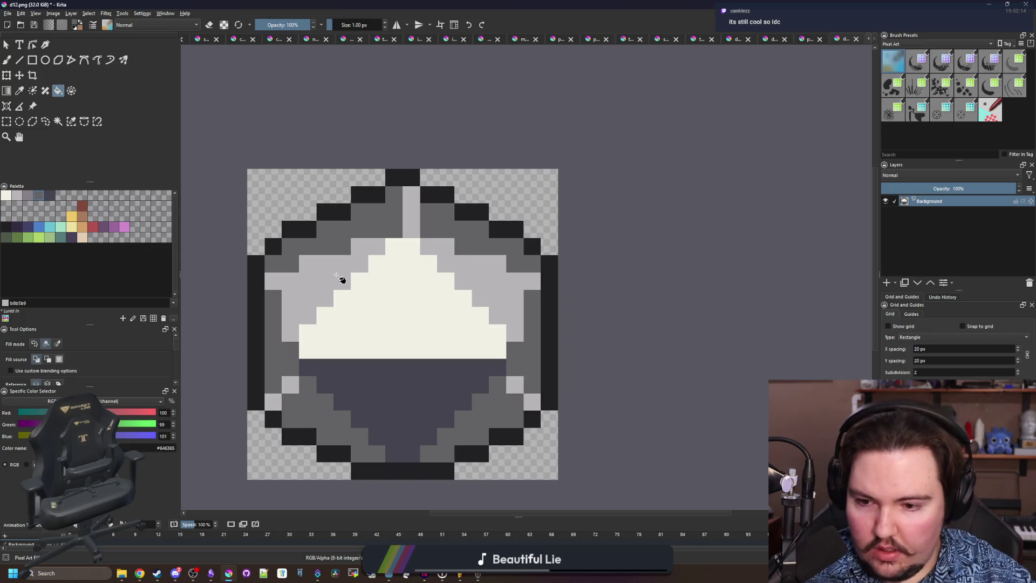
# Repaint the upper dark rows light grey and extend the near-black outline at the upper-left corner.
pyautogui.press('b')
pyautogui.moveTo(315, 273); pyautogui.dragTo(291, 252)
pyautogui.moveTo(473, 248)
pyautogui.mouseDown()
pyautogui.moveTo(513, 259)
pyautogui.moveTo(531, 246)
pyautogui.mouseUp()
pyautogui.click(273, 246)
pyautogui.press('p')
pyautogui.click(259, 263)
pyautogui.press('b')
pyautogui.moveTo(257, 249); pyautogui.dragTo(273, 229)
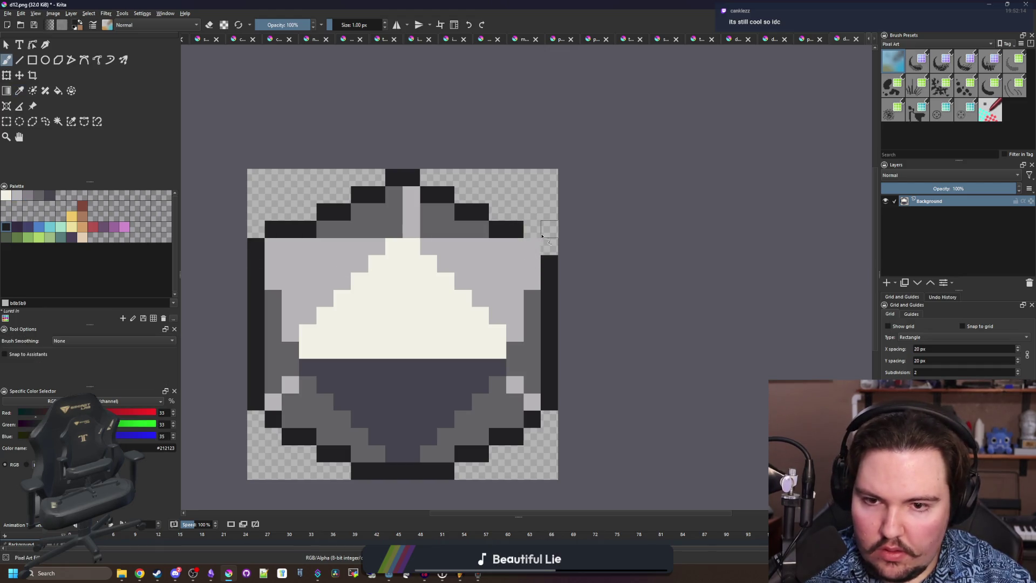
# Save the sprite under the new name d20.png with the default PNG export settings.
pyautogui.scroll(-6, 370, 232)
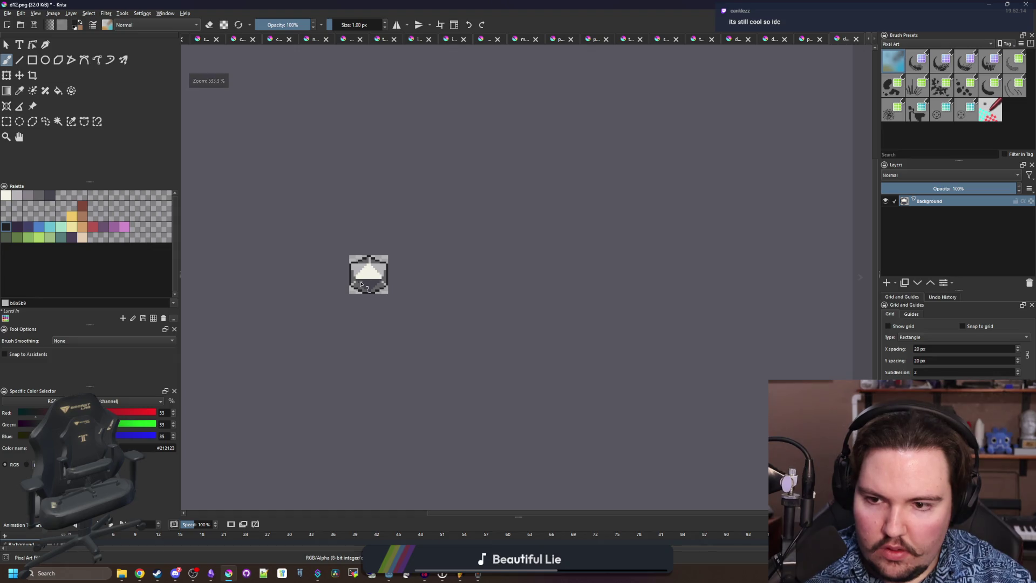
pyautogui.scroll(6, 361, 285)
pyautogui.click(8, 13)
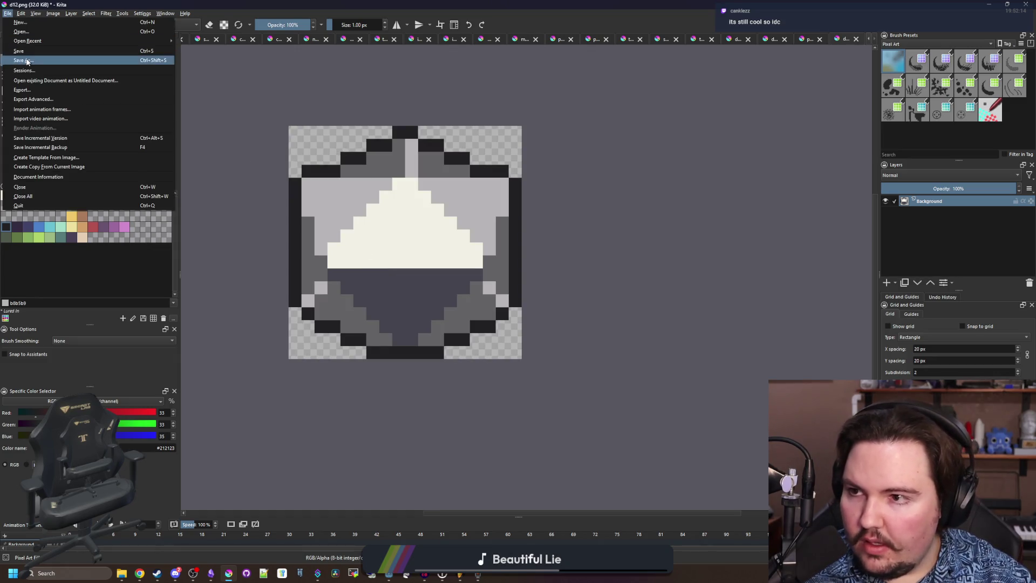
pyautogui.click(26, 62)
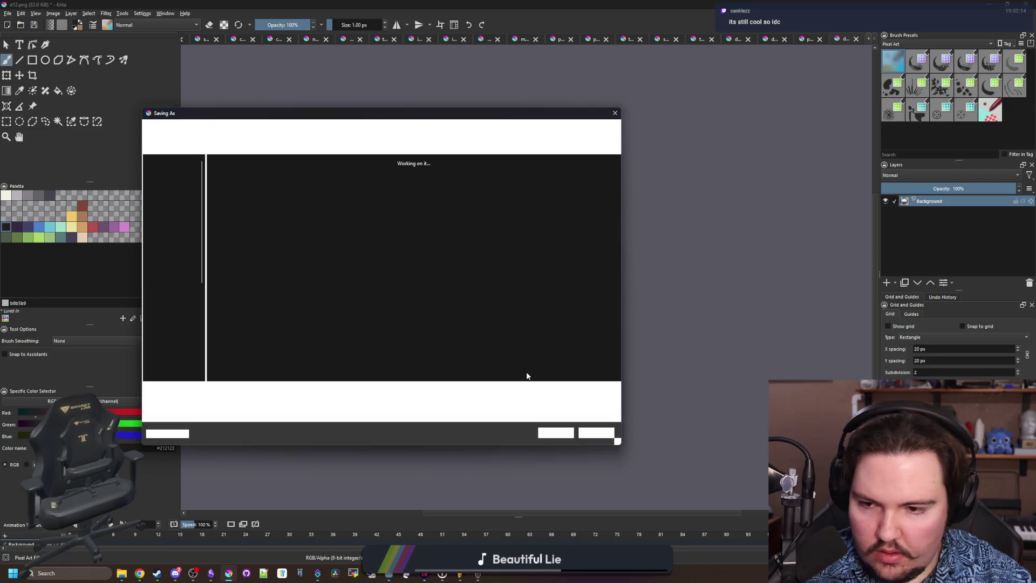
pyautogui.write('d20')
pyautogui.click(556, 434)
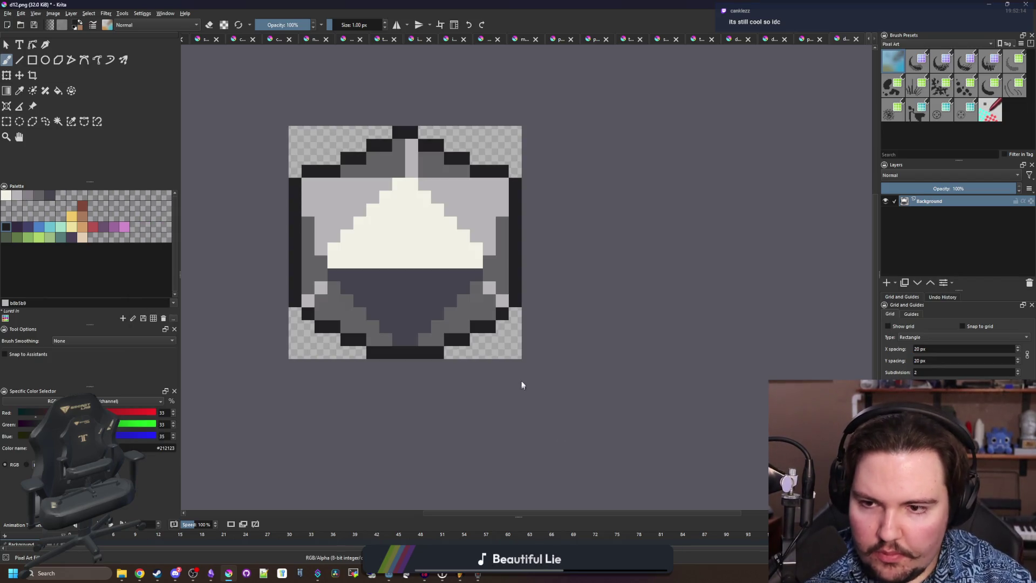
pyautogui.click(556, 360)
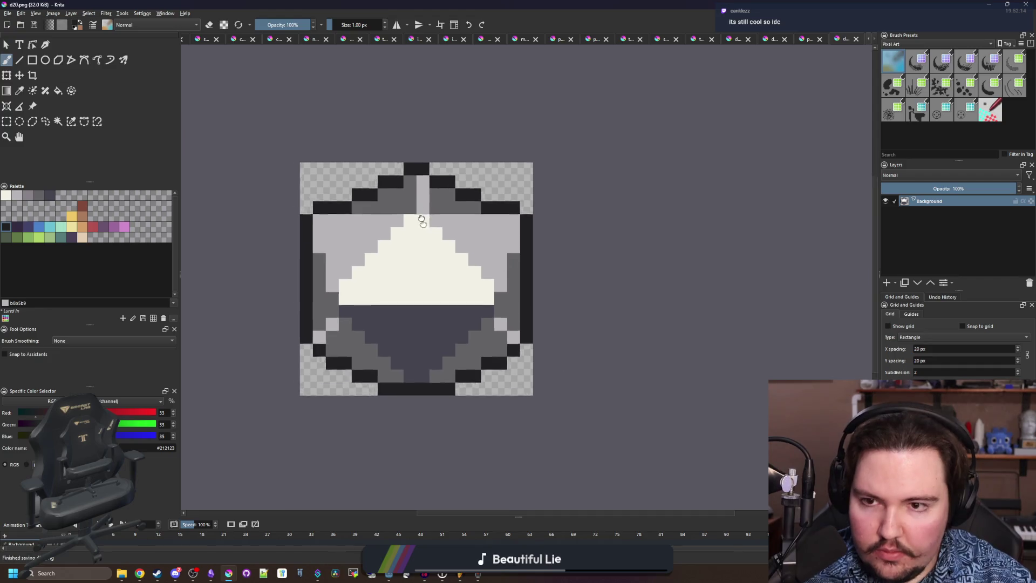
# Paint black along the stepped top edge, then retouch several border pixels grey #646365.
pyautogui.scroll(3, 394, 185)
pyautogui.moveTo(335, 222)
pyautogui.mouseDown()
pyautogui.moveTo(399, 189)
pyautogui.moveTo(518, 213)
pyautogui.moveTo(569, 240)
pyautogui.mouseUp()
pyautogui.press('p')
pyautogui.click(501, 251)
pyautogui.press('b')
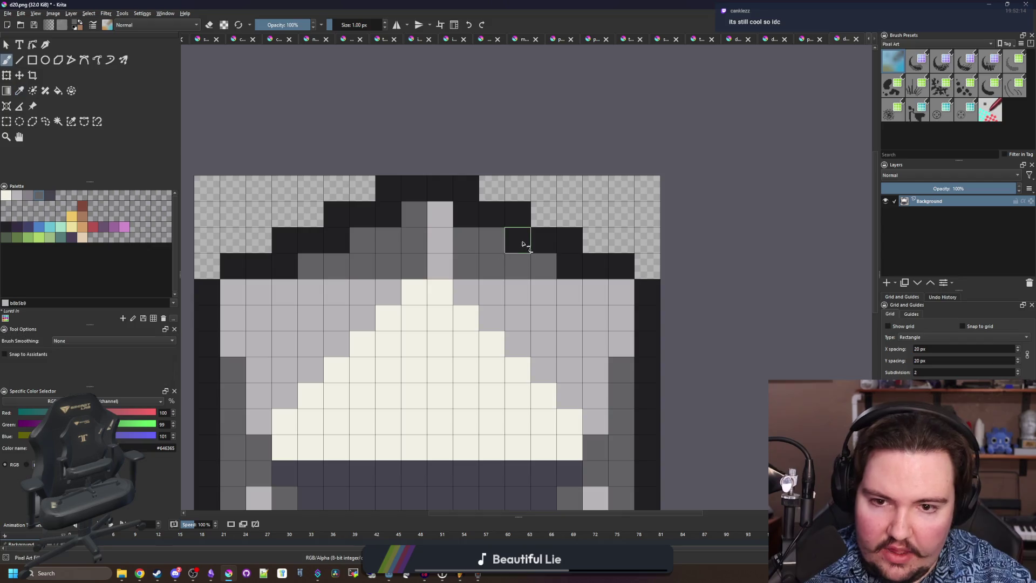
pyautogui.click(518, 240)
pyautogui.click(570, 266)
pyautogui.click(466, 214)
pyautogui.click(388, 214)
pyautogui.click(331, 246)
pyautogui.click(284, 261)
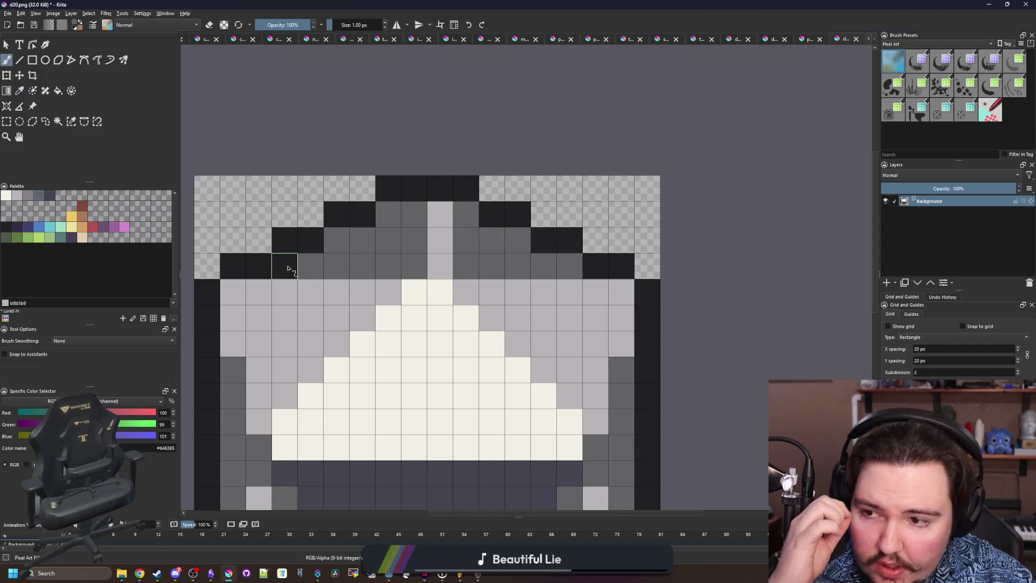
pyautogui.scroll(-2, 342, 284)
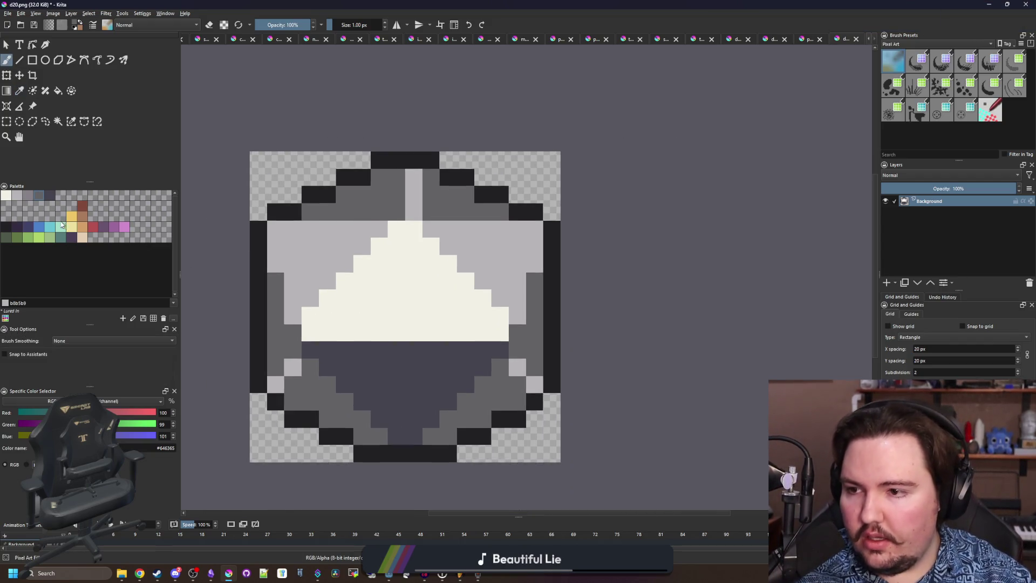
# Fill every light grey region beige, with fills set to recolour all matching regions.
pyautogui.click(72, 217)
pyautogui.press('f')
pyautogui.click(82, 240)
pyautogui.click(304, 250)
pyautogui.hotkey('ctrl', 'z')
pyautogui.click(58, 343)
pyautogui.click(319, 278)
# Try pale yellow ede19e, golden yellow edc766 and tan d3a068 fills, then undo them.
pyautogui.click(72, 227)
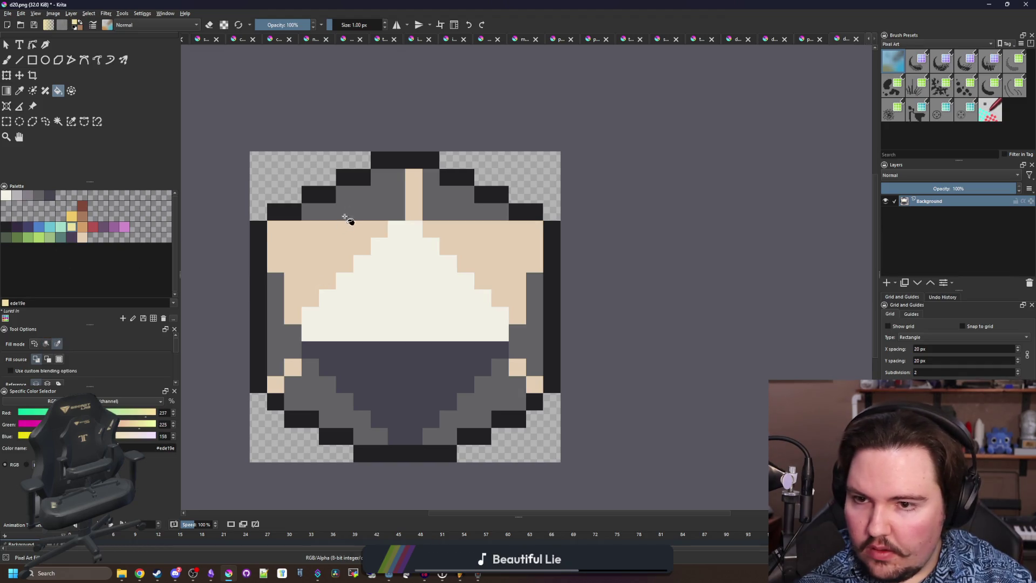
pyautogui.click(373, 206)
pyautogui.click(72, 216)
pyautogui.click(371, 190)
pyautogui.click(84, 228)
pyautogui.click(397, 376)
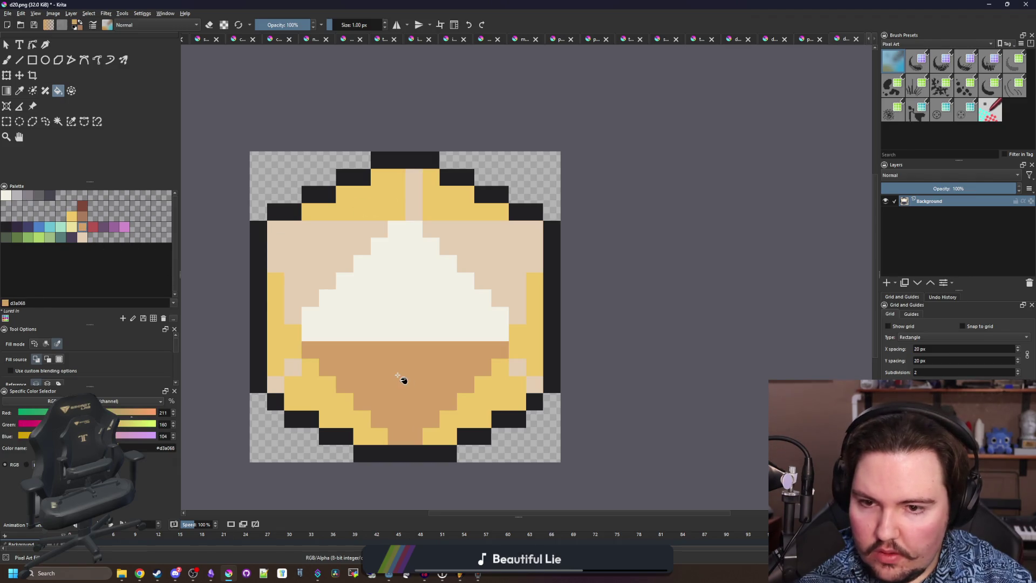
pyautogui.hotkey('ctrl', 'z')
pyautogui.hotkey('ctrl', 'z')
pyautogui.hotkey('ctrl', 'z')
# Fill the upper region golden yellow, the middle ring tan d3a068 and the lower region brown a77b5b.
pyautogui.click(71, 216)
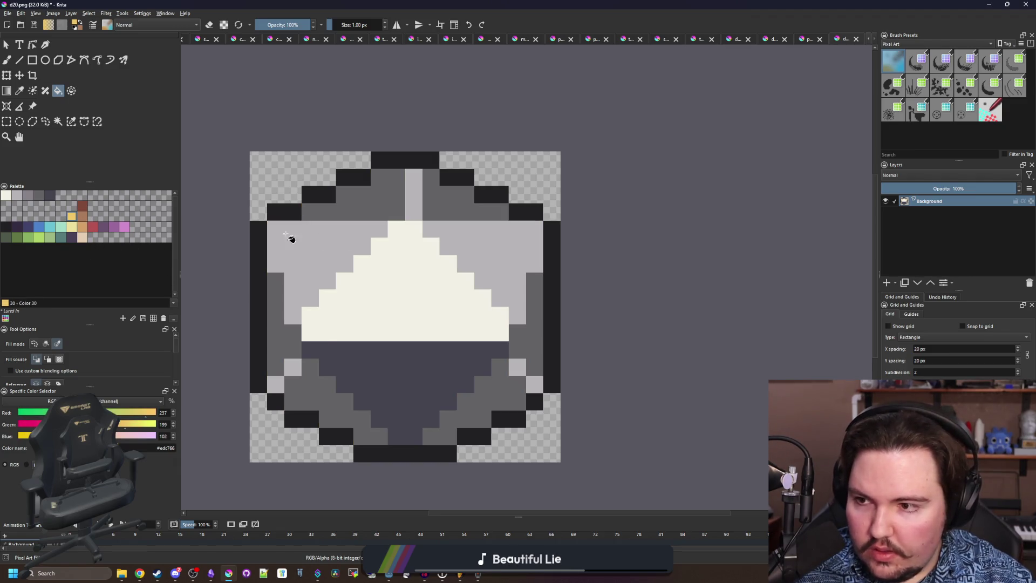
pyautogui.click(291, 235)
pyautogui.click(83, 228)
pyautogui.click(382, 202)
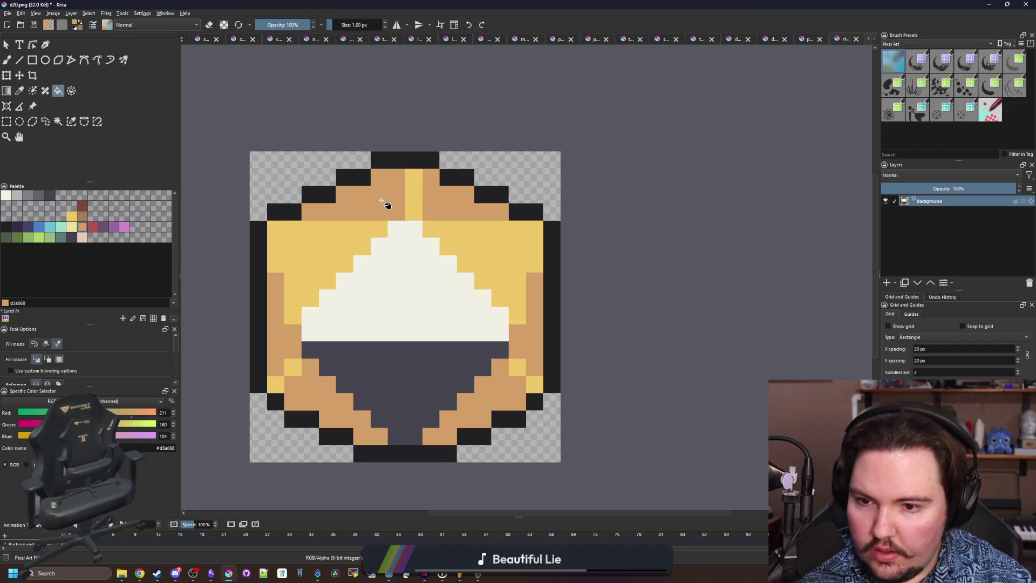
pyautogui.click(83, 216)
pyautogui.click(435, 376)
# Save the recoloured d20 sprite, confirming the PNG export.
pyautogui.scroll(-4, 435, 376)
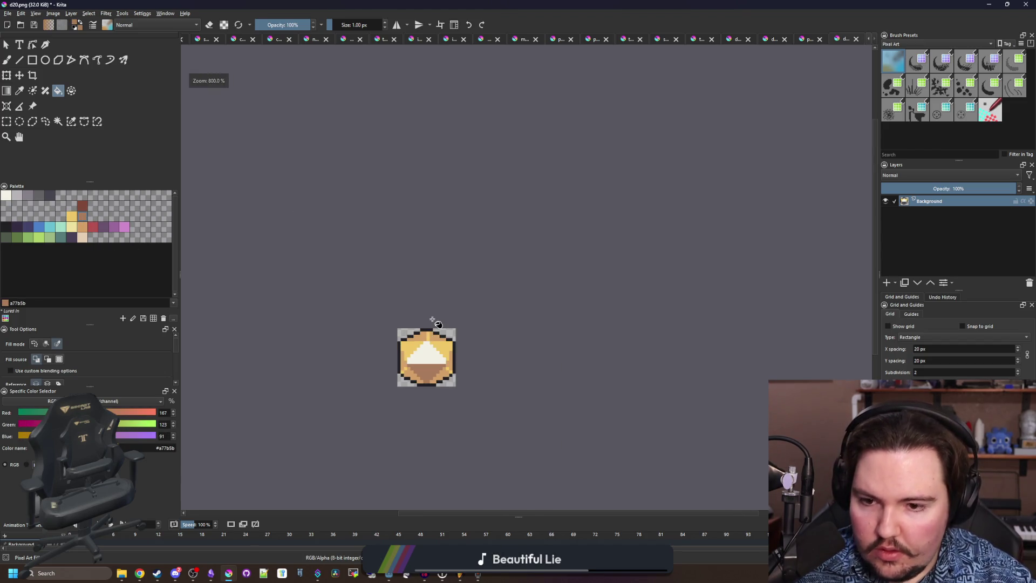
pyautogui.scroll(3, 435, 399)
pyautogui.hotkey('ctrl', 's')
pyautogui.press('Return')
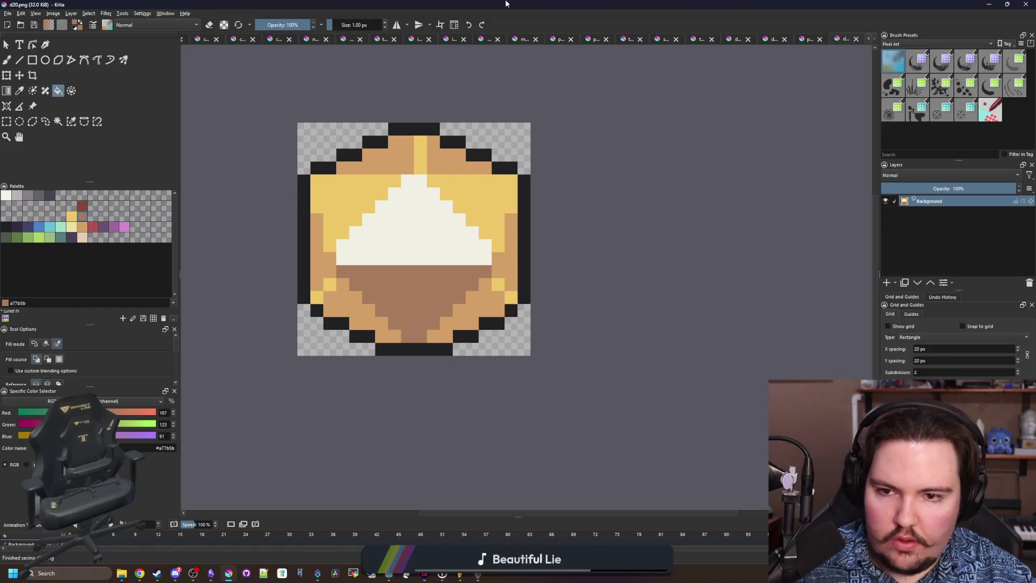
pyautogui.click(513, 311)
# Open the dice.gd script by filtering the file list for 'dice'.
pyautogui.click(545, 262)
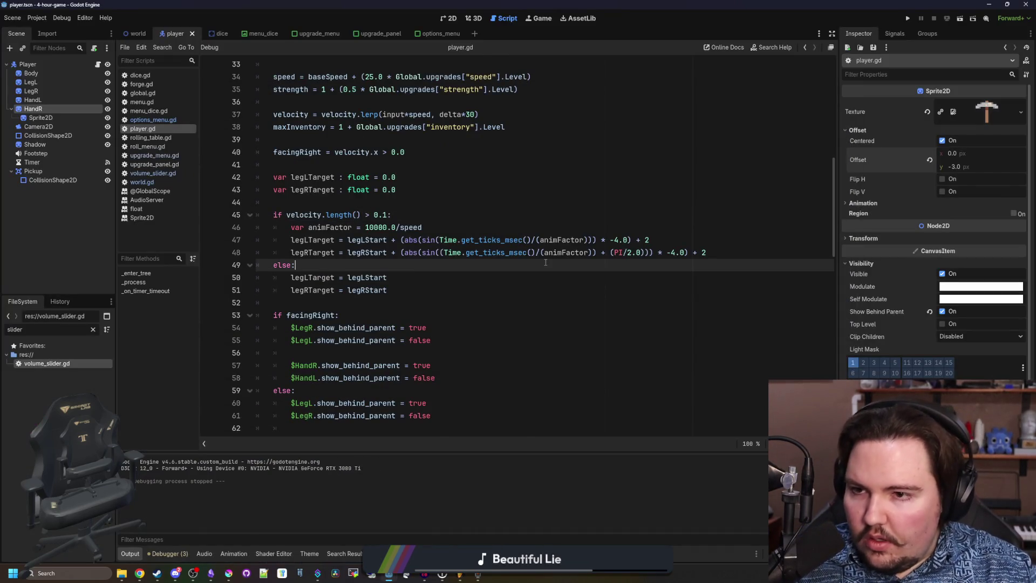
pyautogui.click(403, 152)
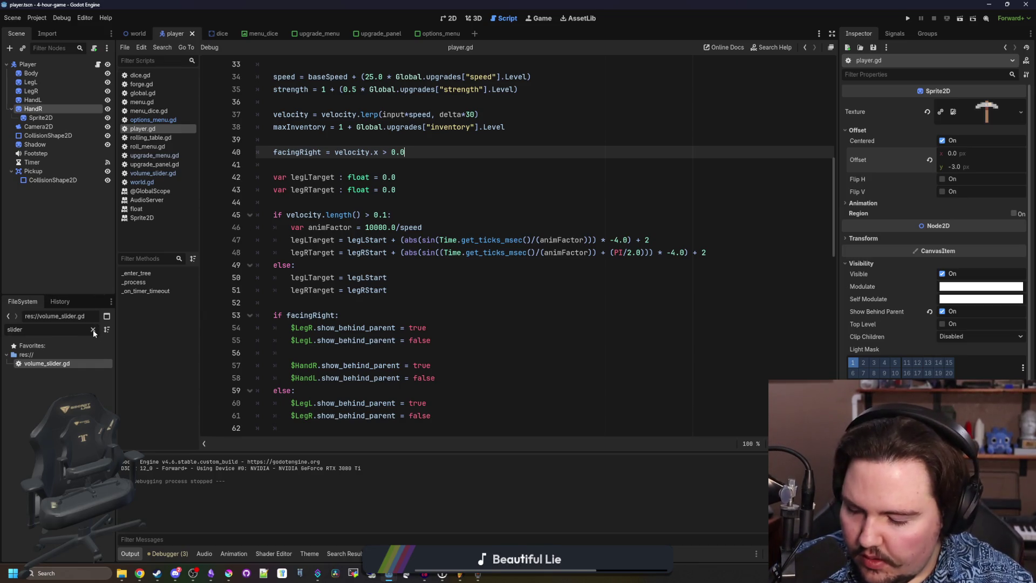
pyautogui.click(93, 330)
pyautogui.write('dice')
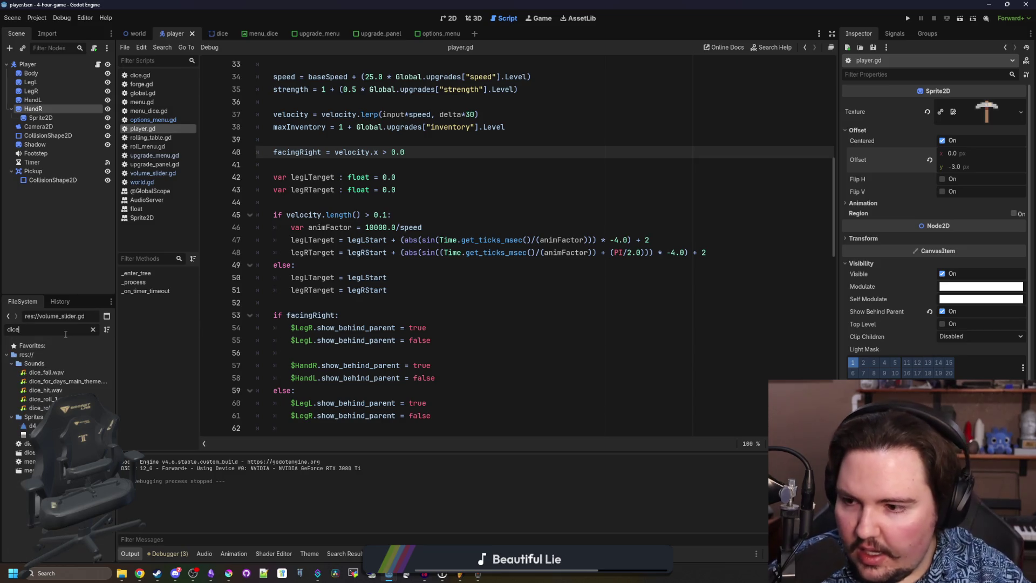
pyautogui.doubleClick(26, 443)
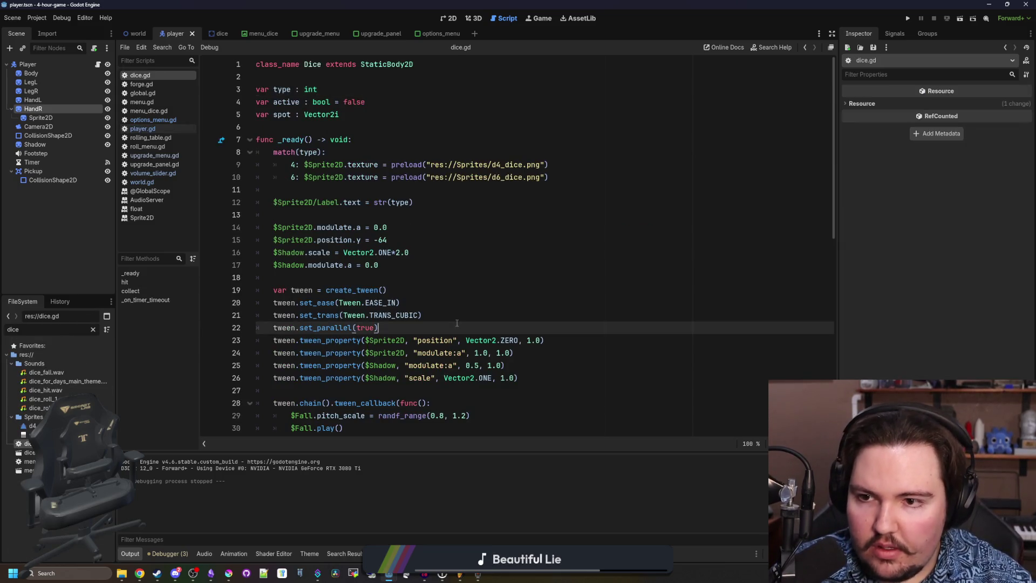
# Add new match cases and give the 20 case the d6 texture line, changed to d20.png.
pyautogui.click(578, 179)
pyautogui.press('Return')
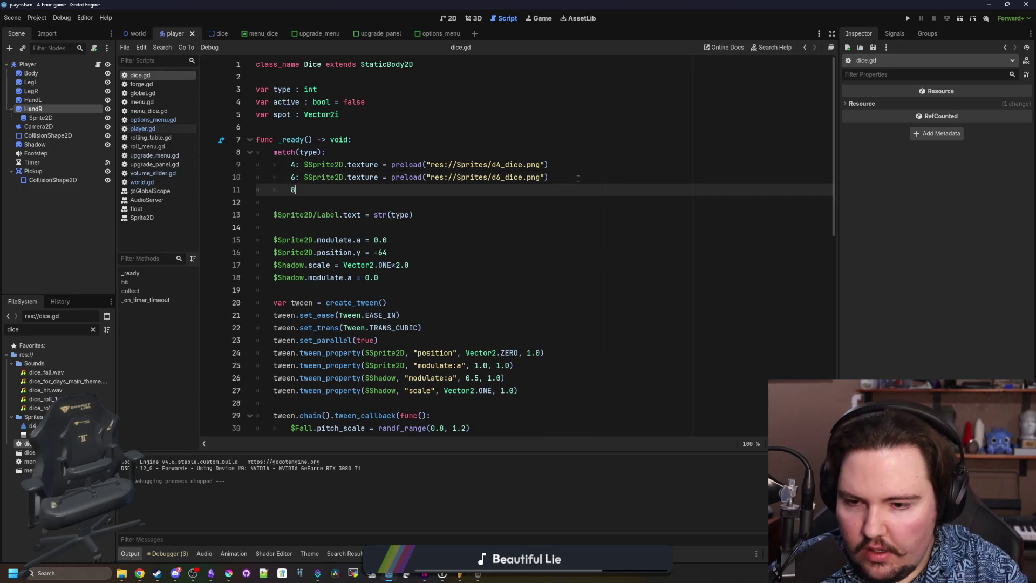
pyautogui.write(':')
pyautogui.press('Return')
pyautogui.press('Return')
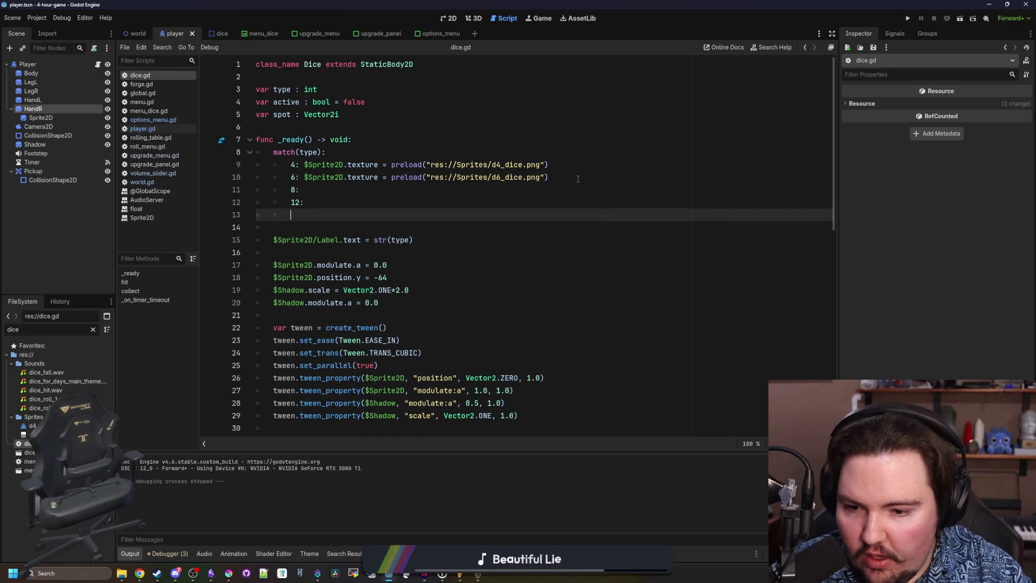
pyautogui.moveTo(571, 175); pyautogui.dragTo(304, 177)
pyautogui.hotkey('ctrl', 'c')
pyautogui.click(466, 216)
pyautogui.hotkey('ctrl', 'v')
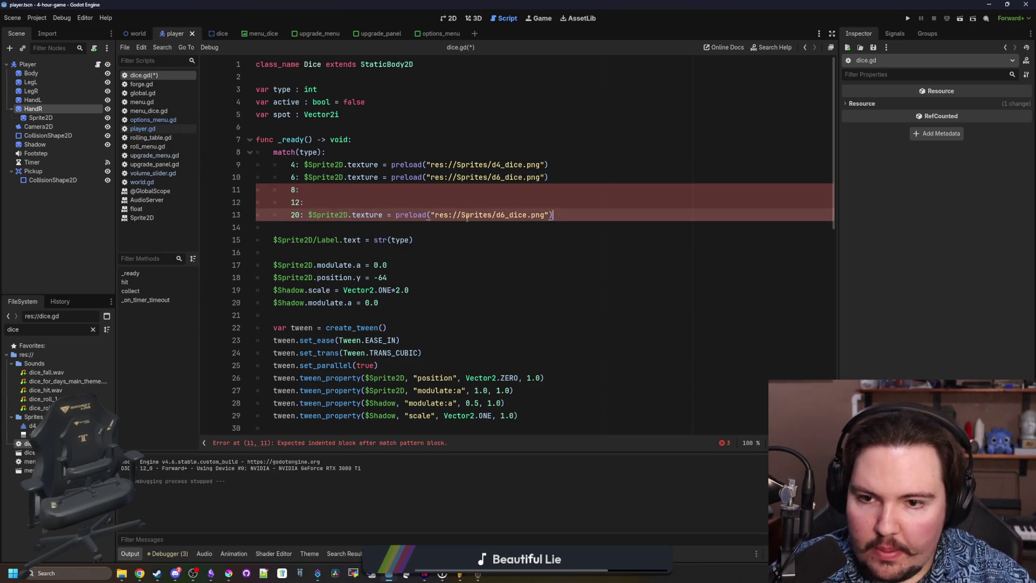
pyautogui.press('BackSpace')
pyautogui.write('20')
# Paste the texture line into the 12 and 8 cases, pointing them at d12.png and d8.png.
pyautogui.moveTo(557, 214); pyautogui.dragTo(304, 218)
pyautogui.hotkey('ctrl', 'c')
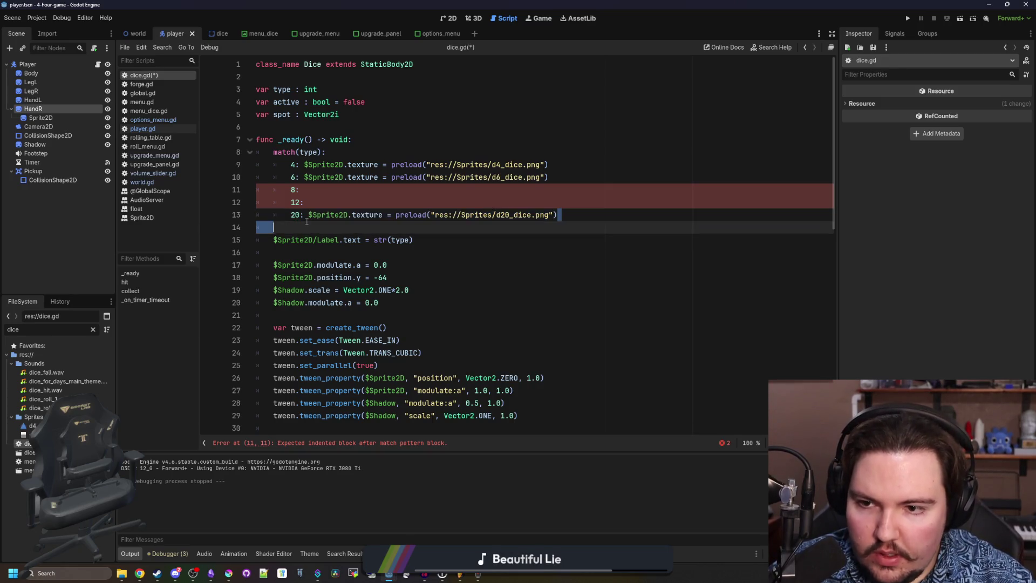
pyautogui.click(324, 204)
pyautogui.hotkey('ctrl', 'v')
pyautogui.click(512, 204)
pyautogui.press('BackSpace')
pyautogui.press('BackSpace')
pyautogui.write('12')
pyautogui.click(473, 185)
pyautogui.hotkey('ctrl', 'v')
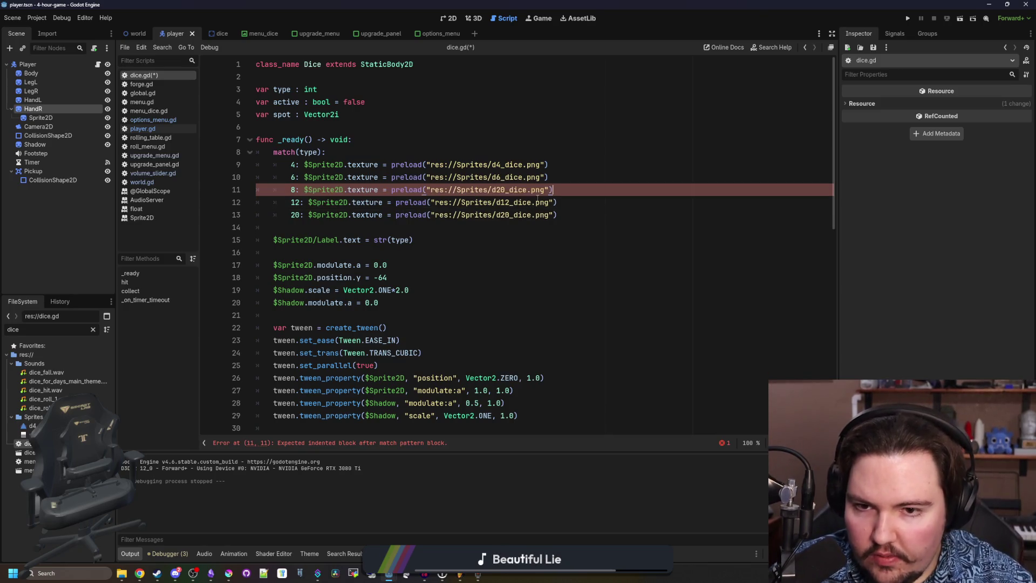
pyautogui.press('BackSpace')
pyautogui.press('BackSpace')
pyautogui.write('8')
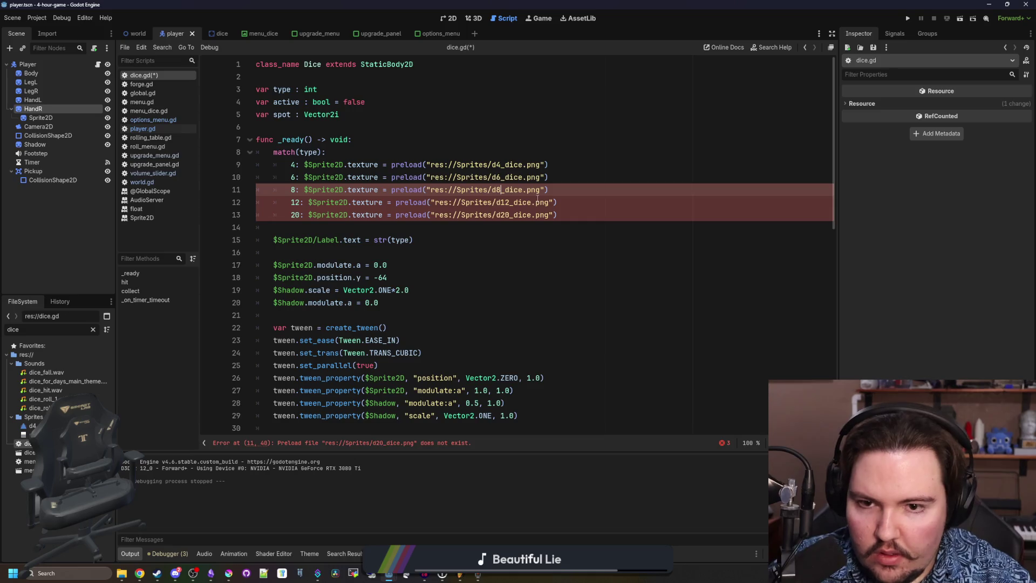
# Fix the invalid d8, d12 and d20 sprite paths by removing the extra 'dice' text.
pyautogui.click(564, 202)
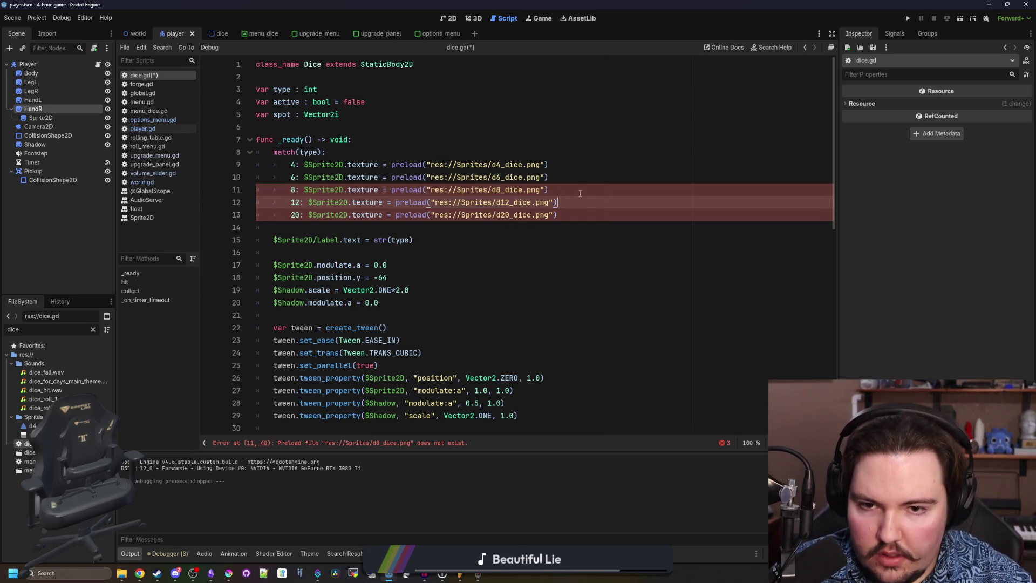
pyautogui.click(581, 192)
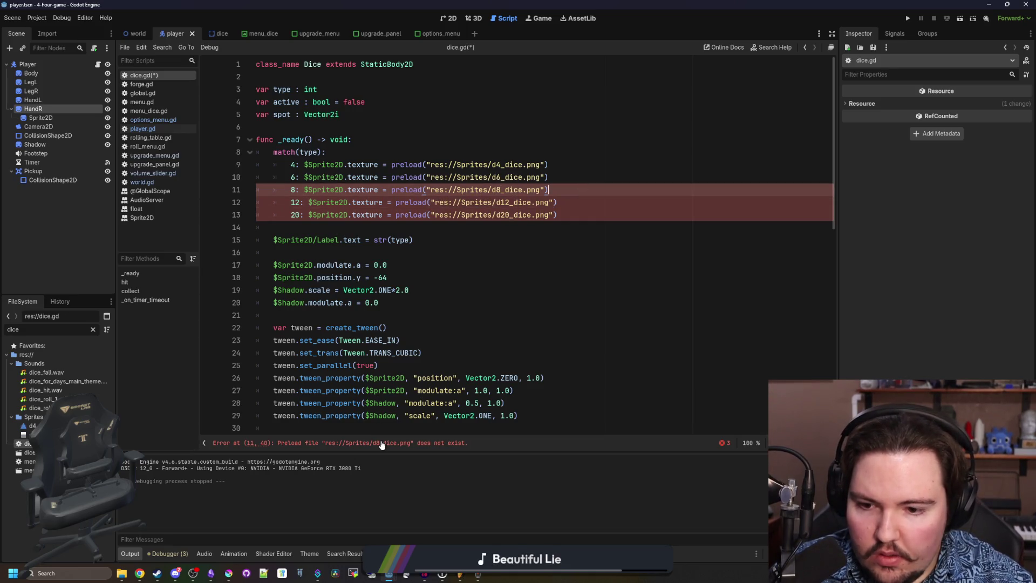
pyautogui.keyDown('ctrl'); pyautogui.click(498, 189); pyautogui.keyUp('ctrl')
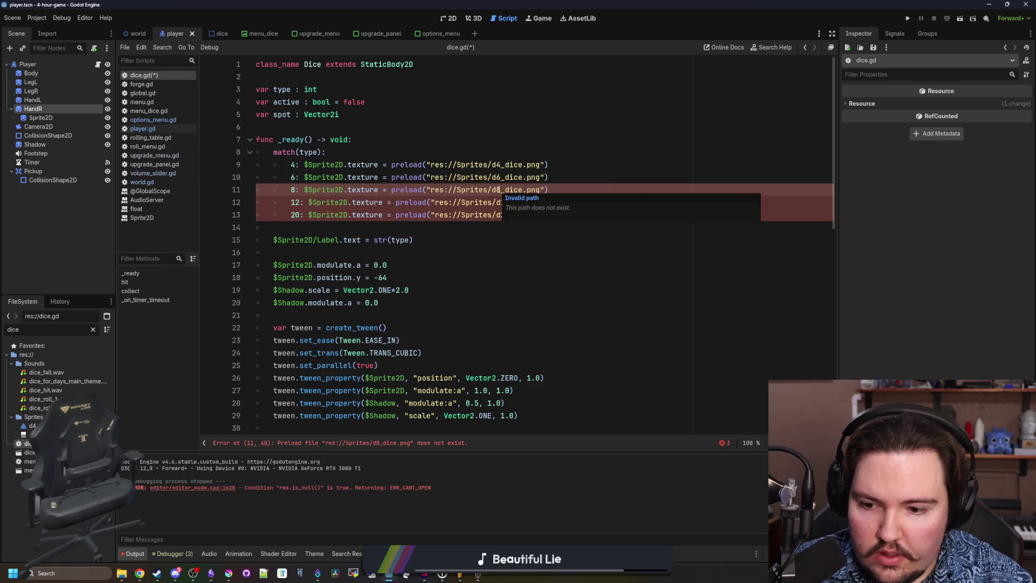
pyautogui.keyDown('ctrl'); pyautogui.click(504, 203); pyautogui.keyUp('ctrl')
pyautogui.keyDown('ctrl'); pyautogui.click(506, 215); pyautogui.keyUp('ctrl')
pyautogui.keyDown('ctrl'); pyautogui.click(507, 215); pyautogui.keyUp('ctrl')
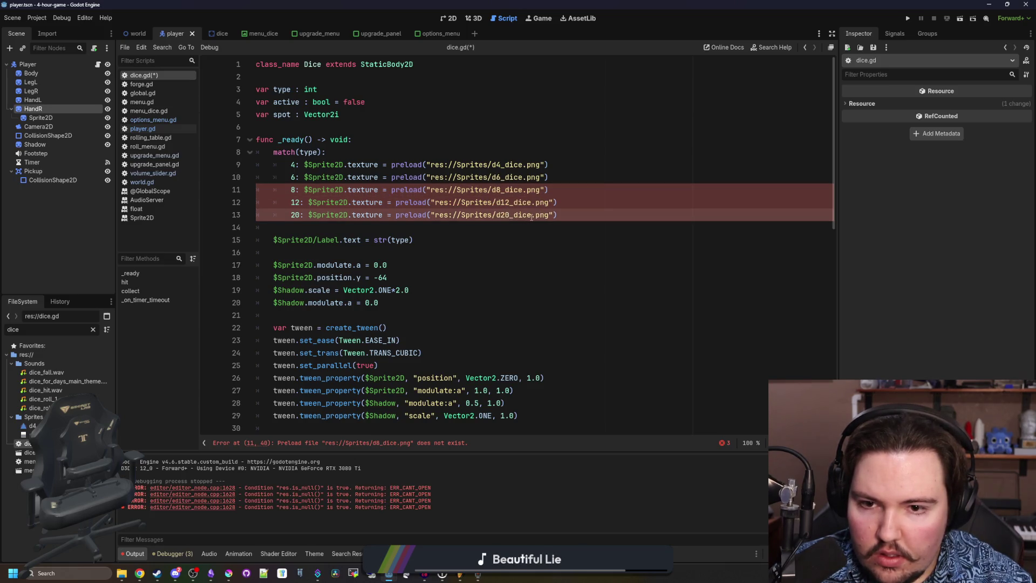
pyautogui.press('BackSpace')
pyautogui.press('BackSpace')
pyautogui.press('BackSpace')
pyautogui.press('Up')
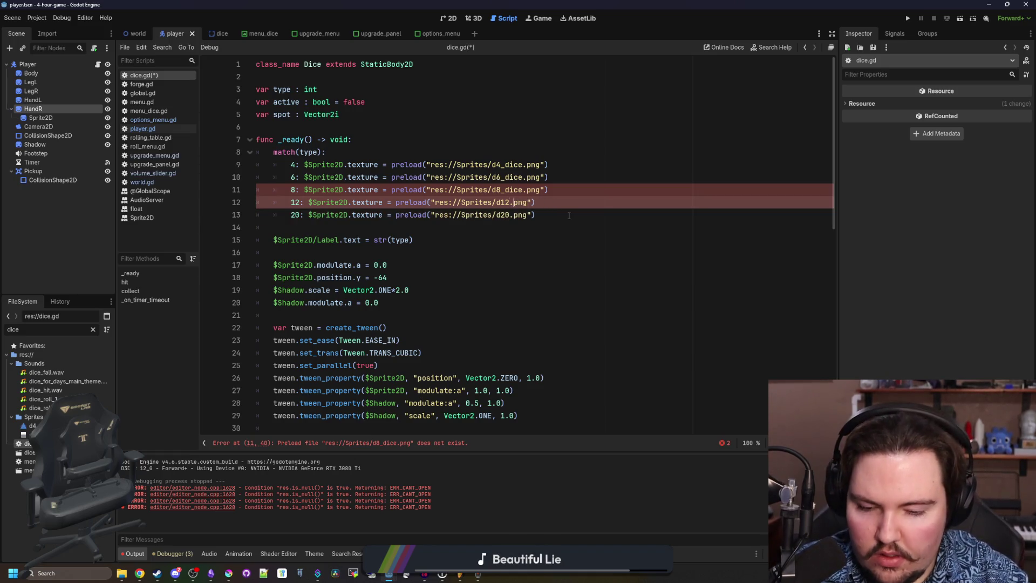
pyautogui.press('Up')
pyautogui.press('Delete')
pyautogui.press('Delete')
pyautogui.press('Delete')
pyautogui.press('BackSpace')
# Save the updated dice.gd script.
pyautogui.rightClick(569, 215)
pyautogui.click(537, 207)
pyautogui.click(508, 189)
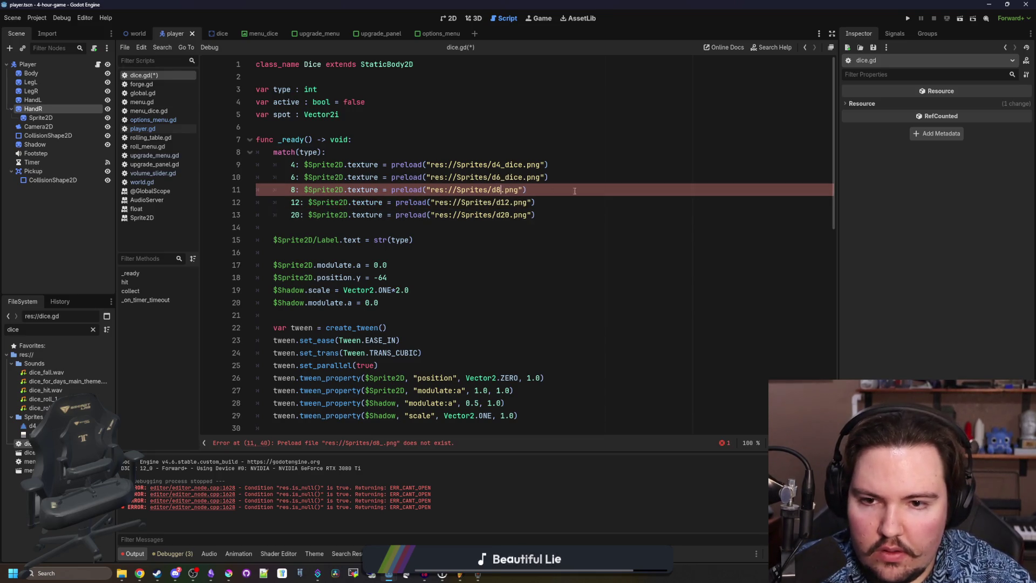
pyautogui.click(410, 139)
pyautogui.hotkey('ctrl', 's')
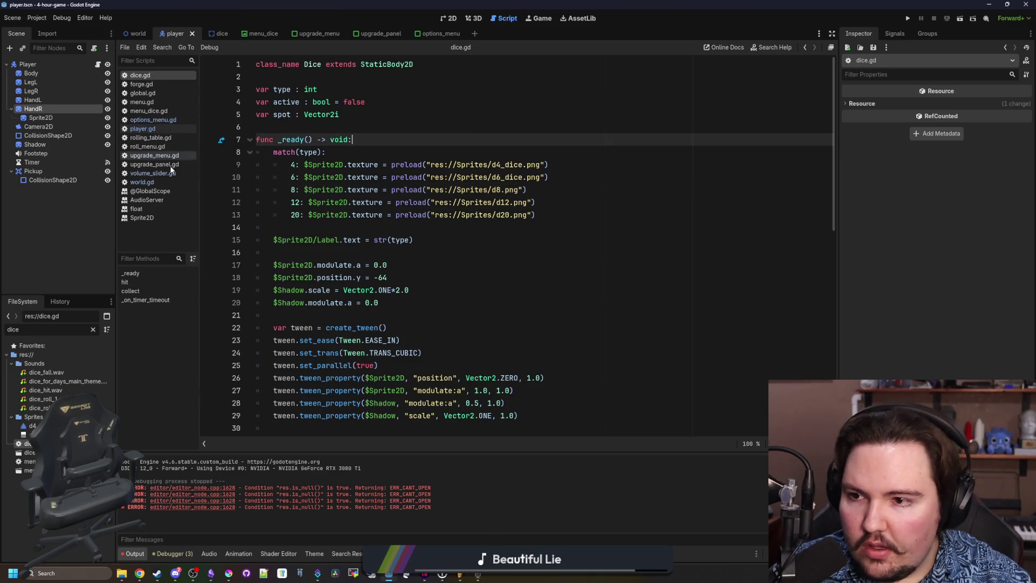
pyautogui.click(142, 182)
# Join the dice upgrade check and its push_back(6) onto one line and copy it.
pyautogui.click(431, 195)
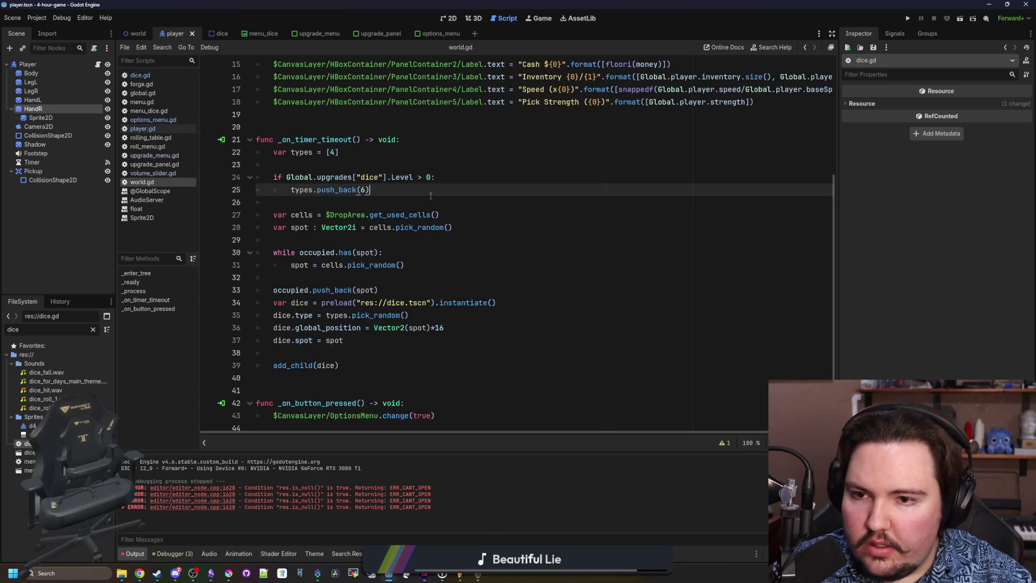
pyautogui.moveTo(370, 190)
pyautogui.mouseDown()
pyautogui.moveTo(295, 189)
pyautogui.moveTo(305, 193)
pyautogui.mouseUp()
pyautogui.click(291, 190)
pyautogui.press('BackSpace')
pyautogui.press('BackSpace')
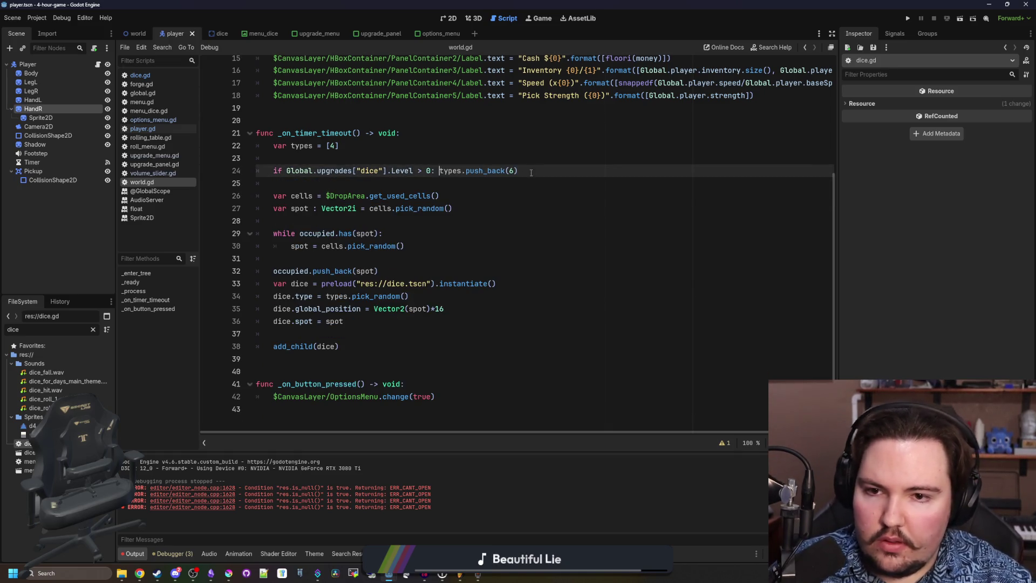
pyautogui.moveTo(518, 170); pyautogui.dragTo(277, 171)
pyautogui.hotkey('ctrl', 'c')
# Paste copies of the one-line check and raise their level thresholds up to 3.
pyautogui.hotkey('ctrl', 'v')
pyautogui.press('Return')
pyautogui.hotkey('ctrl', 'v')
pyautogui.press('Return')
pyautogui.hotkey('ctrl', 'v')
pyautogui.press('Up')
pyautogui.hotkey('ctrl', 'Left')
pyautogui.hotkey('ctrl', 'Left')
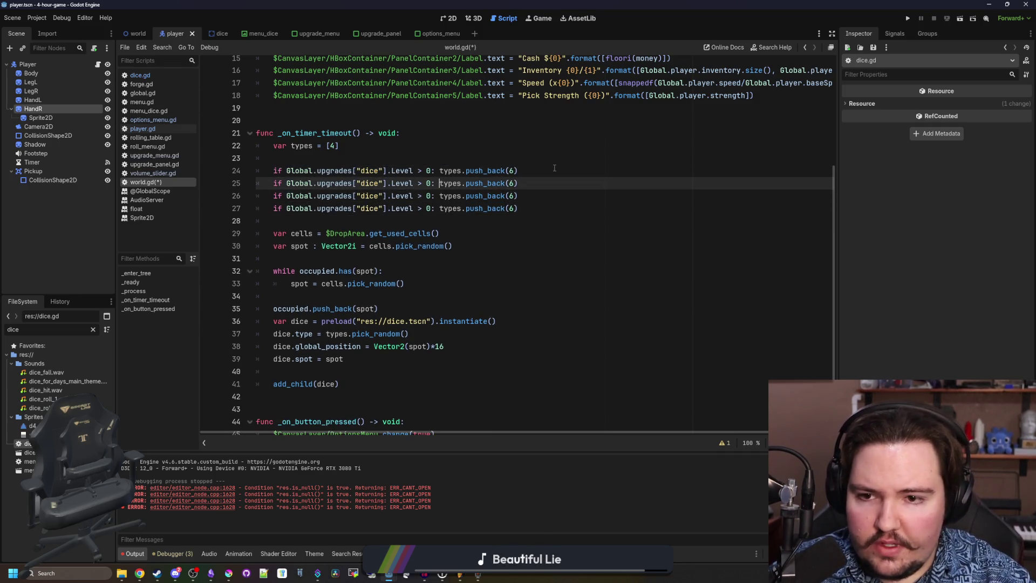
pyautogui.press('Down')
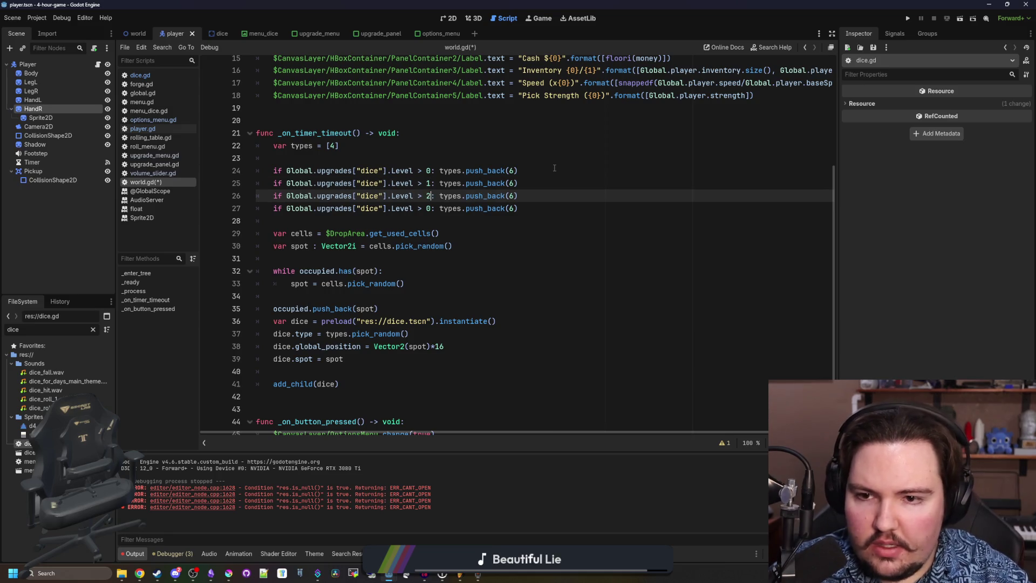
pyautogui.press('Down')
pyautogui.press('BackSpace')
pyautogui.write('3')
# Change the copied checks' push_back values to 8, 12 and 20, and save world.gd.
pyautogui.press('Up')
pyautogui.press('Up')
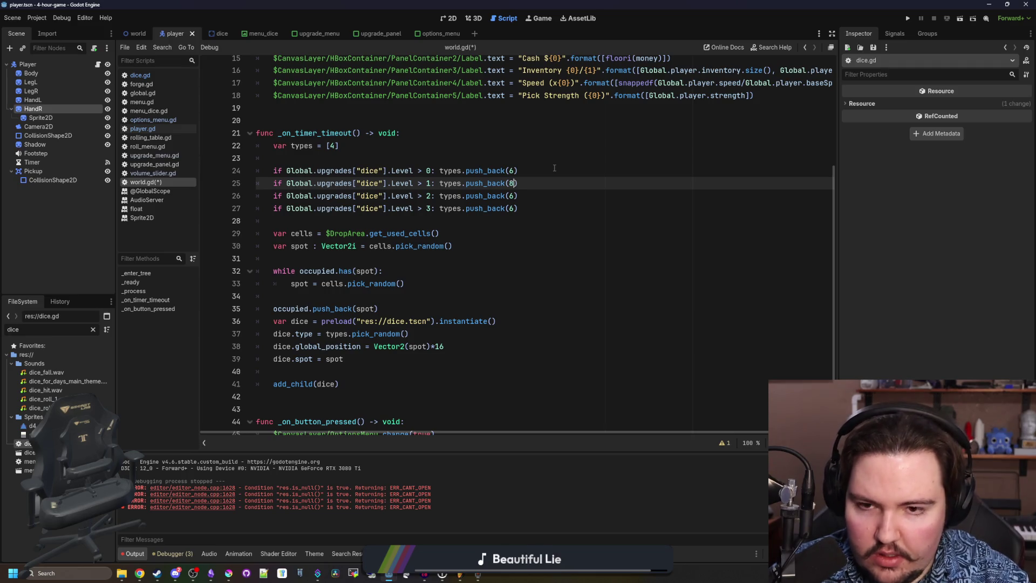
pyautogui.press('Down')
pyautogui.press('BackSpace')
pyautogui.write('12')
pyautogui.press('Down')
pyautogui.write('20')
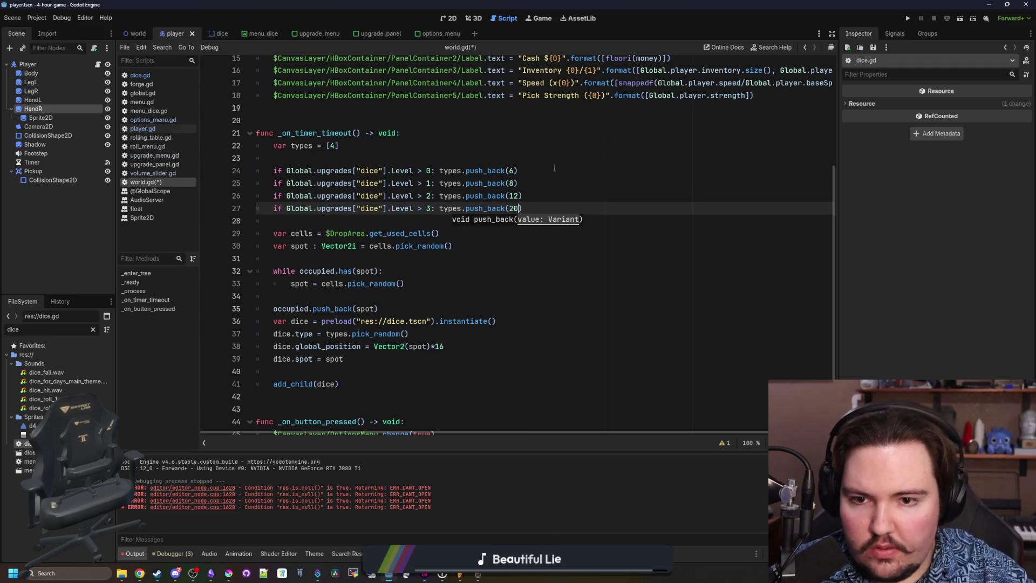
pyautogui.click(554, 168)
pyautogui.click(404, 157)
pyautogui.hotkey('ctrl', 's')
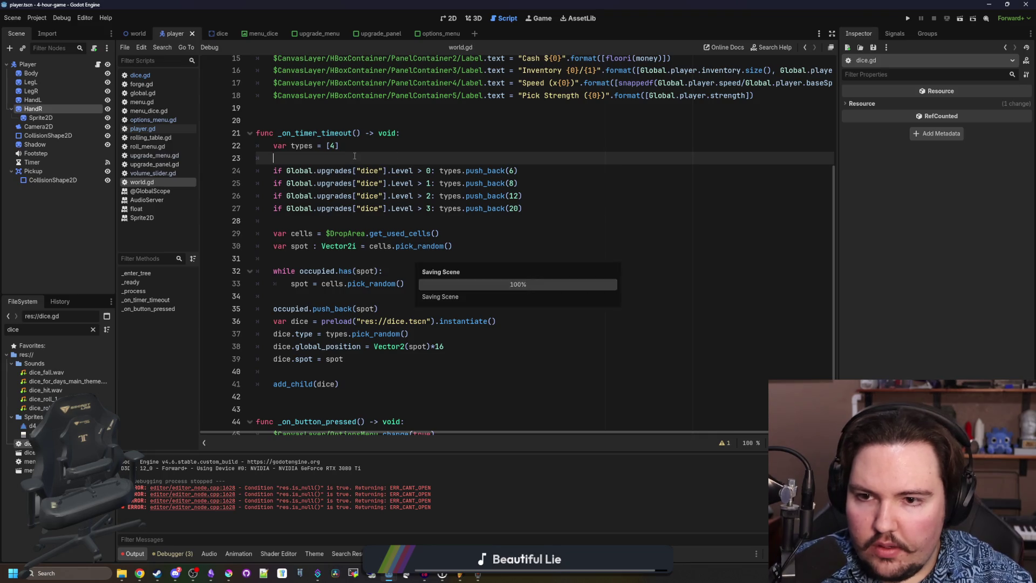
# Filter the project files for 'menu' and open the menu_dice scene after its d6 case.
pyautogui.scroll(2, 378, 216)
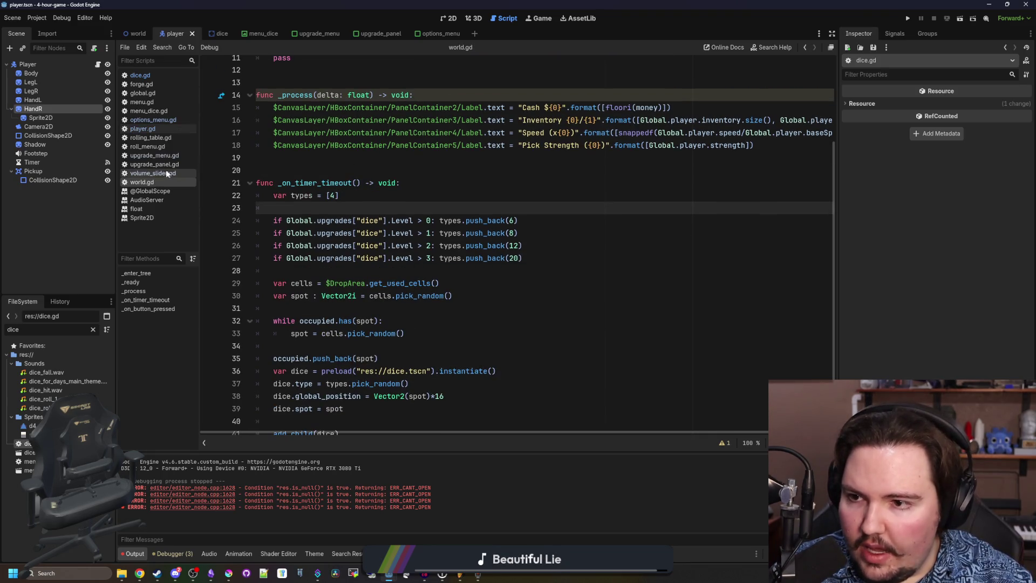
pyautogui.click(94, 330)
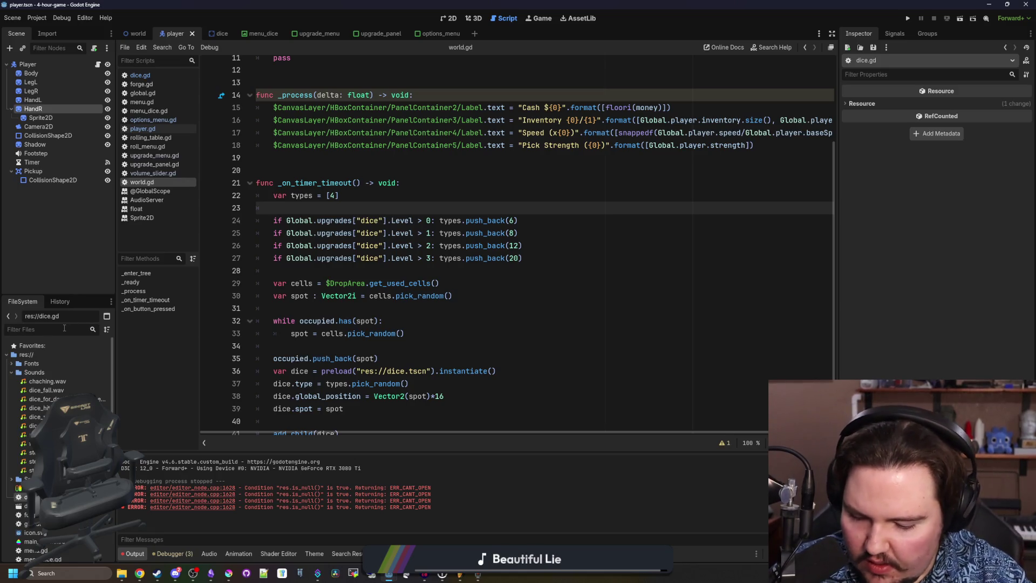
pyautogui.write('menu')
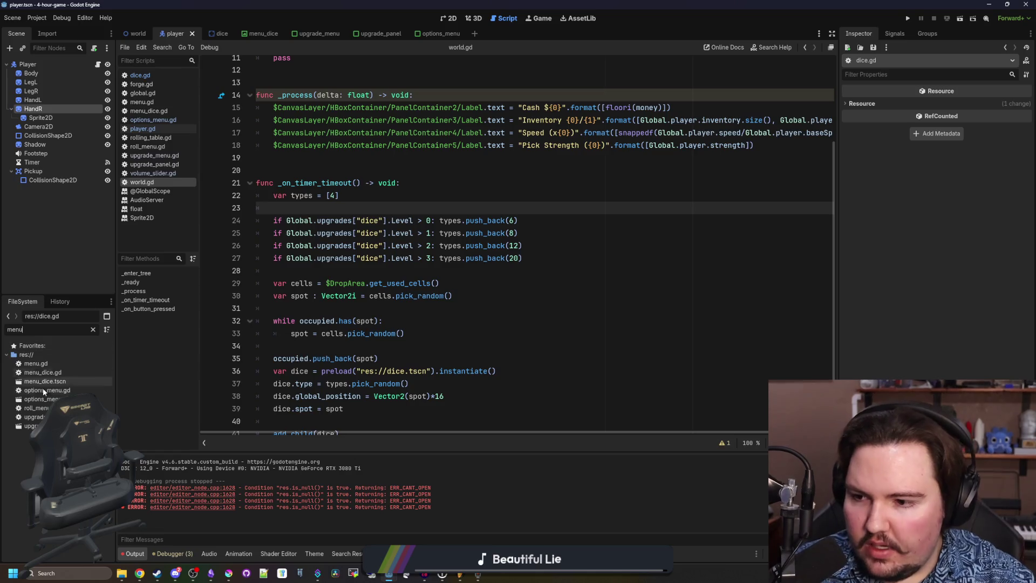
pyautogui.doubleClick(53, 381)
pyautogui.click(545, 164)
# Add match cases 8:, 12: and 20: below the d6 case in menu_dice.gd.
pyautogui.press('Return')
pyautogui.write('8:')
pyautogui.press('Return')
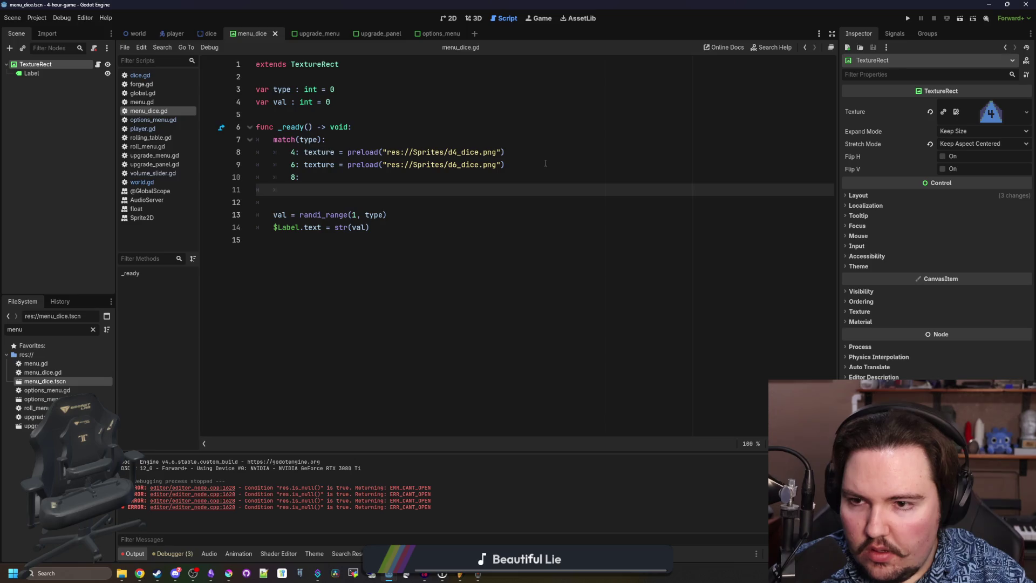
pyautogui.write('12:')
pyautogui.press('Return')
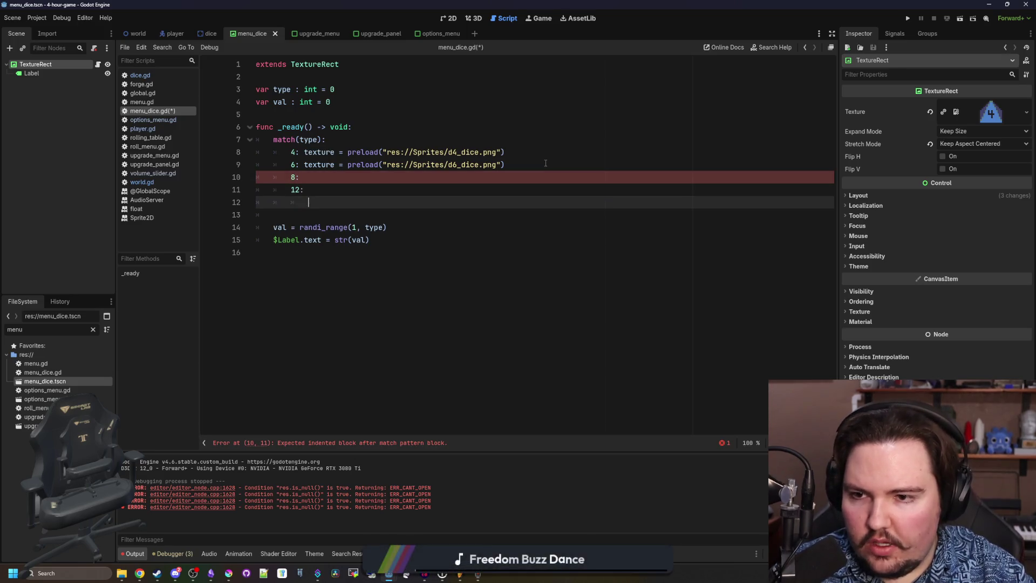
pyautogui.write('20:')
# Copy the d6 texture preload line into each of the 8, 12 and 20 cases.
pyautogui.moveTo(505, 164); pyautogui.dragTo(300, 164)
pyautogui.hotkey('ctrl', 'c')
pyautogui.click(317, 177)
pyautogui.hotkey('ctrl', 'v')
pyautogui.click(317, 190)
pyautogui.hotkey('ctrl', 'v')
pyautogui.click(317, 203)
pyautogui.hotkey('ctrl', 'v')
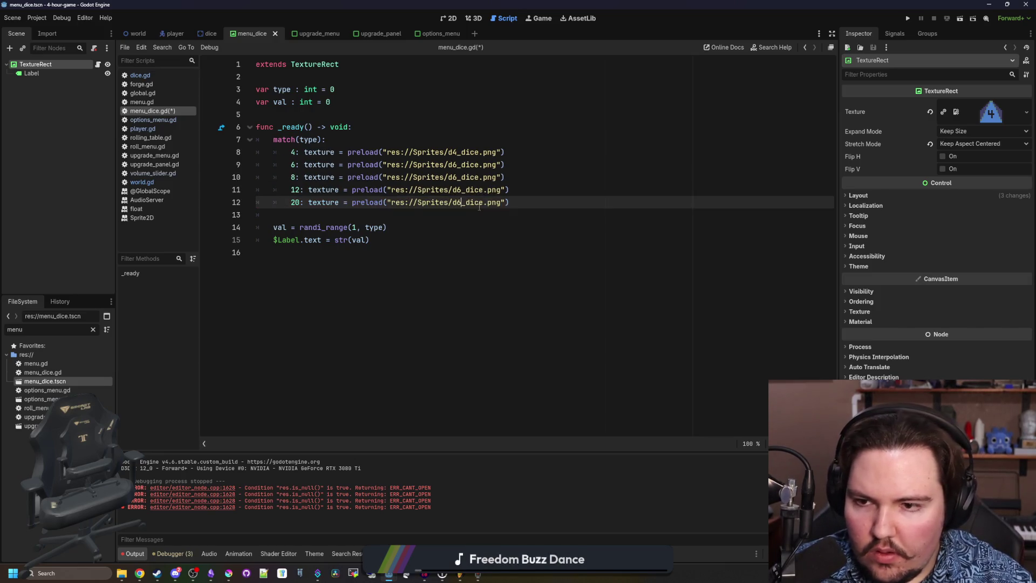
# Change the copied texture paths to the 20, 12 and 8 dice images and save.
pyautogui.press('BackSpace')
pyautogui.write('20')
pyautogui.press('Up')
pyautogui.press('Left')
pyautogui.press('BackSpace')
pyautogui.write('12')
pyautogui.press('Up')
pyautogui.press('BackSpace')
pyautogui.write('8')
pyautogui.press('Up')
pyautogui.press('Up')
pyautogui.press('Up')
pyautogui.hotkey('ctrl', 's')
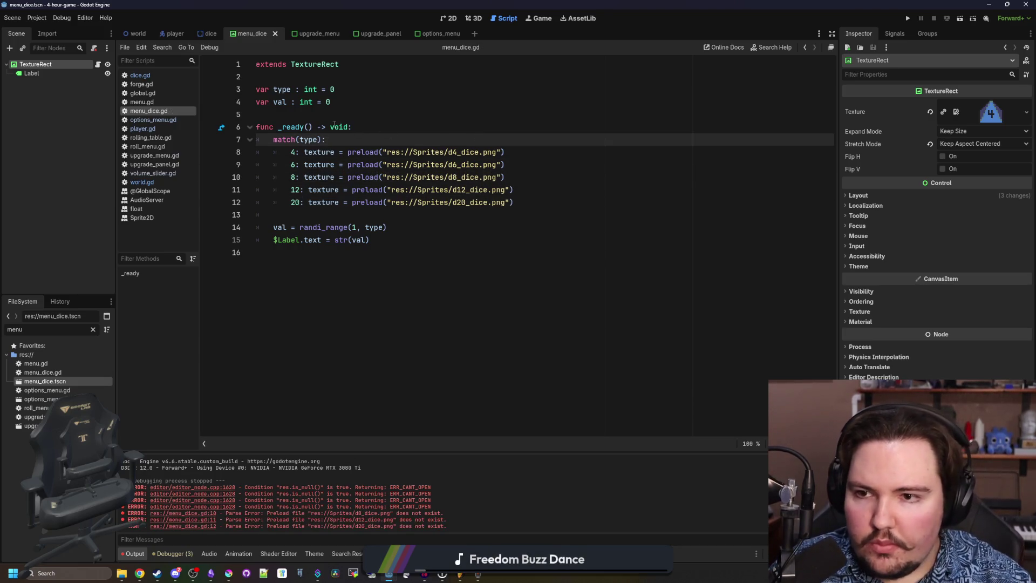
# Fix the paths to d8.png, d12.png and d20.png by removing the extra '_dice'.
pyautogui.click(330, 117)
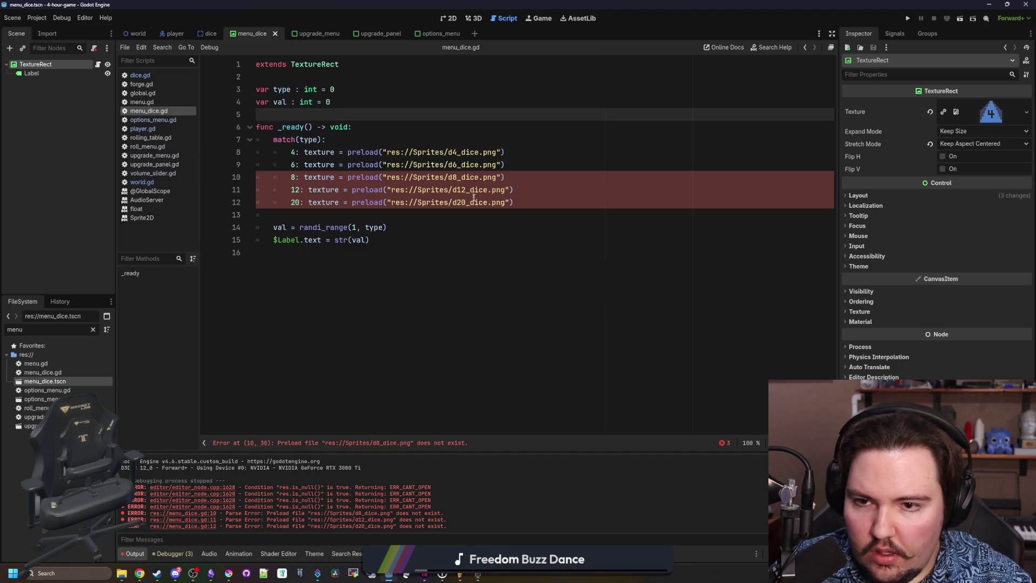
pyautogui.click(480, 178)
pyautogui.press('BackSpace')
pyautogui.press('BackSpace')
pyautogui.click(487, 190)
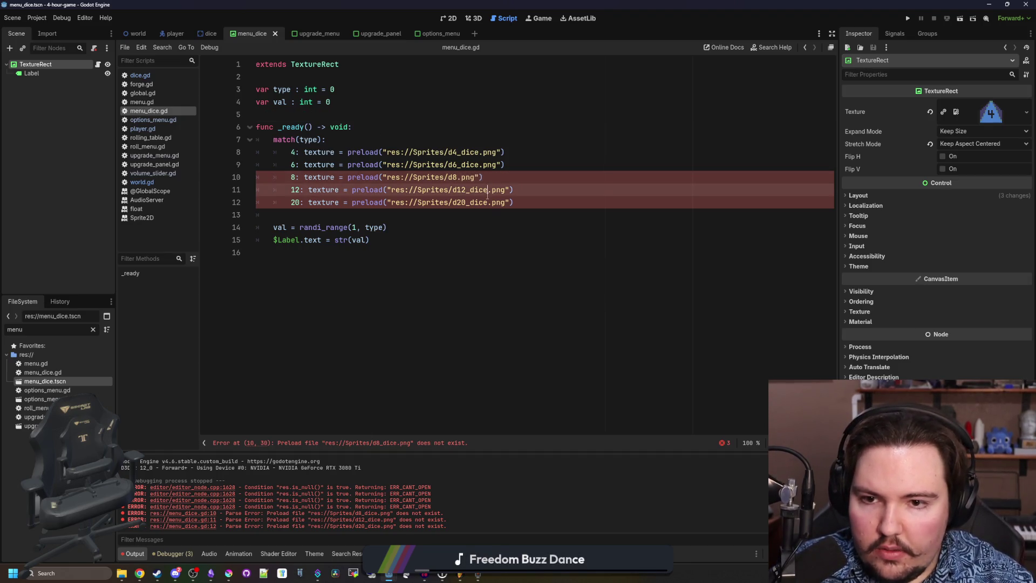
pyautogui.press('BackSpace')
pyautogui.press('BackSpace')
pyautogui.click(489, 204)
pyautogui.press('BackSpace')
pyautogui.press('BackSpace')
pyautogui.press('BackSpace')
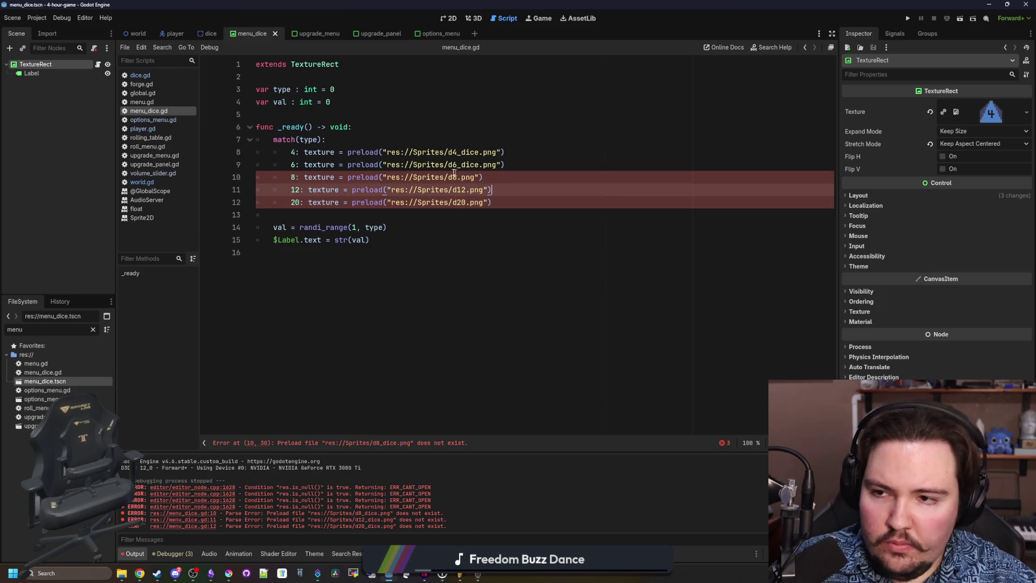
pyautogui.click(142, 182)
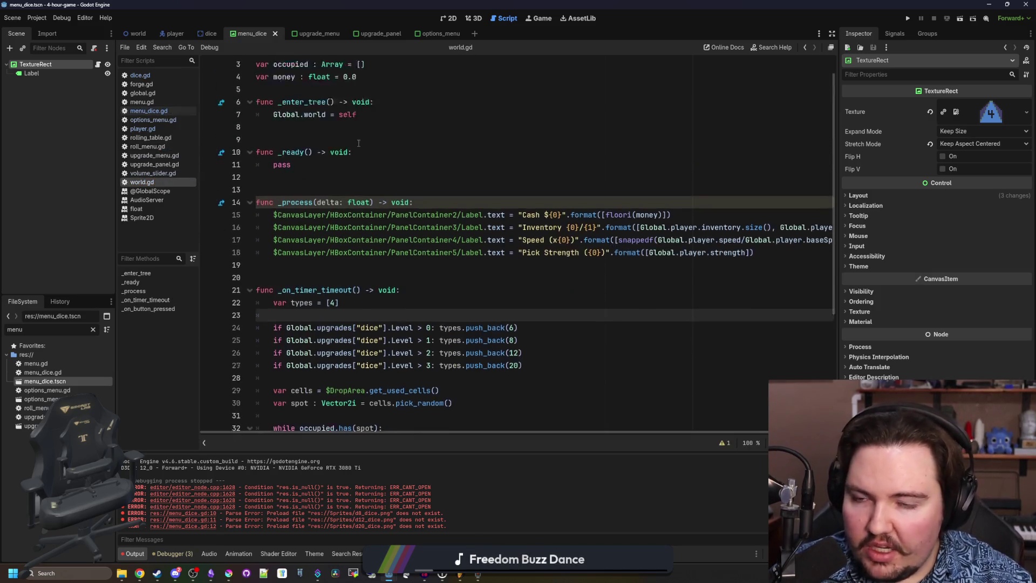
# Set world.gd money to 10000000.0 and the global.gd Better Dice factor to 5, then run.
pyautogui.click(363, 102)
pyautogui.write('1000000')
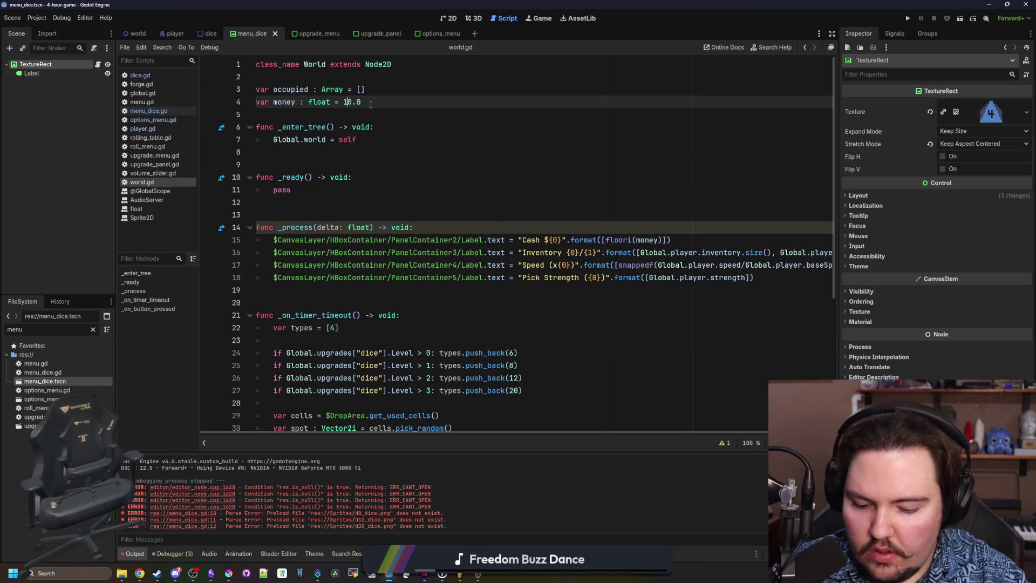
pyautogui.click(169, 112)
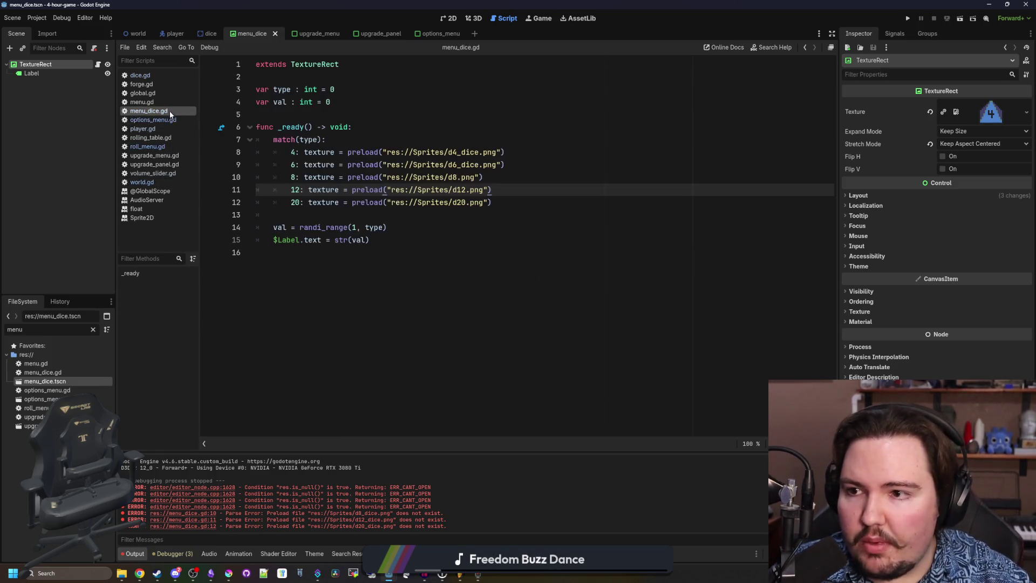
pyautogui.click(151, 93)
pyautogui.scroll(-2, 336, 374)
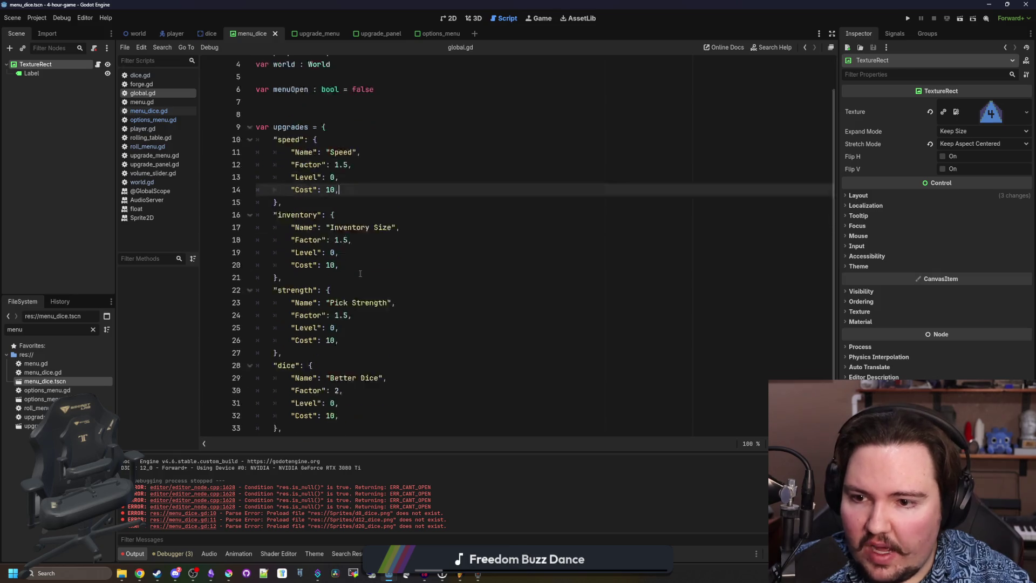
pyautogui.click(338, 367)
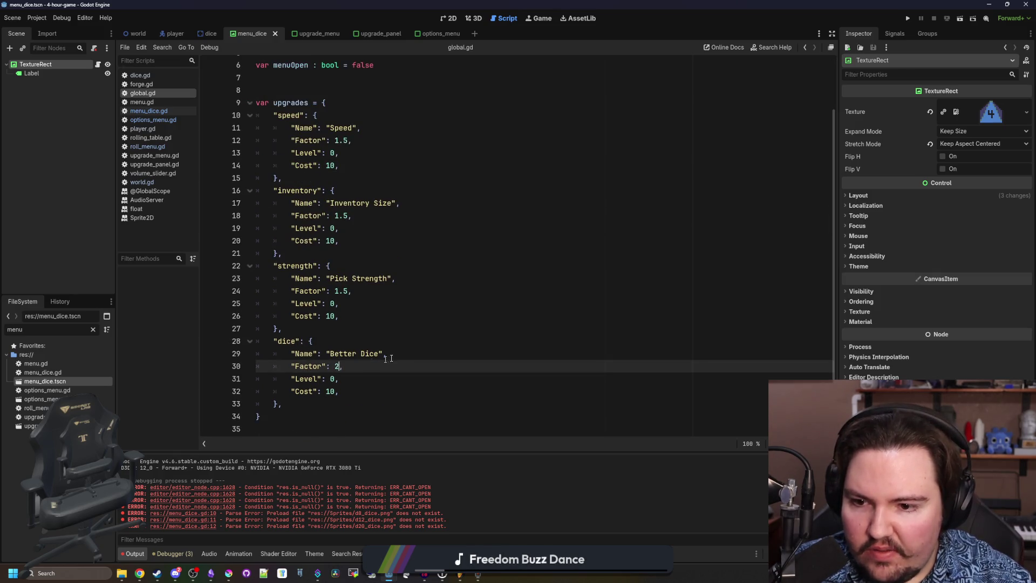
pyautogui.write('1')
pyautogui.click(409, 328)
pyautogui.click(907, 18)
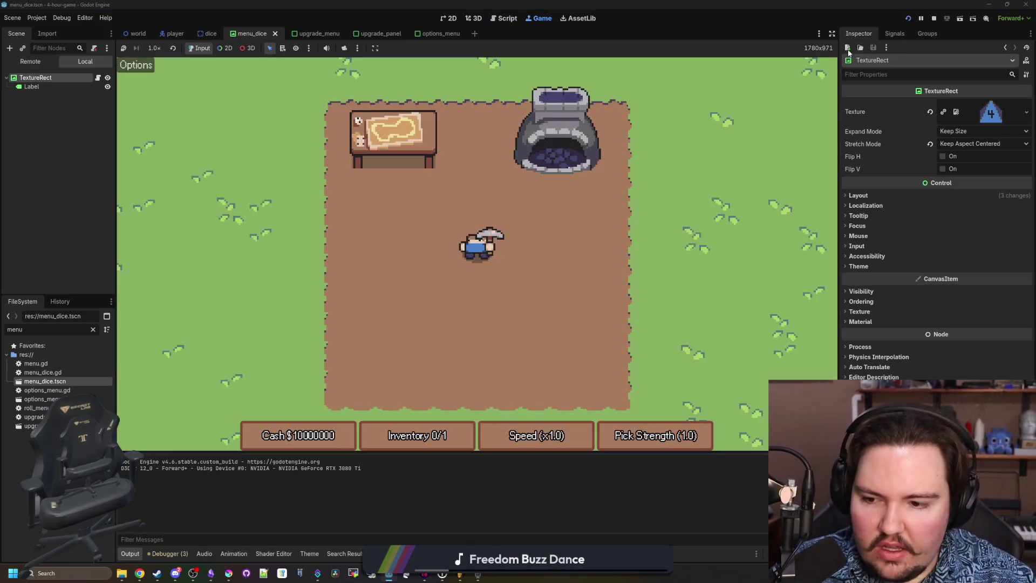
# Walk to the Upgrade Forge and buy the Better Dice upgrade four times.
pyautogui.press('w')
pyautogui.press('a')
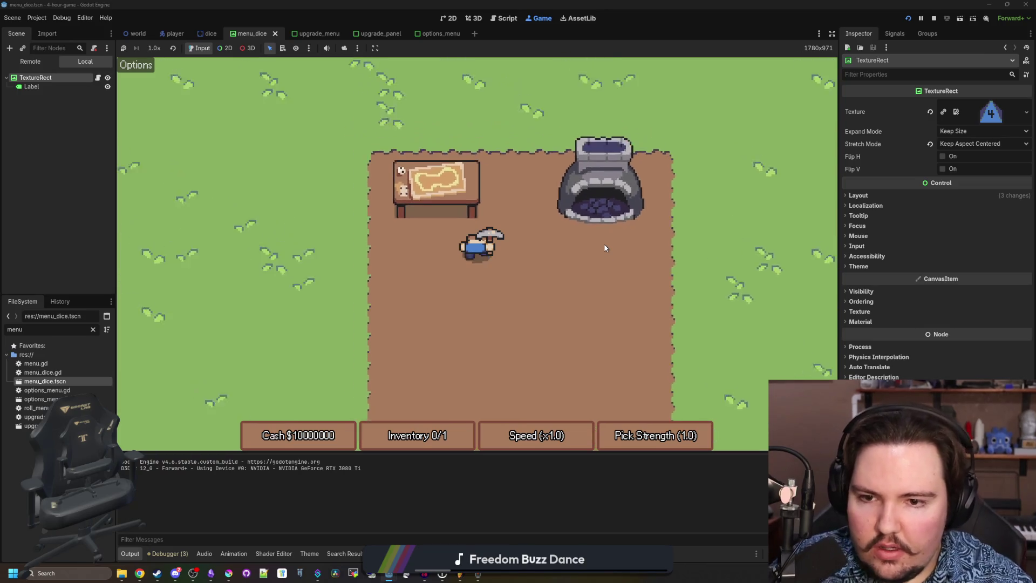
pyautogui.press('d')
pyautogui.click(537, 201)
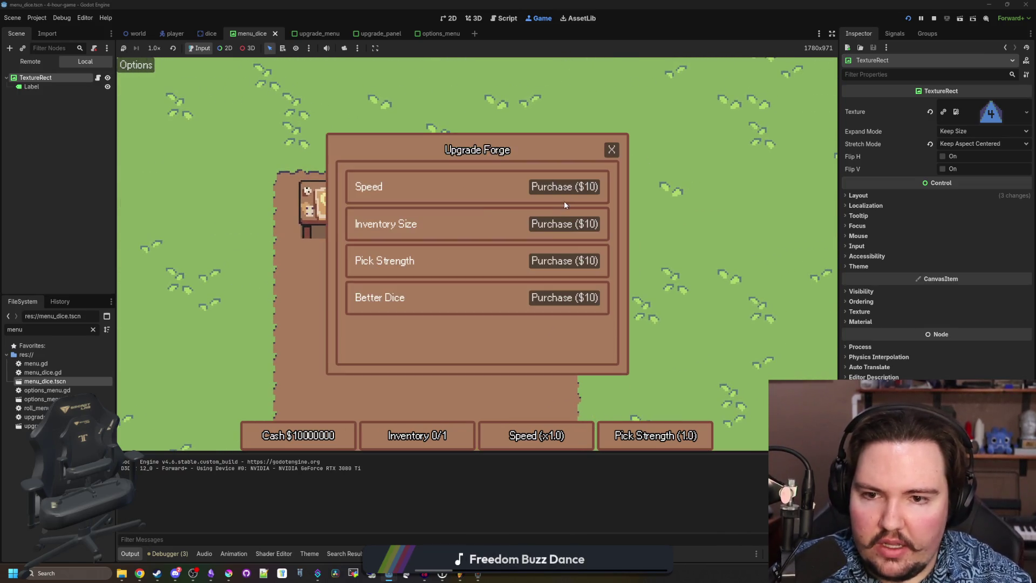
pyautogui.click(553, 300)
pyautogui.click(553, 300)
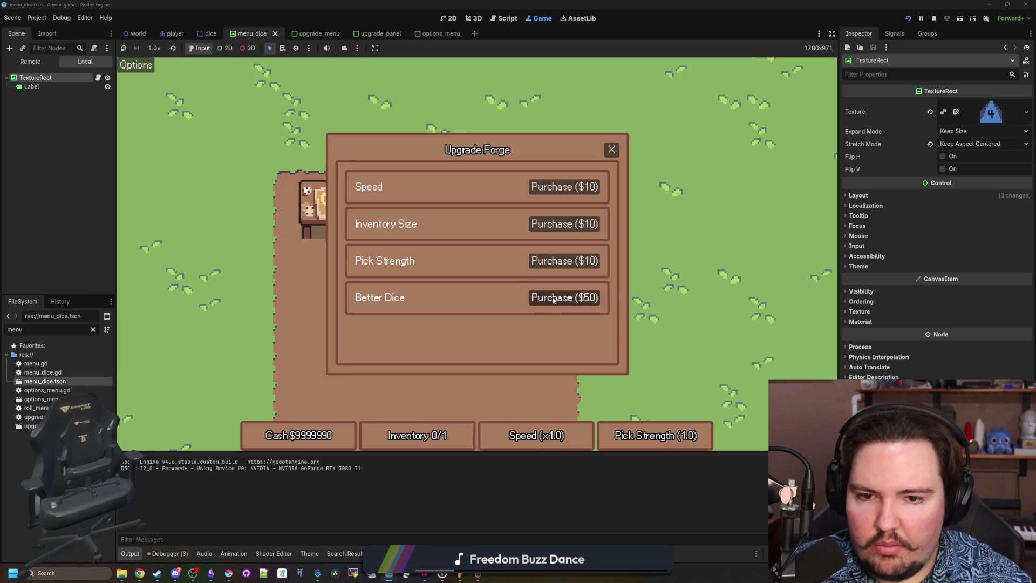
pyautogui.click(553, 300)
pyautogui.click(553, 300)
pyautogui.click(618, 153)
# Roam the field, pick up a 20 die and store it in the inventory.
pyautogui.press('d')
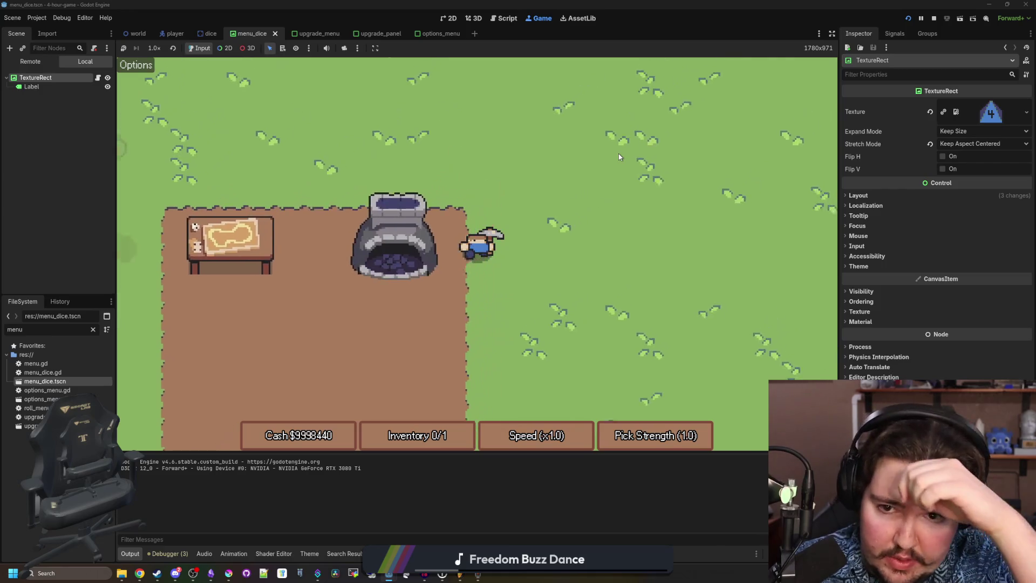
pyautogui.press('w')
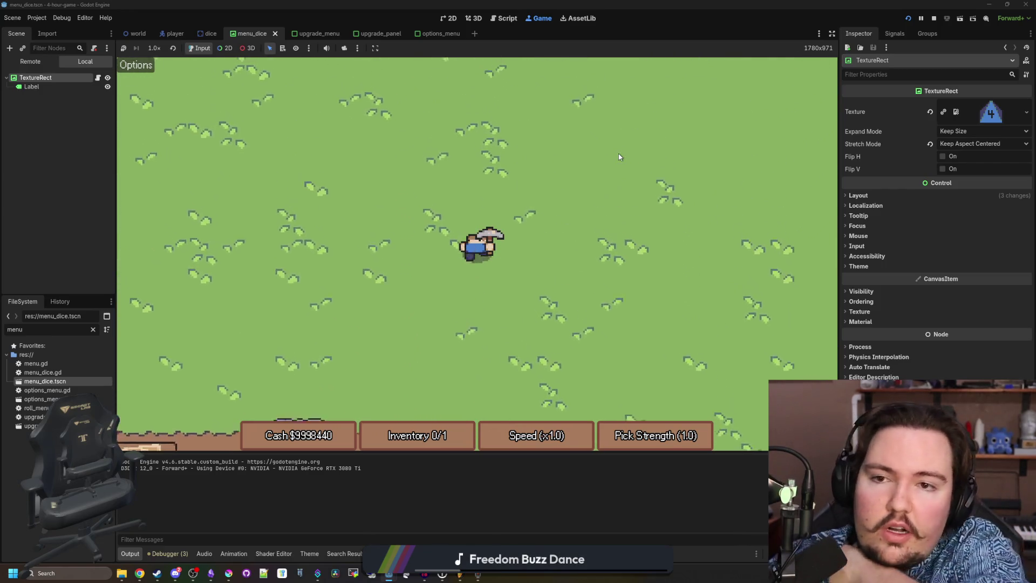
pyautogui.press('d')
pyautogui.press('w')
pyautogui.press('a')
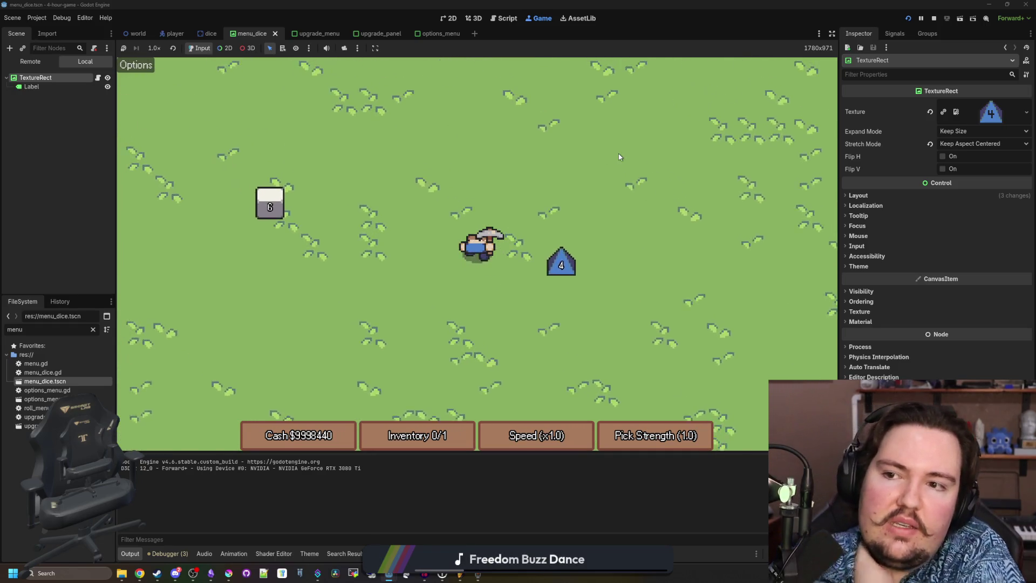
pyautogui.press('s')
pyautogui.press('s')
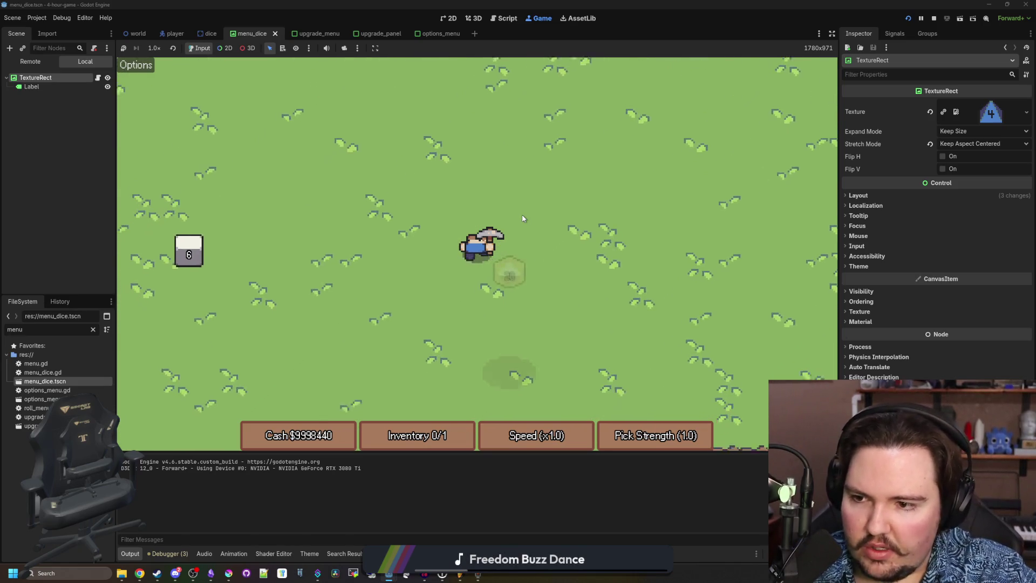
pyautogui.press('d')
pyautogui.press('w')
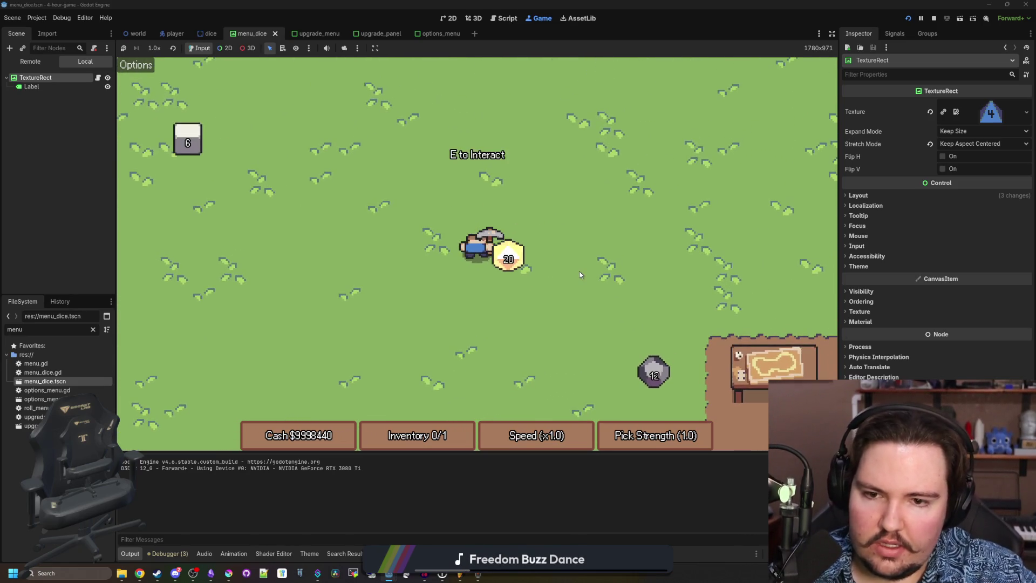
pyautogui.press('e')
pyautogui.press('s')
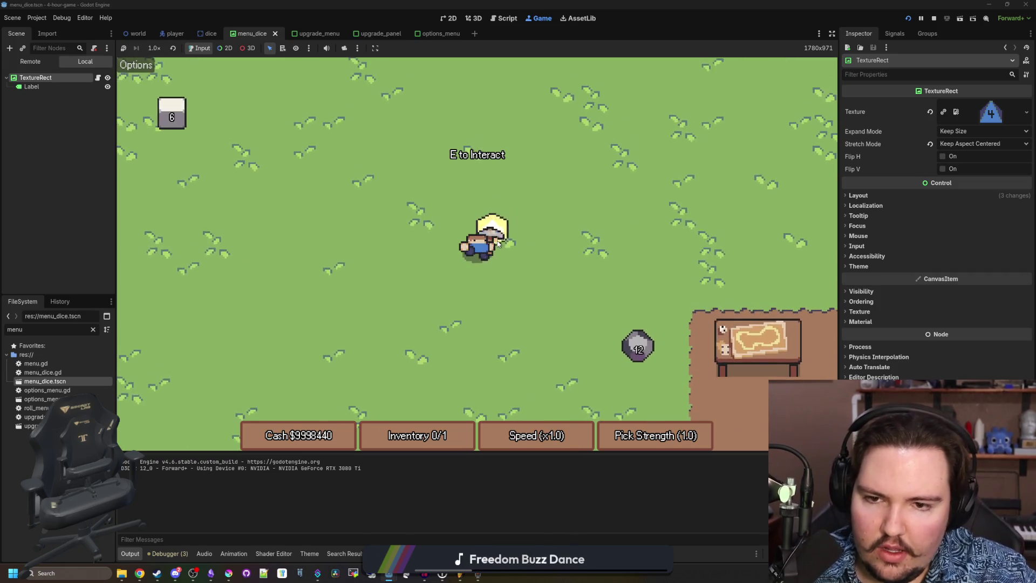
pyautogui.press('w')
pyautogui.press('a')
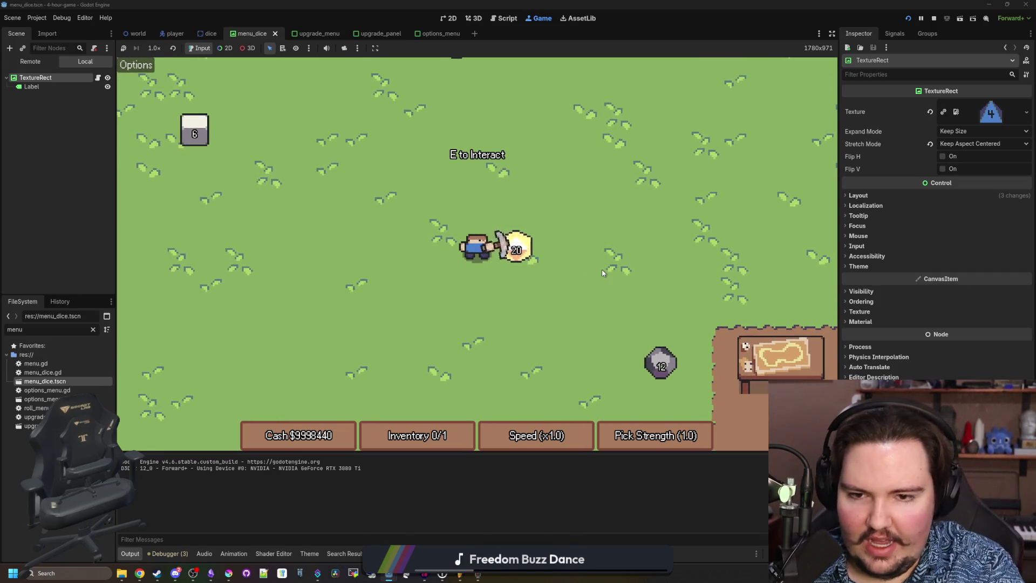
pyautogui.press('e')
# Roll the collected die at the crafting table for $12, then stop the game.
pyautogui.press('d')
pyautogui.press('s')
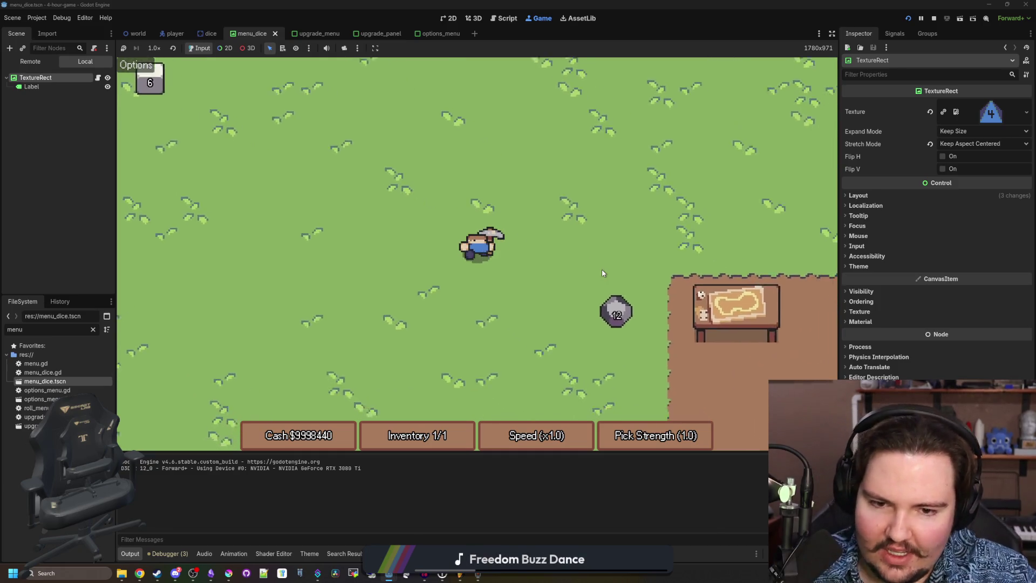
pyautogui.press('d')
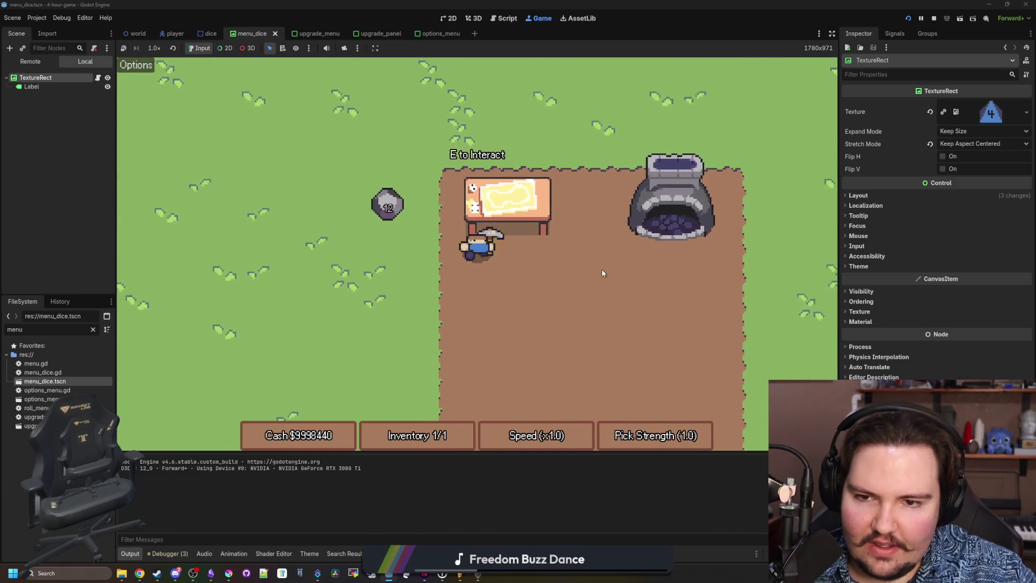
pyautogui.press('e')
pyautogui.click(472, 357)
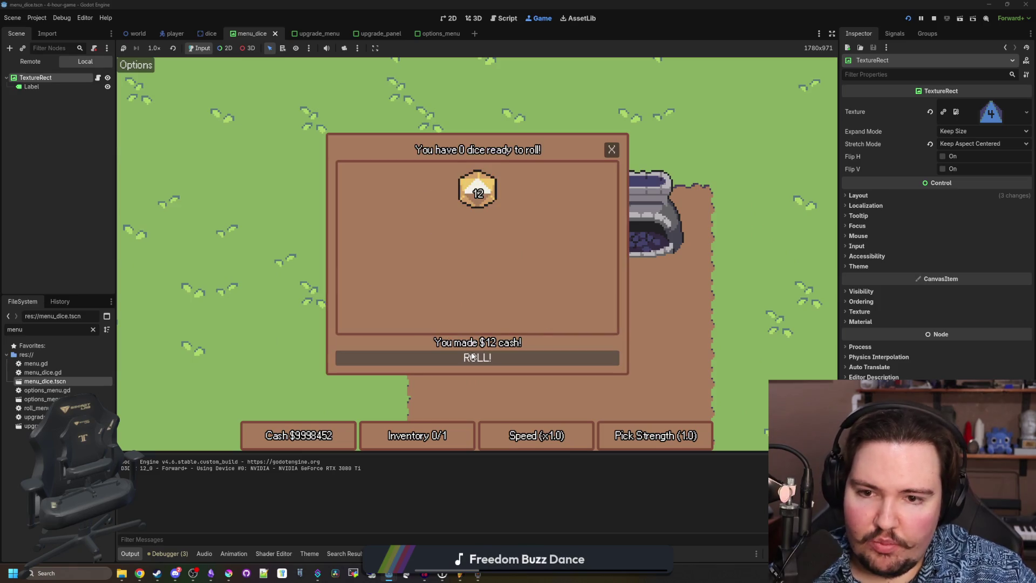
pyautogui.click(612, 149)
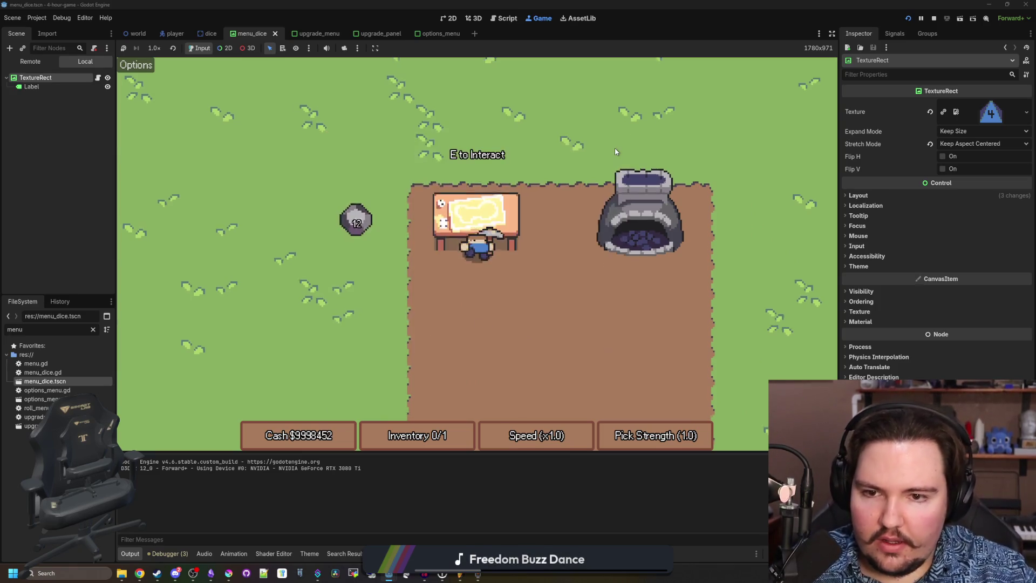
pyautogui.press('s')
pyautogui.press('d')
pyautogui.press('F8')
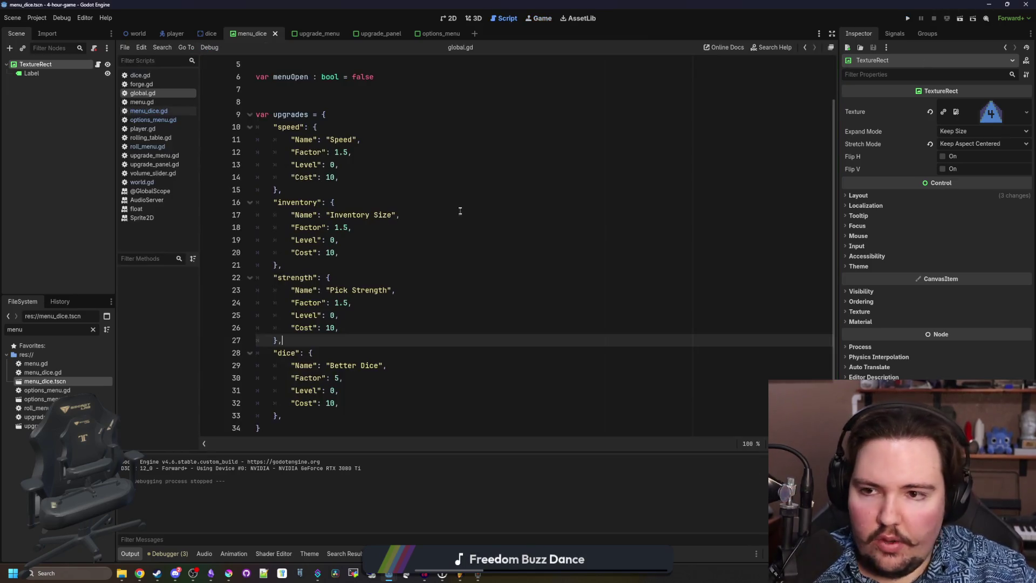
# Trim the extra zeros from the test starting money in world.gd.
pyautogui.scroll(-1, 355, 157)
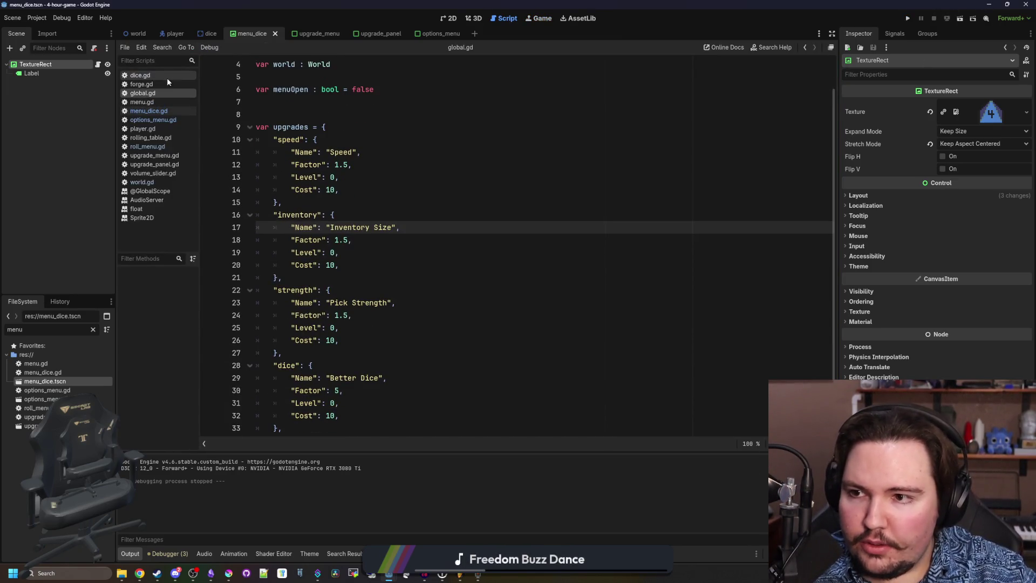
pyautogui.scroll(1, 376, 164)
pyautogui.click(142, 181)
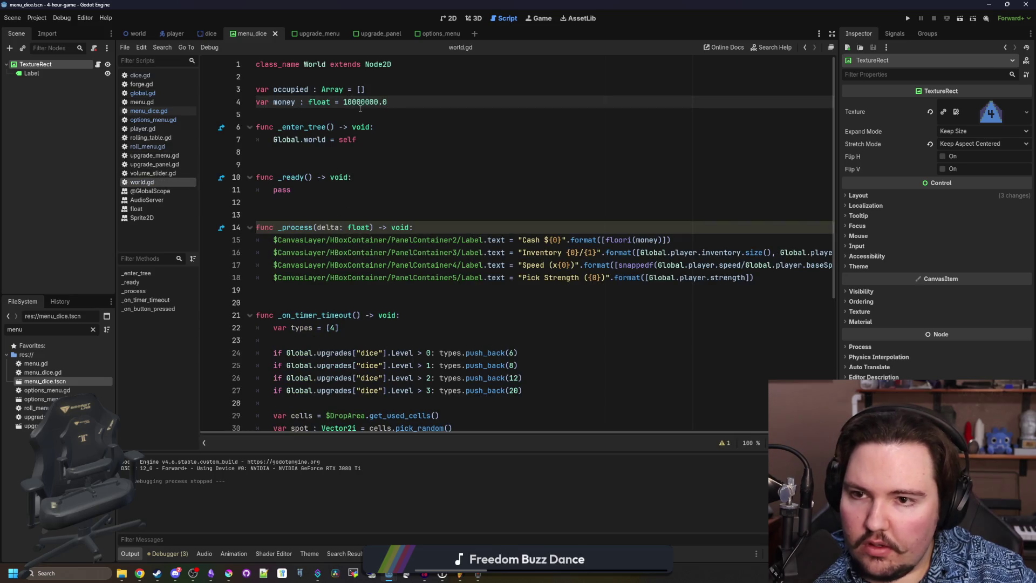
pyautogui.moveTo(378, 102); pyautogui.dragTo(348, 102)
pyautogui.press('BackSpace')
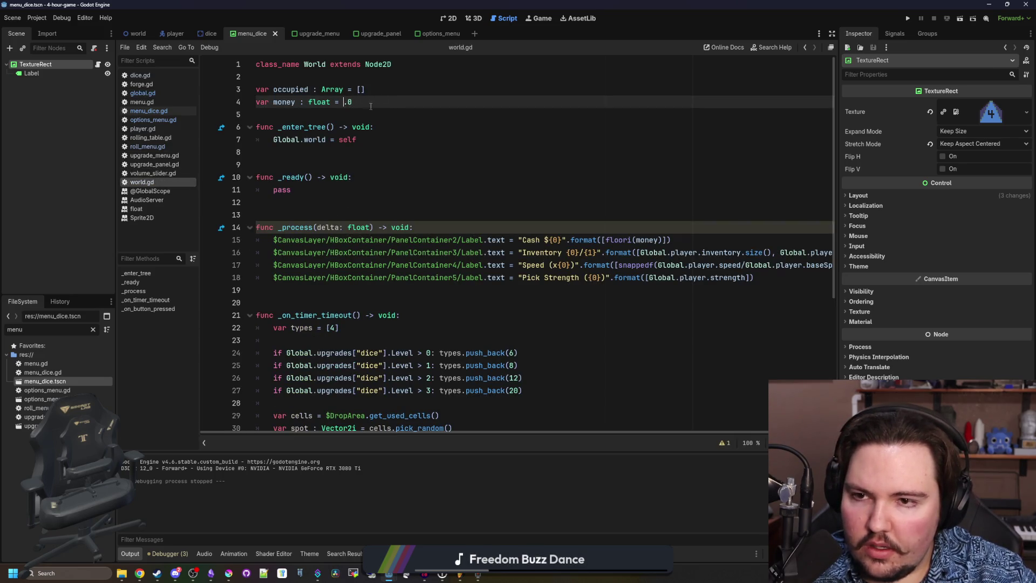
pyautogui.write('0')
pyautogui.press('Down')
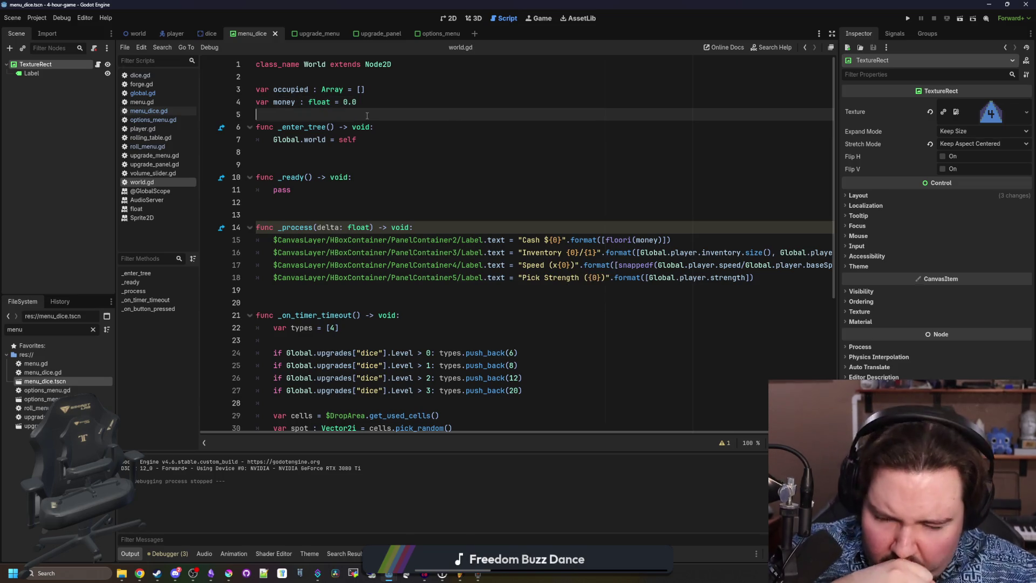
# Filter the files for 'upgrade' and open the upgrade_panel scene's script.
pyautogui.click(93, 330)
pyautogui.write('upgrade')
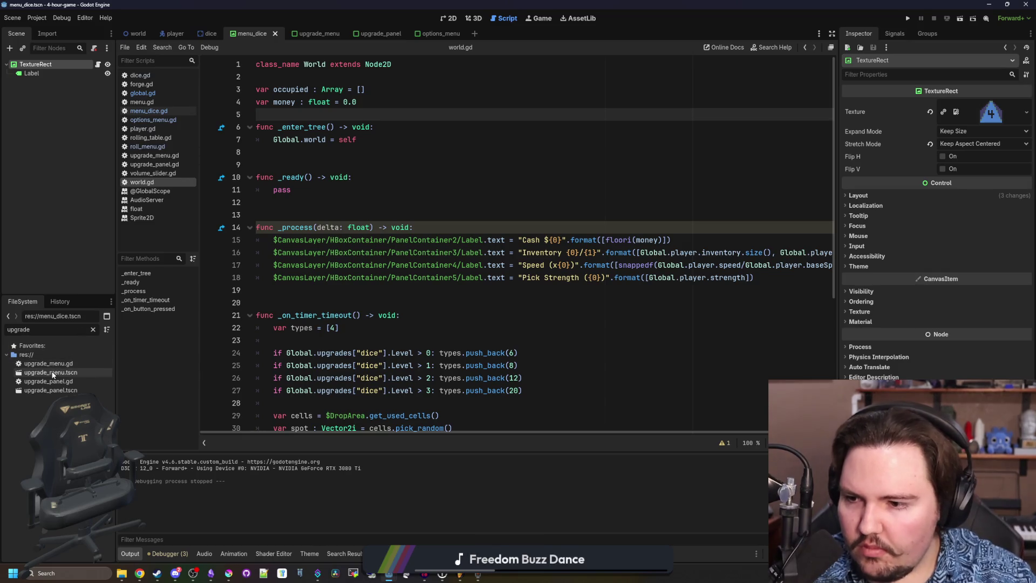
pyautogui.doubleClick(51, 373)
pyautogui.click(298, 210)
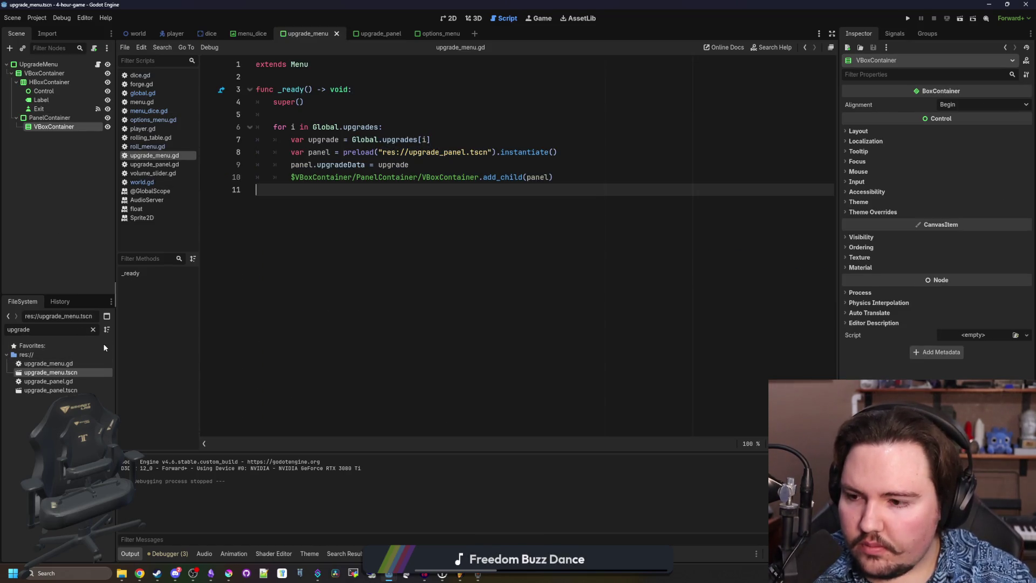
pyautogui.click(60, 391)
pyautogui.doubleClick(59, 391)
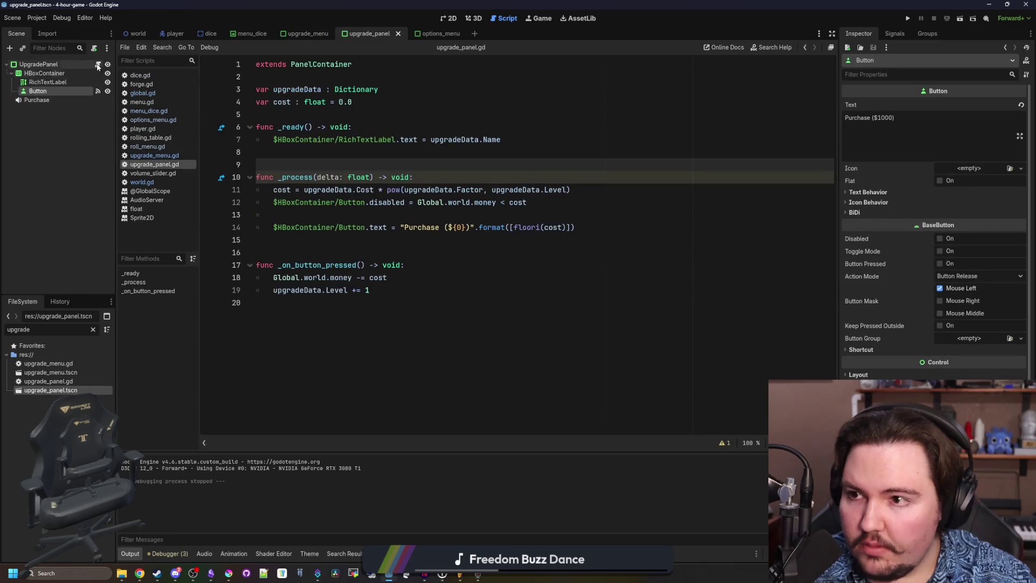
# Add $Purchase.pitch_scale = randf_range(0.8, 1.2) on line 20 and save the script.
pyautogui.click(386, 299)
pyautogui.moveTo(35, 100)
pyautogui.mouseDown()
pyautogui.moveTo(321, 313)
pyautogui.moveTo(369, 303)
pyautogui.mouseUp()
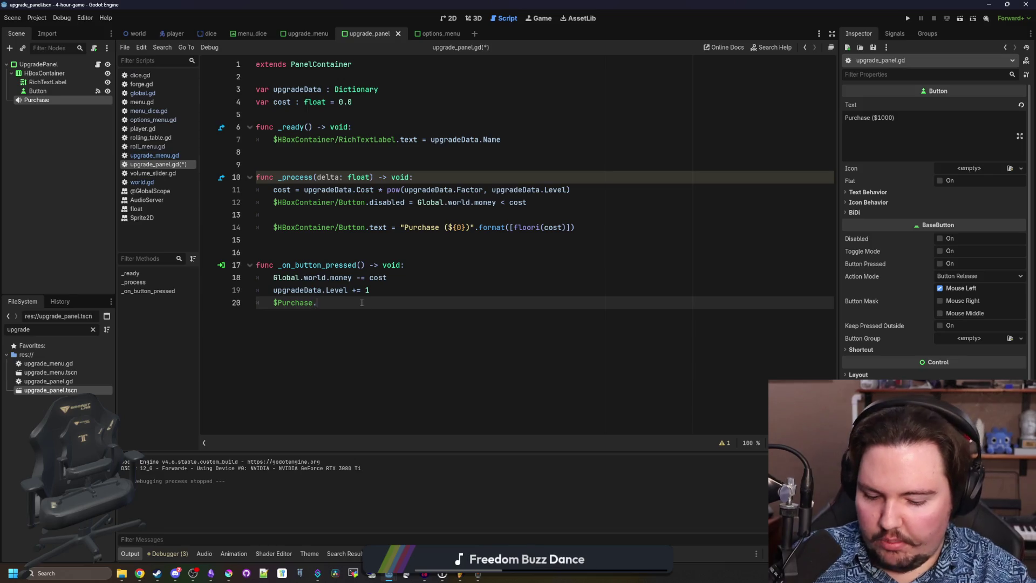
pyautogui.hotkey('ctrl', 'shift', 'd')
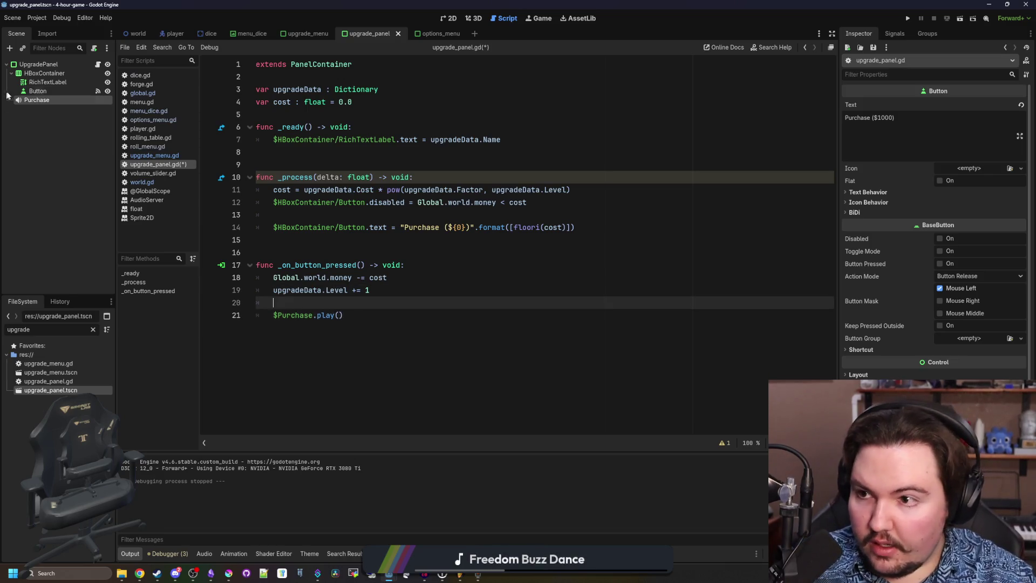
pyautogui.moveTo(343, 303); pyautogui.dragTo(313, 302)
pyautogui.press('BackSpace')
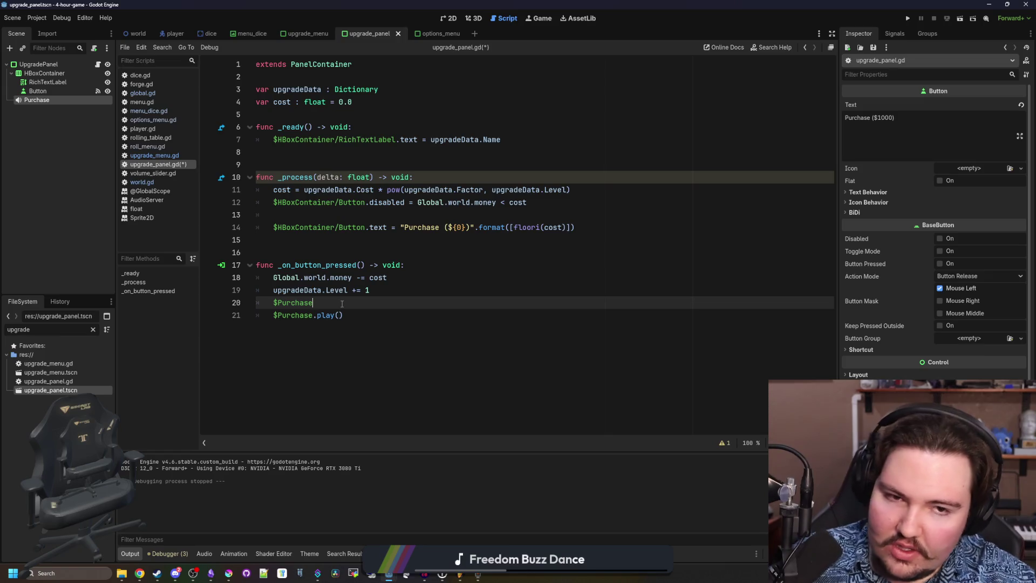
pyautogui.click(329, 300)
pyautogui.write('.pitch_scale =')
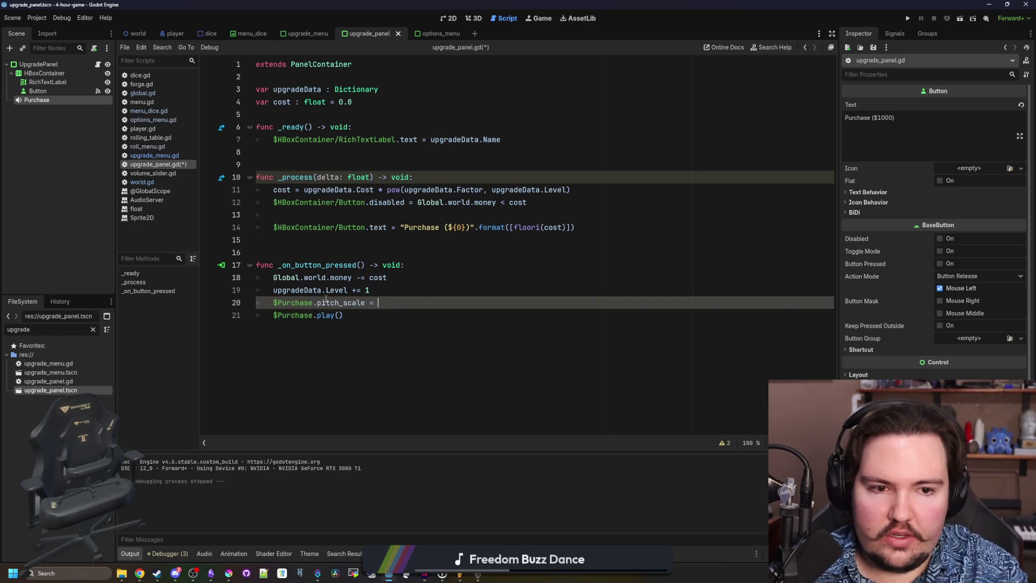
pyautogui.write('randf_')
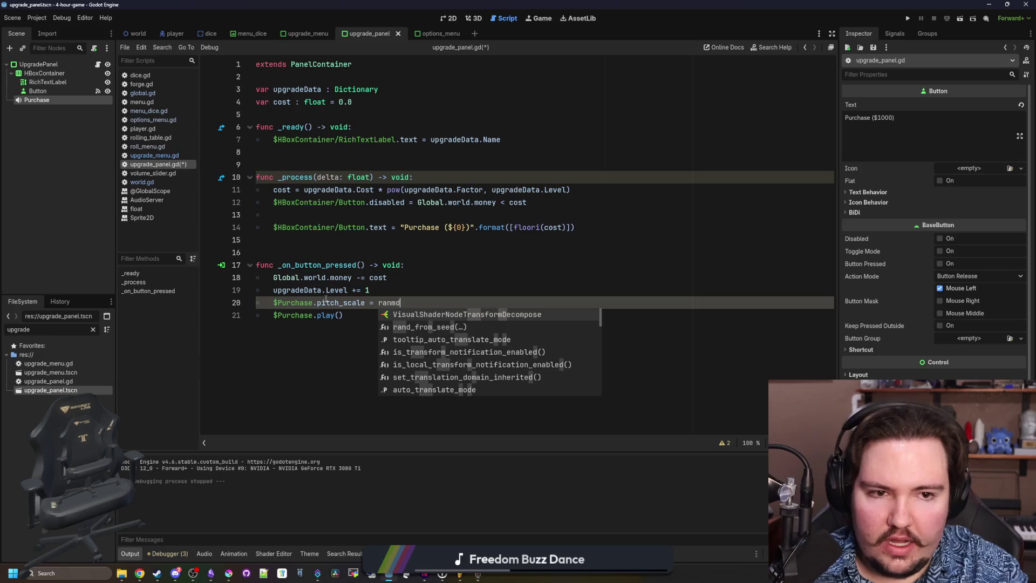
pyautogui.press('Return')
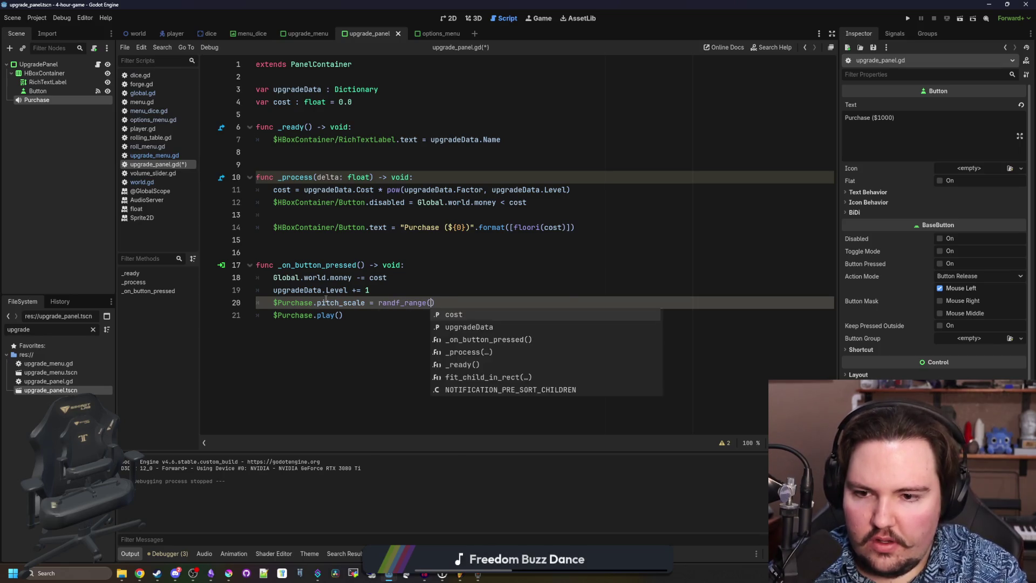
pyautogui.press('Escape')
pyautogui.write('0.8, 1.2')
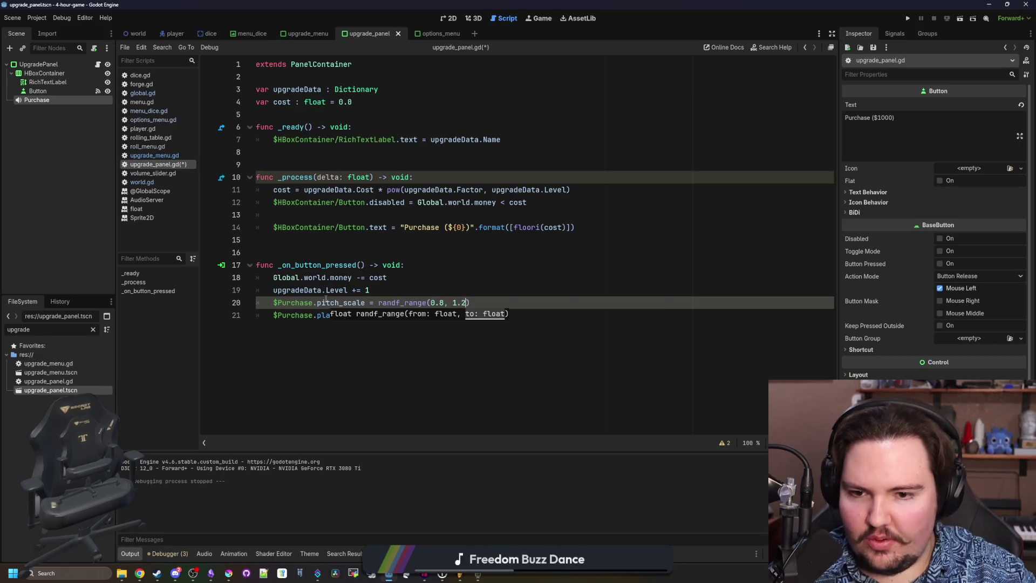
pyautogui.click(410, 277)
pyautogui.hotkey('ctrl', 's')
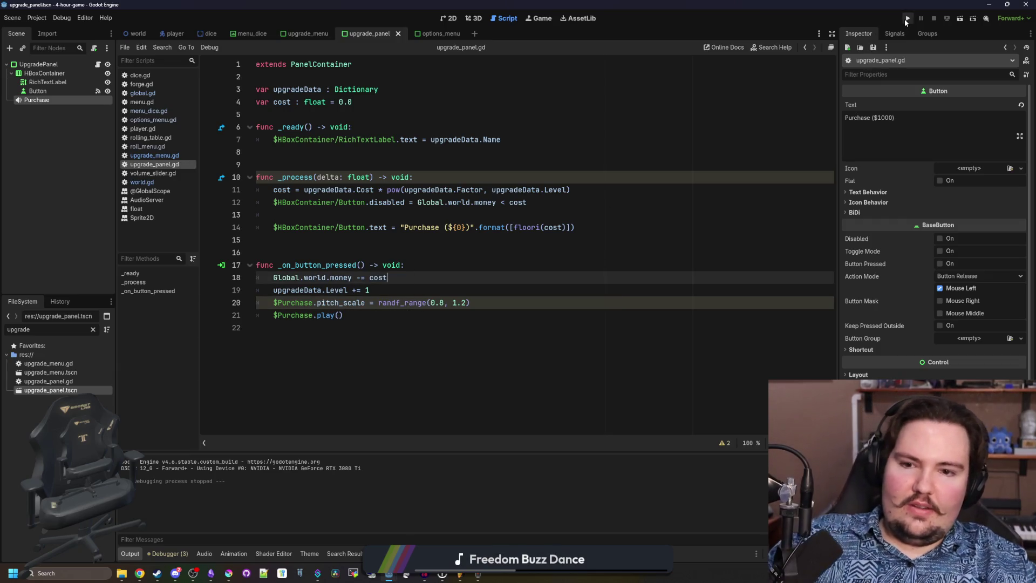
# Test-run the game, adjust world.gd's starting money, and rerun with Cash $100000.
pyautogui.click(905, 19)
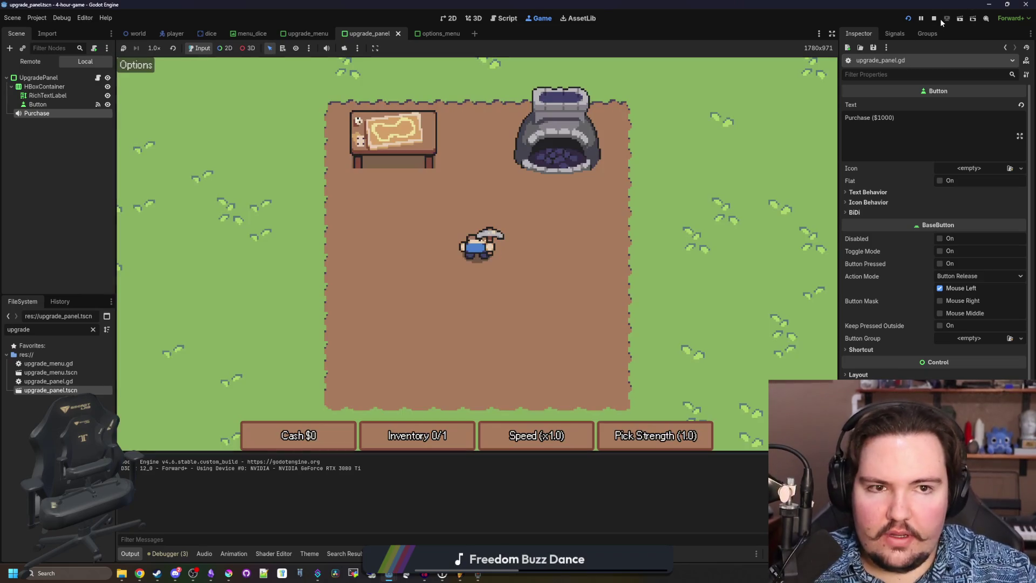
pyautogui.click(939, 19)
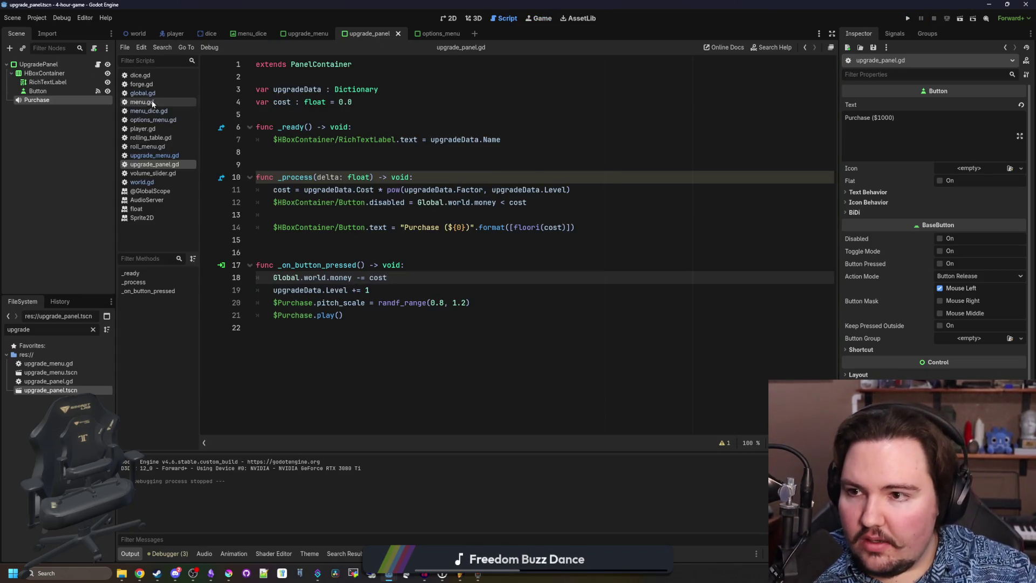
pyautogui.click(145, 93)
pyautogui.click(161, 181)
pyautogui.click(345, 153)
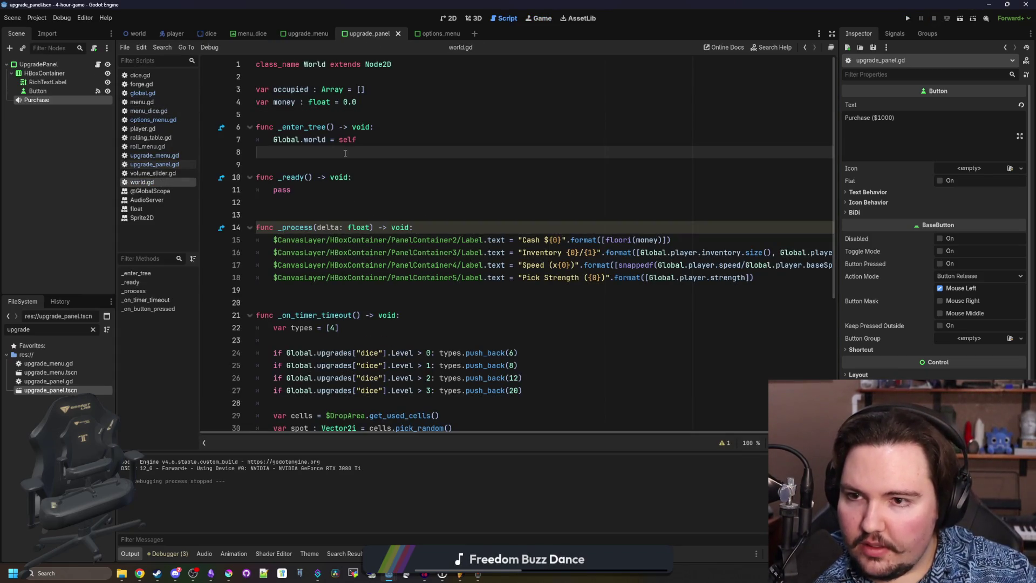
pyautogui.click(345, 102)
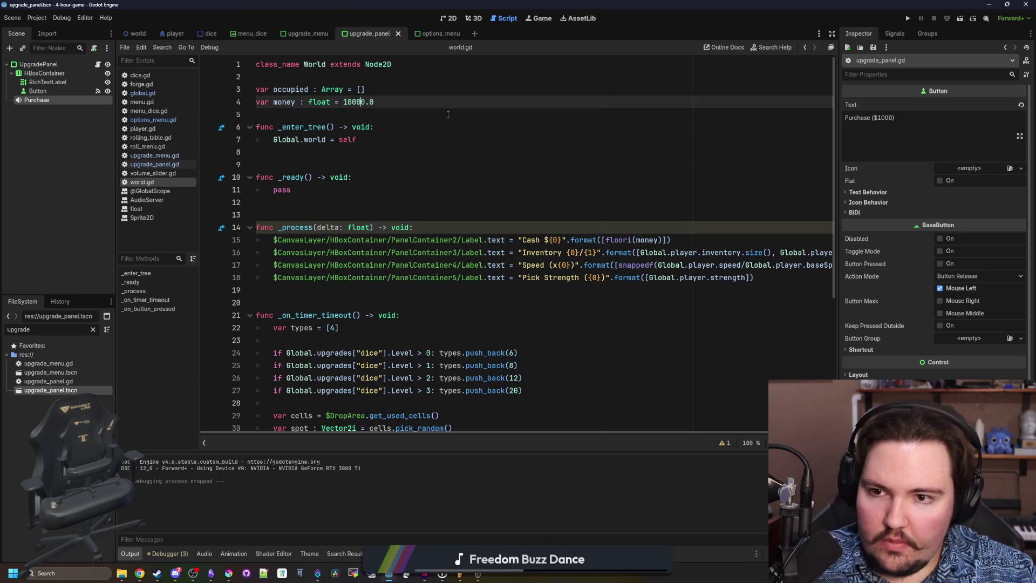
pyautogui.press('F5')
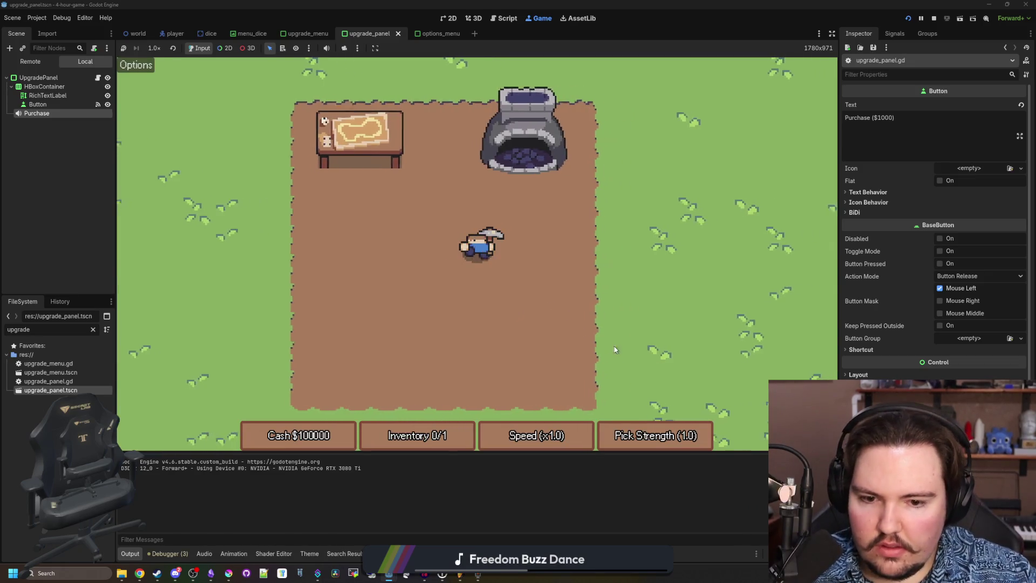
# Walk to the dice table, open and close the dice roll, then cross the grass.
pyautogui.press('w')
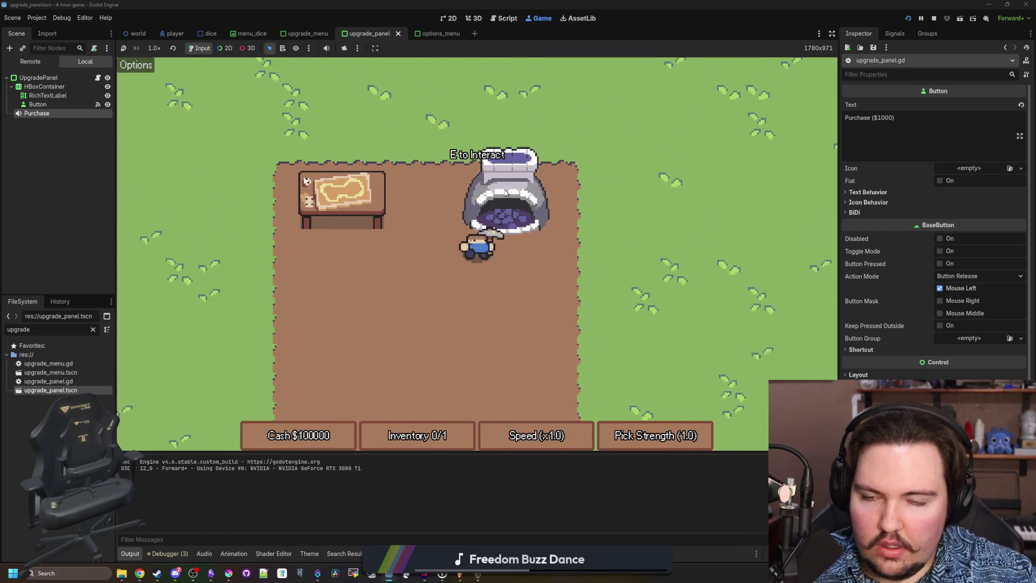
pyautogui.press('a')
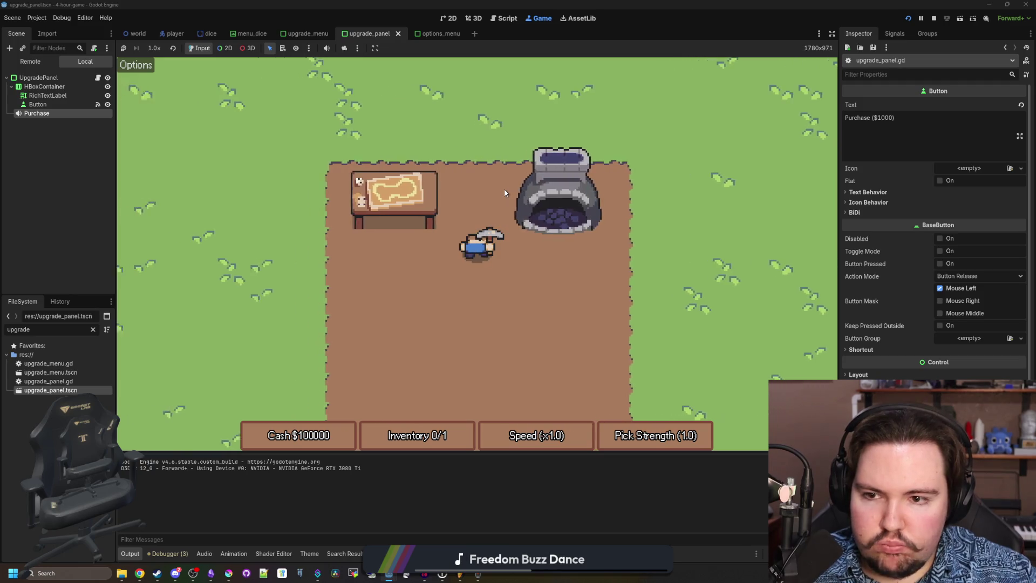
pyautogui.press('e')
pyautogui.click(615, 150)
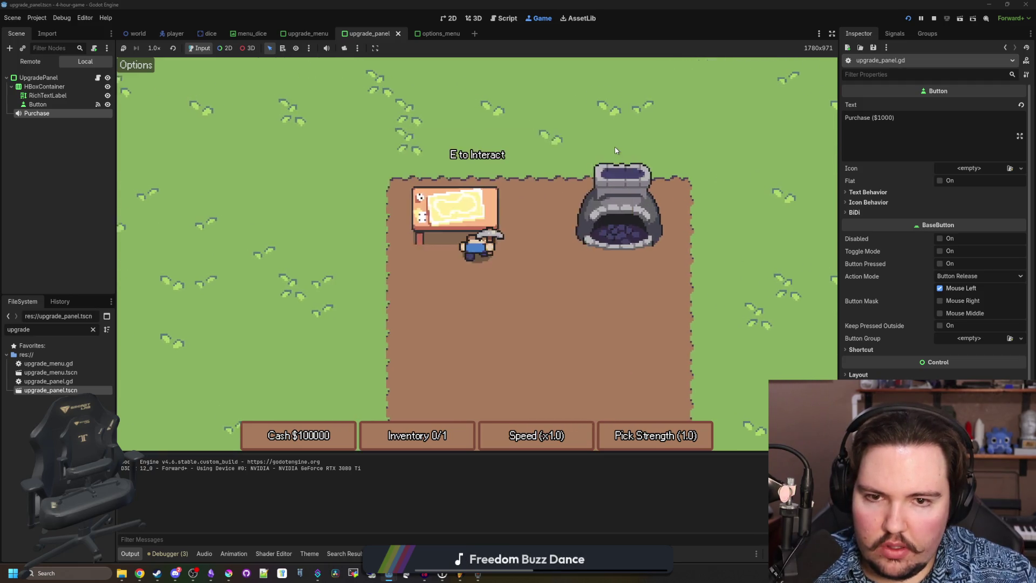
pyautogui.press('a')
pyautogui.press('w')
pyautogui.press('d')
pyautogui.press('s')
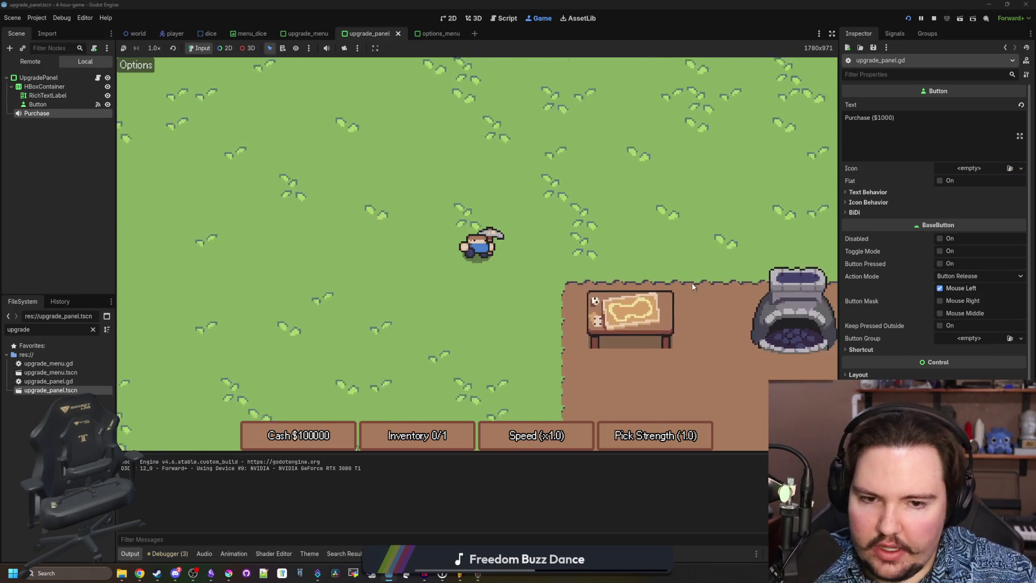
# At the Upgrade Forge, buy the Inventory Size and Pick Strength upgrades.
pyautogui.press('d')
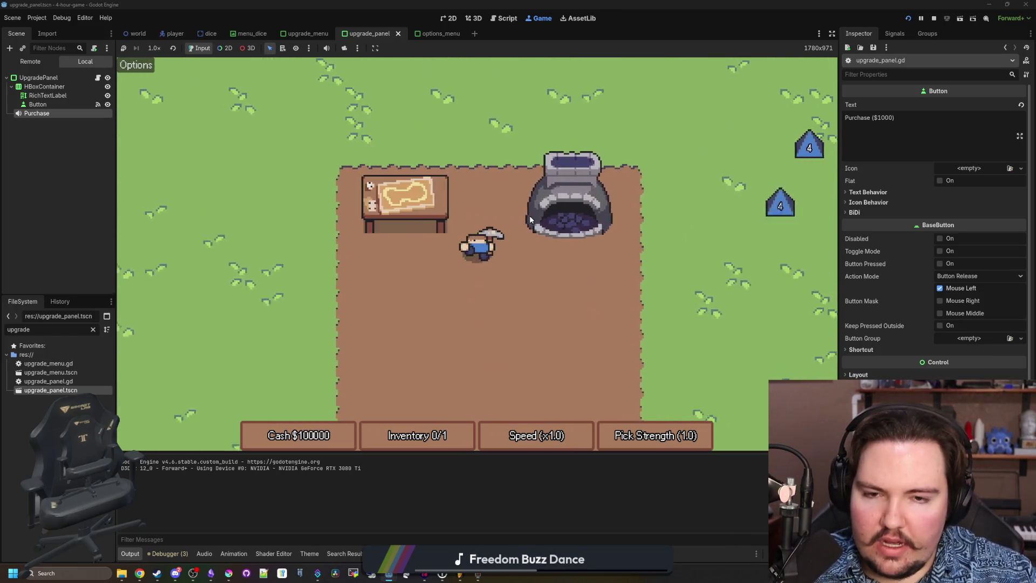
pyautogui.press('e')
pyautogui.click(568, 231)
pyautogui.click(570, 261)
pyautogui.click(611, 149)
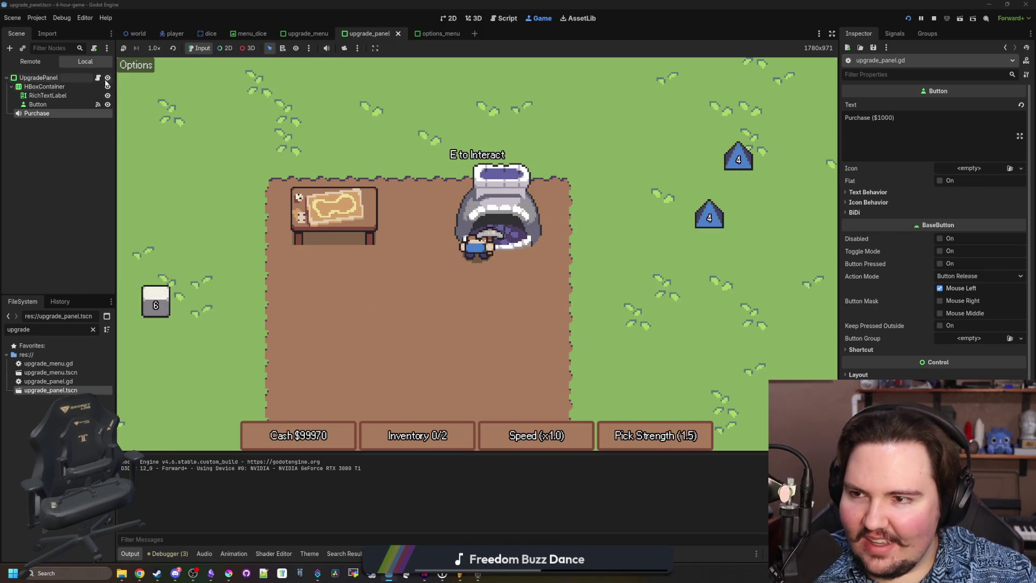
# Stop the game, edit the pitch range on script line 20, and run again.
pyautogui.press('F8')
pyautogui.click(444, 301)
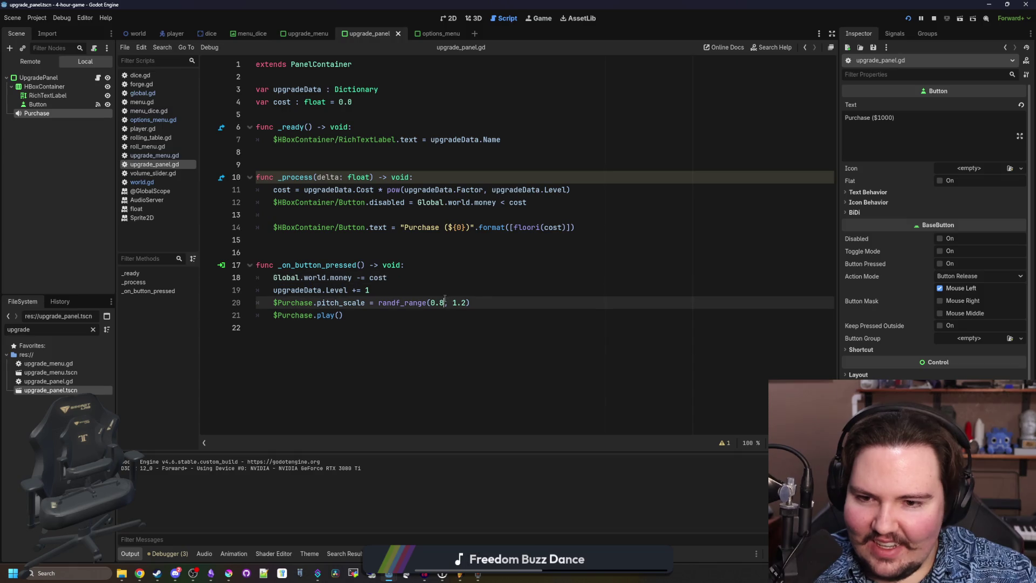
pyautogui.click(493, 290)
pyautogui.click(542, 18)
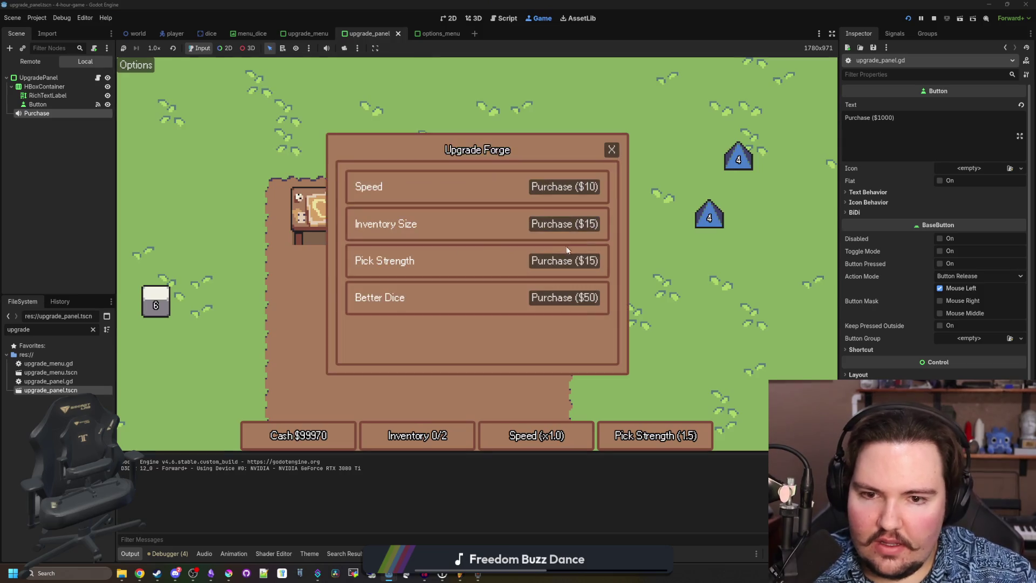
# Close the forge, walk over nearby dice to collect them, and roll them at the table.
pyautogui.click(612, 150)
pyautogui.press('d')
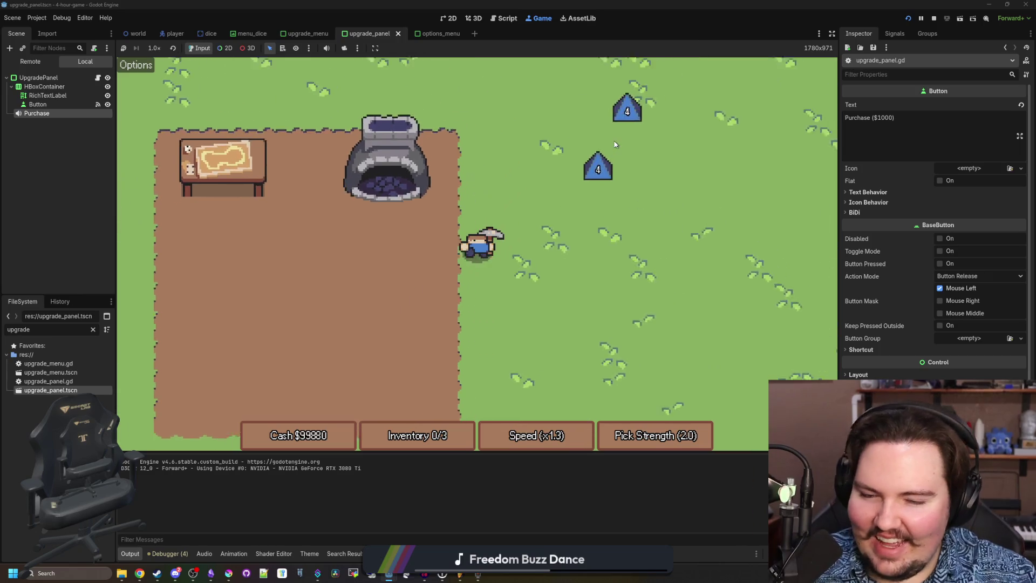
pyautogui.press('w')
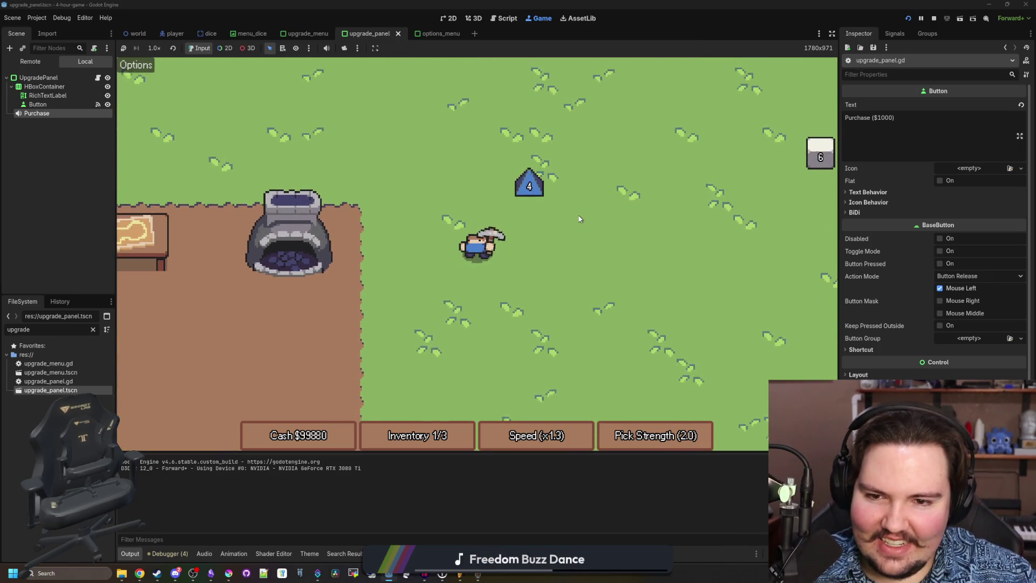
pyautogui.press('w')
pyautogui.press('d')
pyautogui.press('d')
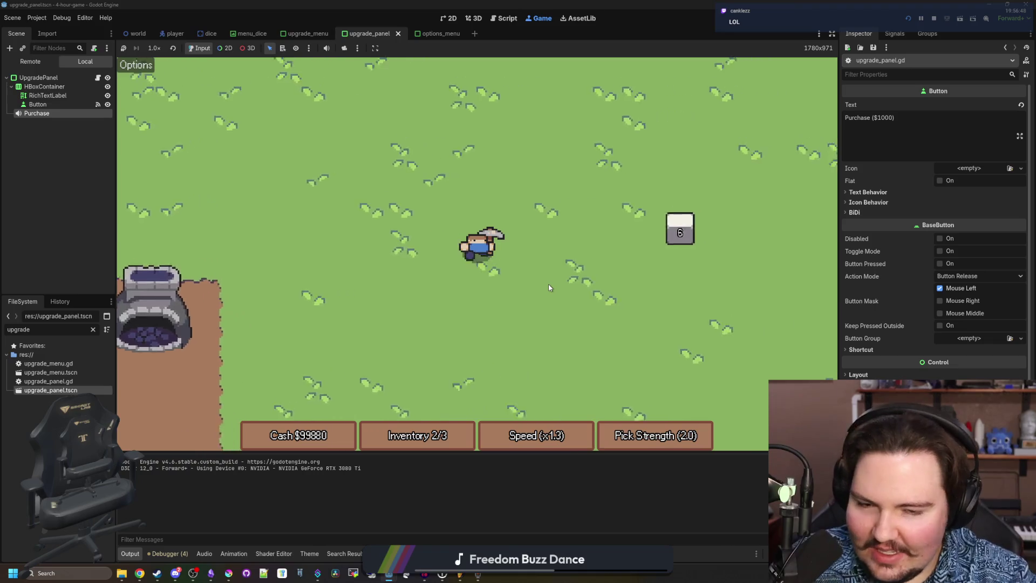
pyautogui.press('a')
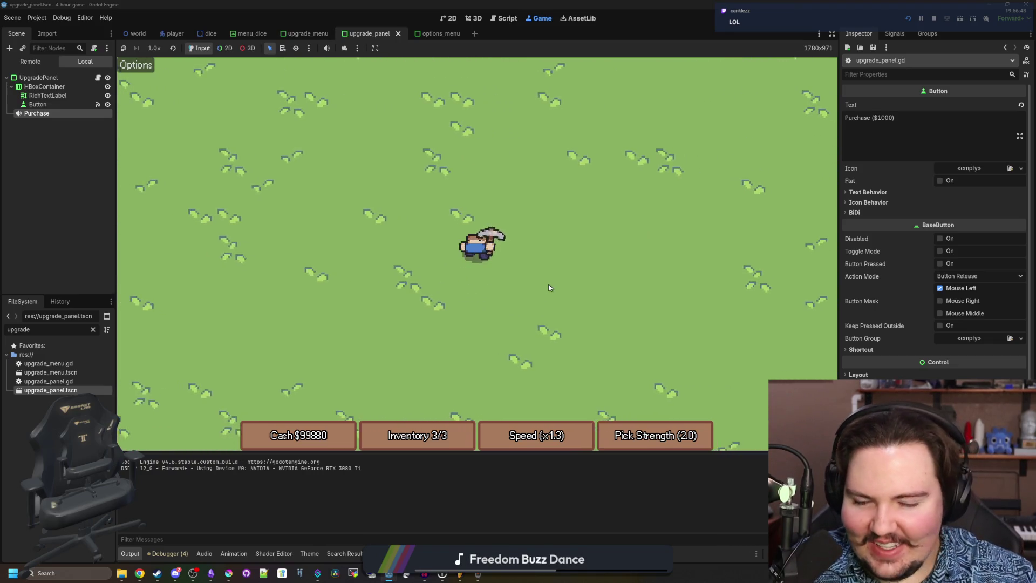
pyautogui.press('a')
pyautogui.press('s')
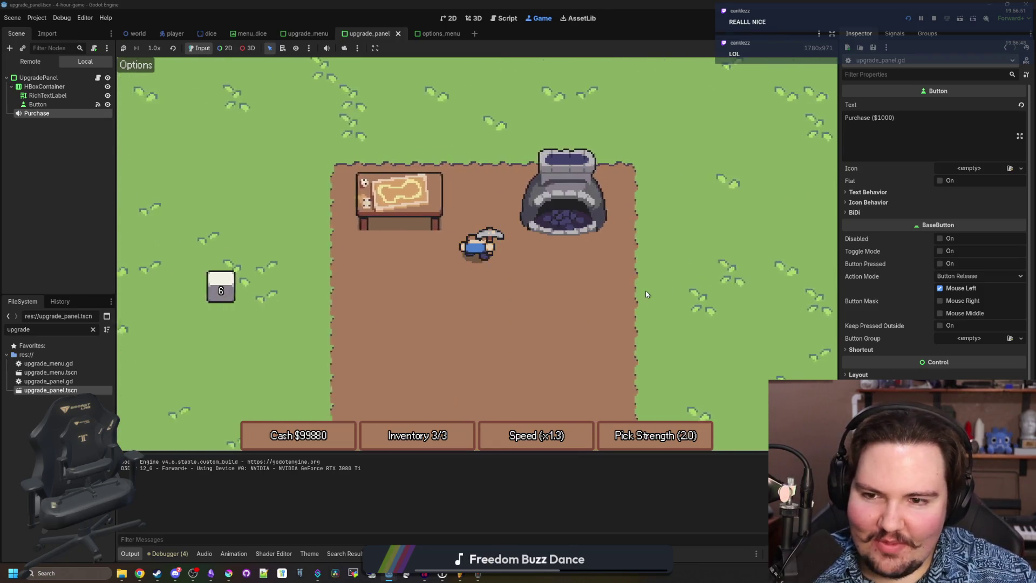
pyautogui.press('e')
pyautogui.click(539, 355)
# Walk left across the grass and pick up three dice, including the 8 die.
pyautogui.press('a')
pyautogui.press('a')
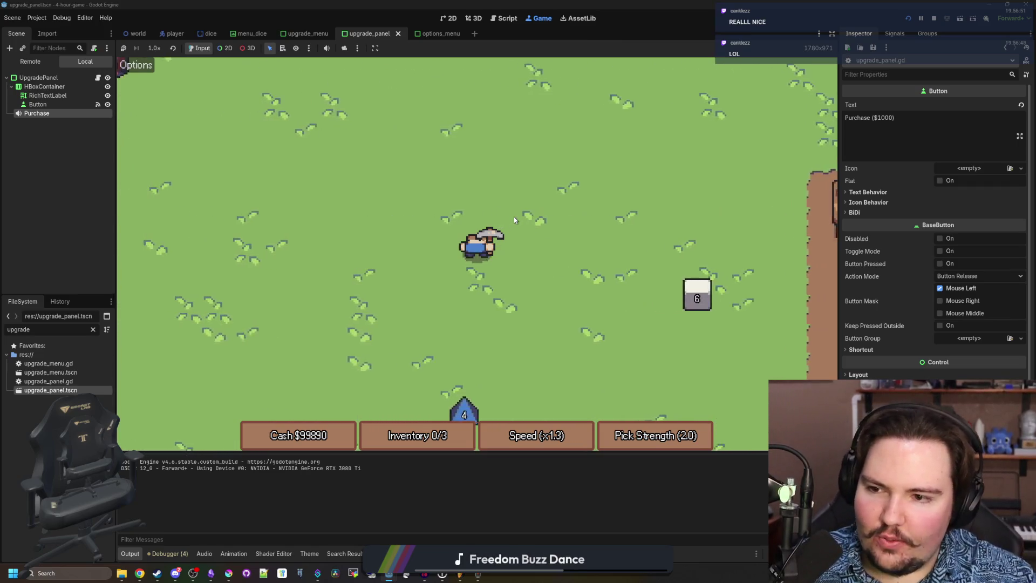
pyautogui.press('a')
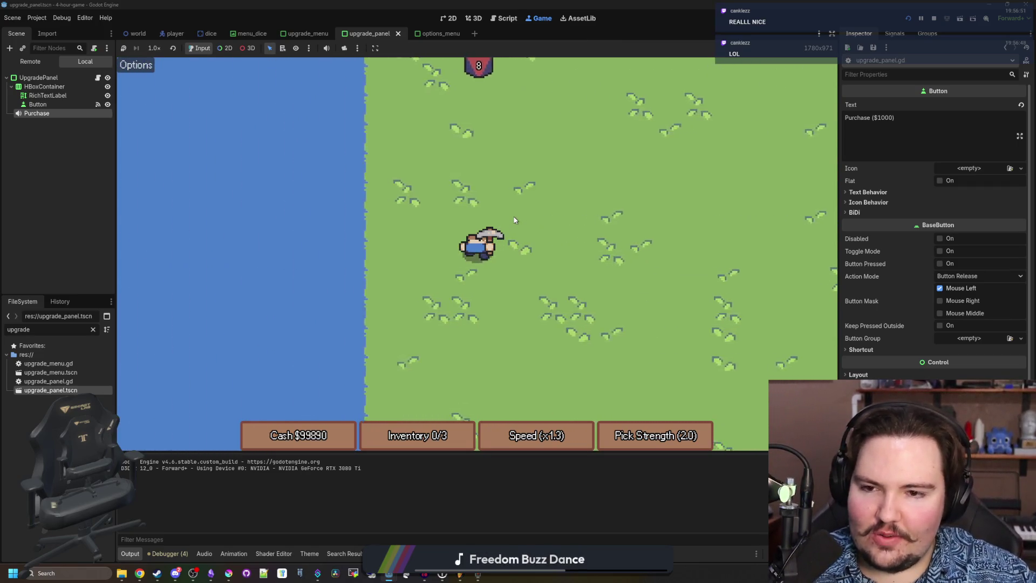
pyautogui.press('a')
pyautogui.press('w')
pyautogui.press('d')
pyautogui.press('e')
pyautogui.press('d')
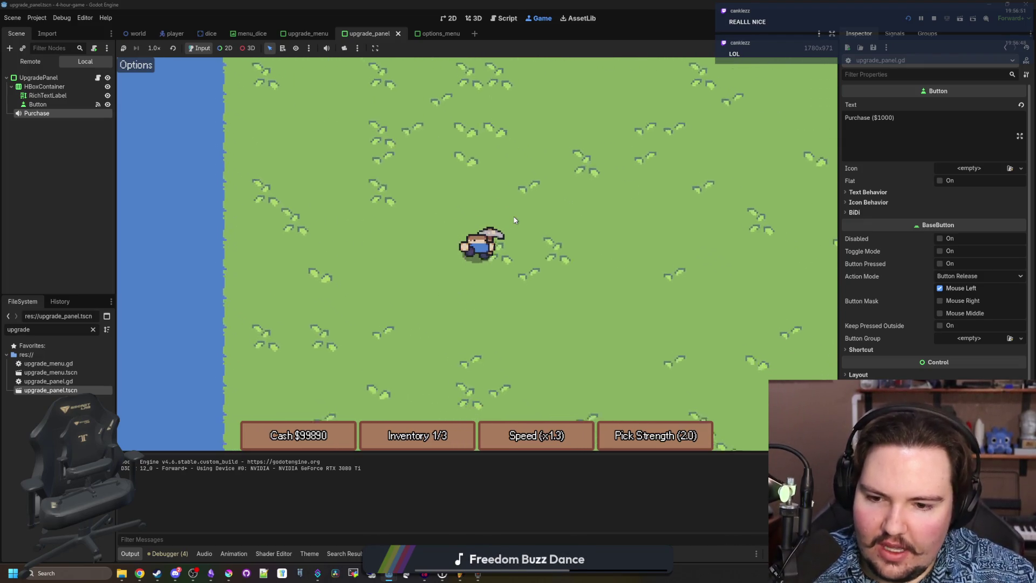
pyautogui.press('d')
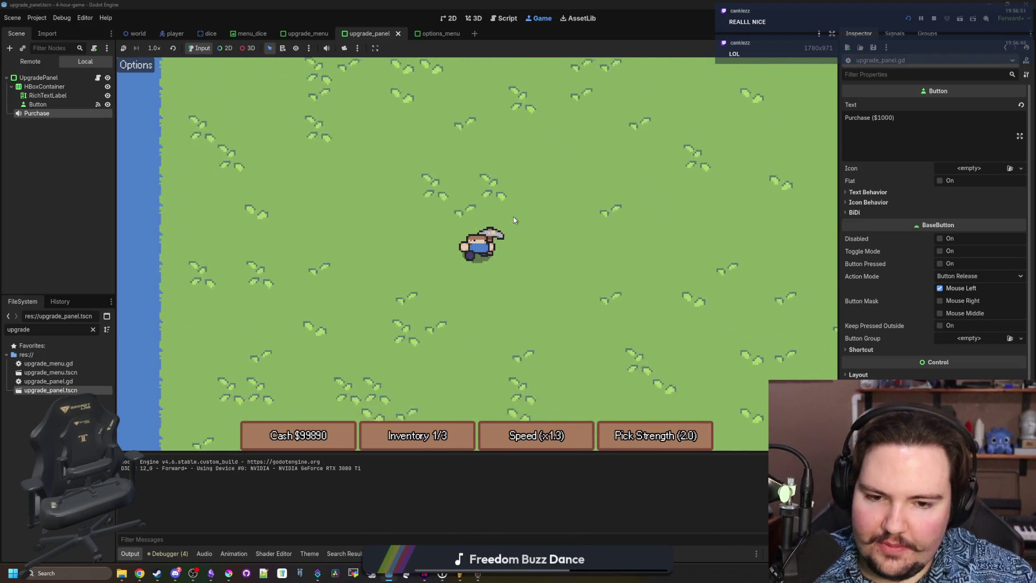
pyautogui.press('s')
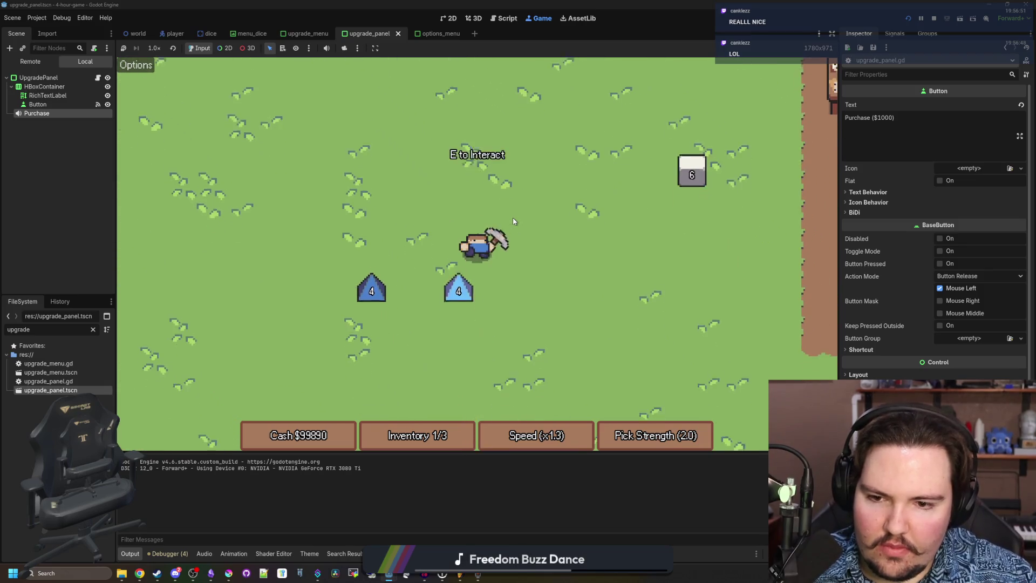
pyautogui.press('e')
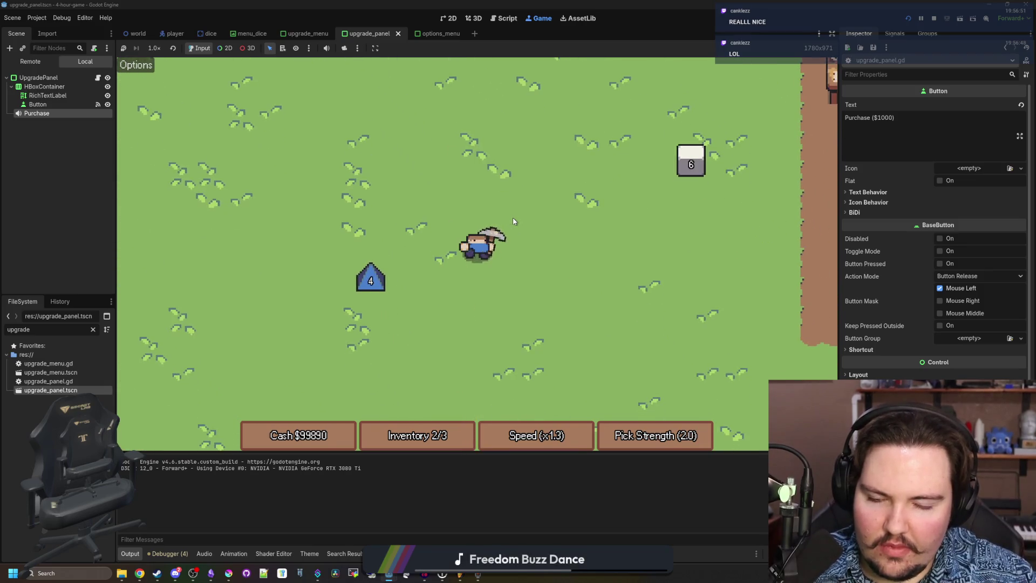
pyautogui.press('d')
pyautogui.press('w')
pyautogui.press('e')
# Roll the three dice at the table for $8, then reopen the Upgrade Forge.
pyautogui.press('d')
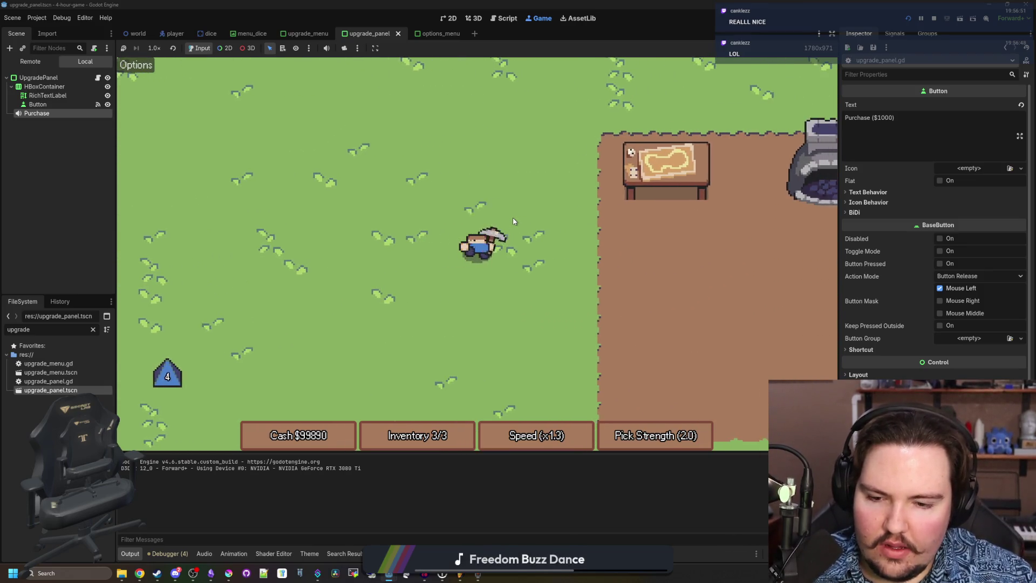
pyautogui.press('w')
pyautogui.press('e')
pyautogui.click(494, 359)
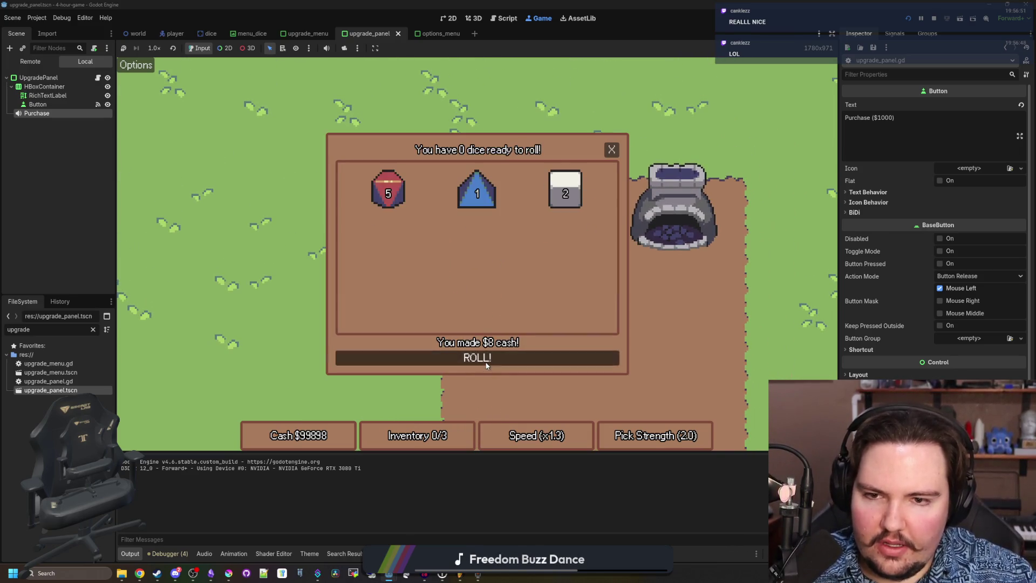
pyautogui.click(611, 150)
pyautogui.press('d')
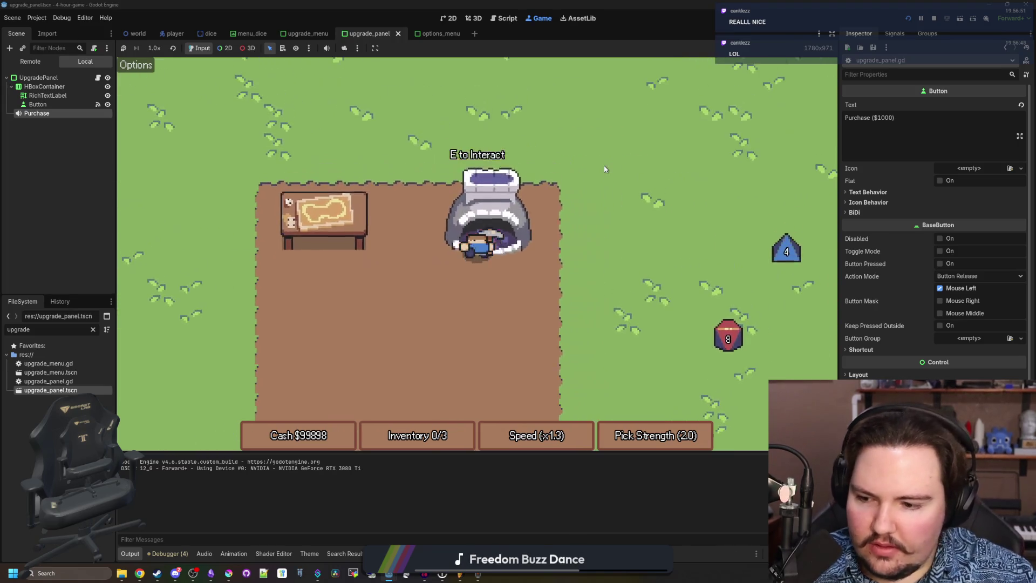
pyautogui.press('e')
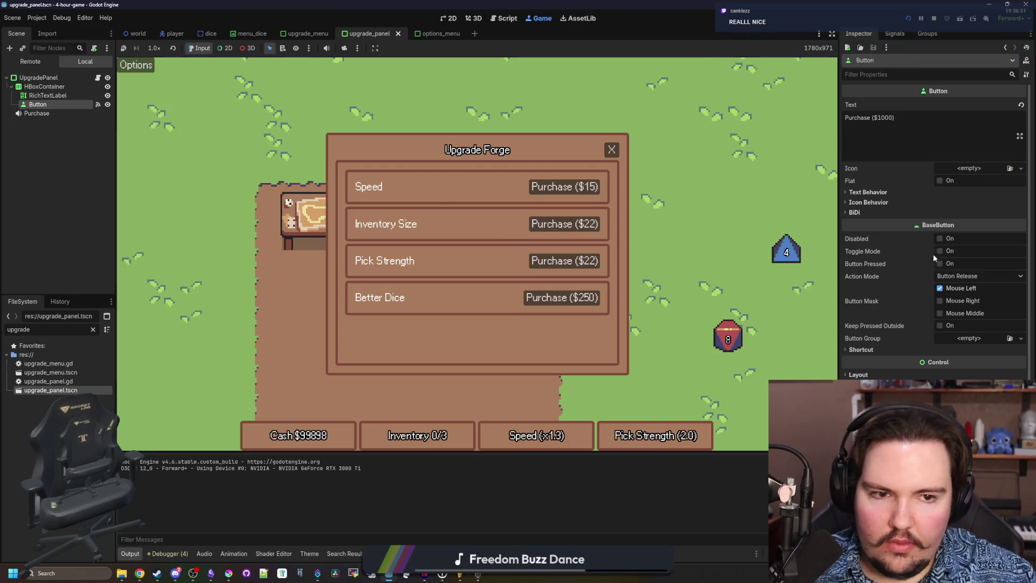
# Set the Purchase Button's Custom Minimum Size width to 150 px in the Inspector.
pyautogui.scroll(-2, 930, 261)
pyautogui.click(868, 333)
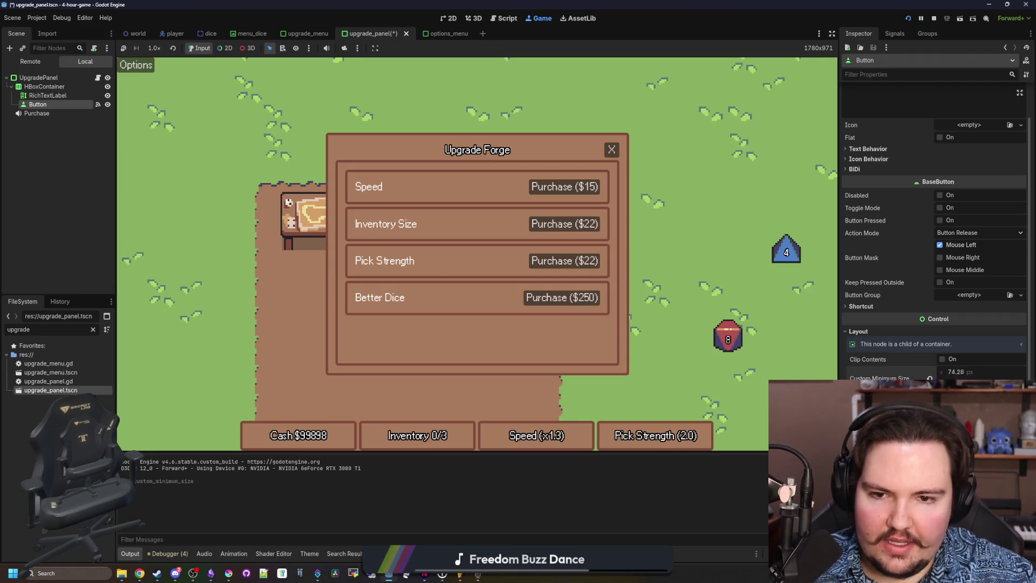
pyautogui.moveTo(958, 372); pyautogui.dragTo(971, 371)
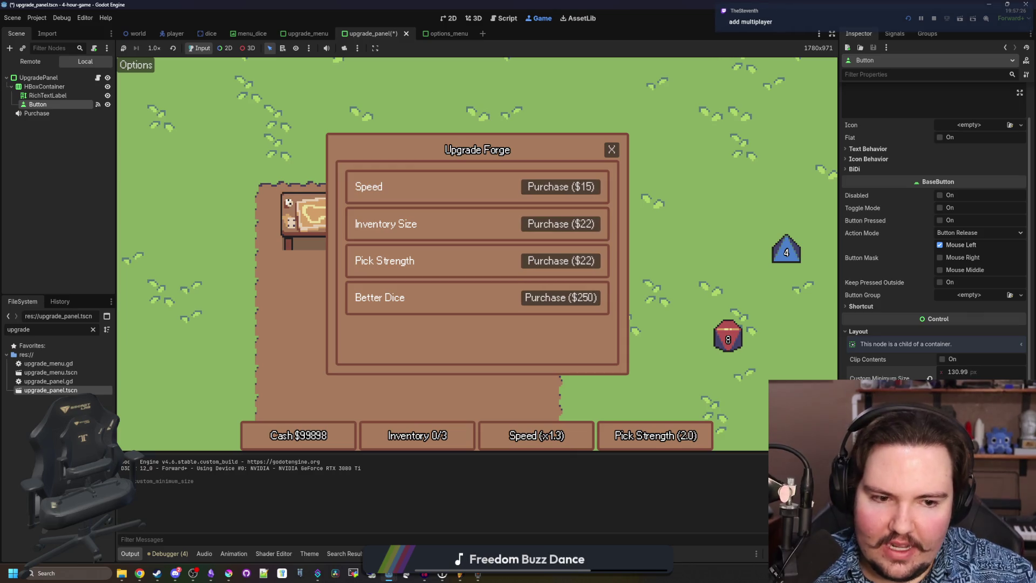
pyautogui.click(972, 372)
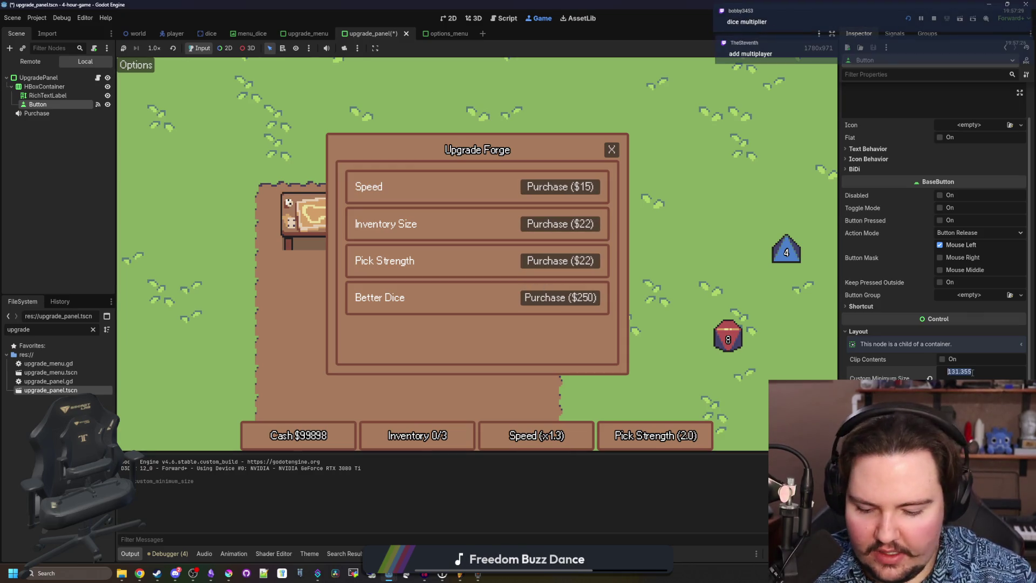
pyautogui.write('0')
pyautogui.press('Return')
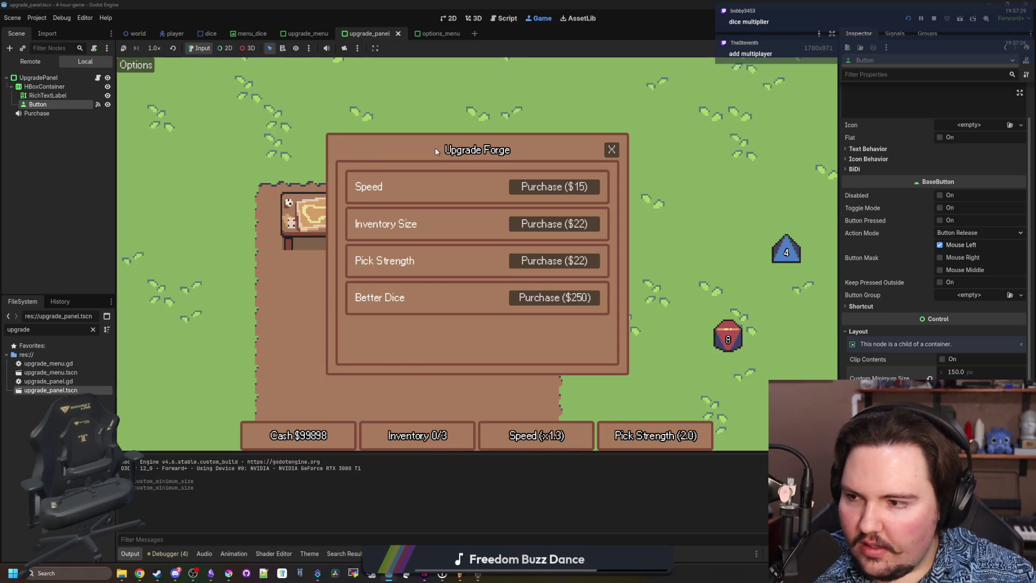
# Collect dice on the grass and roll them at the dice table.
pyautogui.press('s')
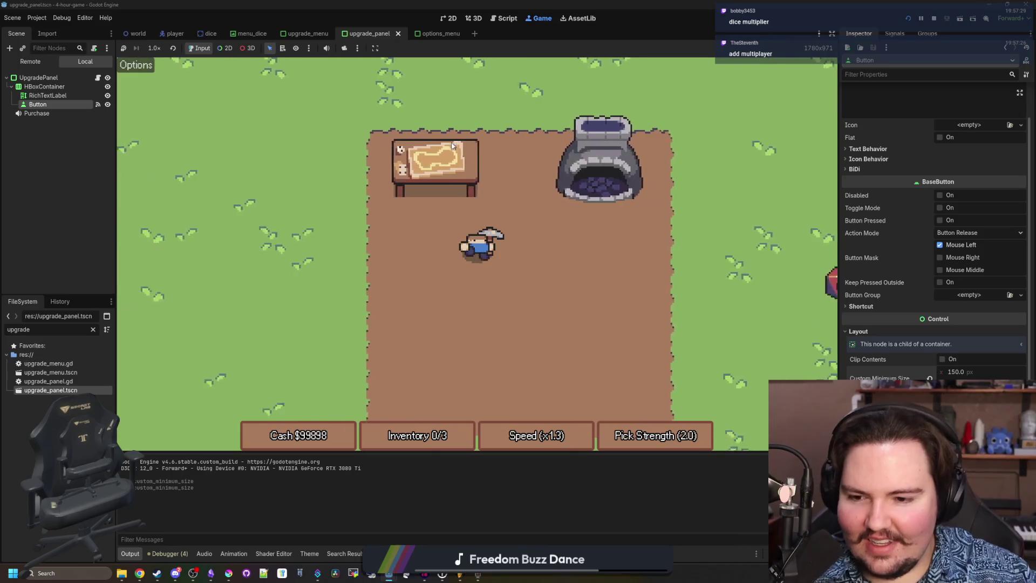
pyautogui.press('d')
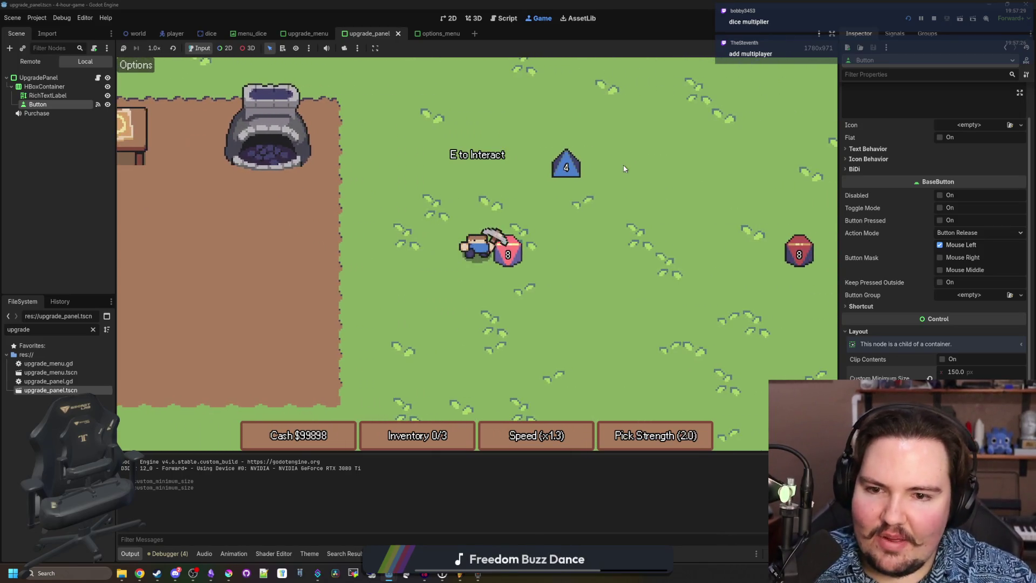
pyautogui.press('d')
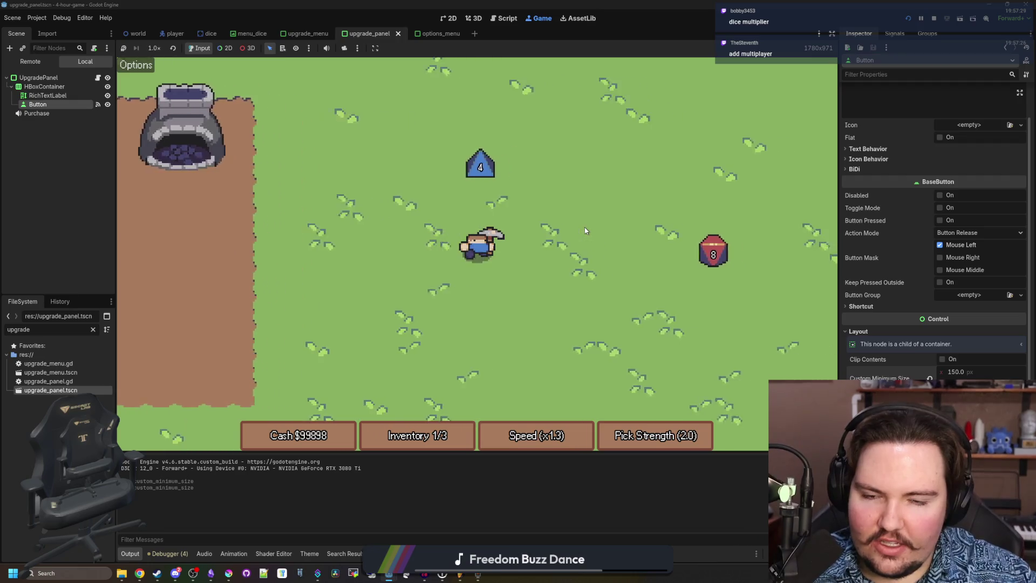
pyautogui.press('d')
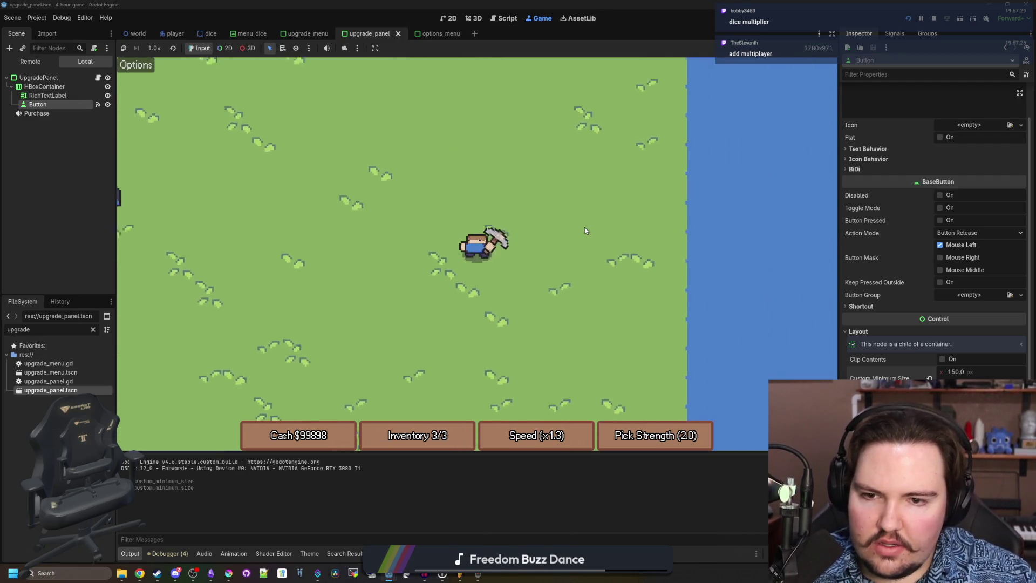
pyautogui.press('a')
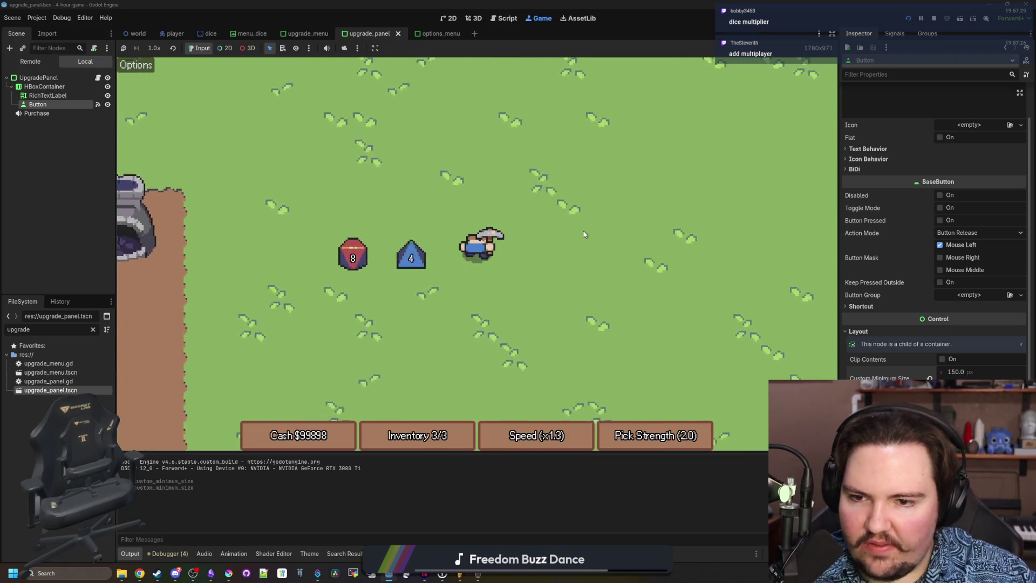
pyautogui.press('a')
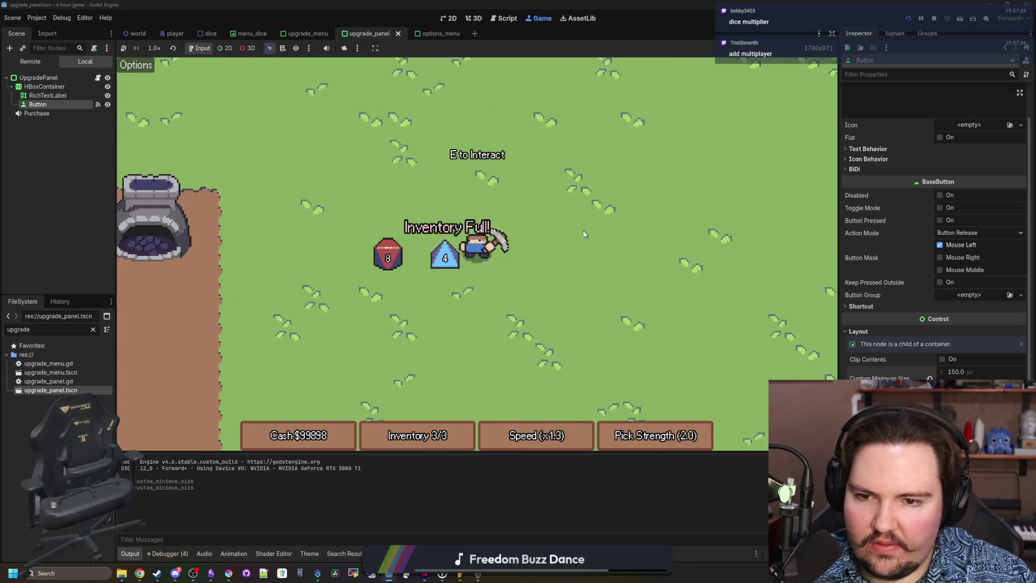
pyautogui.press('w')
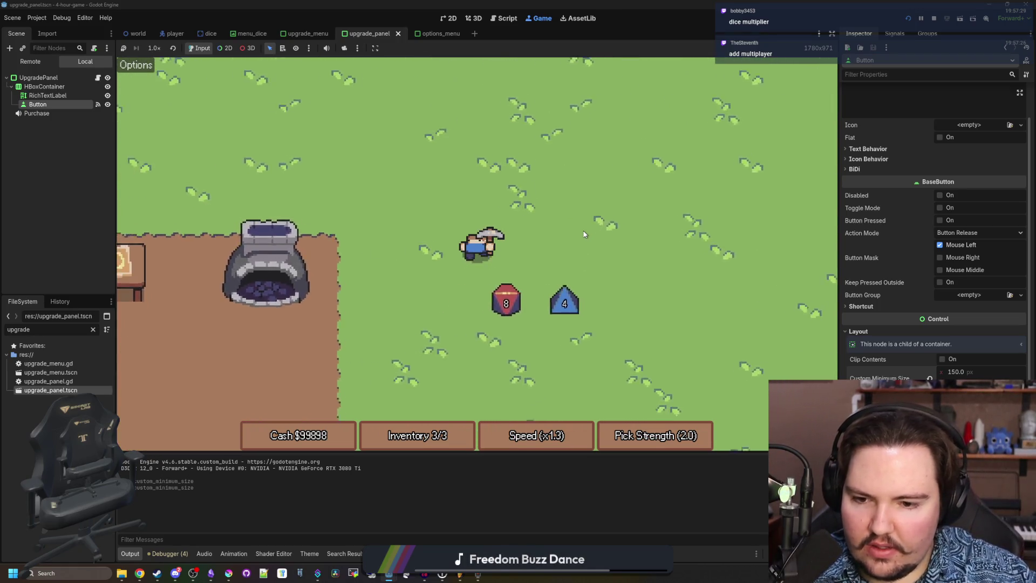
pyautogui.press('a')
pyautogui.press('s')
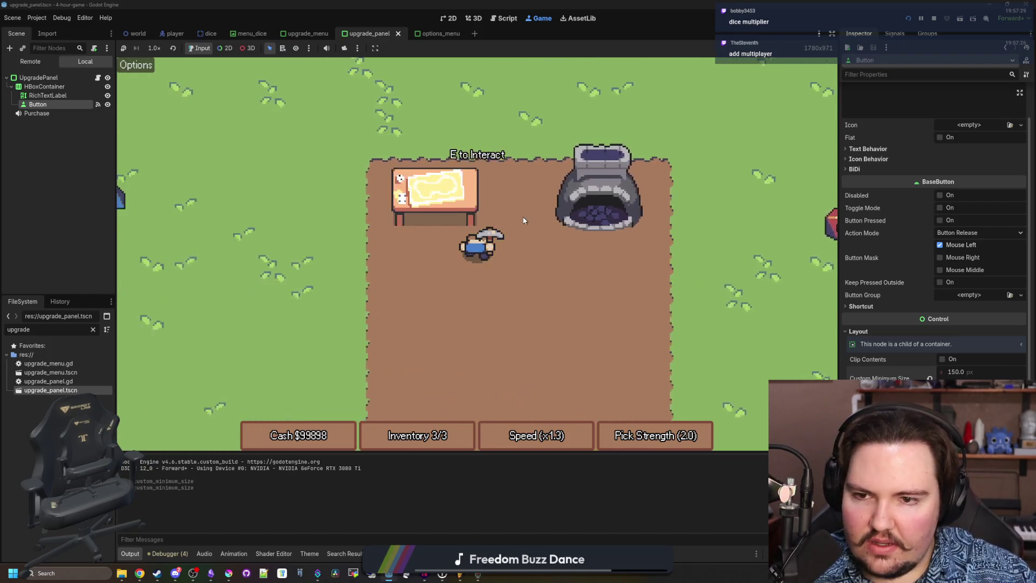
pyautogui.press('e')
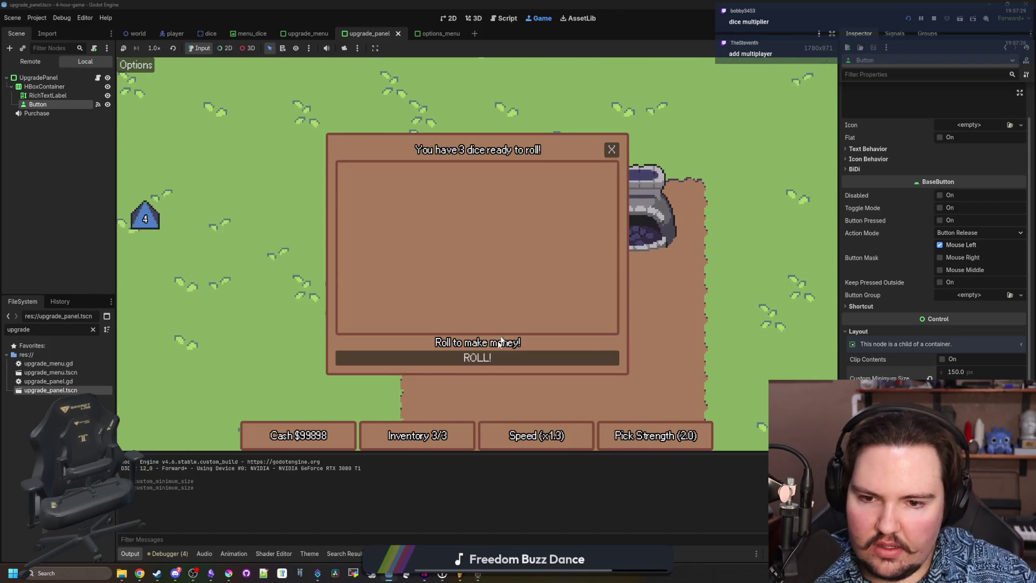
pyautogui.press('d')
pyautogui.press('s')
# Gather more dice, including the 8, and roll them for $9, reaching $99920 cash.
pyautogui.press('d')
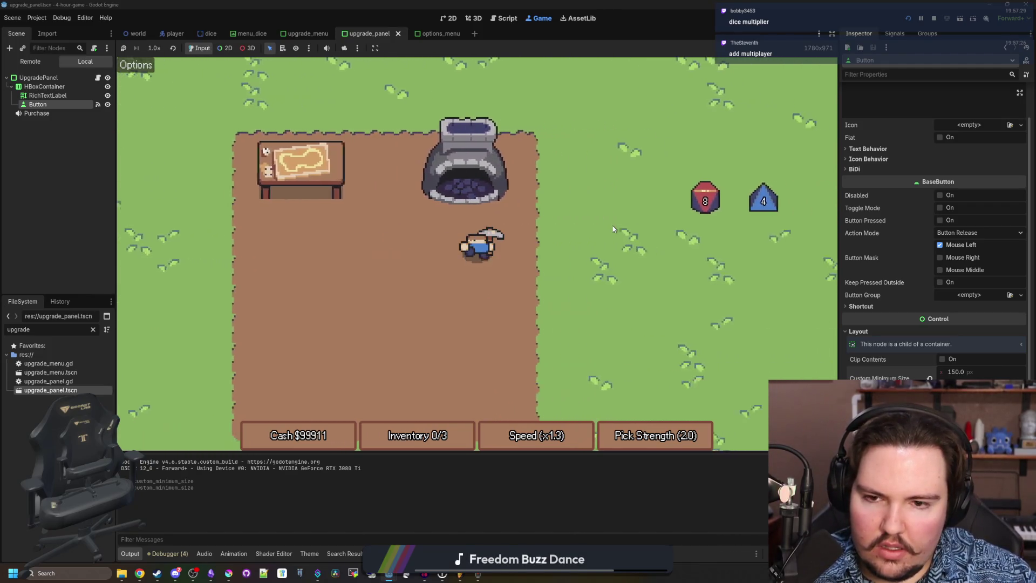
pyautogui.press('w')
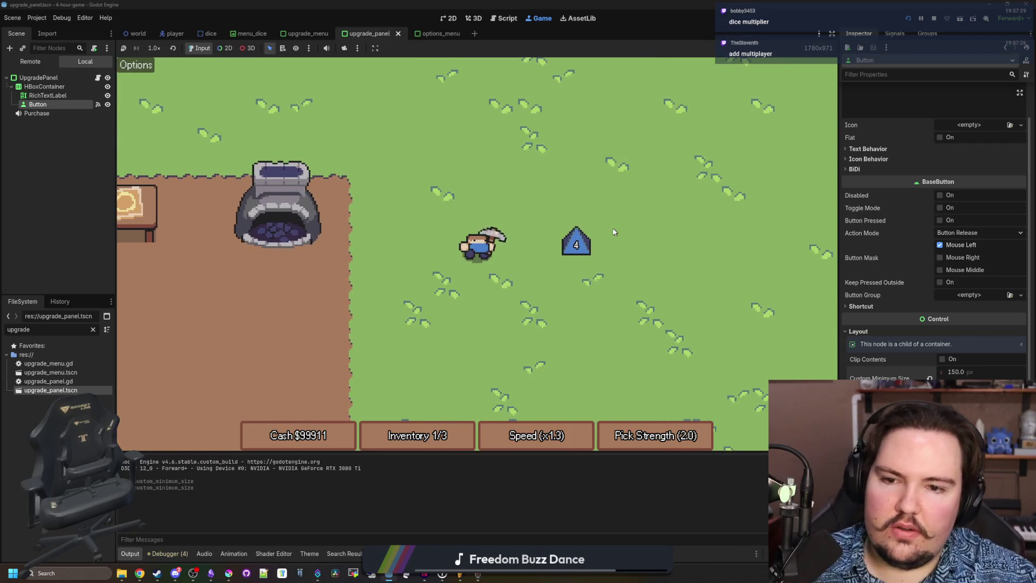
pyautogui.press('w')
pyautogui.press('a')
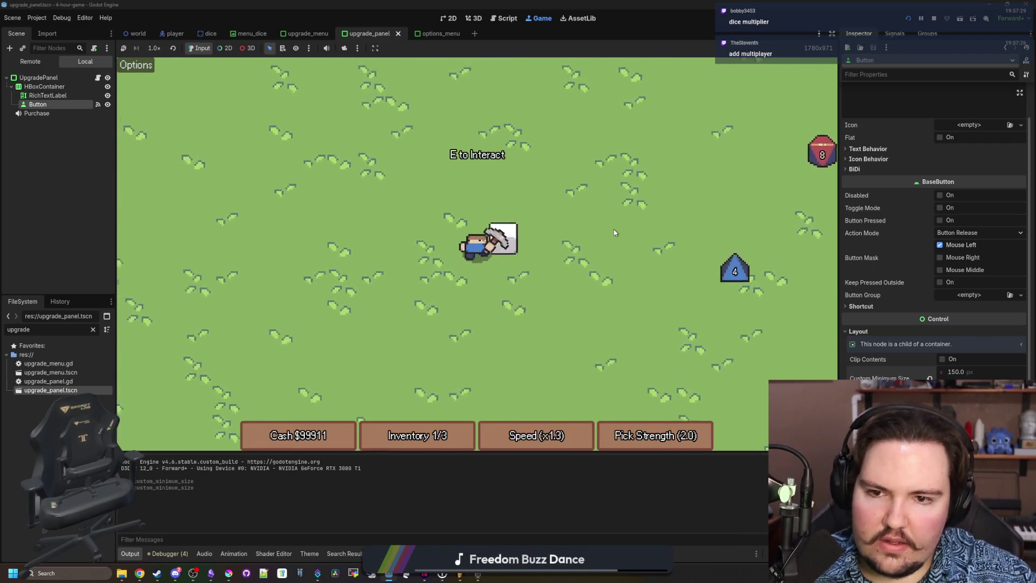
pyautogui.press('d')
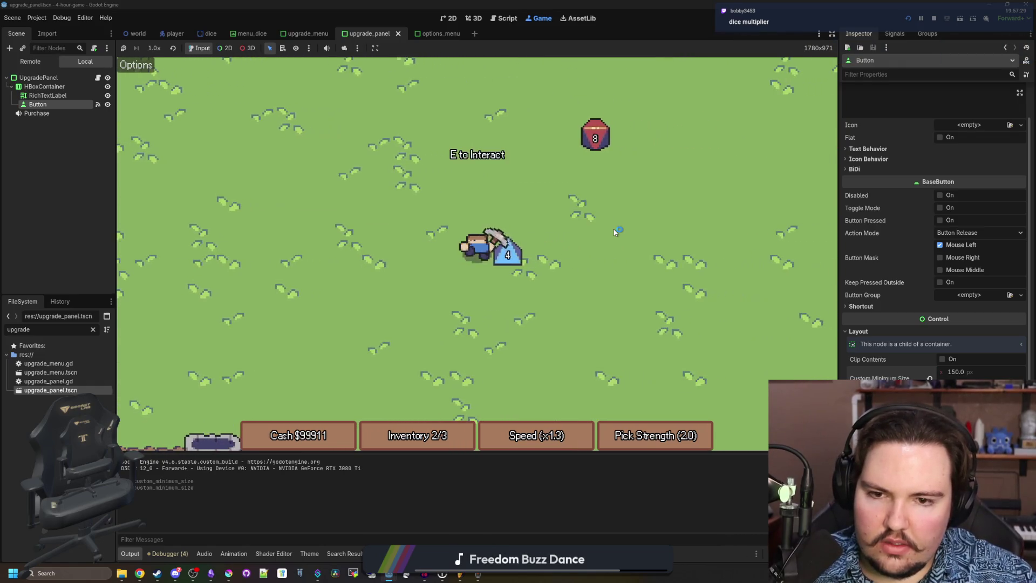
pyautogui.press('d')
pyautogui.press('s')
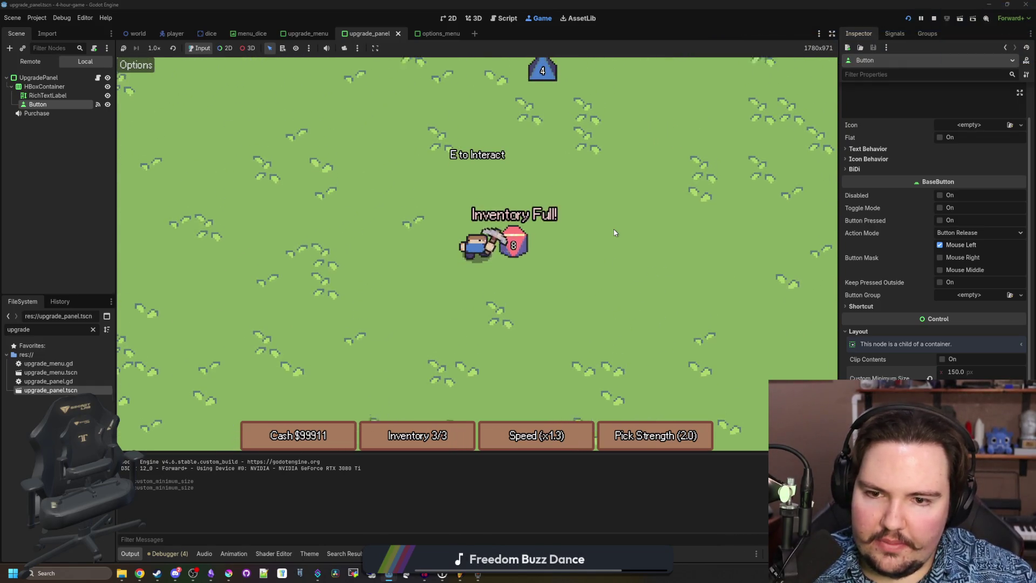
pyautogui.press('s')
pyautogui.press('a')
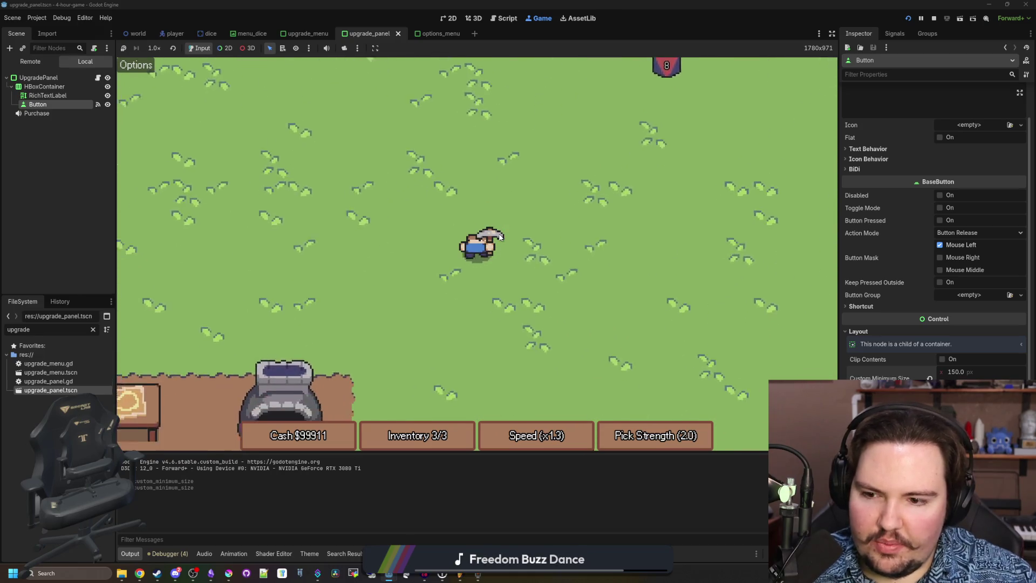
pyautogui.press('a')
pyautogui.press('s')
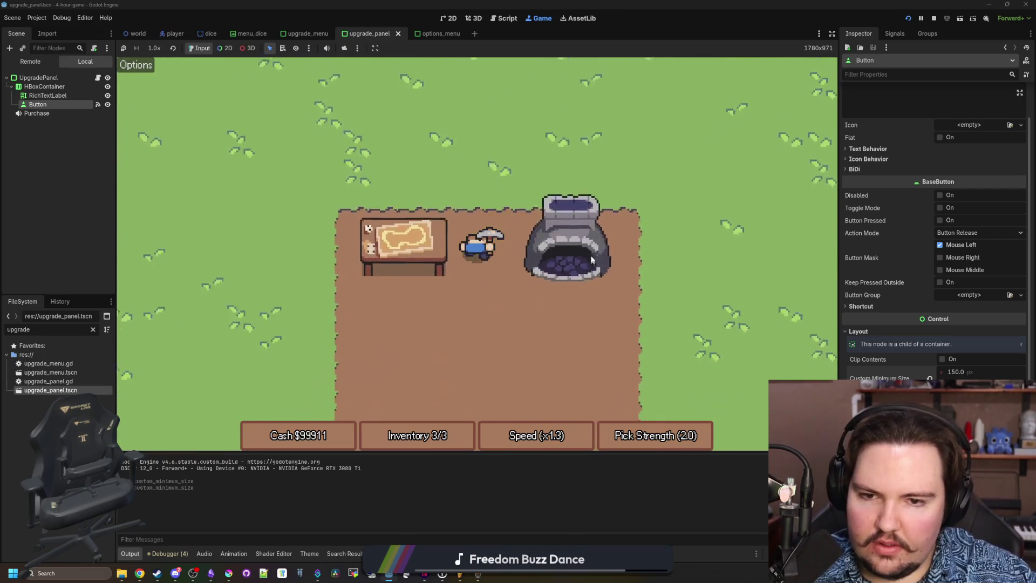
pyautogui.click(495, 358)
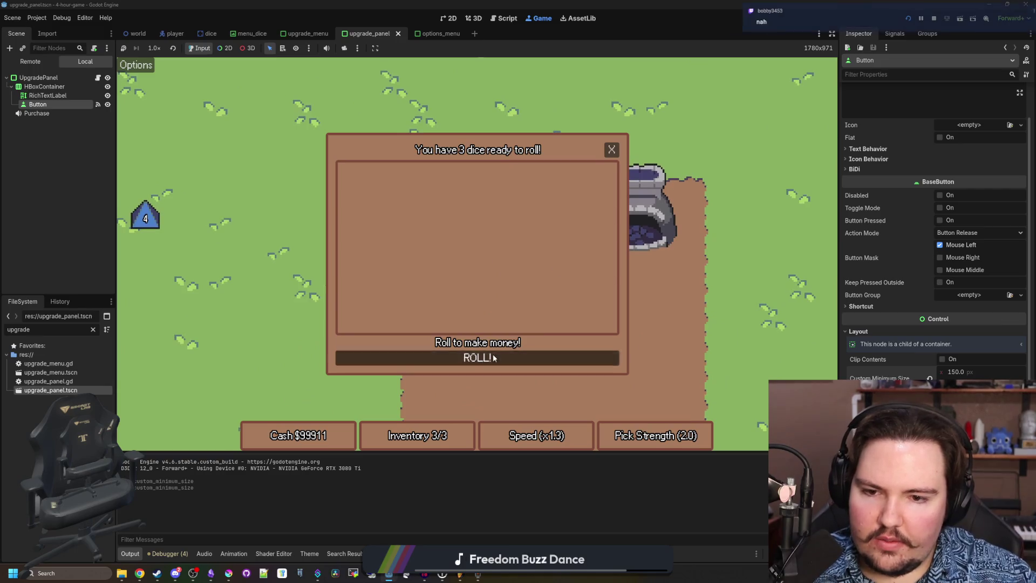
pyautogui.click(612, 149)
# Check the in-game options panel, then clear the FileSystem search filter.
pyautogui.click(136, 66)
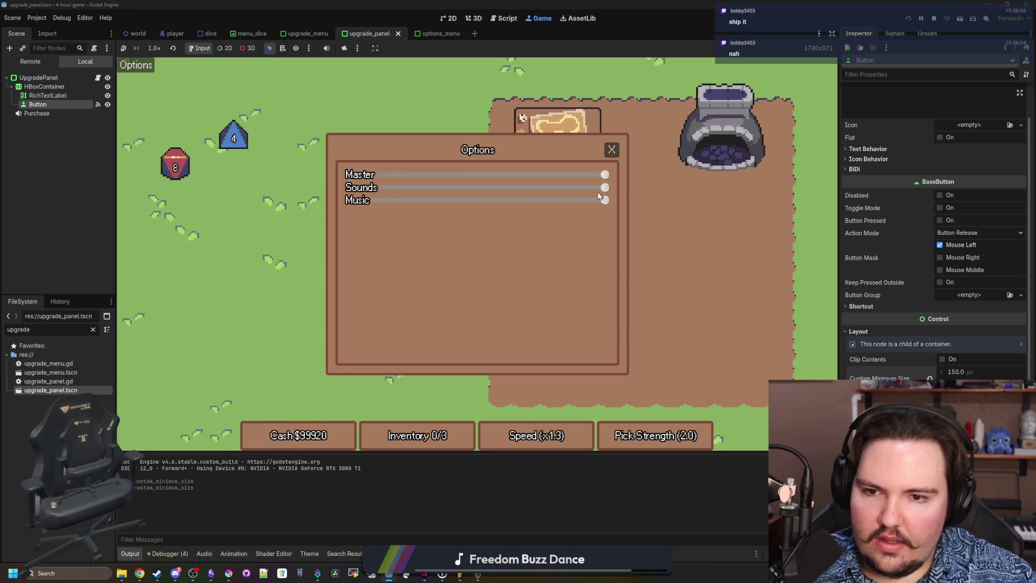
pyautogui.click(612, 149)
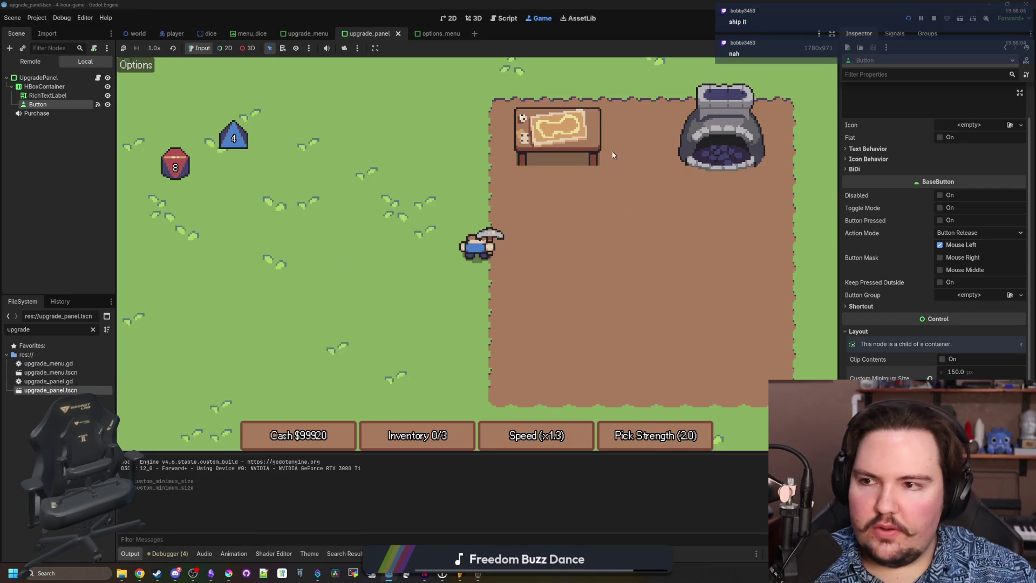
pyautogui.click(93, 329)
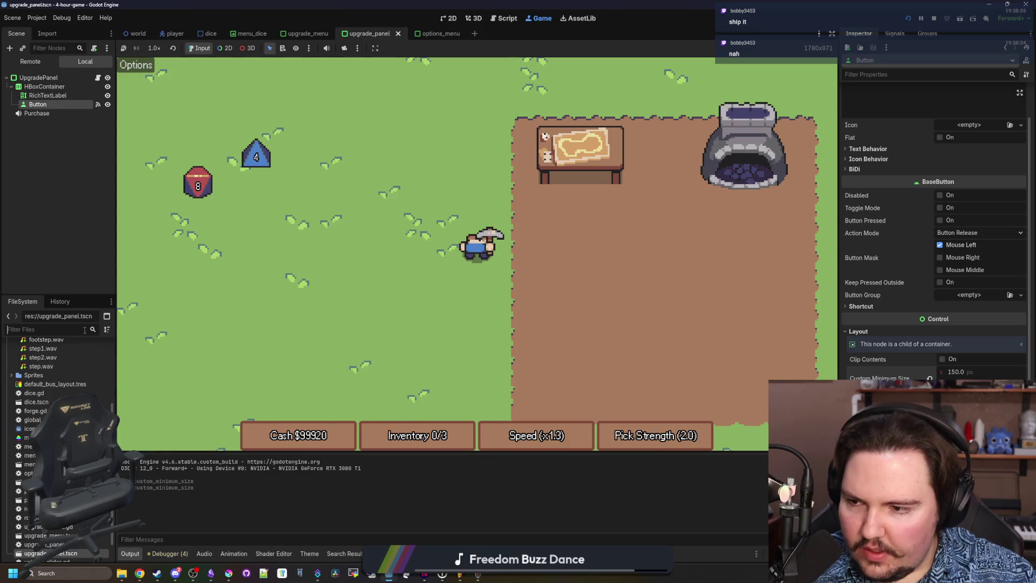
# In options_menu.tscn, give the slider VBoxContainer a Separation override of 21 and save.
pyautogui.write('options')
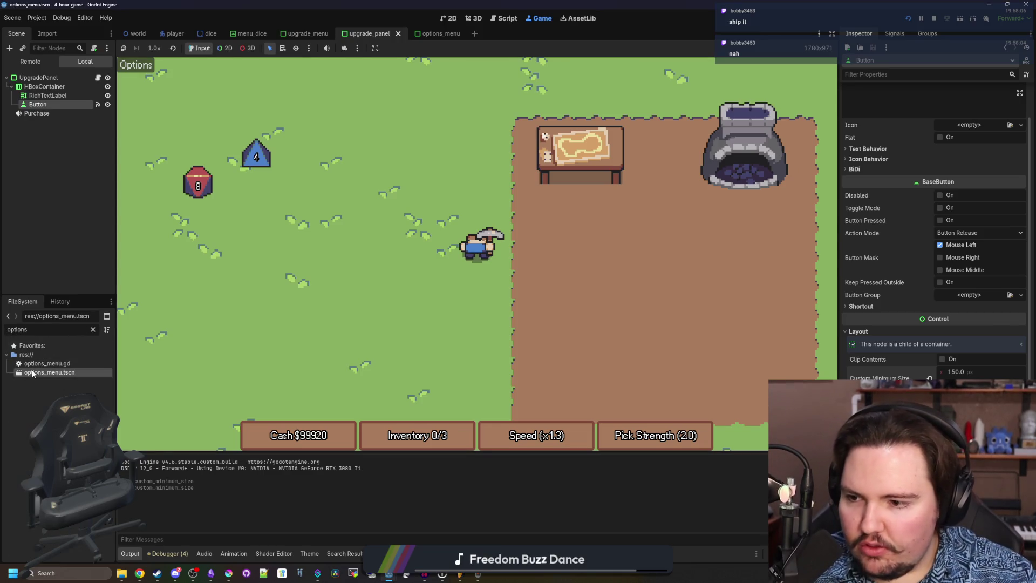
pyautogui.doubleClick(33, 374)
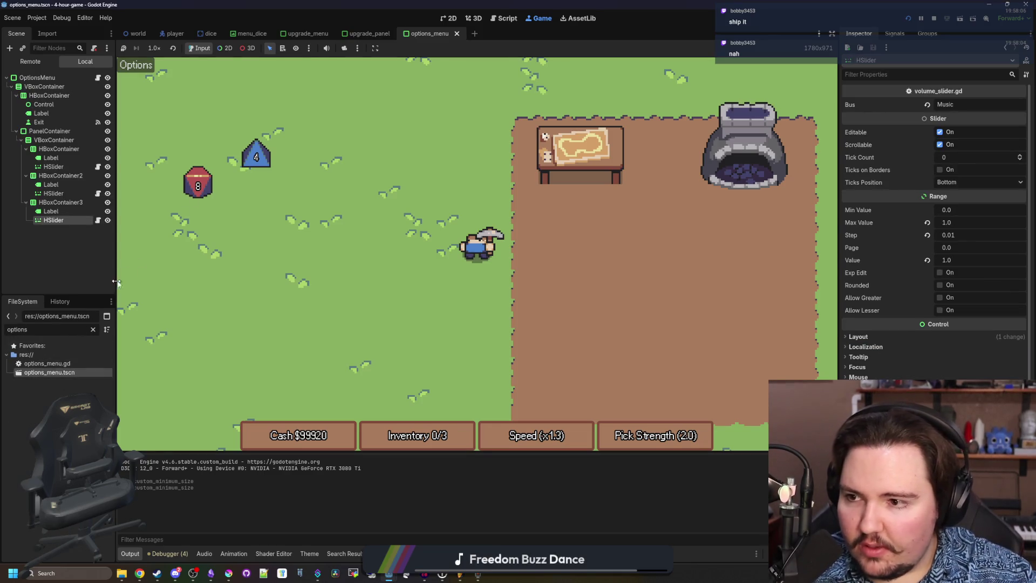
pyautogui.click(449, 17)
pyautogui.scroll(2, 368, 206)
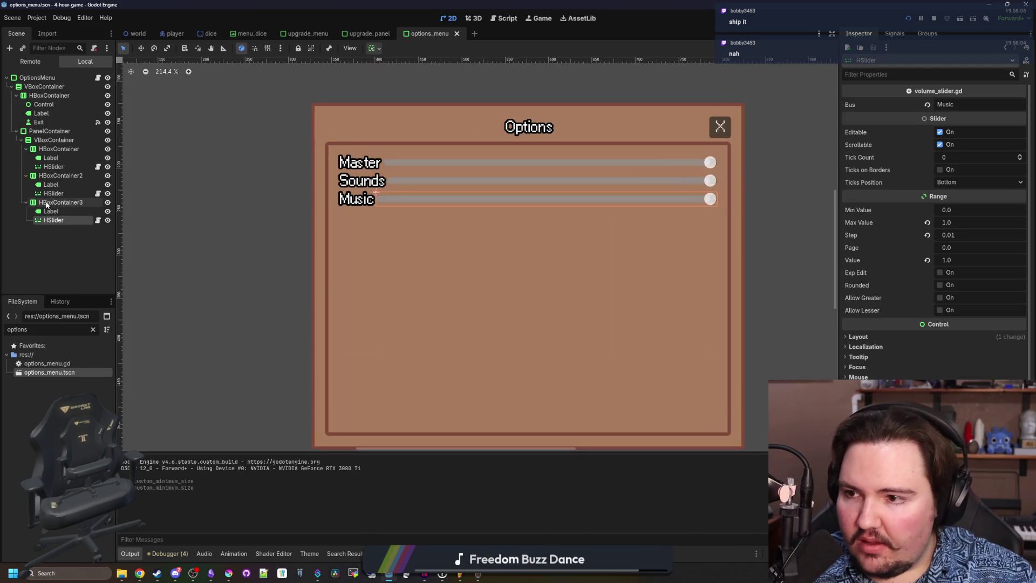
pyautogui.click(54, 140)
pyautogui.click(873, 212)
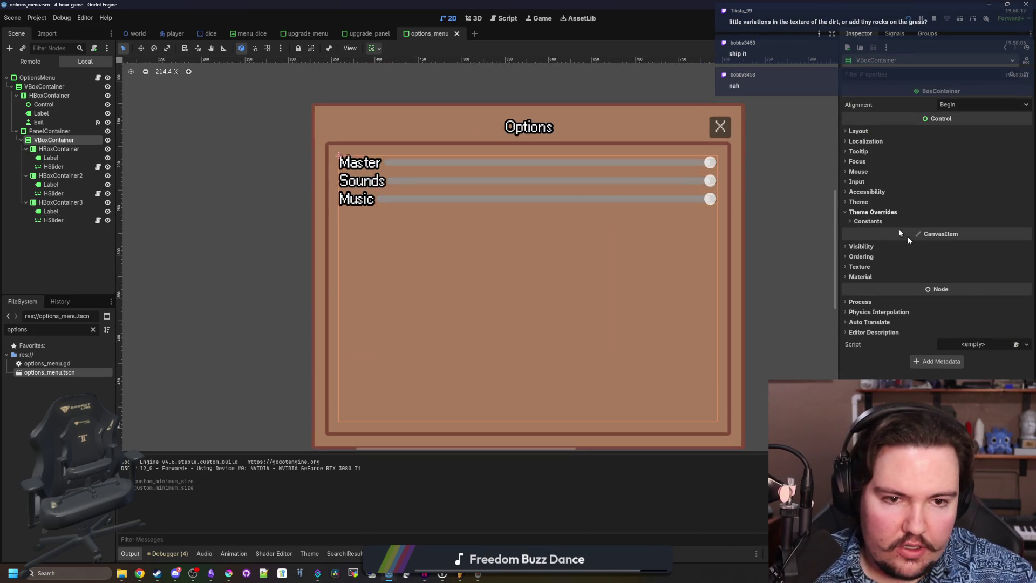
pyautogui.click(888, 221)
pyautogui.moveTo(962, 232)
pyautogui.mouseDown()
pyautogui.moveTo(987, 231)
pyautogui.moveTo(971, 232)
pyautogui.mouseUp()
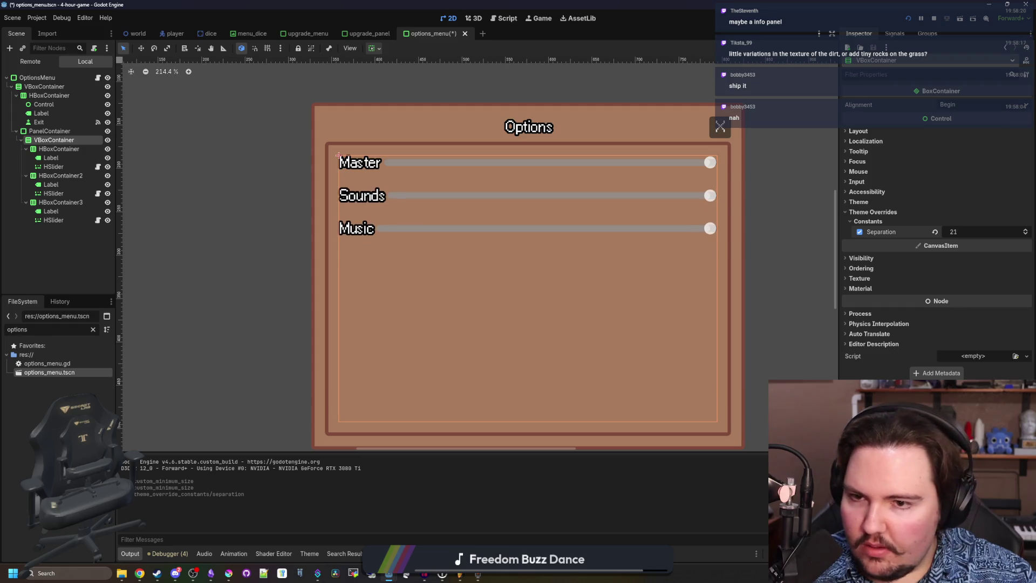
pyautogui.hotkey('ctrl', 's')
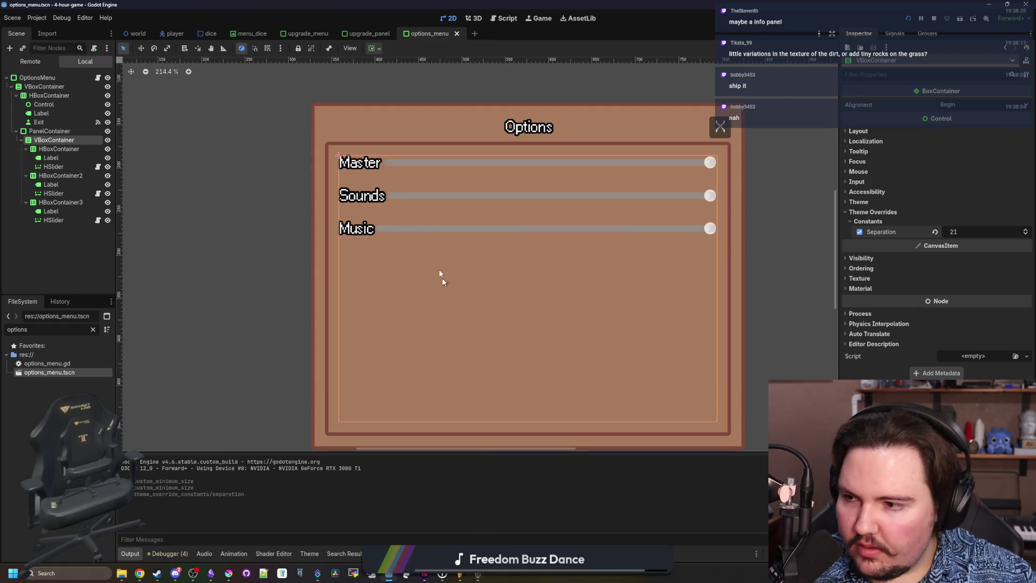
pyautogui.click(535, 22)
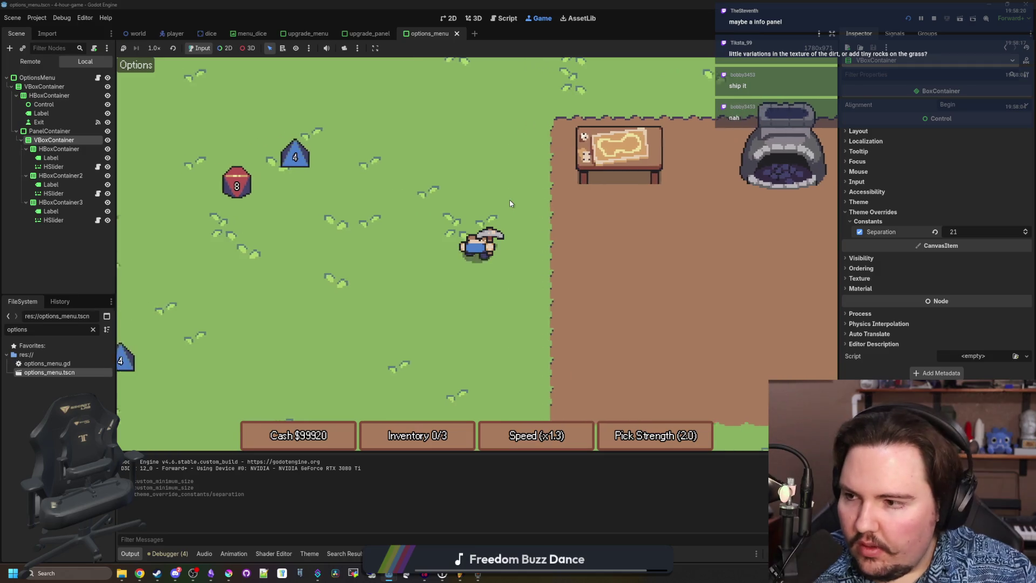
# Collect dice to fill the inventory, then check and dismiss the in-game options panel.
pyautogui.press('a')
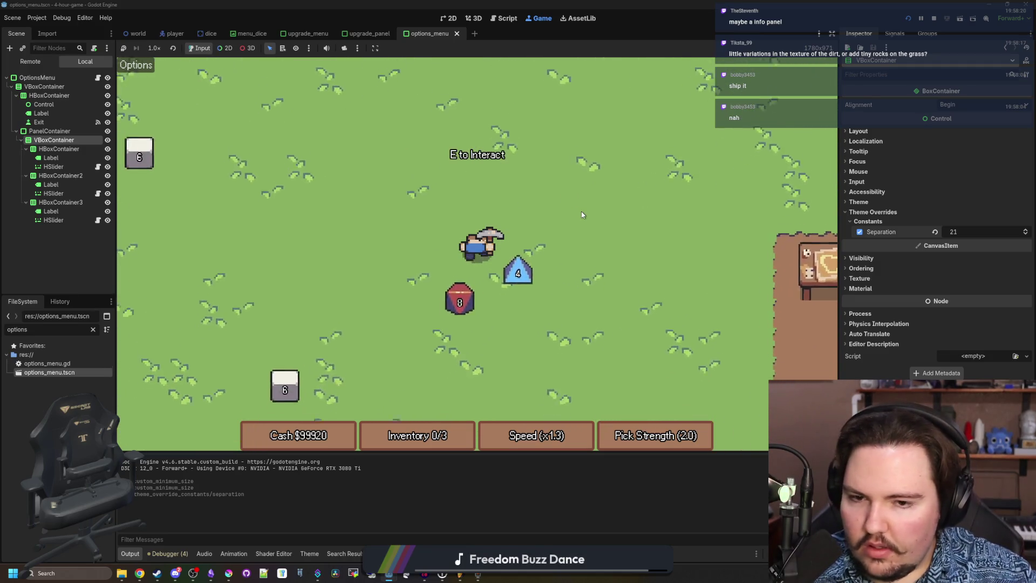
pyautogui.press('s')
pyautogui.press('a')
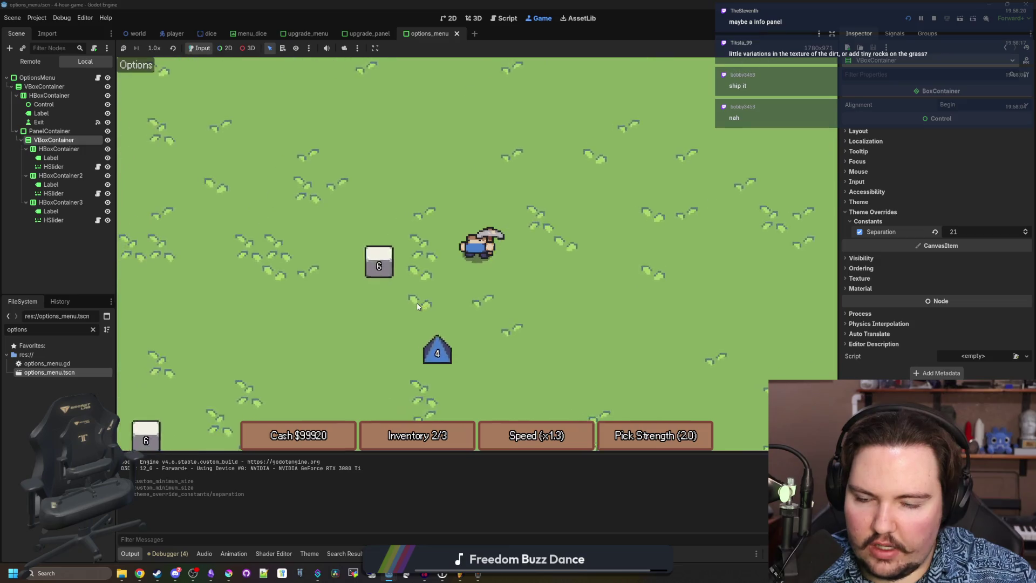
pyautogui.press('s')
pyautogui.press('d')
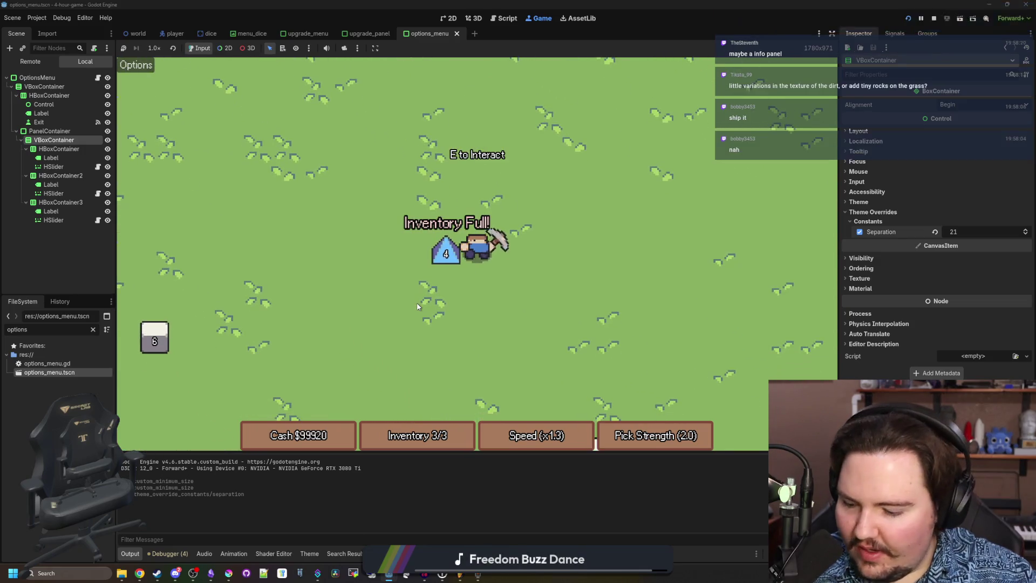
pyautogui.press('d')
pyautogui.press('s')
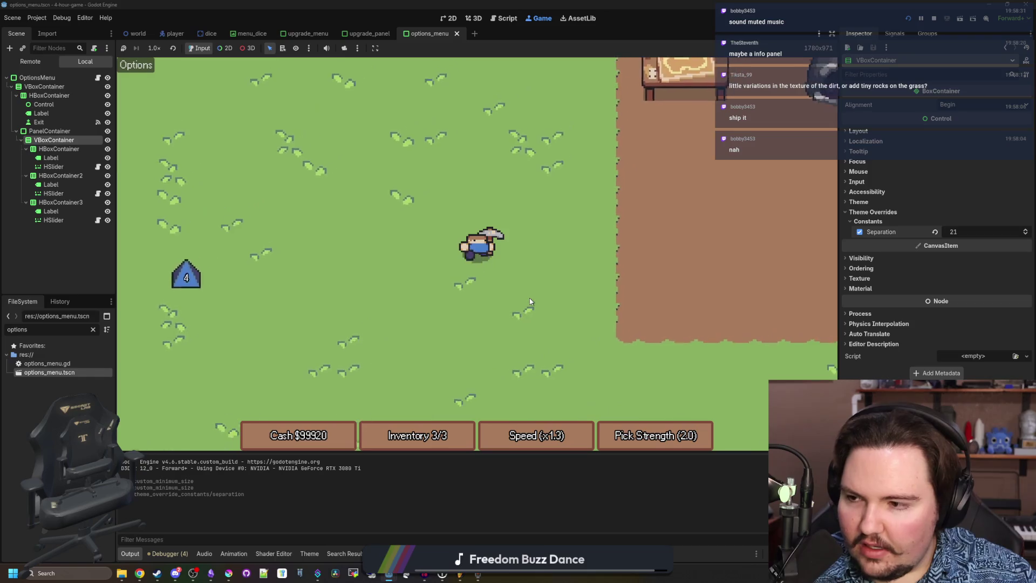
pyautogui.press('d')
pyautogui.press('w')
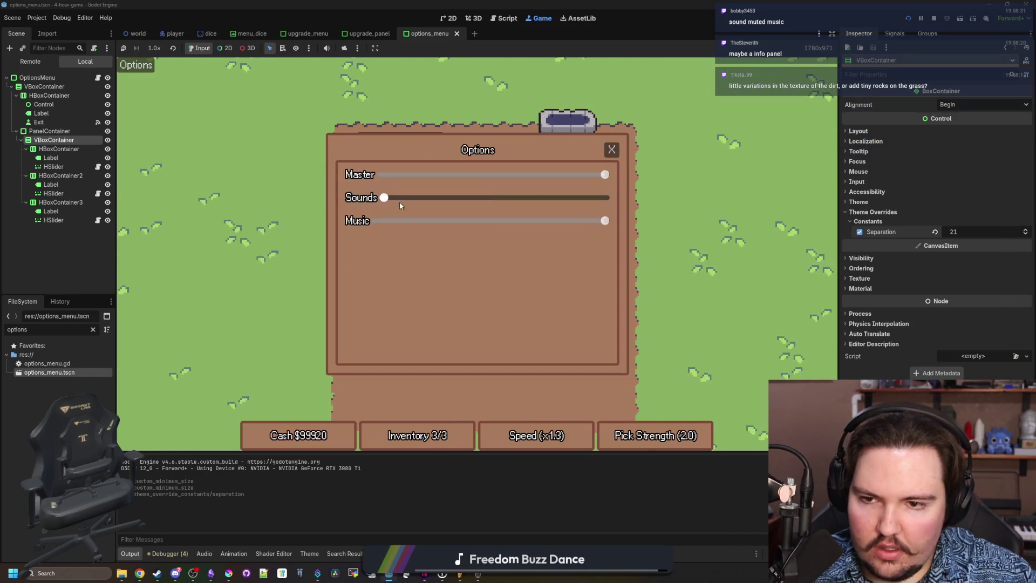
pyautogui.click(612, 151)
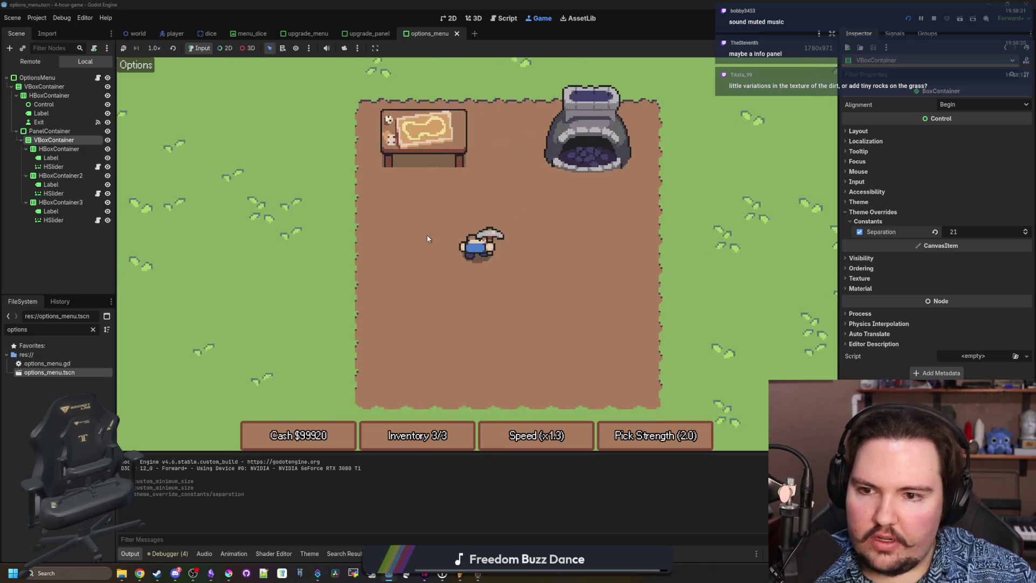
# Walk the player beside the table, stop the game, and return to the 2D options menu.
pyautogui.press('w')
pyautogui.press('a')
pyautogui.press('d')
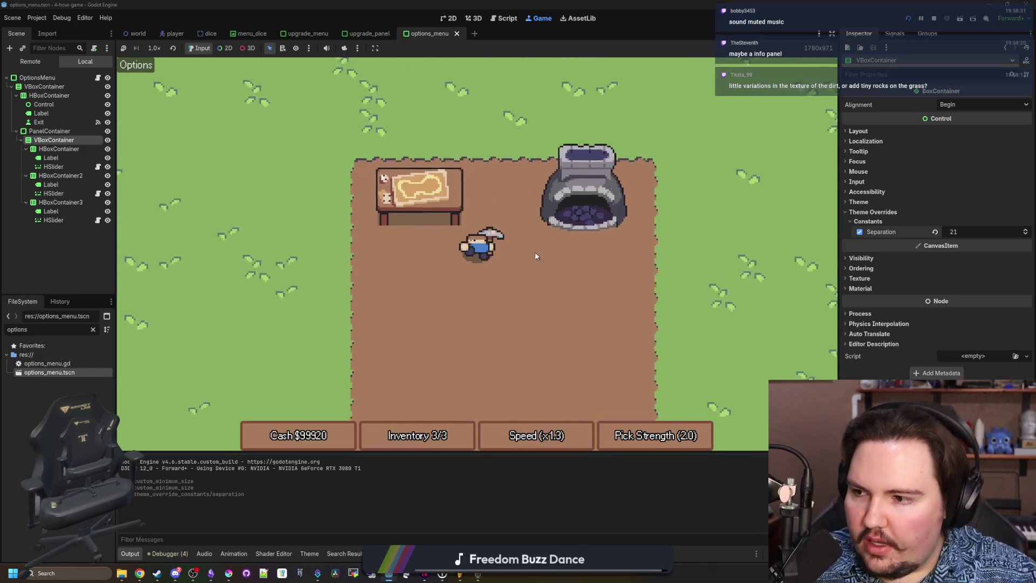
pyautogui.press('a')
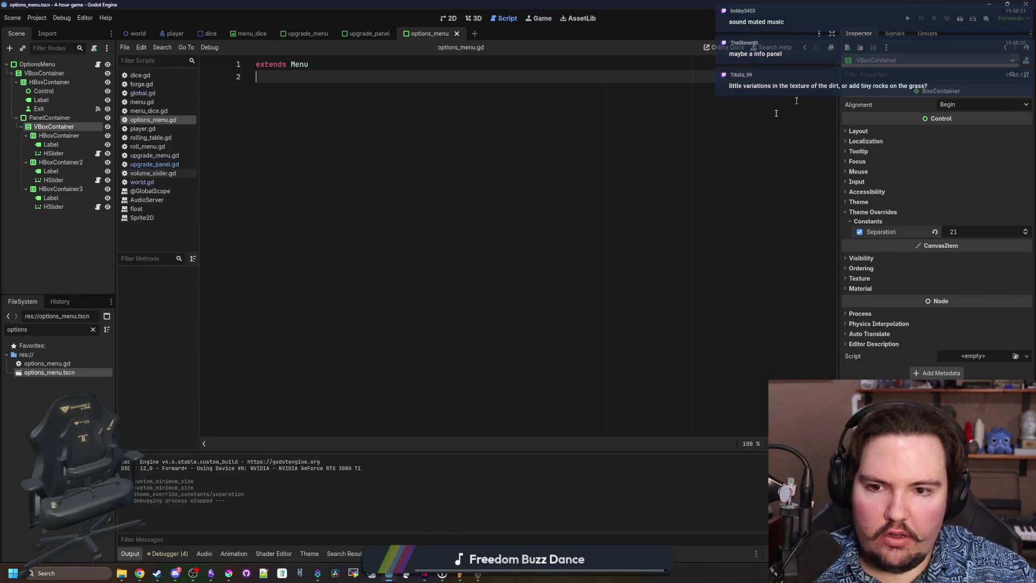
pyautogui.press('F8')
pyautogui.click(441, 21)
pyautogui.scroll(-4, 350, 269)
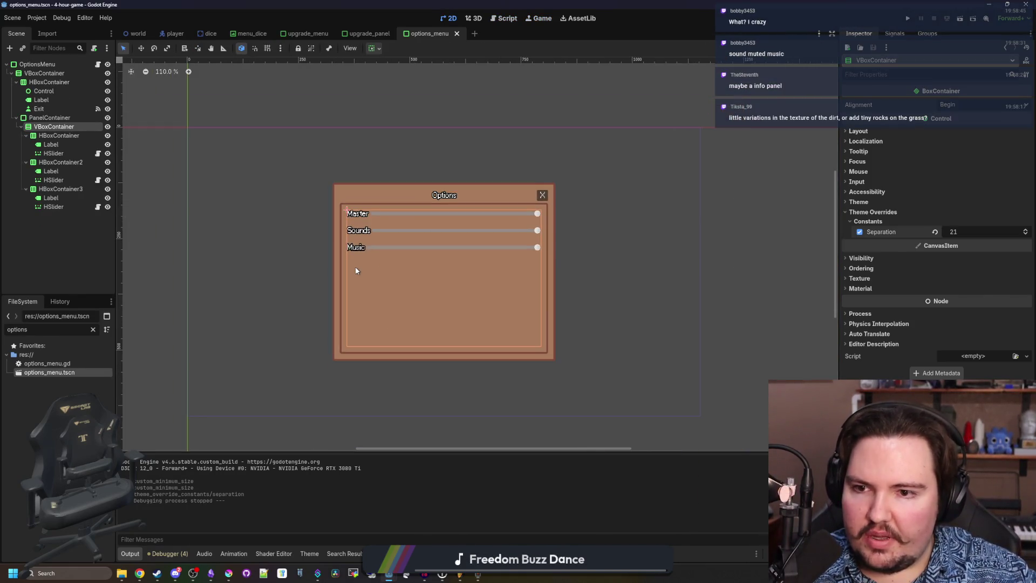
# Add a PanelContainer as a child of CanvasLayer in the world scene.
pyautogui.click(137, 33)
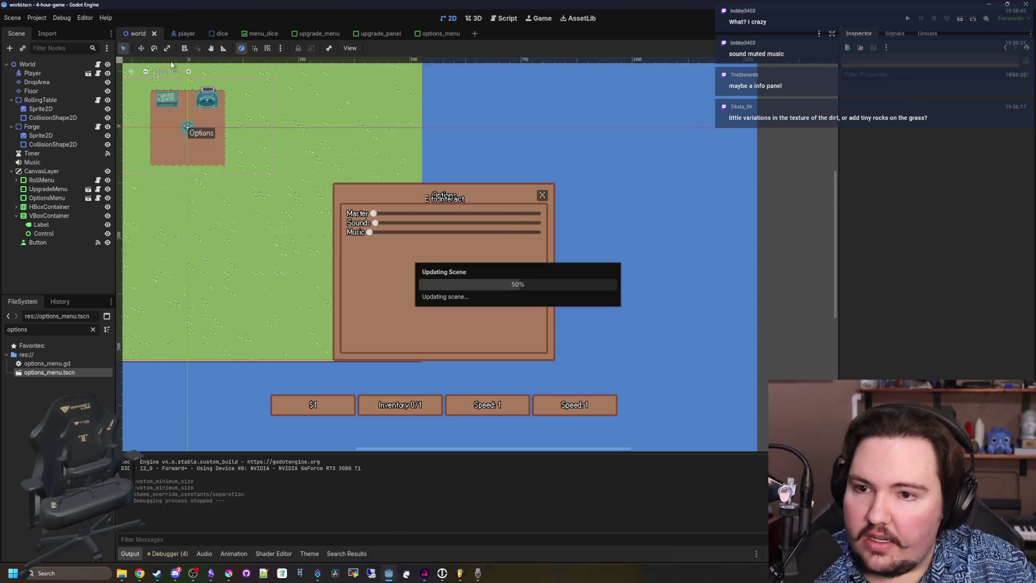
pyautogui.scroll(-5, 426, 269)
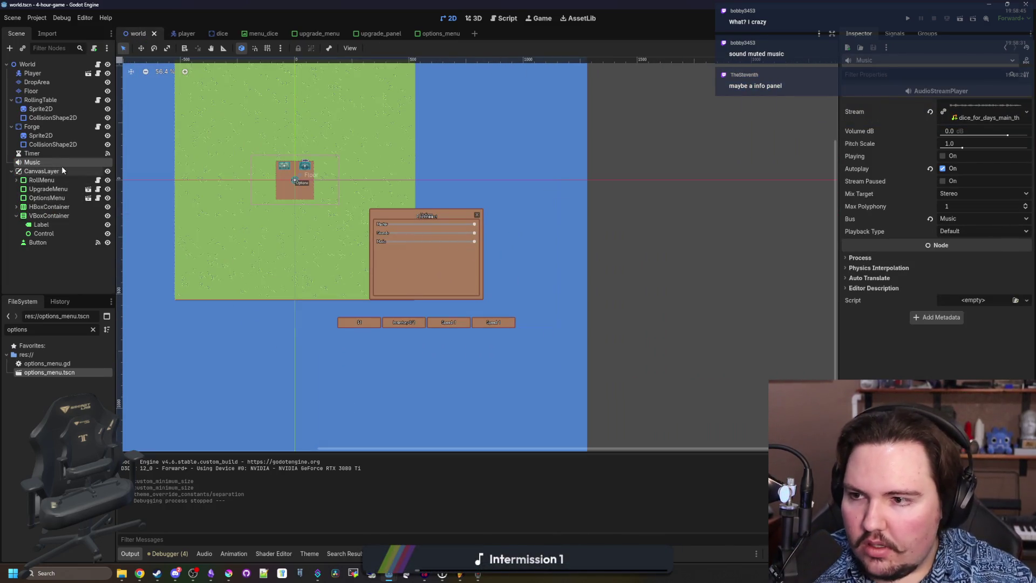
pyautogui.rightClick(62, 171)
pyautogui.click(87, 173)
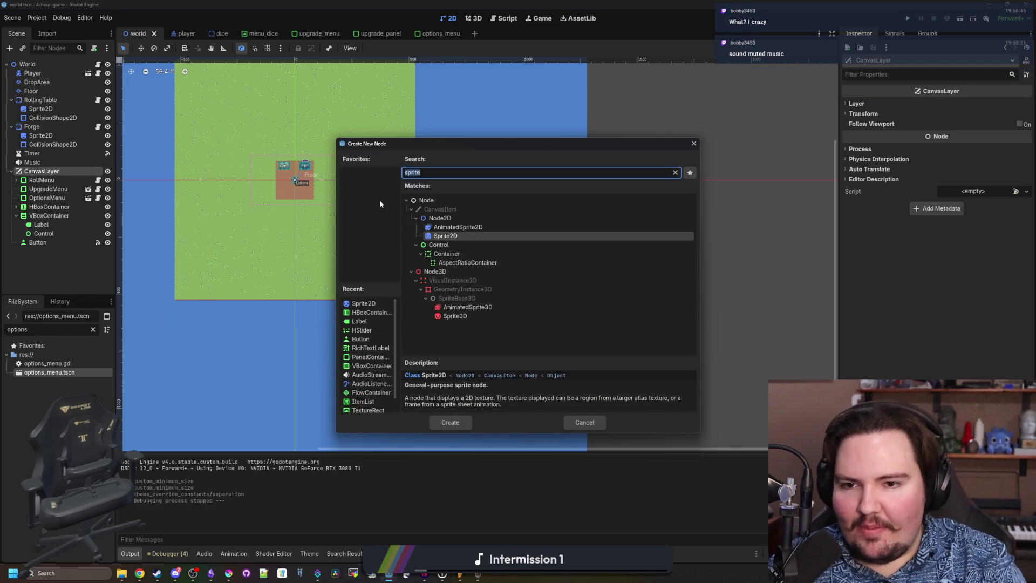
pyautogui.write('container')
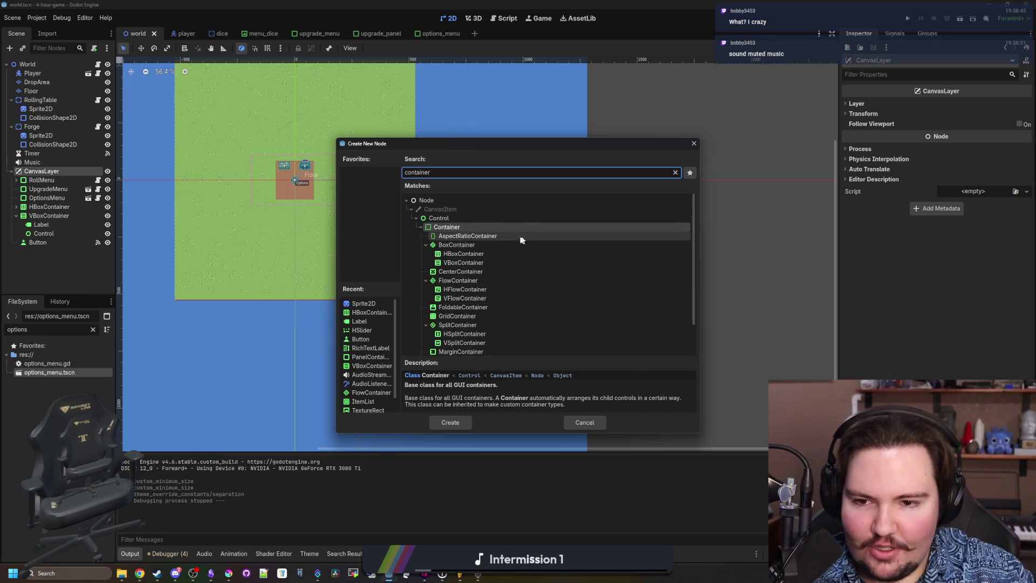
pyautogui.scroll(-2, 521, 240)
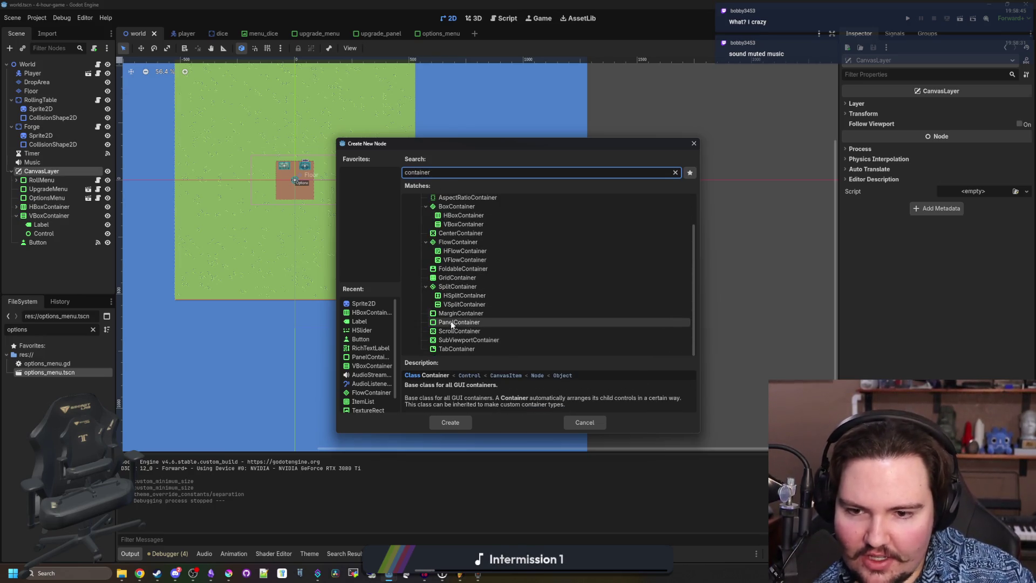
pyautogui.doubleClick(452, 323)
# Add a RichTextLabel and a Button inside the PanelContainer.
pyautogui.rightClick(48, 249)
pyautogui.click(70, 254)
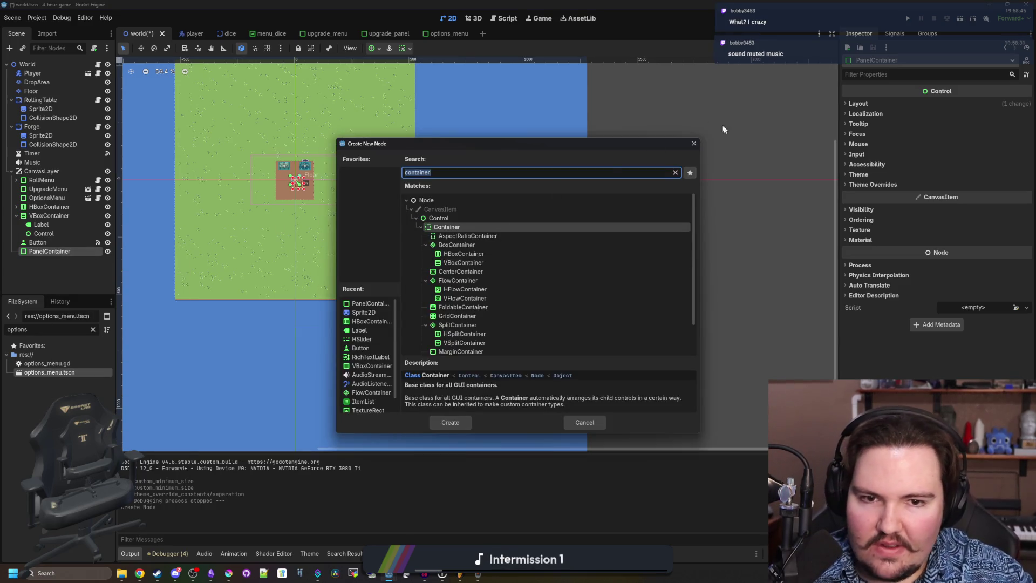
pyautogui.write('rich')
pyautogui.press('Return')
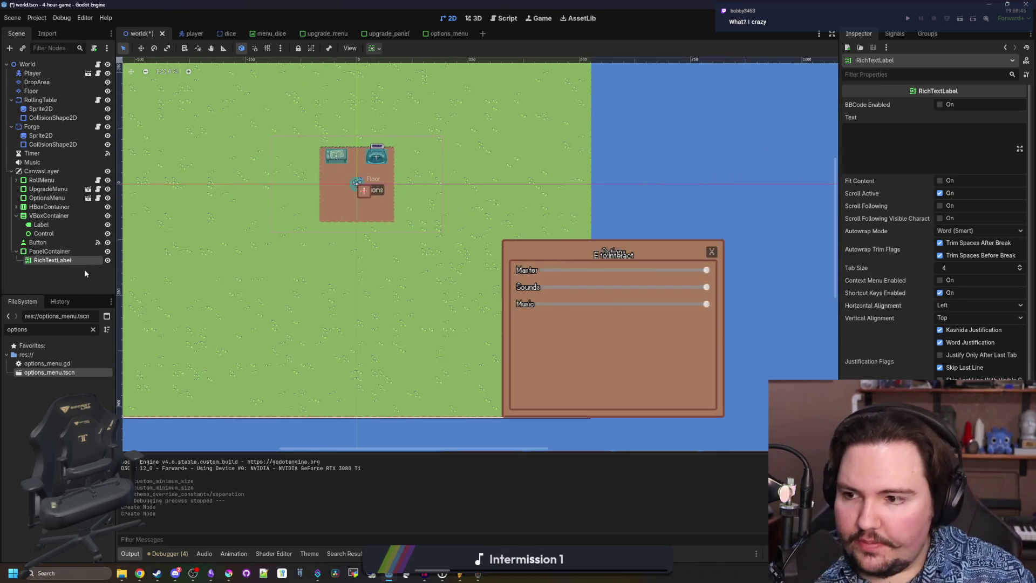
pyautogui.rightClick(75, 251)
pyautogui.click(98, 261)
pyautogui.write('button')
pyautogui.press('Return')
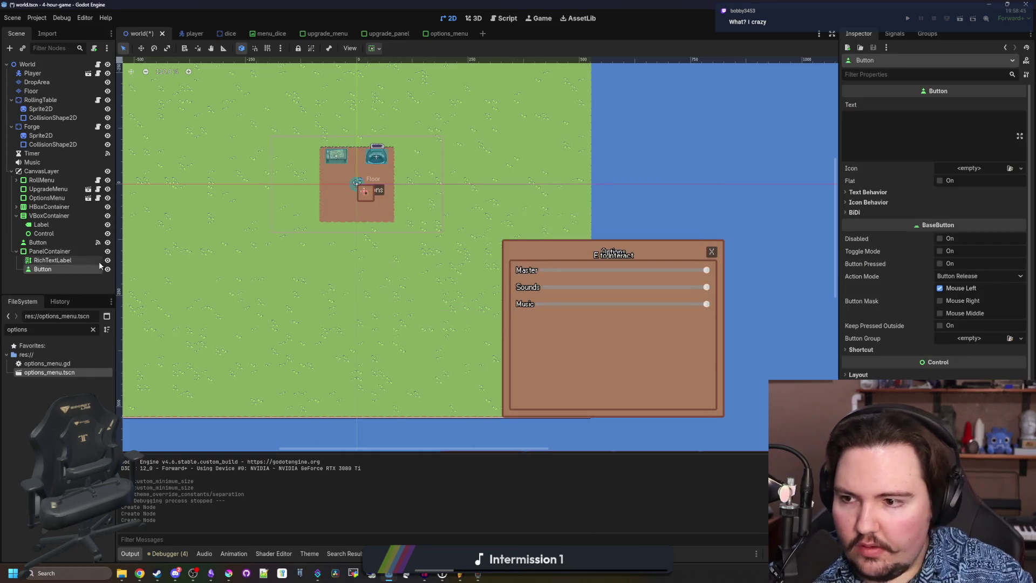
# Add a VBoxContainer to the panel and move the RichTextLabel and Button into it.
pyautogui.rightClick(56, 252)
pyautogui.click(70, 260)
pyautogui.write('vbox')
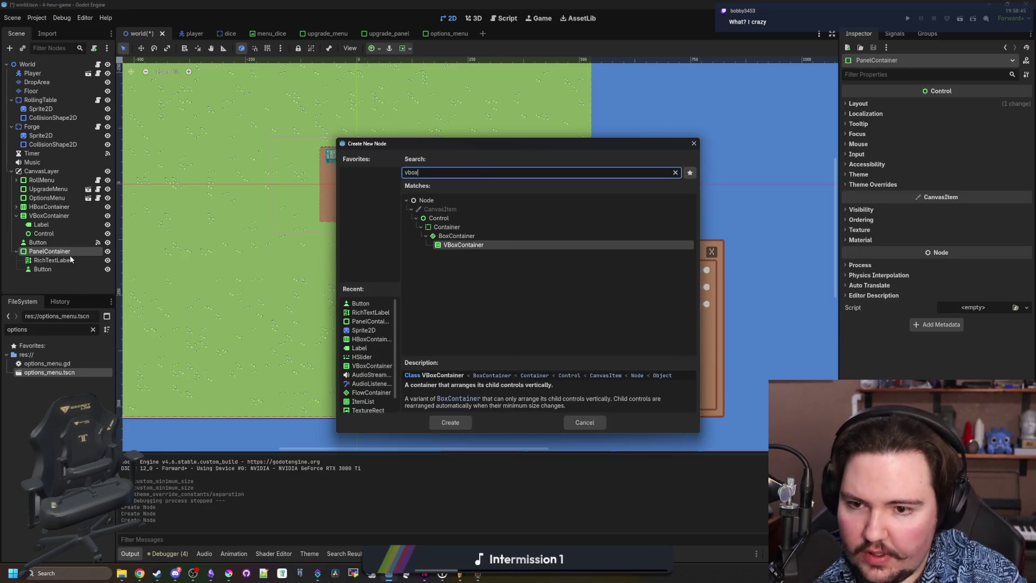
pyautogui.press('Return')
pyautogui.moveTo(64, 261); pyautogui.dragTo(74, 262)
pyautogui.click(54, 268)
pyautogui.keyDown('shift'); pyautogui.click(48, 277); pyautogui.keyUp('shift')
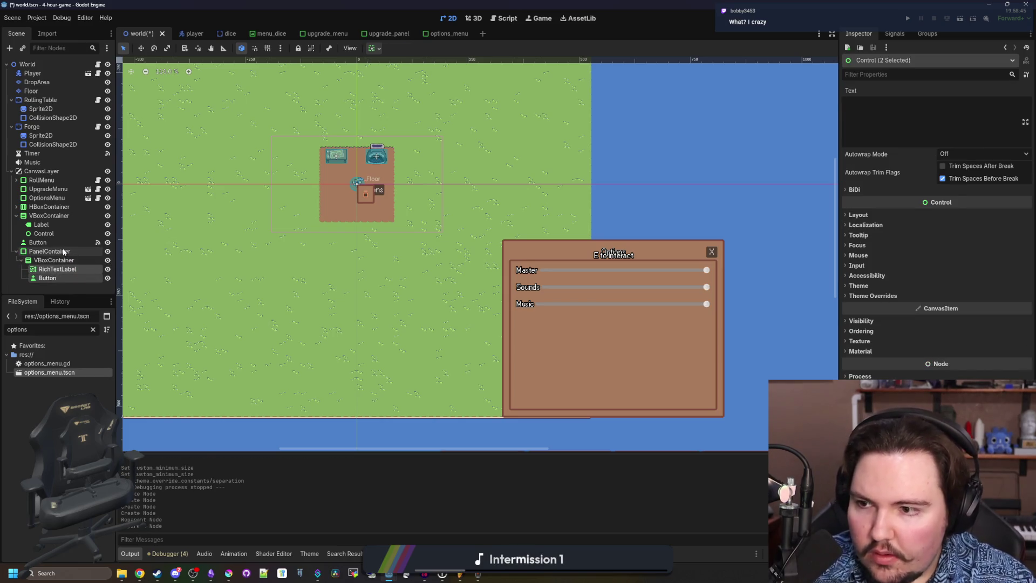
# Select the welcome PanelContainer and bring up its layout anchor presets.
pyautogui.click(64, 251)
pyautogui.click(888, 101)
pyautogui.scroll(-5, 407, 182)
pyautogui.click(978, 195)
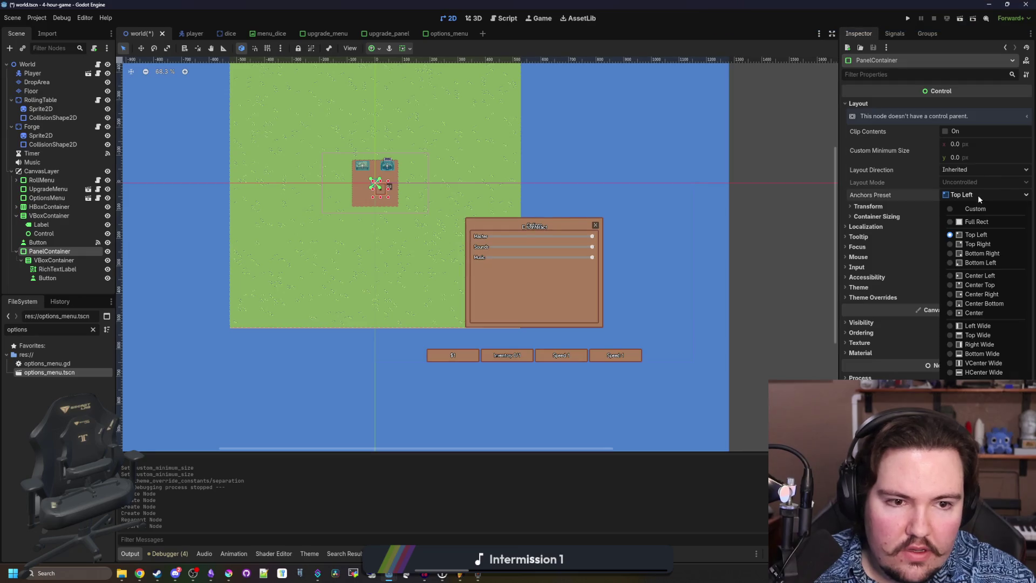
# Anchor the panel to Center Top and give its label a Dice For Days welcome text, with BBCode and Fit Content enabled.
pyautogui.click(992, 285)
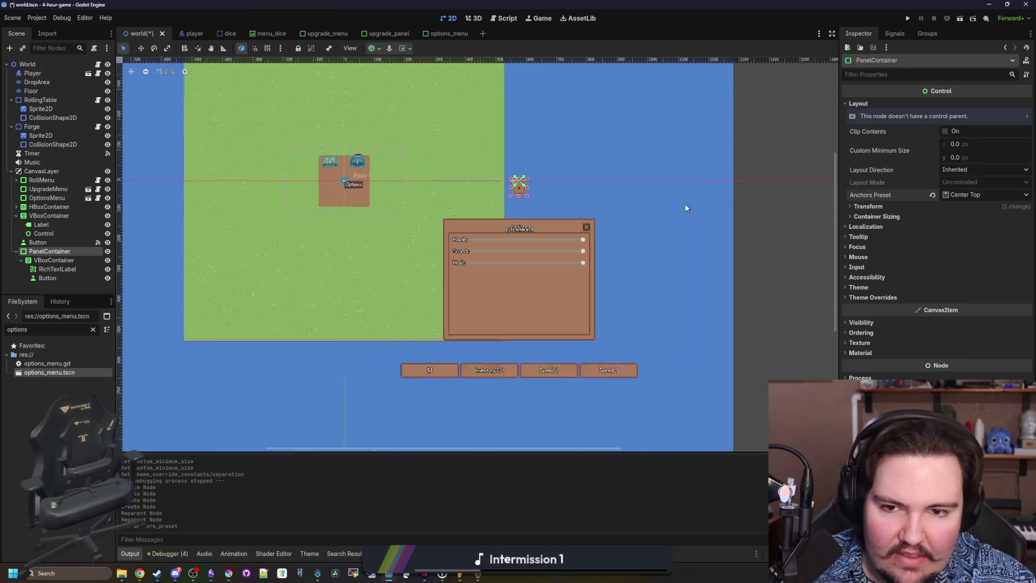
pyautogui.doubleClick(81, 251)
pyautogui.click(61, 269)
pyautogui.click(914, 150)
pyautogui.write('Welcome to Dice')
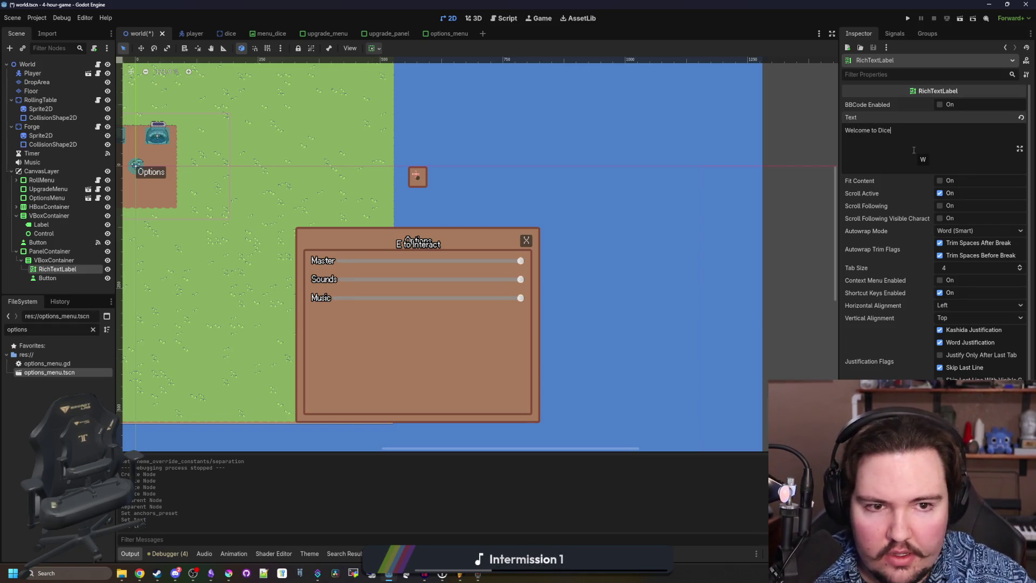
pyautogui.click(93, 329)
pyautogui.write('dice')
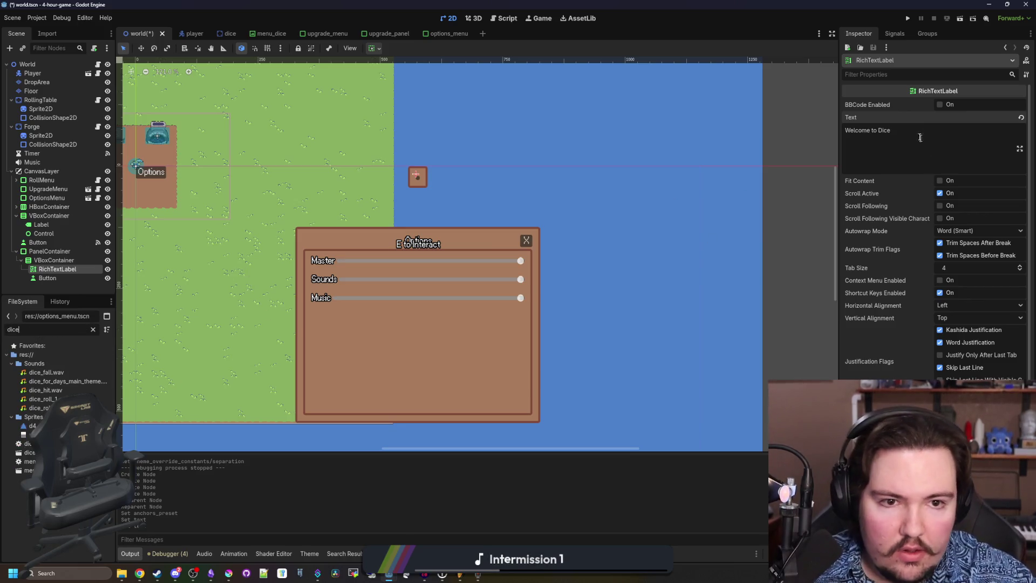
pyautogui.write(' For Days')
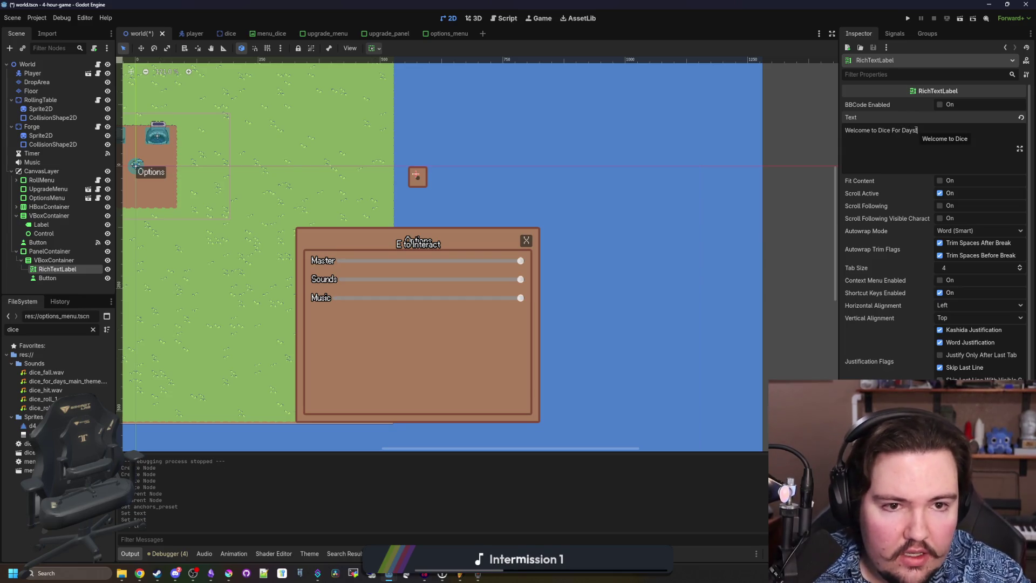
pyautogui.write(' Collect dice, roll, and mak')
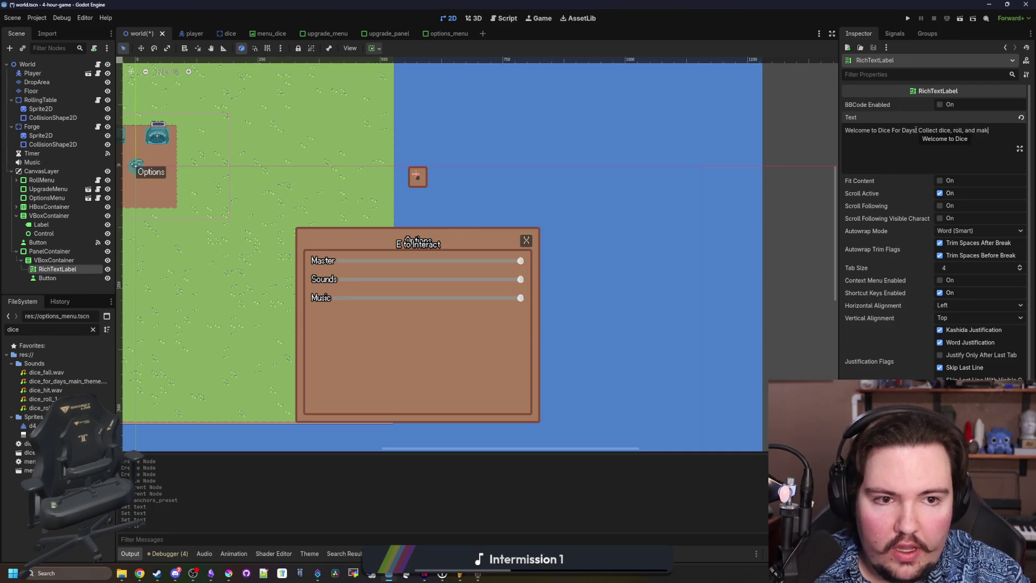
pyautogui.click(948, 105)
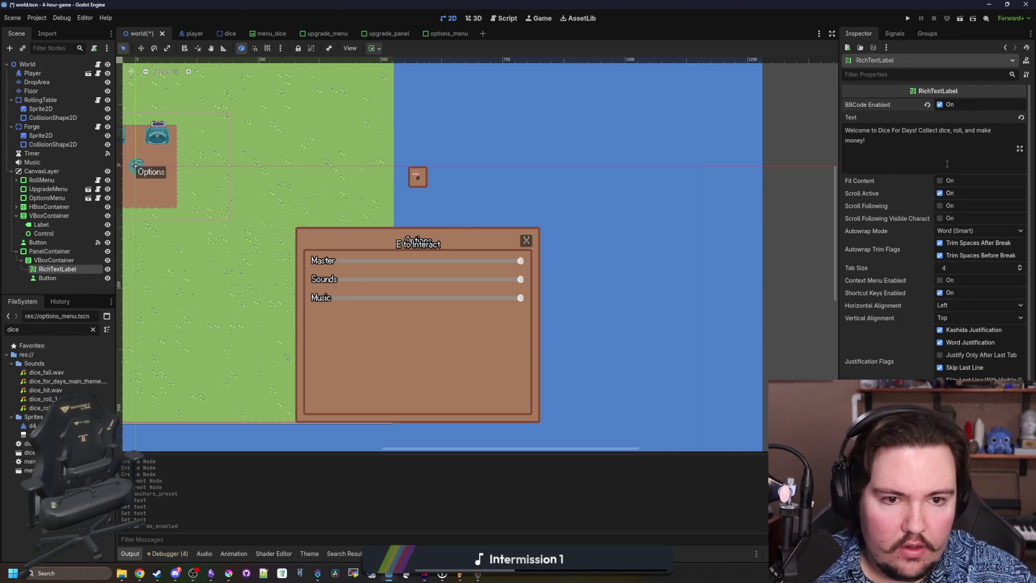
pyautogui.click(944, 182)
pyautogui.scroll(-3, 894, 227)
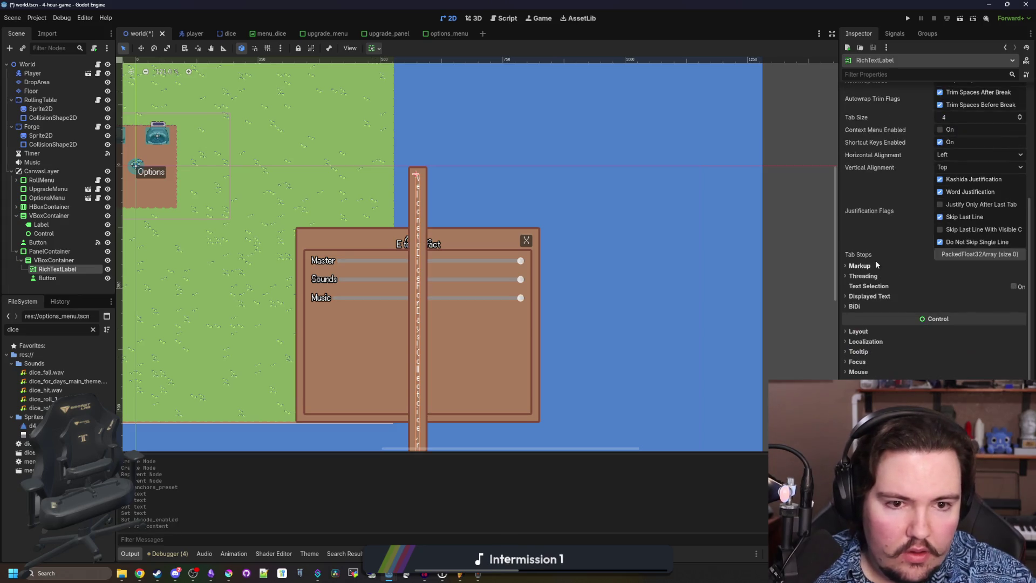
# Set the welcome PanelContainer's Custom Minimum Size x to 256.
pyautogui.click(49, 251)
pyautogui.click(955, 144)
pyautogui.write('256')
pyautogui.press('Return')
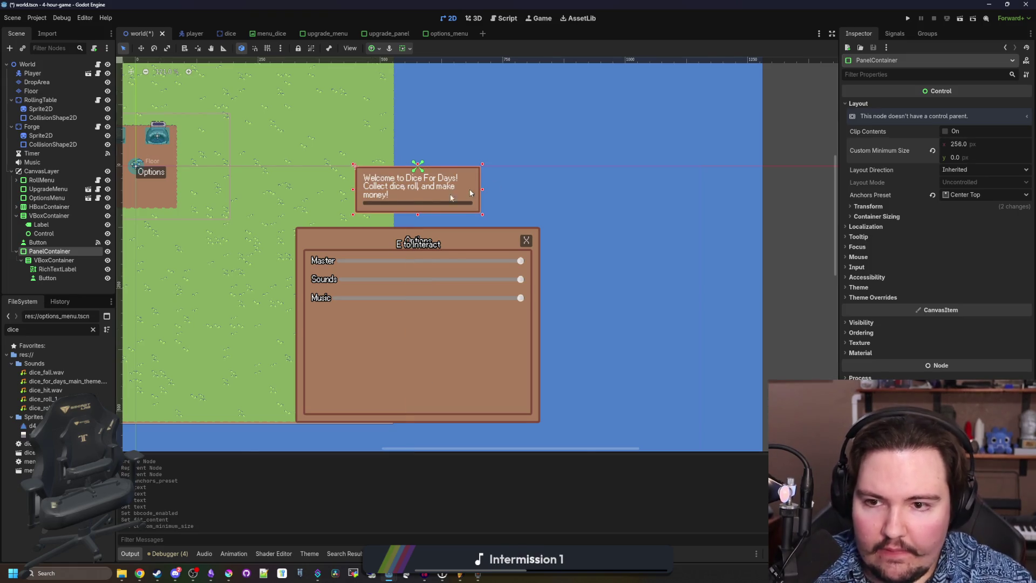
pyautogui.scroll(2, 411, 206)
# Change the button's text to 'OK!'.
pyautogui.click(41, 278)
pyautogui.click(918, 123)
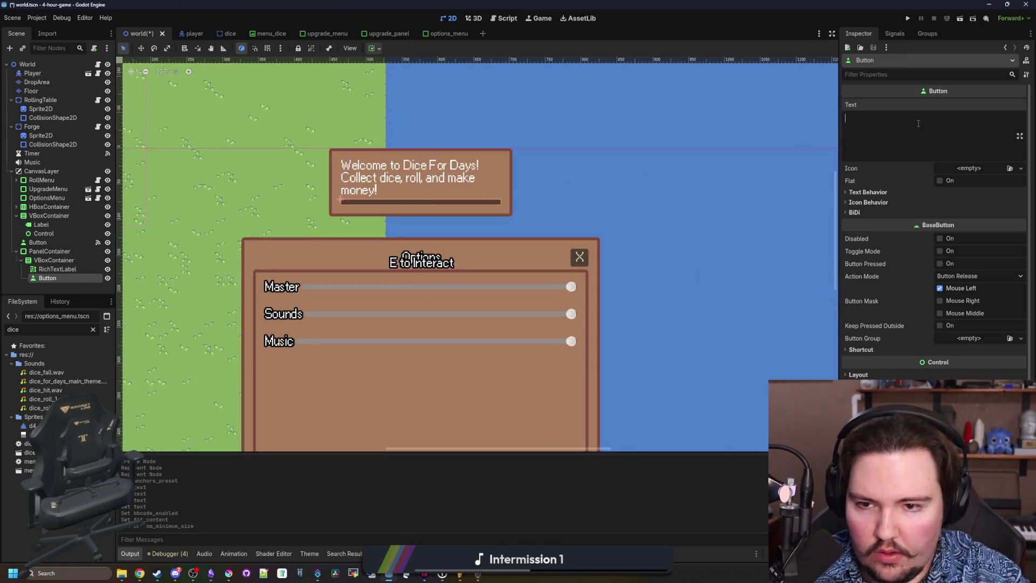
pyautogui.write('OK')
pyautogui.press('BackSpace')
pyautogui.press('BackSpace')
pyautogui.press('BackSpace')
pyautogui.write('!')
# Set the welcome label's Horizontal Alignment to Center and save the world scene.
pyautogui.click(57, 268)
pyautogui.scroll(3, 933, 193)
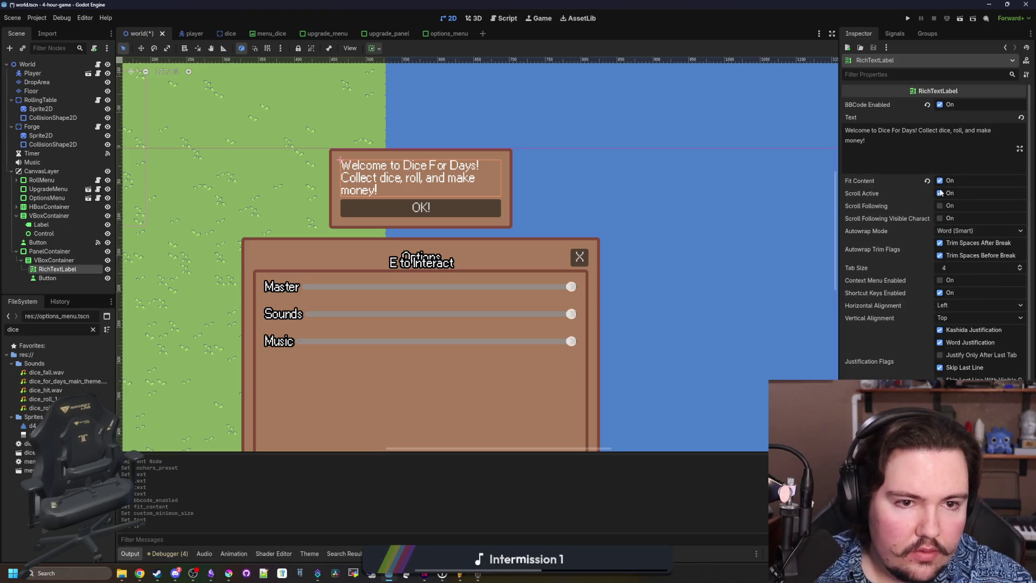
pyautogui.scroll(-2, 933, 318)
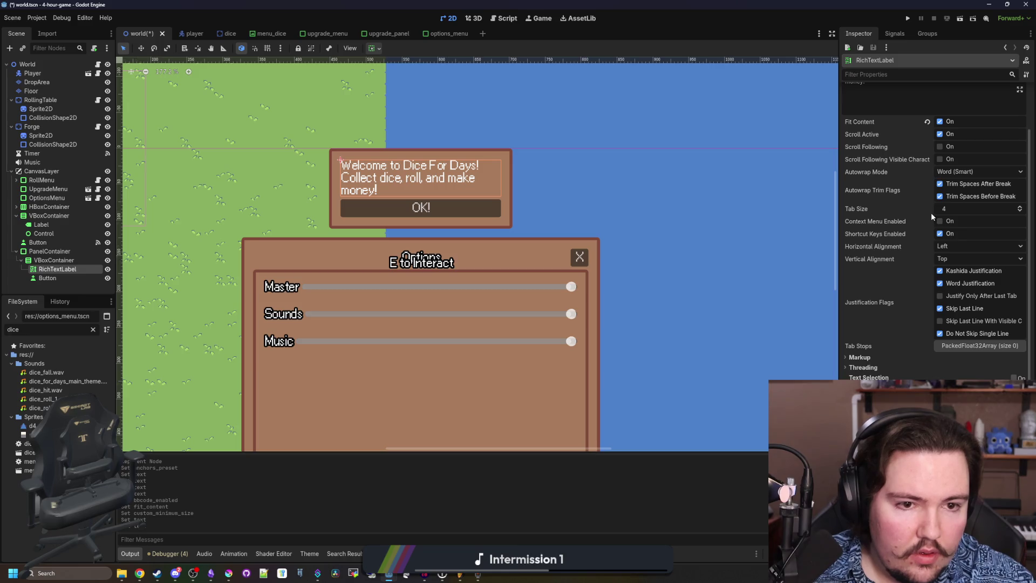
pyautogui.scroll(-3, 902, 215)
pyautogui.scroll(5, 874, 268)
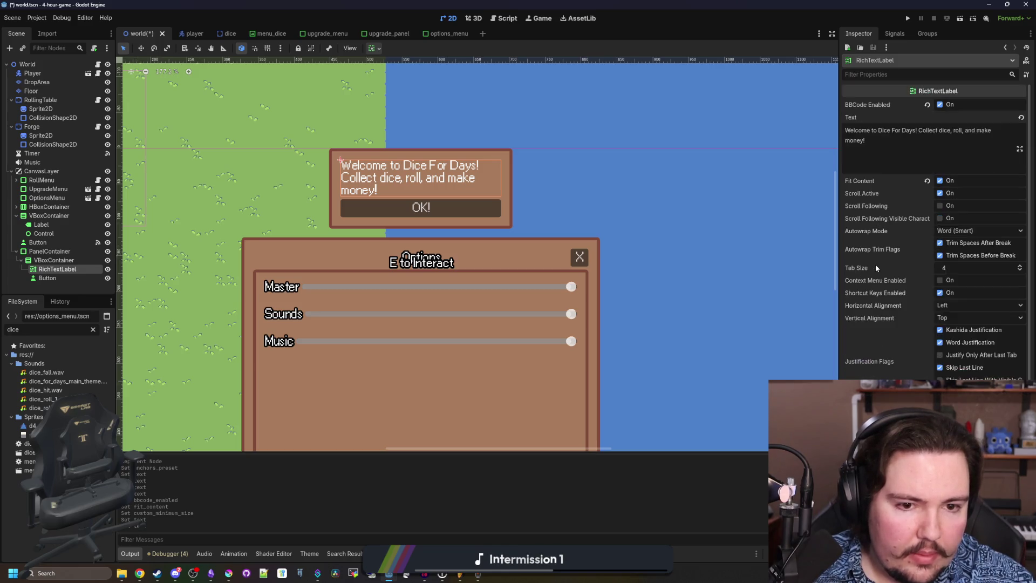
pyautogui.click(957, 305)
pyautogui.click(958, 328)
pyautogui.hotkey('ctrl', 's')
pyautogui.scroll(-2, 410, 212)
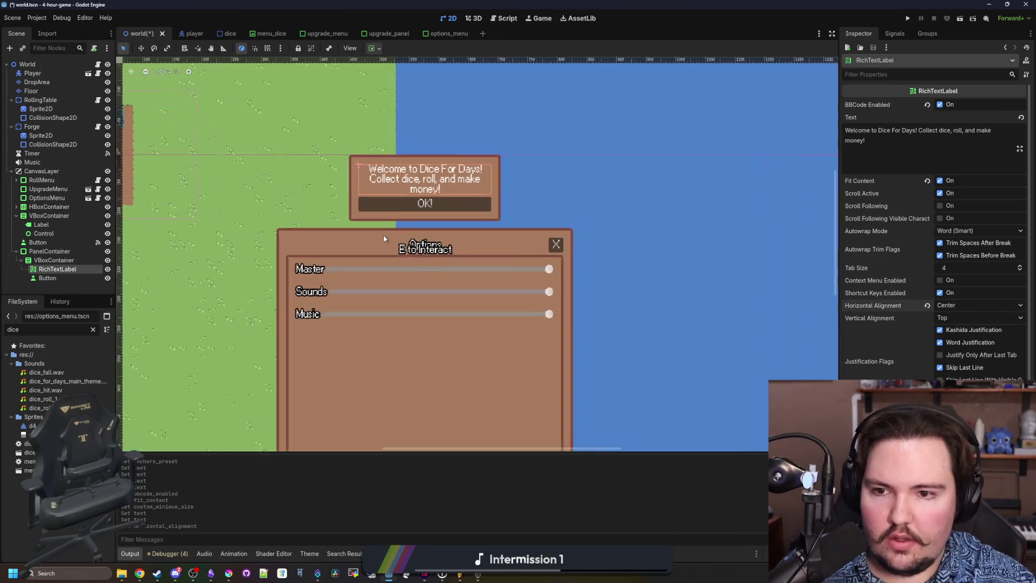
pyautogui.scroll(2, 383, 235)
pyautogui.click(54, 277)
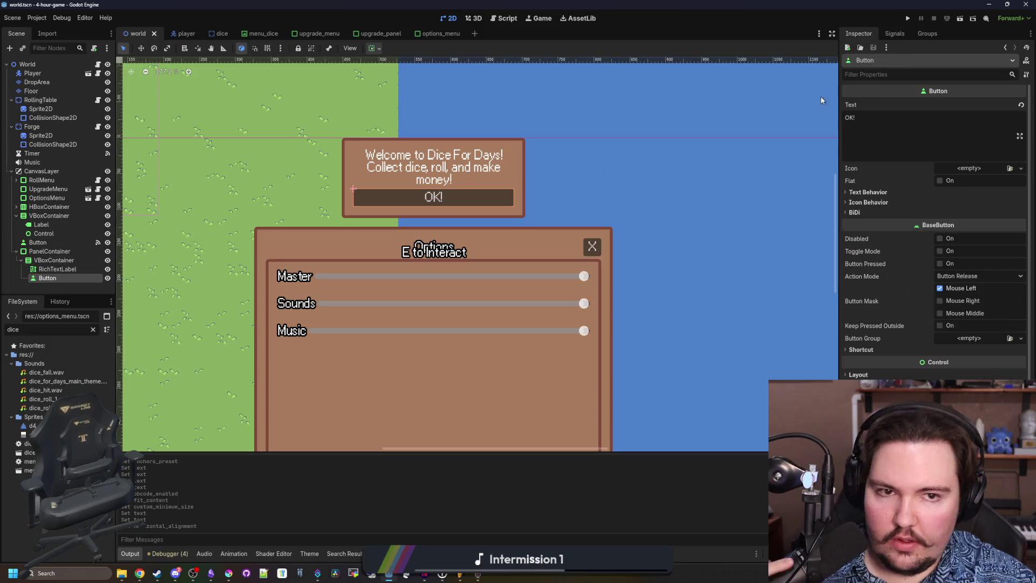
# Attach a new tutorial.gd script to the welcome PanelContainer.
pyautogui.click(895, 34)
pyautogui.rightClick(880, 92)
pyautogui.click(898, 99)
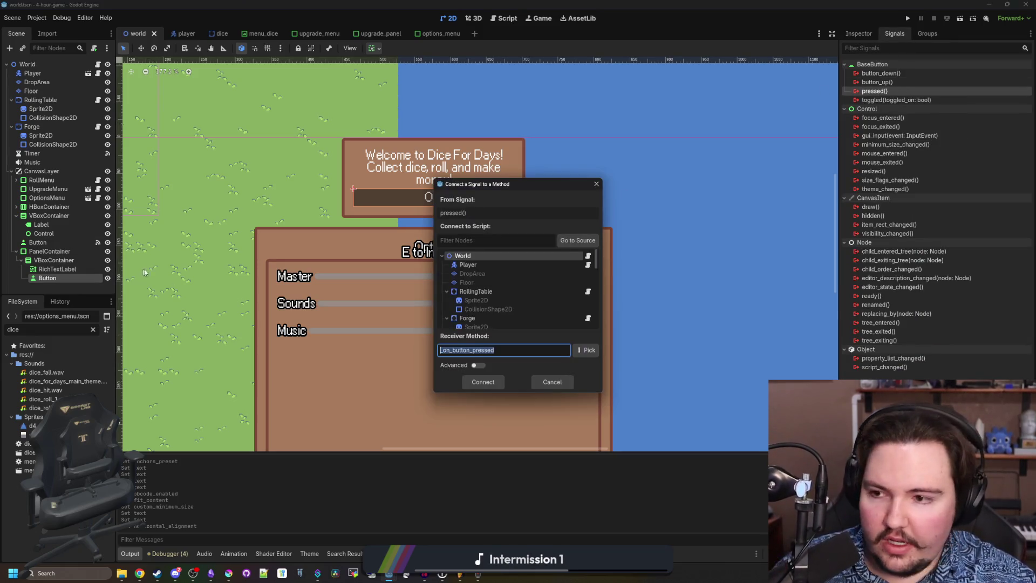
pyautogui.click(597, 185)
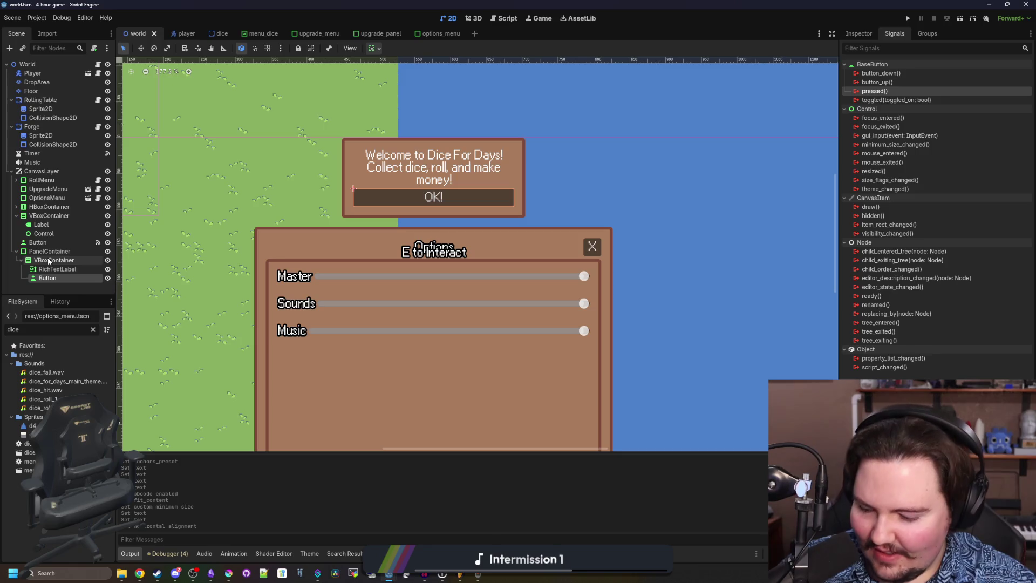
pyautogui.click(54, 250)
pyautogui.click(95, 49)
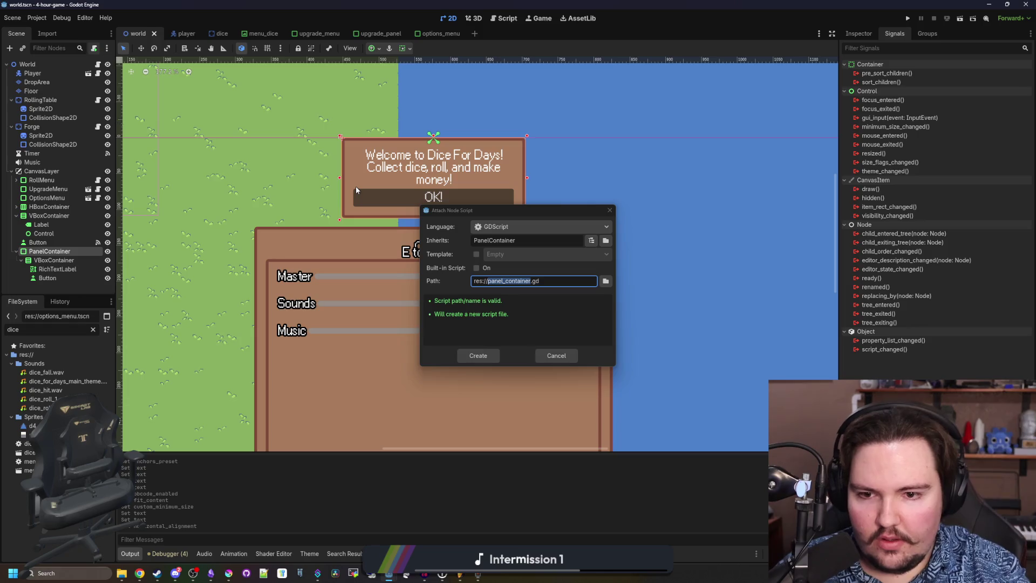
pyautogui.click(521, 281)
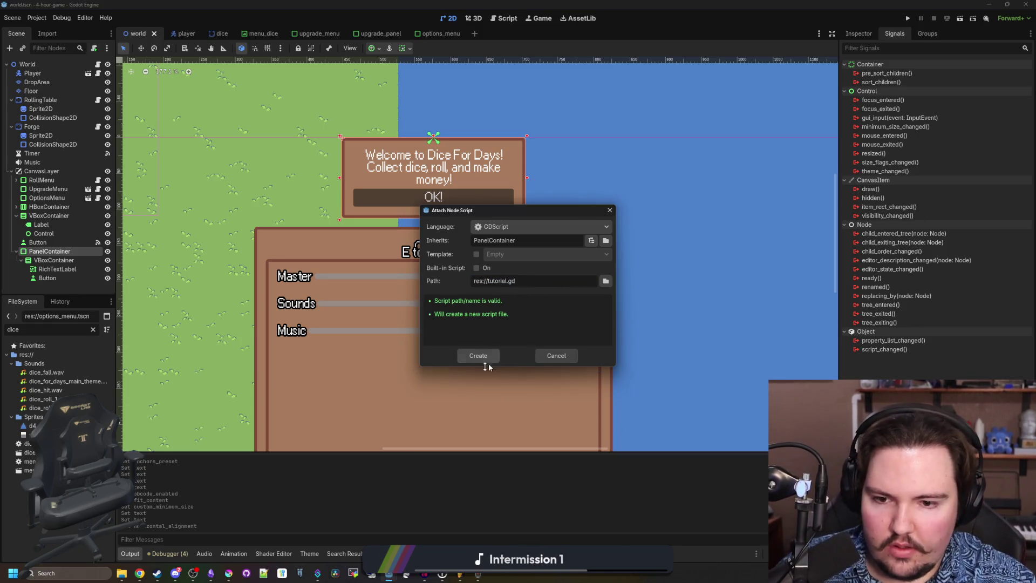
pyautogui.click(473, 357)
pyautogui.press('Down')
pyautogui.press('Down')
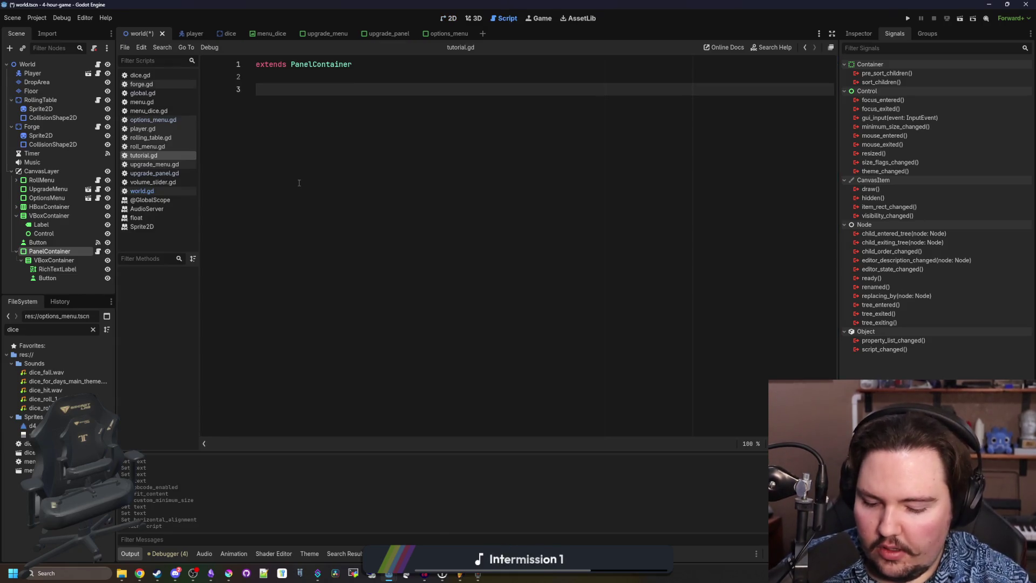
pyautogui.press('BackSpace')
pyautogui.press('BackSpace')
pyautogui.press('BackSpace')
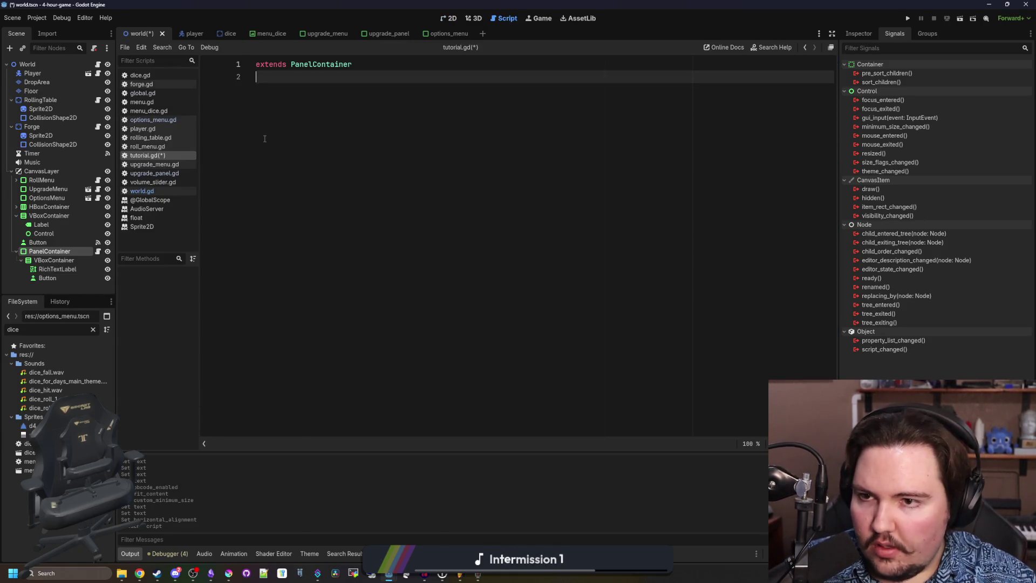
# Connect the Button's pressed signal to _on_button_pressed on the PanelContainer.
pyautogui.click(47, 278)
pyautogui.rightClick(875, 90)
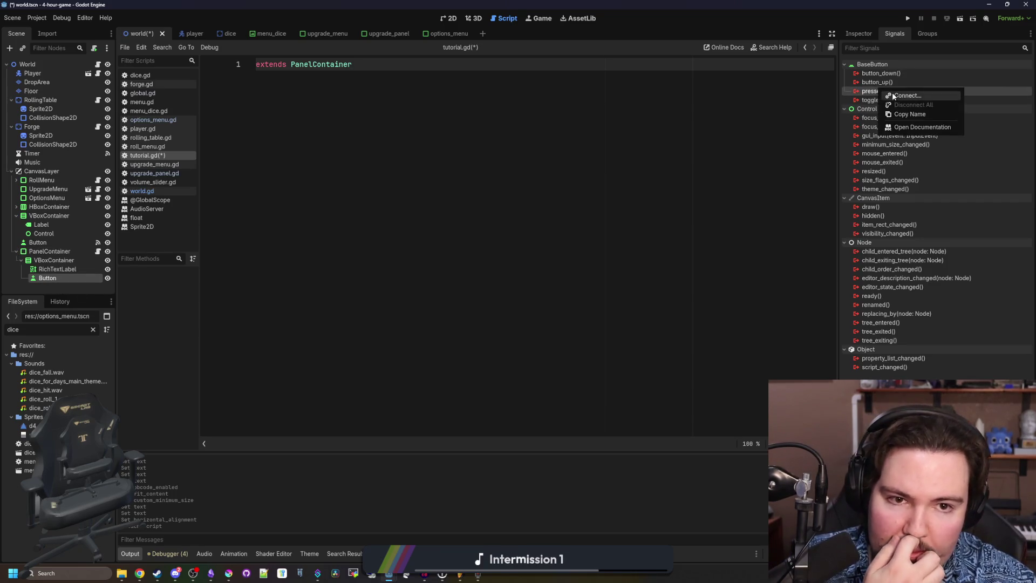
pyautogui.click(906, 96)
pyautogui.scroll(-5, 500, 286)
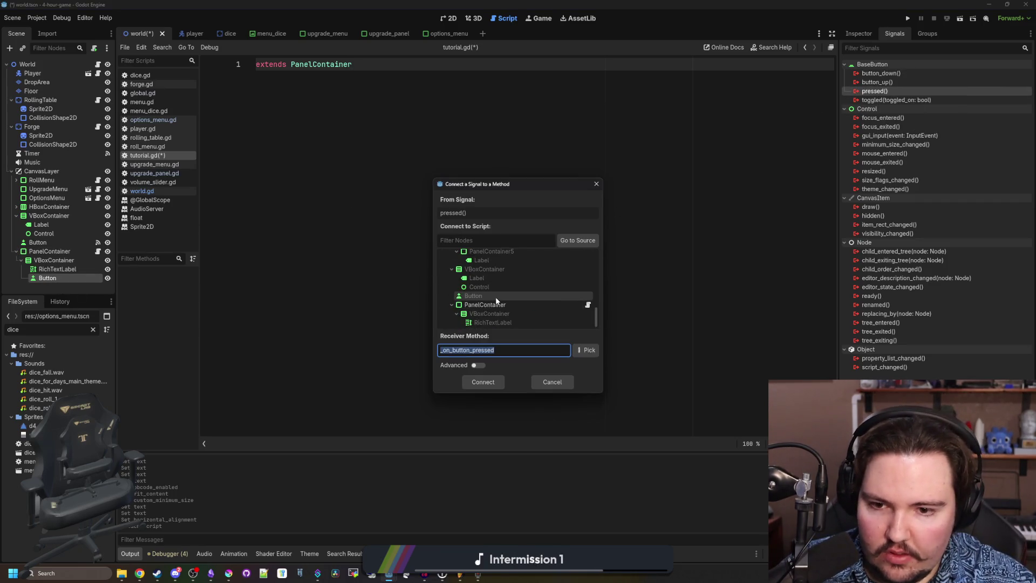
pyautogui.click(494, 296)
pyautogui.click(483, 382)
# Replace the placeholder pass with visible = false and run the project.
pyautogui.moveTo(421, 102); pyautogui.dragTo(274, 103)
pyautogui.write('y')
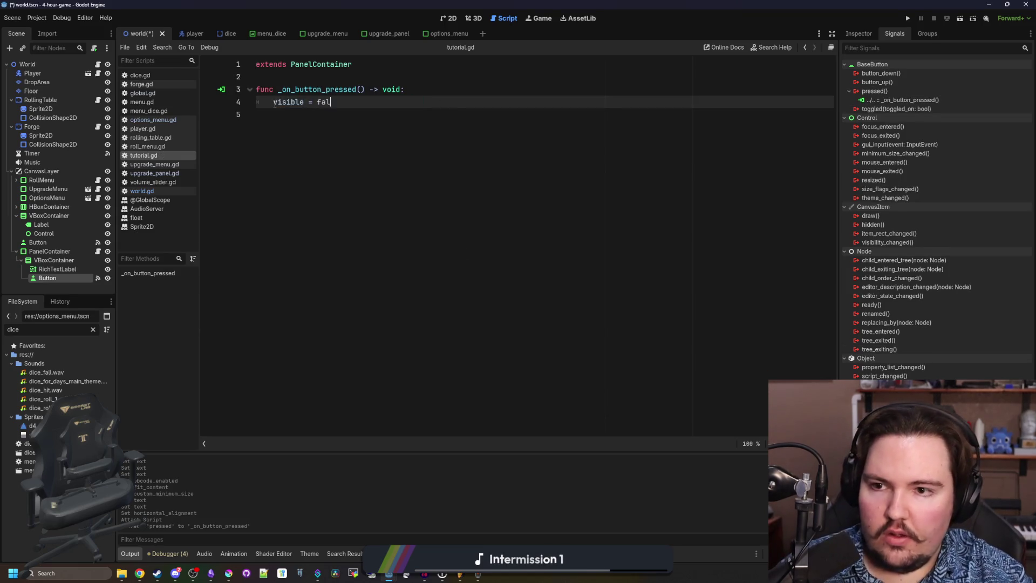
pyautogui.click(909, 21)
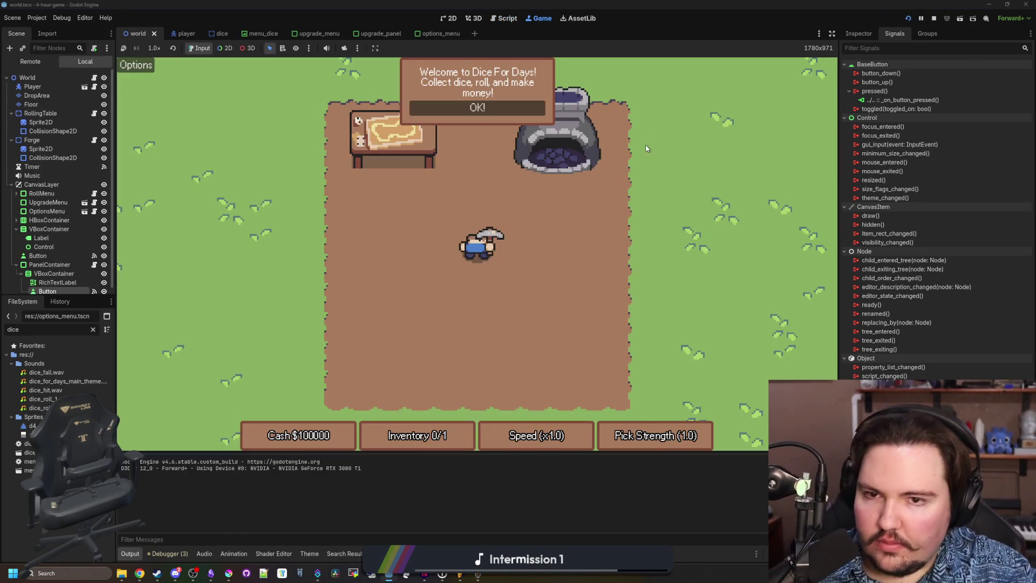
# Playtest by dismissing the welcome panel and opening the forge upgrades, then stop the game.
pyautogui.press('Left')
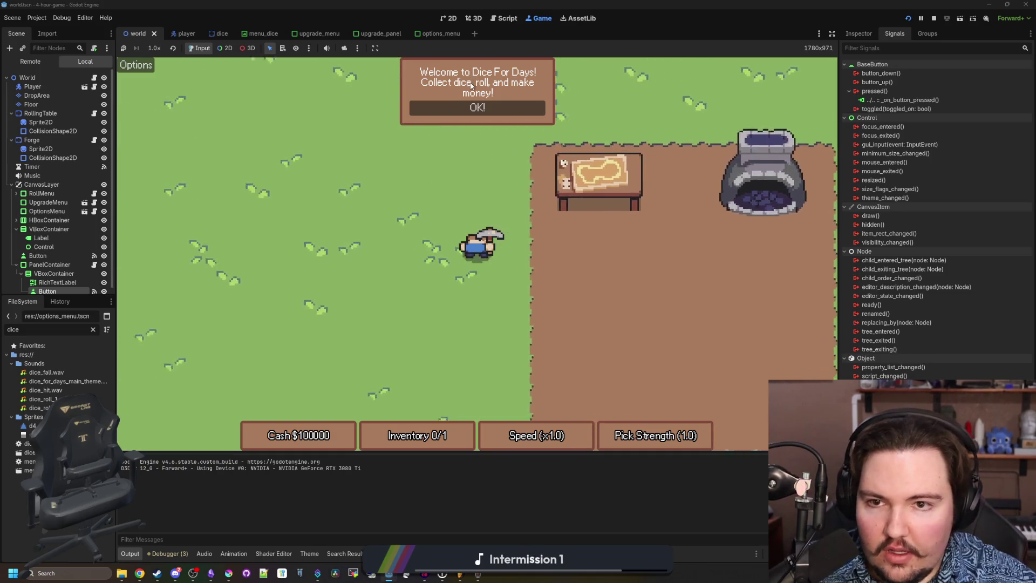
pyautogui.press('Right')
pyautogui.press('Down')
pyautogui.click(487, 111)
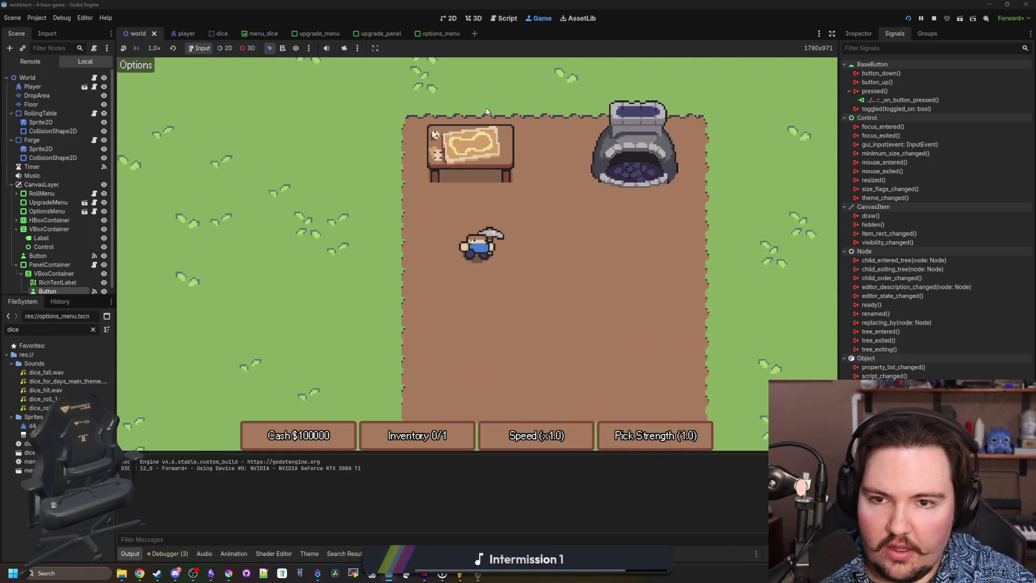
pyautogui.press('Right')
pyautogui.press('Up')
pyautogui.press('e')
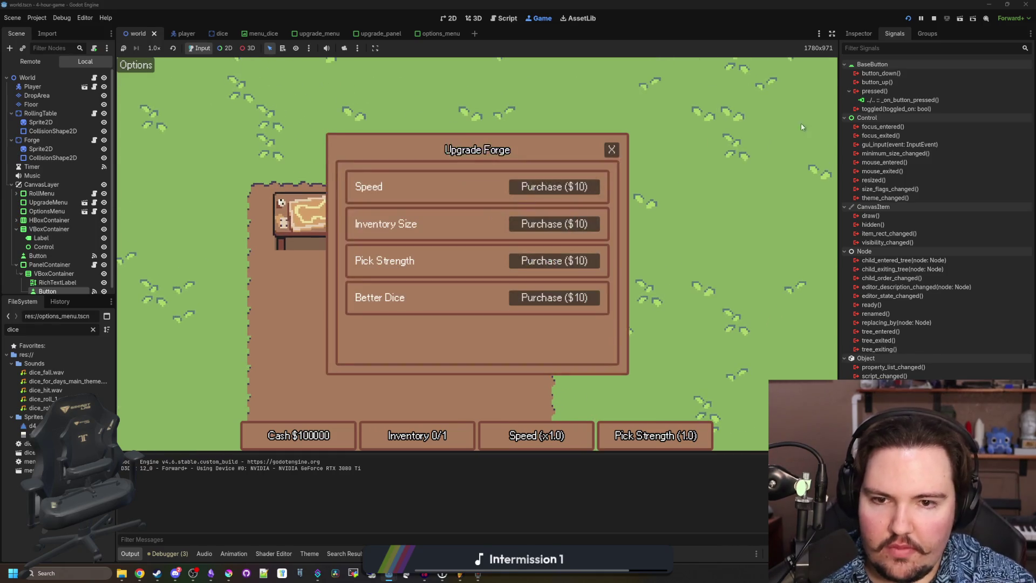
pyautogui.click(934, 18)
# Rewrite the welcome text to explain collecting dice to roll and spending earnings on upgrades, then save.
pyautogui.click(57, 269)
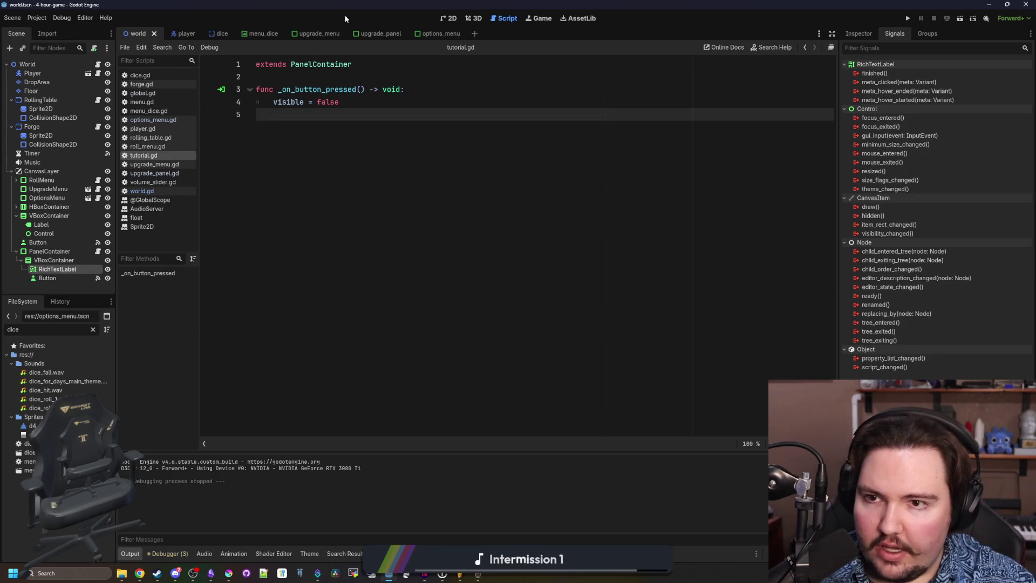
pyautogui.click(451, 18)
pyautogui.click(859, 33)
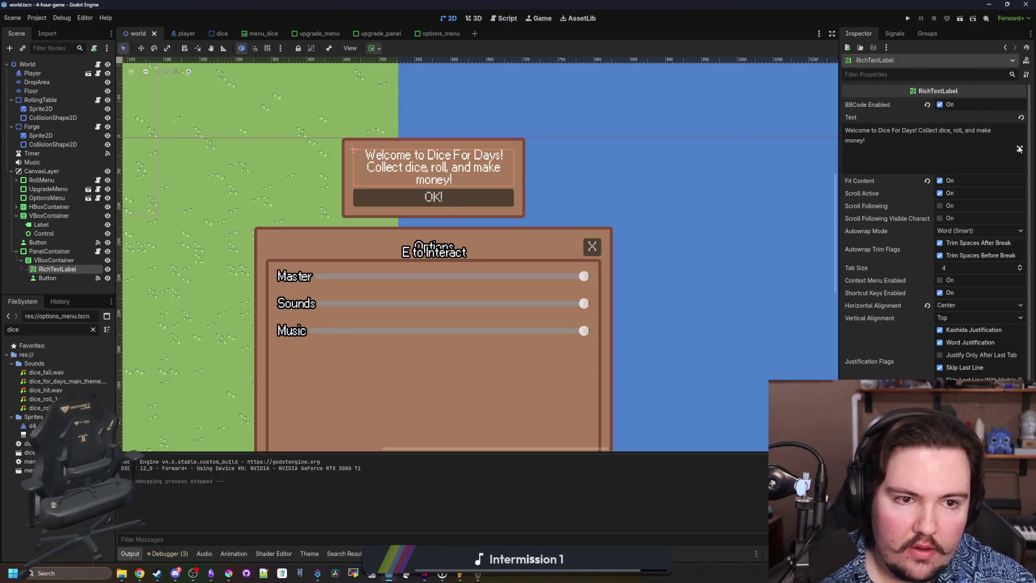
pyautogui.click(1019, 149)
pyautogui.click(396, 123)
pyautogui.press('Return')
pyautogui.press('Return')
pyautogui.moveTo(417, 140); pyautogui.dragTo(360, 141)
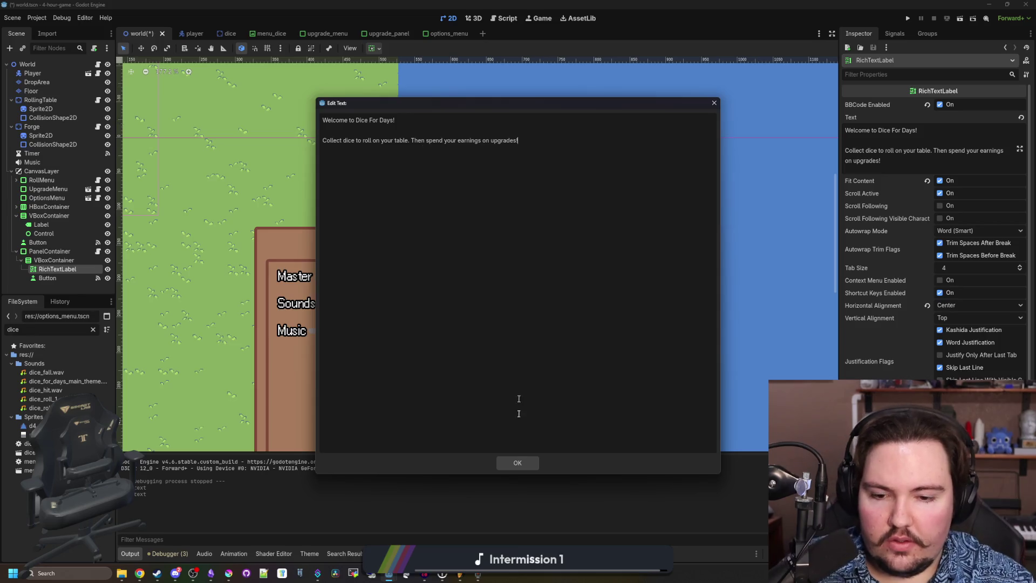
pyautogui.click(518, 462)
pyautogui.hotkey('ctrl', 's')
pyautogui.scroll(-2, 402, 280)
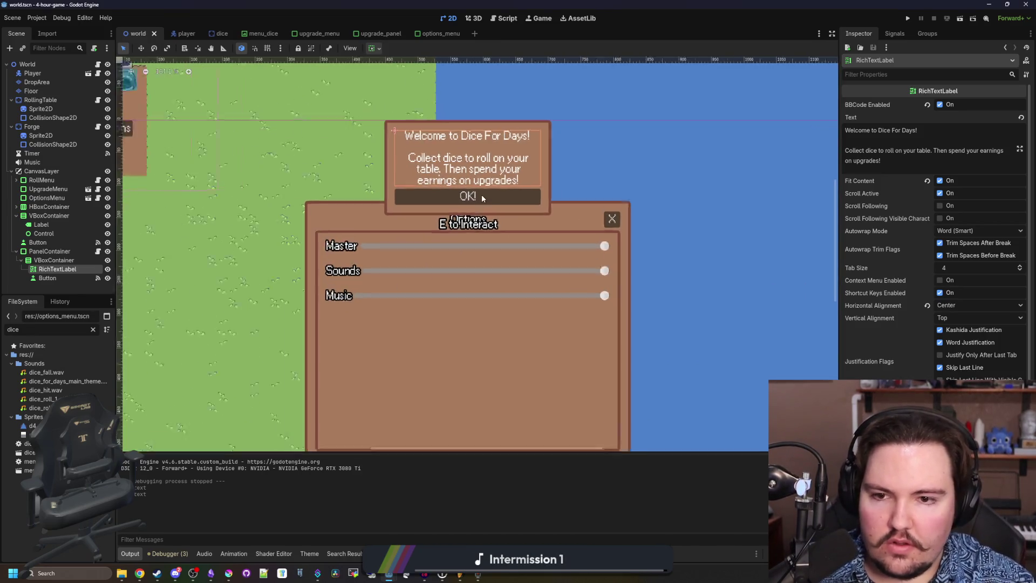
# Playtest again, dismissing the panel and buying five Speed upgrades at the forge, then stop.
pyautogui.click(907, 18)
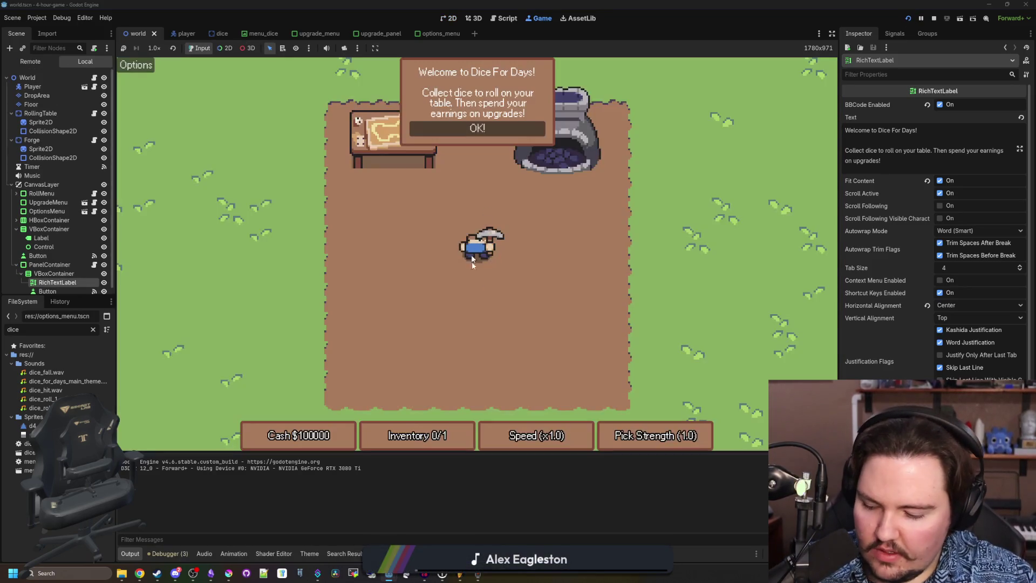
pyautogui.press('w')
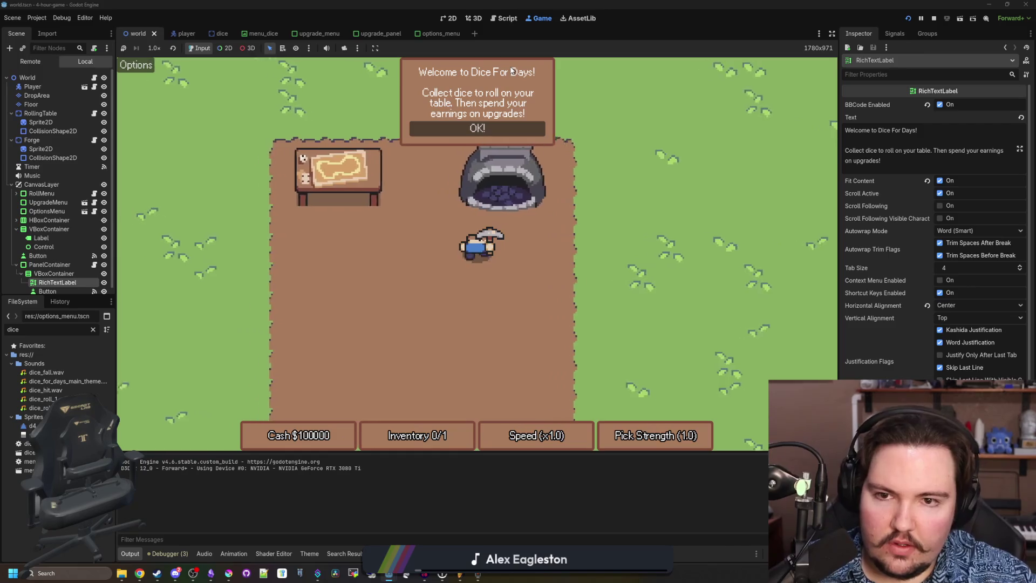
pyautogui.click(513, 128)
pyautogui.press('d')
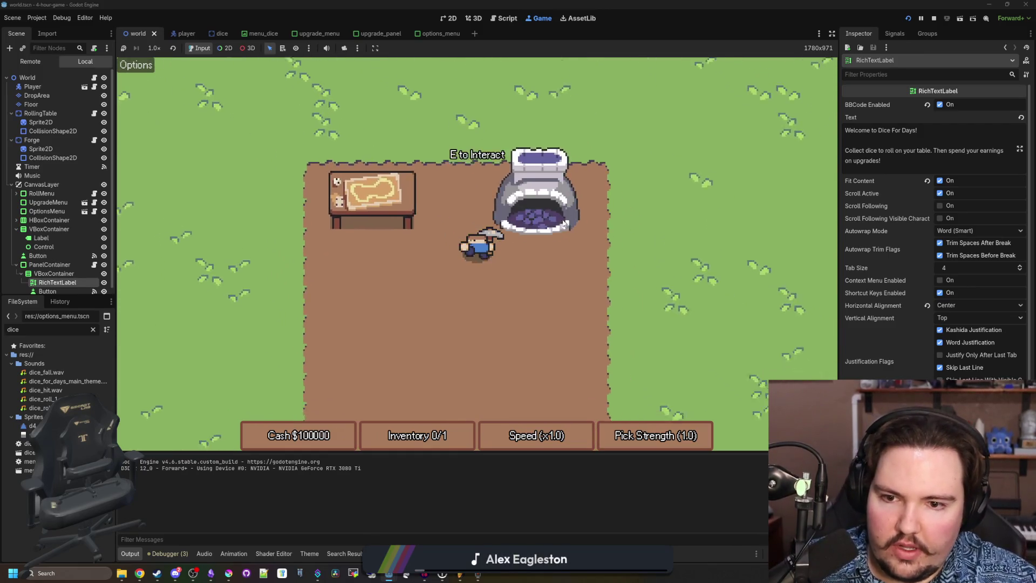
pyautogui.press('e')
pyautogui.click(575, 186)
pyautogui.click(575, 186)
pyautogui.click(575, 187)
pyautogui.click(575, 186)
pyautogui.click(575, 187)
pyautogui.click(575, 187)
pyautogui.click(575, 187)
pyautogui.click(576, 187)
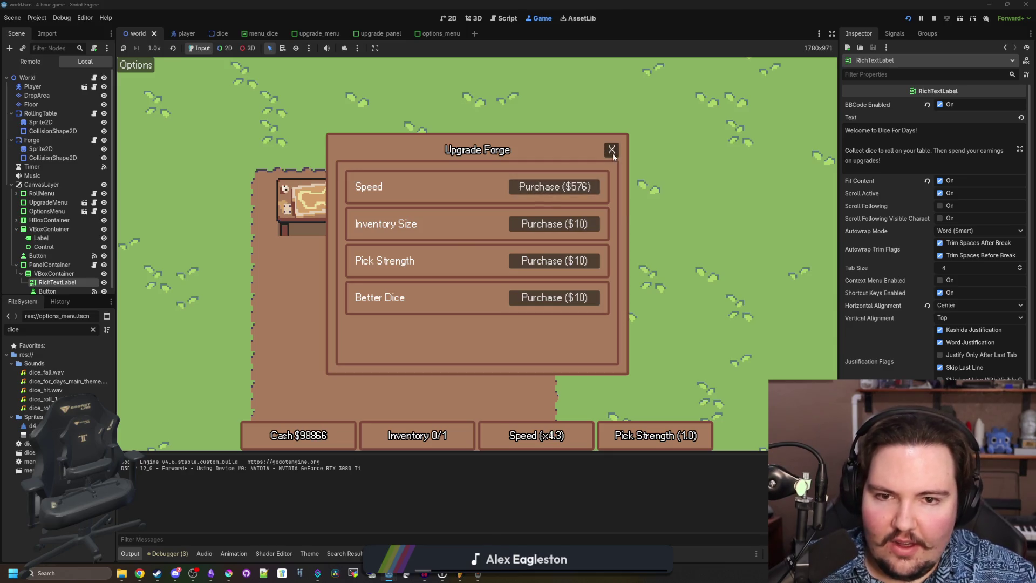
pyautogui.click(611, 149)
pyautogui.press('a')
pyautogui.press('F8')
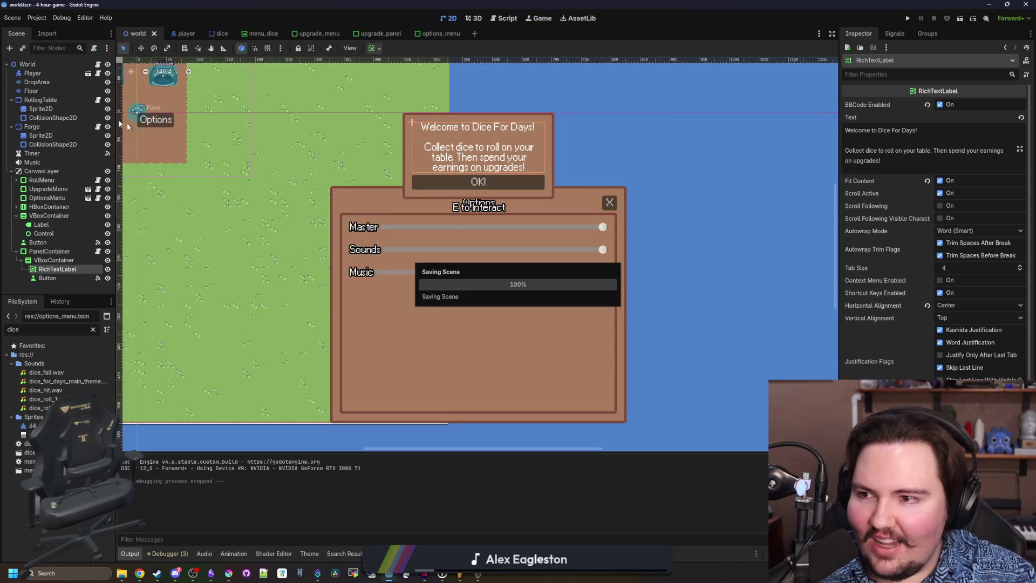
# Change the starting money in world.gd to 0.0.
pyautogui.click(98, 65)
pyautogui.click(370, 102)
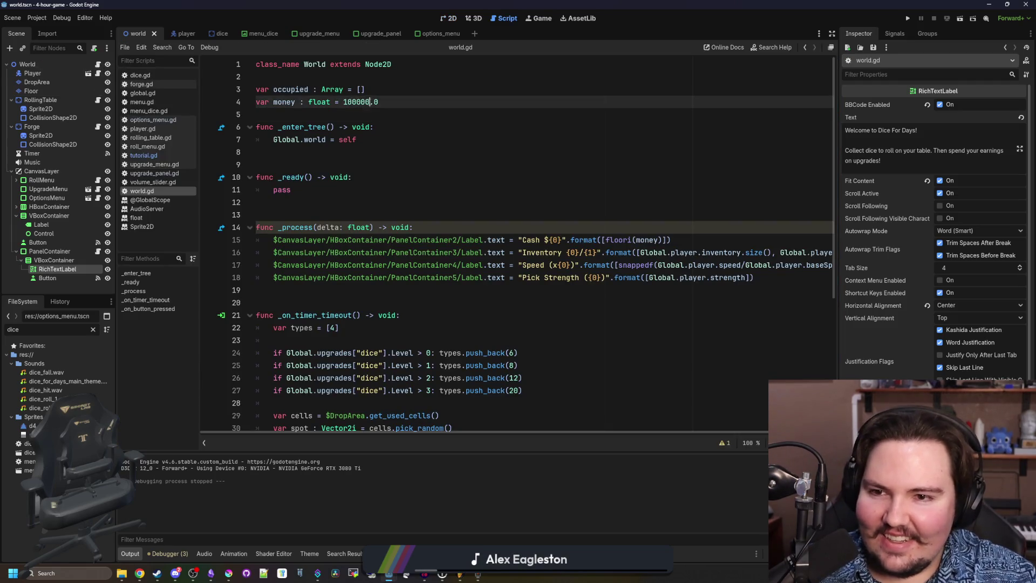
pyautogui.write('0')
pyautogui.click(409, 92)
pyautogui.click(400, 72)
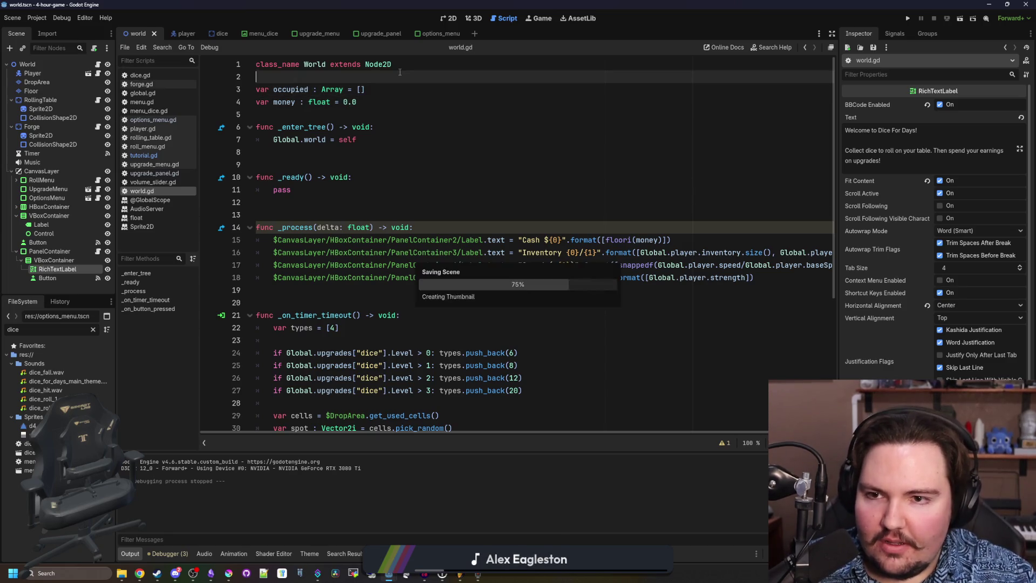
# Filter the FileSystem for 'upgrade' and open upgrade_panel.tscn and its script.
pyautogui.click(93, 330)
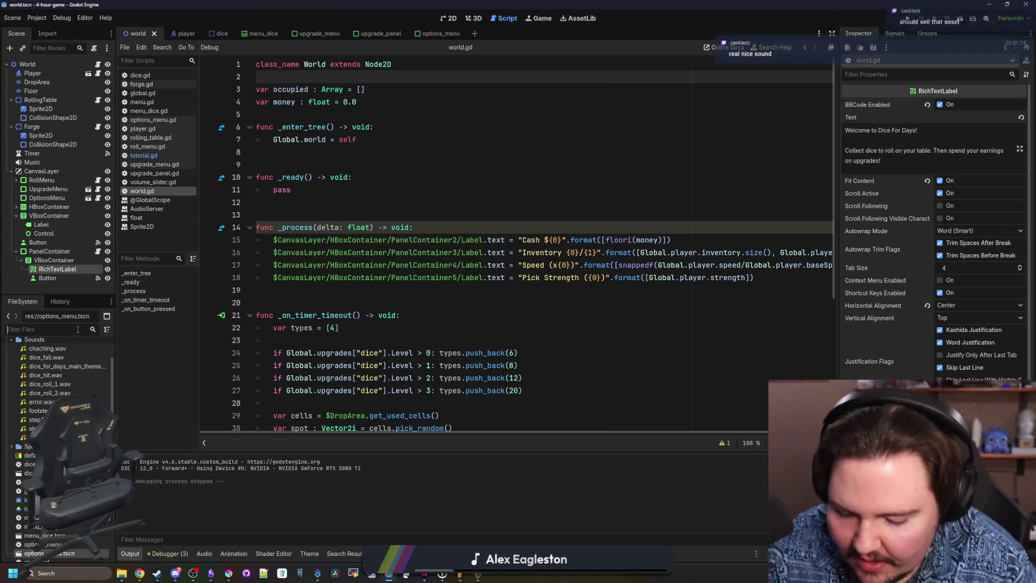
pyautogui.write('upgrade')
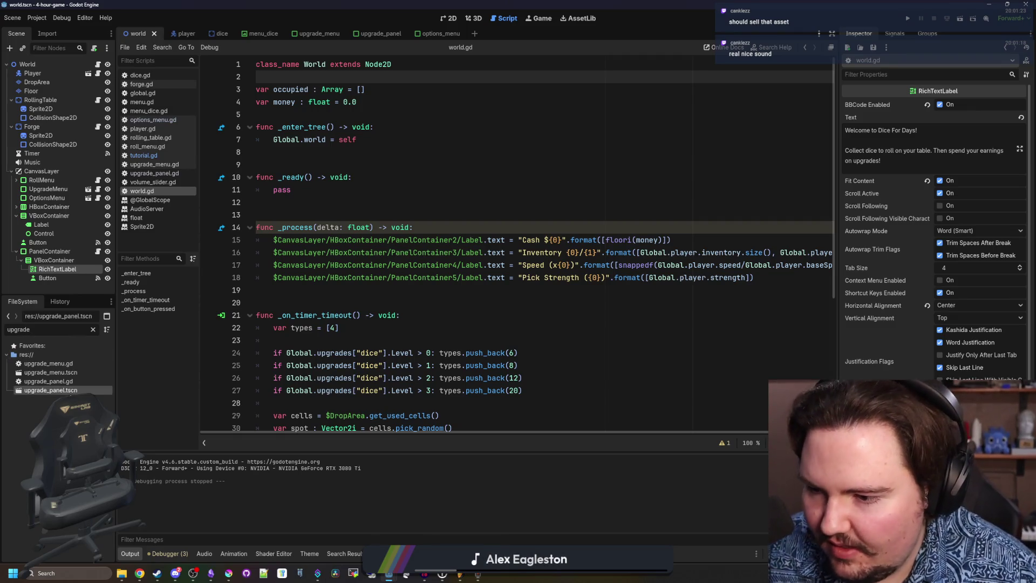
pyautogui.doubleClick(50, 390)
pyautogui.click(439, 265)
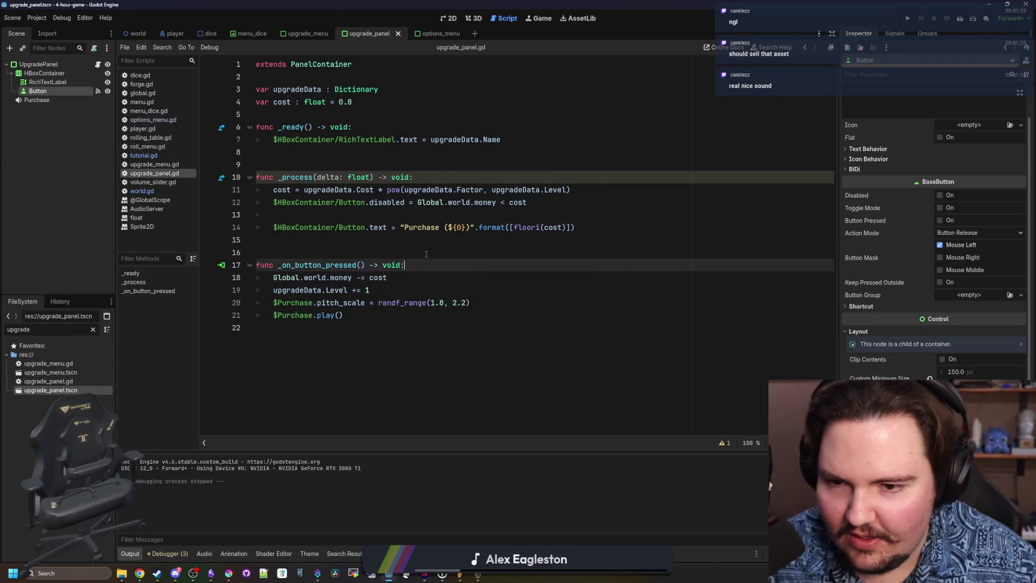
pyautogui.click(426, 254)
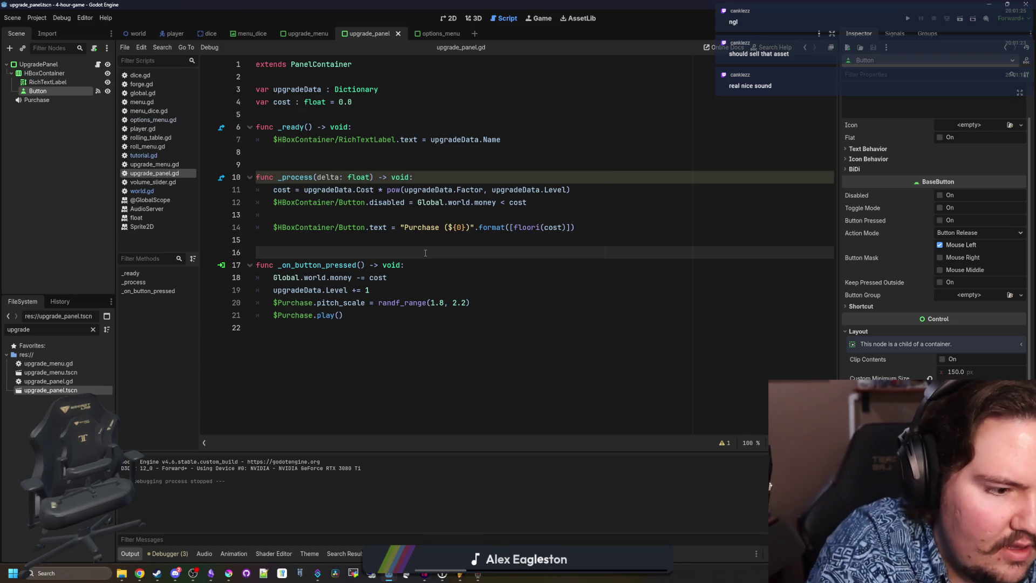
pyautogui.click(544, 299)
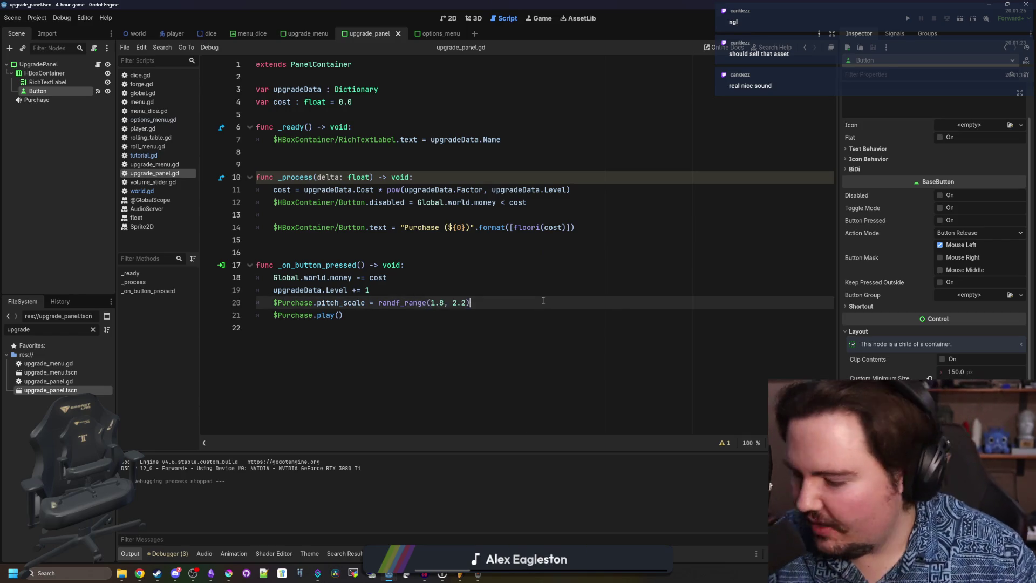
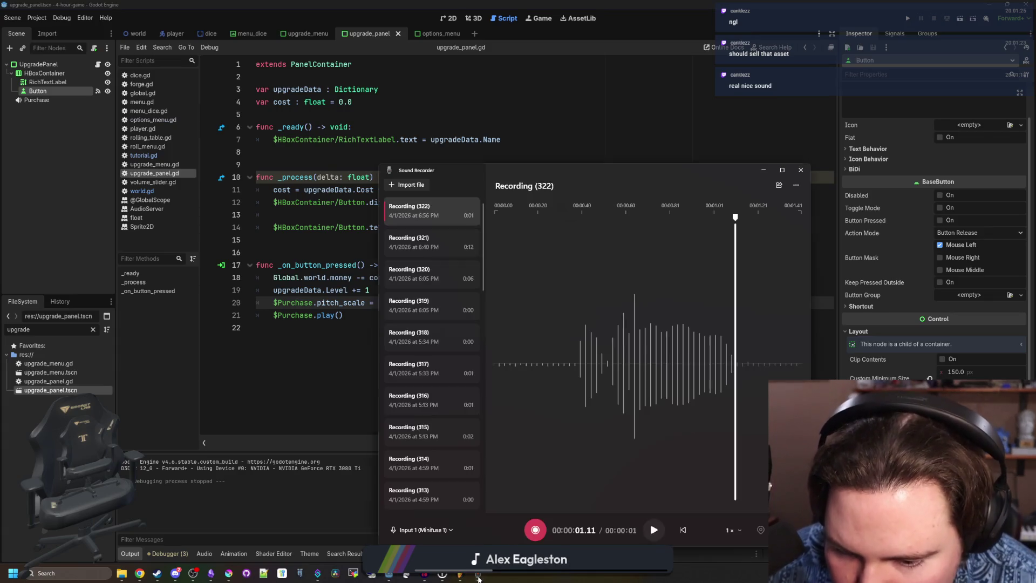
# Record a roughly three-second clip, Recording (323), then bring Audacity forward.
pyautogui.click(534, 527)
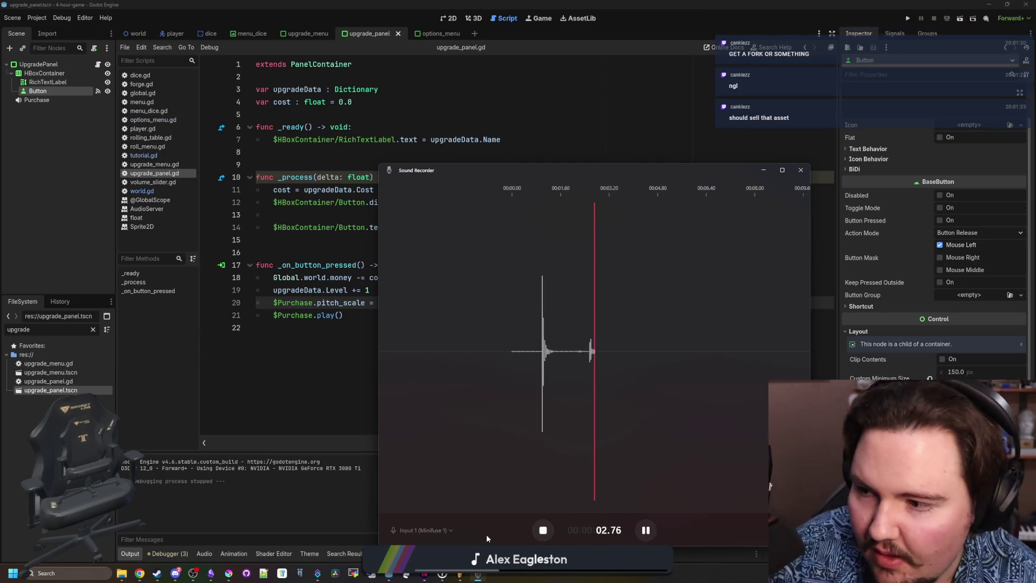
pyautogui.click(542, 530)
pyautogui.click(763, 169)
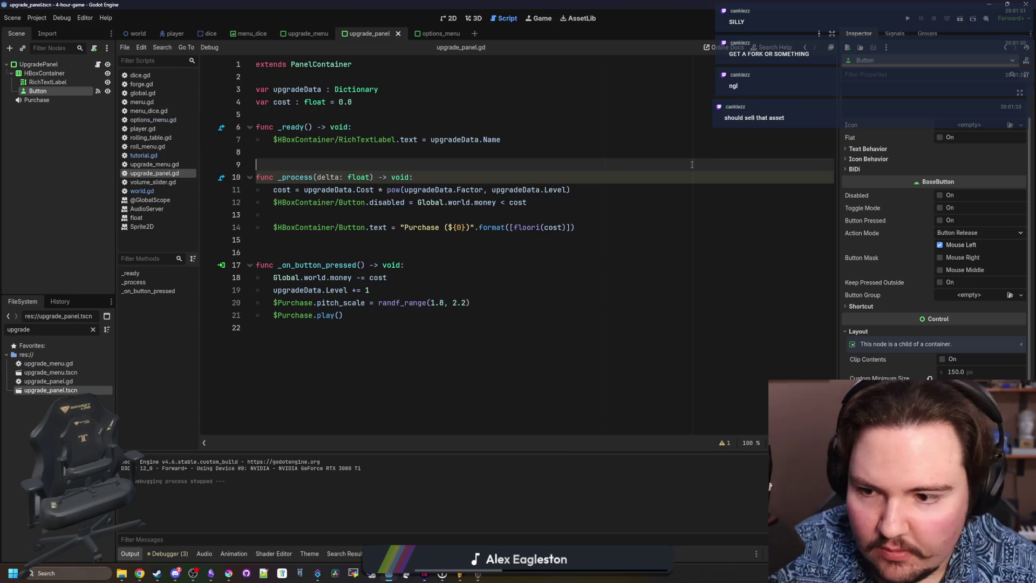
pyautogui.hotkey('alt', 'Tab')
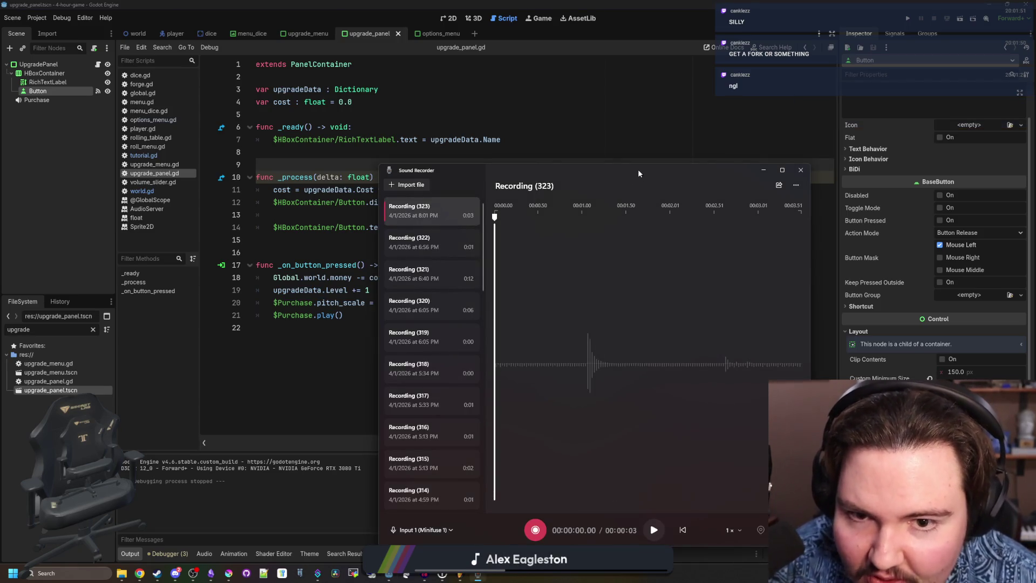
pyautogui.click(762, 170)
pyautogui.hotkey('alt', 'Tab')
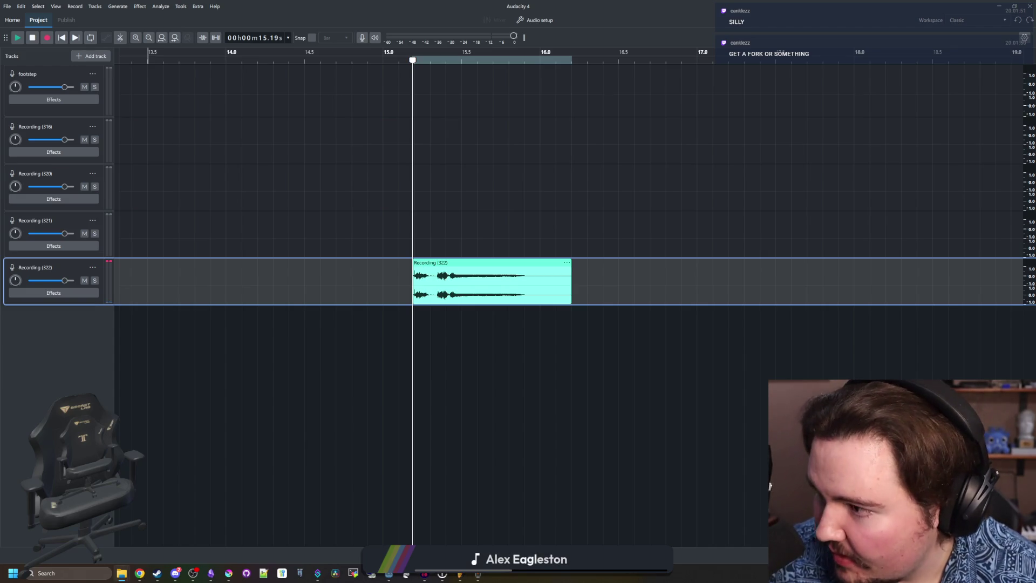
# Move the new clip to about 21.5 s and cut away the silence before and after the sound.
pyautogui.moveTo(513, 290)
pyautogui.mouseDown()
pyautogui.moveTo(655, 261)
pyautogui.moveTo(671, 294)
pyautogui.mouseUp()
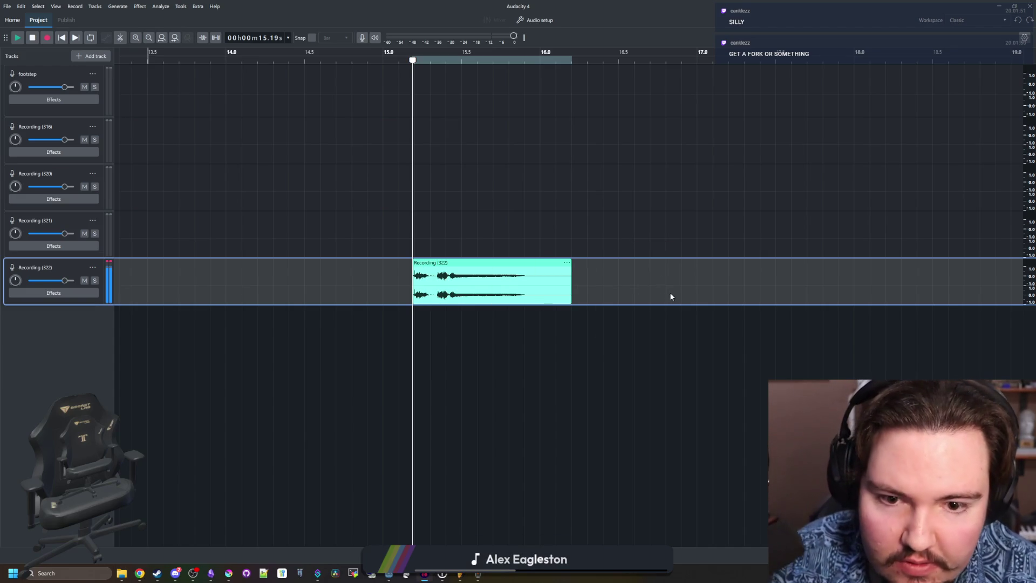
pyautogui.hscroll(3, 351, 226)
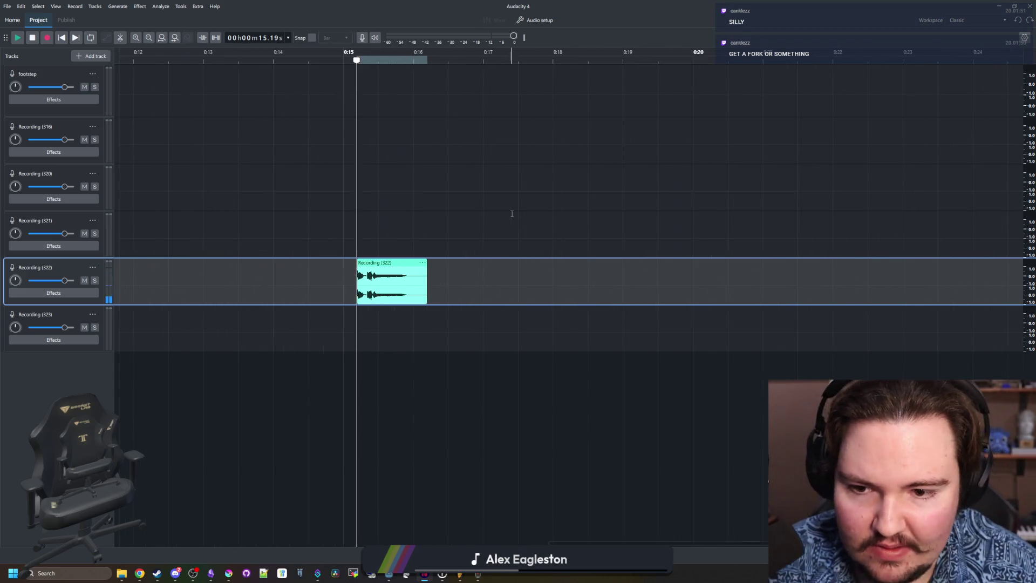
pyautogui.moveTo(145, 306)
pyautogui.mouseDown()
pyautogui.moveTo(523, 262)
pyautogui.moveTo(526, 306)
pyautogui.mouseUp()
pyautogui.scroll(5, 538, 296)
pyautogui.click(556, 328)
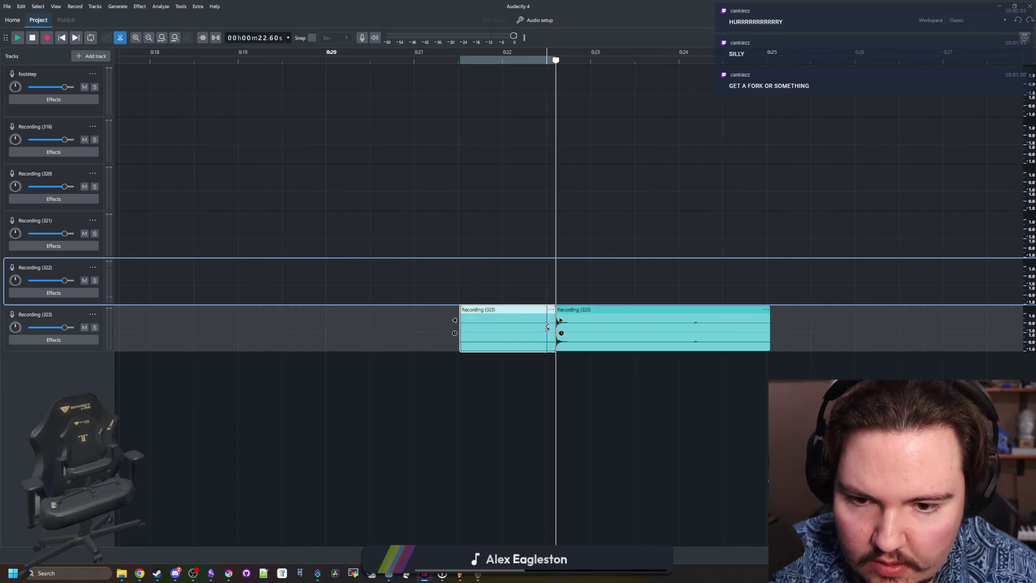
pyautogui.press('Delete')
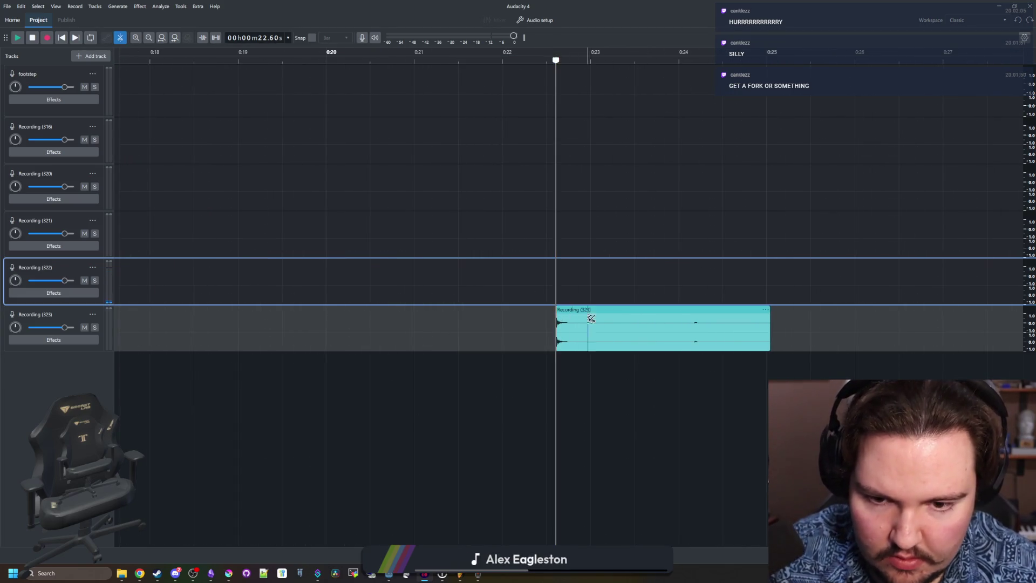
pyautogui.click(594, 323)
pyautogui.click(625, 309)
pyautogui.press('Delete')
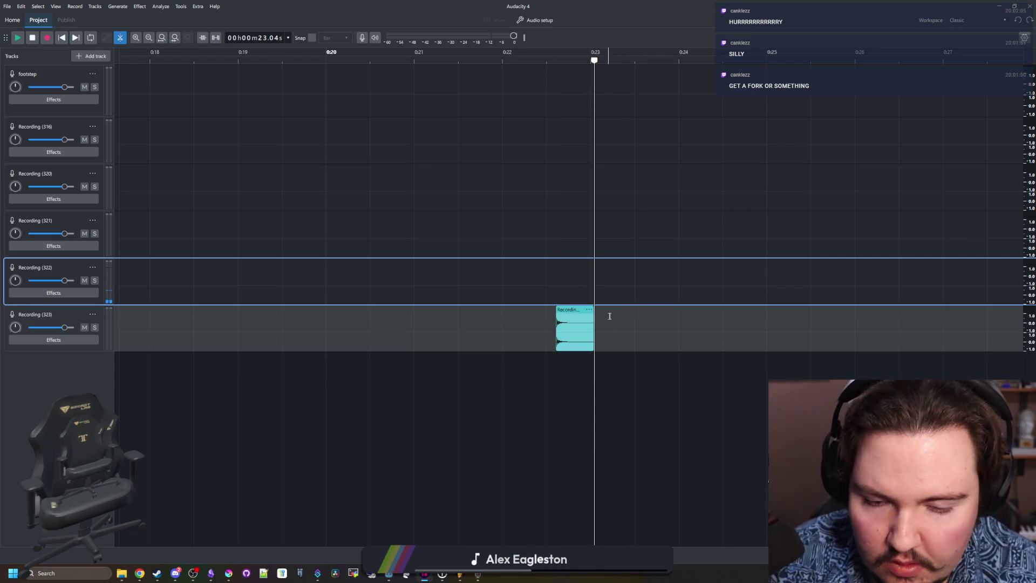
pyautogui.hscroll(-5, 652, 330)
pyautogui.scroll(2, 995, 336)
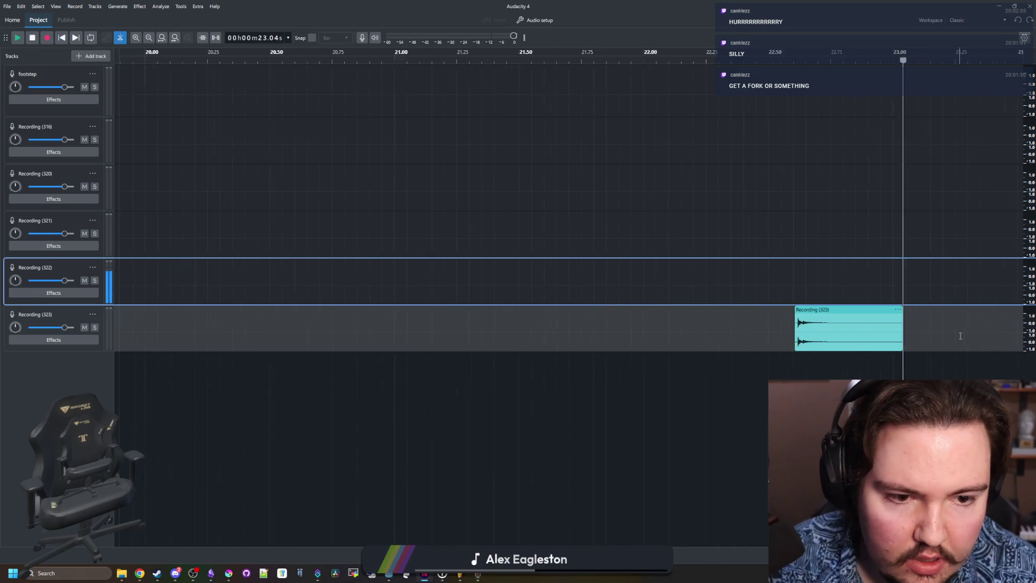
# Select the trimmed clip and play it back to check the sound.
pyautogui.click(756, 329)
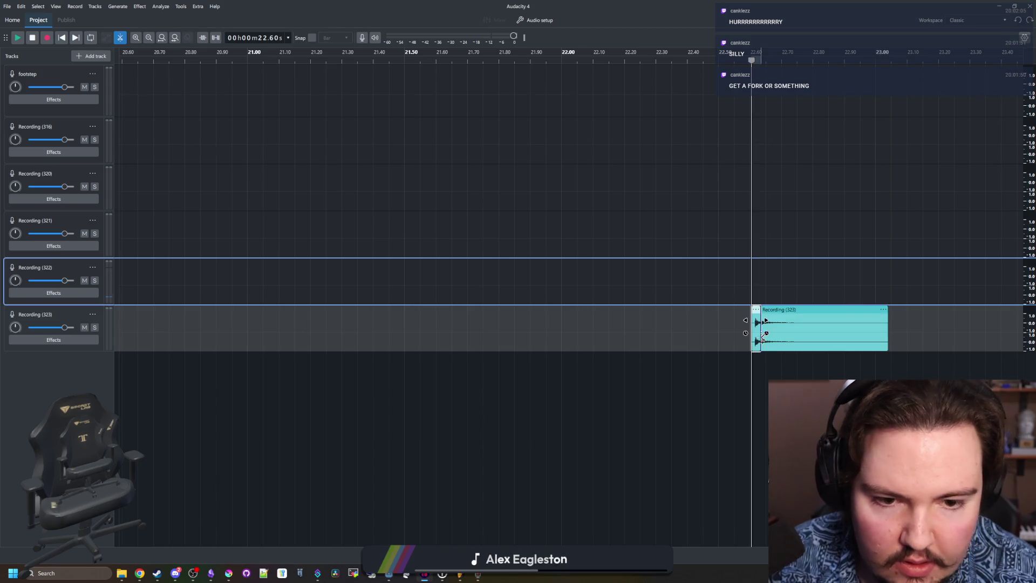
pyautogui.scroll(-2, 726, 319)
pyautogui.click(557, 307)
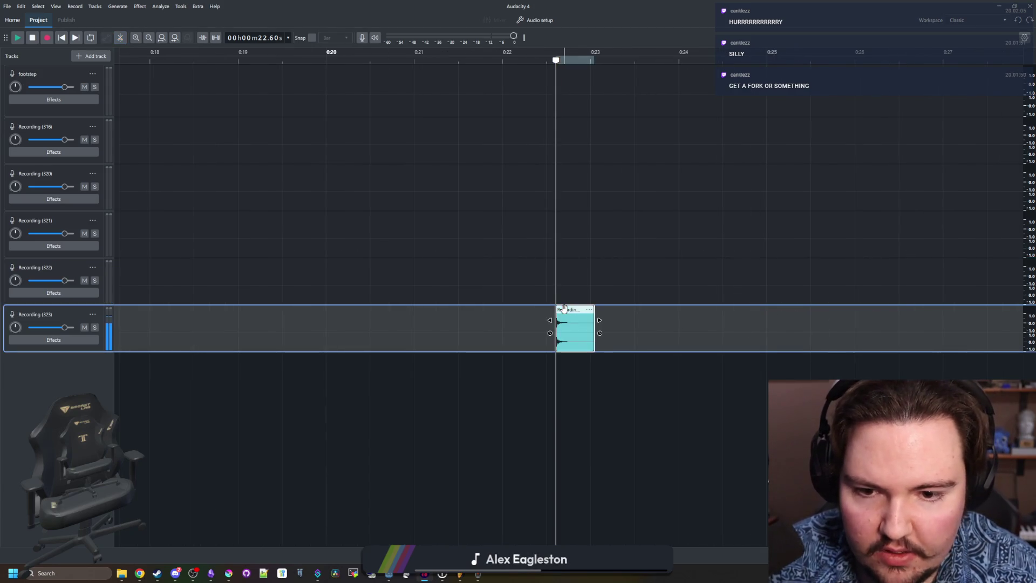
pyautogui.click(7, 7)
pyautogui.click(572, 365)
pyautogui.click(593, 359)
pyautogui.press('space')
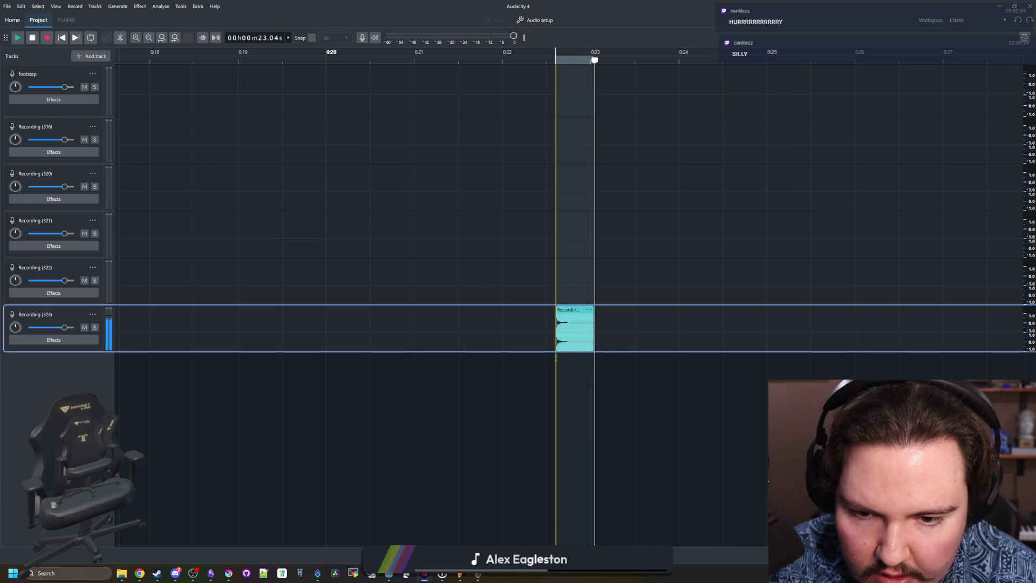
# Export the selected sound as purchase WAV into Sounds, then select Godot's Purchase node.
pyautogui.moveTo(593, 375); pyautogui.dragTo(557, 345)
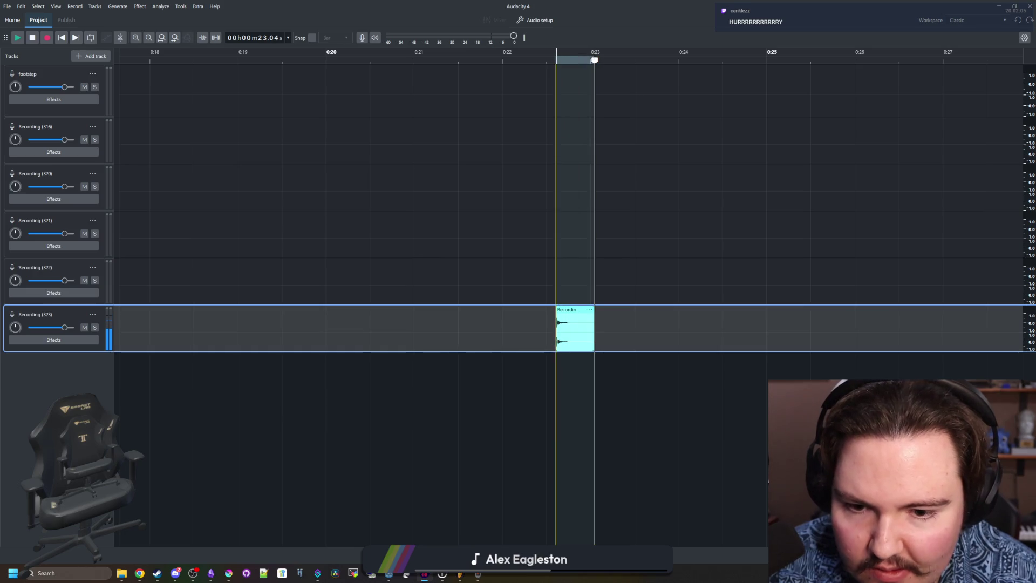
pyautogui.click(10, 9)
pyautogui.click(35, 111)
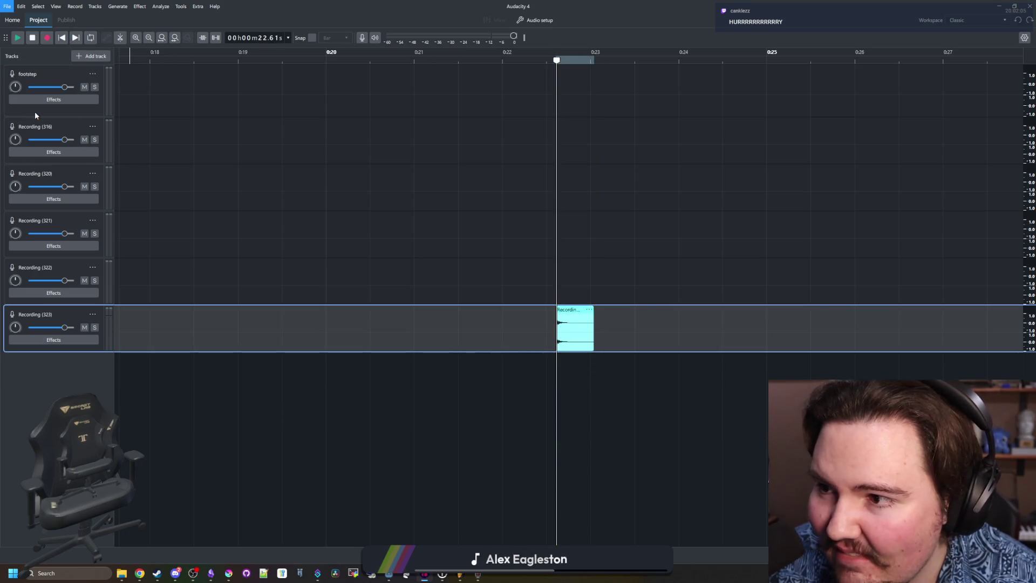
pyautogui.write('purchase')
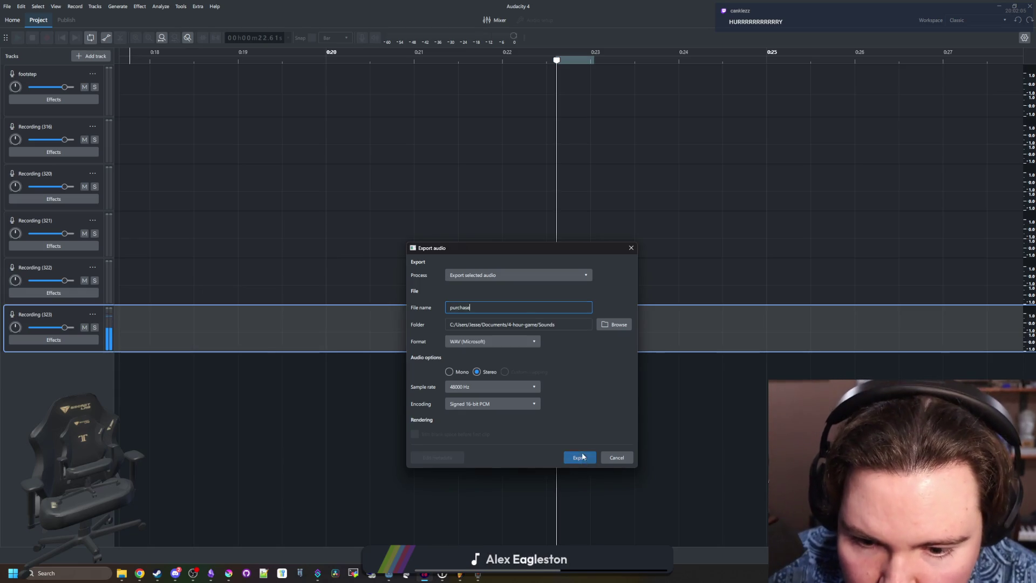
pyautogui.click(580, 457)
pyautogui.click(993, 9)
pyautogui.click(22, 99)
# Quick Load purchase.wav as the Purchase player's stream.
pyautogui.rightClick(940, 117)
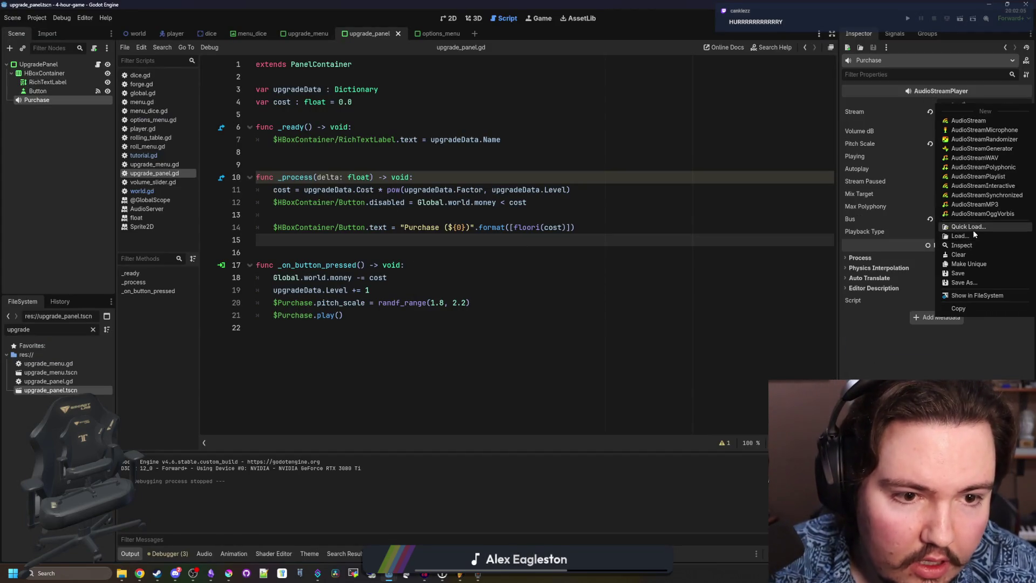
pyautogui.click(973, 230)
pyautogui.write('pur')
pyautogui.press('Return')
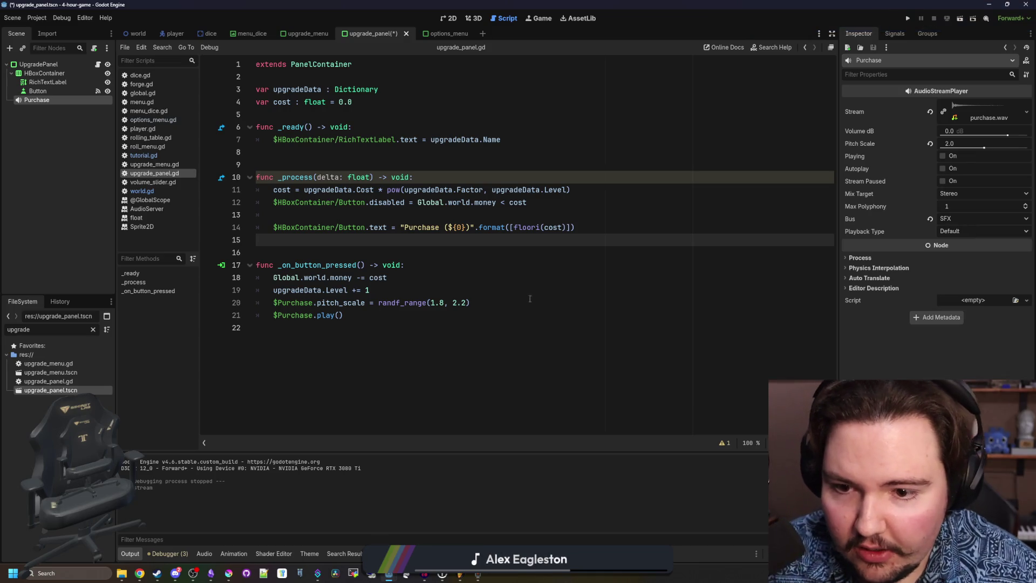
# Change the pitch to randf_range(.9, 1.1) and save the script.
pyautogui.click(443, 302)
pyautogui.press('BackSpace')
pyautogui.press('BackSpace')
pyautogui.press('BackSpace')
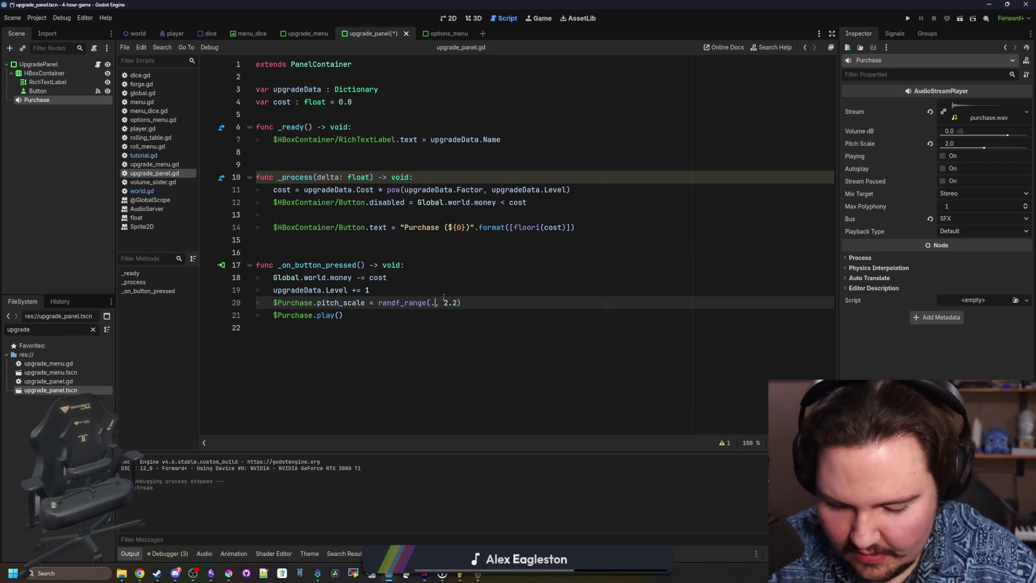
pyautogui.write('.9, 1.1')
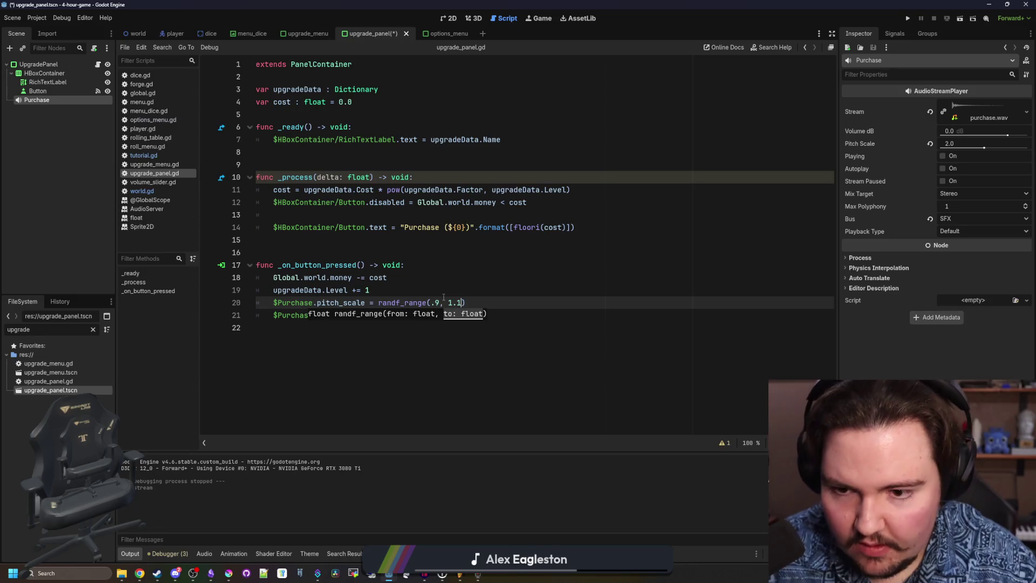
pyautogui.click(444, 278)
pyautogui.hotkey('ctrl', 's')
# Preview the purchase sound, then run the project to test it.
pyautogui.click(994, 118)
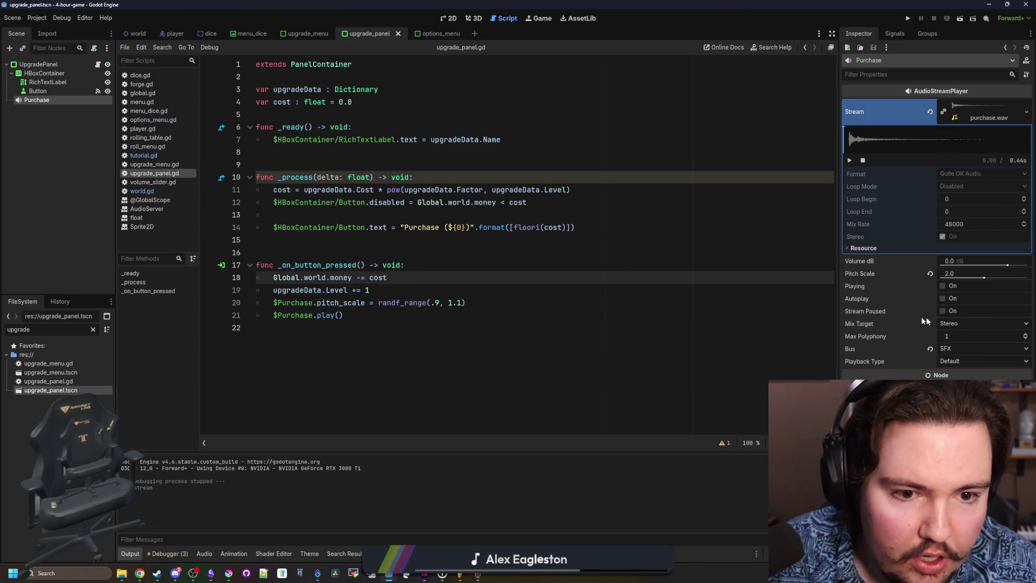
pyautogui.click(942, 286)
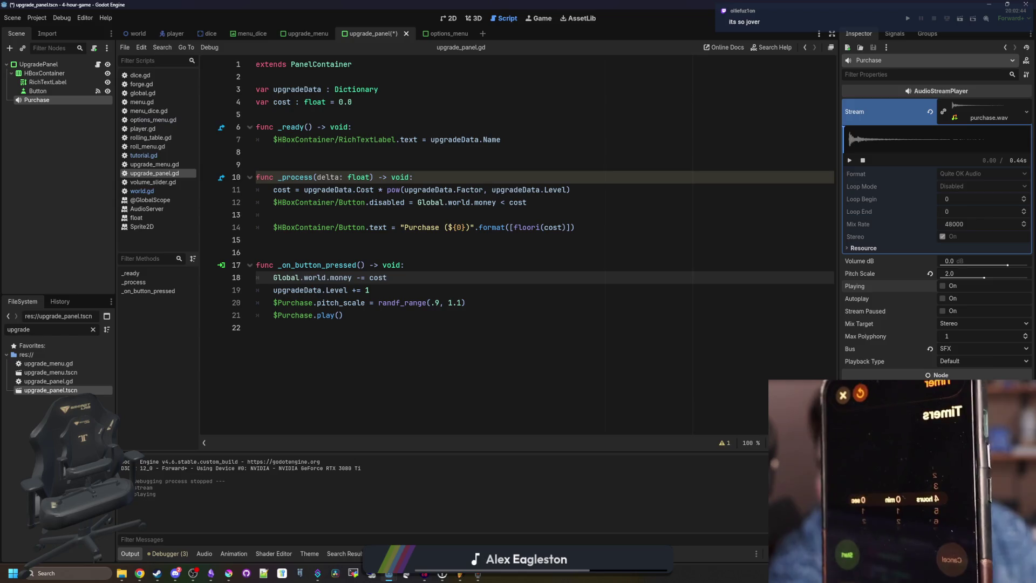
pyautogui.click(583, 294)
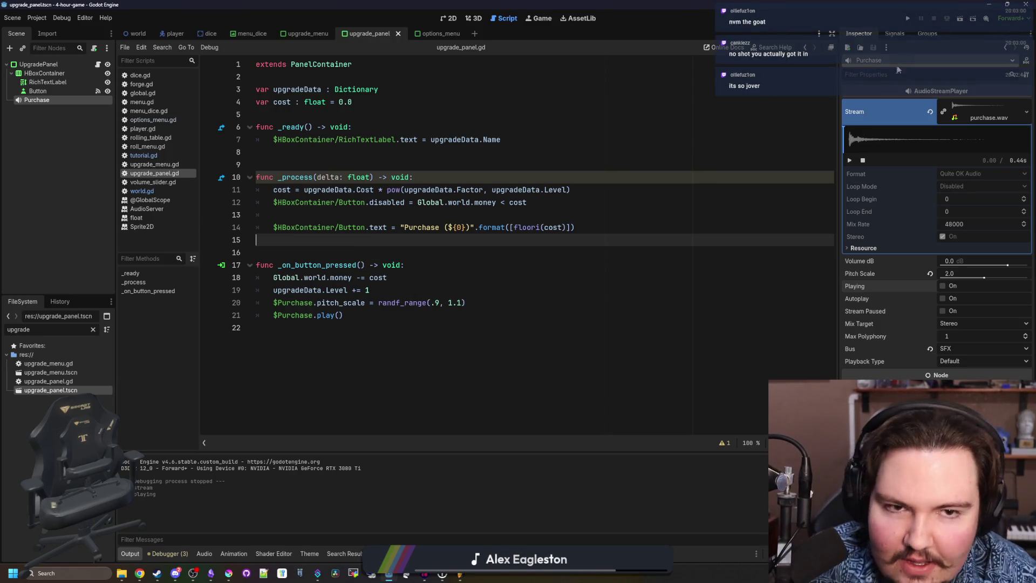
pyautogui.click(906, 20)
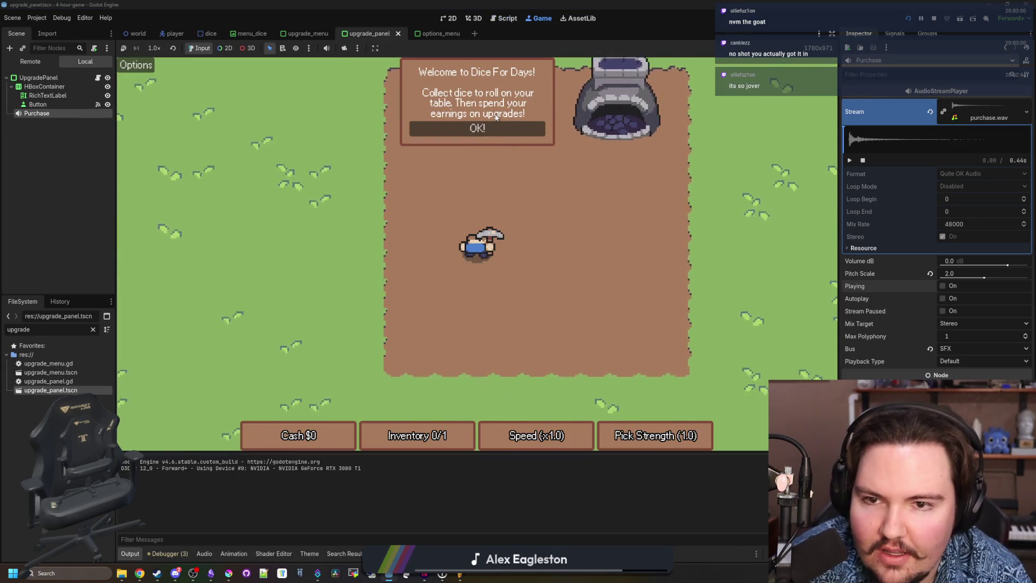
# Dismiss the welcome message, walk to the 4 dice marker, then roll at the table.
pyautogui.click(483, 126)
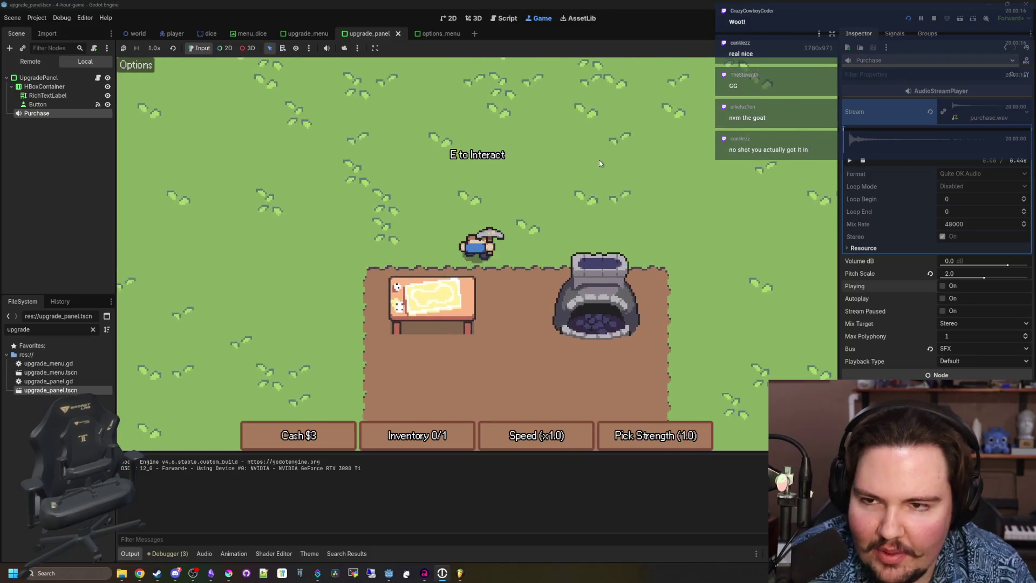
pyautogui.press('a')
pyautogui.press('w')
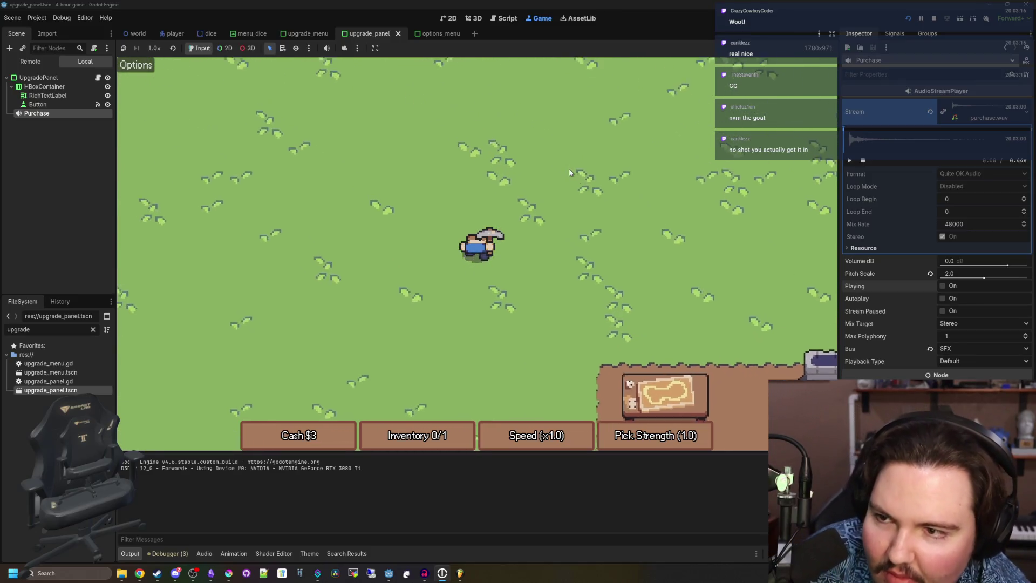
pyautogui.press('a')
pyautogui.press('w')
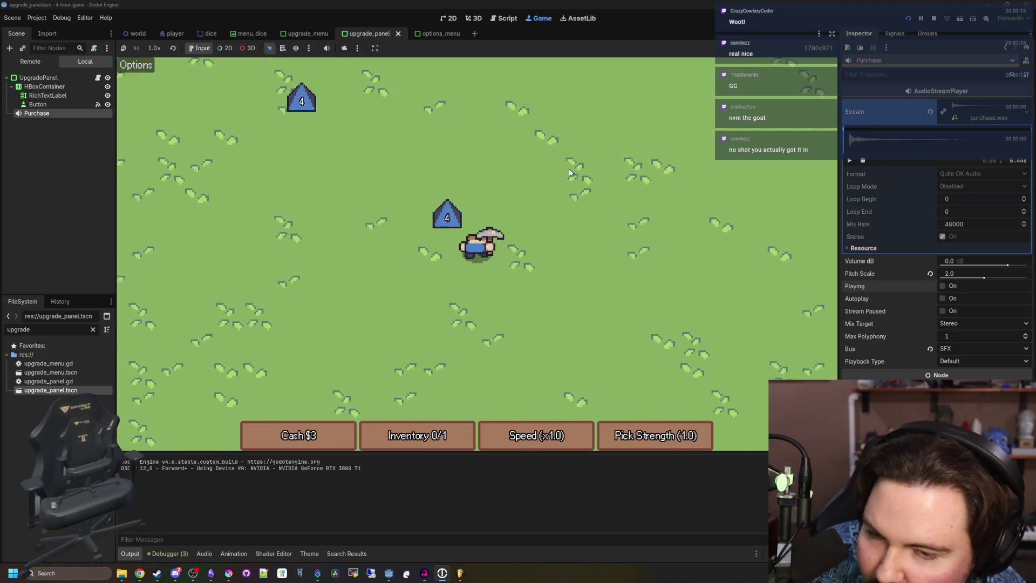
pyautogui.press('s')
pyautogui.press('d')
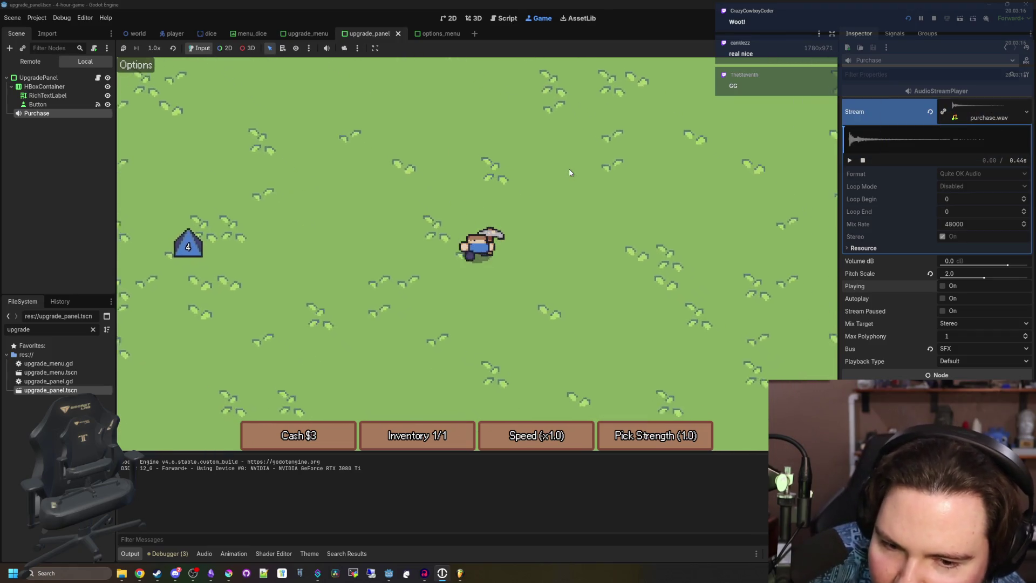
pyautogui.press('s')
pyautogui.press('d')
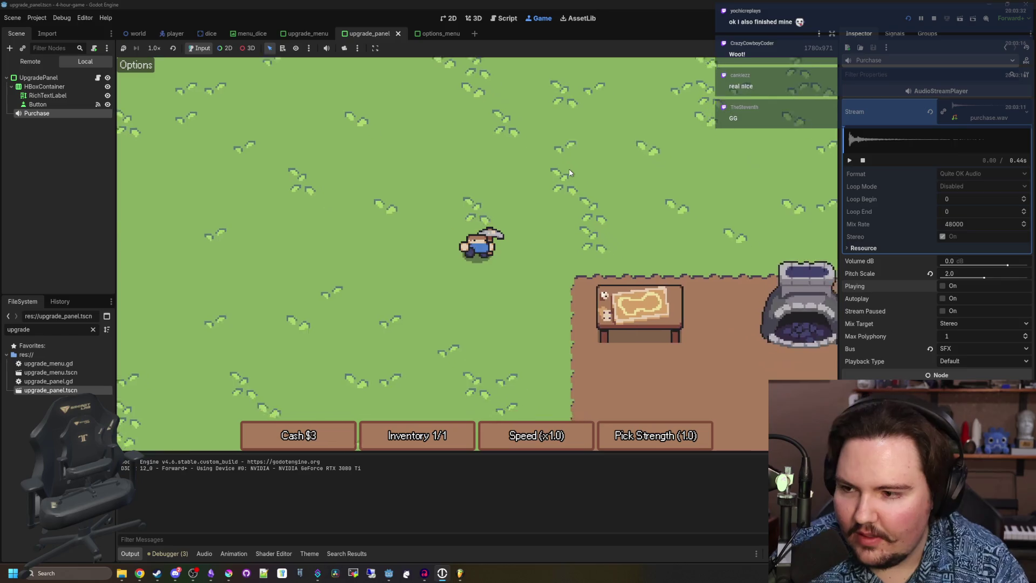
pyautogui.press('e')
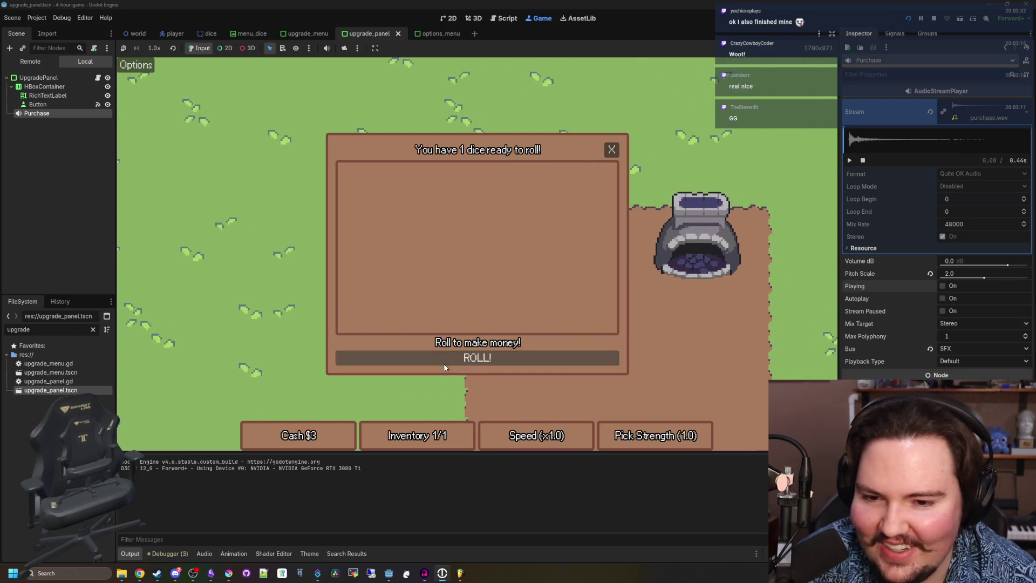
pyautogui.click(612, 150)
# Fetch the 4 die on the left and roll it at the shop table.
pyautogui.press('a')
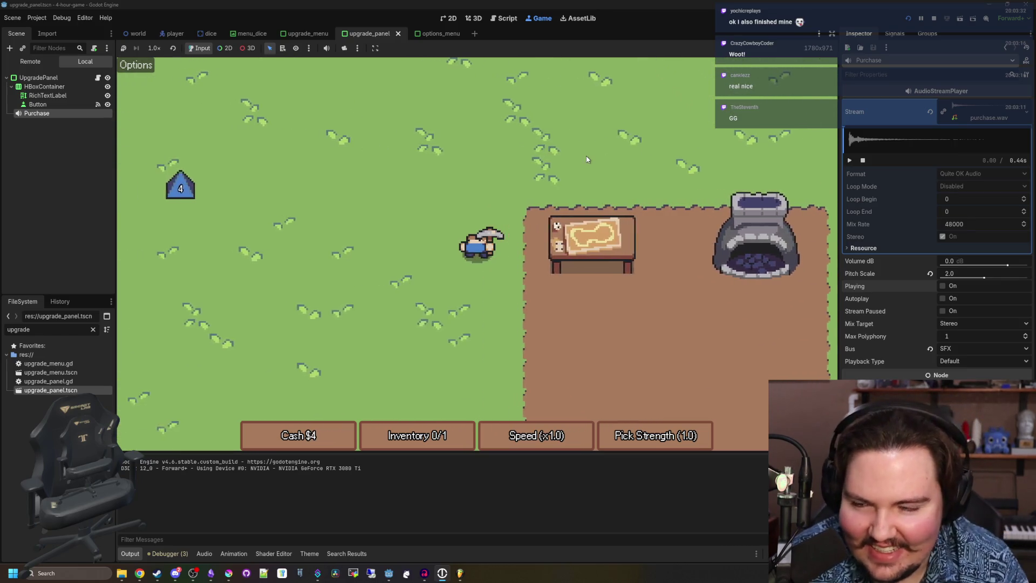
pyautogui.press('w')
pyautogui.press('a')
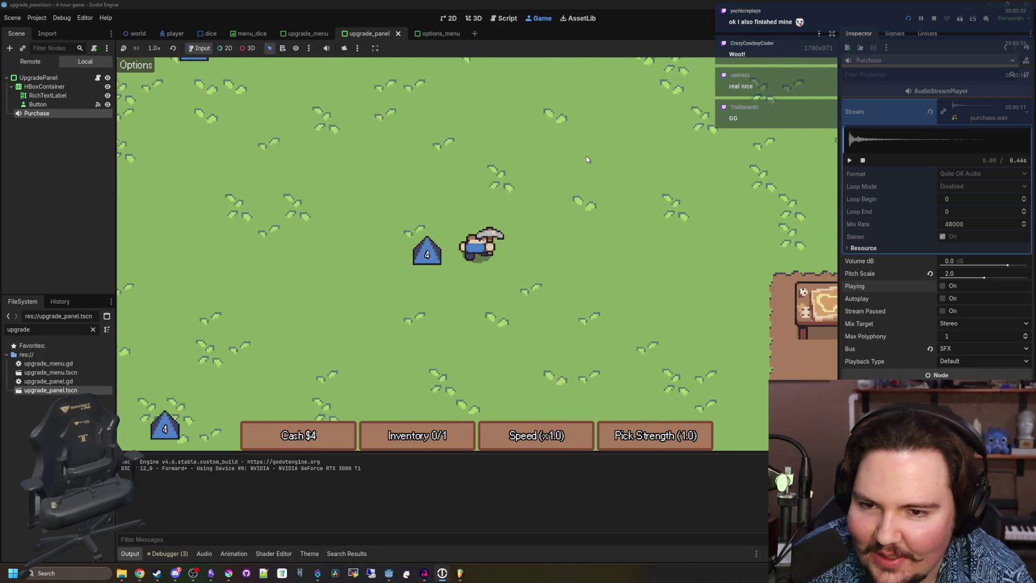
pyautogui.press('d')
pyautogui.press('s')
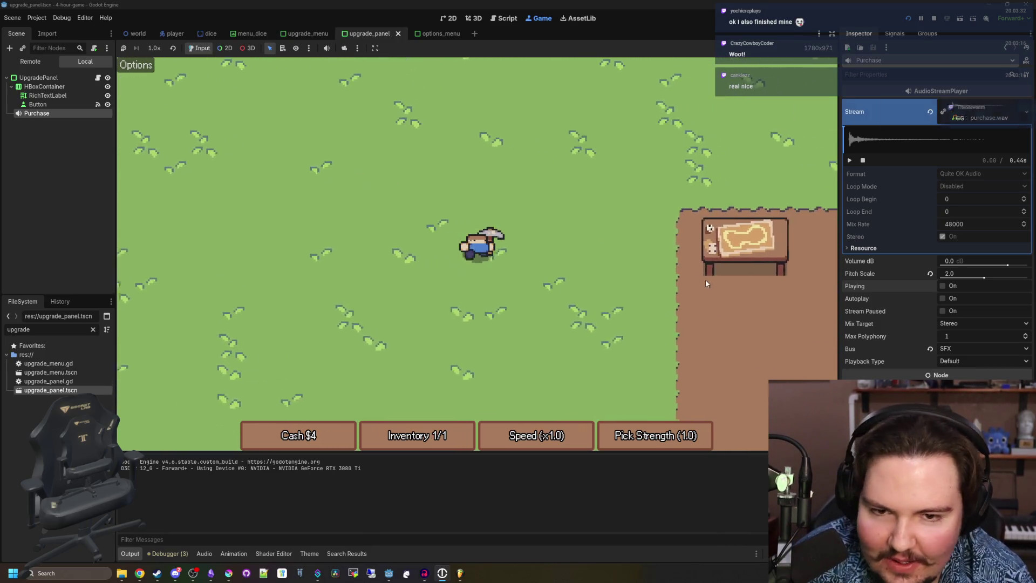
pyautogui.press('e')
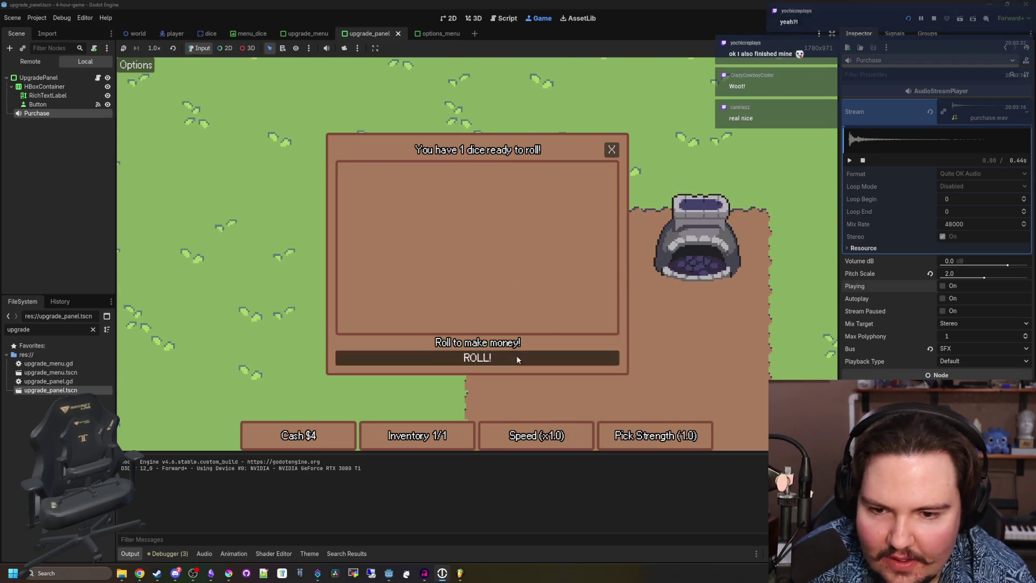
pyautogui.click(611, 148)
# Search the lower-left field for more dice and roll again at the table.
pyautogui.press('a')
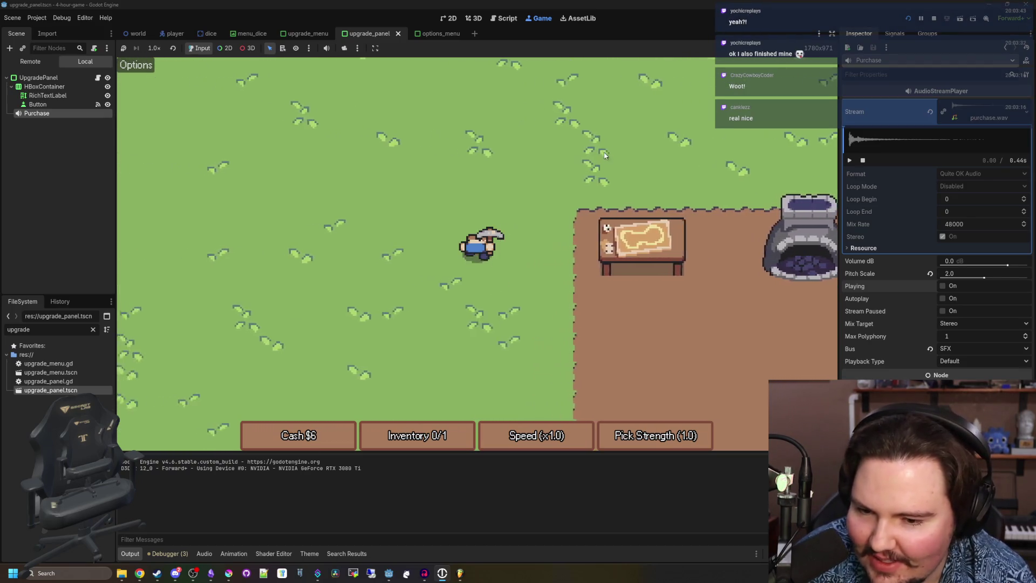
pyautogui.press('a')
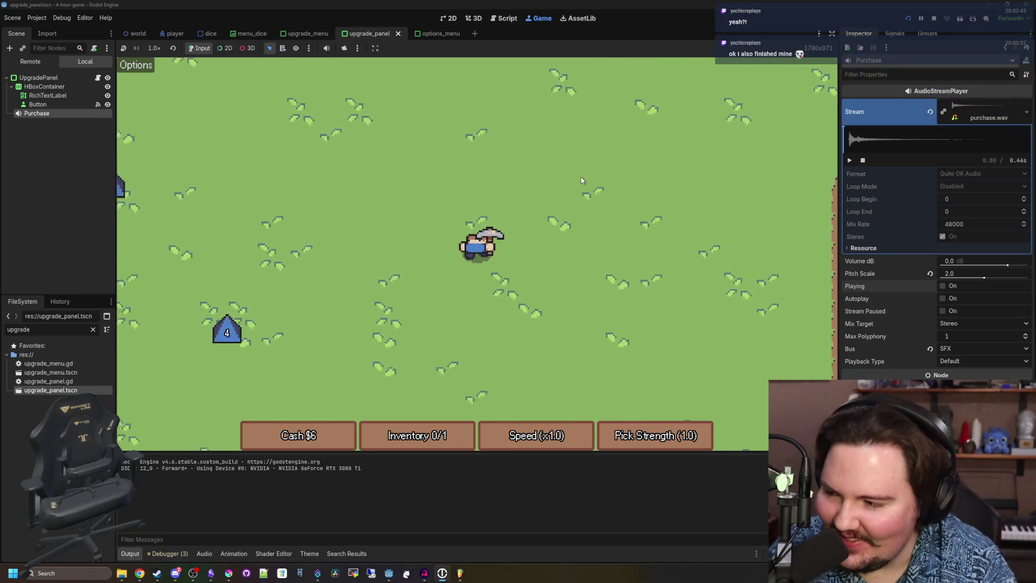
pyautogui.press('s')
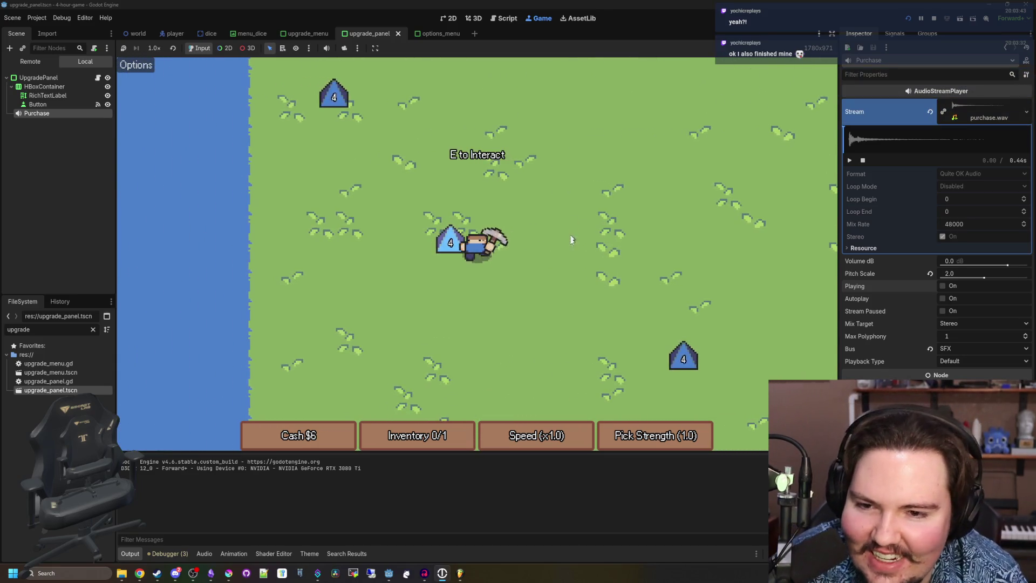
pyautogui.press('d')
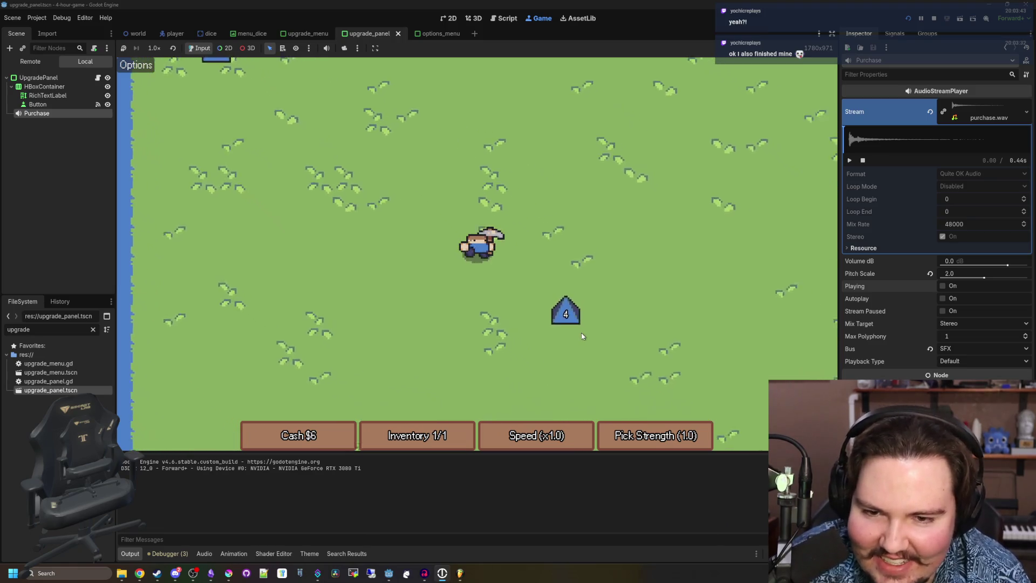
pyautogui.press('w')
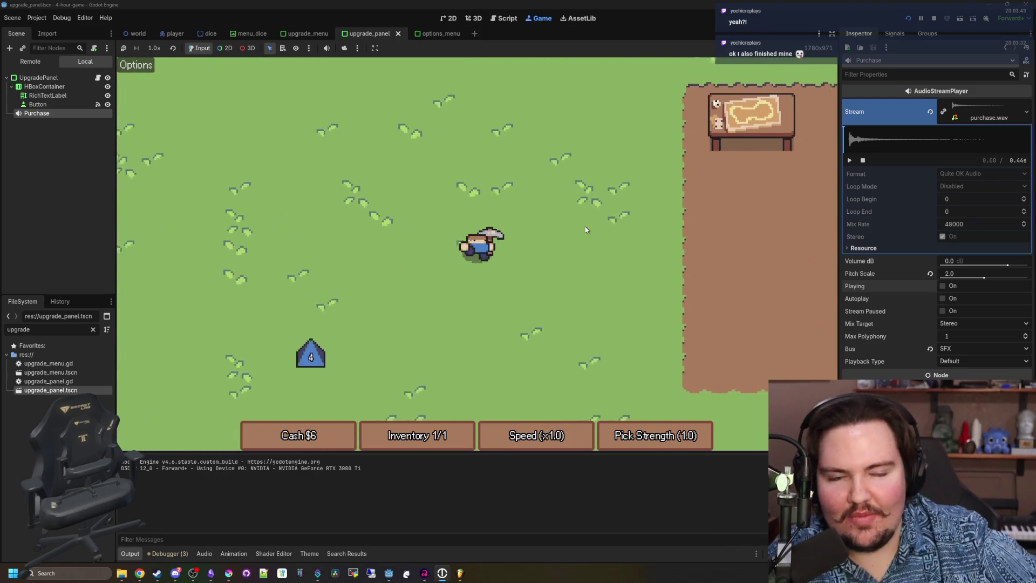
pyautogui.press('d')
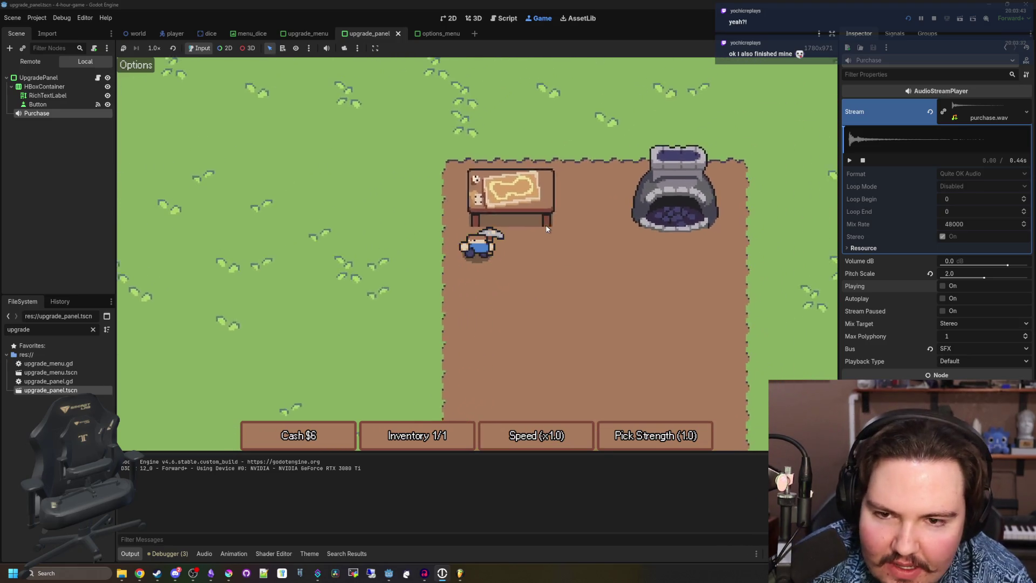
pyautogui.press('e')
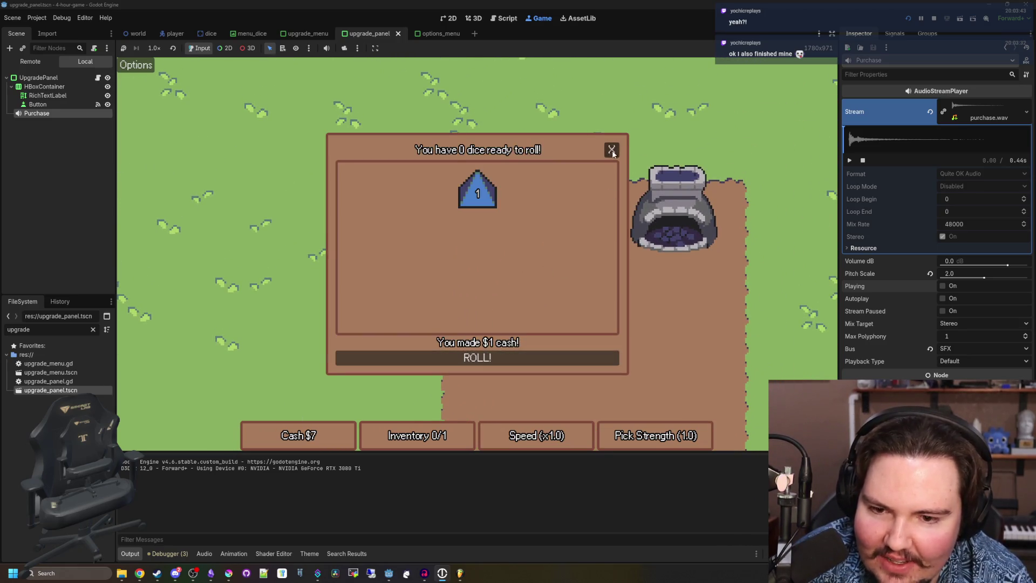
pyautogui.click(612, 151)
# Pick up a die below the table and roll it for cash.
pyautogui.press('s')
pyautogui.press('a')
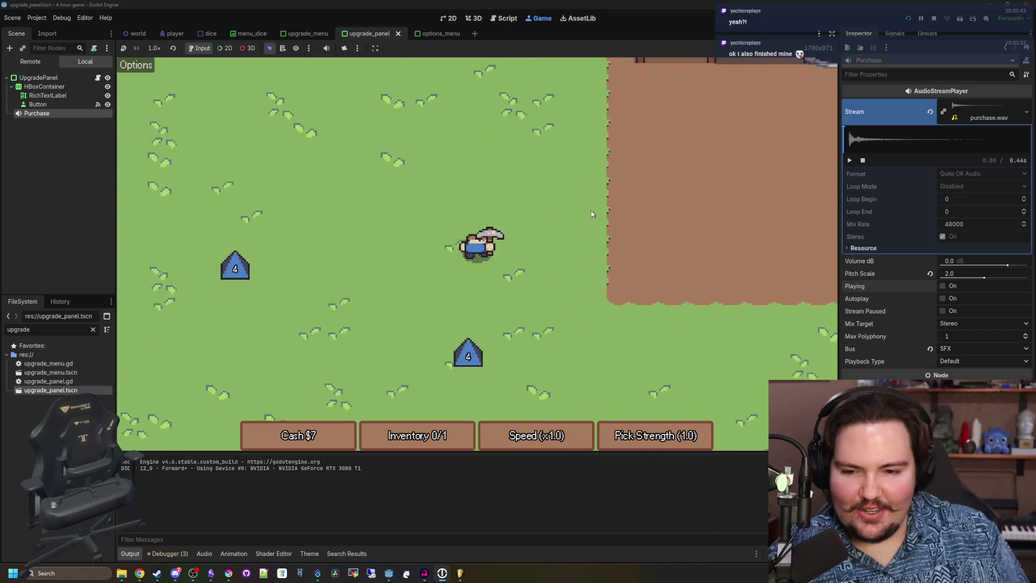
pyautogui.press('s')
pyautogui.press('e')
pyautogui.press('d')
pyautogui.press('w')
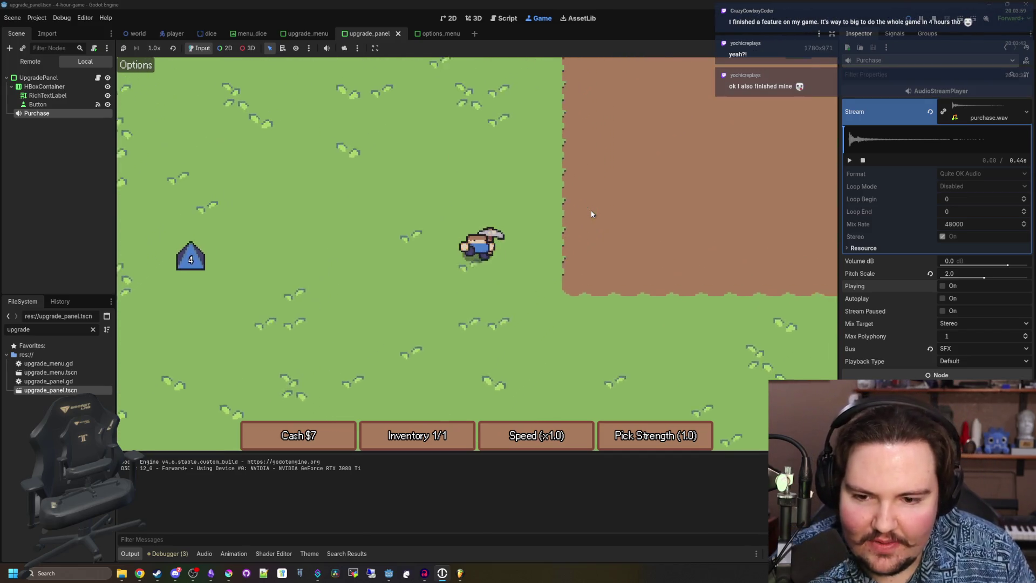
pyautogui.press('e')
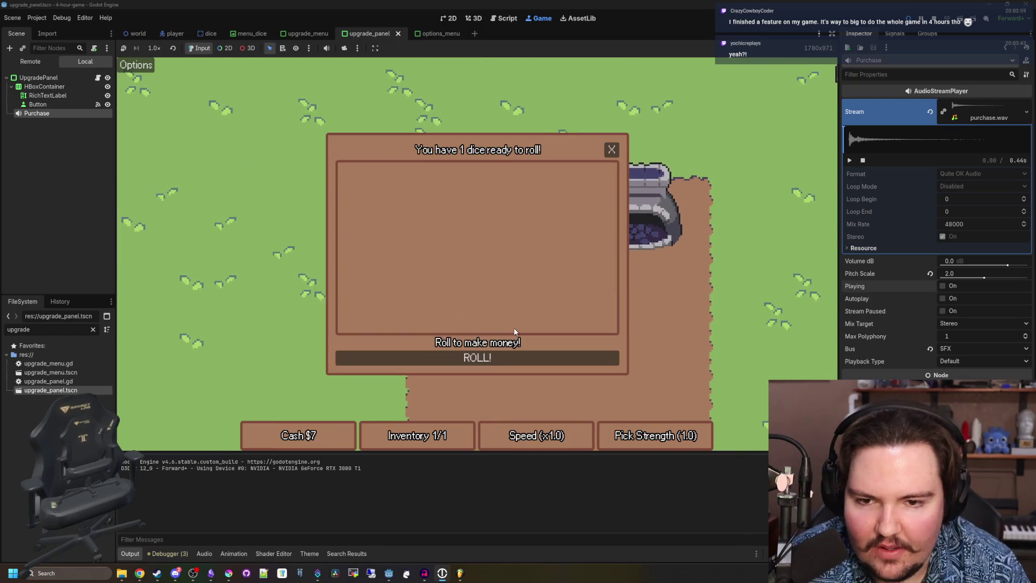
pyautogui.click(612, 149)
# Collect the 4 die to the left and roll a 3 at the table.
pyautogui.press('a')
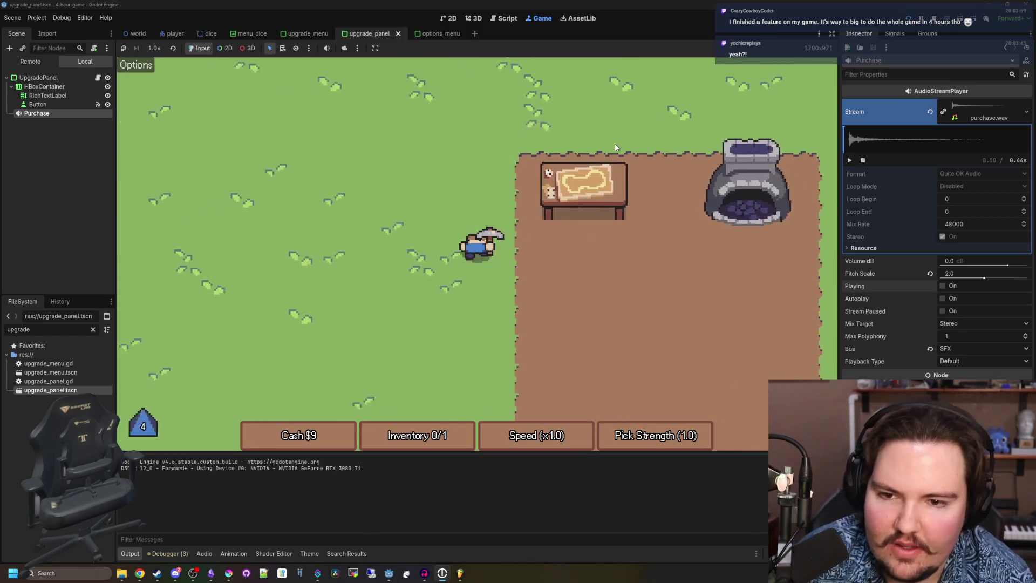
pyautogui.press('s')
pyautogui.press('a')
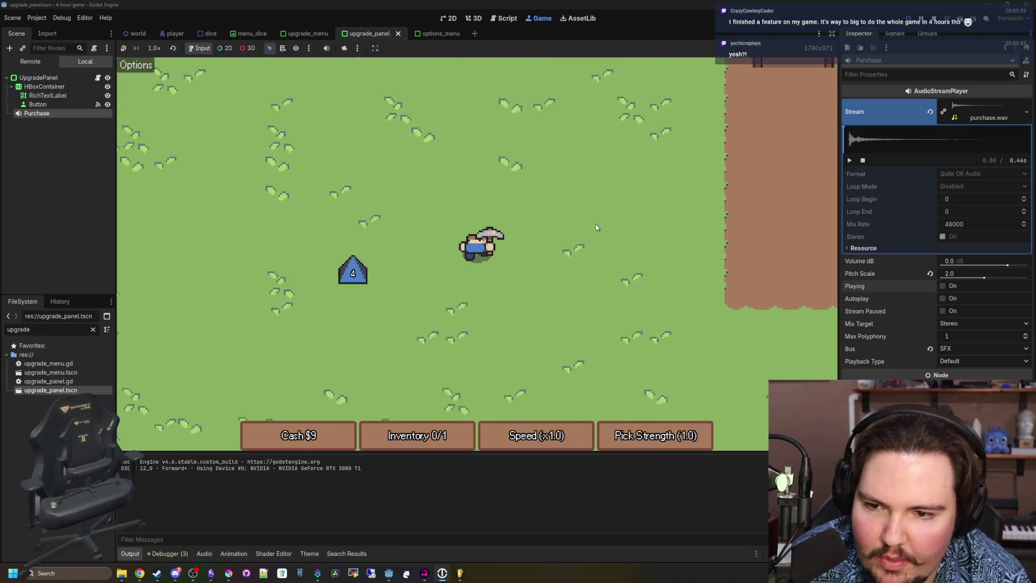
pyautogui.press('d')
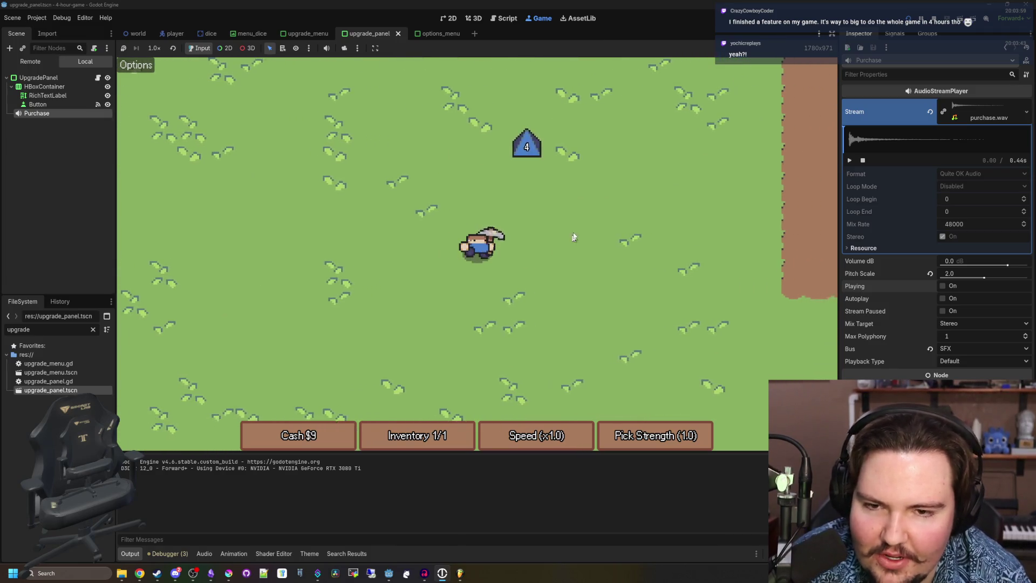
pyautogui.press('w')
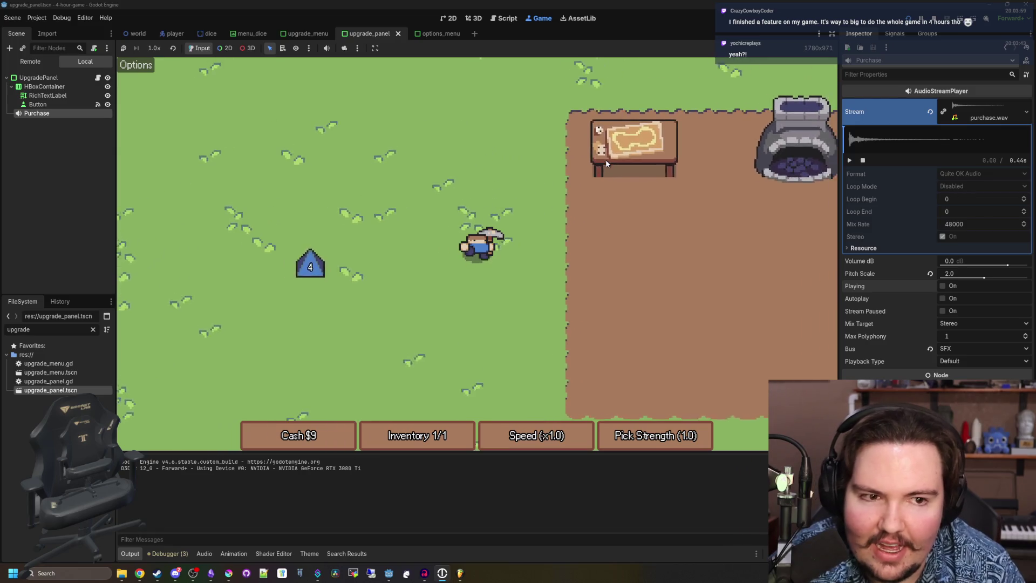
pyautogui.press('e')
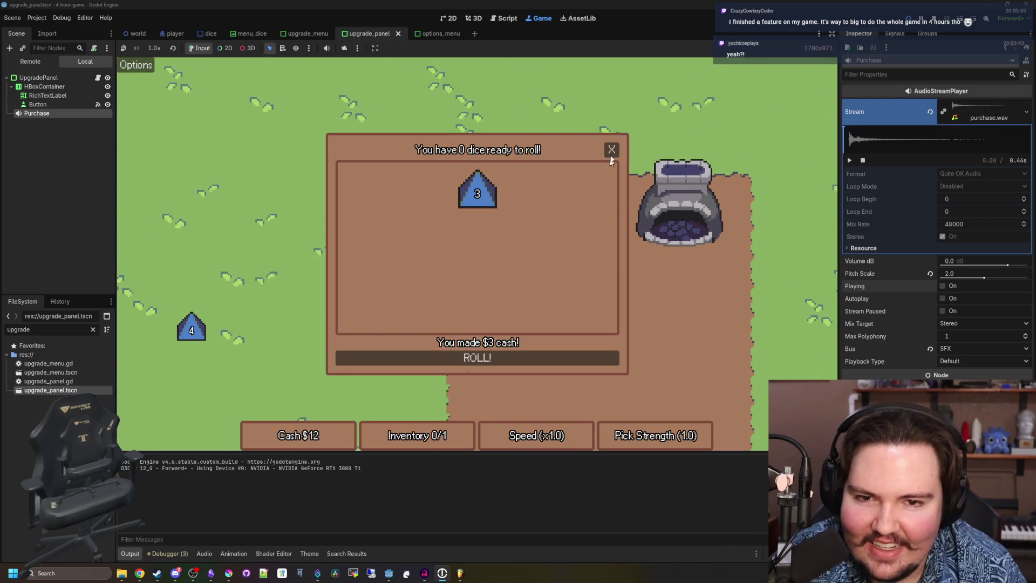
pyautogui.click(611, 151)
# Check the Upgrade Forge at the furnace, then fetch another die and roll a 4.
pyautogui.press('e')
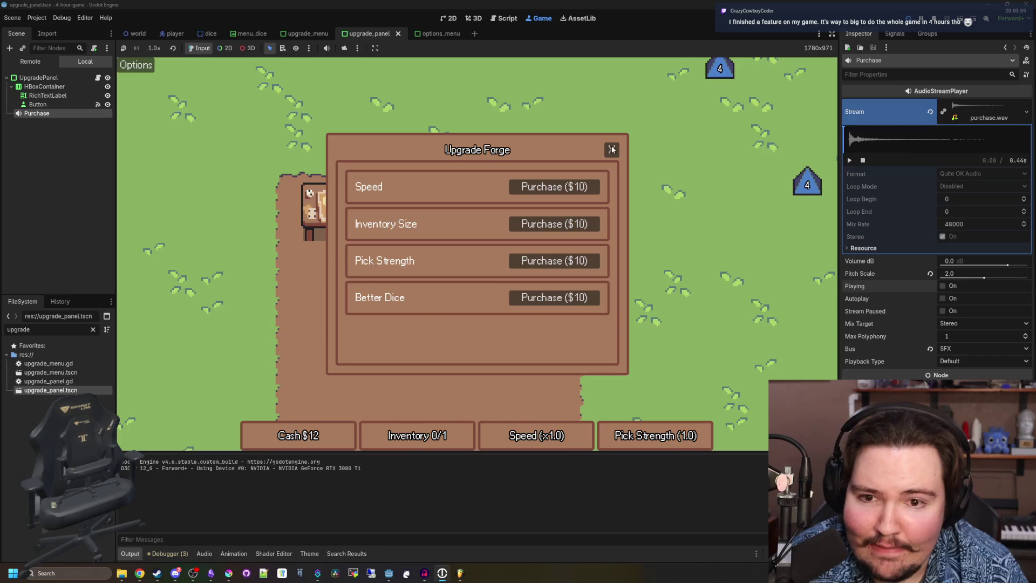
pyautogui.click(611, 149)
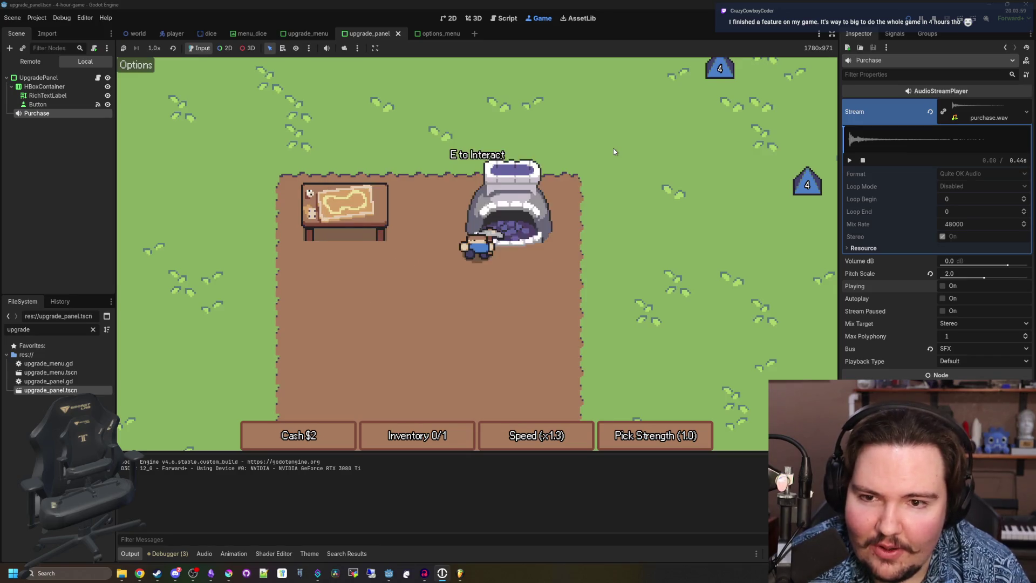
pyautogui.press('d')
pyautogui.press('w')
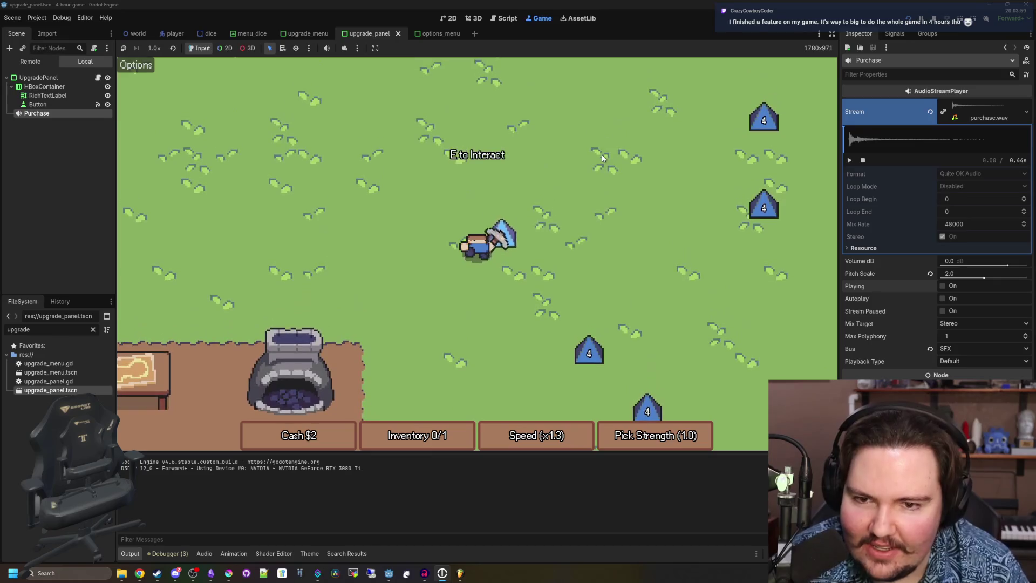
pyautogui.press('s')
pyautogui.press('a')
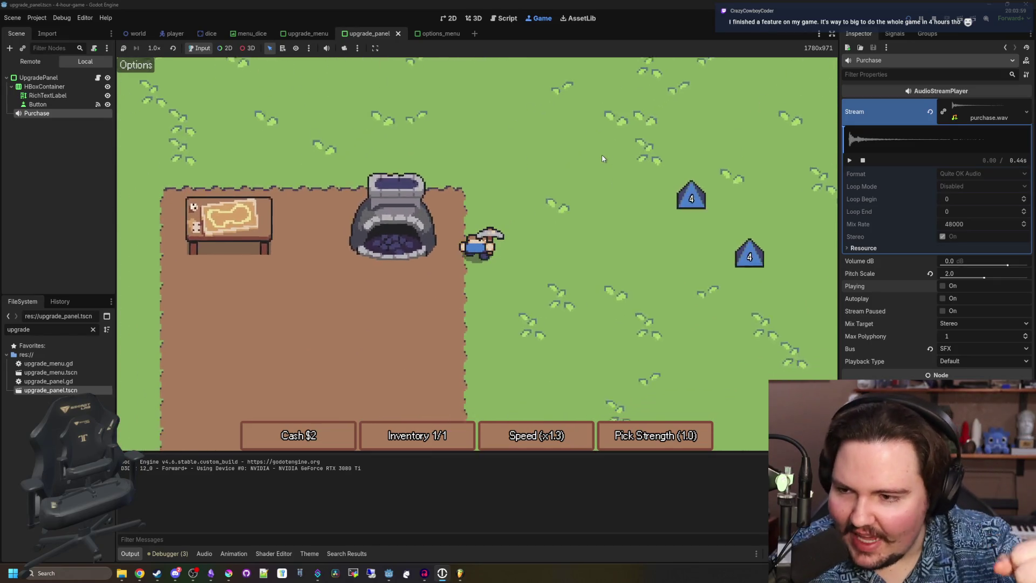
pyautogui.press('a')
pyautogui.press('e')
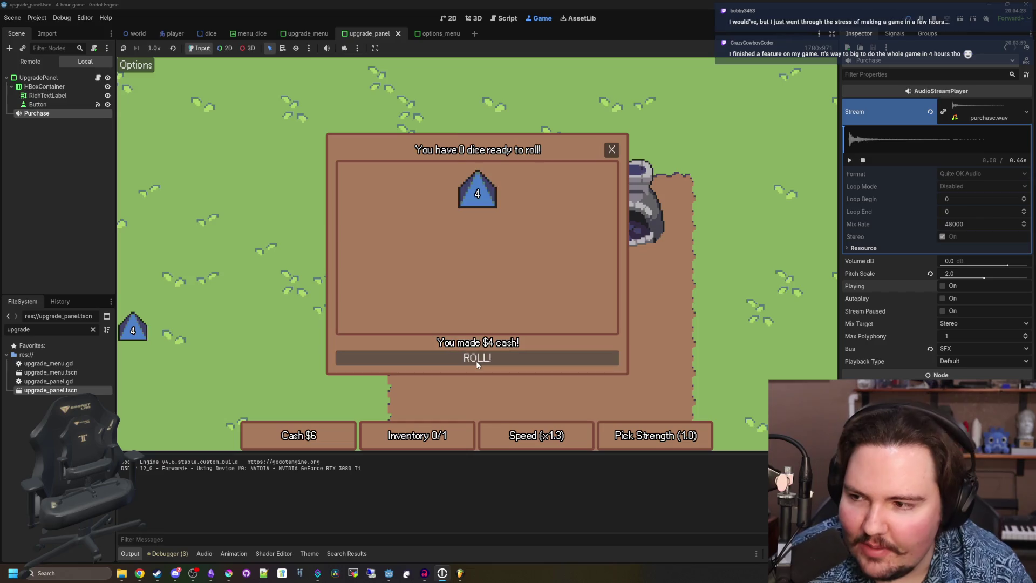
pyautogui.click(612, 149)
# Grab a die to the right and roll the carried die for cash.
pyautogui.press('d')
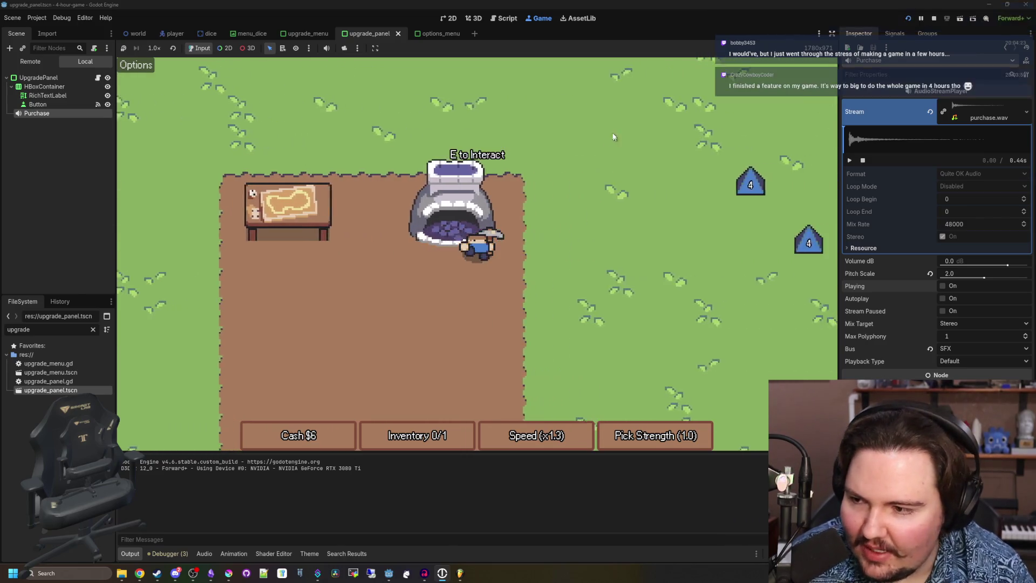
pyautogui.press('d')
pyautogui.press('w')
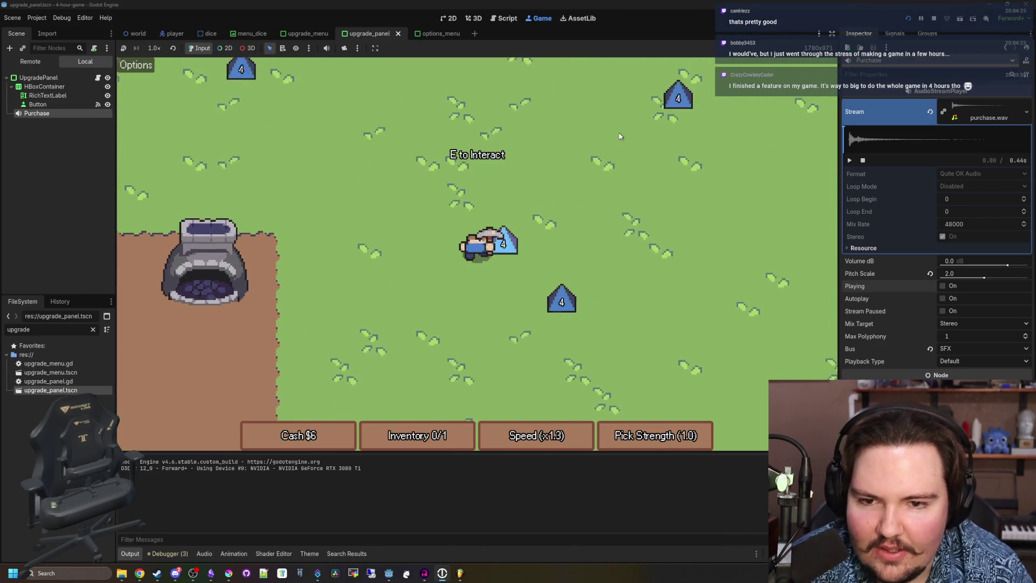
pyautogui.press('a')
pyautogui.press('s')
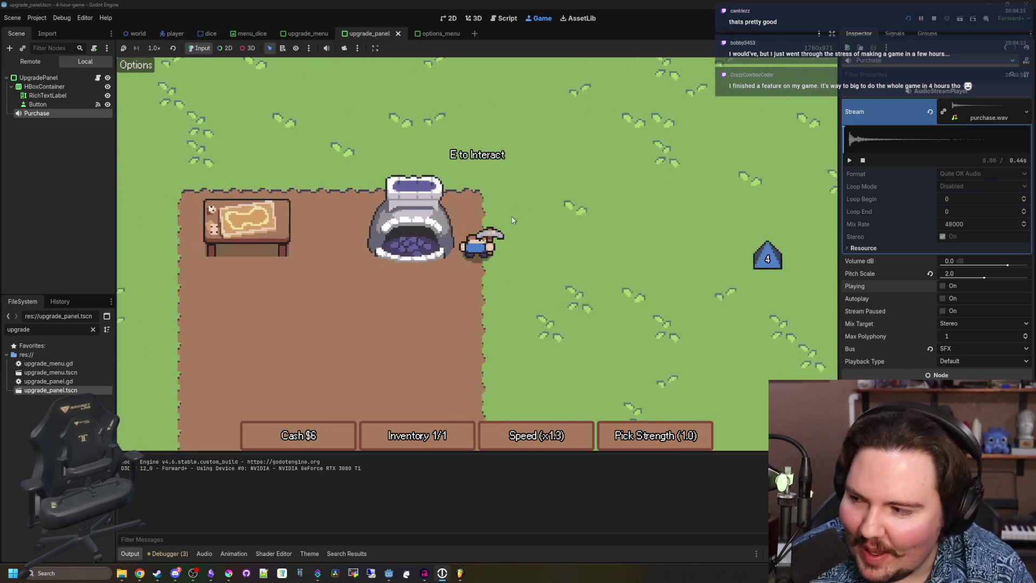
pyautogui.press('a')
pyautogui.press('e')
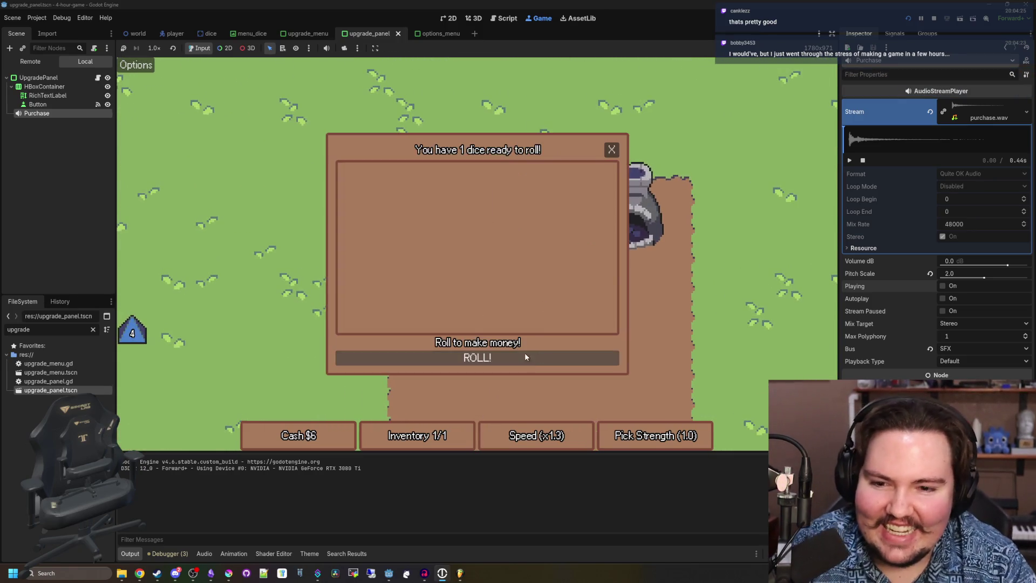
pyautogui.click(519, 355)
pyautogui.click(612, 150)
# Pick up the die to the right and roll it at the table for $4.
pyautogui.press('d')
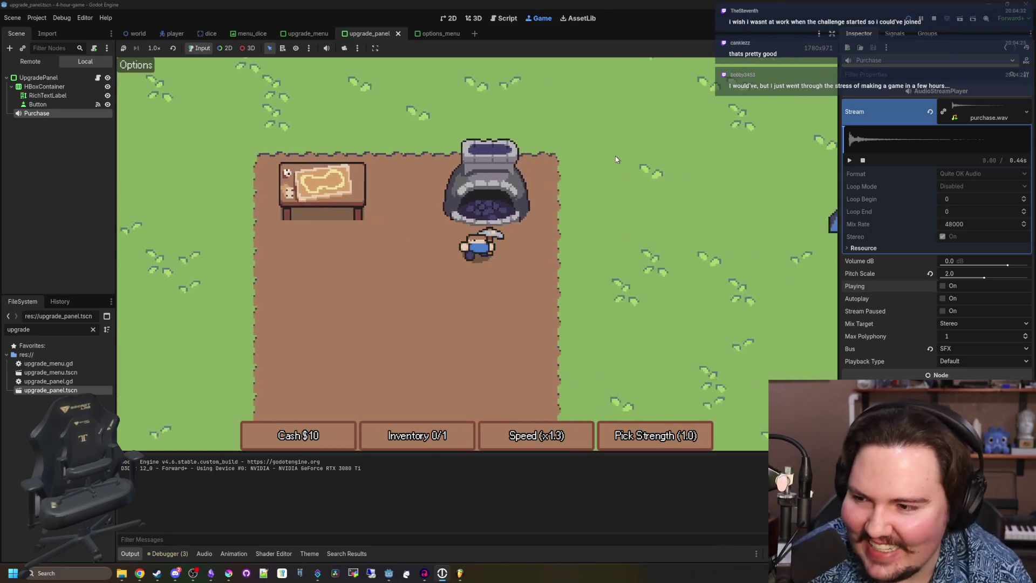
pyautogui.press('d')
pyautogui.press('e')
pyautogui.press('a')
pyautogui.press('a')
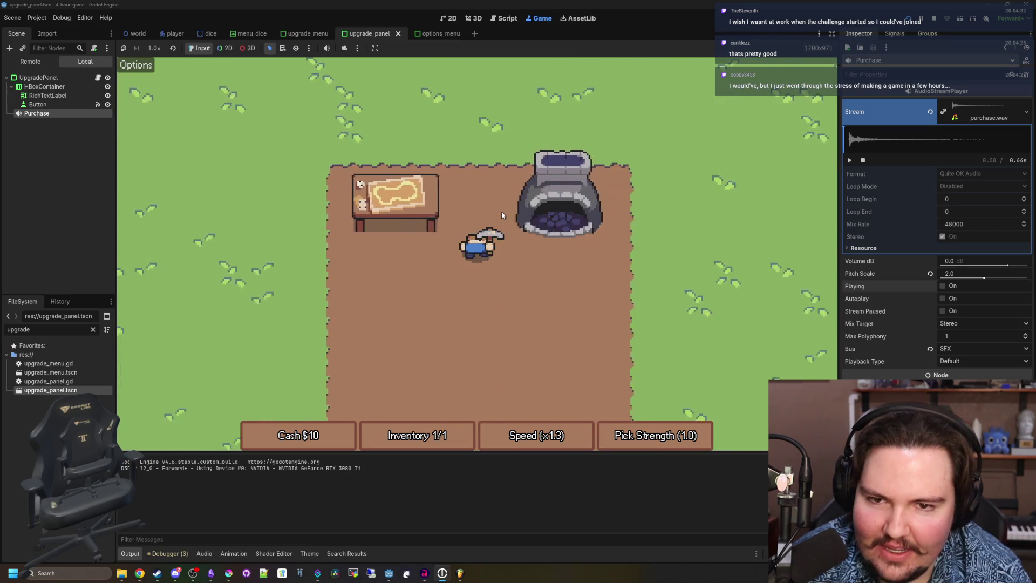
pyautogui.press('e')
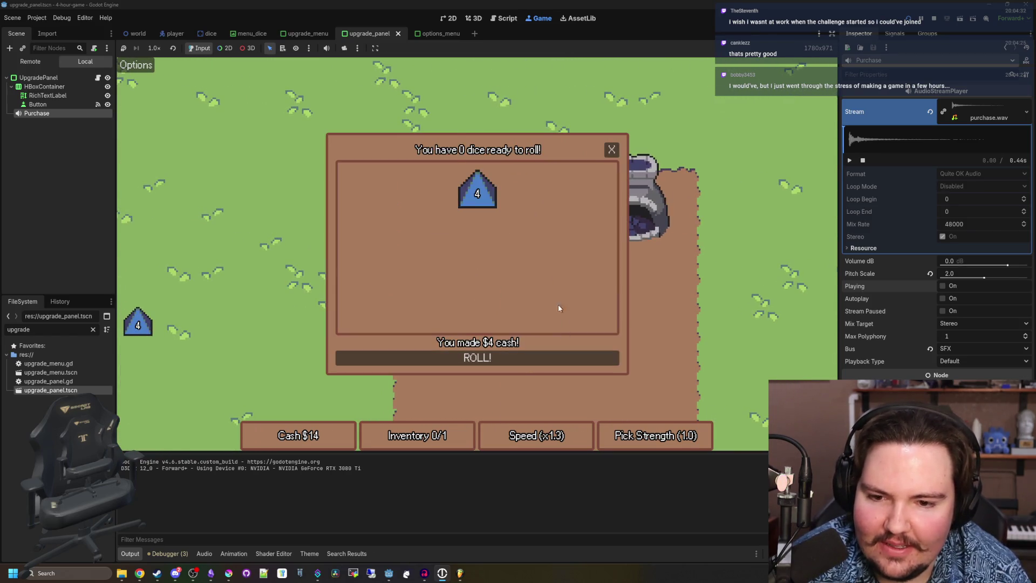
pyautogui.click(612, 151)
# Collect the 4 die on the left and roll it at the table.
pyautogui.press('a')
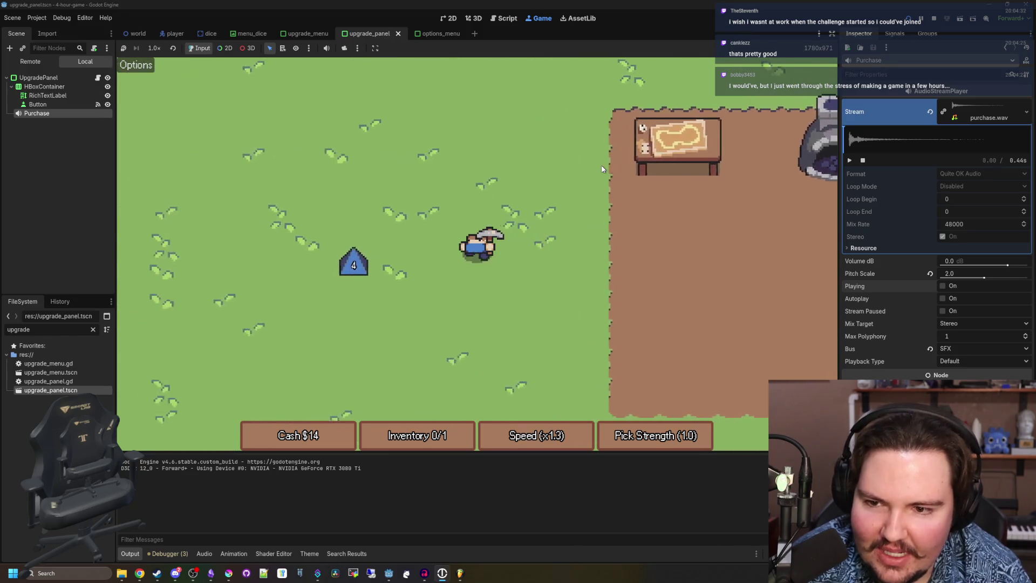
pyautogui.press('e')
pyautogui.press('d')
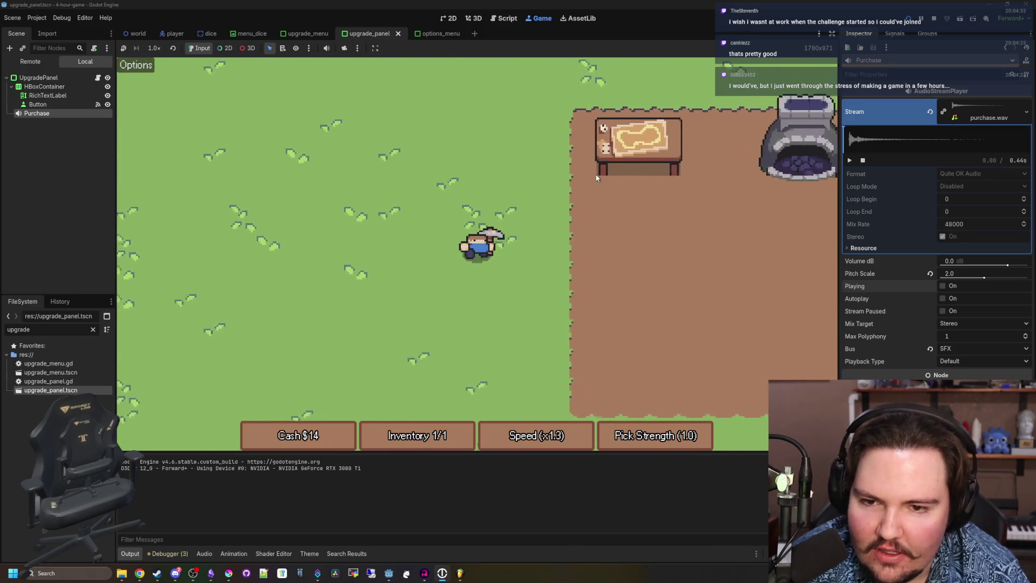
pyautogui.press('e')
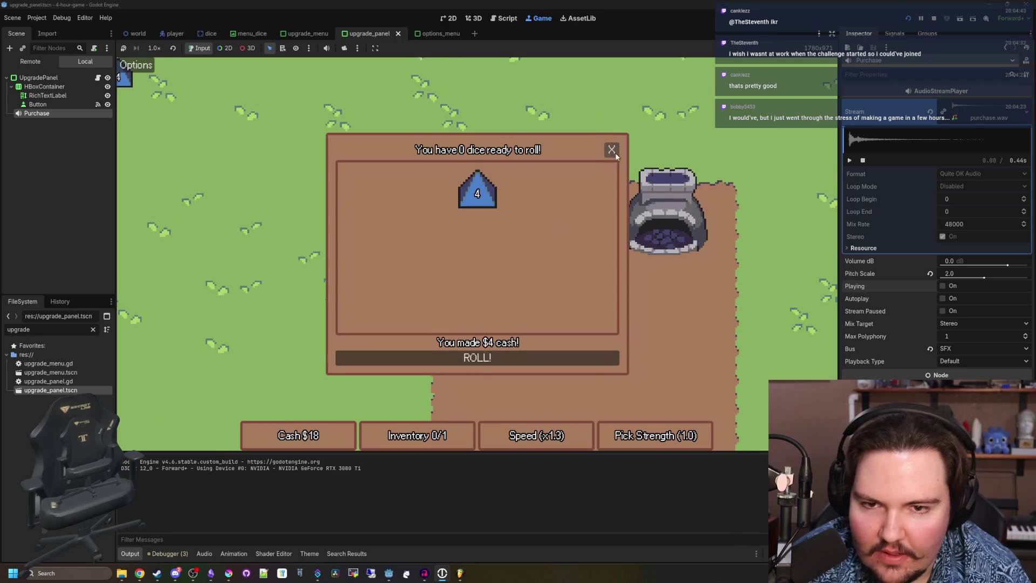
pyautogui.click(612, 150)
# Buy the Better Dice upgrade for $10 at the Upgrade Forge.
pyautogui.press('d')
pyautogui.press('e')
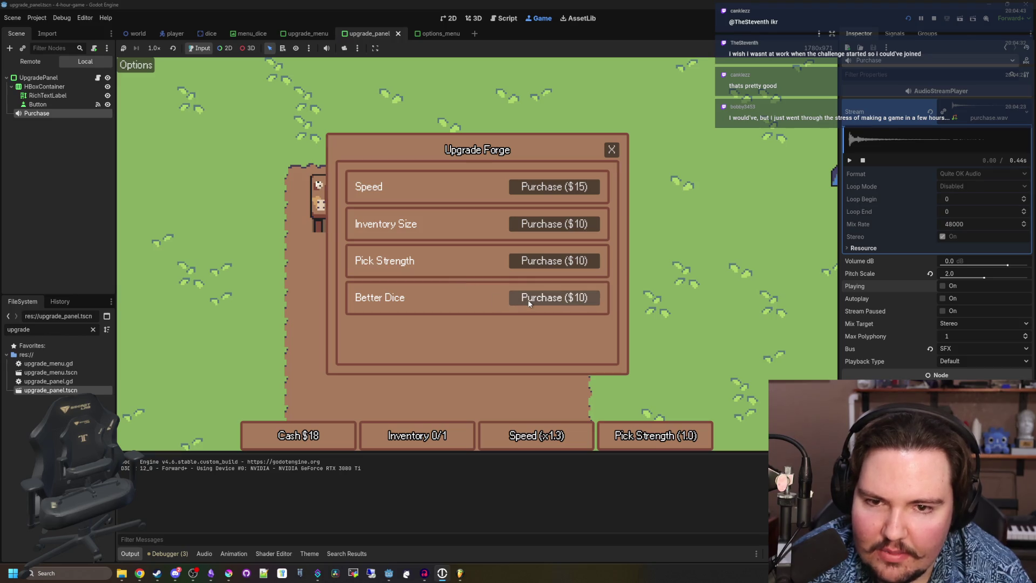
pyautogui.click(610, 150)
# Pick up the 4 die and roll the held die at the rolling table.
pyautogui.press('d')
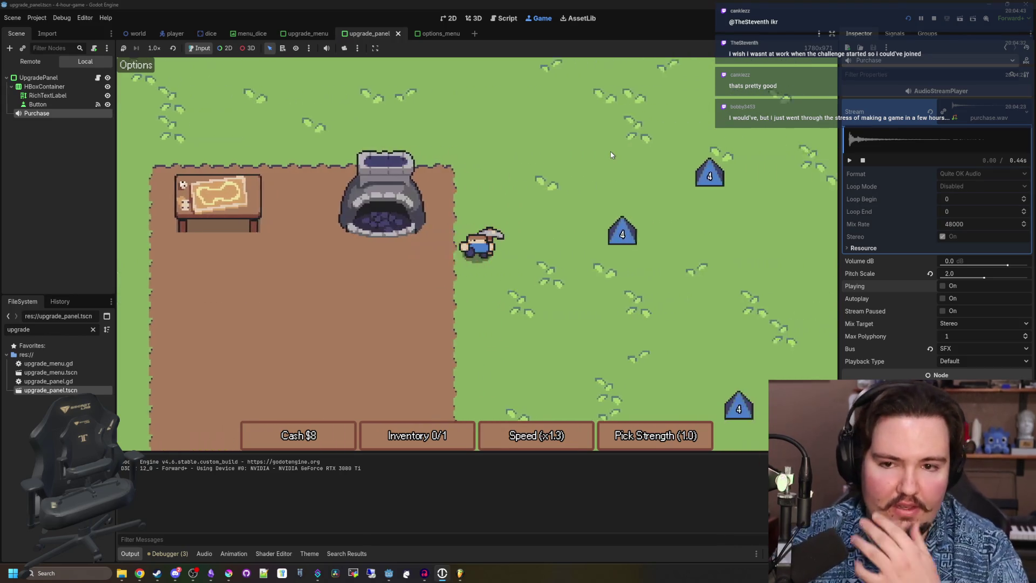
pyautogui.press('e')
pyautogui.press('a')
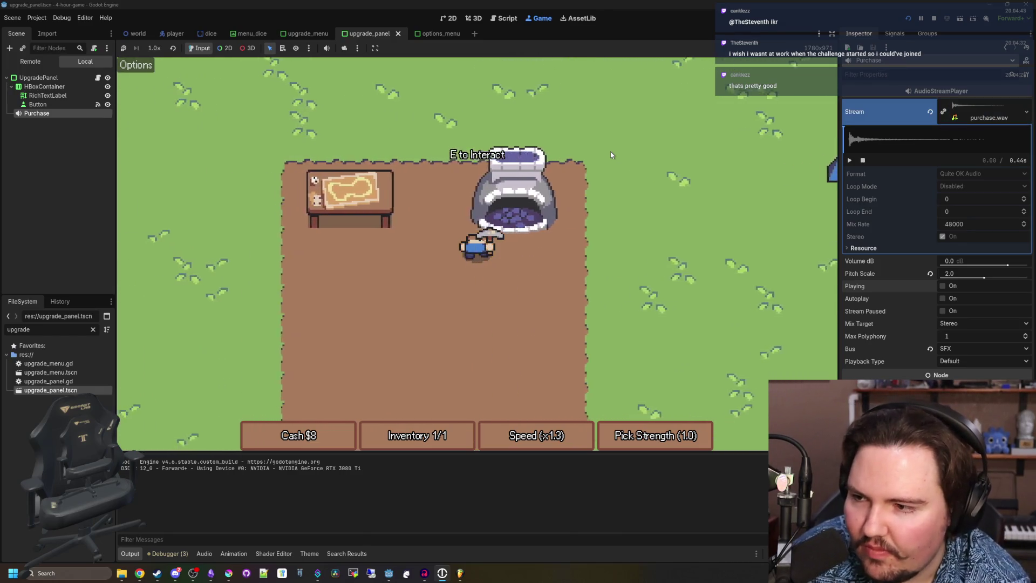
pyautogui.press('a')
pyautogui.press('e')
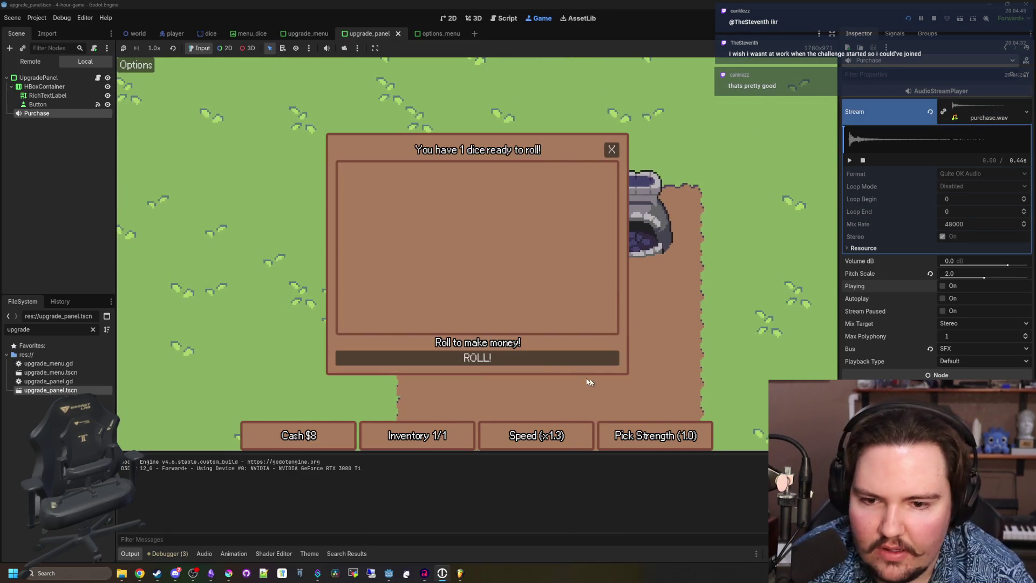
pyautogui.click(613, 149)
# Walk right for the next die, bring it back and roll it for cash.
pyautogui.press('d')
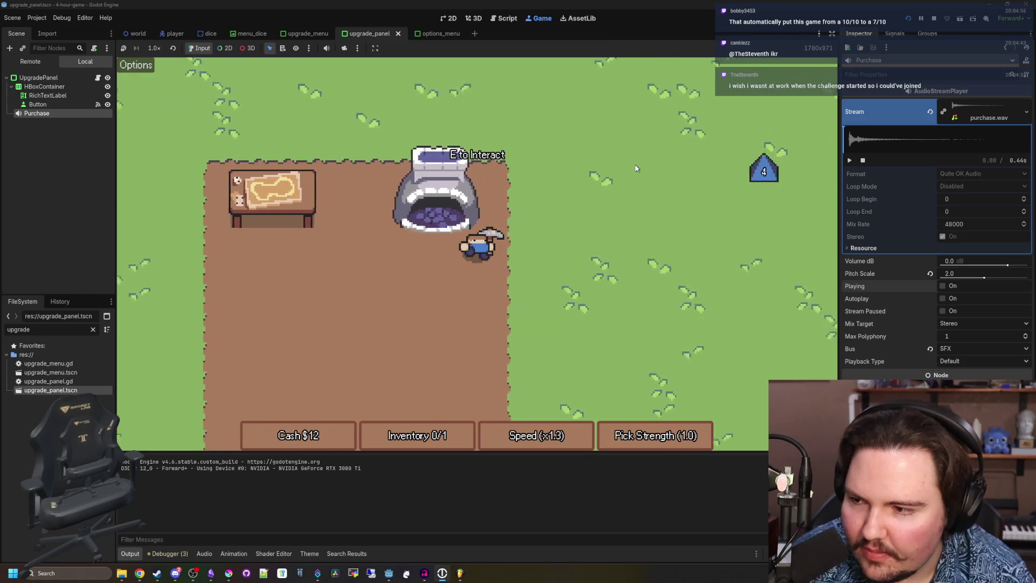
pyautogui.press('d')
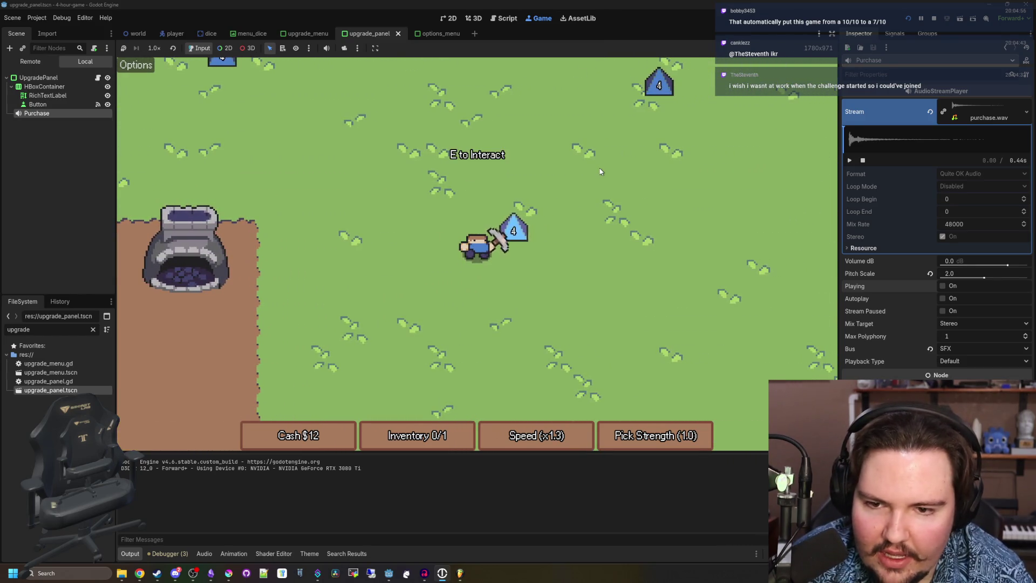
pyautogui.press('e')
pyautogui.press('a')
pyautogui.press('w')
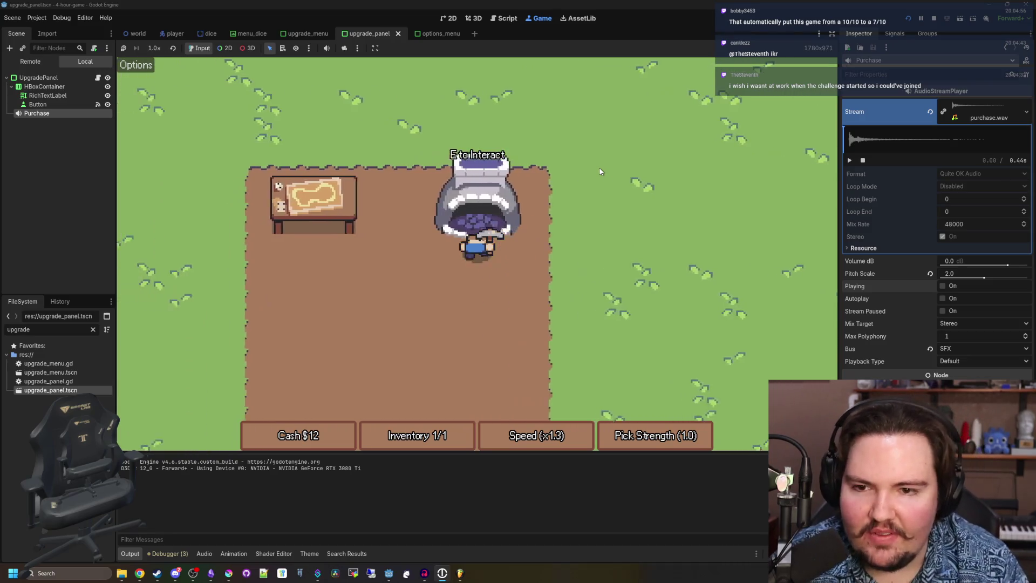
pyautogui.press('a')
pyautogui.press('e')
pyautogui.click(612, 149)
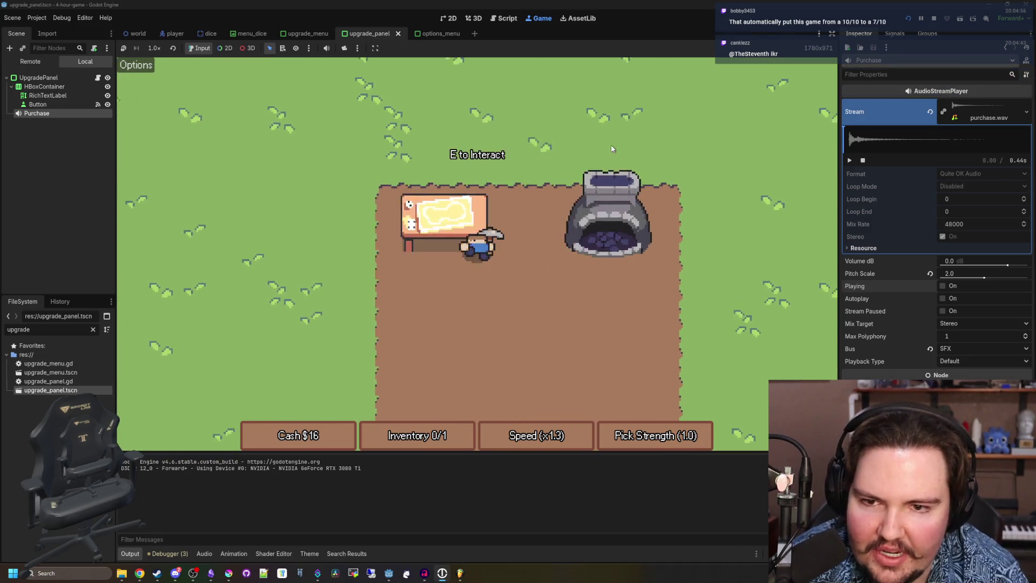
# Grab the die above the player and roll it at the table.
pyautogui.press('w')
pyautogui.press('d')
pyautogui.press('e')
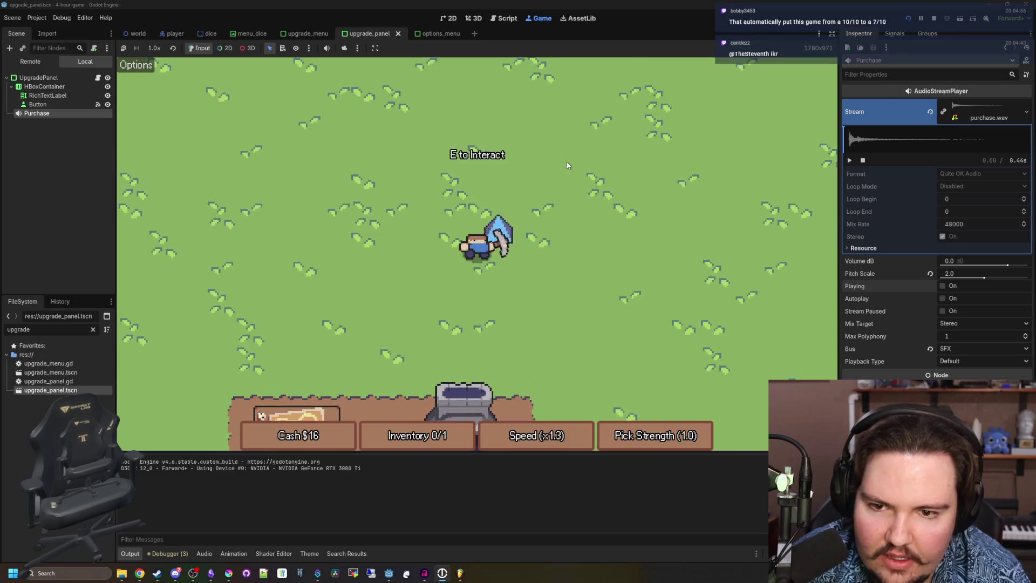
pyautogui.press('s')
pyautogui.press('a')
pyautogui.press('e')
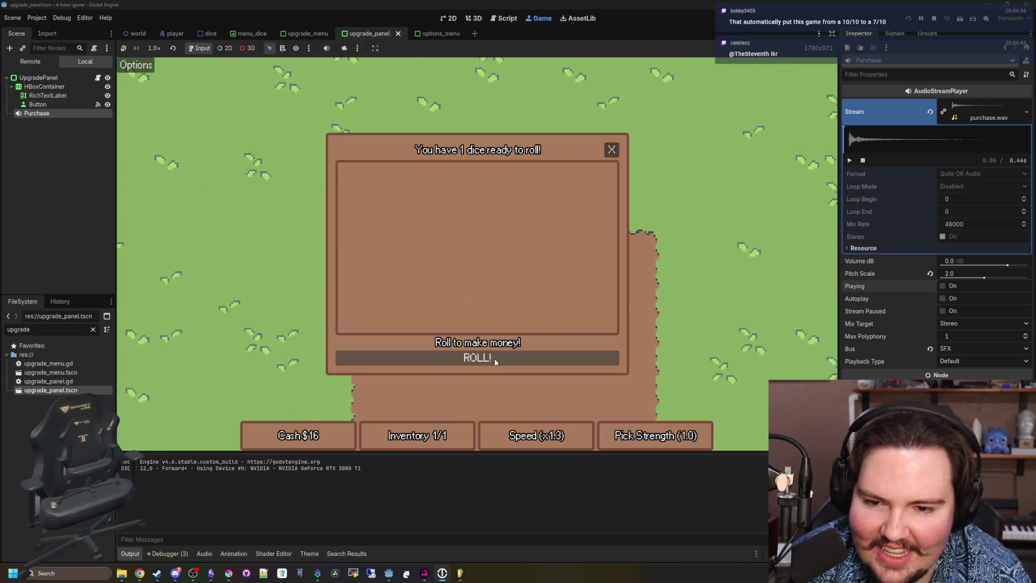
pyautogui.click(613, 143)
# Collect the 4 die from the field, bringing cash to $20 with a $3 roll.
pyautogui.press('w')
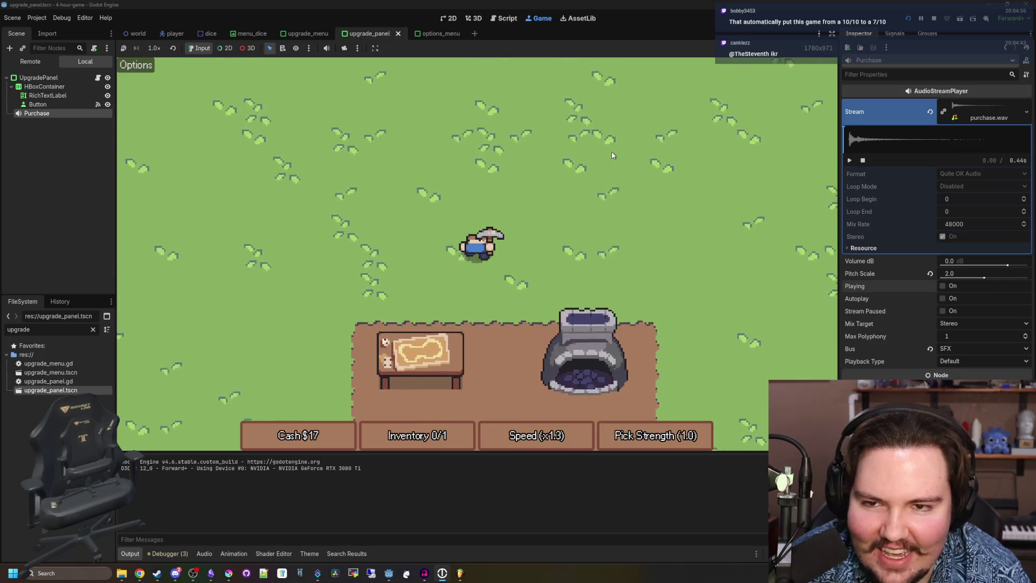
pyautogui.press('w')
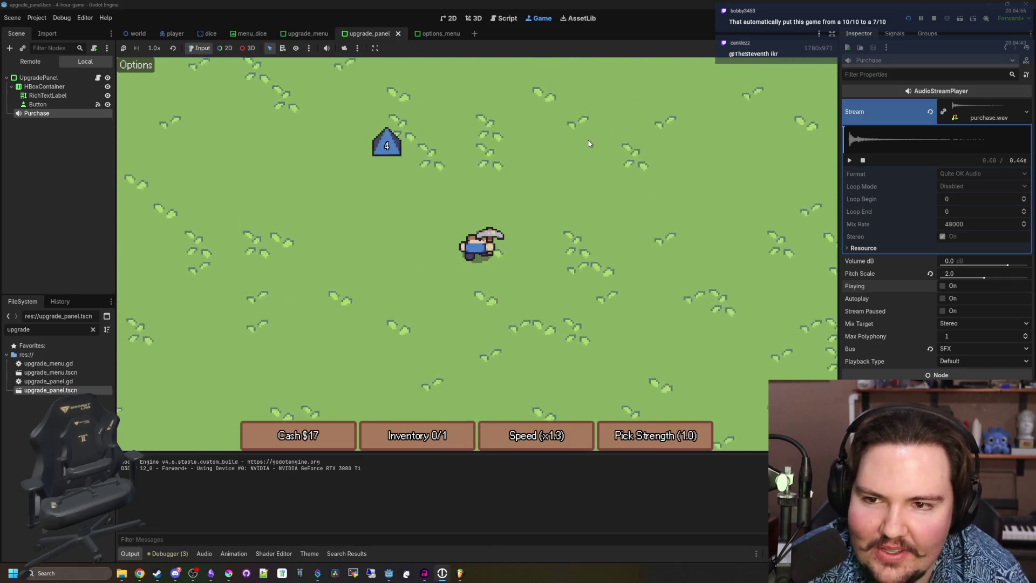
pyautogui.press('s')
pyautogui.press('s')
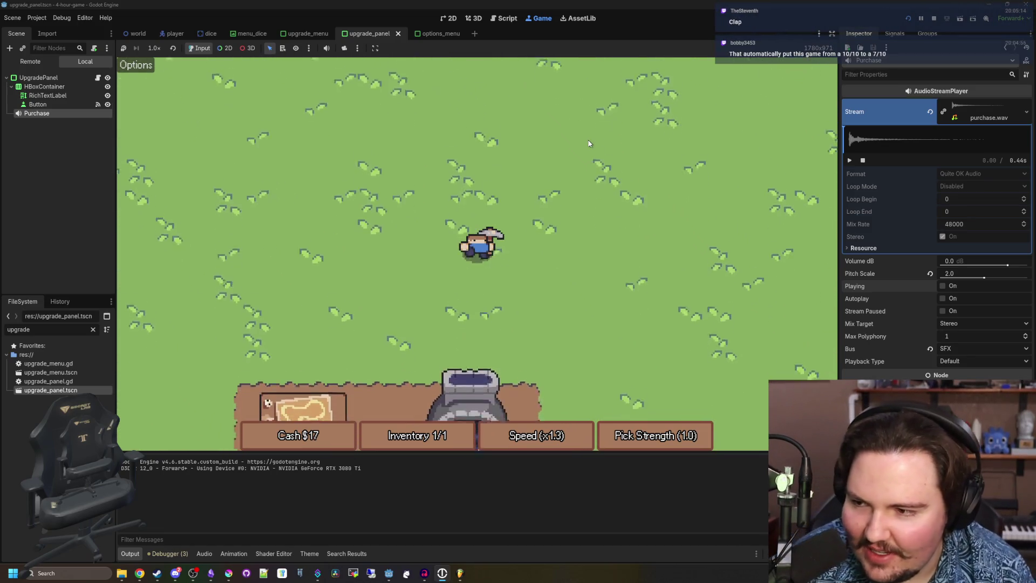
pyautogui.press('space')
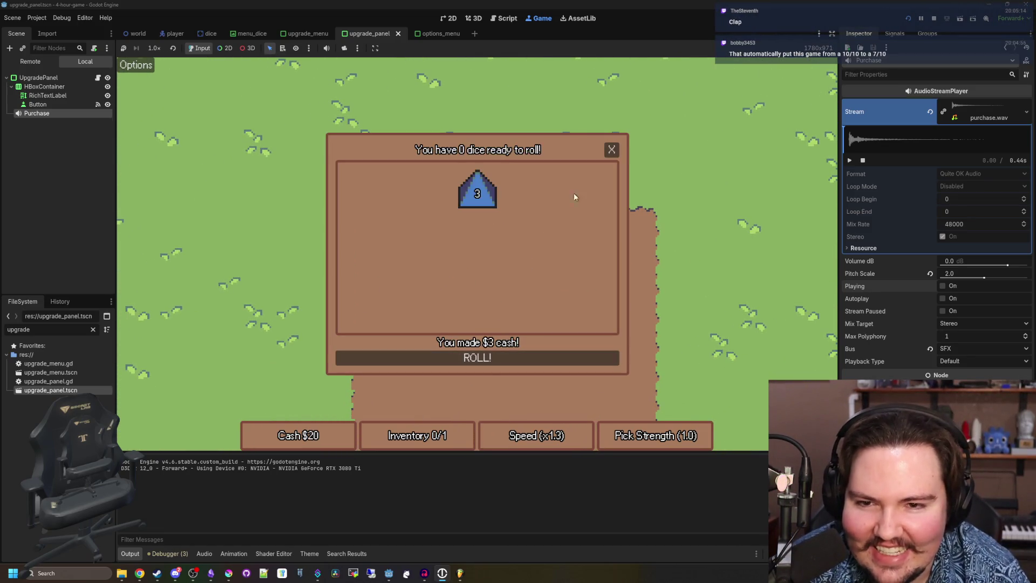
# Roll the held die to reach $20, then buy the Speed upgrade for $15.
pyautogui.press('w')
pyautogui.press('s')
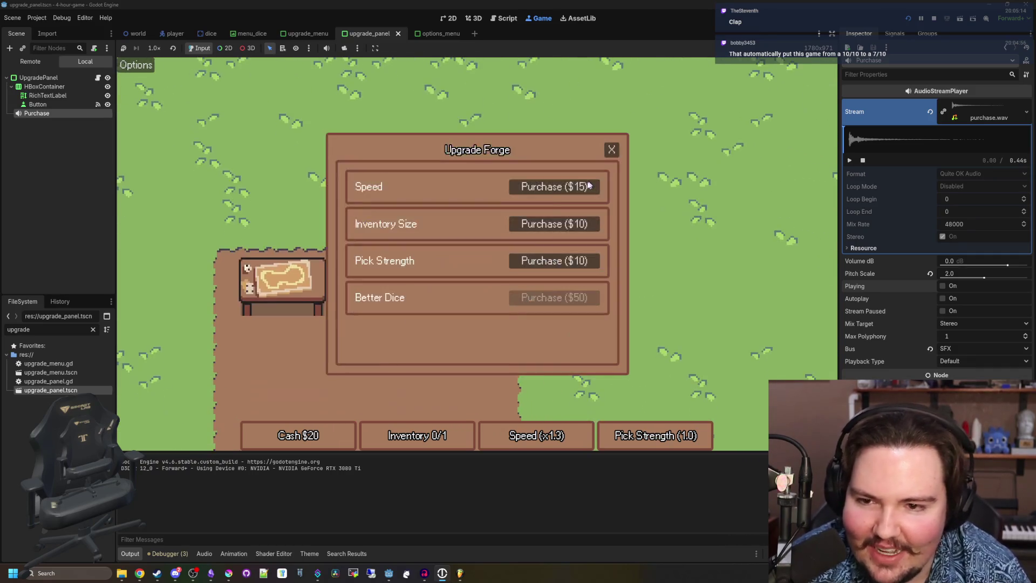
pyautogui.click(611, 150)
pyautogui.press('d')
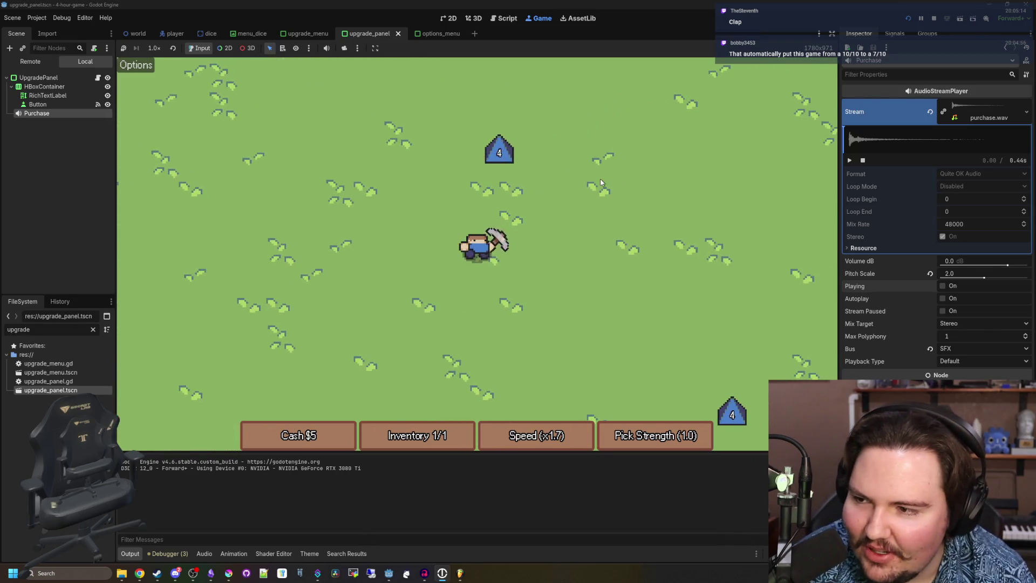
# Pick up the nearby die, carry it to the table and roll it for cash.
pyautogui.press('a')
pyautogui.press('s')
pyautogui.press('a')
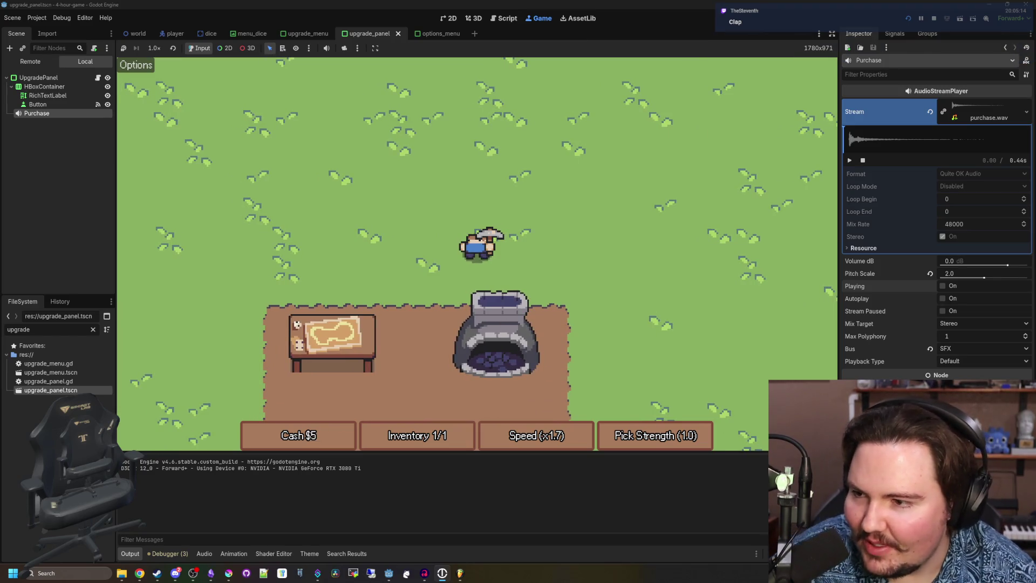
pyautogui.press('s')
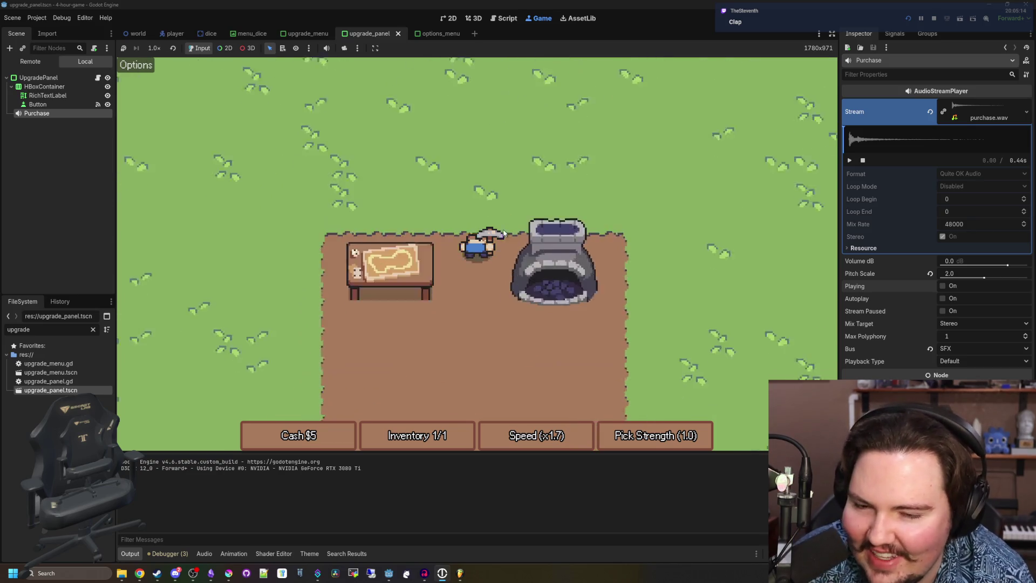
pyautogui.click(611, 150)
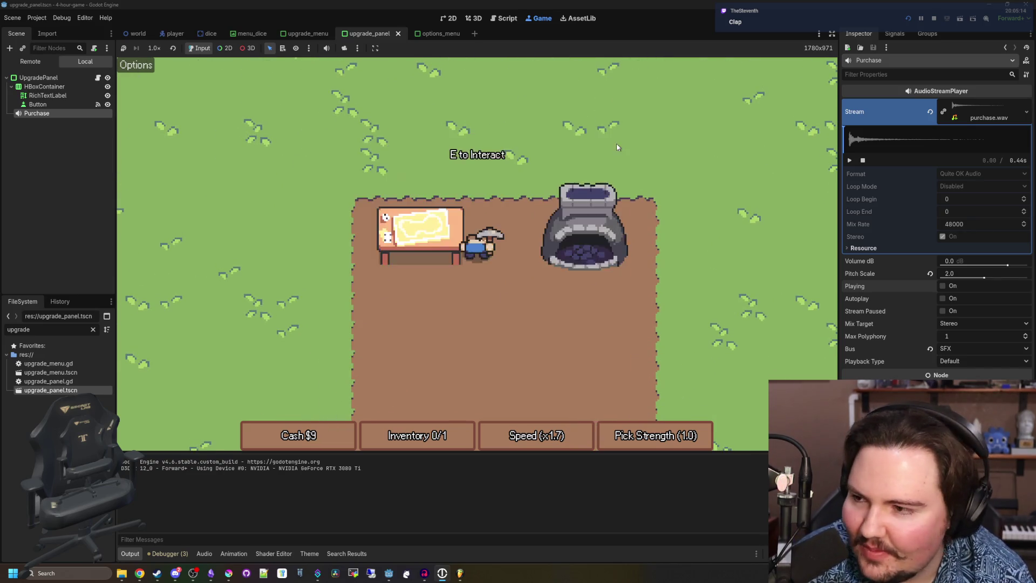
pyautogui.press('w')
# Collect the 6 die from the field and cash it in at the table.
pyautogui.press('a')
pyautogui.press('s')
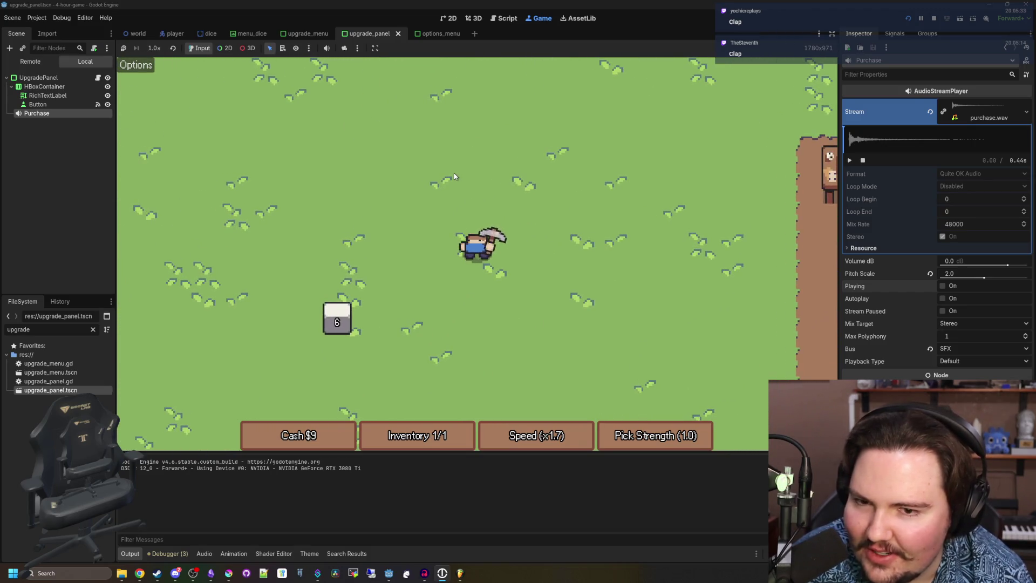
pyautogui.press('d')
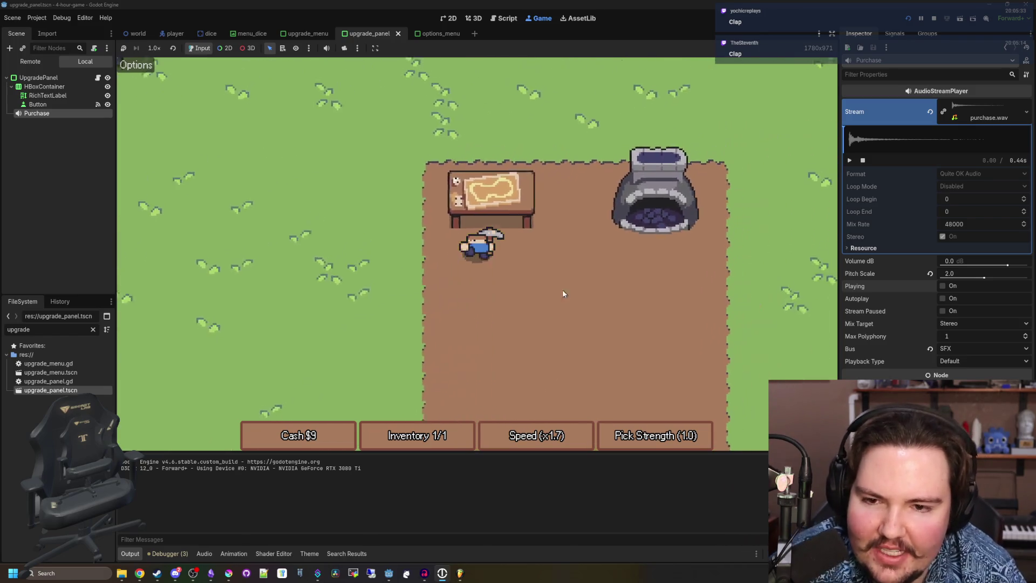
pyautogui.press('e')
pyautogui.click(491, 352)
pyautogui.click(611, 149)
# Fetch another die from the field and roll it at the table for cash.
pyautogui.press('a')
pyautogui.press('s')
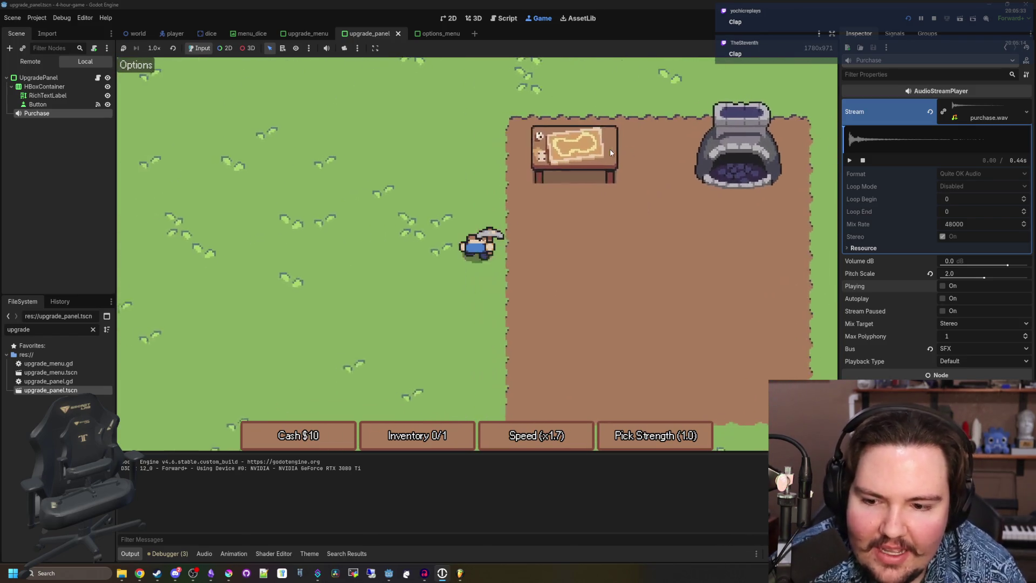
pyautogui.press('a')
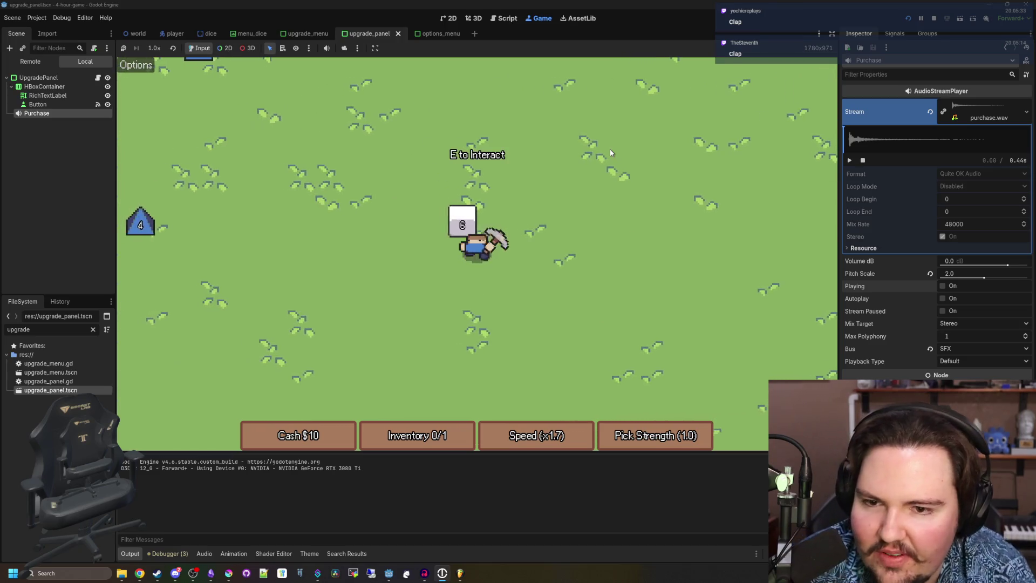
pyautogui.press('e')
pyautogui.press('d')
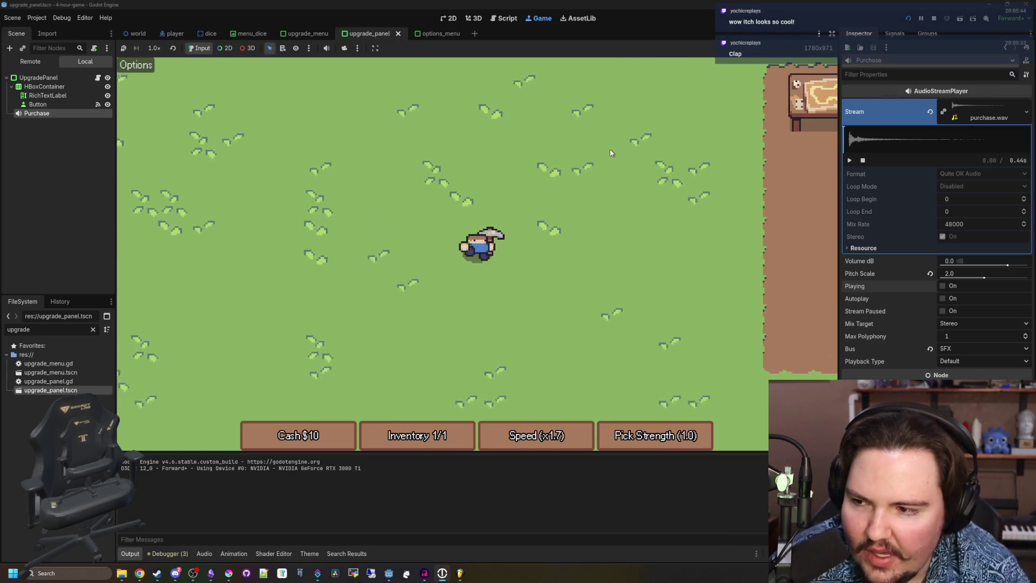
pyautogui.press('e')
pyautogui.click(446, 367)
pyautogui.click(611, 150)
# Grab a third die and bring it back to the rolling table to cash in.
pyautogui.press('a')
pyautogui.press('w')
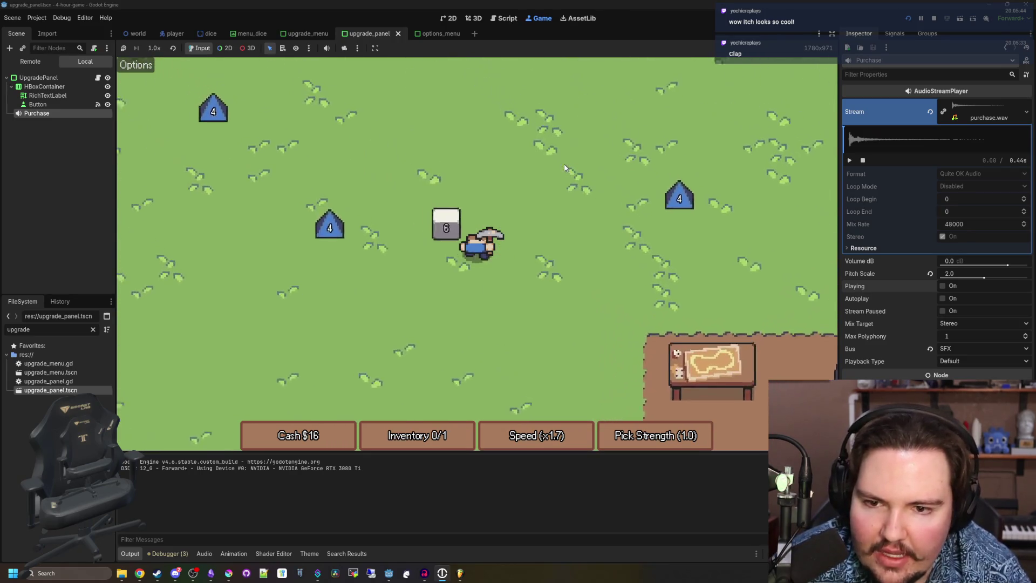
pyautogui.press('a')
pyautogui.press('w')
pyautogui.press('d')
pyautogui.press('s')
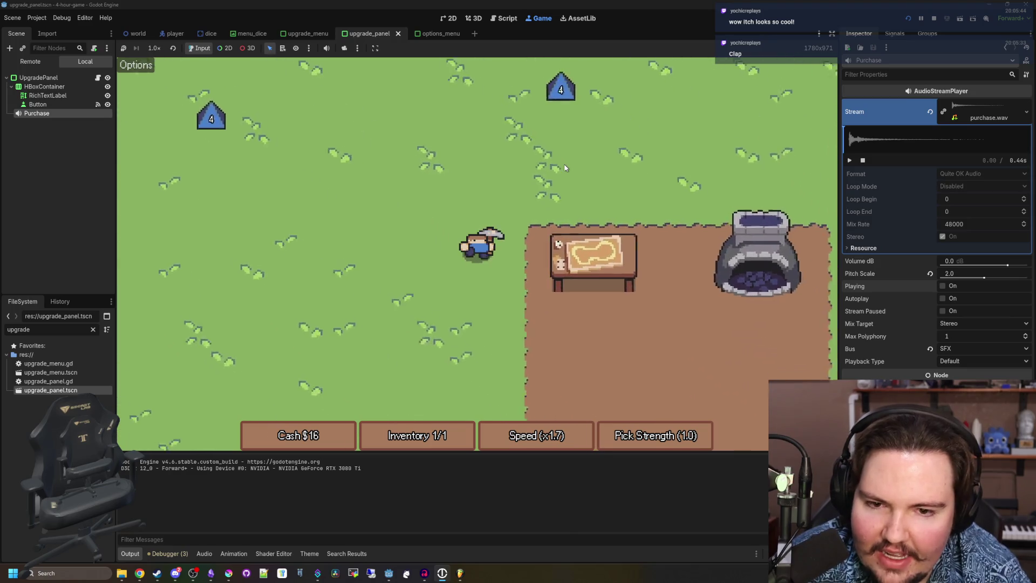
pyautogui.press('e')
pyautogui.click(611, 149)
pyautogui.press('a')
# Collect one more die and cash it in at the rolling table.
pyautogui.press('w')
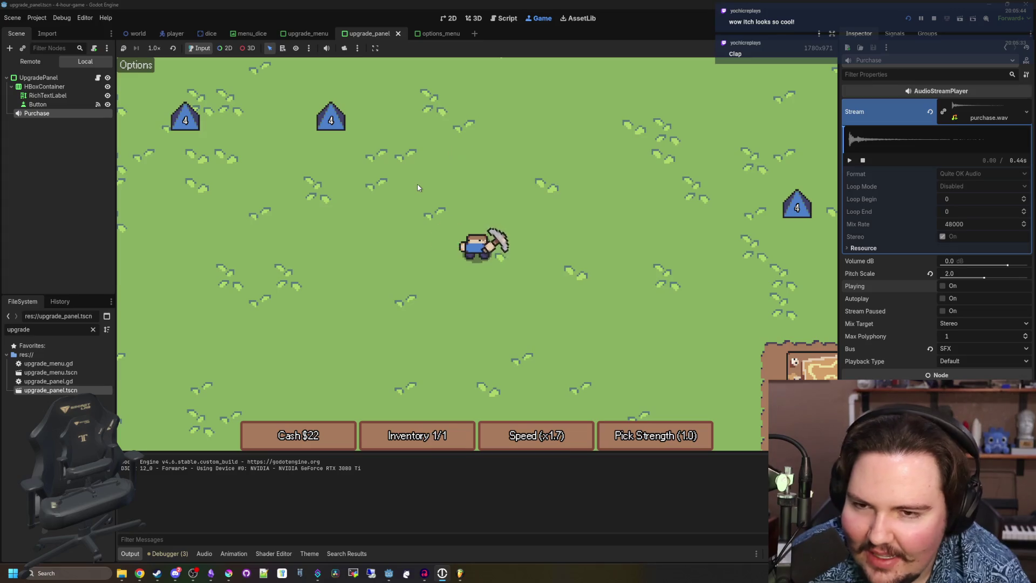
pyautogui.press('d')
pyautogui.press('s')
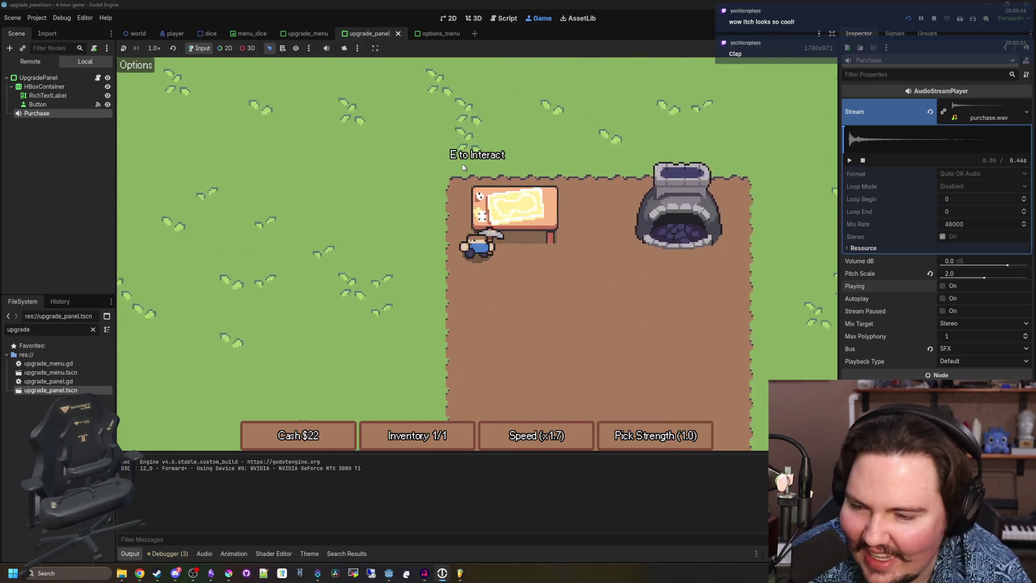
pyautogui.press('e')
pyautogui.click(611, 150)
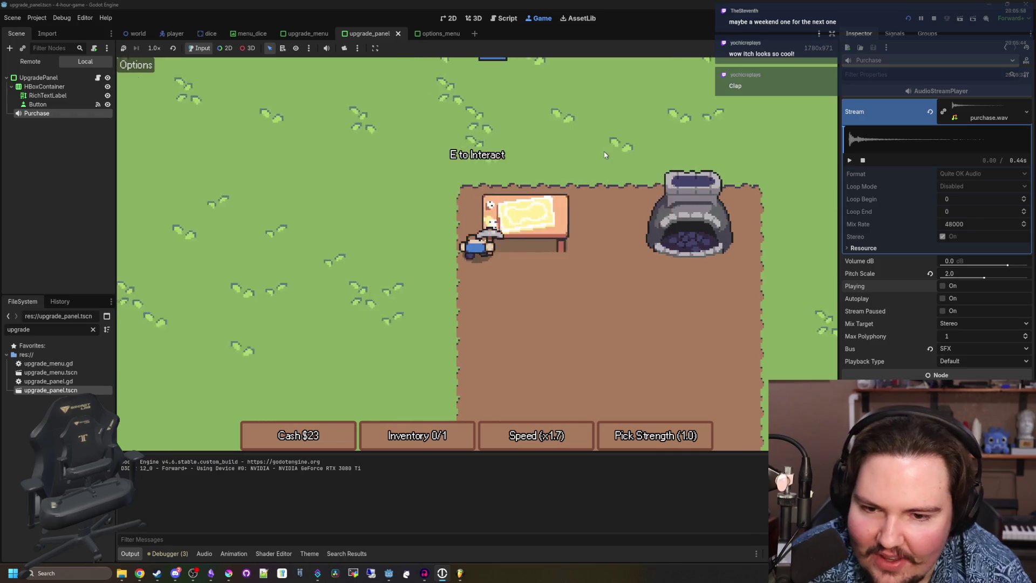
pyautogui.press('w')
# Pick up the next die and roll it at the desk for money.
pyautogui.press('a')
pyautogui.press('d')
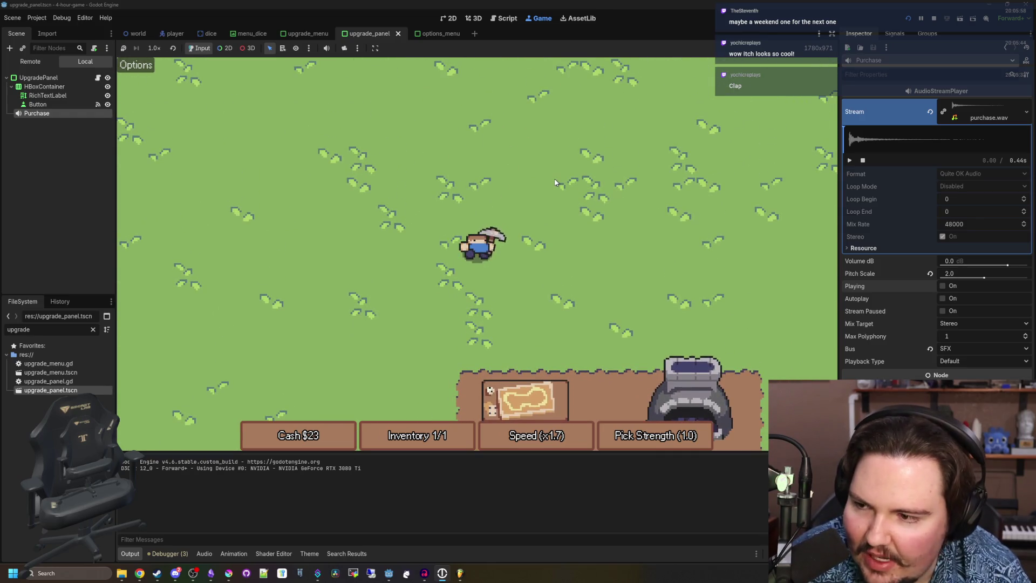
pyautogui.press('s')
pyautogui.press('e')
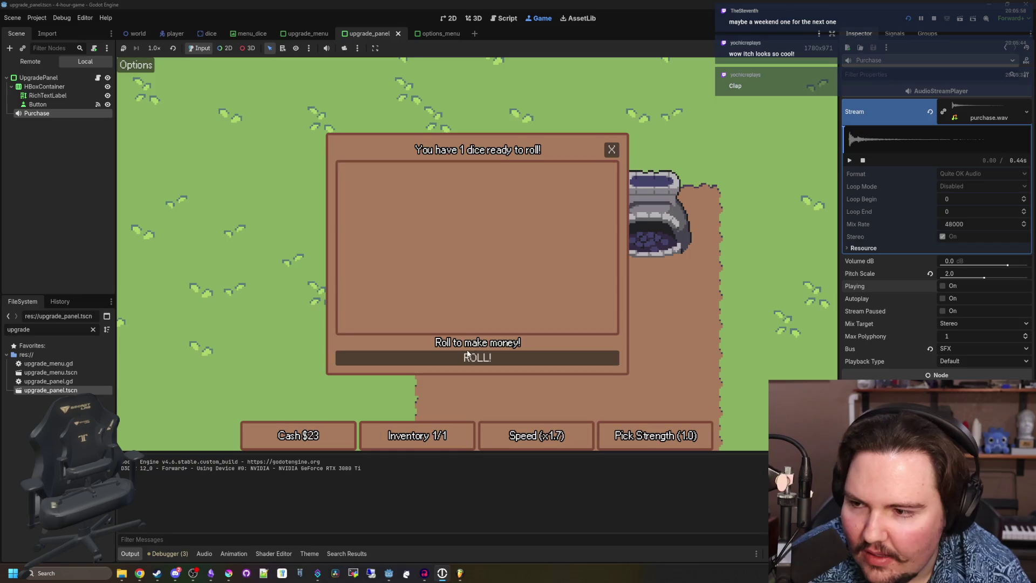
pyautogui.click(611, 150)
# Fetch a final die, cash it in at the desk, then go to the Upgrade Forge.
pyautogui.press('a')
pyautogui.press('w')
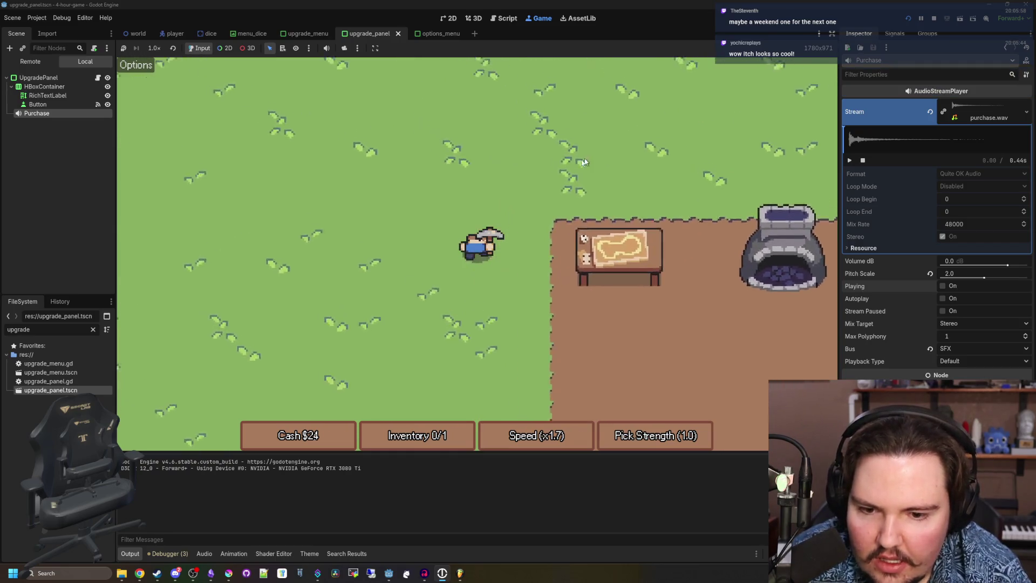
pyautogui.press('s')
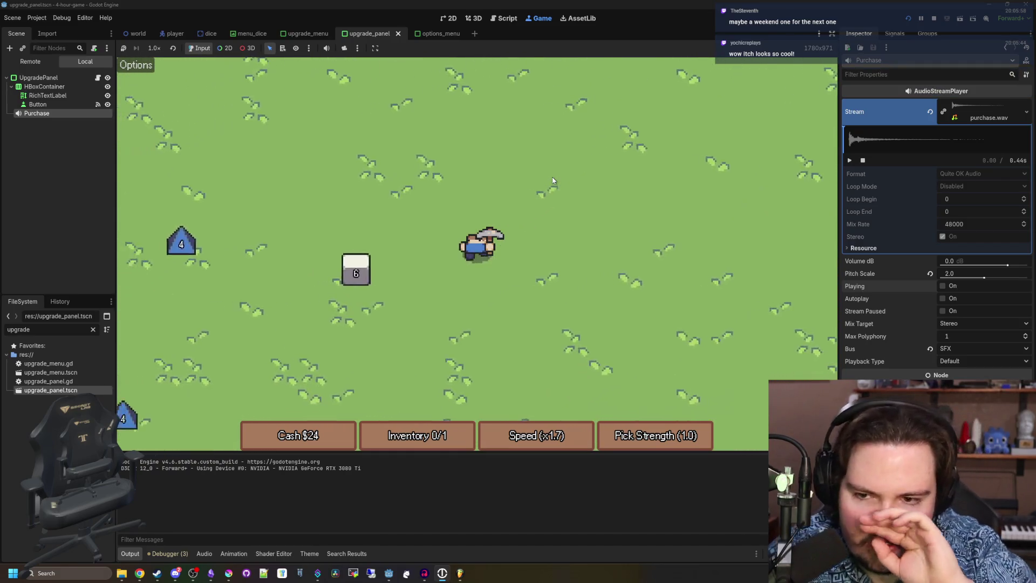
pyautogui.press('a')
pyautogui.press('d')
pyautogui.press('s')
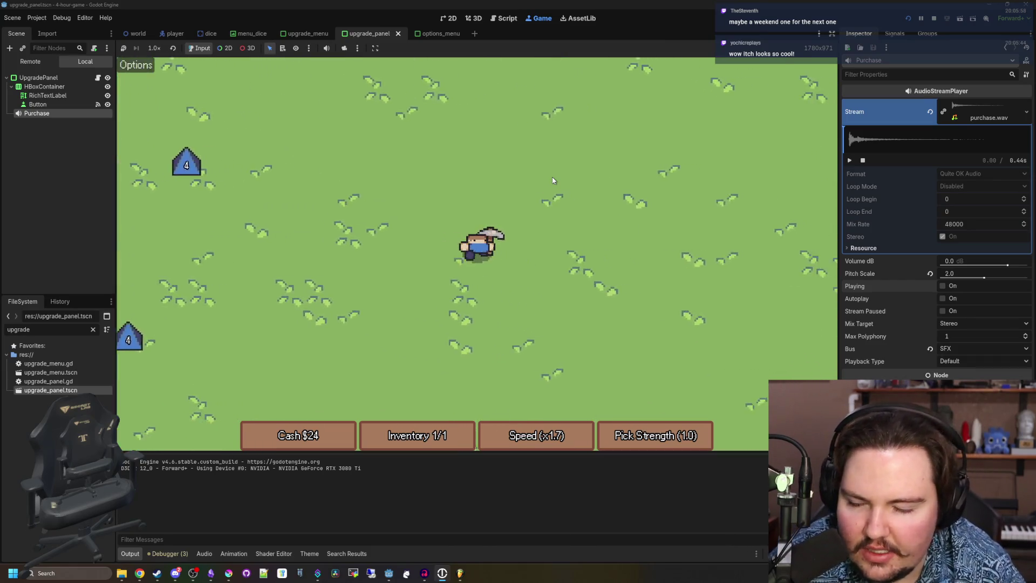
pyautogui.press('d')
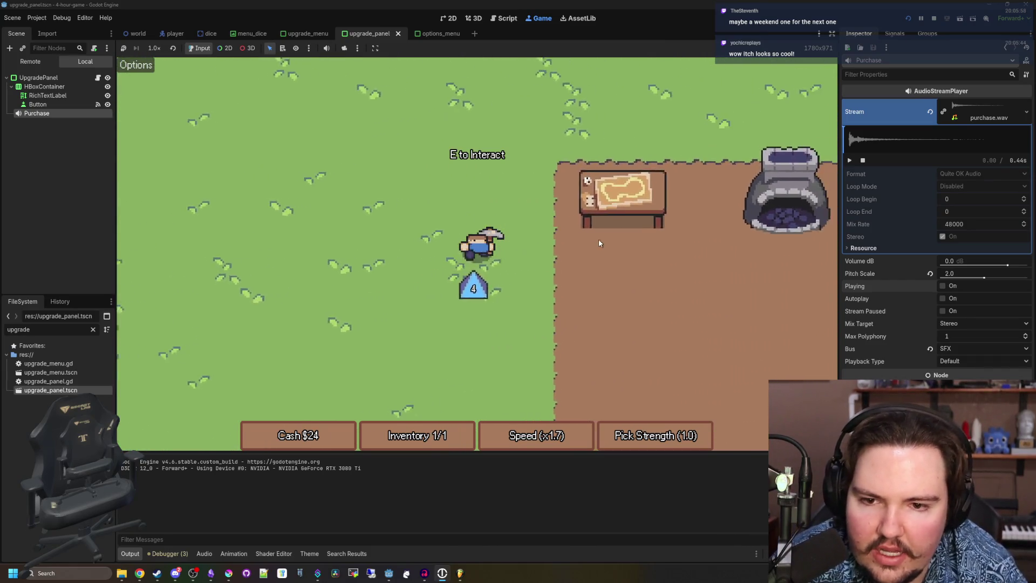
pyautogui.press('e')
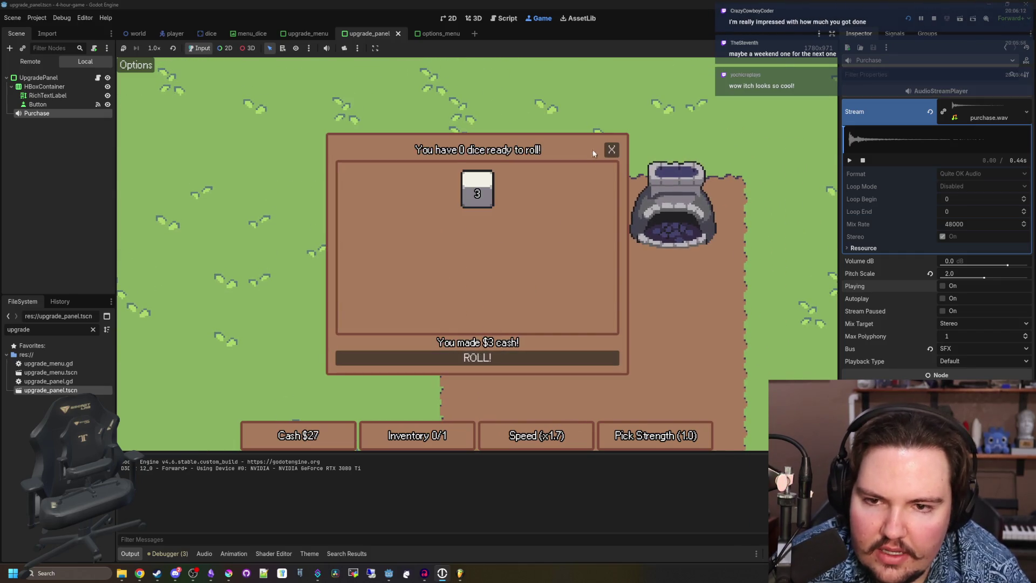
pyautogui.click(611, 149)
pyautogui.press('d')
pyautogui.press('e')
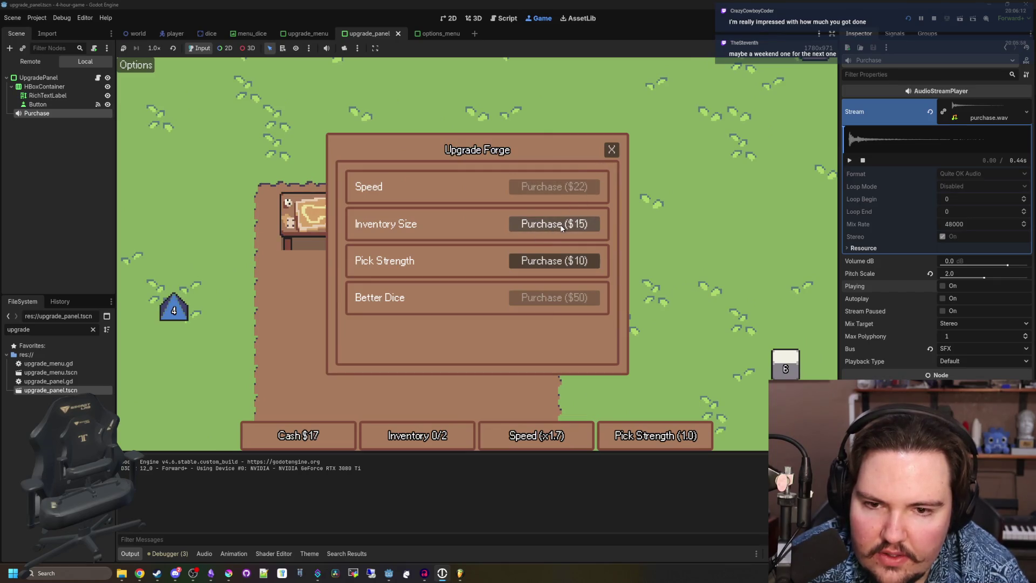
# Buy another Inventory Size upgrade, raising capacity to 3, and head to the 6 die.
pyautogui.click(607, 153)
pyautogui.press('d')
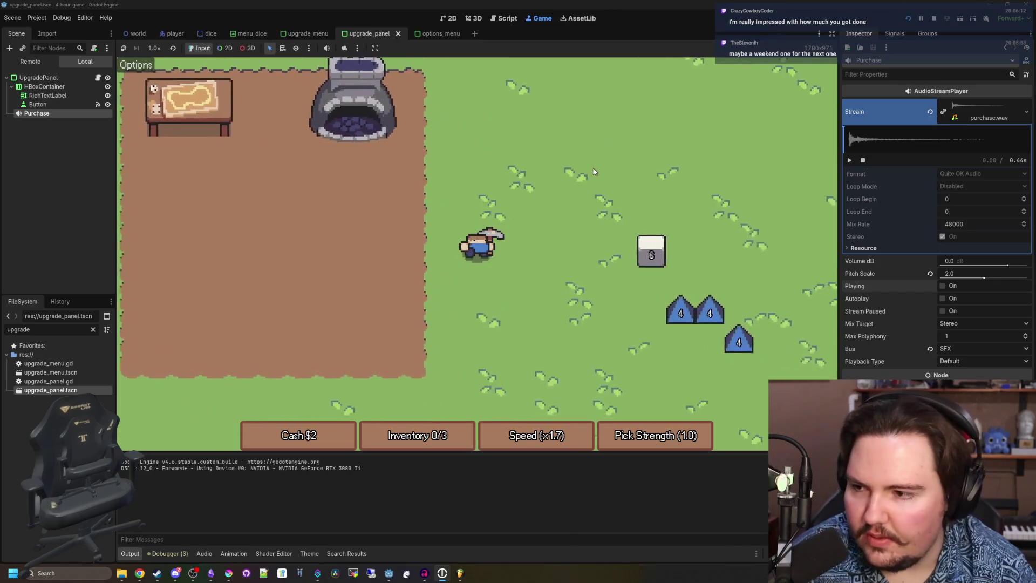
pyautogui.press('s')
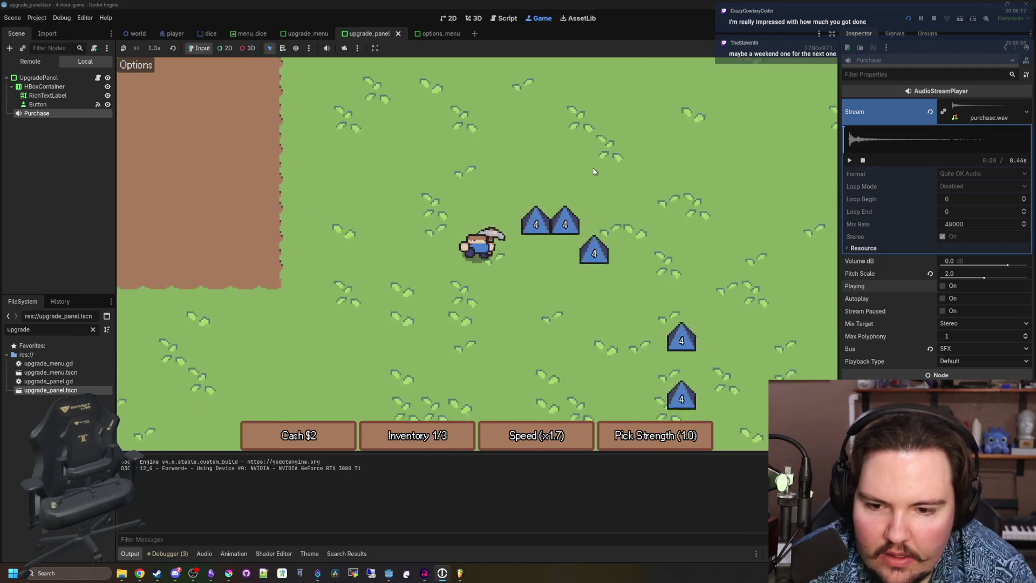
pyautogui.press('d')
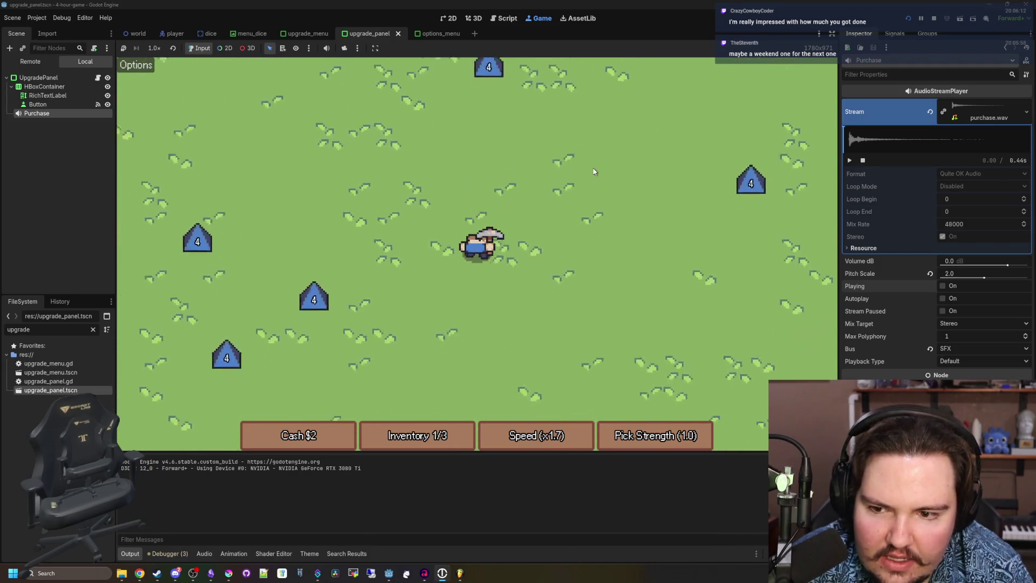
pyautogui.press('a')
pyautogui.press('d')
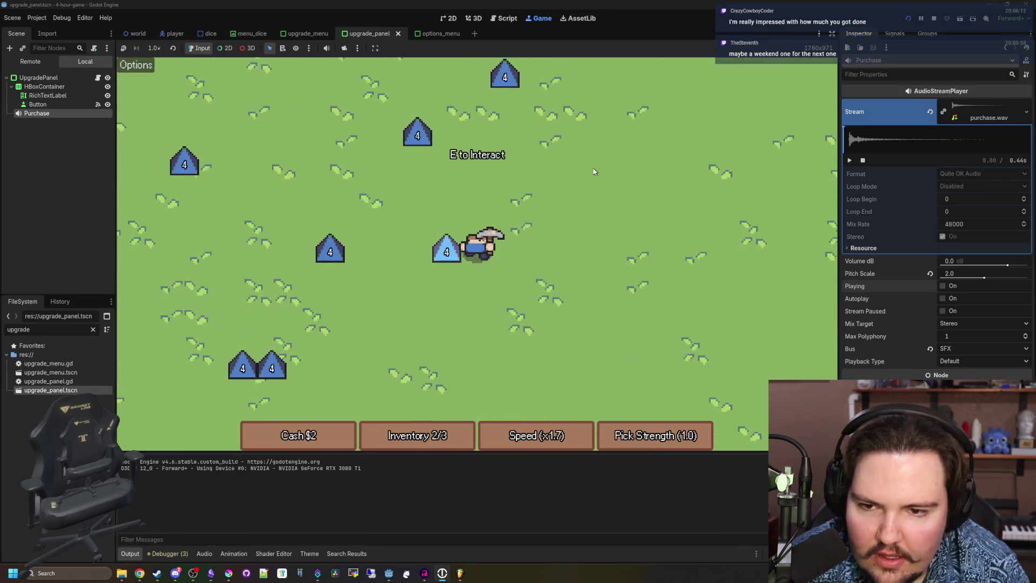
# Pick up the 6 die and cash it in at the desk.
pyautogui.press('e')
pyautogui.press('a')
pyautogui.press('w')
pyautogui.press('w')
pyautogui.press('a')
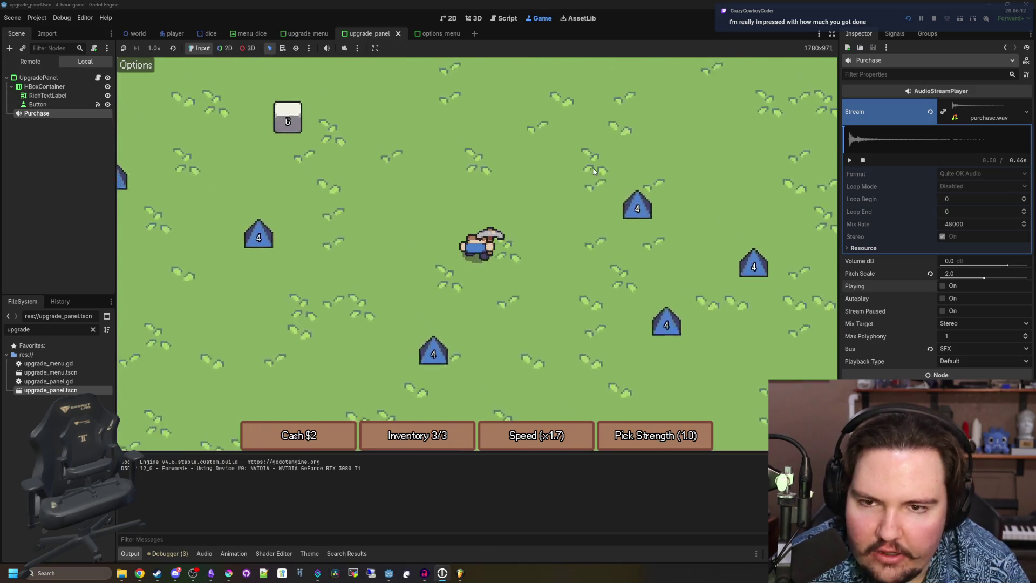
pyautogui.press('w')
pyautogui.press('a')
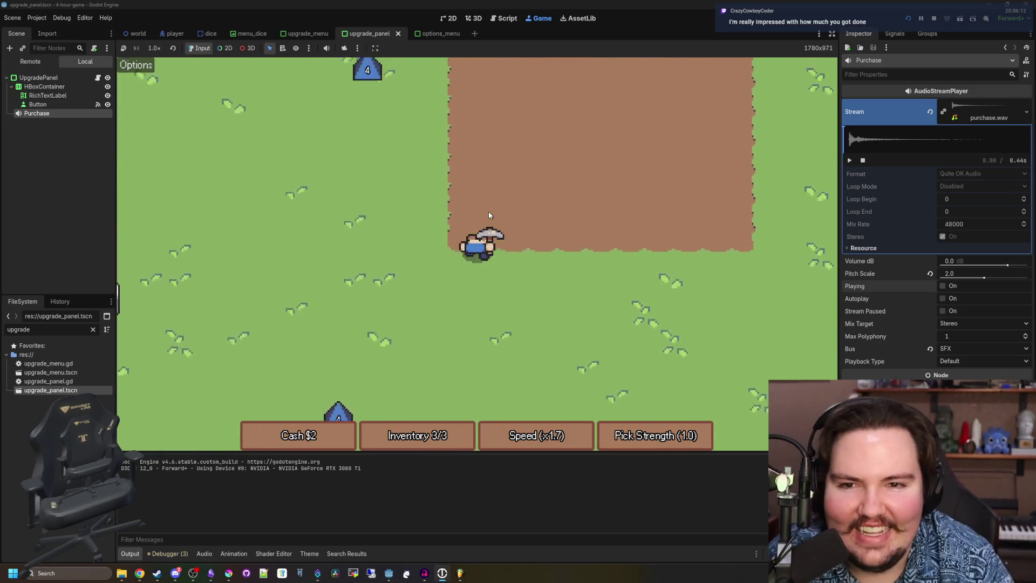
pyautogui.press('w')
pyautogui.press('e')
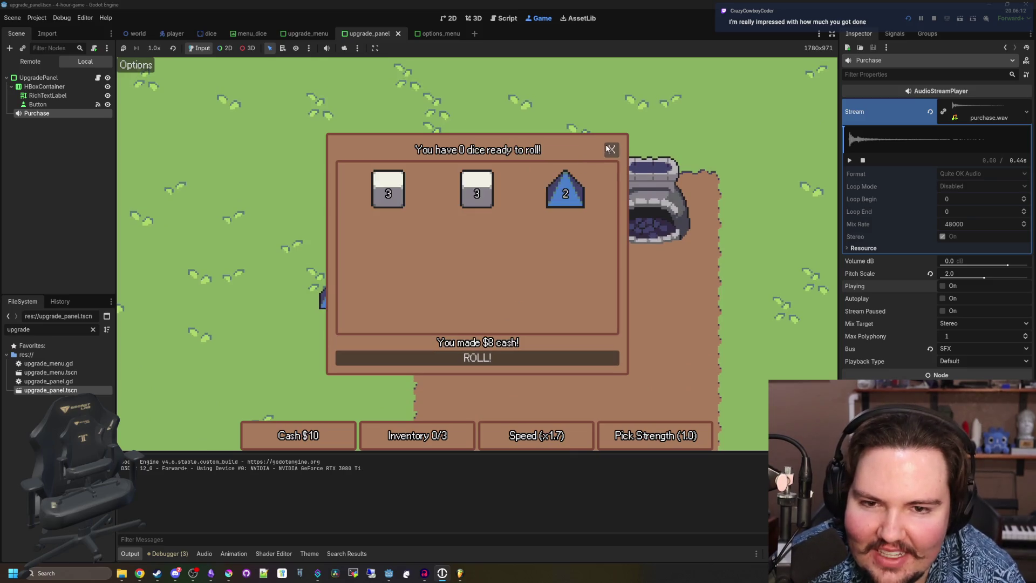
pyautogui.click(610, 149)
# Collect two more dice from the field, including a 6.
pyautogui.press('s')
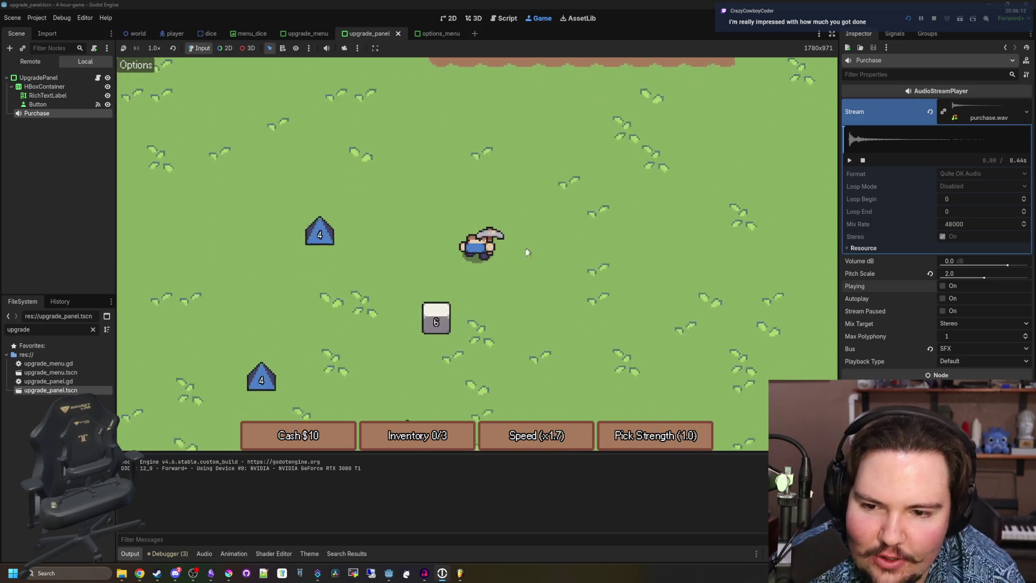
pyautogui.press('e')
pyautogui.press('s')
pyautogui.press('a')
pyautogui.press('w')
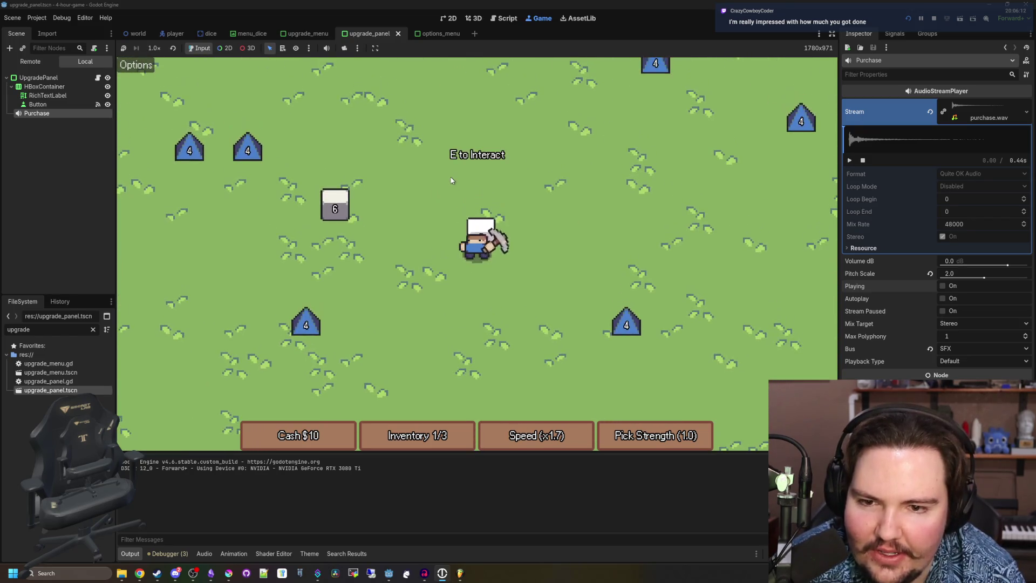
pyautogui.press('a')
pyautogui.press('w')
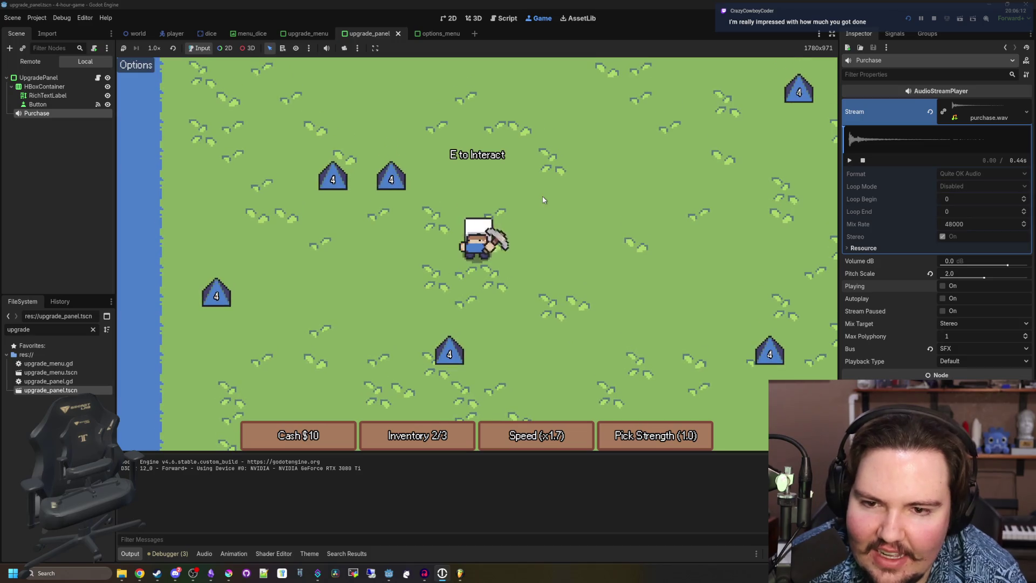
# Carry the collected dice back to the desk and roll them for cash.
pyautogui.press('d')
pyautogui.press('w')
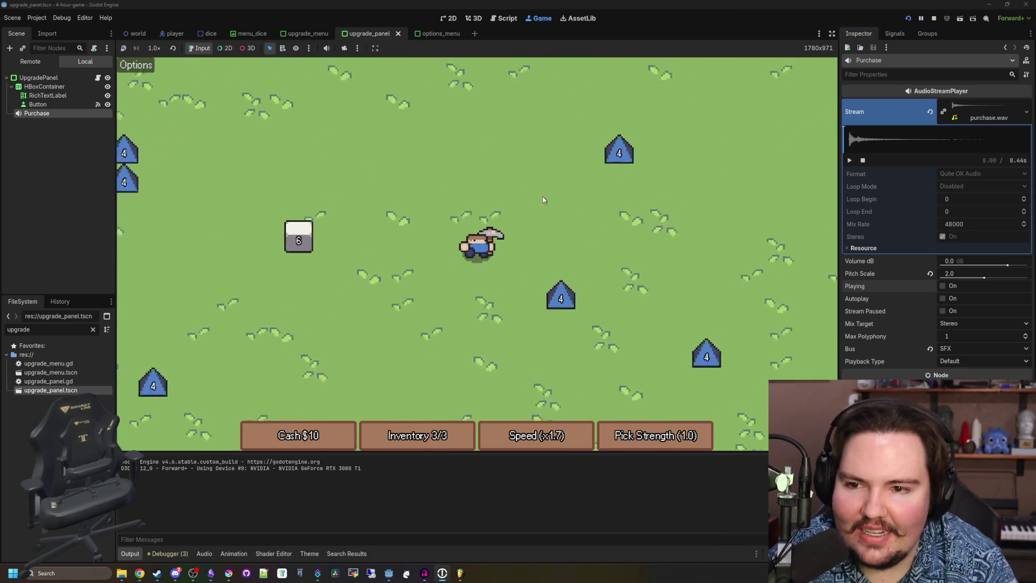
pyautogui.press('w')
pyautogui.press('d')
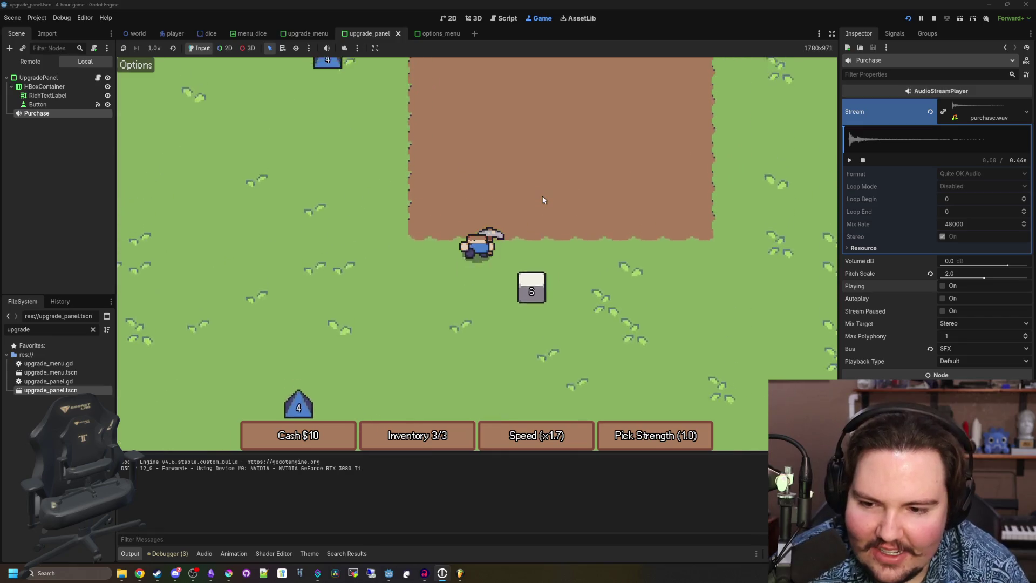
pyautogui.press('w')
pyautogui.press('e')
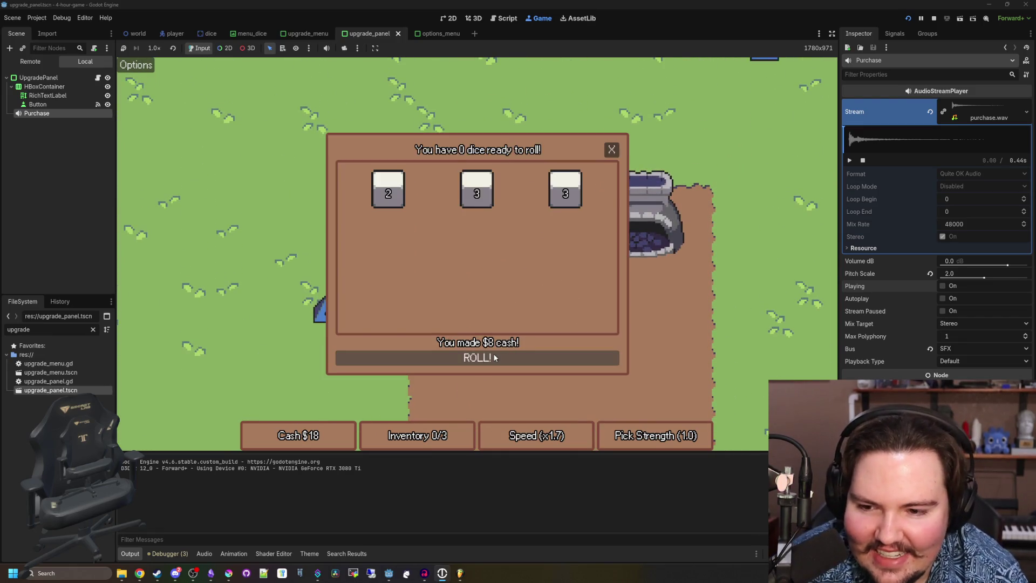
pyautogui.click(612, 148)
# Buy the Pick Strength upgrade for $10 at the furnace, raising it to 1.5.
pyautogui.press('d')
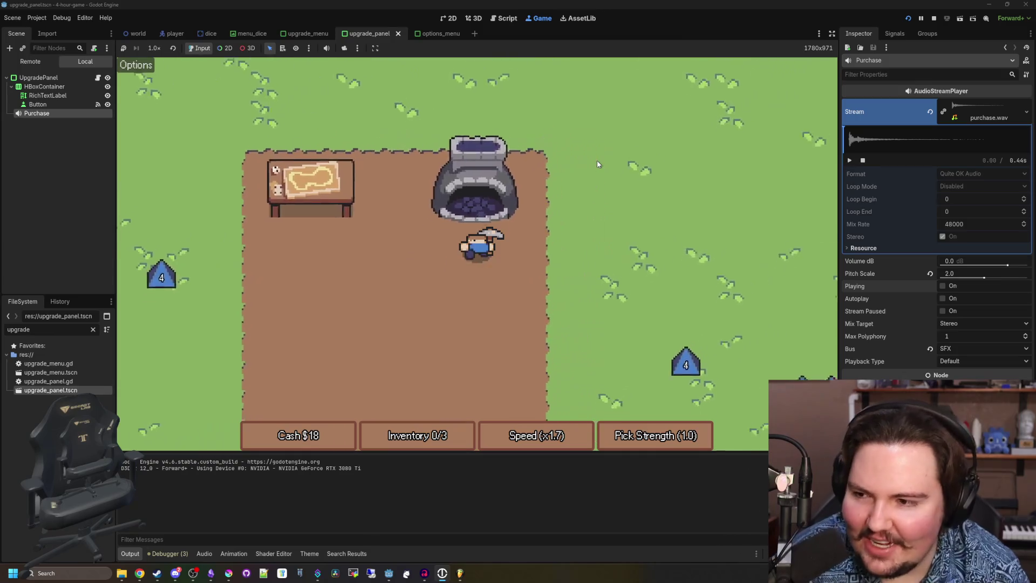
pyautogui.press('e')
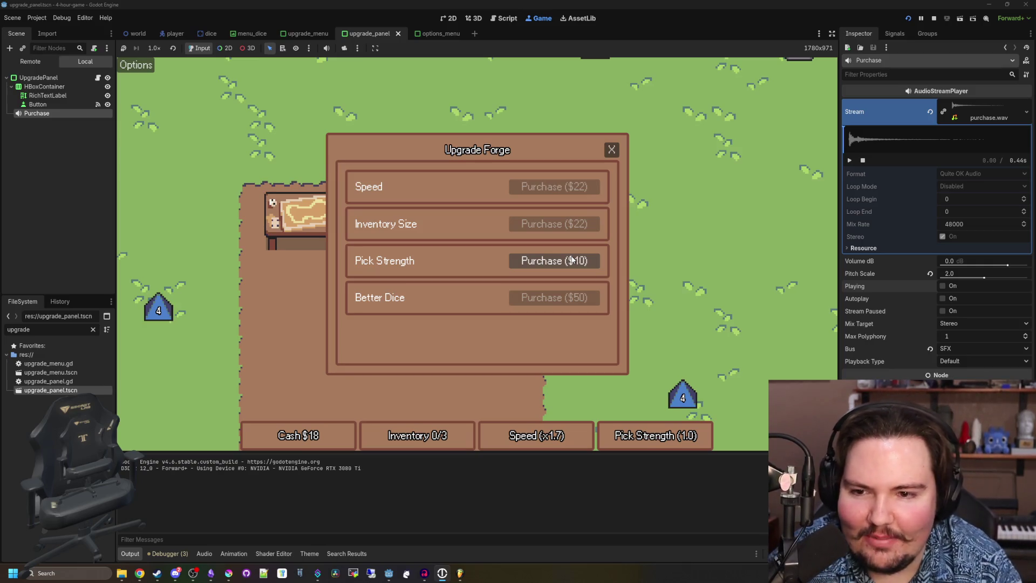
pyautogui.click(611, 150)
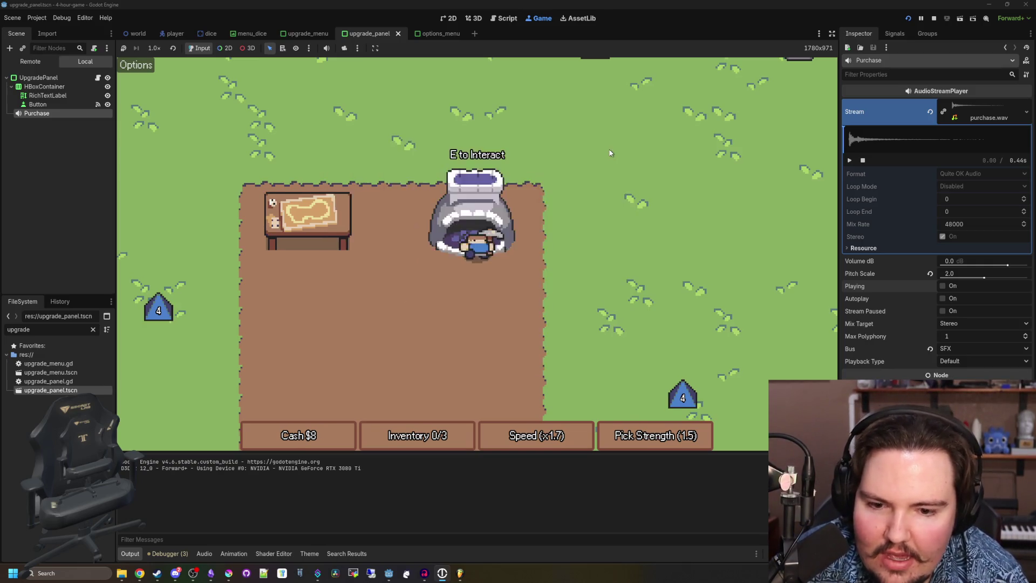
# Walk down to pick up the 6 die, then return to the table and roll the three dice for cash.
pyautogui.press('s')
pyautogui.press('d')
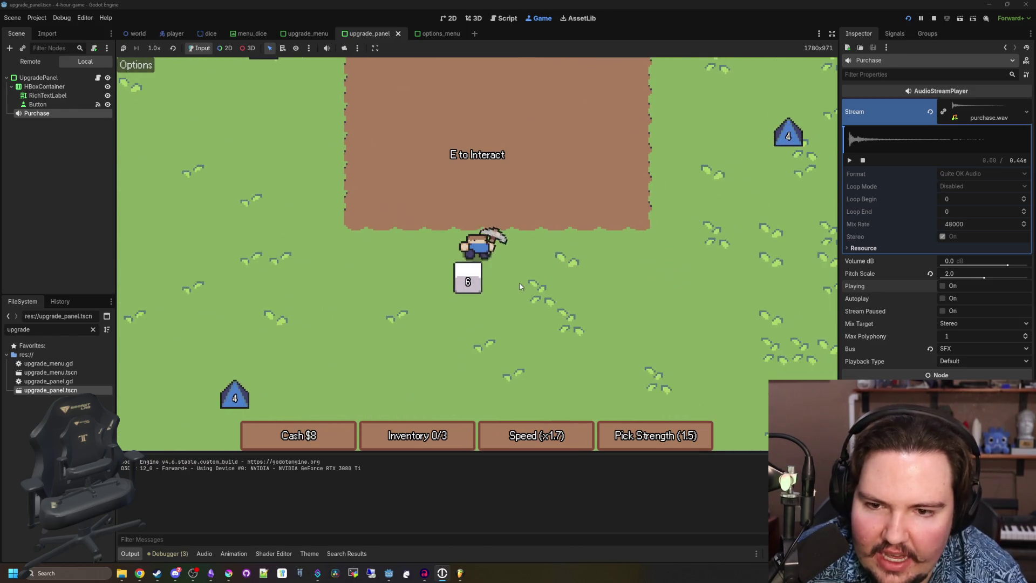
pyautogui.press('a')
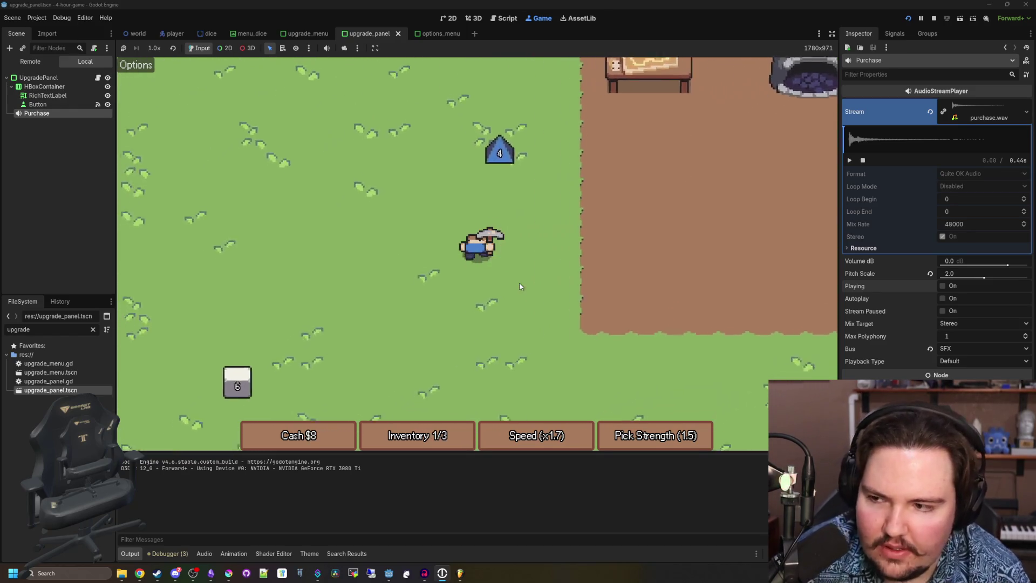
pyautogui.press('s')
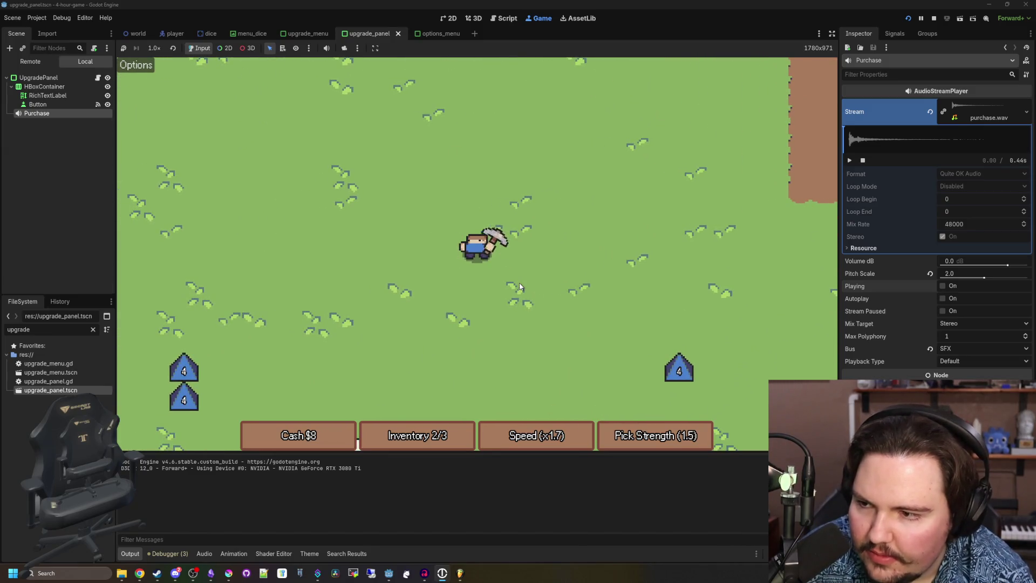
pyautogui.press('s')
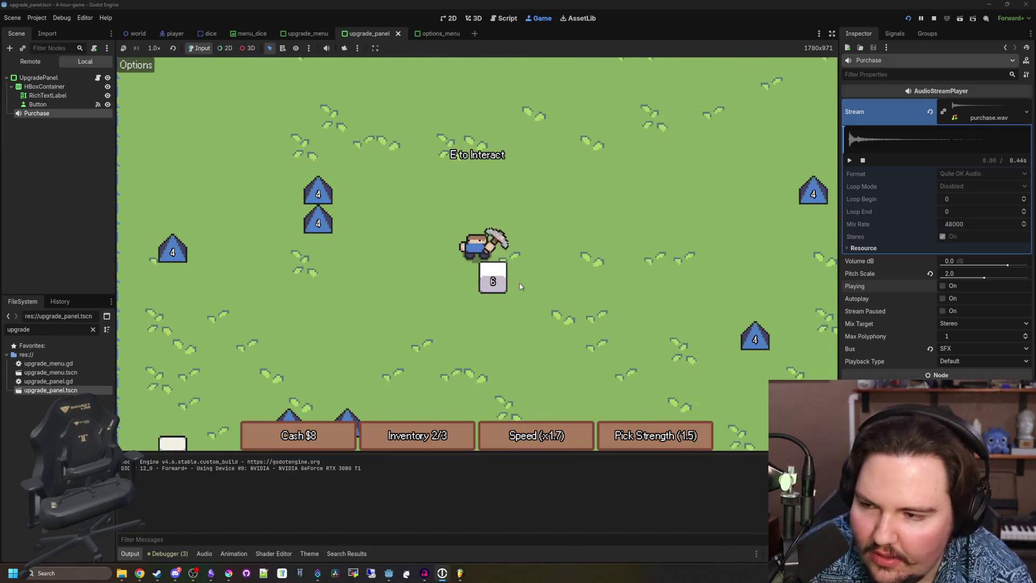
pyautogui.press('e')
pyautogui.press('d')
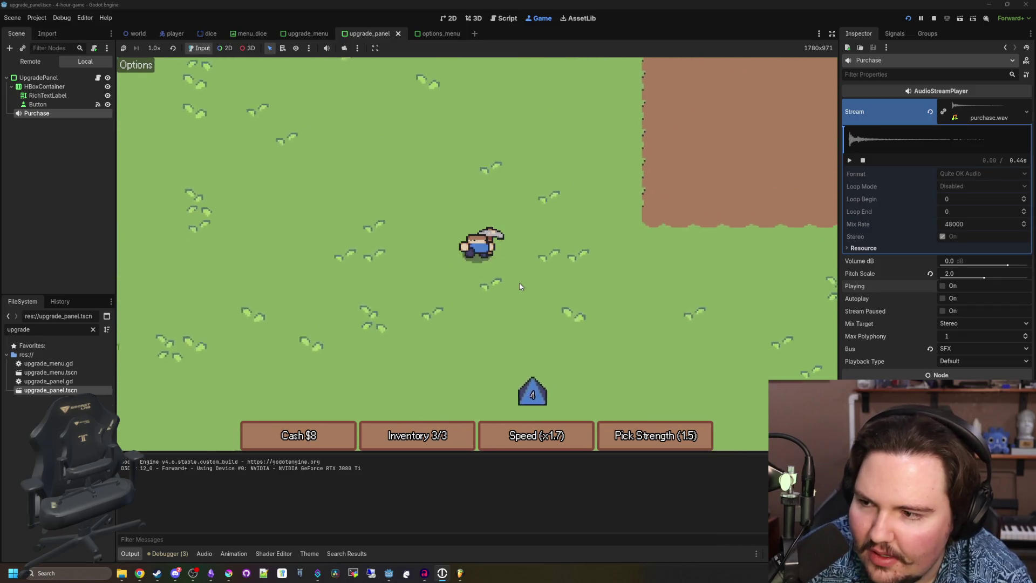
pyautogui.press('w')
pyautogui.press('d')
pyautogui.press('e')
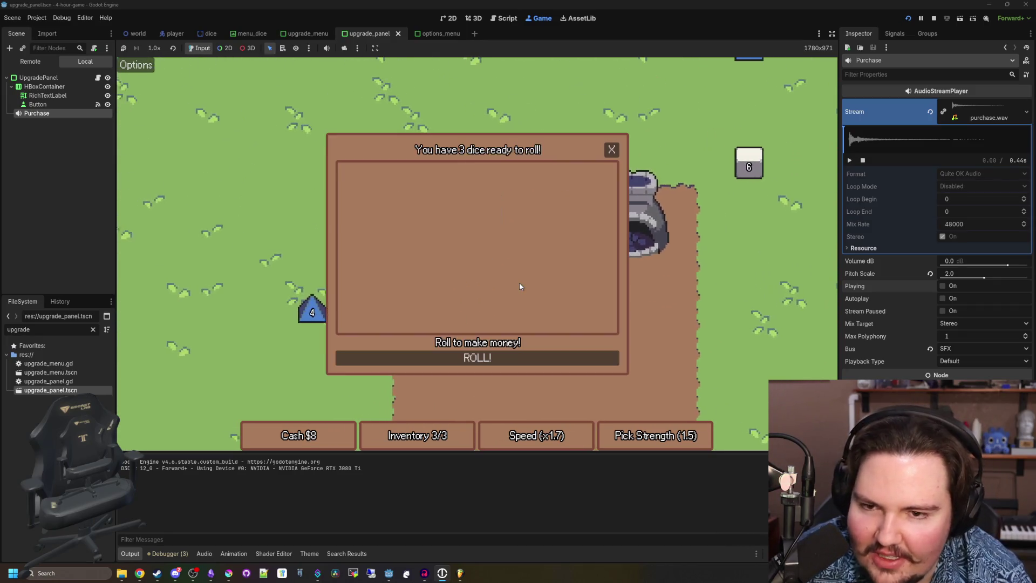
pyautogui.click(539, 359)
pyautogui.click(612, 150)
# Circle the home base, come back to the dice table and roll the three collected dice again.
pyautogui.press('d')
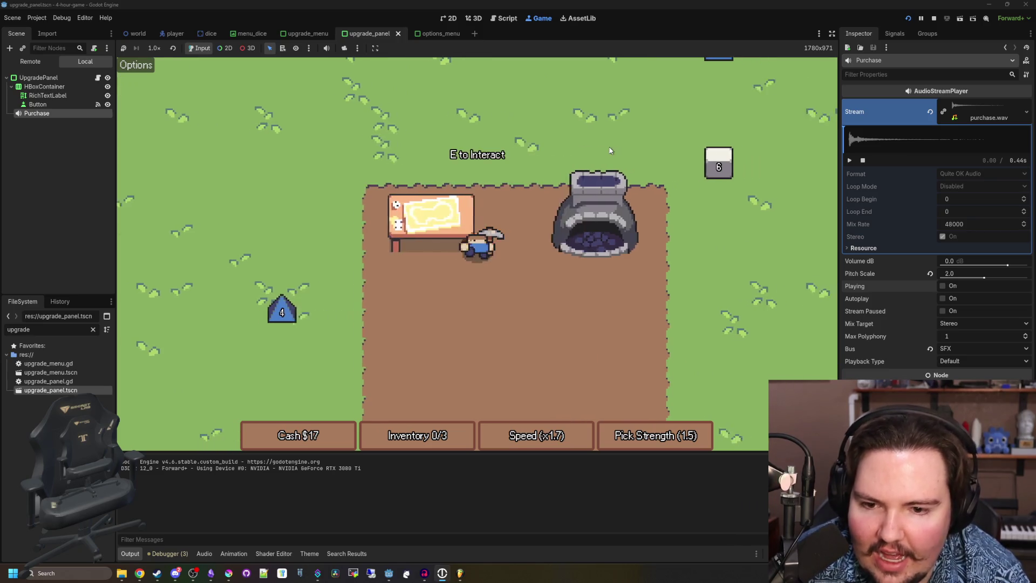
pyautogui.press('w')
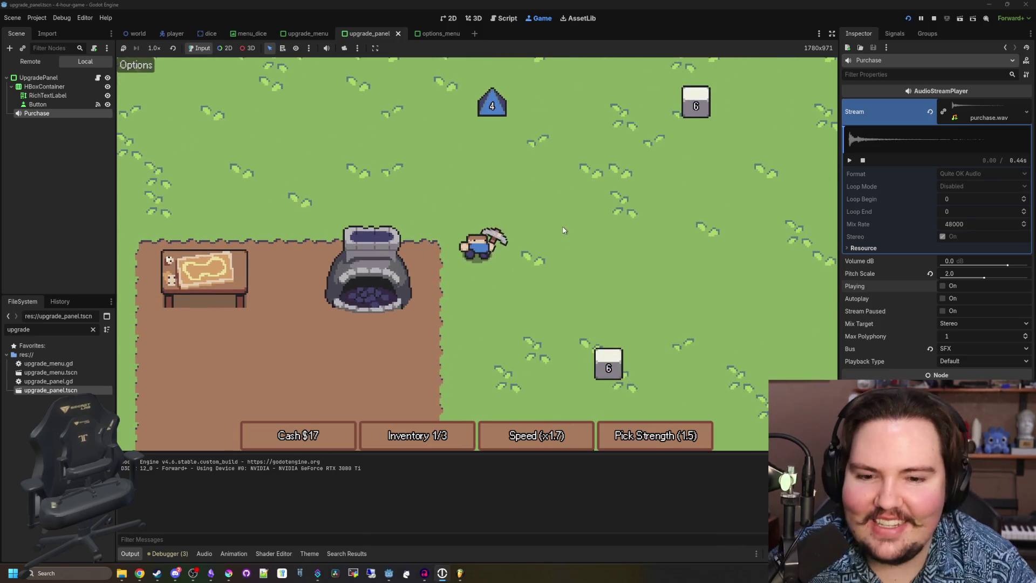
pyautogui.press('s')
pyautogui.press('d')
pyautogui.press('w')
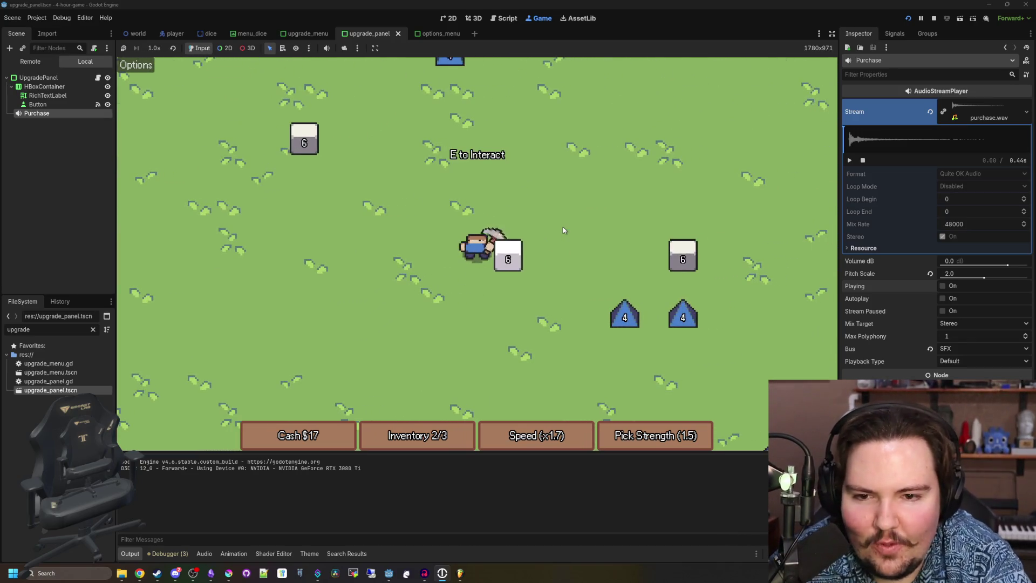
pyautogui.press('s')
pyautogui.press('a')
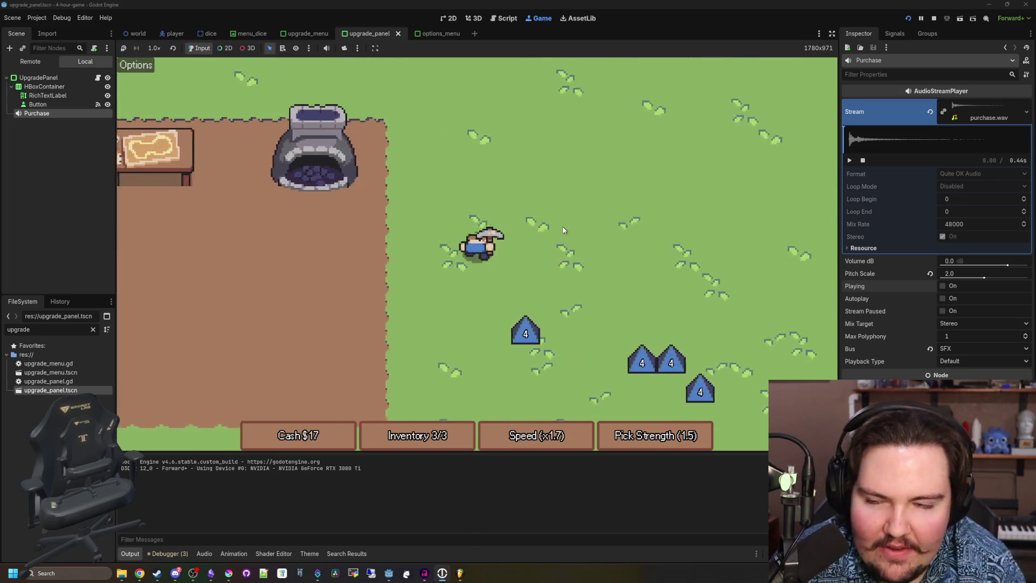
pyautogui.press('e')
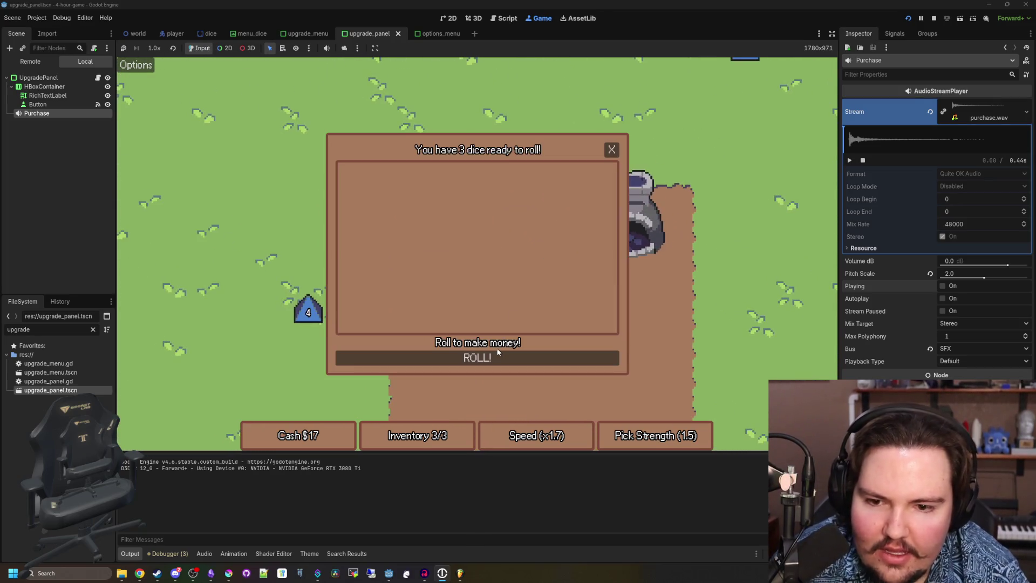
pyautogui.click(496, 355)
pyautogui.click(605, 146)
# Step away from the table and bring up the in-game options menu, then close it.
pyautogui.press('a')
pyautogui.press('s')
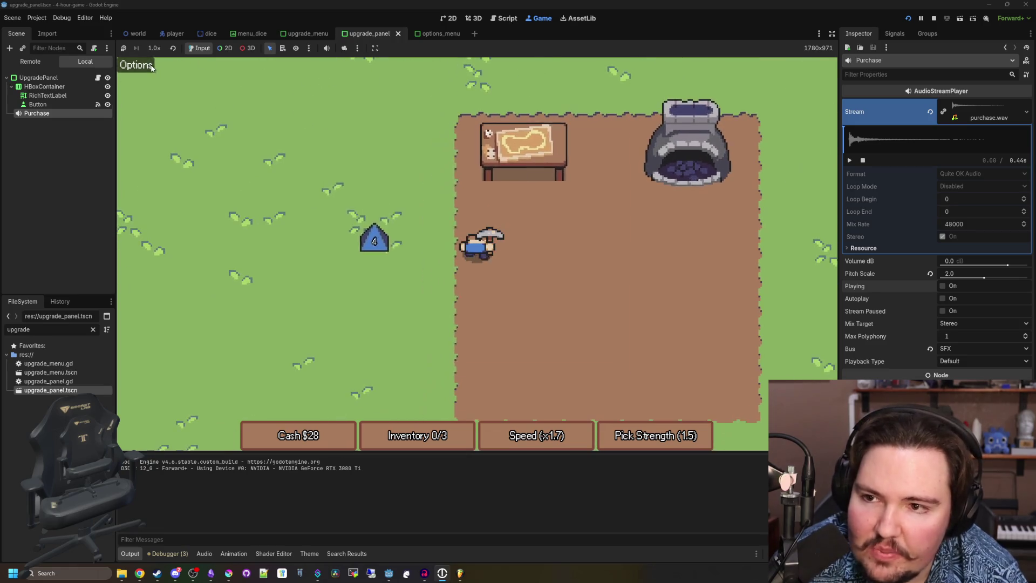
pyautogui.press('Escape')
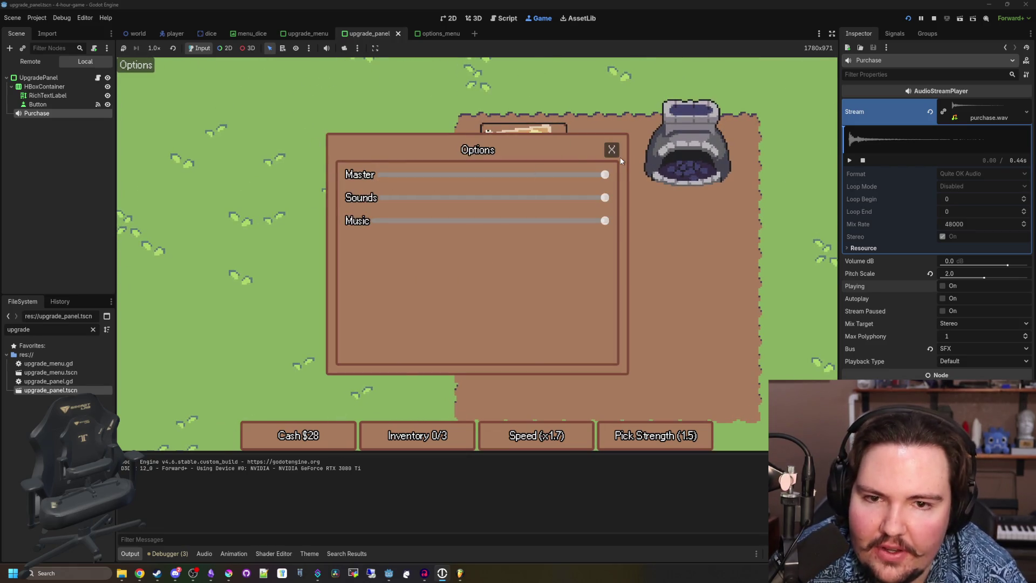
pyautogui.click(613, 151)
# Collect two dice out in the field, then walk back to the table and close the roll dialog.
pyautogui.press('w')
pyautogui.press('d')
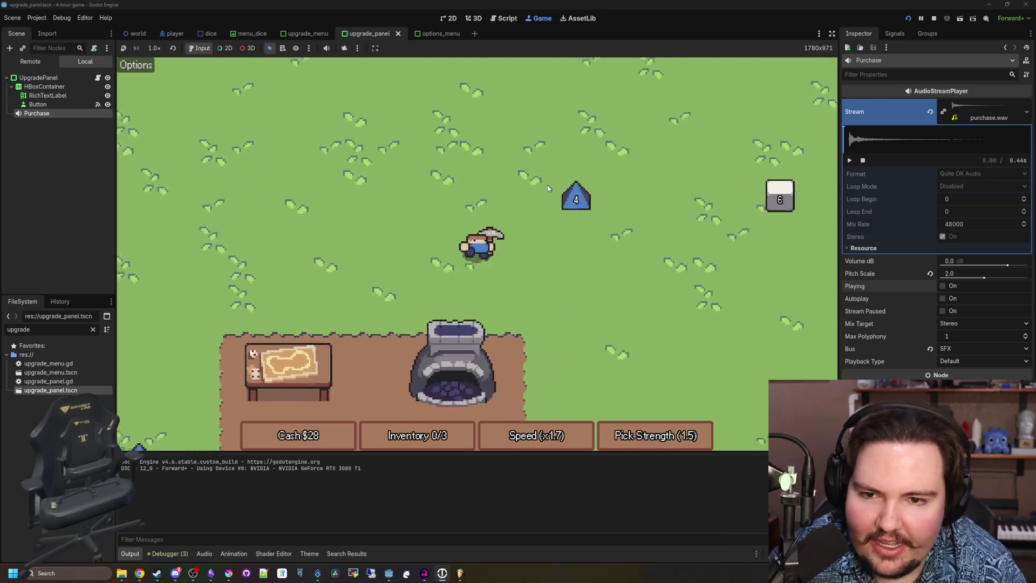
pyautogui.press('w')
pyautogui.press('d')
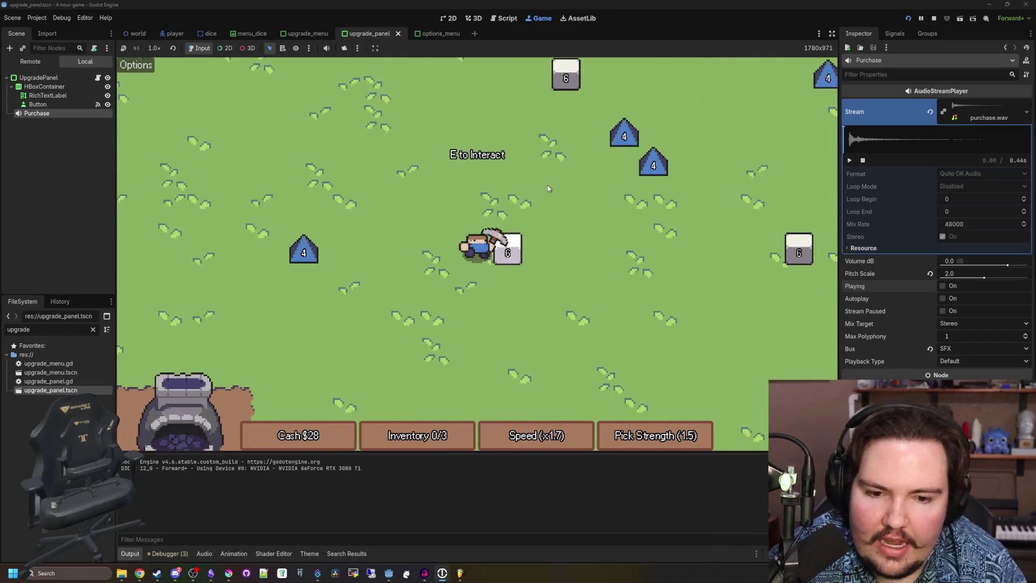
pyautogui.press('d')
pyautogui.press('w')
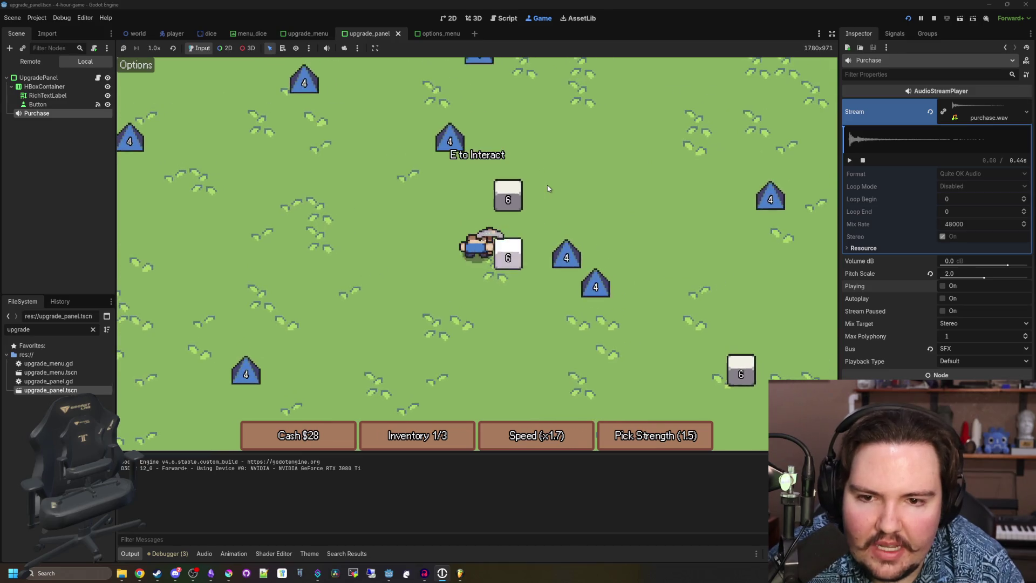
pyautogui.press('w')
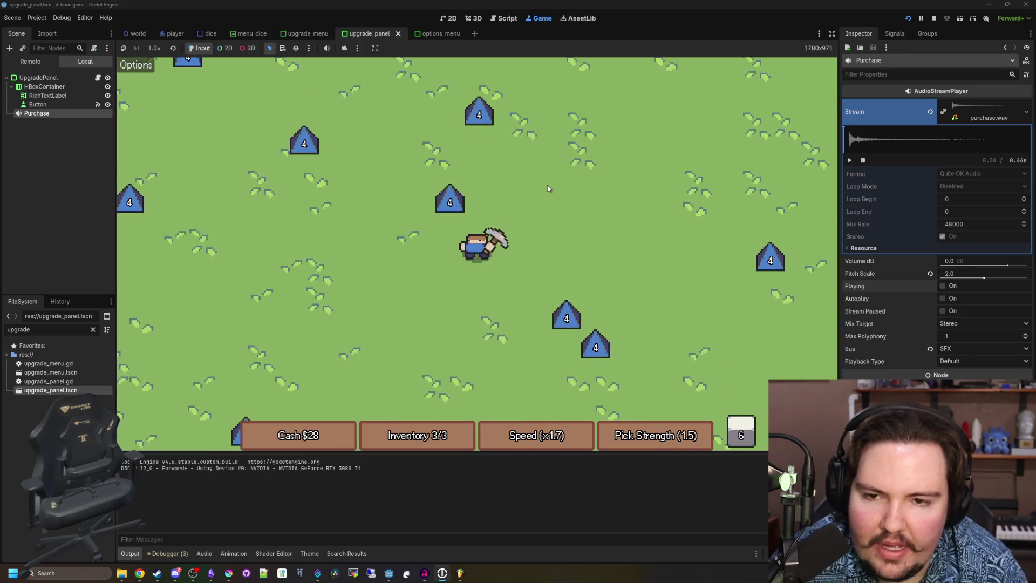
pyautogui.press('s')
pyautogui.press('a')
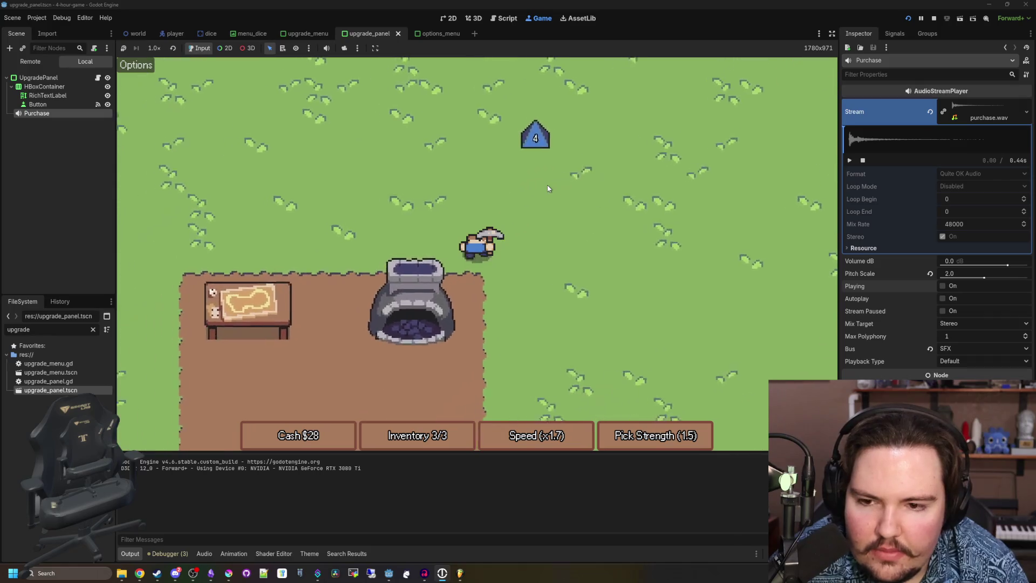
pyautogui.press('w')
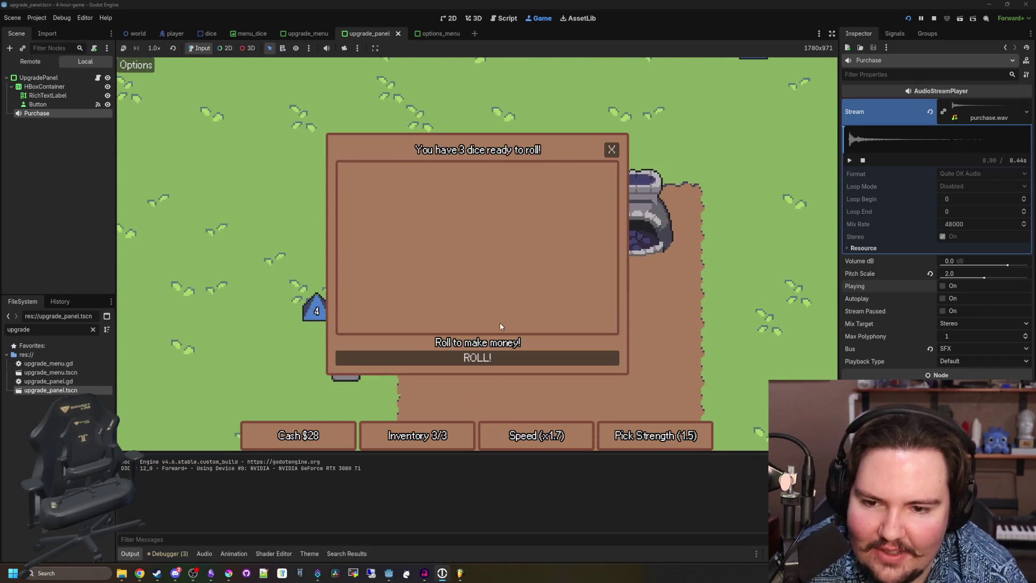
pyautogui.click(611, 150)
# Gather more dice including a 6, return to the table and roll three dice for $9.
pyautogui.press('s')
pyautogui.press('d')
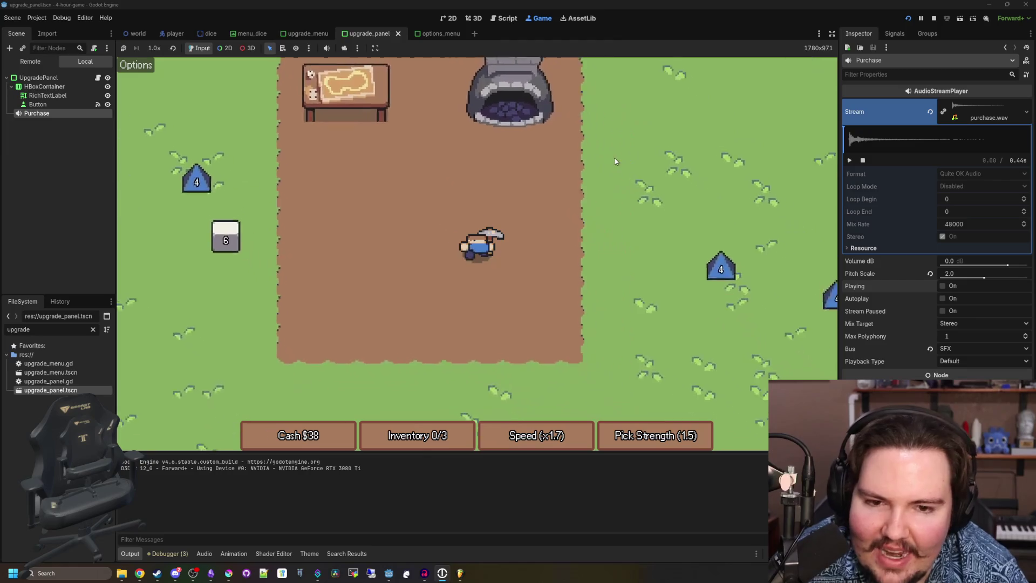
pyautogui.press('a')
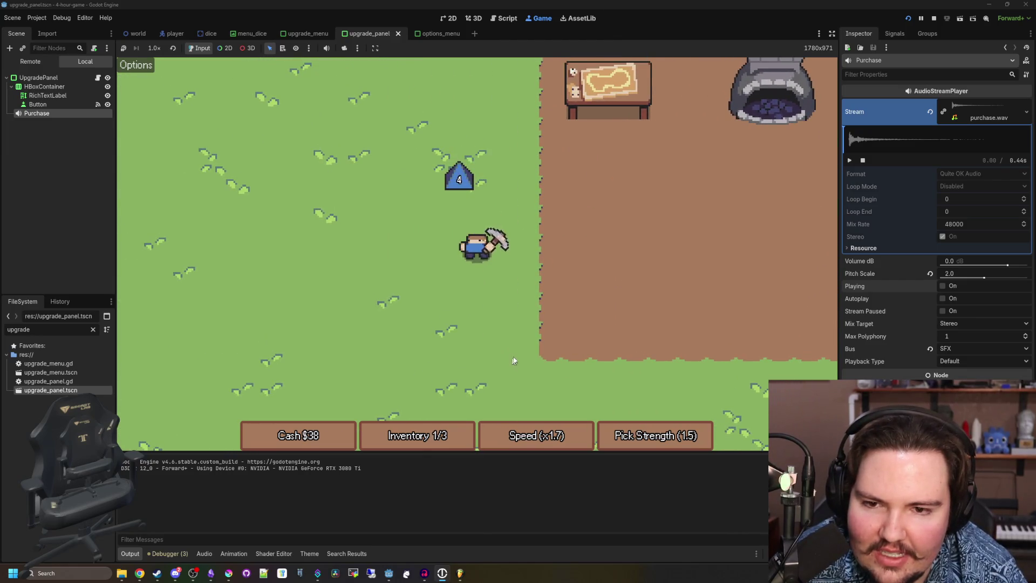
pyautogui.press('w')
pyautogui.press('a')
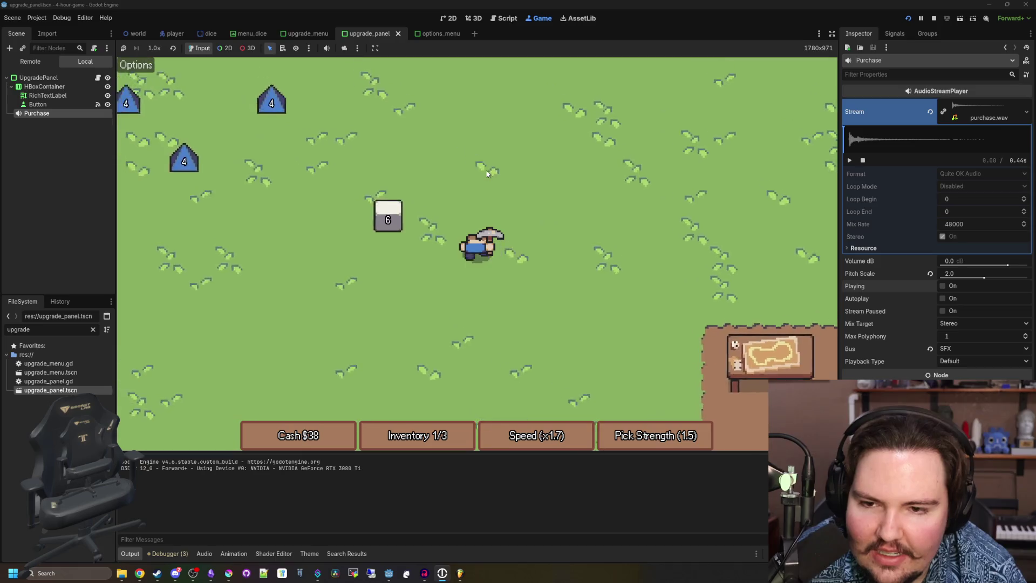
pyautogui.press('w')
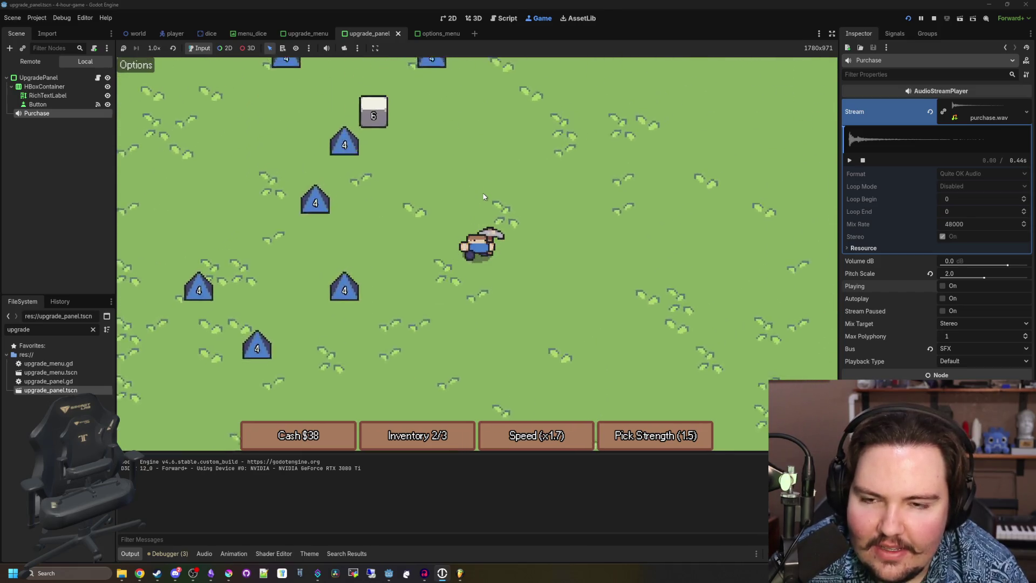
pyautogui.press('d')
pyautogui.press('s')
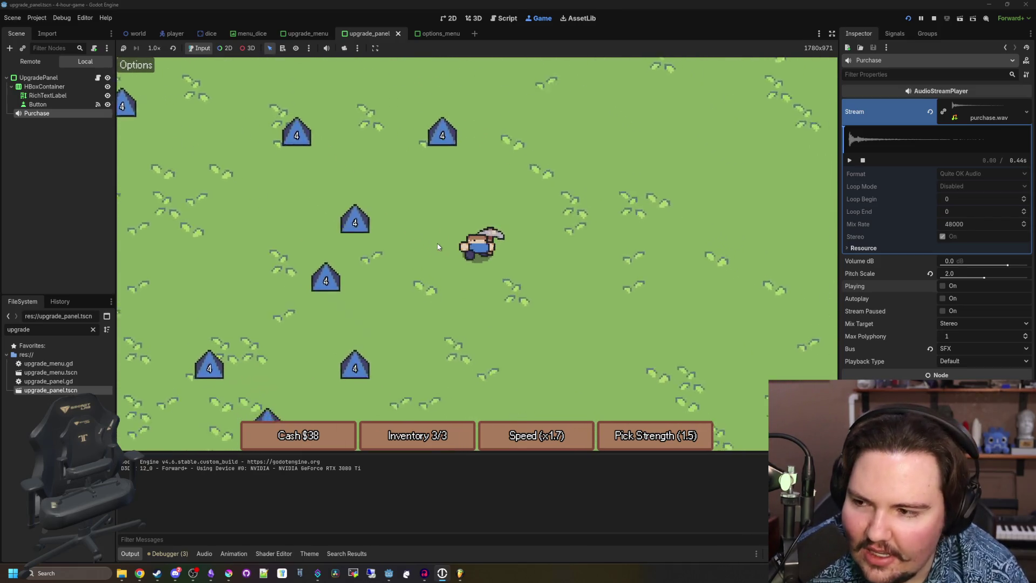
pyautogui.press('d')
pyautogui.press('s')
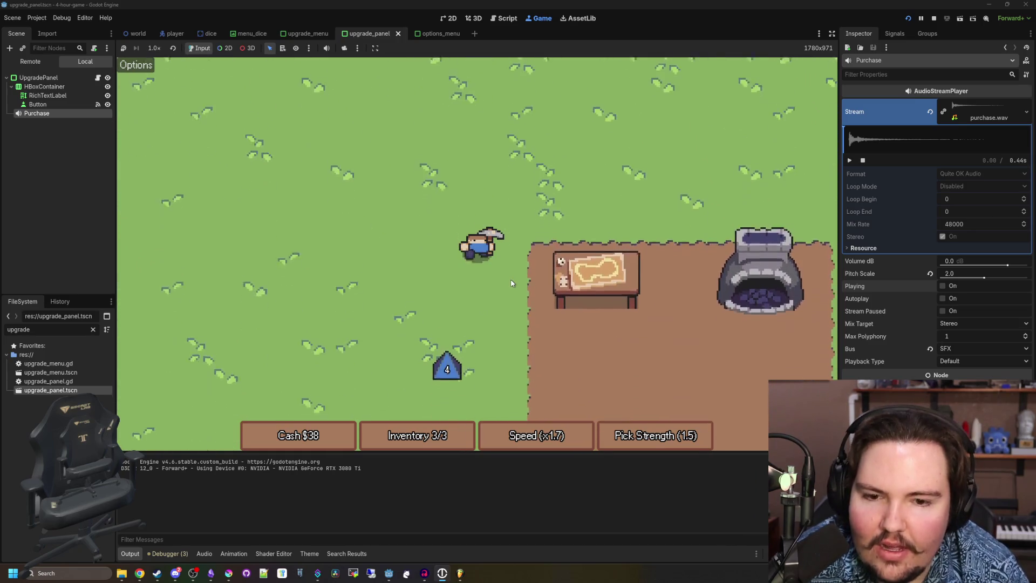
pyautogui.press('e')
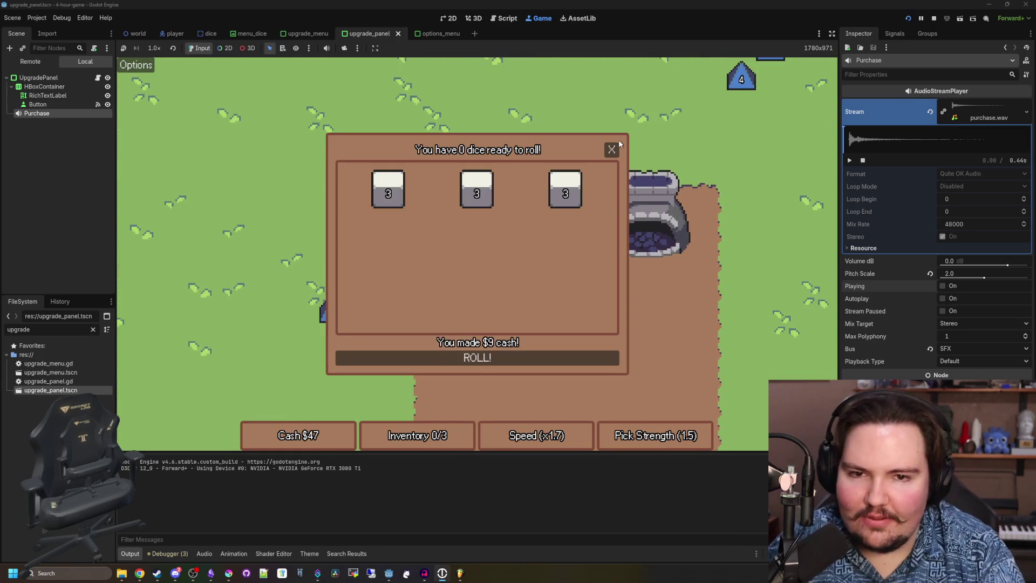
pyautogui.click(612, 149)
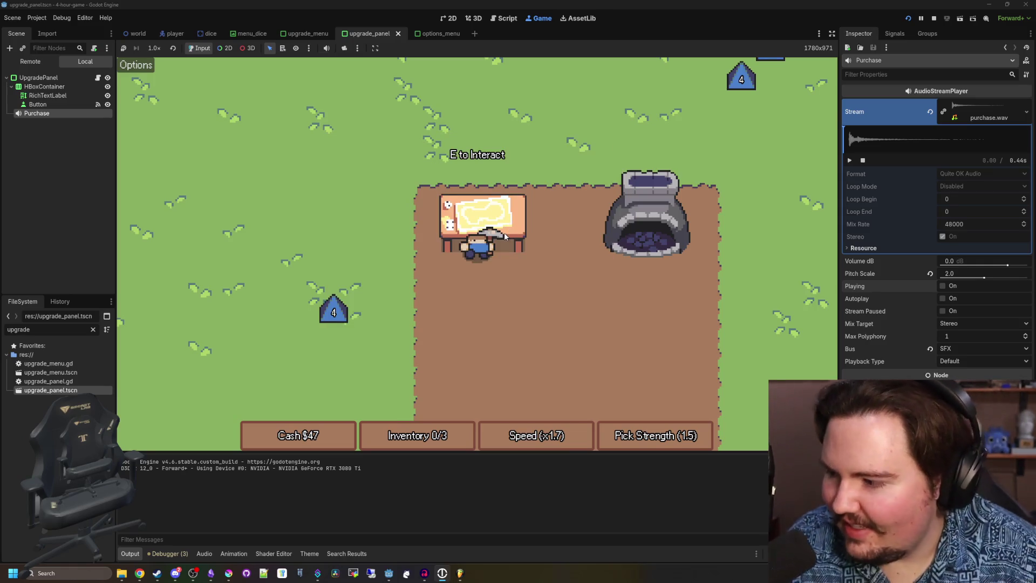
# Check the in-game volume options, then go to the forge to upgrade Speed to x2.0.
pyautogui.click(135, 65)
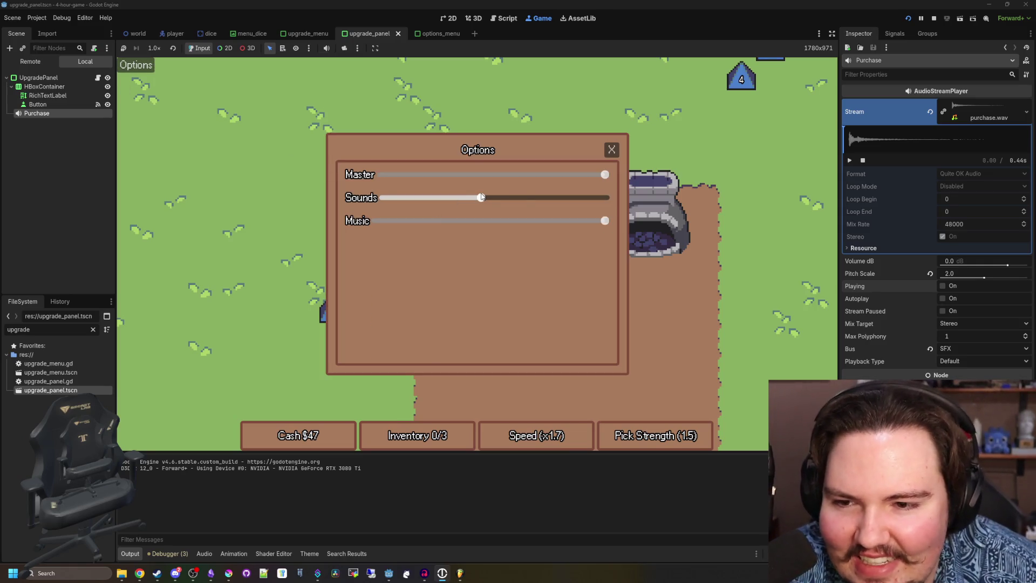
pyautogui.click(611, 150)
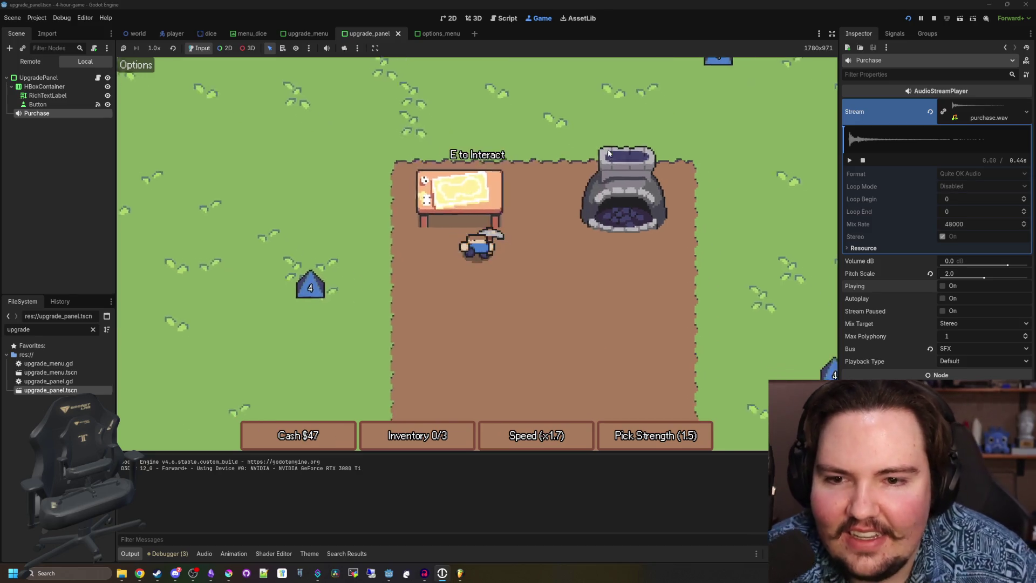
pyautogui.press('d')
pyautogui.press('s')
pyautogui.press('e')
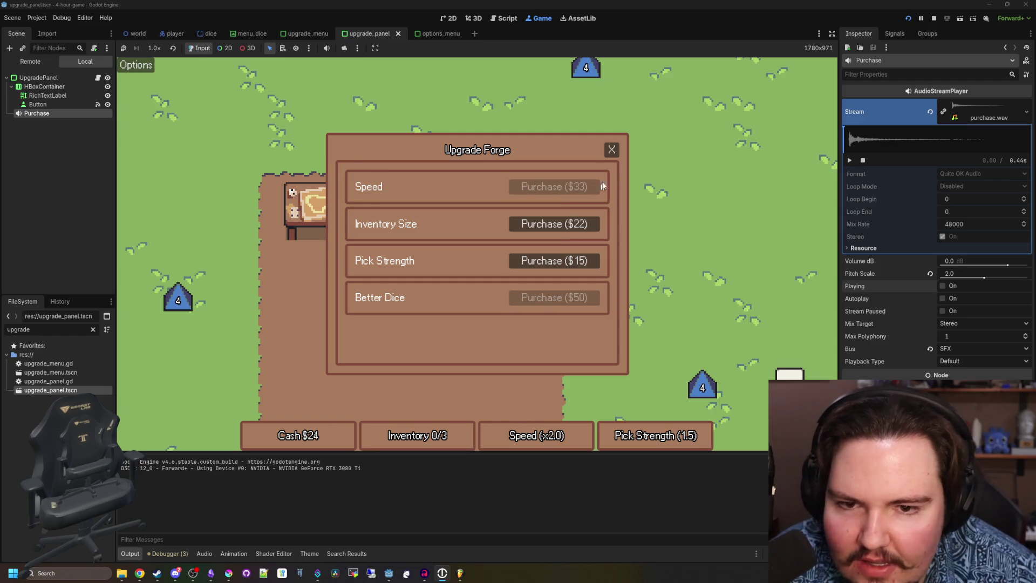
# Leave the forge, collect dice in the ore field, and roll them at the table.
pyautogui.click(617, 150)
pyautogui.press('s')
pyautogui.press('d')
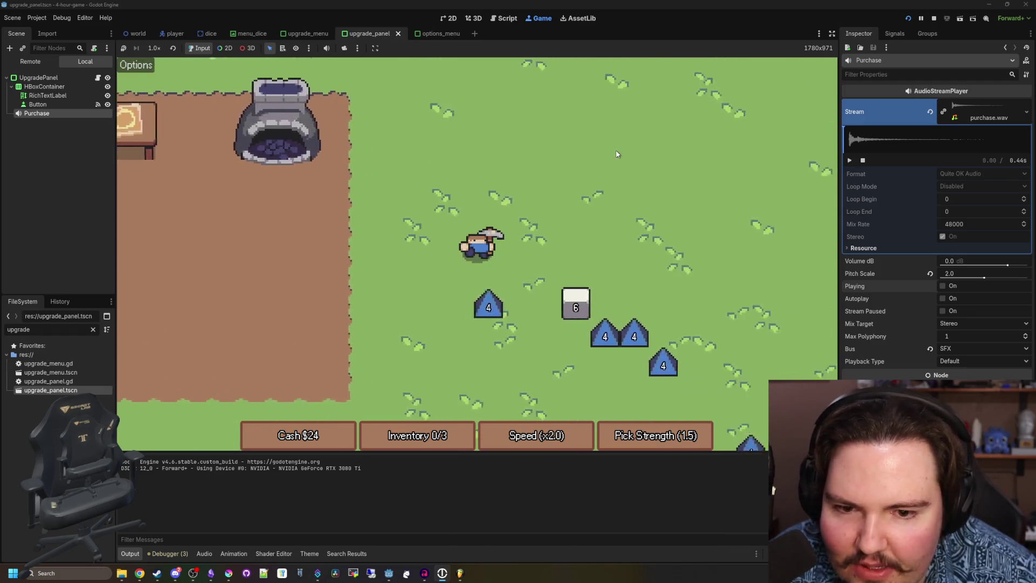
pyautogui.press('w')
pyautogui.press('a')
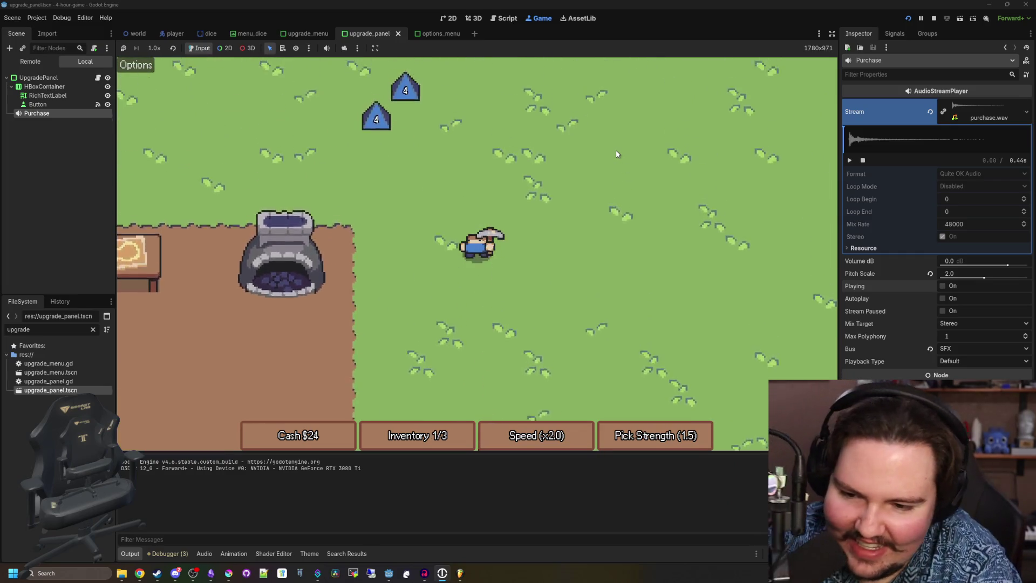
pyautogui.press('w')
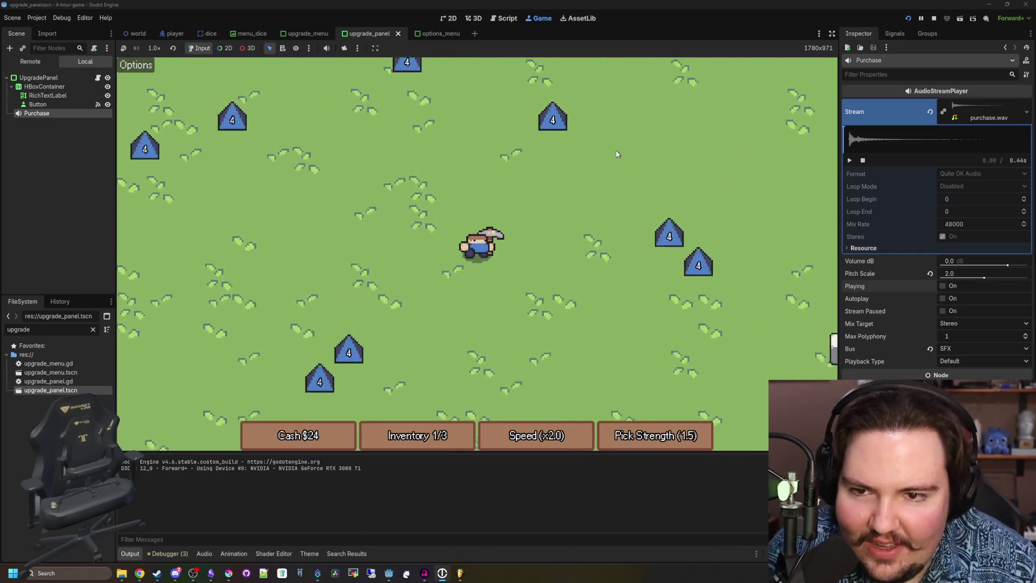
pyautogui.press('w')
pyautogui.press('a')
pyautogui.press('s')
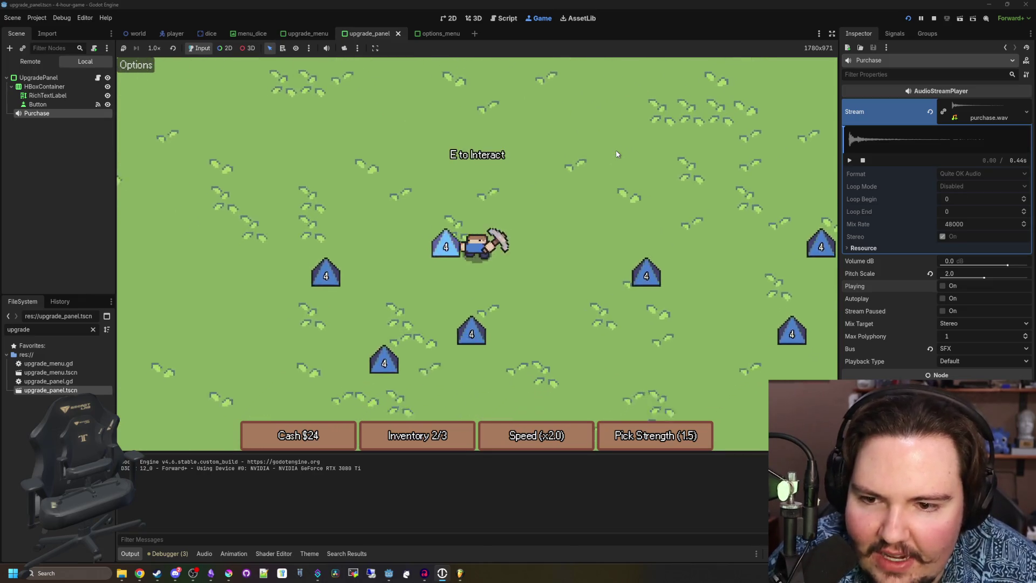
pyautogui.press('s')
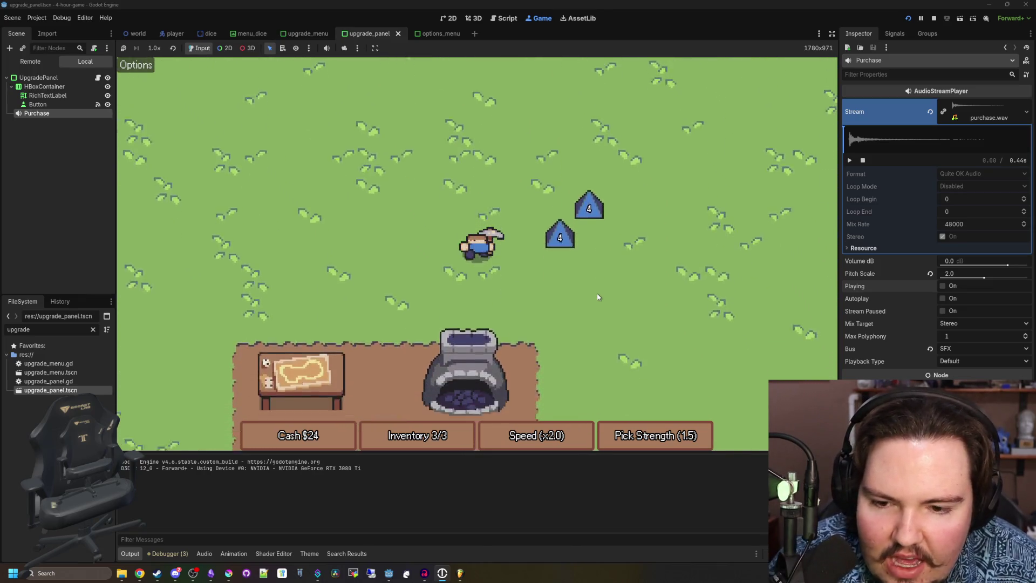
pyautogui.press('e')
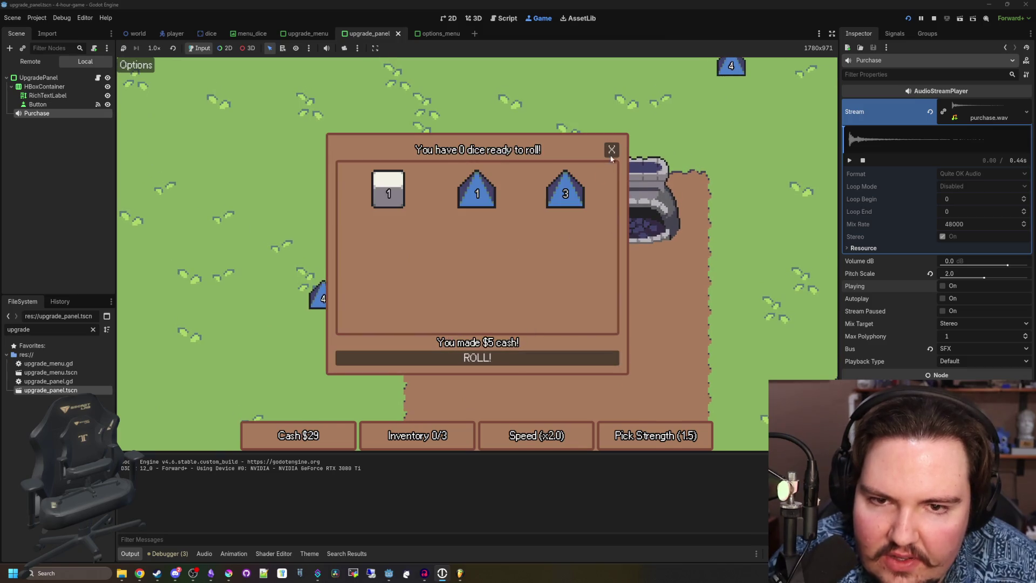
pyautogui.click(612, 154)
# Fill the inventory with three more dice and roll them at the table for cash.
pyautogui.press('a')
pyautogui.press('w')
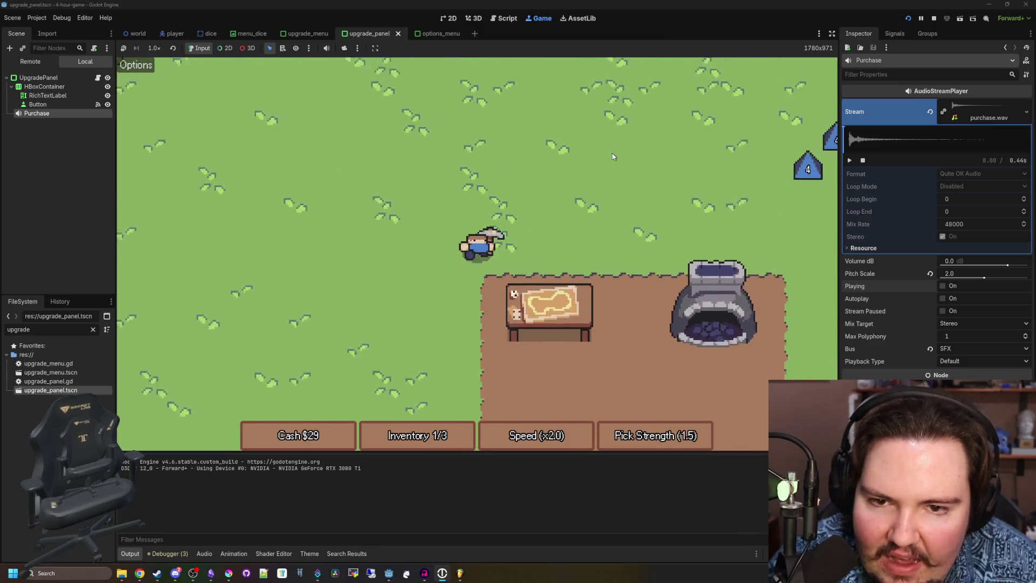
pyautogui.press('d')
pyautogui.press('w')
pyautogui.press('d')
pyautogui.press('s')
pyautogui.press('e')
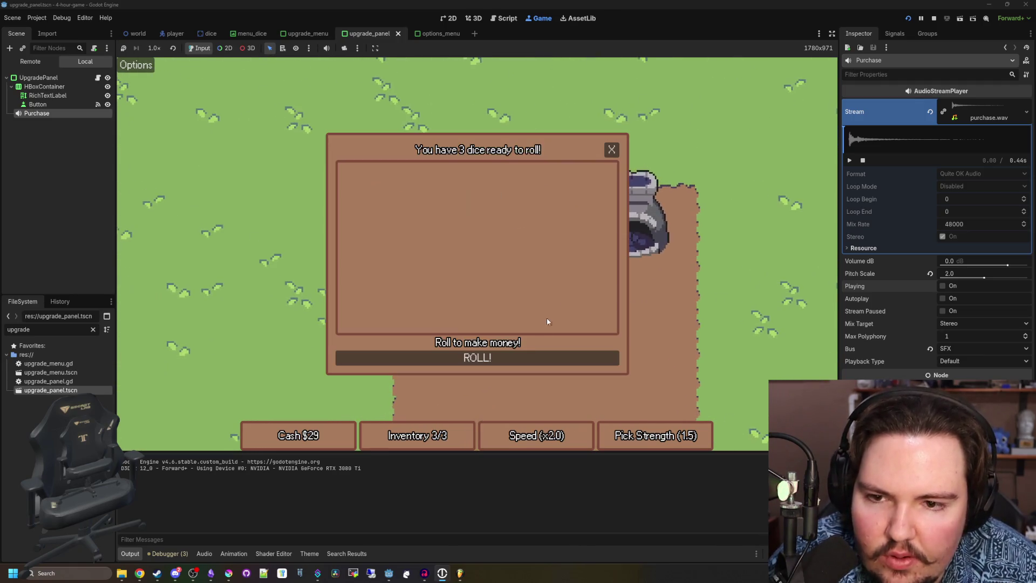
pyautogui.click(514, 361)
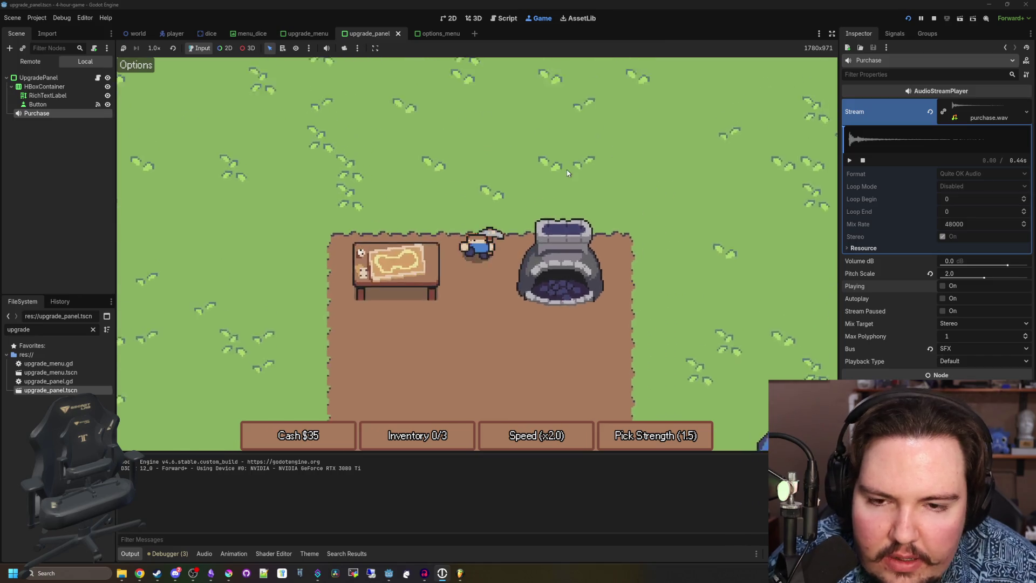
# Pick up the 6 die by the water and bring it back to the table to roll.
pyautogui.press('w')
pyautogui.press('s')
pyautogui.press('a')
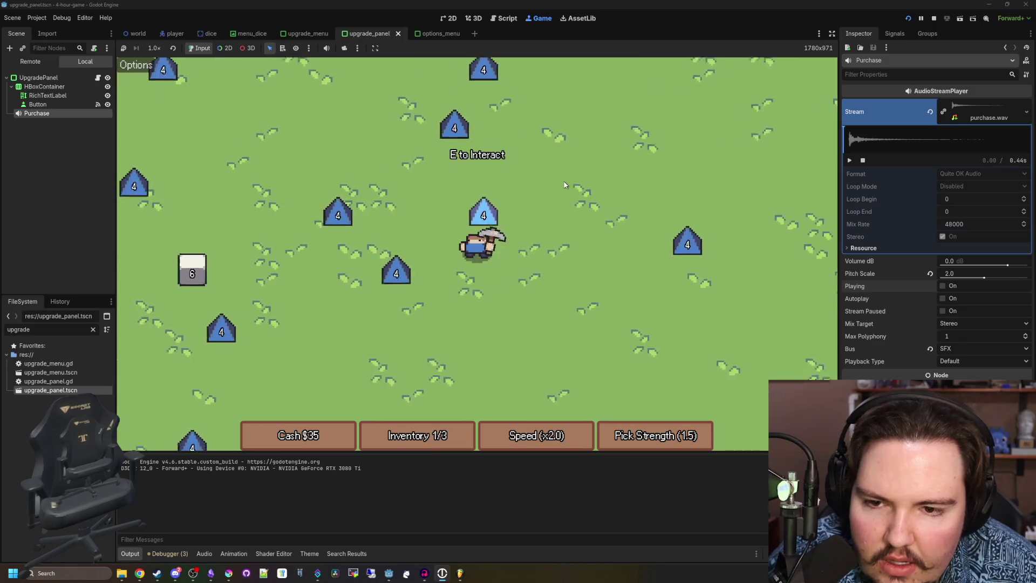
pyautogui.press('a')
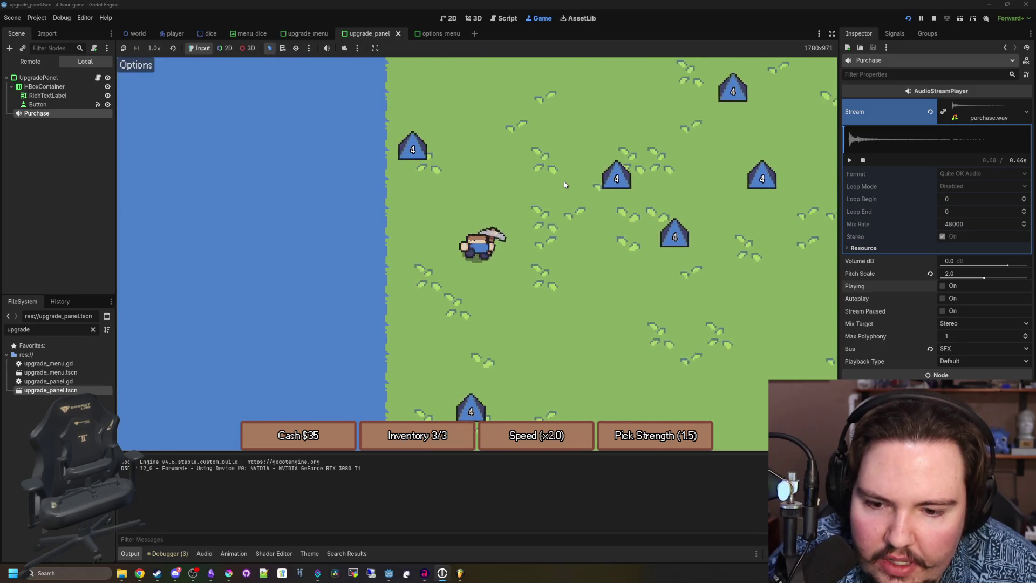
pyautogui.press('d')
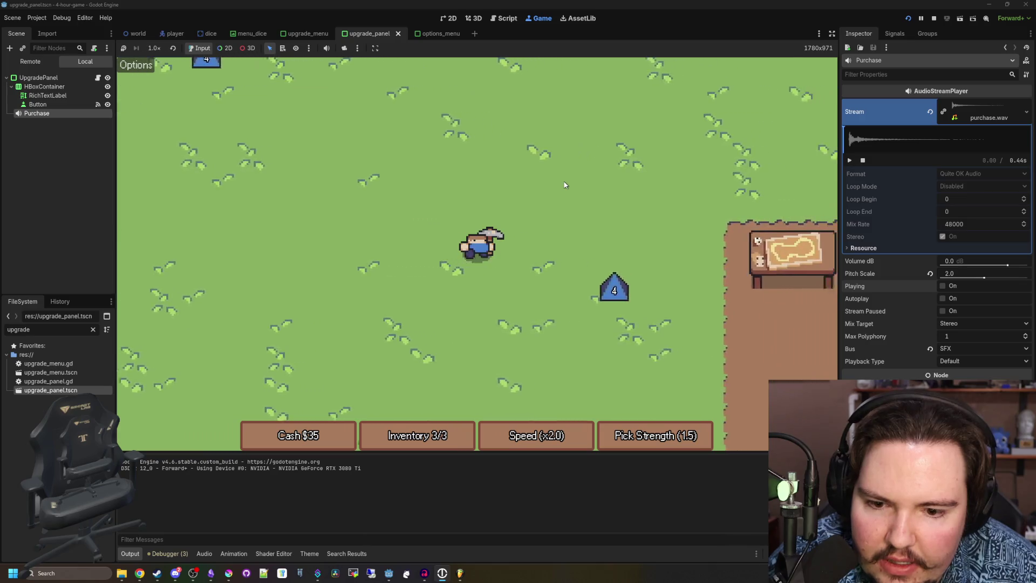
pyautogui.press('d')
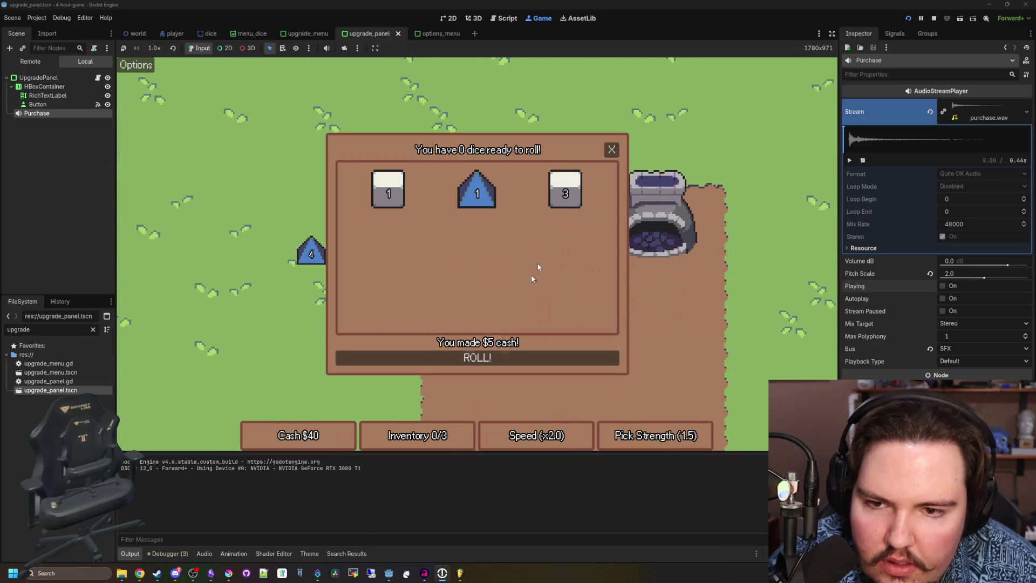
pyautogui.click(615, 148)
# Fetch another die from the water's edge and roll at the dice table.
pyautogui.press('a')
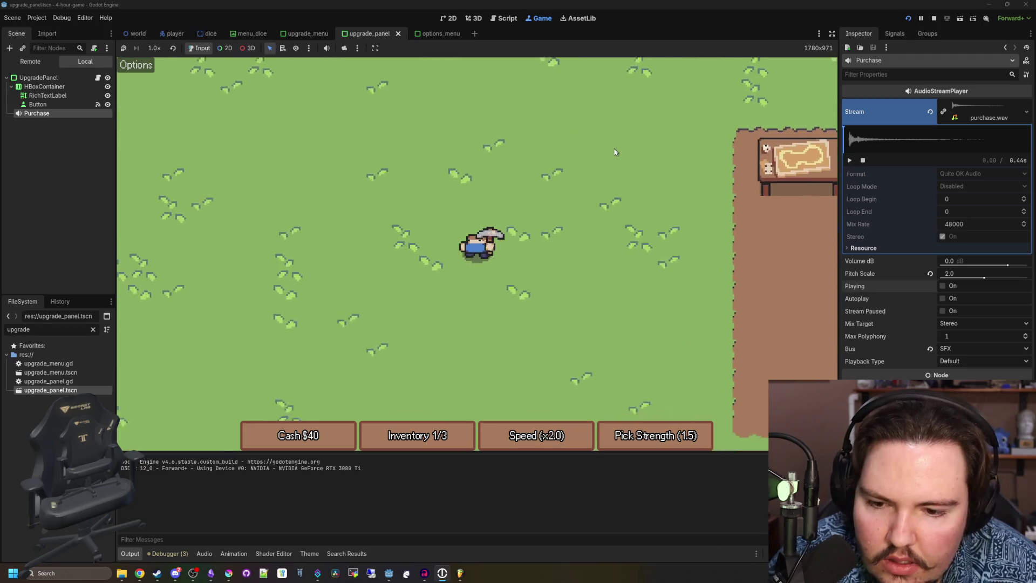
pyautogui.press('a')
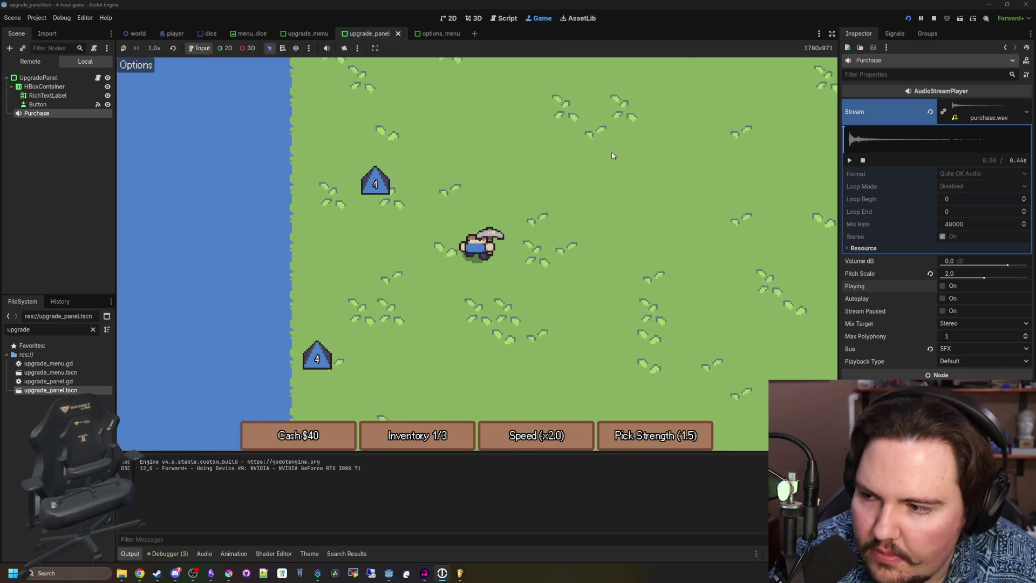
pyautogui.press('a')
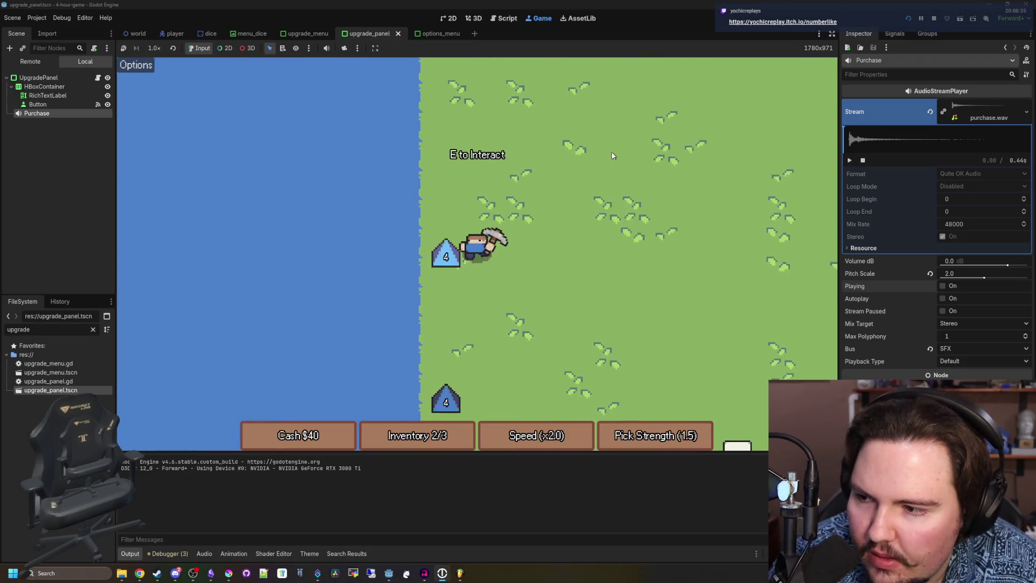
pyautogui.press('d')
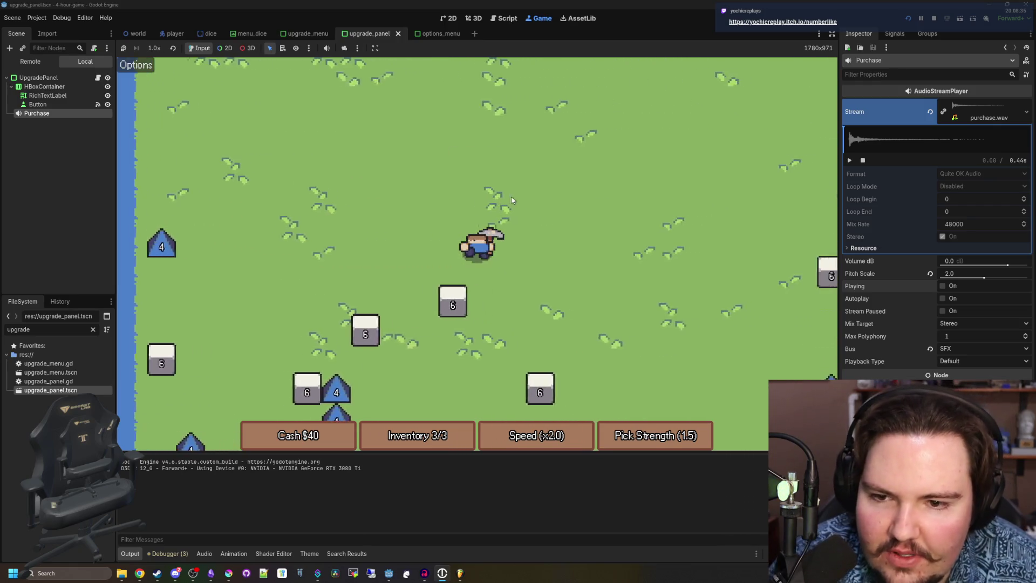
pyautogui.press('d')
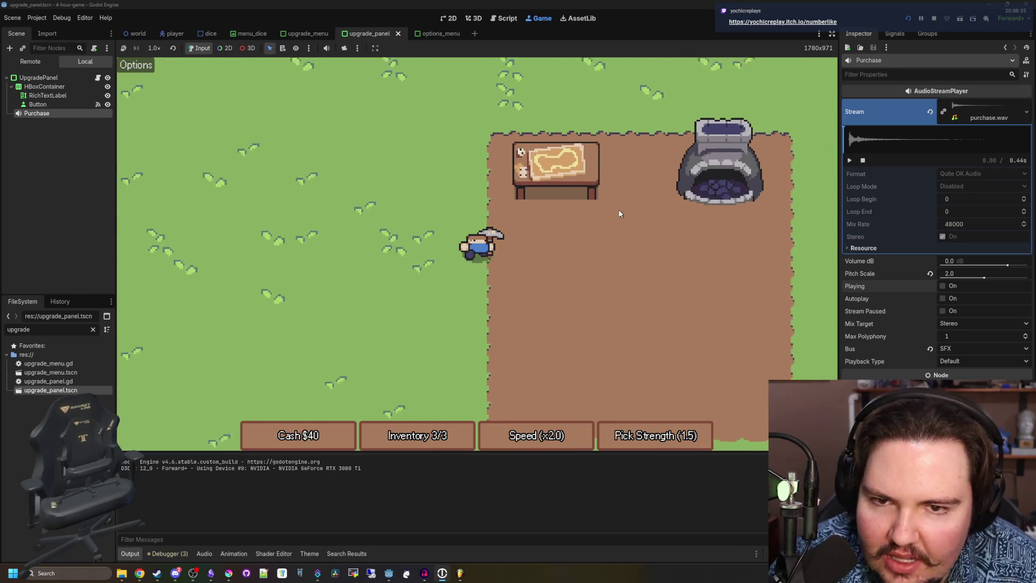
pyautogui.press('w')
pyautogui.press('e')
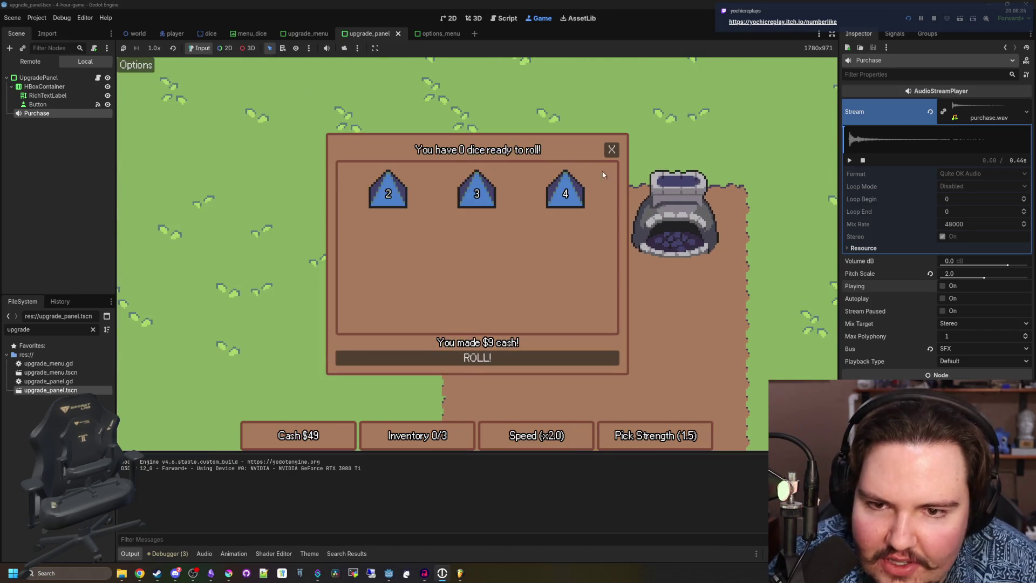
pyautogui.click(611, 150)
# Sweep up the nearby dice to the lower left and roll them at the table.
pyautogui.press('a')
pyautogui.press('s')
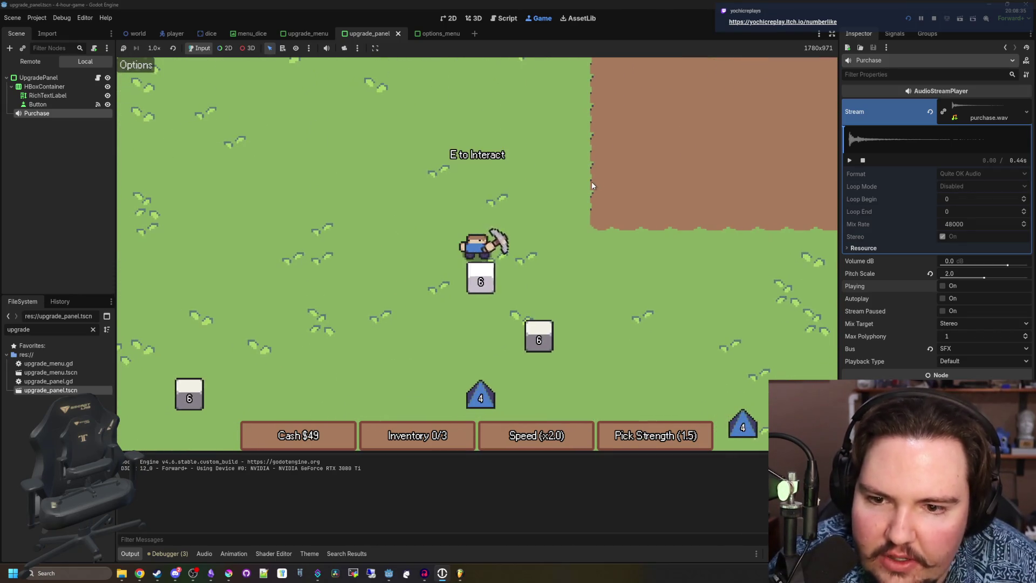
pyautogui.press('s')
pyautogui.press('d')
pyautogui.press('a')
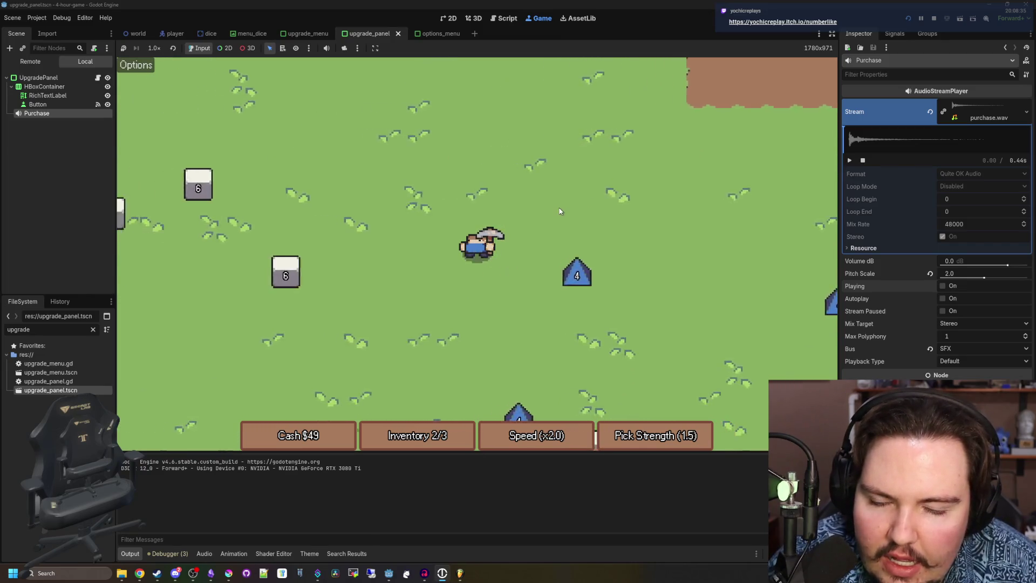
pyautogui.press('a')
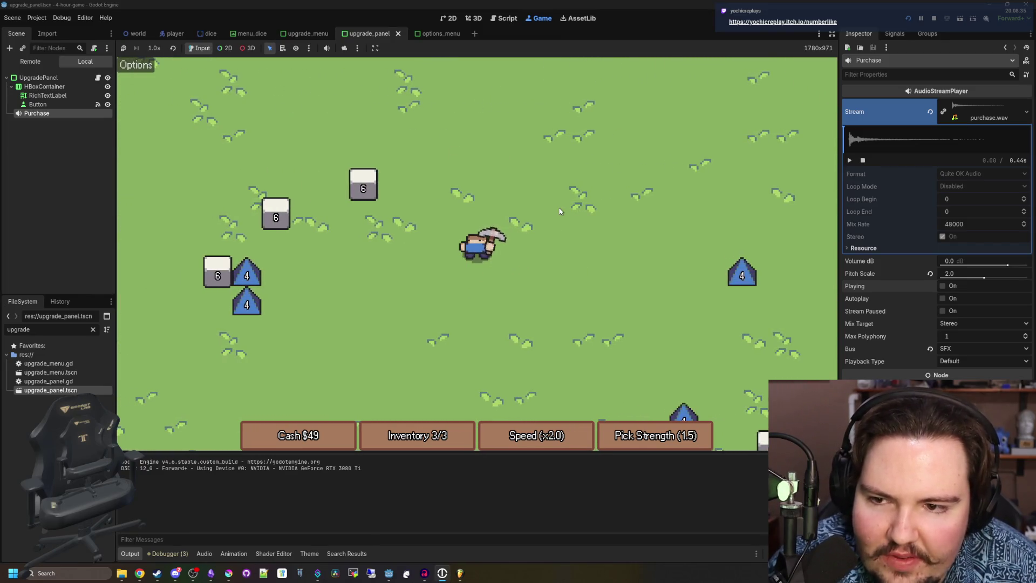
pyautogui.press('d')
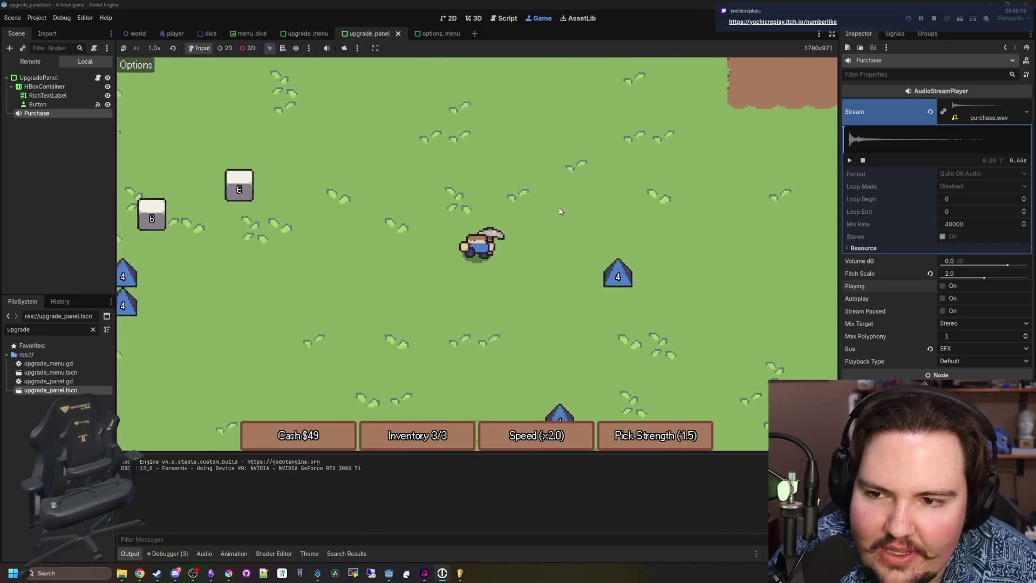
pyautogui.press('w')
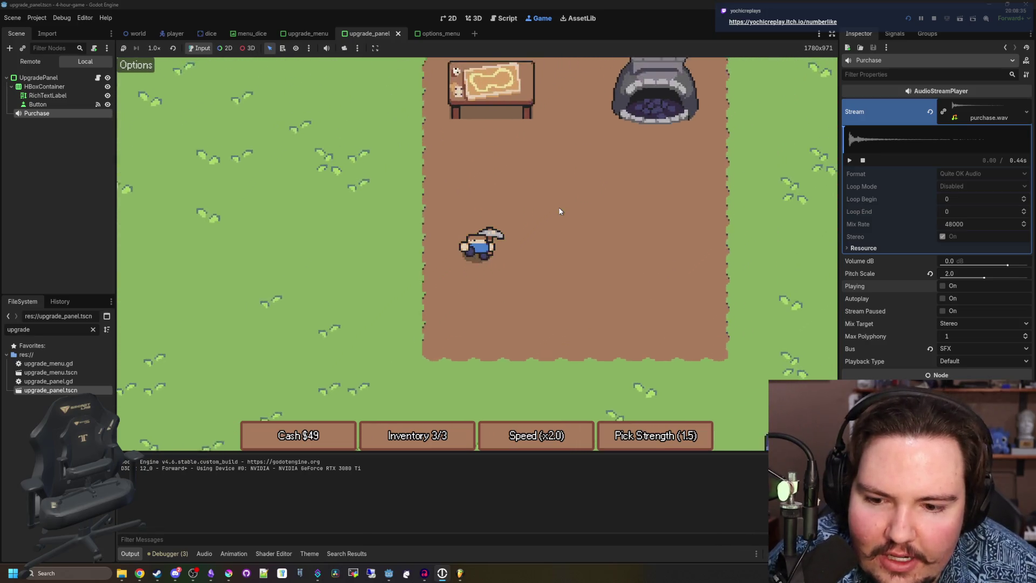
pyautogui.press('w')
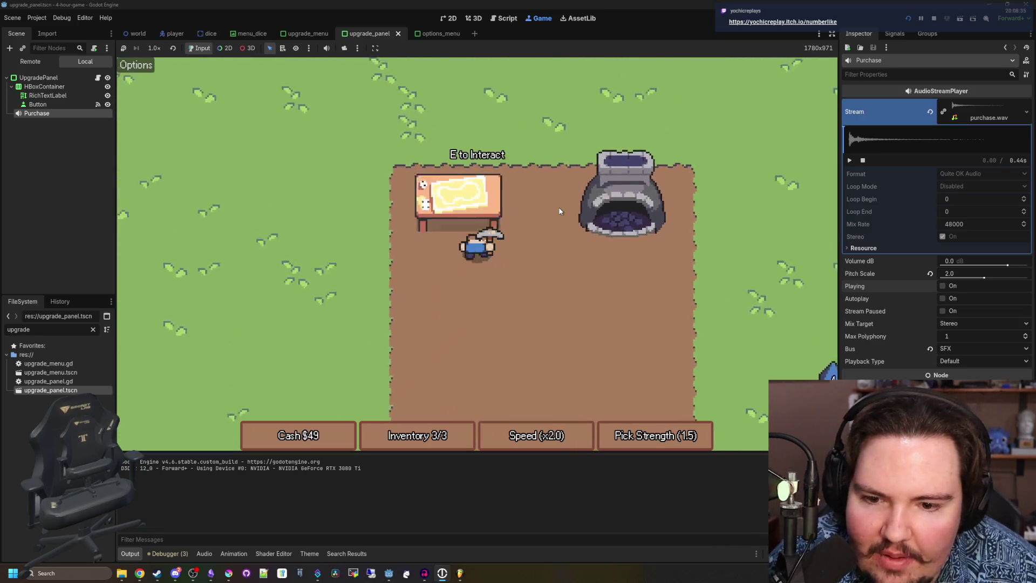
pyautogui.press('e')
pyautogui.click(611, 150)
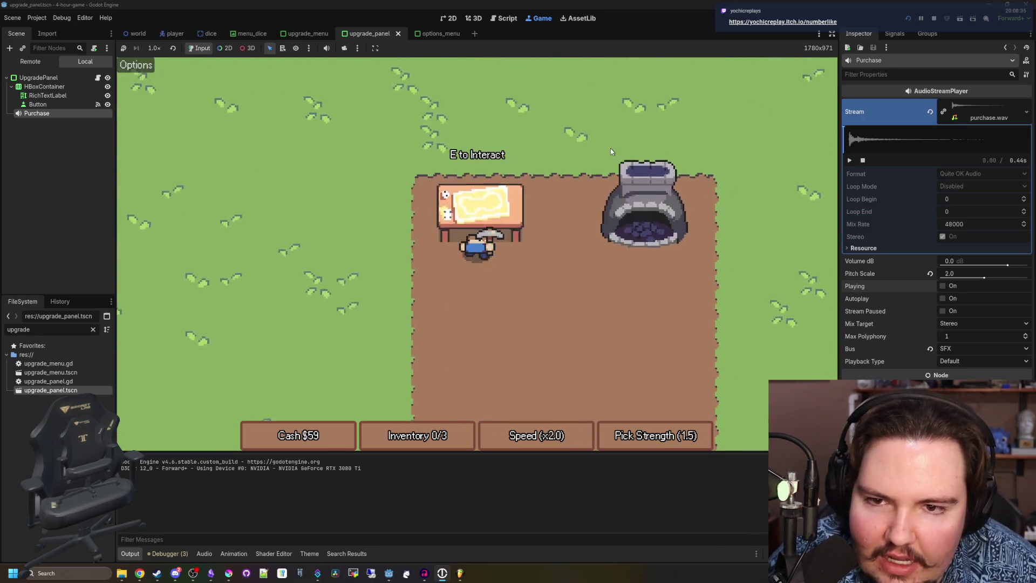
# Collect a die near the water, return up-right to the table and roll again.
pyautogui.press('s')
pyautogui.press('a')
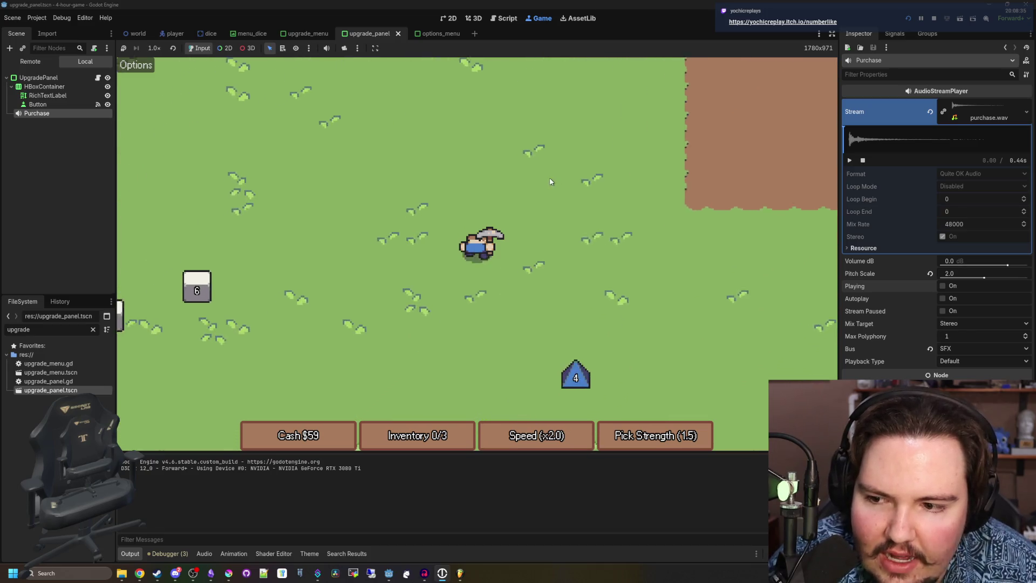
pyautogui.press('a')
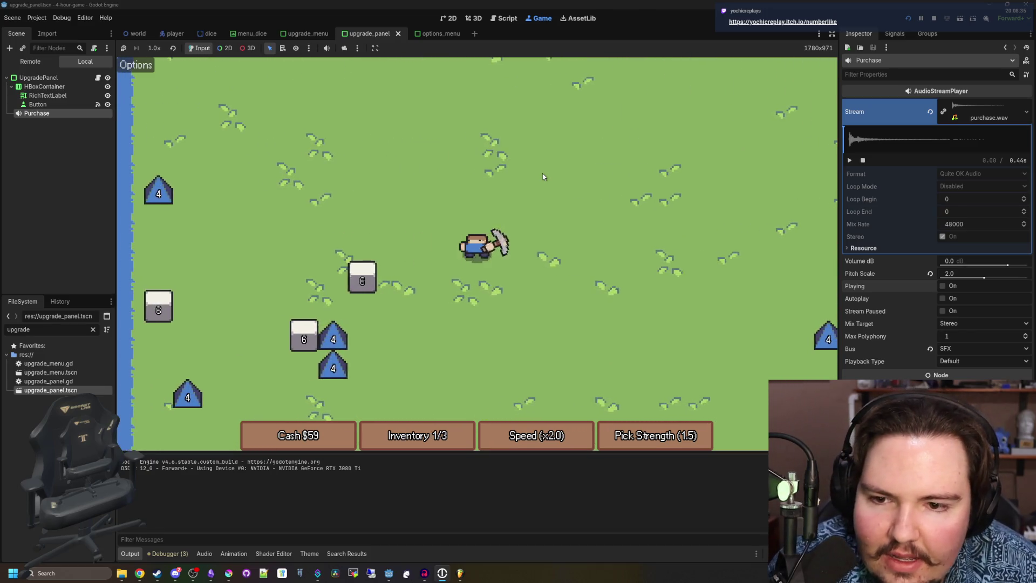
pyautogui.press('a')
pyautogui.press('s')
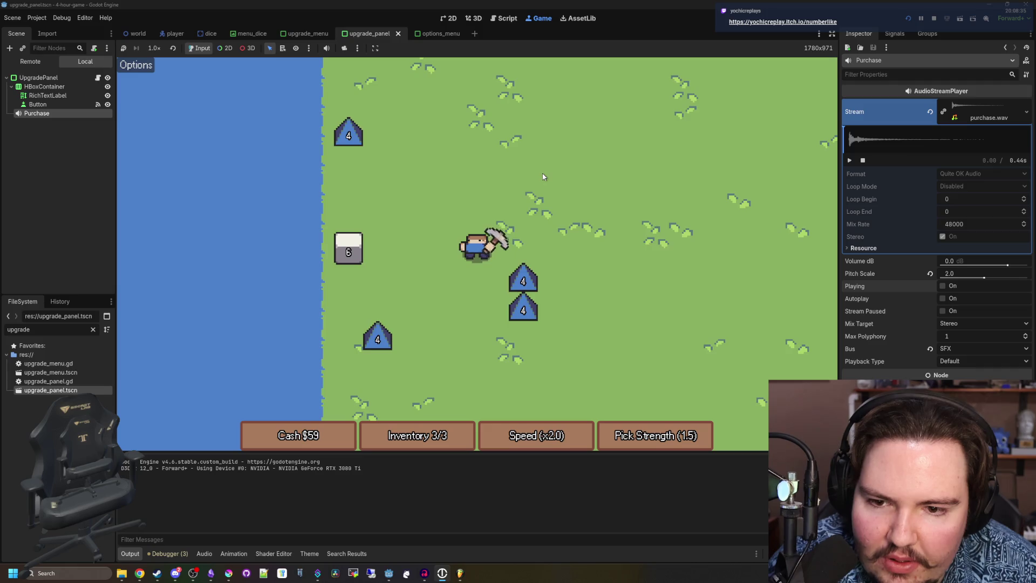
pyautogui.press('d')
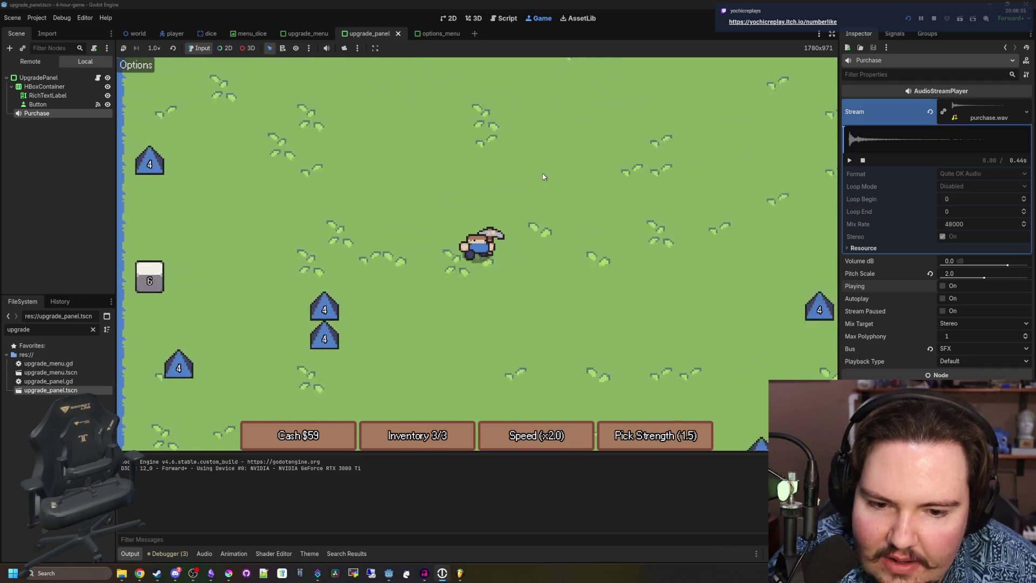
pyautogui.press('w')
pyautogui.press('d')
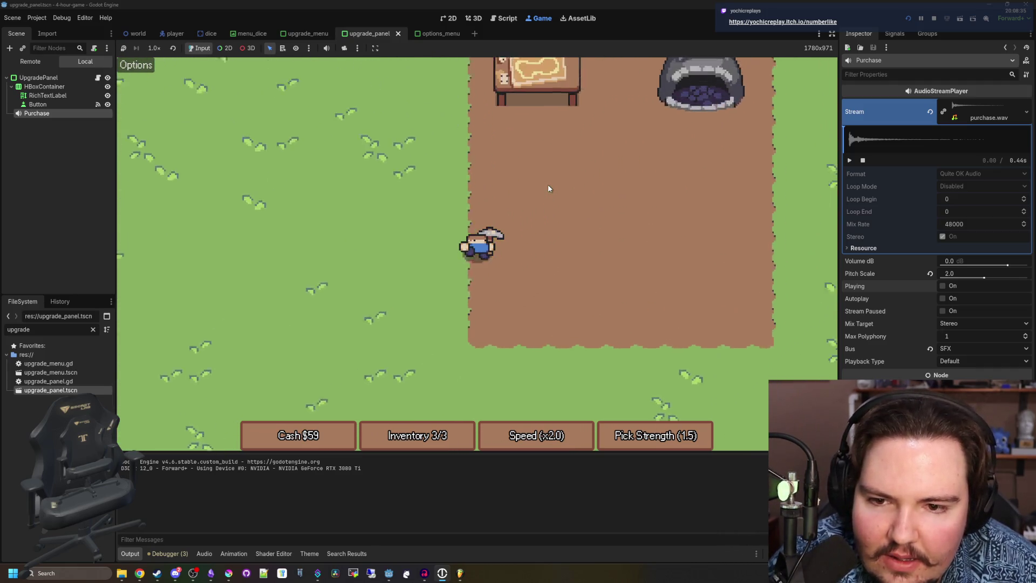
pyautogui.press('e')
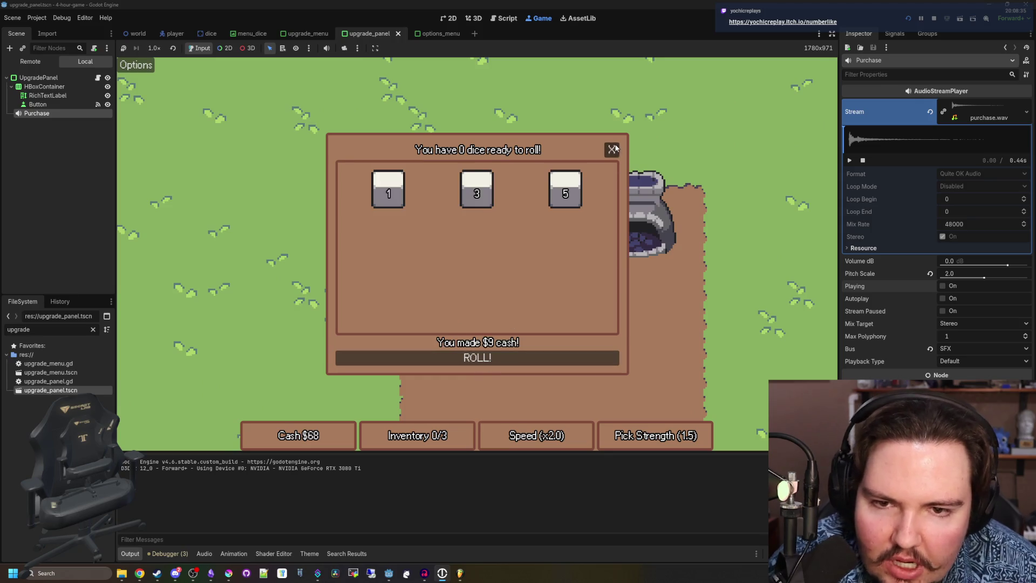
pyautogui.click(612, 150)
# Gather dice on the grass, roll them to reach $75, then buy Speed at the forge for $33 (x2.3).
pyautogui.press('d')
pyautogui.press('s')
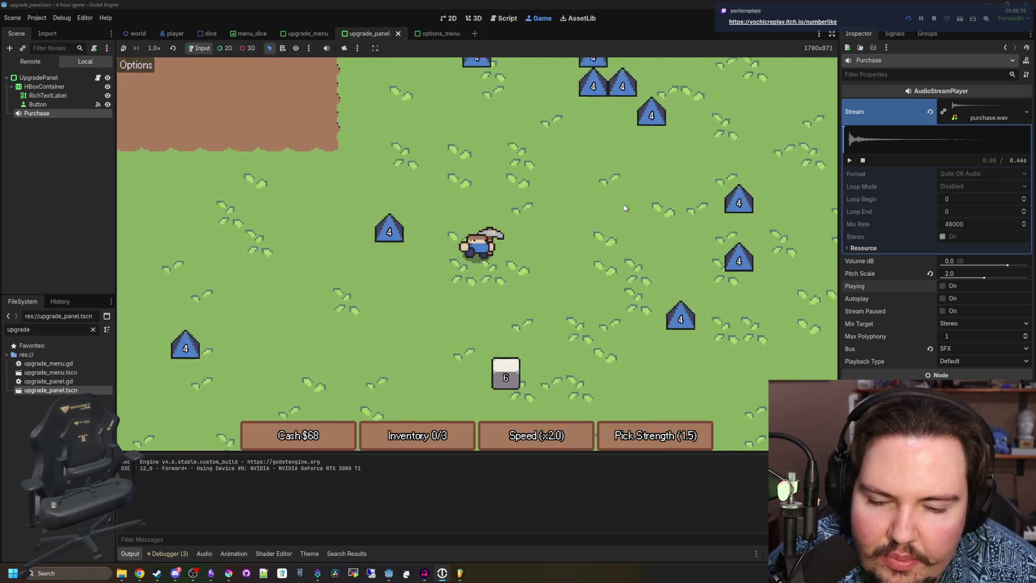
pyautogui.press('a')
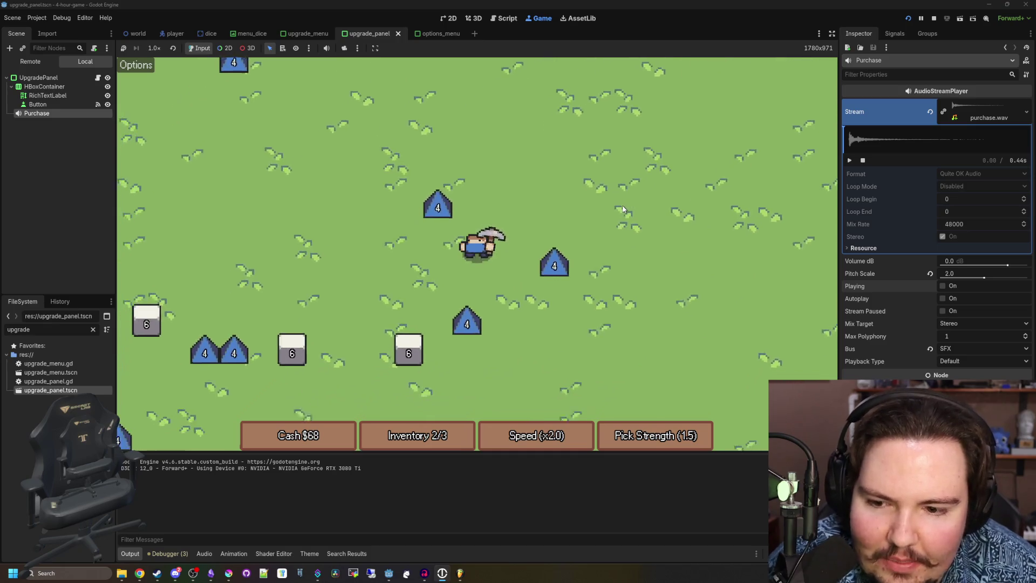
pyautogui.press('w')
pyautogui.press('d')
pyautogui.press('w')
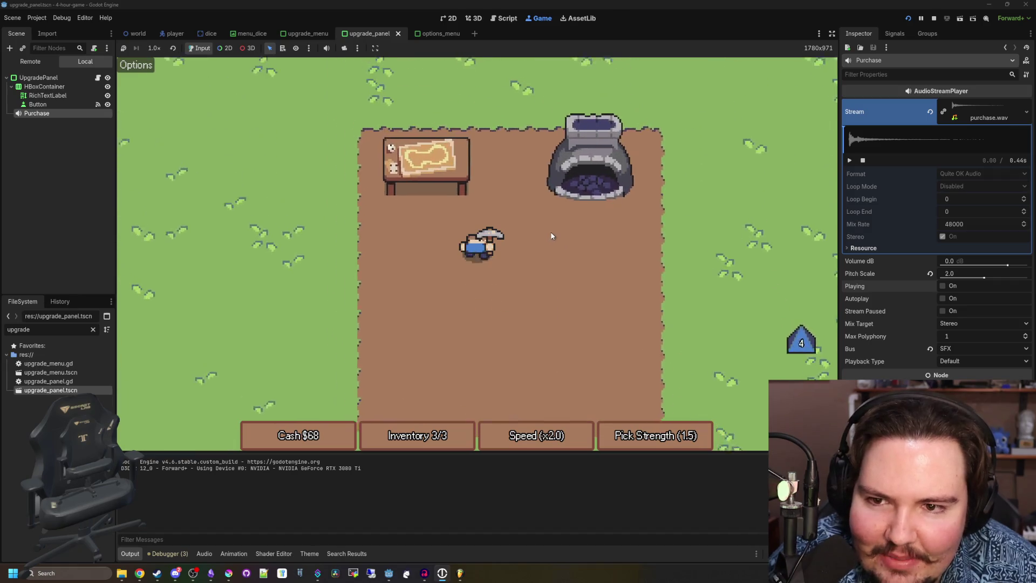
pyautogui.press('a')
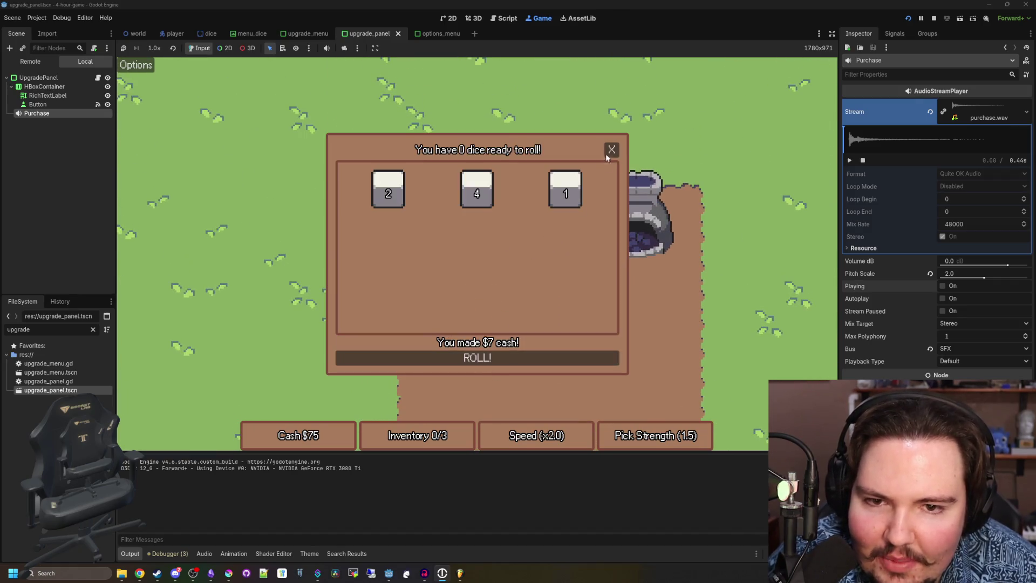
pyautogui.click(609, 150)
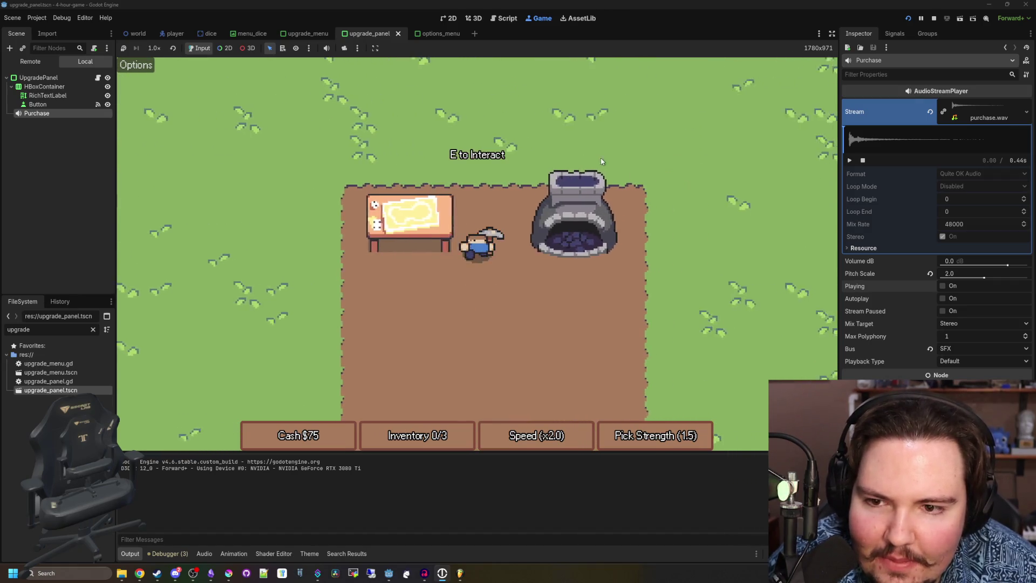
pyautogui.press('d')
pyautogui.press('w')
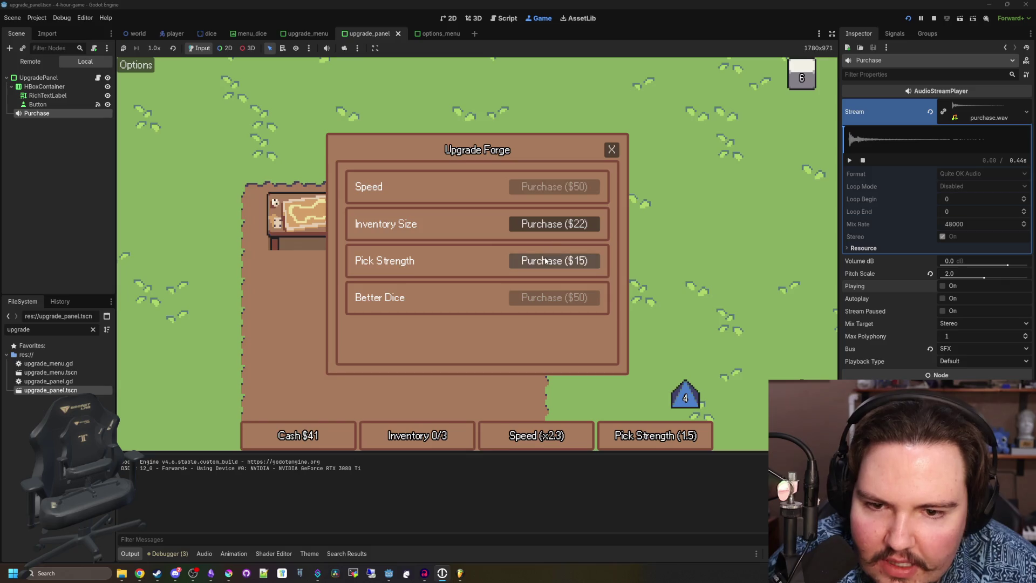
# Buy the Pick Strength upgrade, gather dice, and roll three dice at the table for cash.
pyautogui.click(611, 150)
pyautogui.press('d')
pyautogui.press('s')
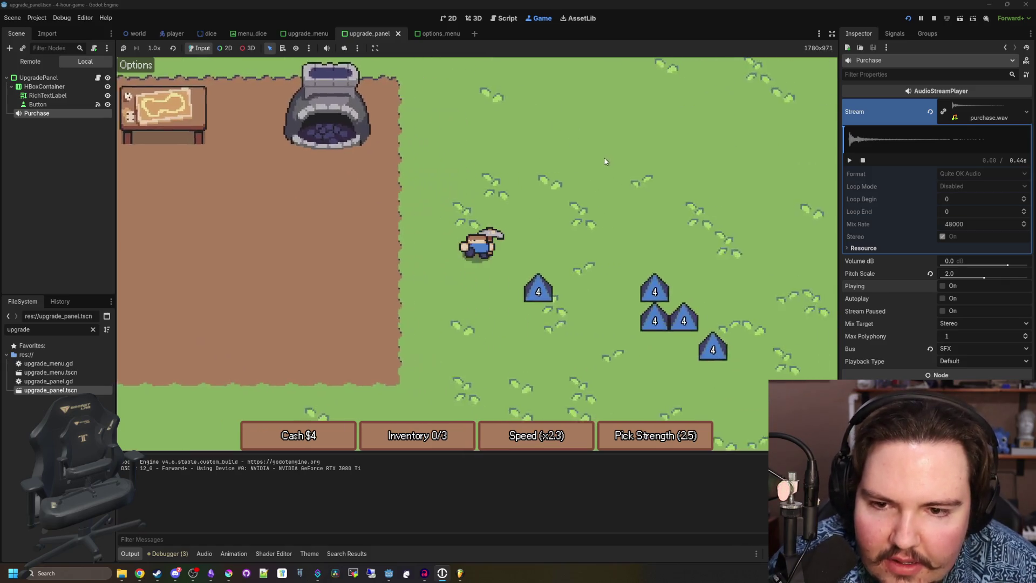
pyautogui.press('d')
pyautogui.press('s')
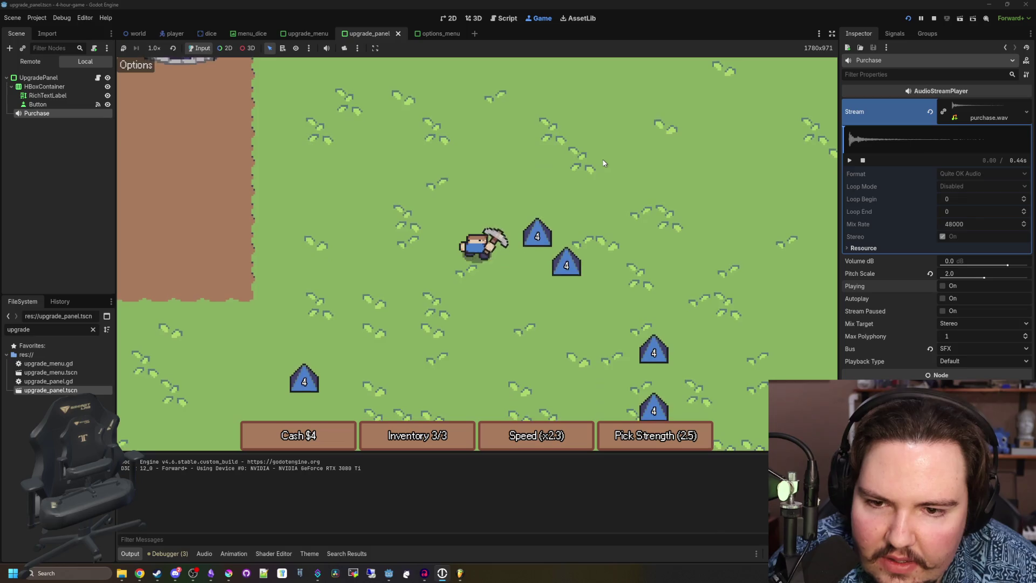
pyautogui.press('a')
pyautogui.press('w')
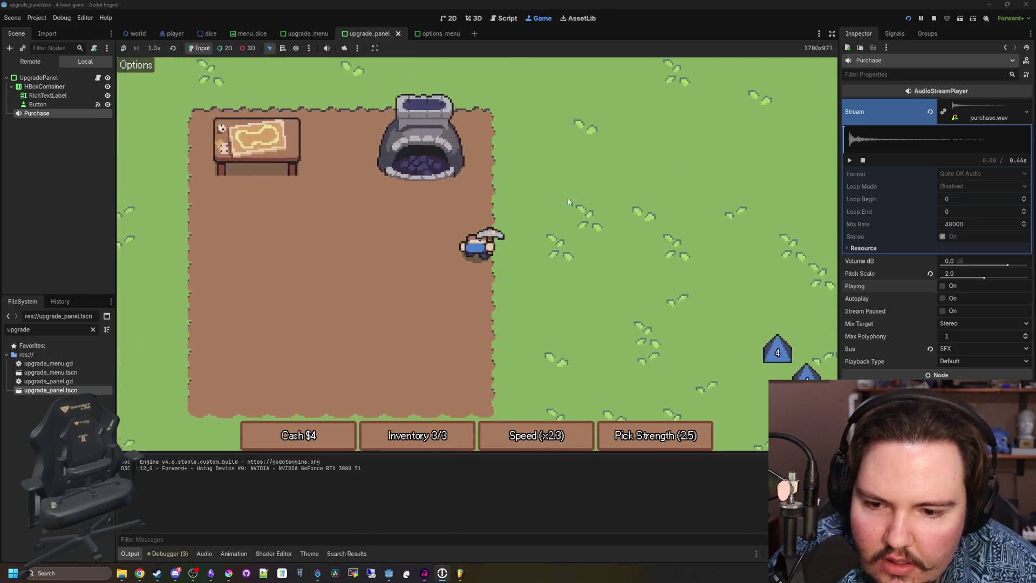
pyautogui.press('e')
pyautogui.click(513, 352)
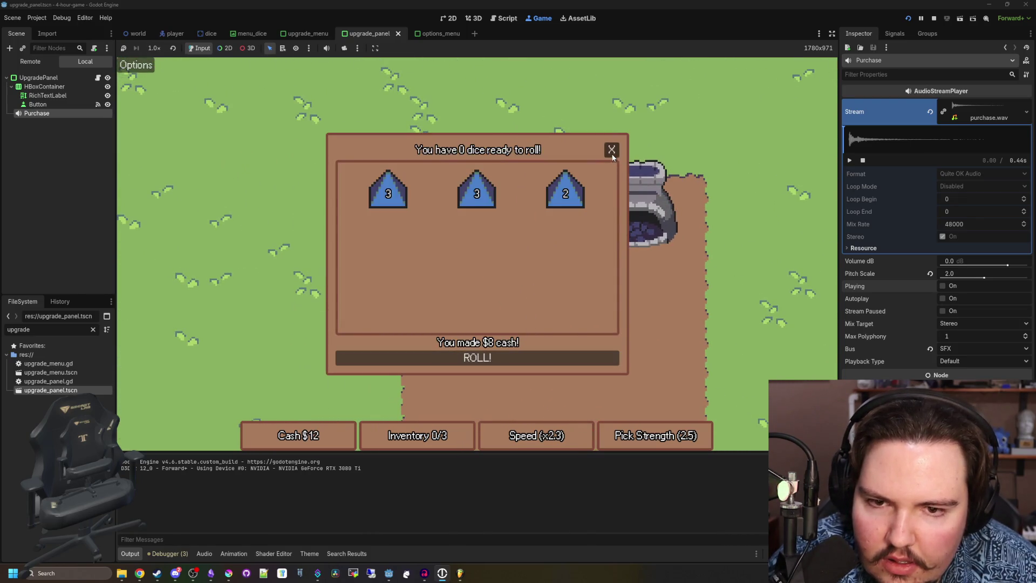
pyautogui.click(612, 151)
# Collect more dice, roll them for cash, and check the Upgrade Forge.
pyautogui.press('s')
pyautogui.press('d')
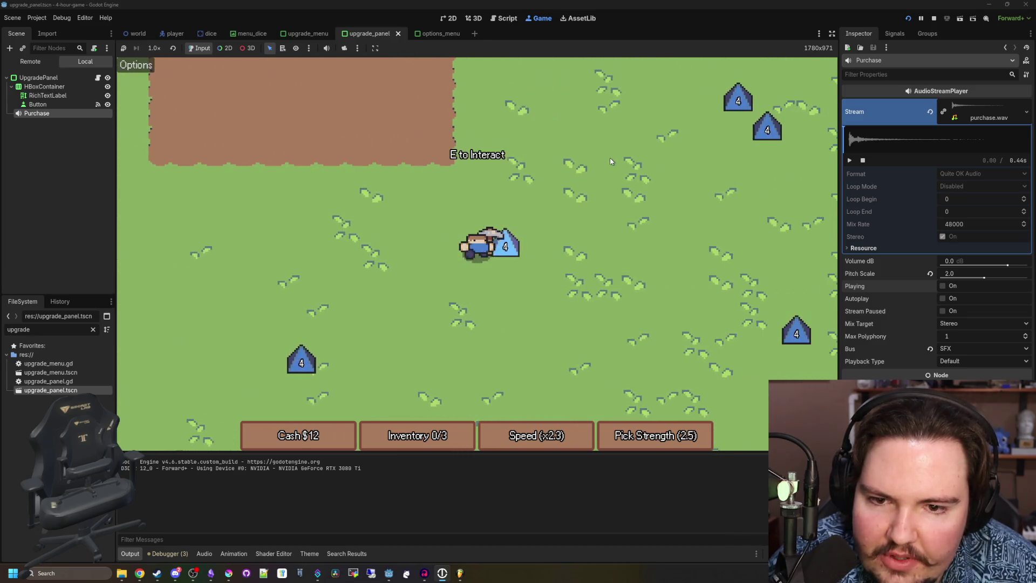
pyautogui.press('d')
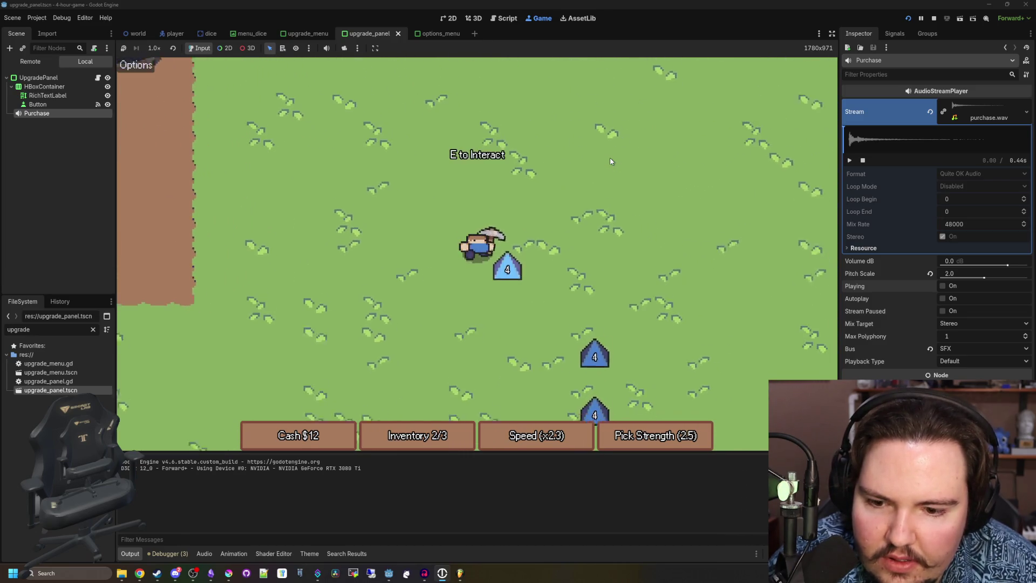
pyautogui.press('a')
pyautogui.press('w')
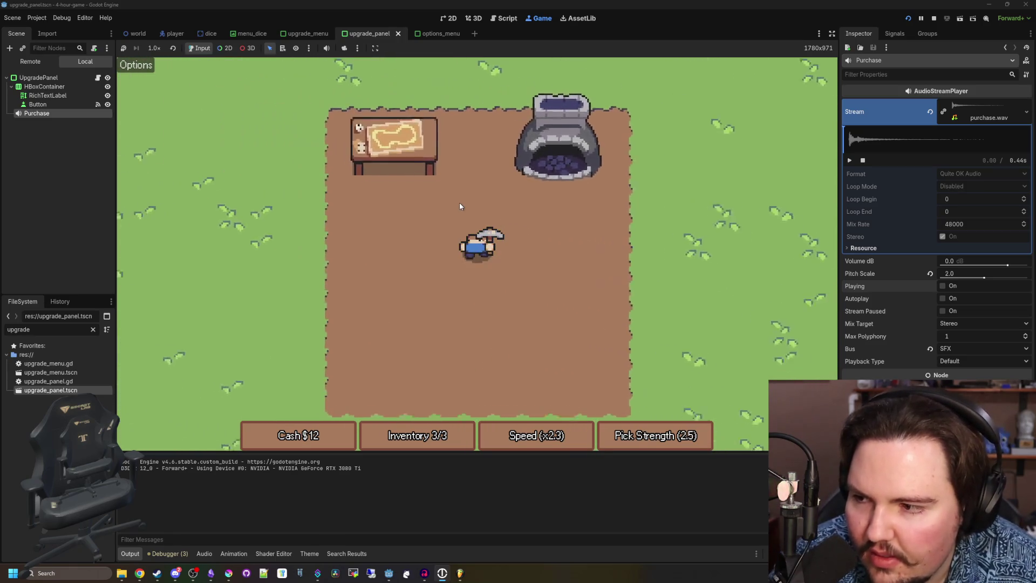
pyautogui.click(612, 151)
pyautogui.press('d')
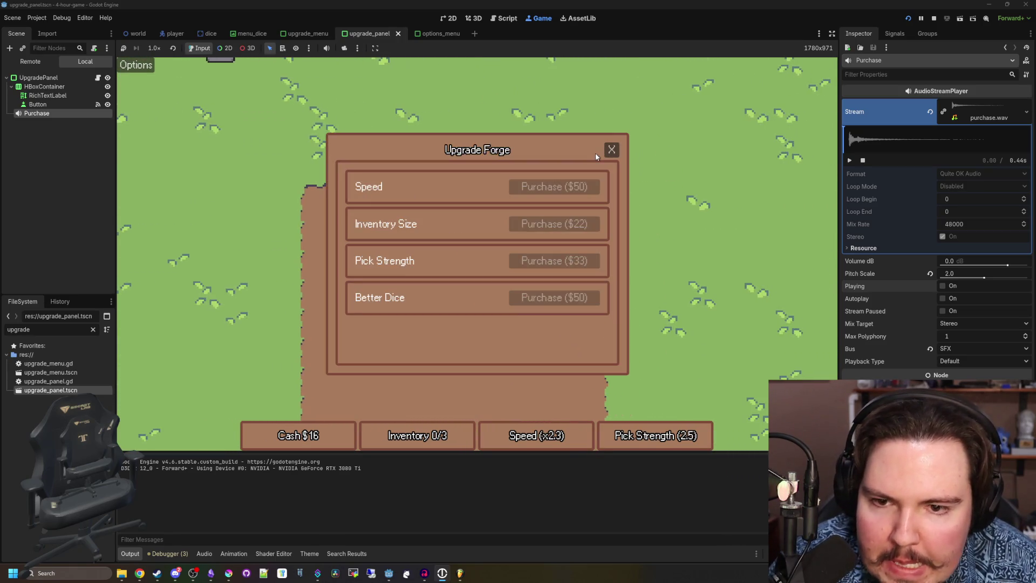
pyautogui.click(612, 150)
# Mine another die, then revisit the dice table and the forge upgrade panel.
pyautogui.press('d')
pyautogui.press('s')
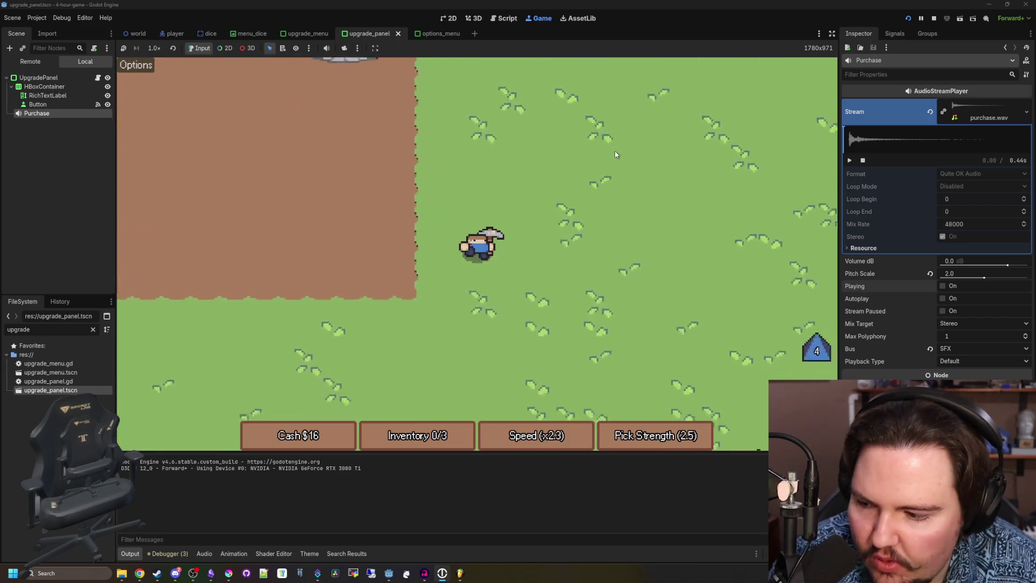
pyautogui.press('d')
pyautogui.press('s')
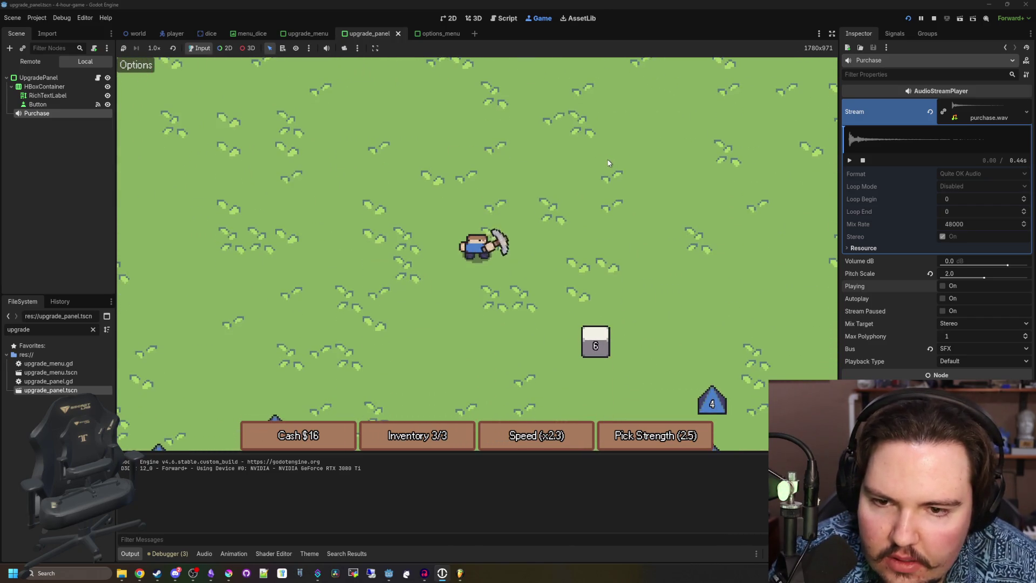
pyautogui.press('a')
pyautogui.press('w')
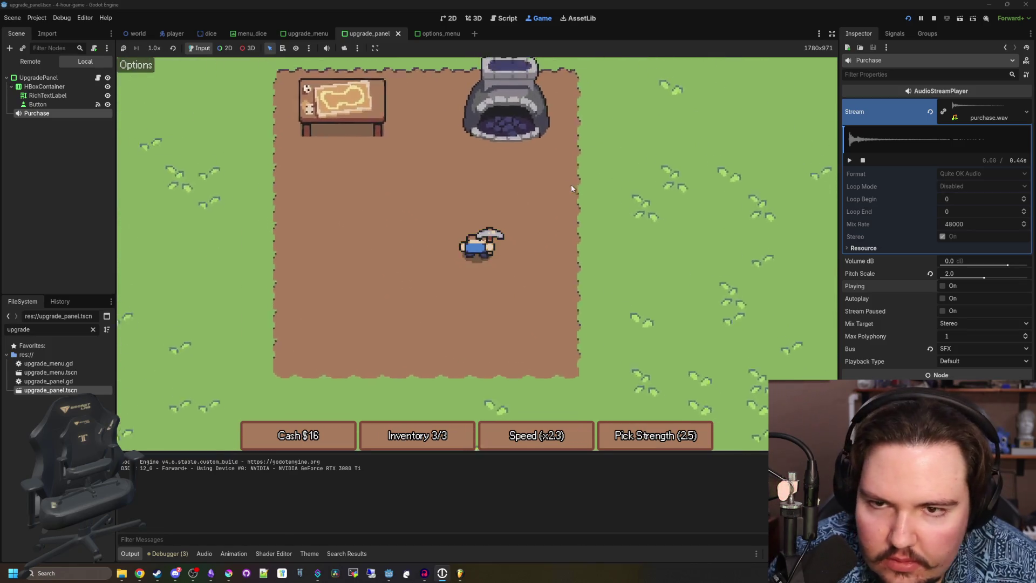
pyautogui.press('a')
pyautogui.press('w')
pyautogui.press('e')
pyautogui.press('Escape')
pyautogui.press('d')
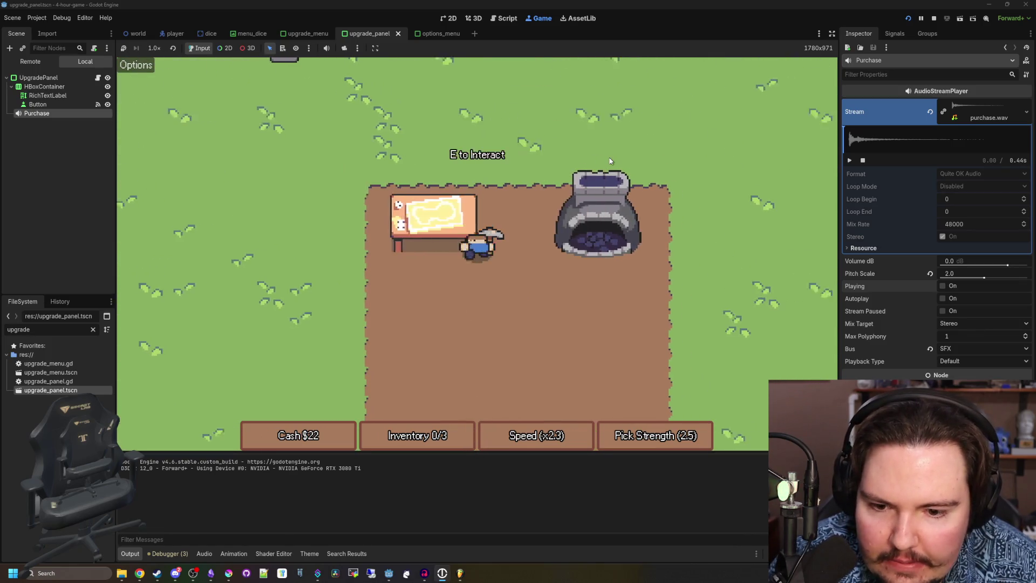
pyautogui.press('e')
# Gather more dice, roll them at the table, and visit the forge upgrade panel again.
pyautogui.press('s')
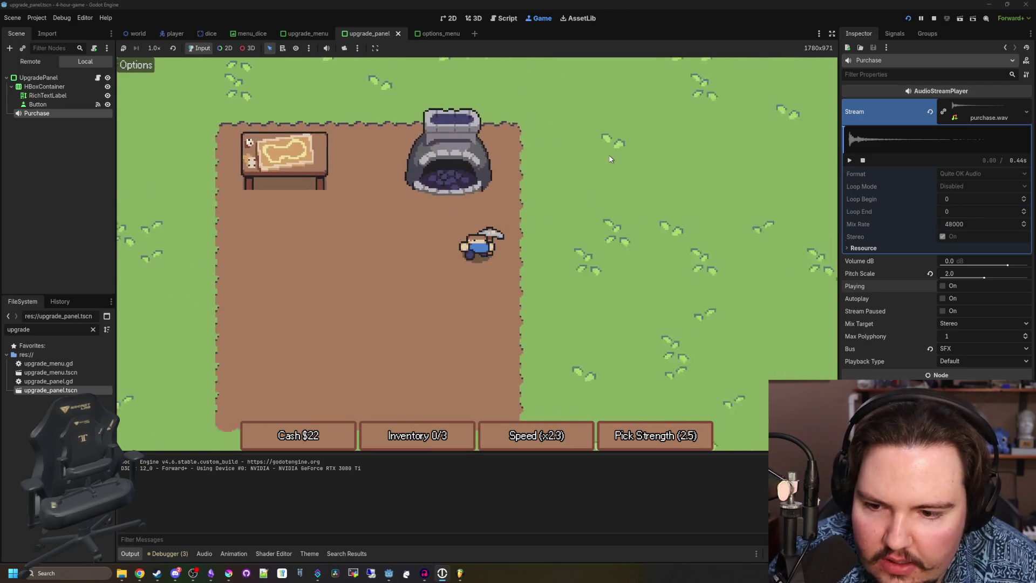
pyautogui.press('d')
pyautogui.press('w')
pyautogui.press('w')
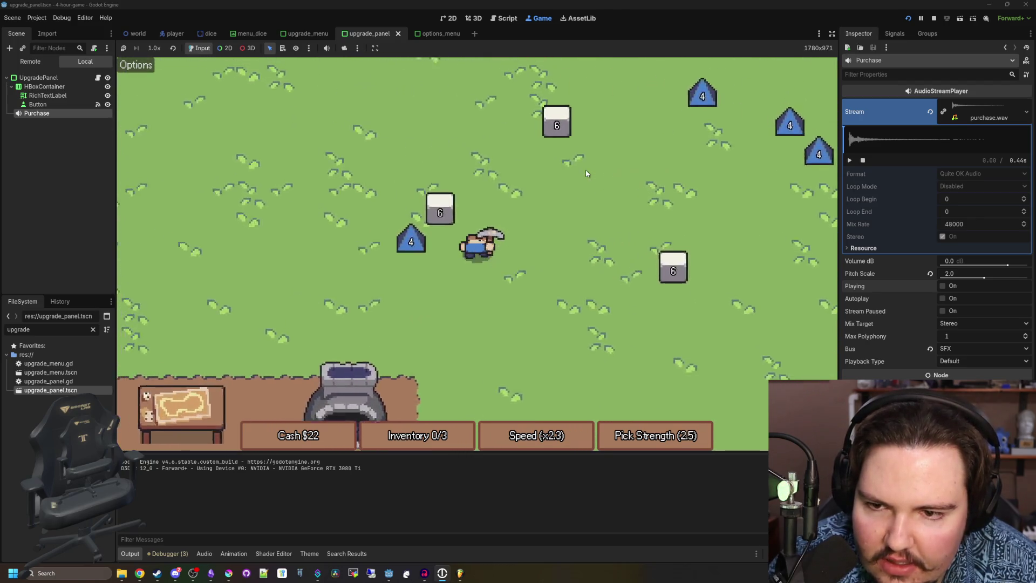
pyautogui.press('s')
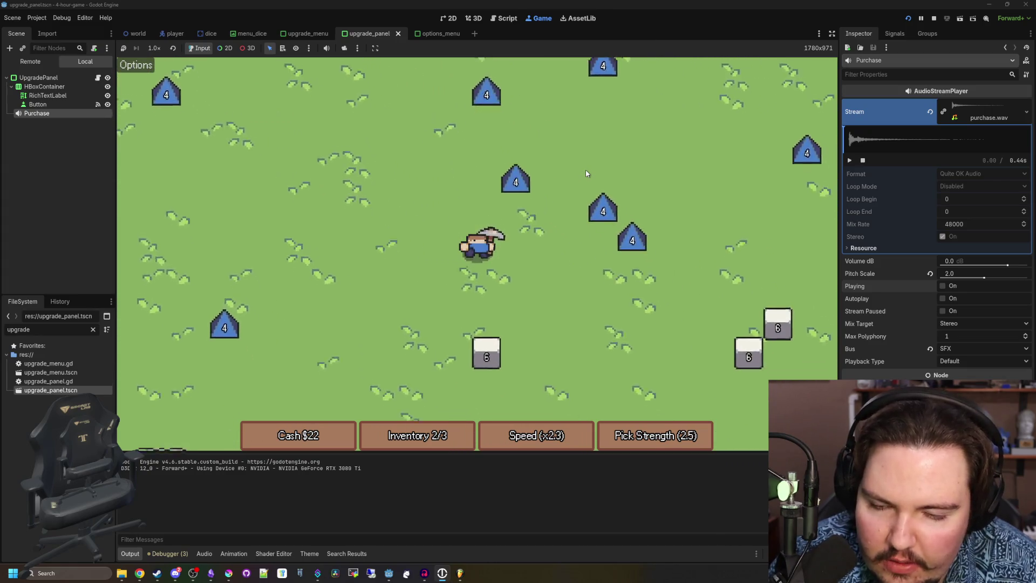
pyautogui.press('a')
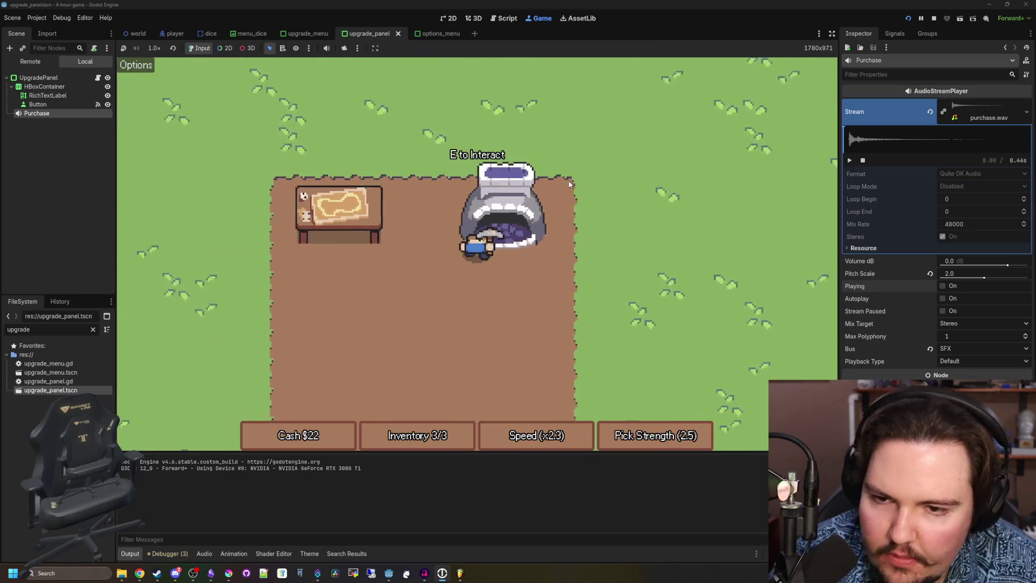
pyautogui.press('e')
pyautogui.click(607, 155)
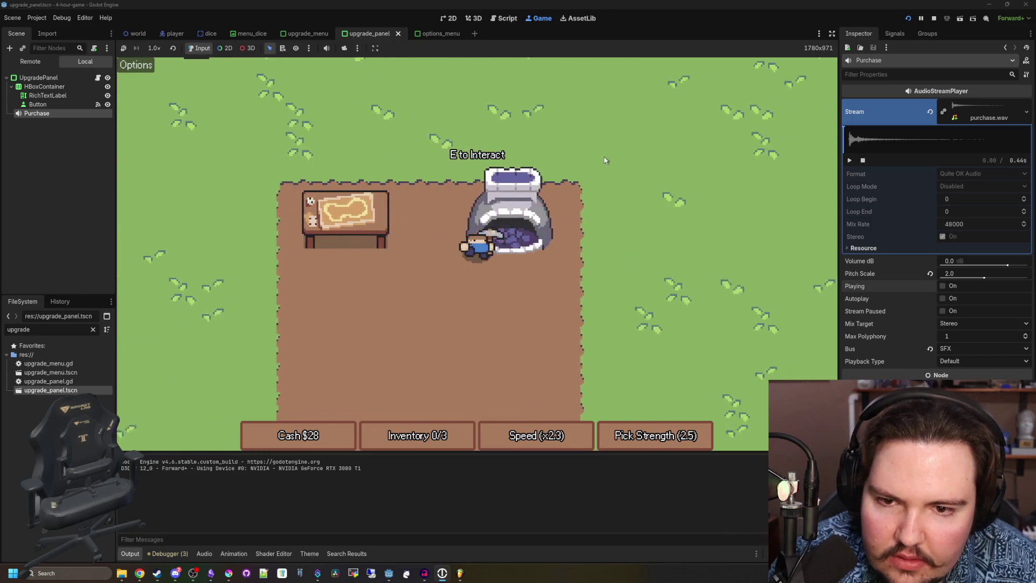
pyautogui.press('e')
pyautogui.click(615, 153)
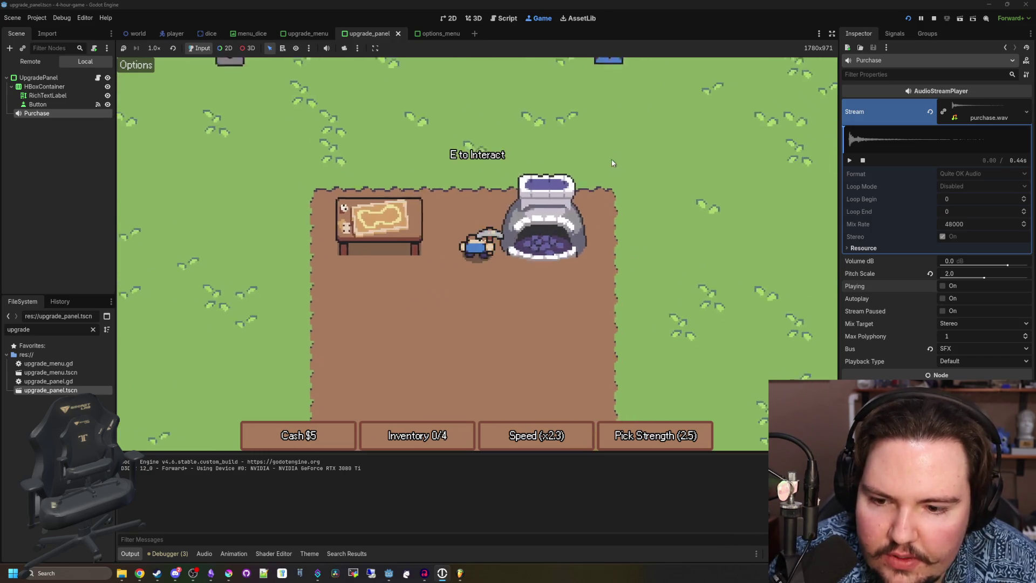
# Walk around gathering dice, then bring up the Debugger's Profiler panel.
pyautogui.press('w')
pyautogui.press('a')
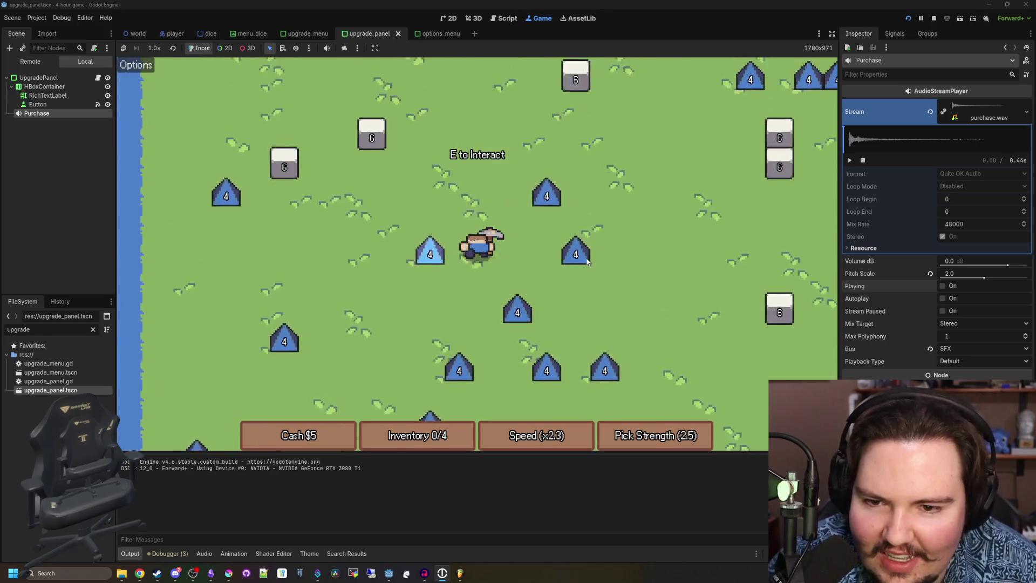
pyautogui.press('d')
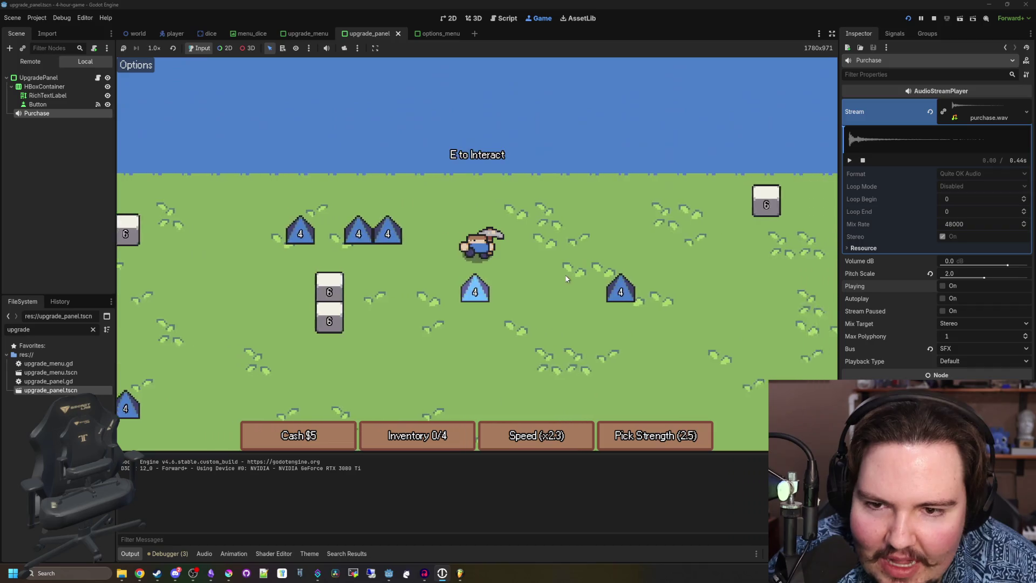
pyautogui.press('s')
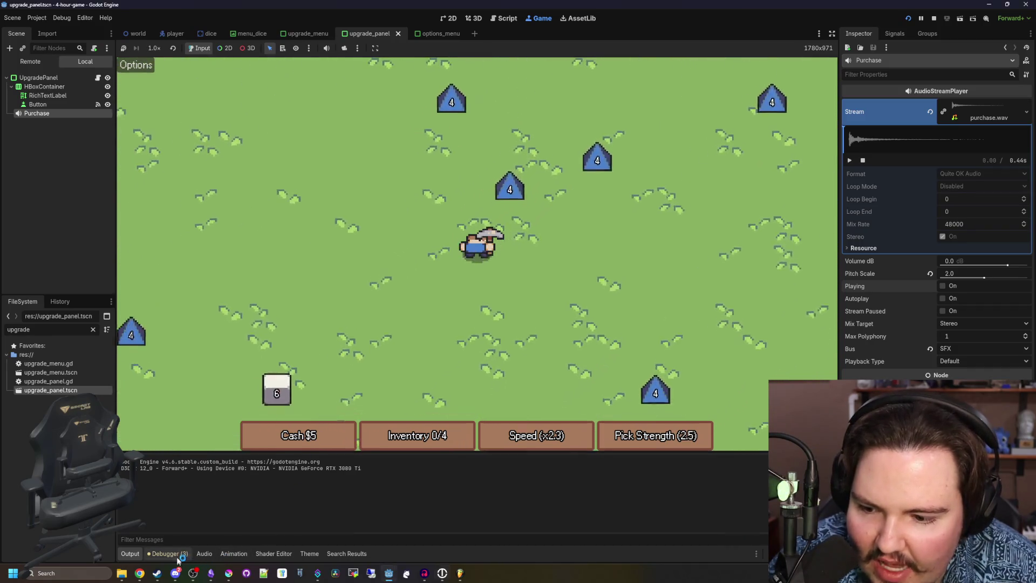
pyautogui.click(170, 554)
pyautogui.click(259, 453)
# Record profiler frame times while walking the player, then stop profiling.
pyautogui.press('s')
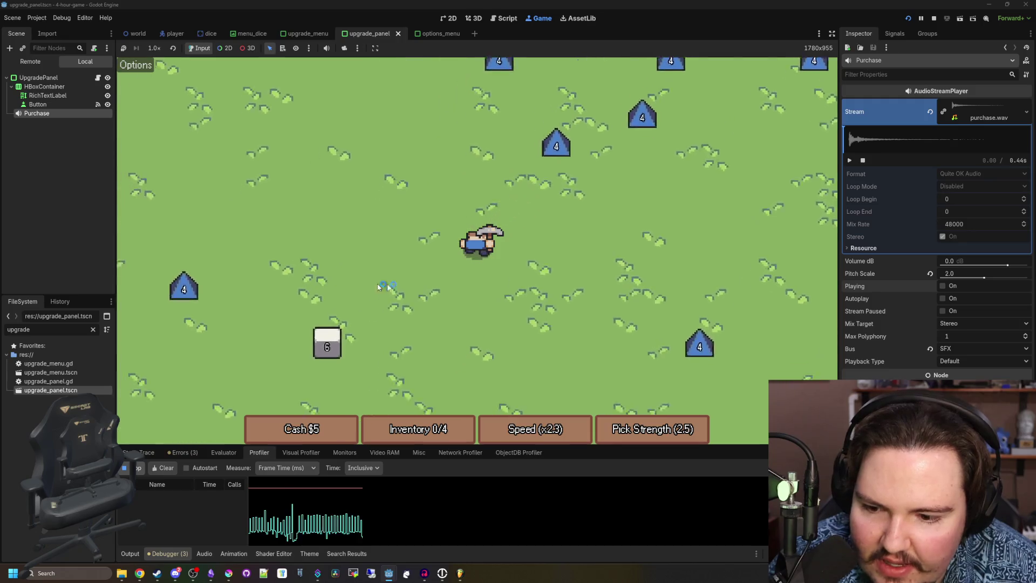
pyautogui.press('a')
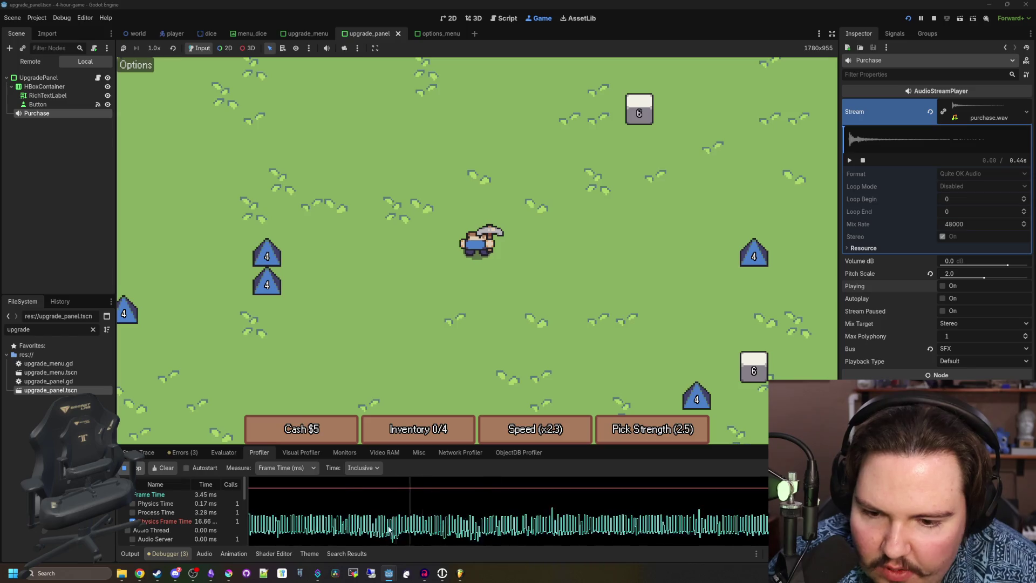
pyautogui.scroll(-3, 173, 515)
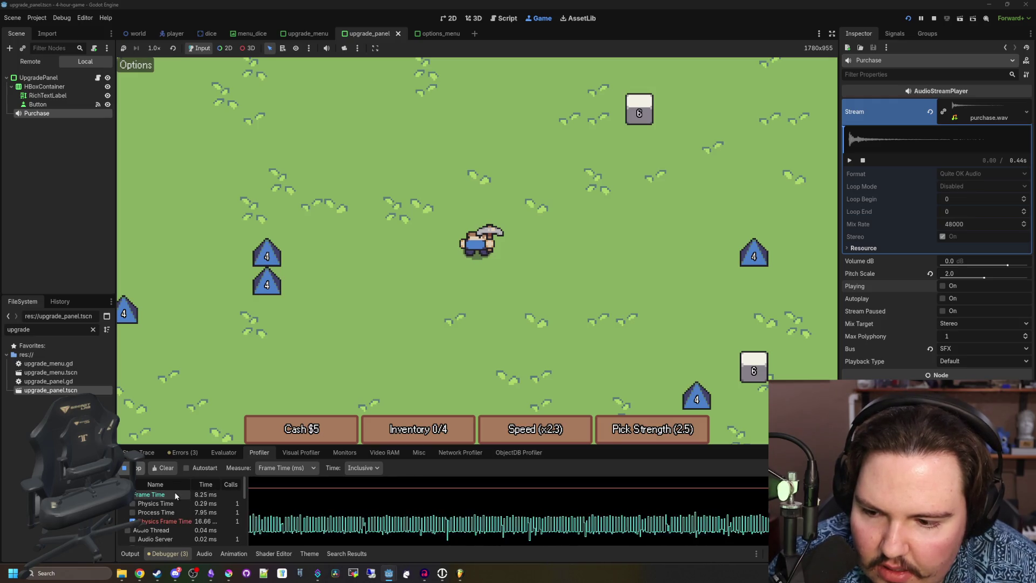
pyautogui.scroll(-1, 186, 510)
pyautogui.scroll(-1, 192, 512)
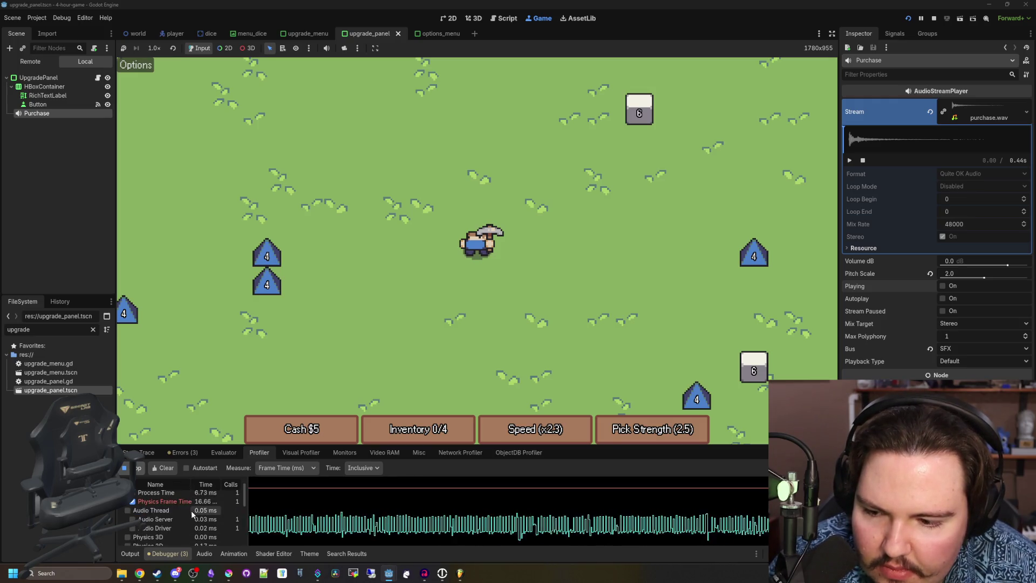
pyautogui.scroll(5, 176, 516)
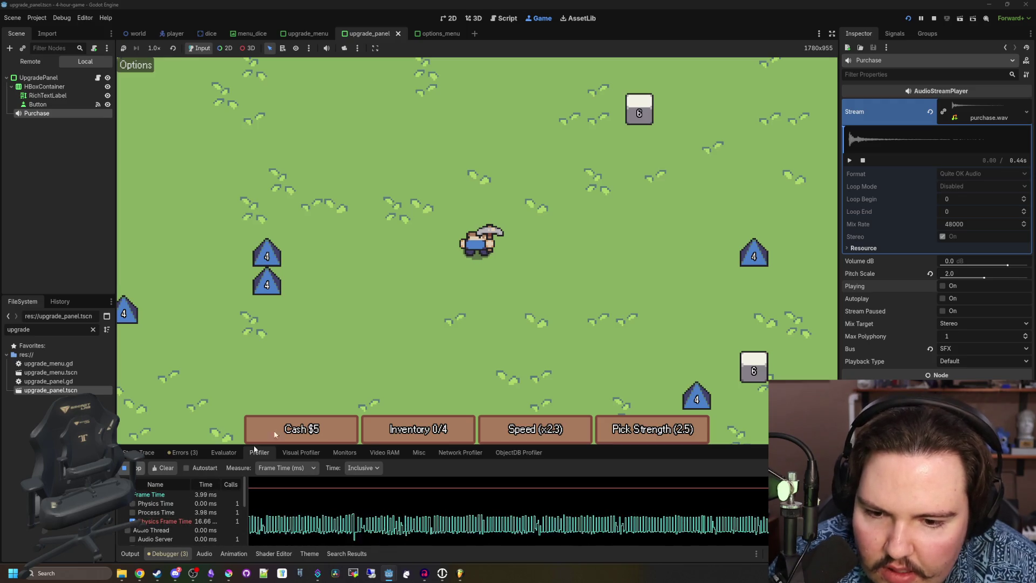
pyautogui.click(135, 468)
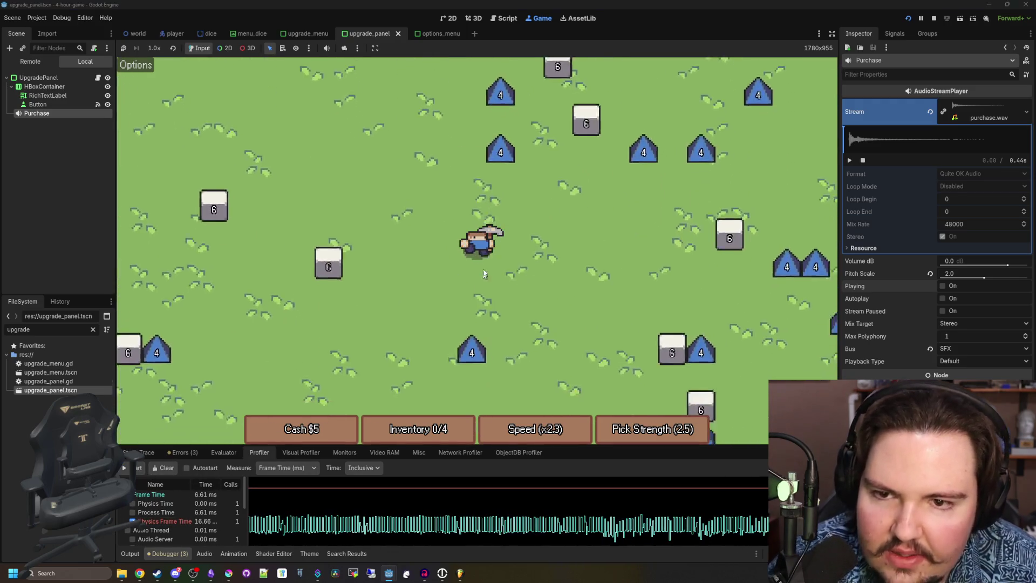
# Walk the player around a bit more, then stop the running game with F8.
pyautogui.press('w')
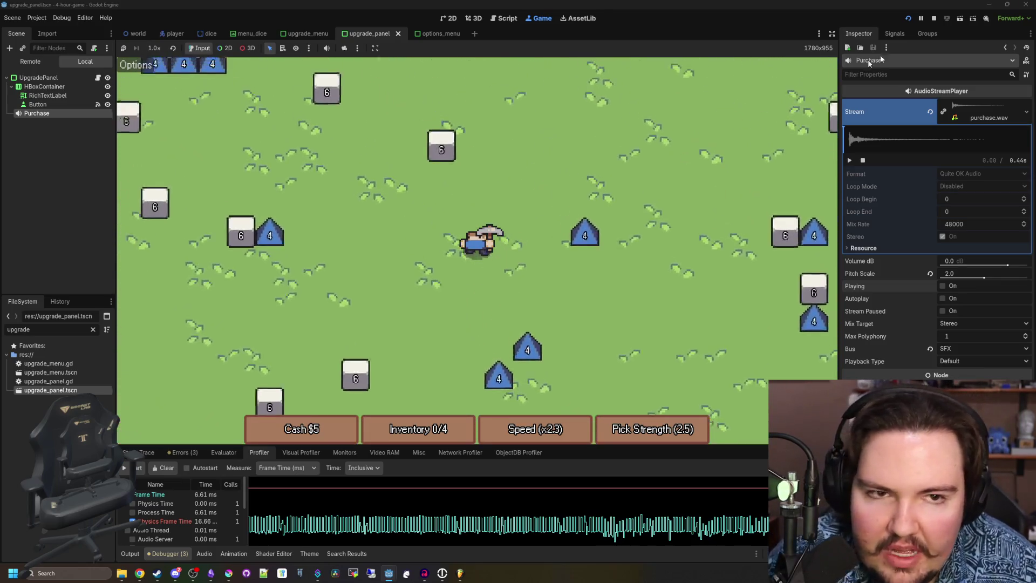
pyautogui.press('s')
pyautogui.press('s')
pyautogui.press('w')
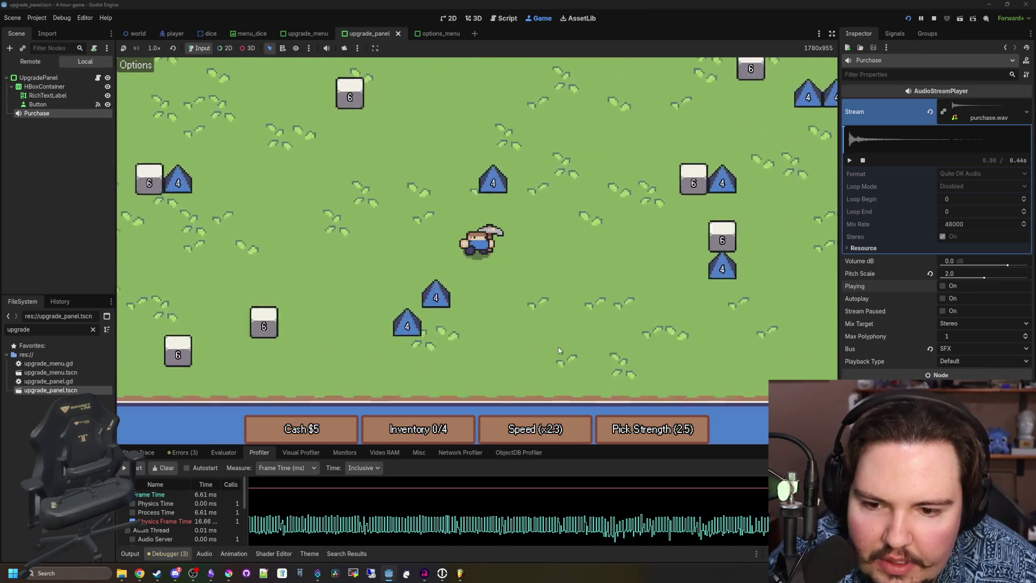
pyautogui.press('s')
pyautogui.press('w')
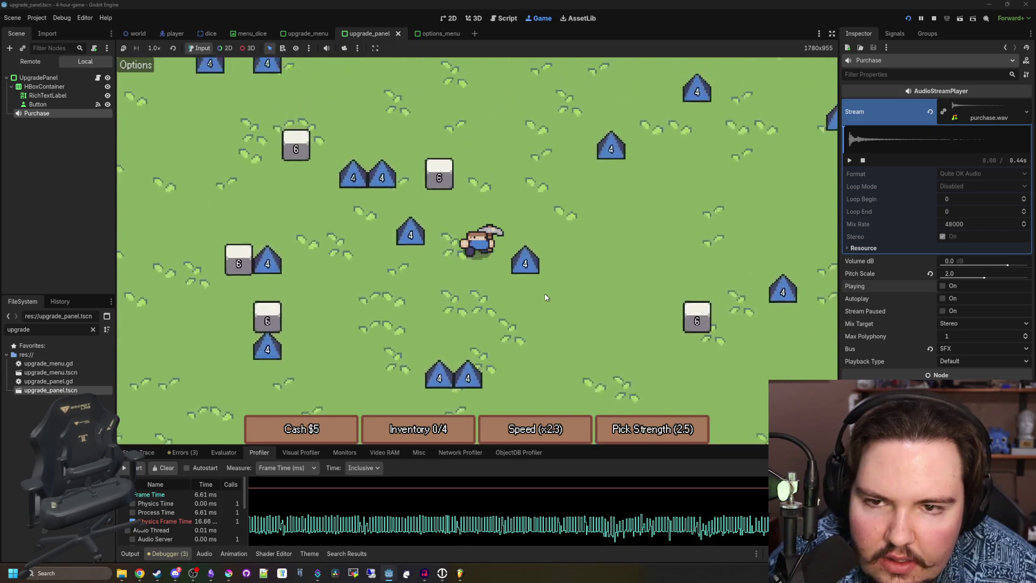
pyautogui.press('F8')
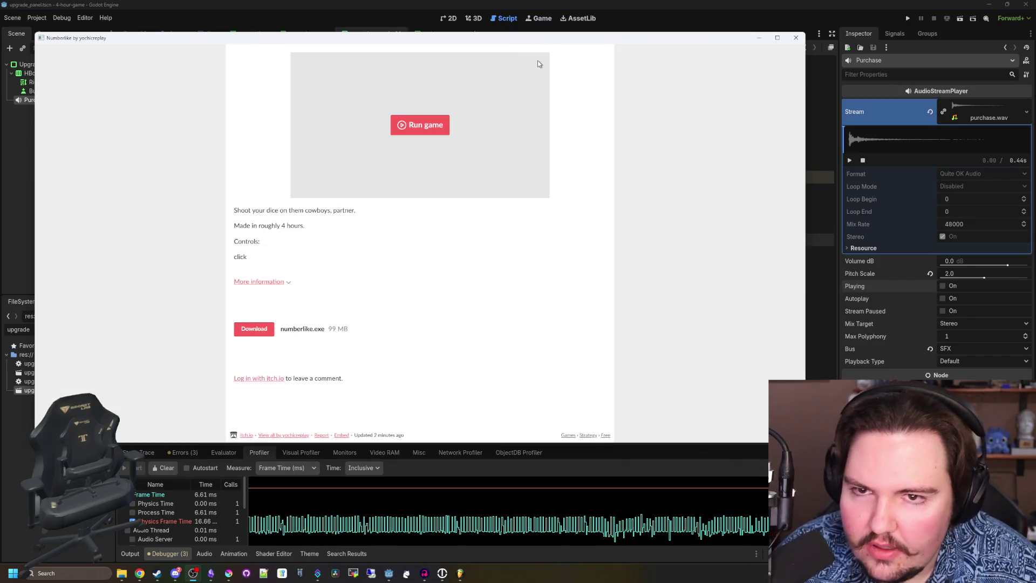
# Maximize the Numberlike itch.io window, let the web build load, then restore its size.
pyautogui.moveTo(546, 41); pyautogui.dragTo(599, 2)
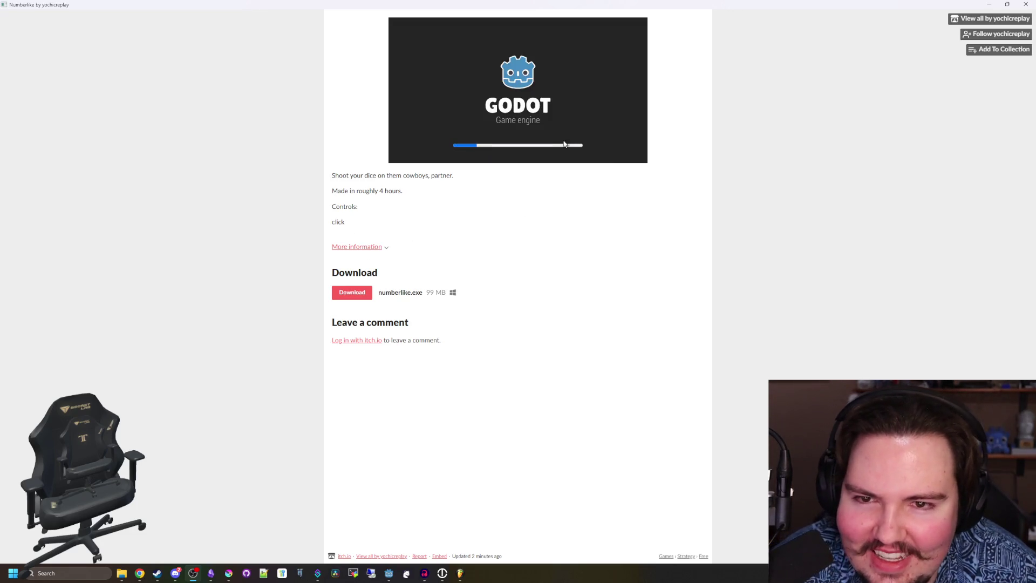
pyautogui.scroll(4, 623, 183)
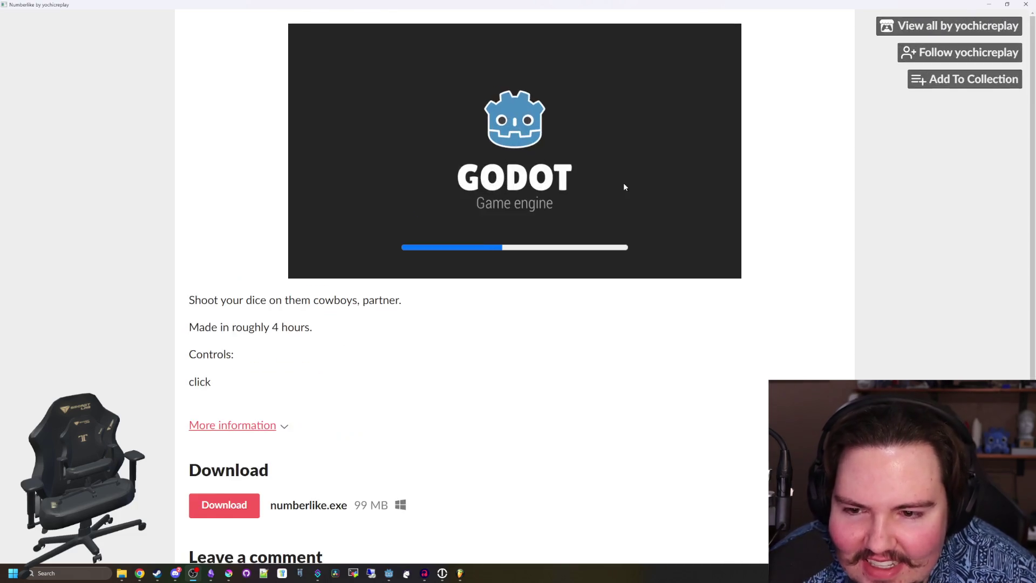
pyautogui.scroll(-3, 621, 189)
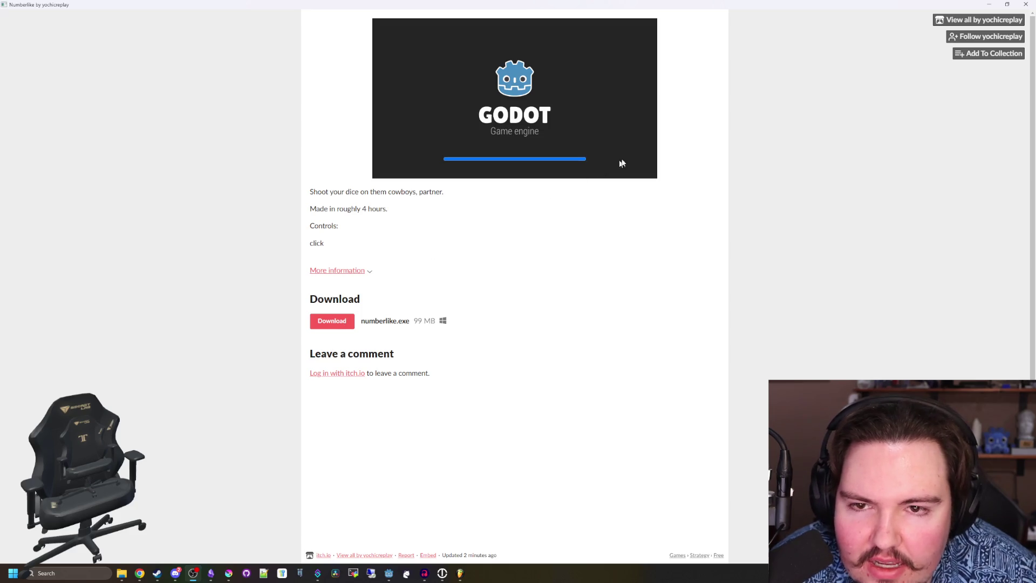
pyautogui.moveTo(650, 4); pyautogui.dragTo(565, 160)
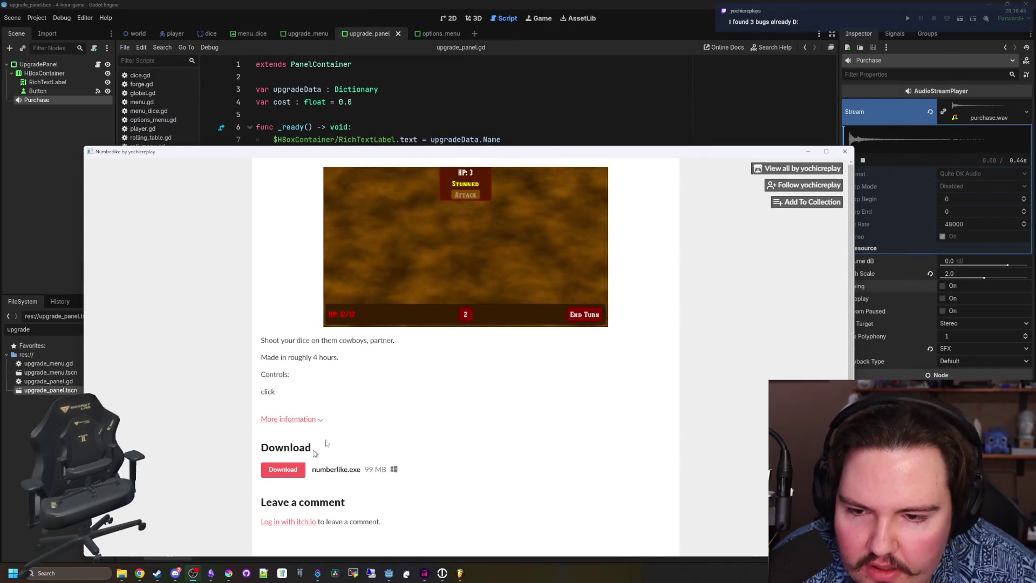
# Close the Numberlike window, focus the upgrade_panel.gd script, and open a new browser window.
pyautogui.click(845, 151)
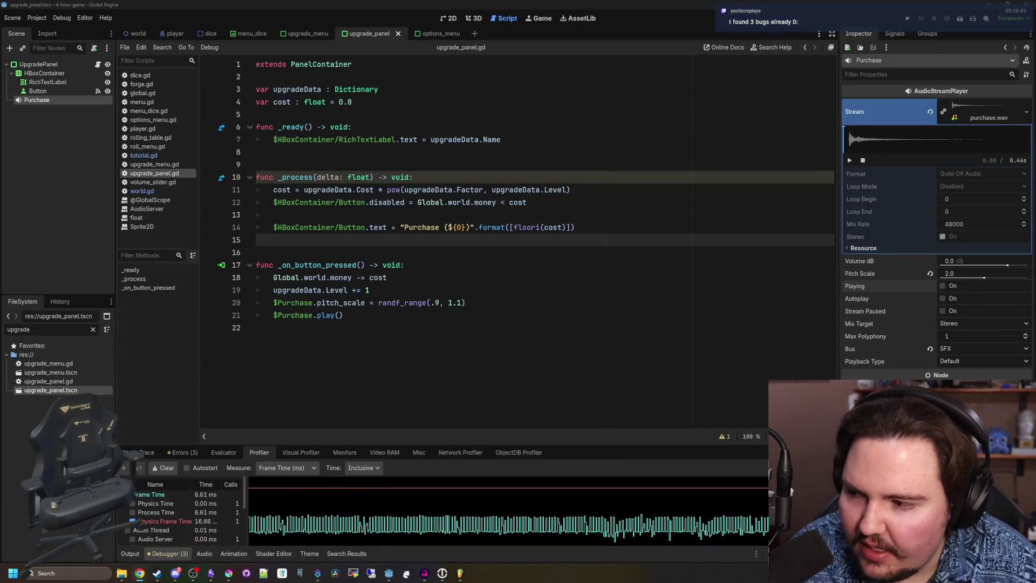
pyautogui.click(455, 375)
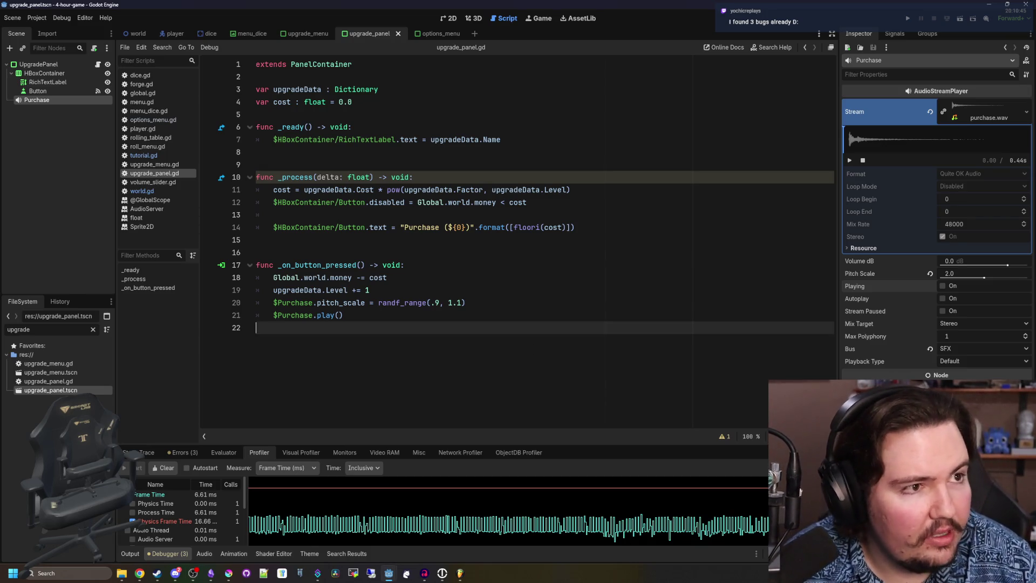
pyautogui.press('super+2')
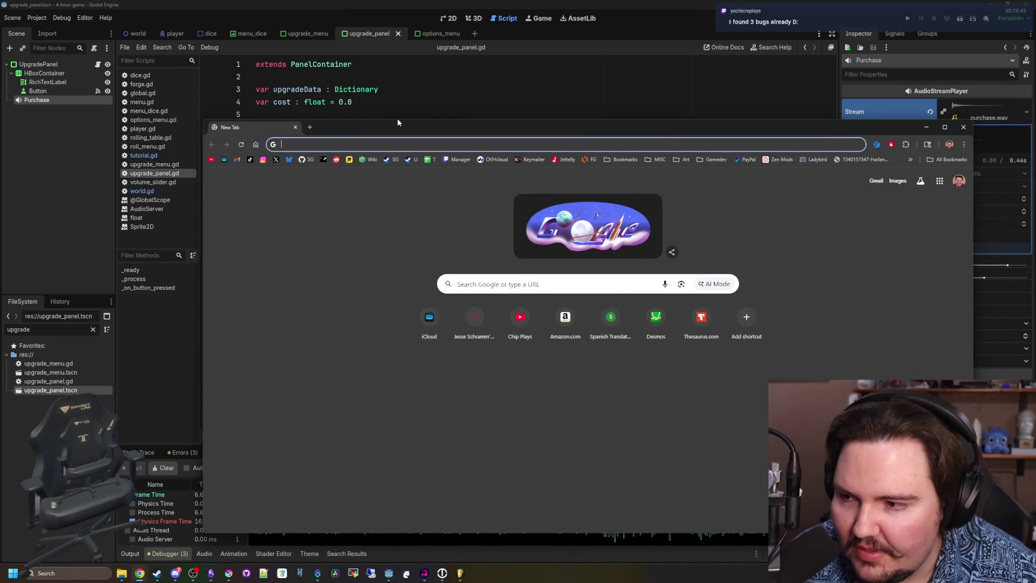
# Go to the itch.io homepage and maximize the browser window.
pyautogui.press('Return')
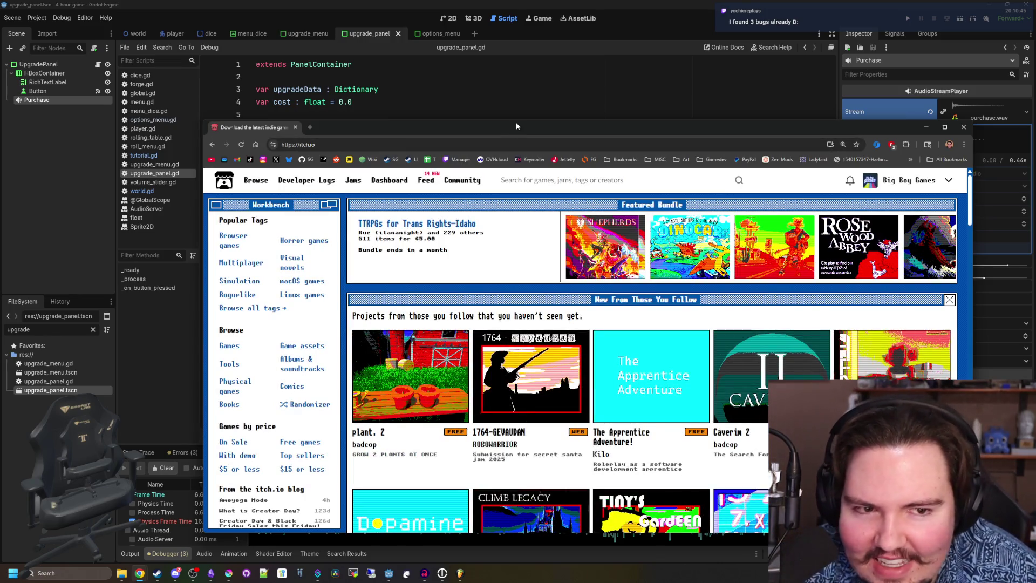
pyautogui.doubleClick(516, 124)
pyautogui.moveTo(407, 255)
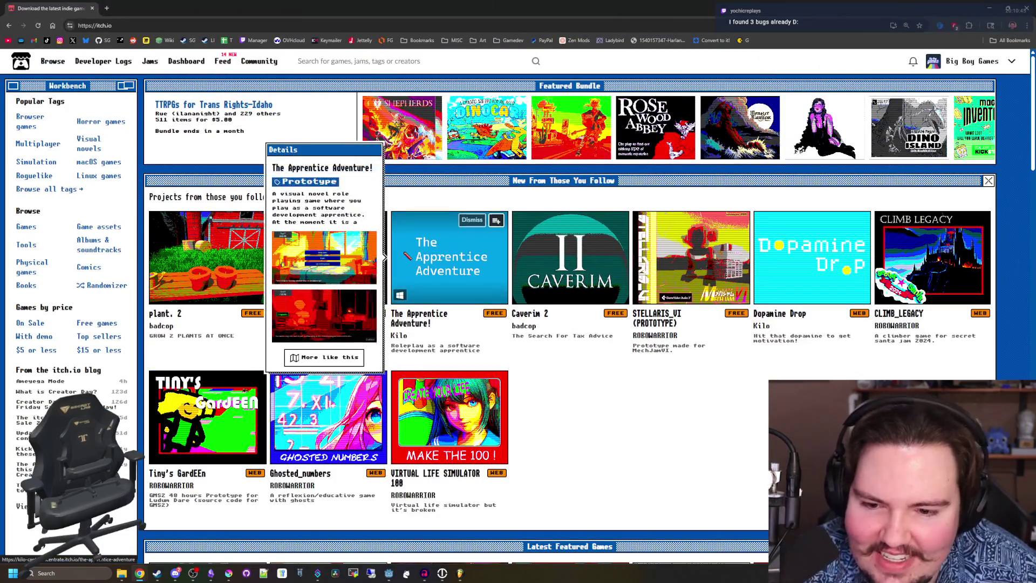
pyautogui.scroll(-5, 404, 253)
pyautogui.scroll(1, 399, 251)
pyautogui.scroll(-7, 389, 248)
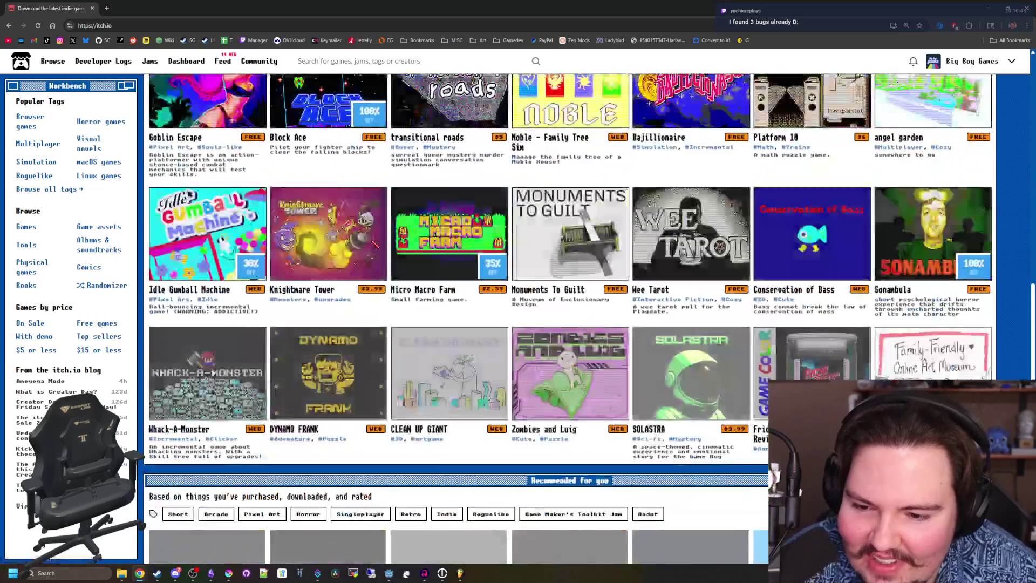
pyautogui.scroll(9, 379, 243)
pyautogui.scroll(2, 380, 243)
# Search itch.io for the viewer's creator name and open their profile page.
pyautogui.click(436, 66)
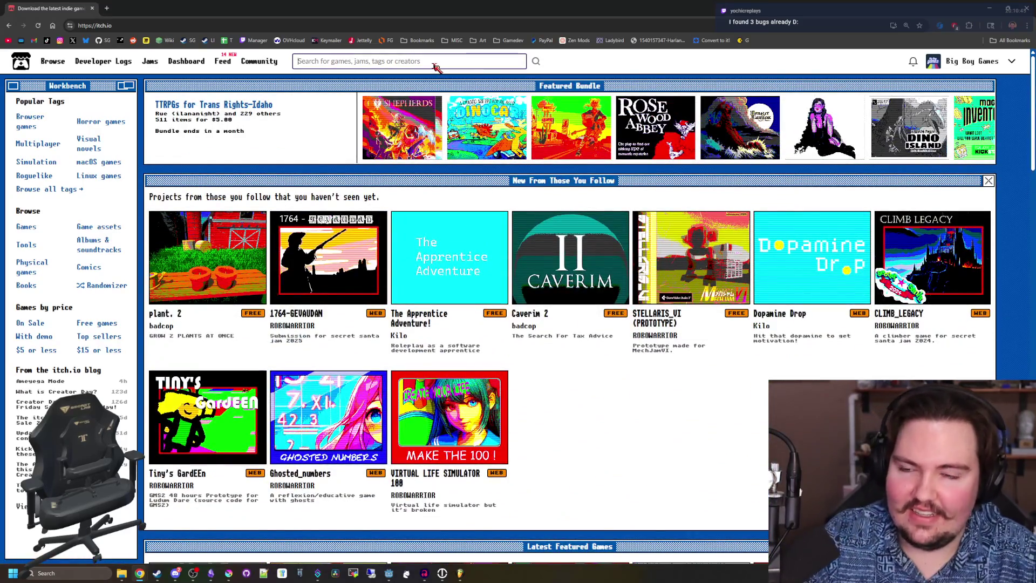
pyautogui.write('yochicreplay')
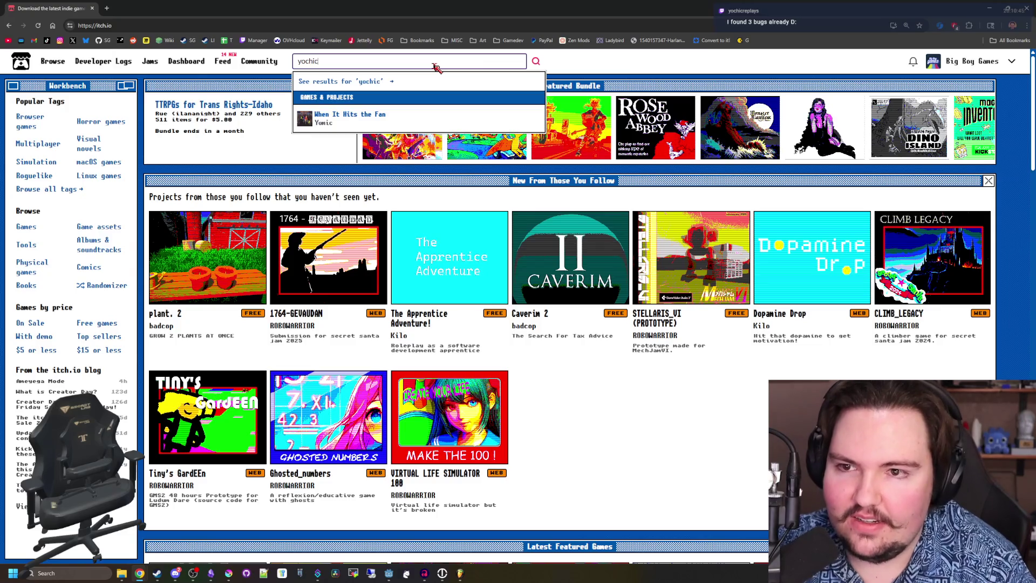
pyautogui.press('Return')
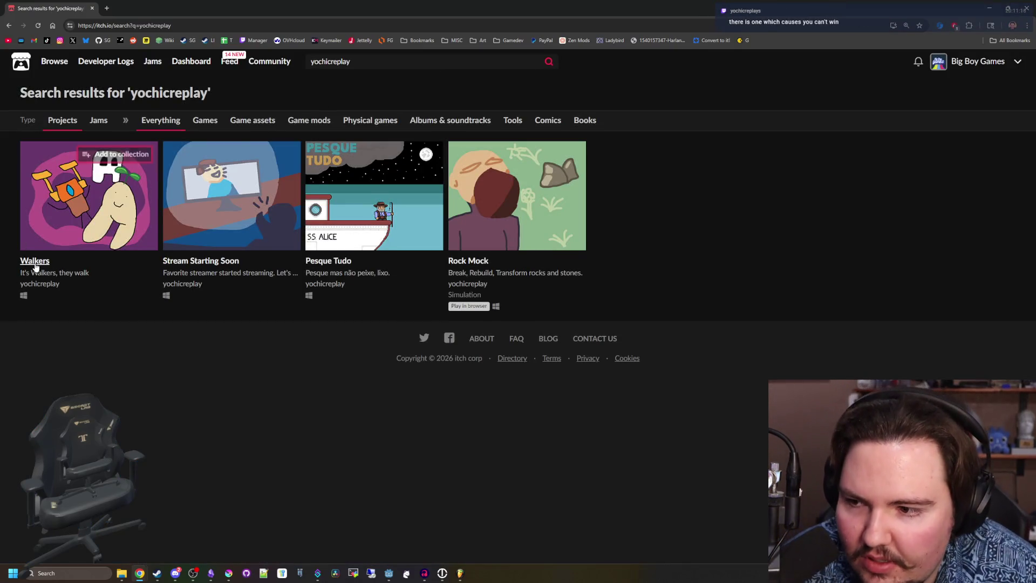
pyautogui.click(42, 286)
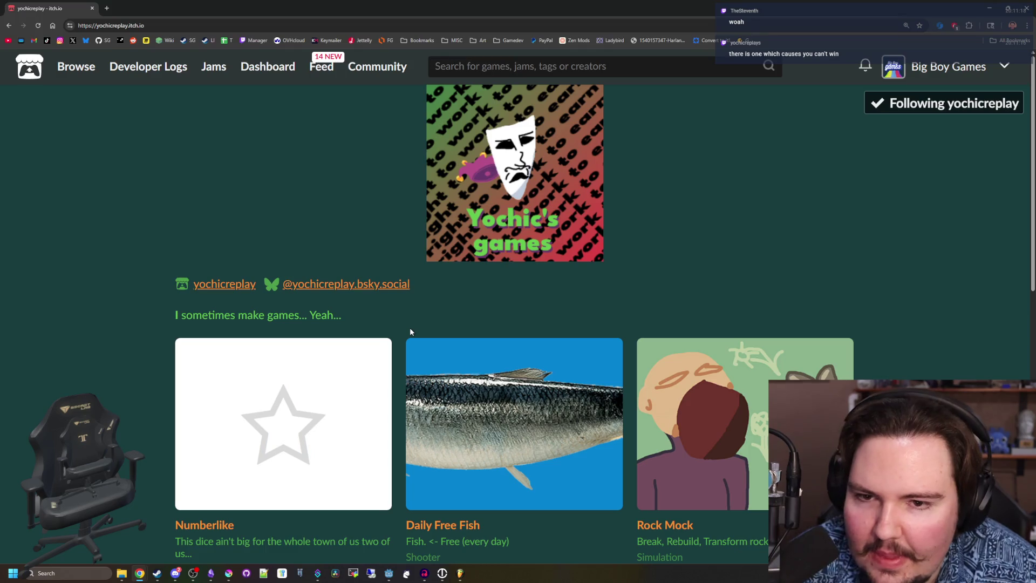
# Switch to the Numberlike game page and start its browser version.
pyautogui.scroll(-3, 483, 207)
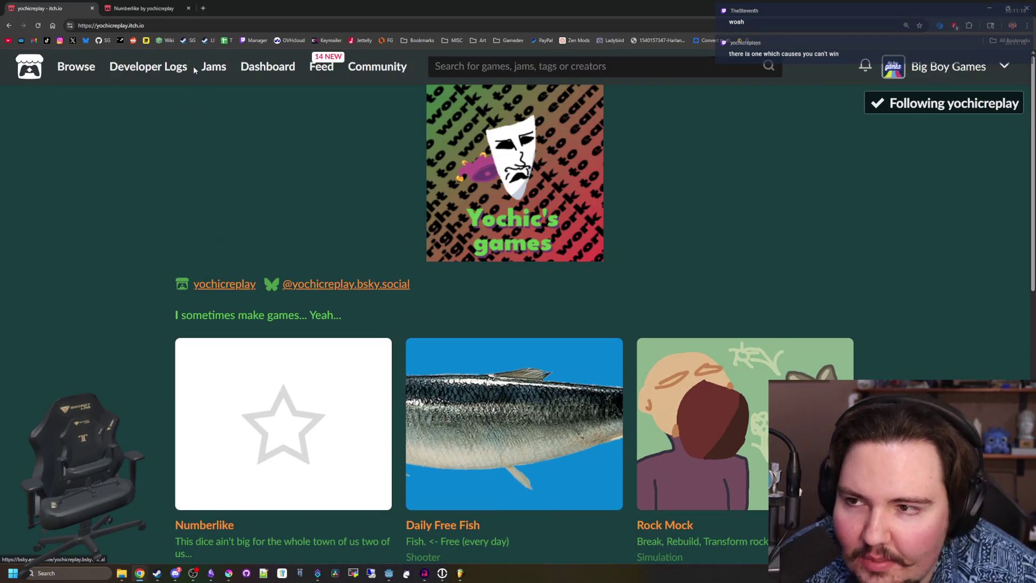
pyautogui.hotkey('ctrl', 'Tab')
pyautogui.click(504, 239)
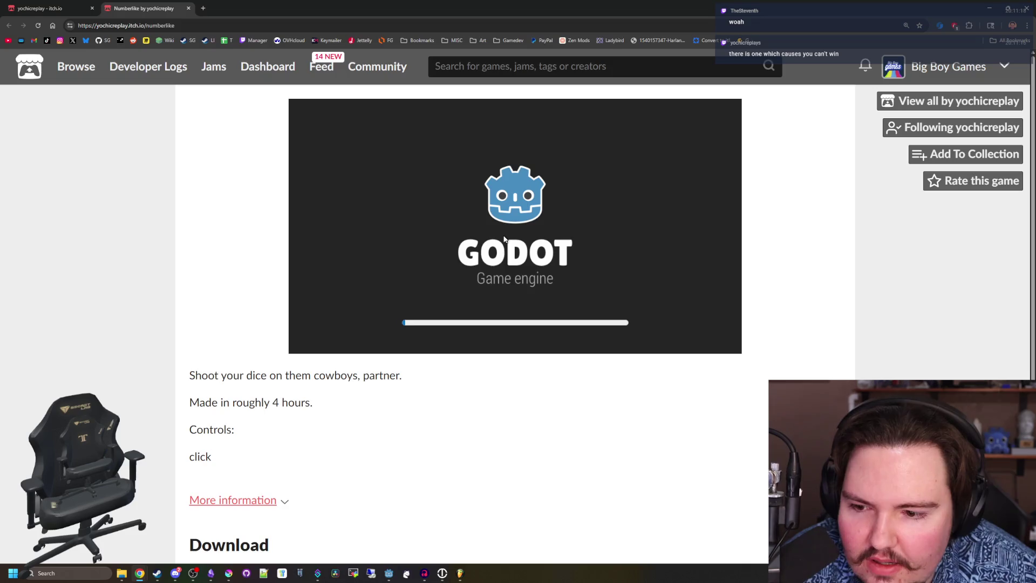
pyautogui.scroll(-4, 657, 251)
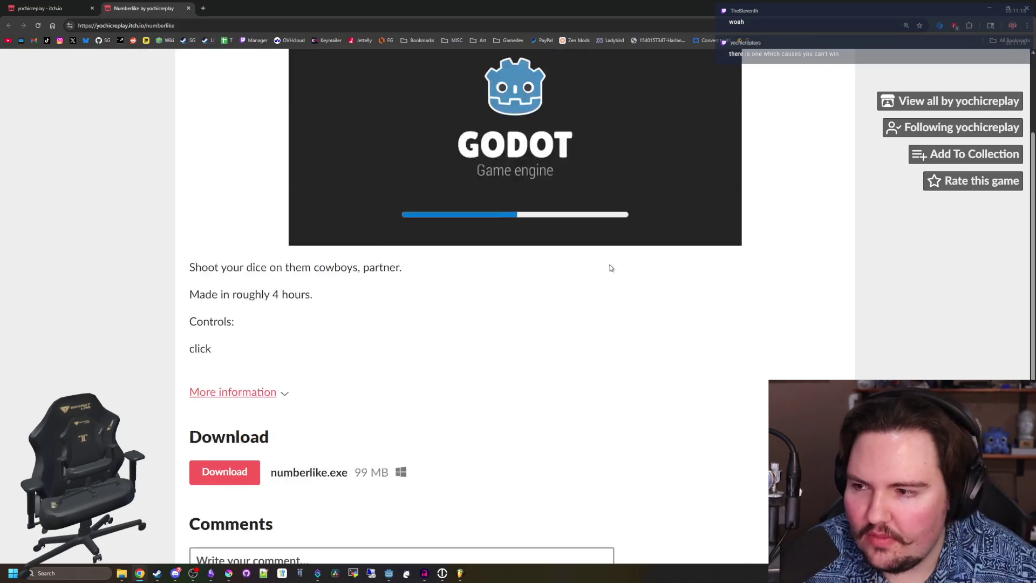
pyautogui.scroll(2, 555, 347)
# Download the Numberlike Windows build, close its page, and show recent downloads.
pyautogui.click(233, 504)
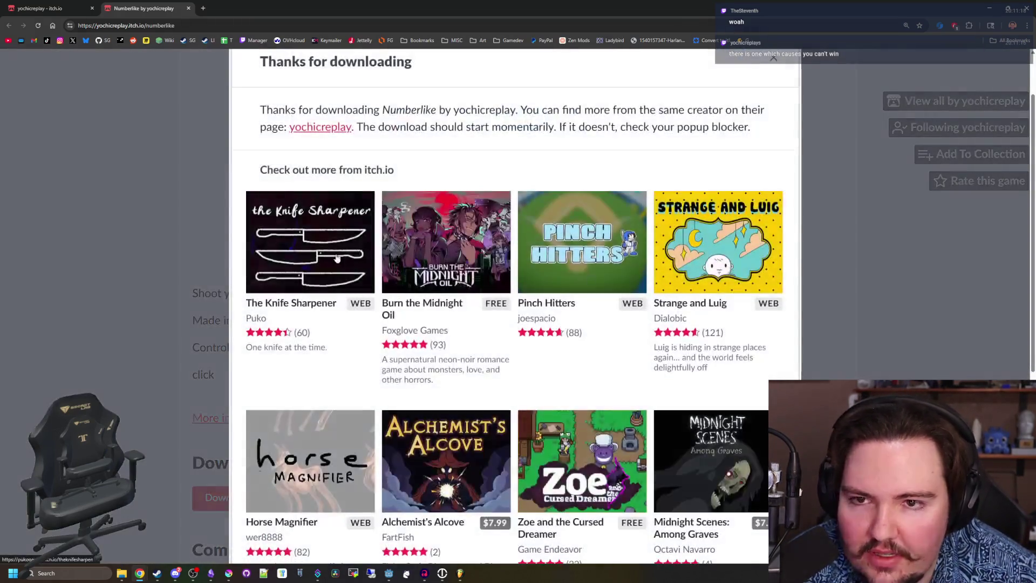
pyautogui.click(773, 59)
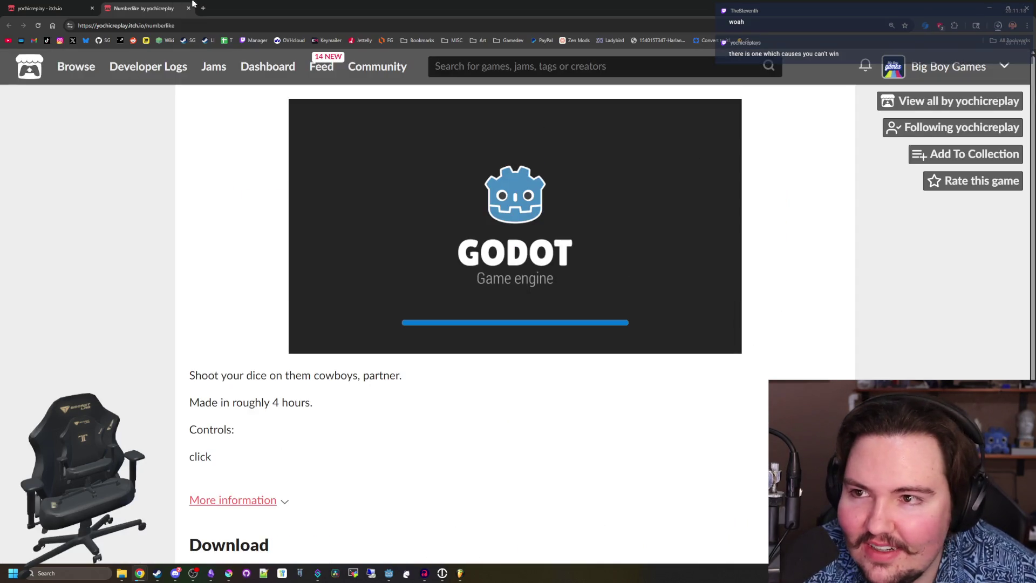
pyautogui.click(188, 8)
pyautogui.click(995, 28)
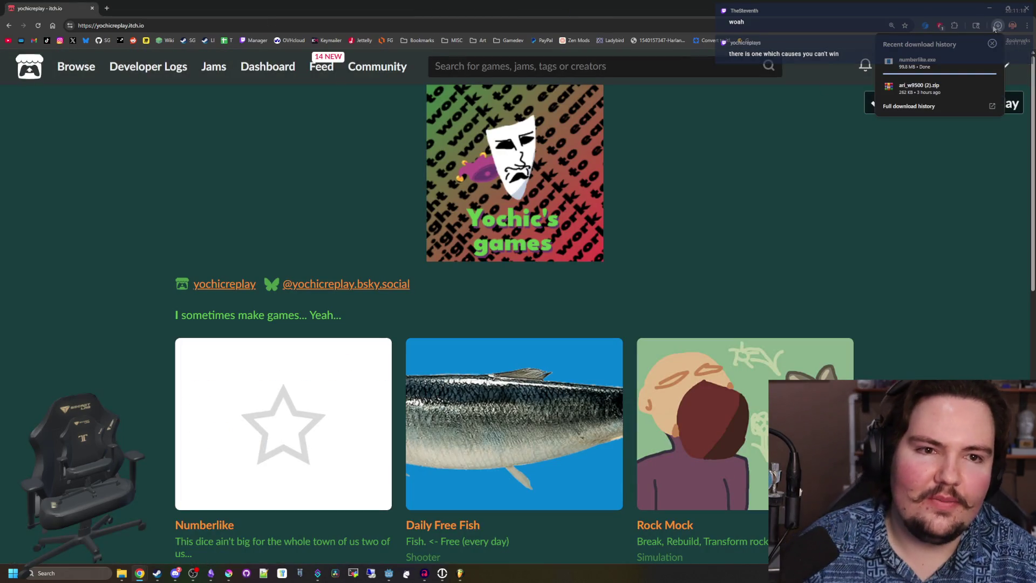
# Launch numberlike.exe past SmartScreen and attack with the 1 and 2 dice to win the first fight.
pyautogui.click(963, 63)
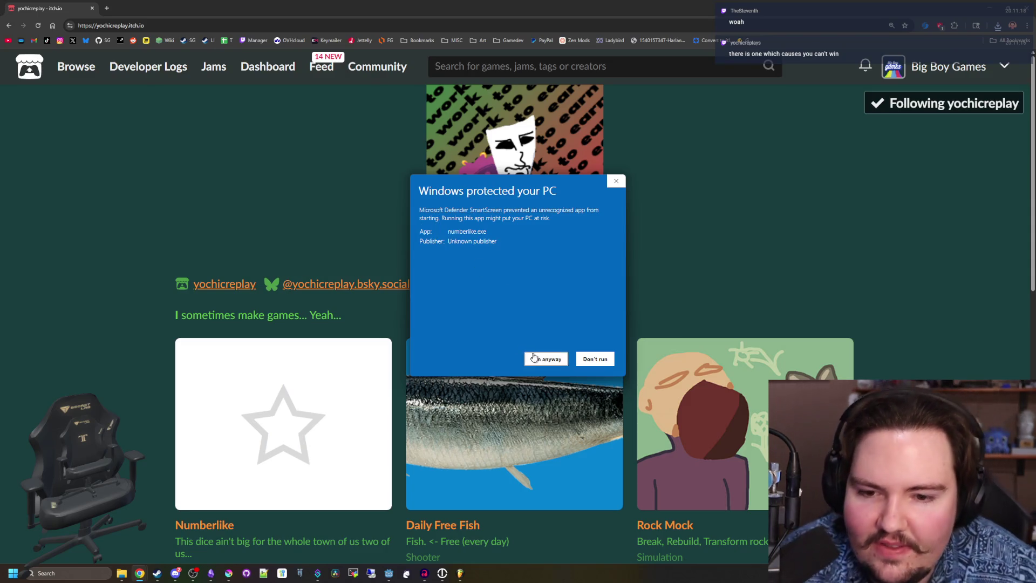
pyautogui.click(534, 357)
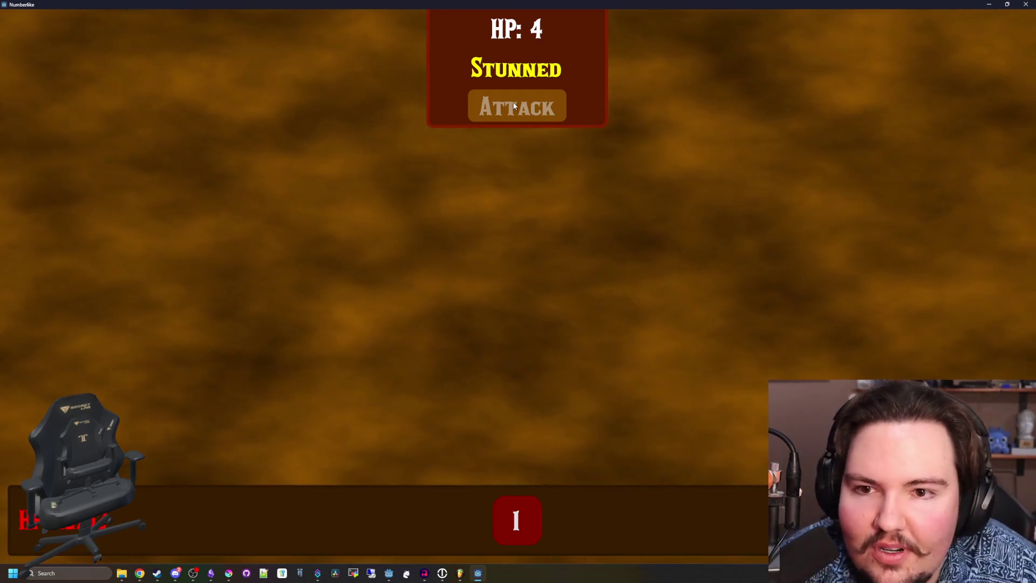
pyautogui.click(517, 524)
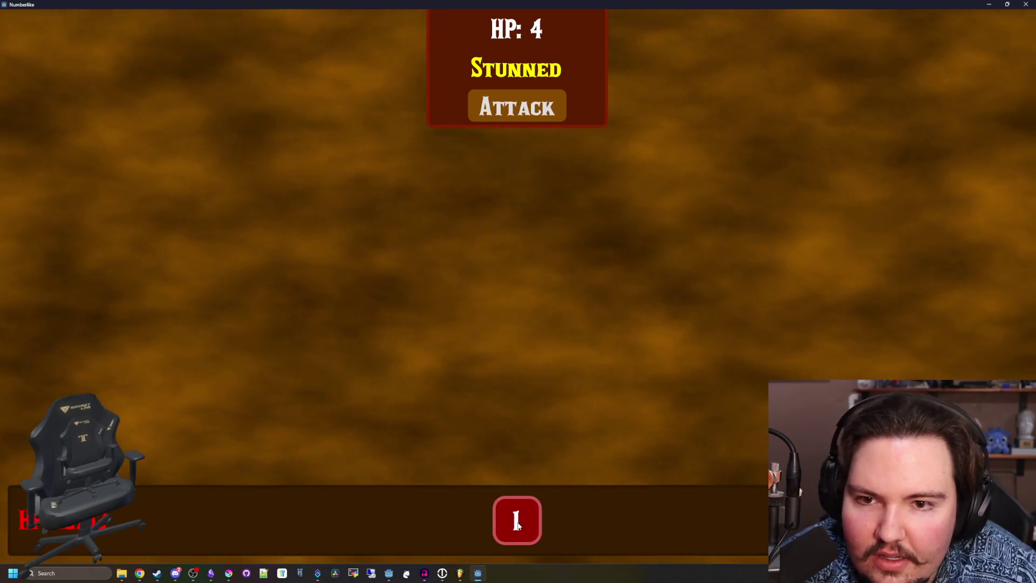
pyautogui.click(516, 106)
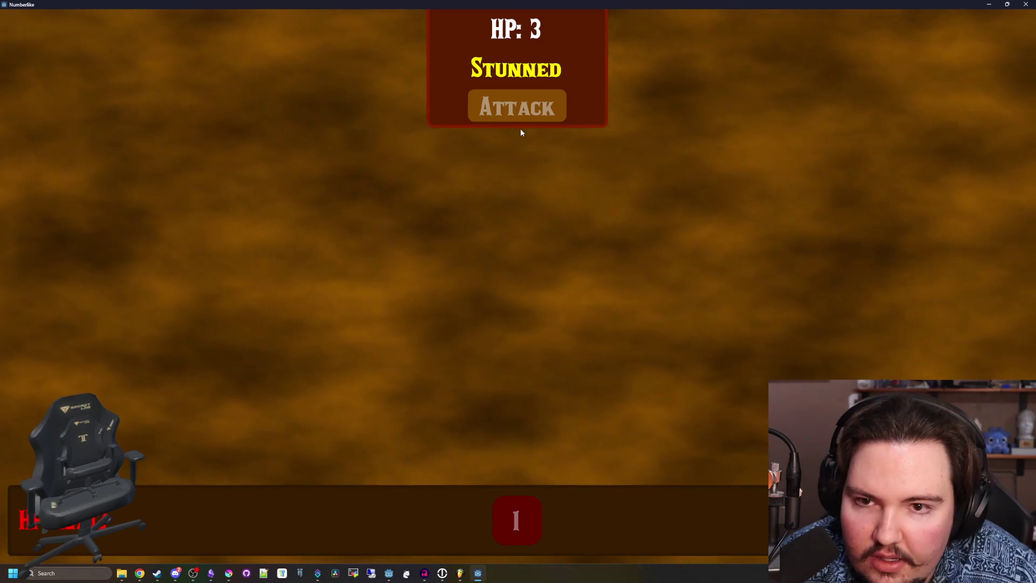
pyautogui.click(528, 539)
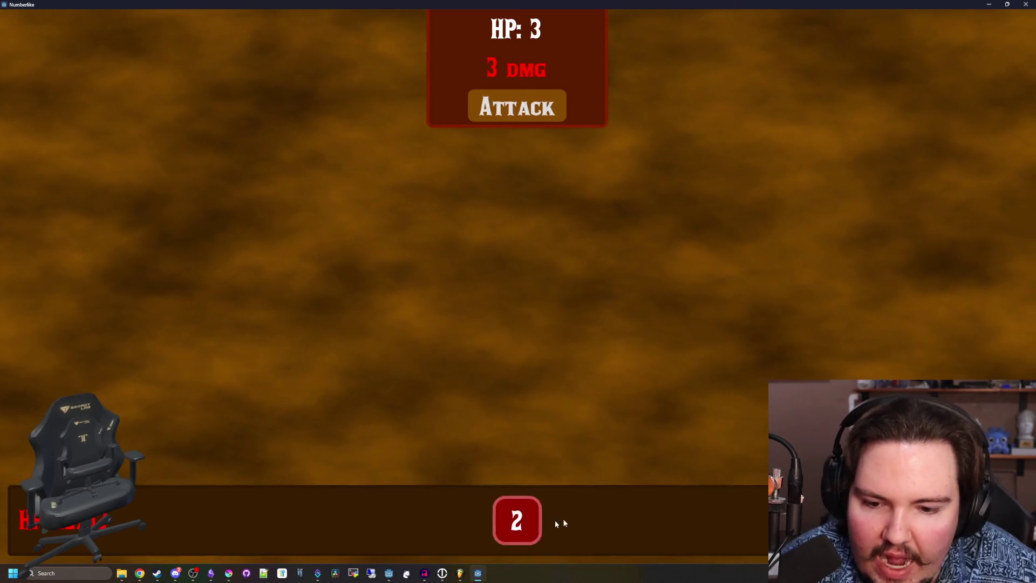
pyautogui.click(516, 106)
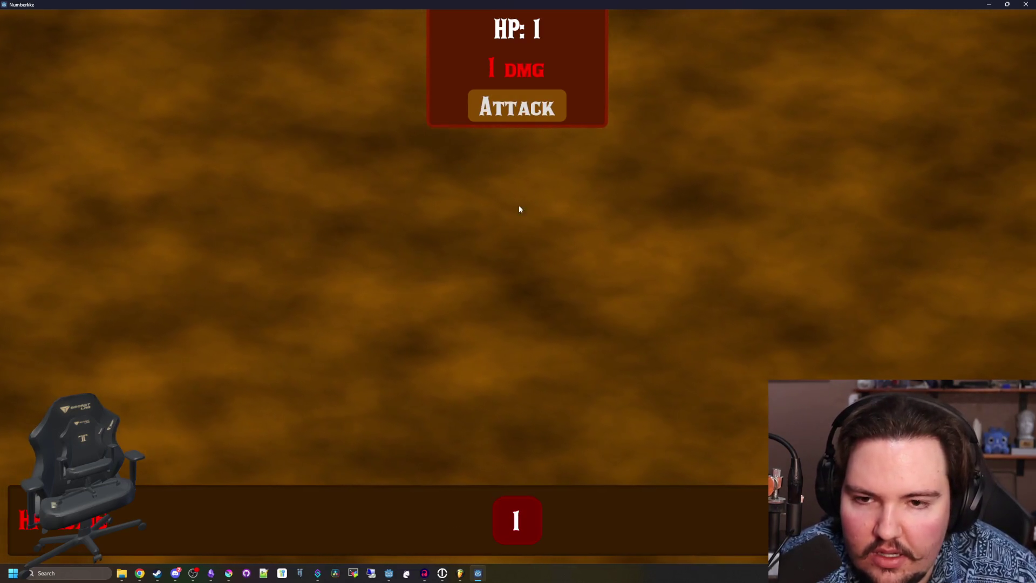
pyautogui.click(535, 107)
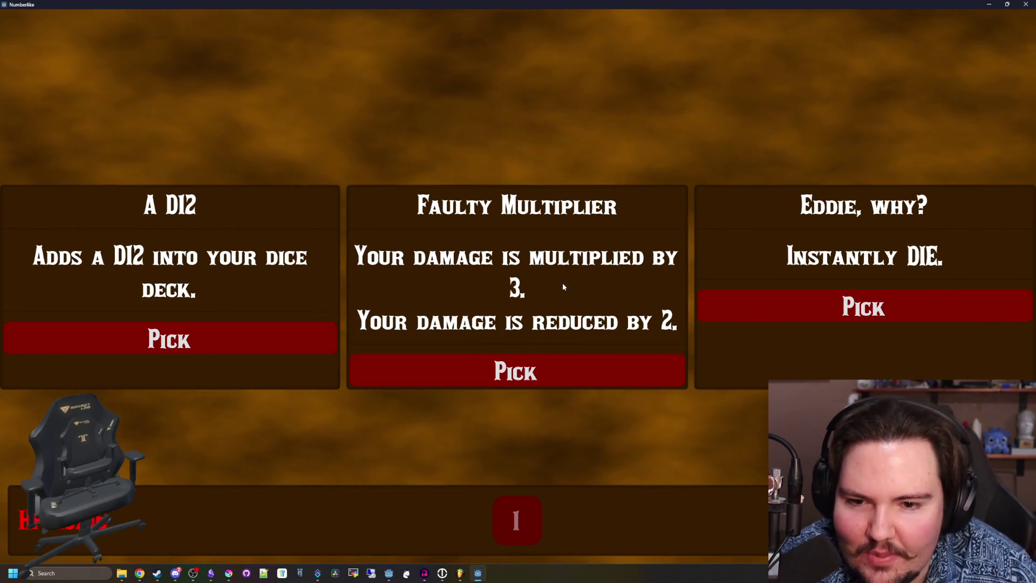
# Take the A D12 reward and another upgrade, clearing fights with the 8, 5 and 4 dice.
pyautogui.click(209, 344)
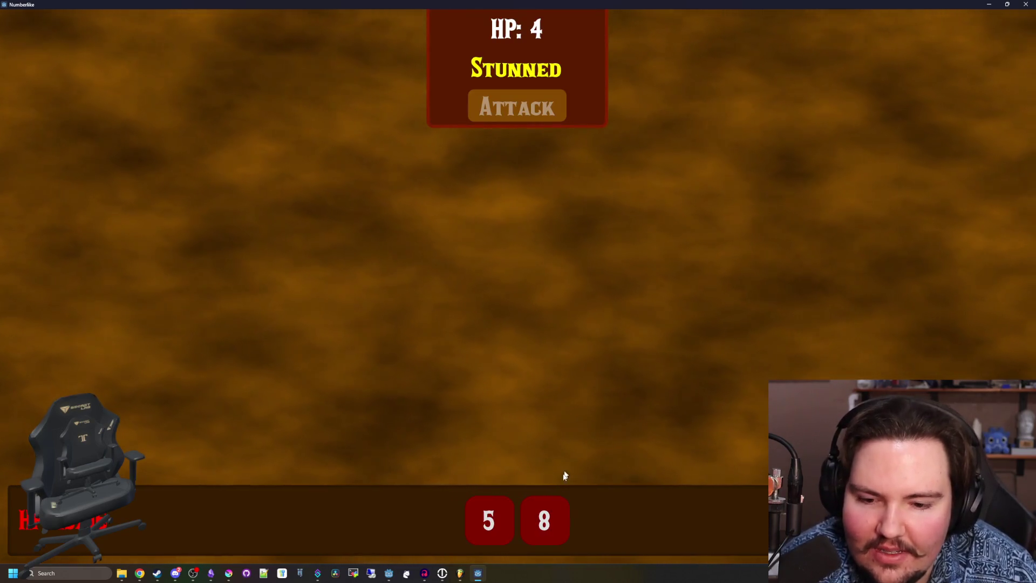
pyautogui.click(535, 109)
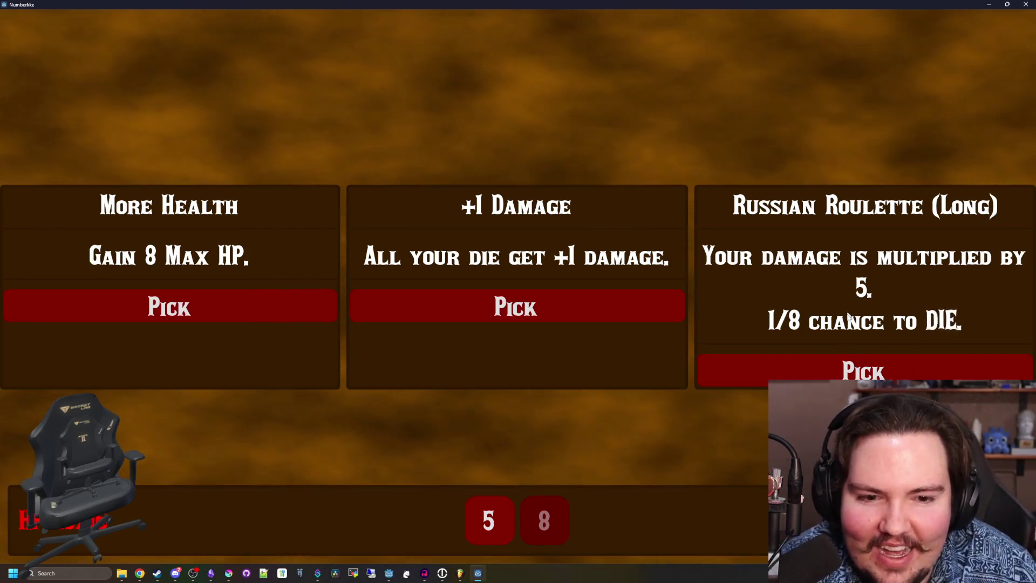
pyautogui.click(864, 371)
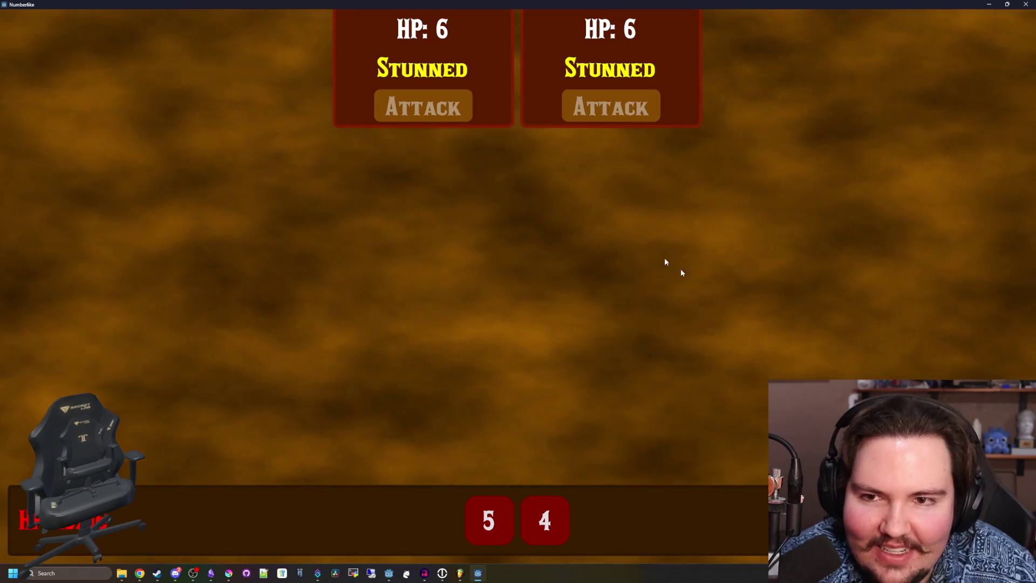
pyautogui.click(491, 508)
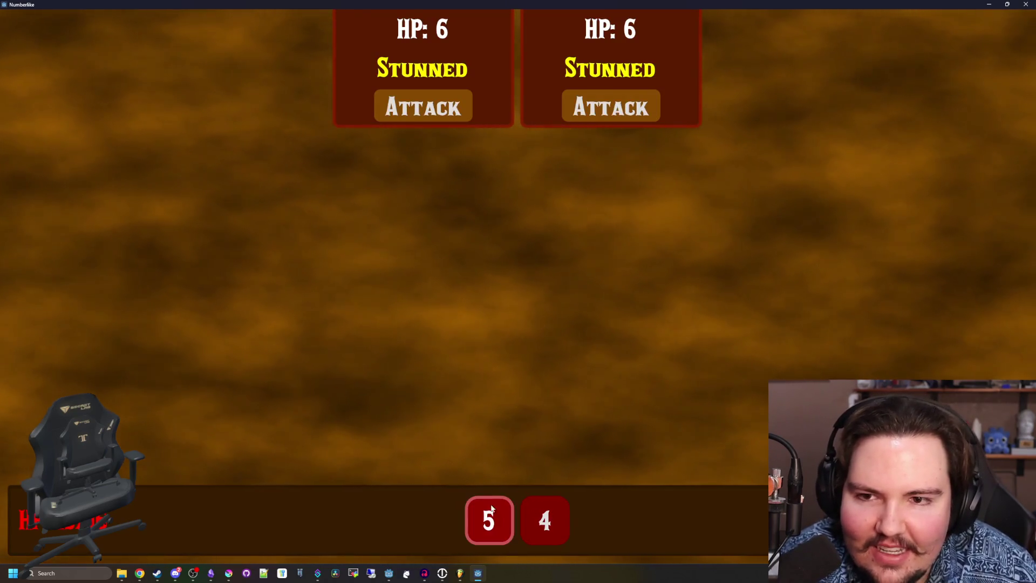
pyautogui.click(434, 108)
pyautogui.click(545, 518)
pyautogui.click(625, 105)
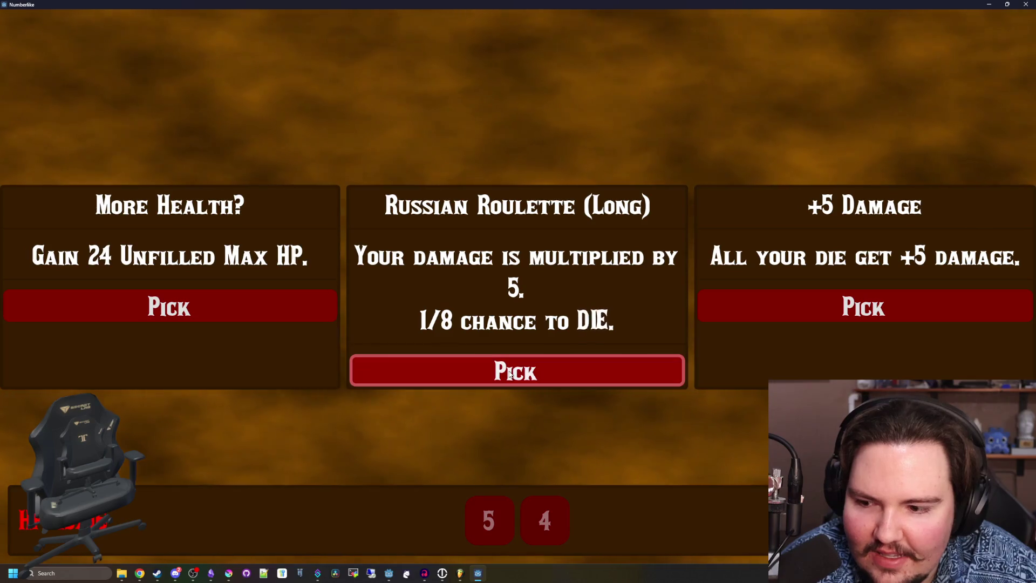
# Take the Russian Roulette (Long) upgrade and defeat the three enemies one by one.
pyautogui.click(510, 370)
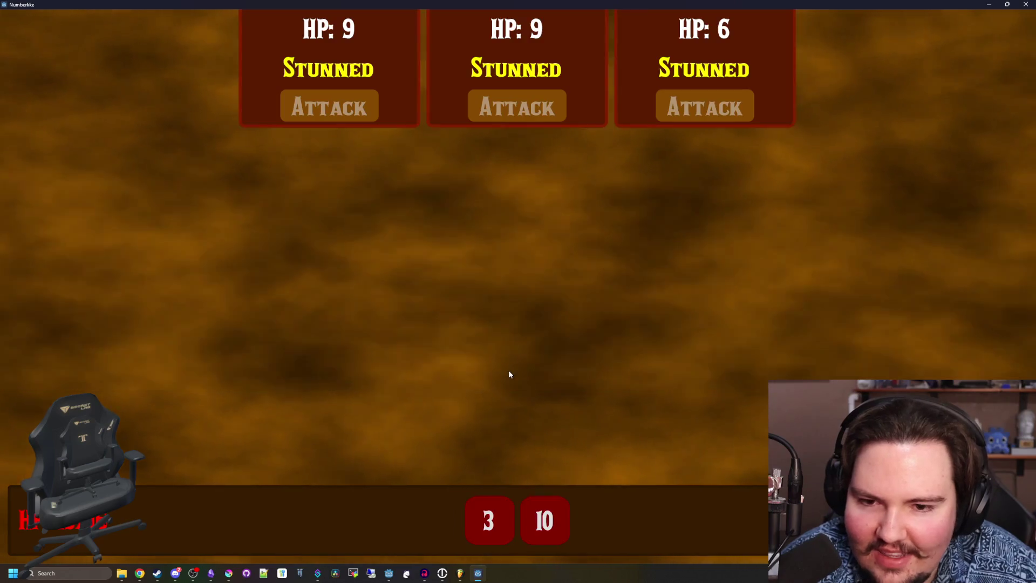
pyautogui.click(487, 519)
pyautogui.click(357, 107)
pyautogui.click(492, 517)
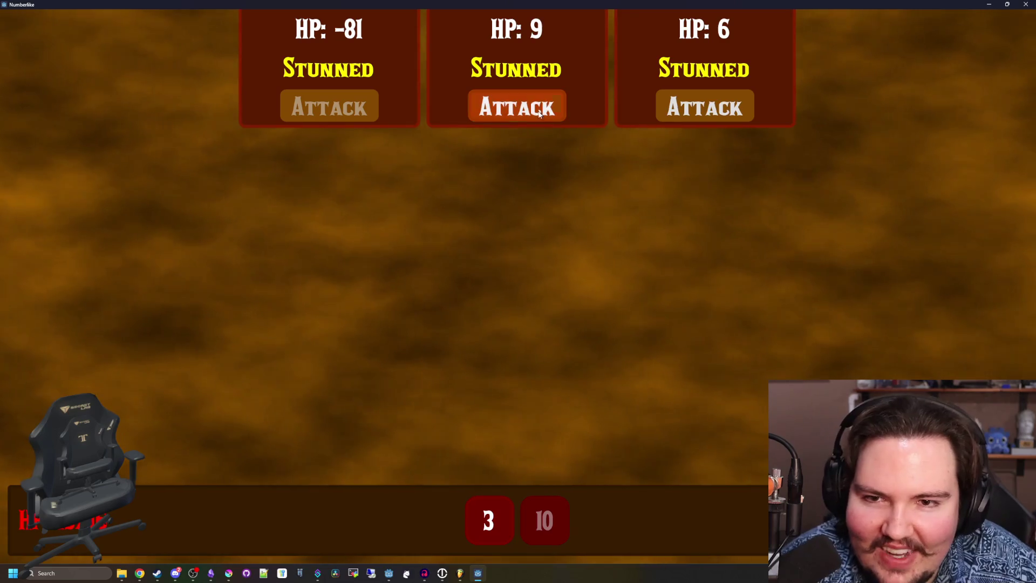
pyautogui.click(536, 109)
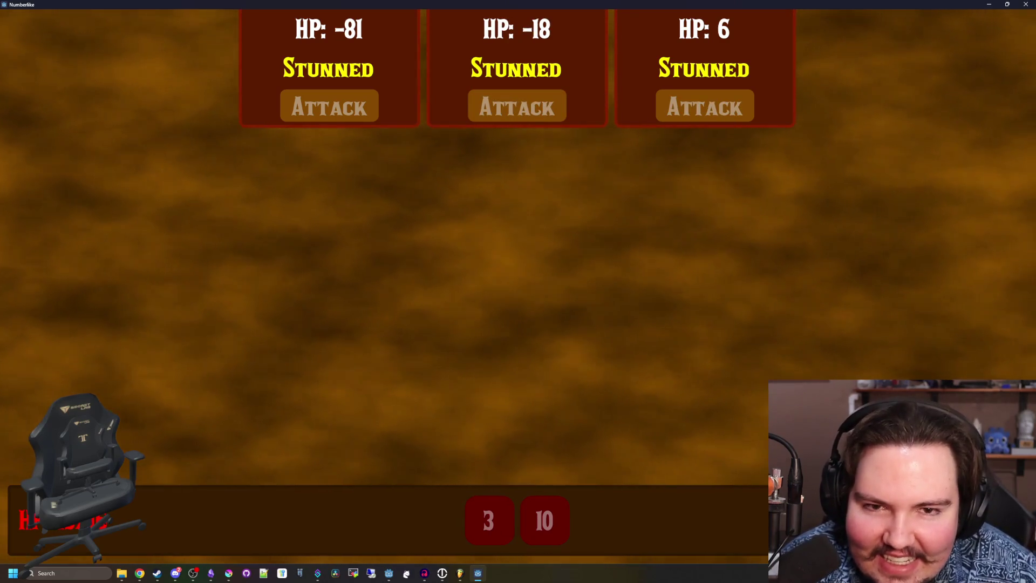
pyautogui.click(543, 519)
pyautogui.click(707, 111)
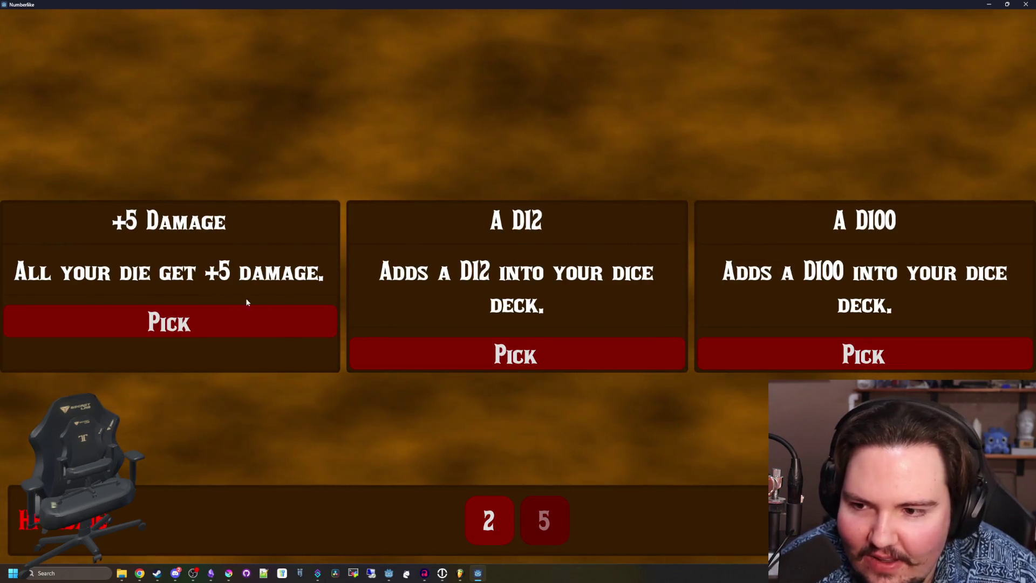
# Take another reward and attack all four enemies to end the fight.
pyautogui.click(889, 347)
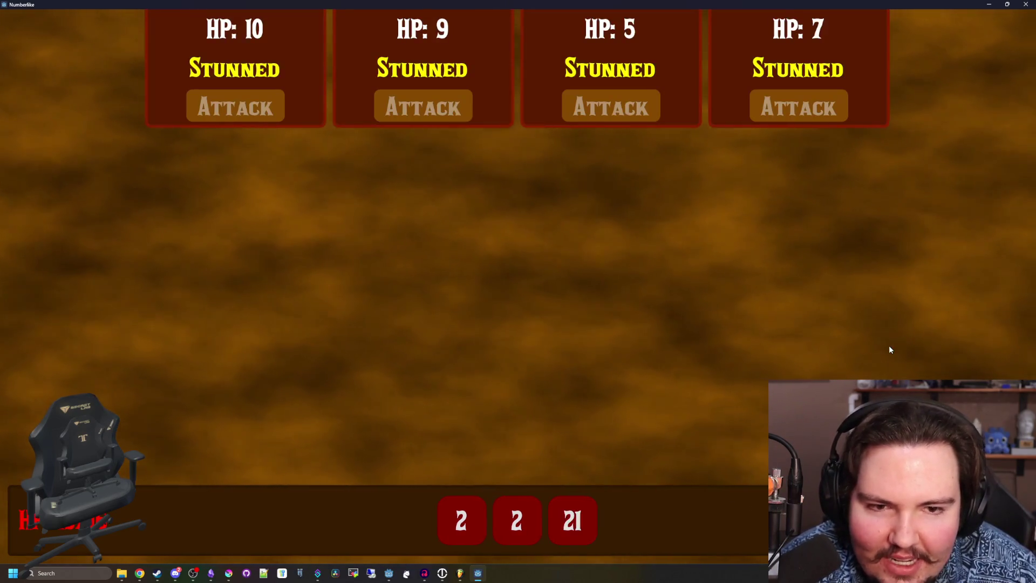
pyautogui.click(235, 107)
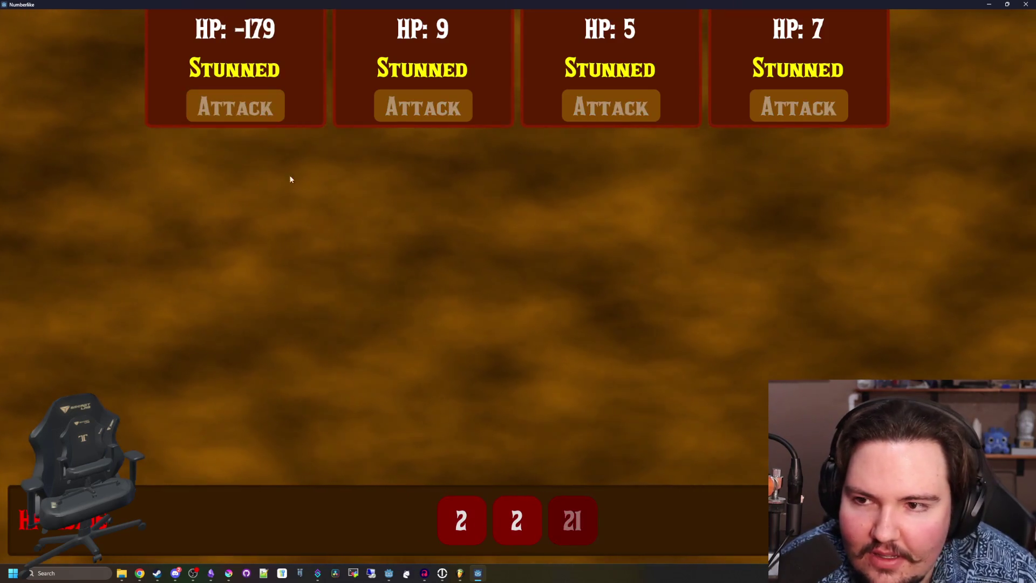
pyautogui.click(423, 106)
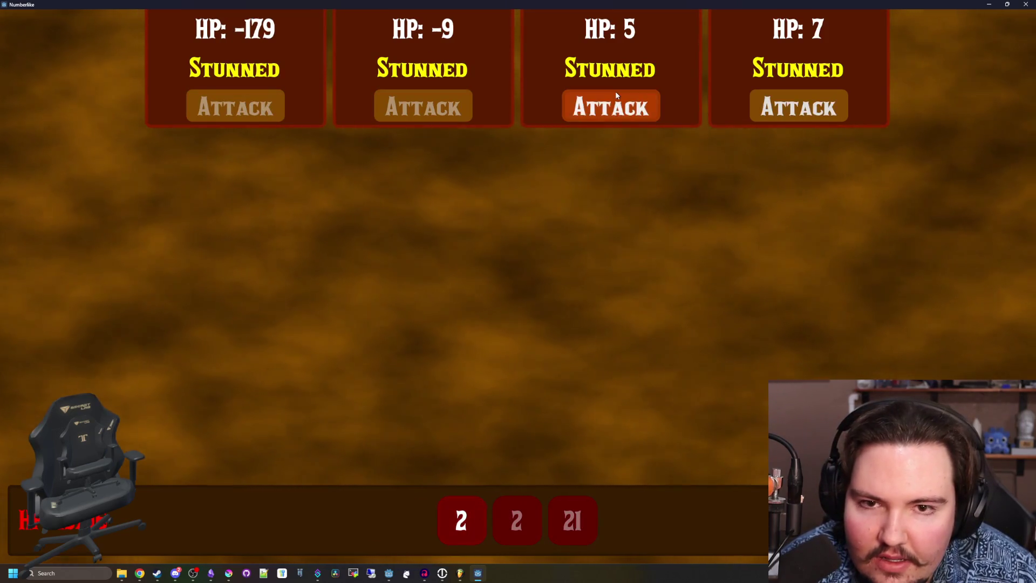
pyautogui.click(614, 105)
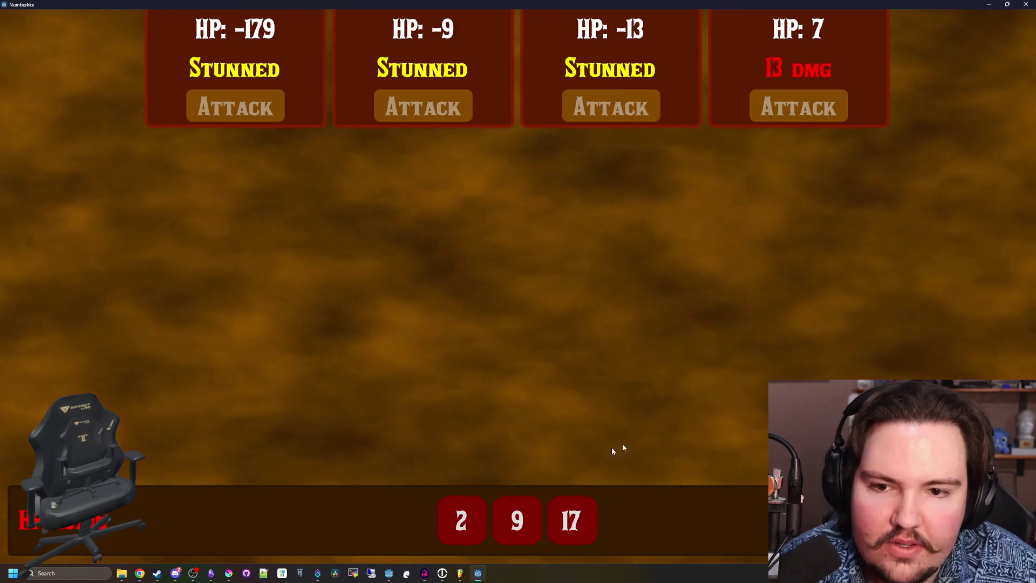
pyautogui.click(798, 106)
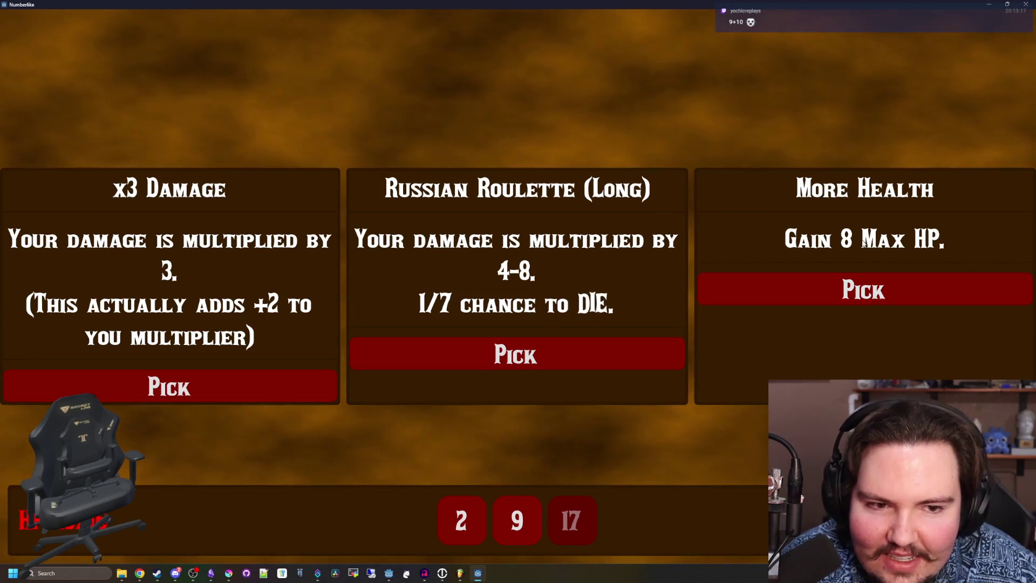
# Take an upgrade, then clear the wave with the 77, 9, 2, 7 and 3 dice.
pyautogui.click(520, 345)
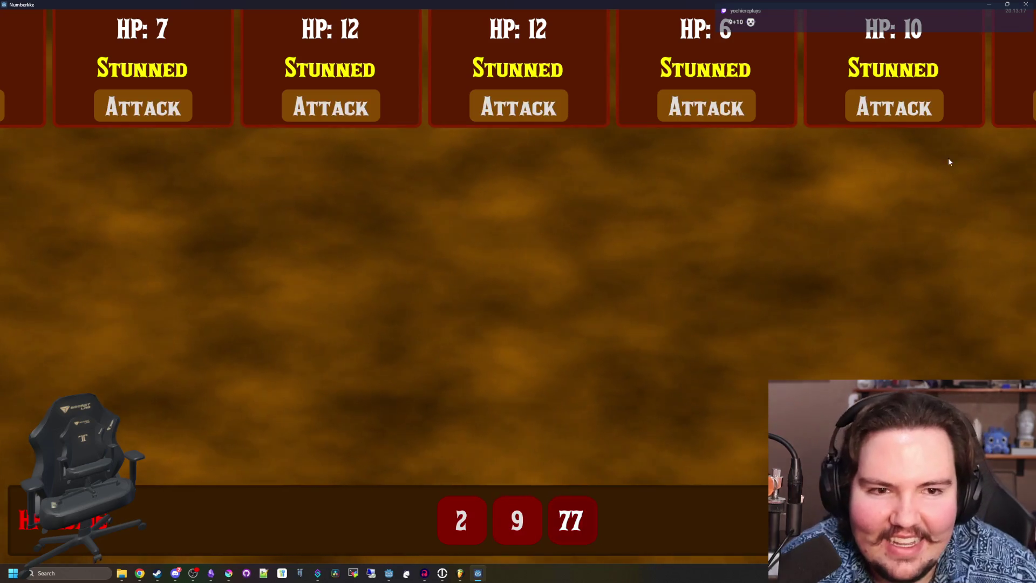
pyautogui.click(917, 110)
pyautogui.click(517, 519)
pyautogui.click(707, 108)
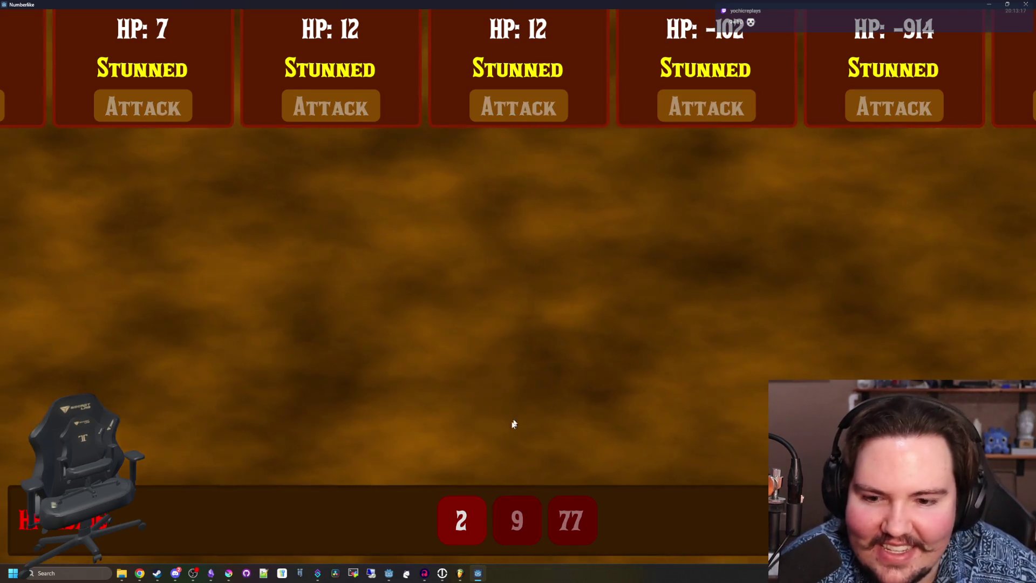
pyautogui.click(518, 108)
pyautogui.click(461, 519)
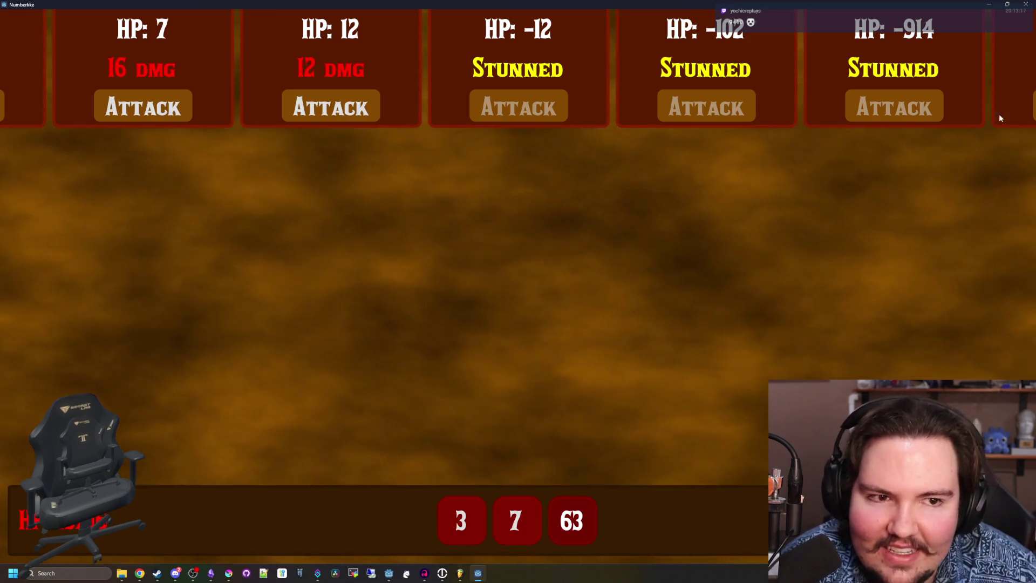
pyautogui.click(517, 520)
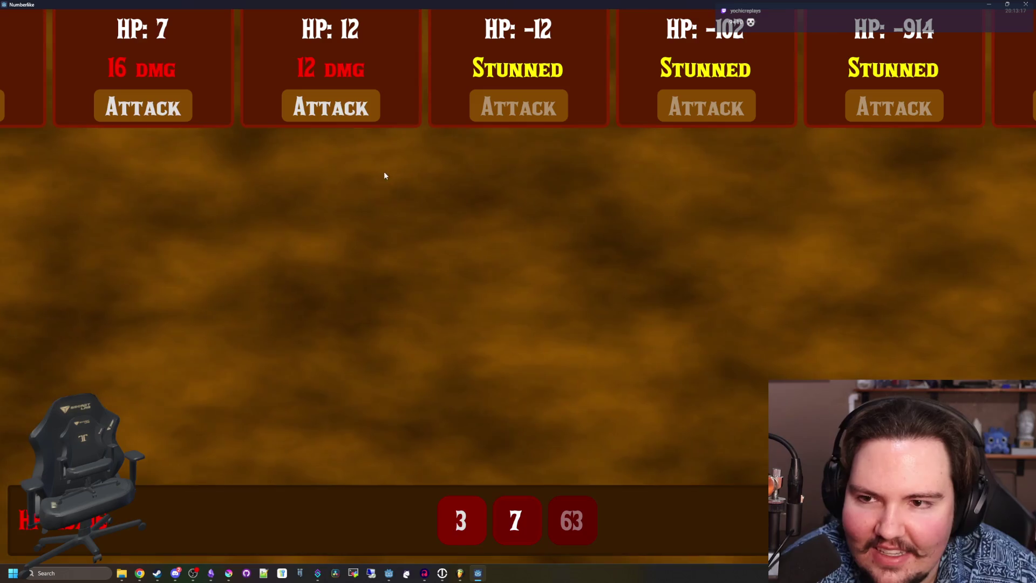
pyautogui.click(330, 107)
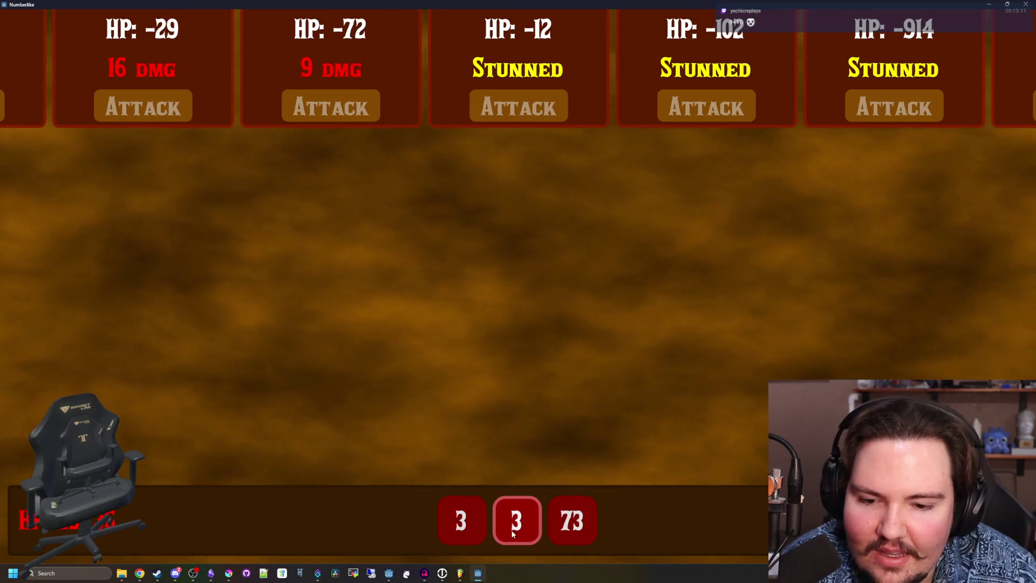
pyautogui.click(2, 108)
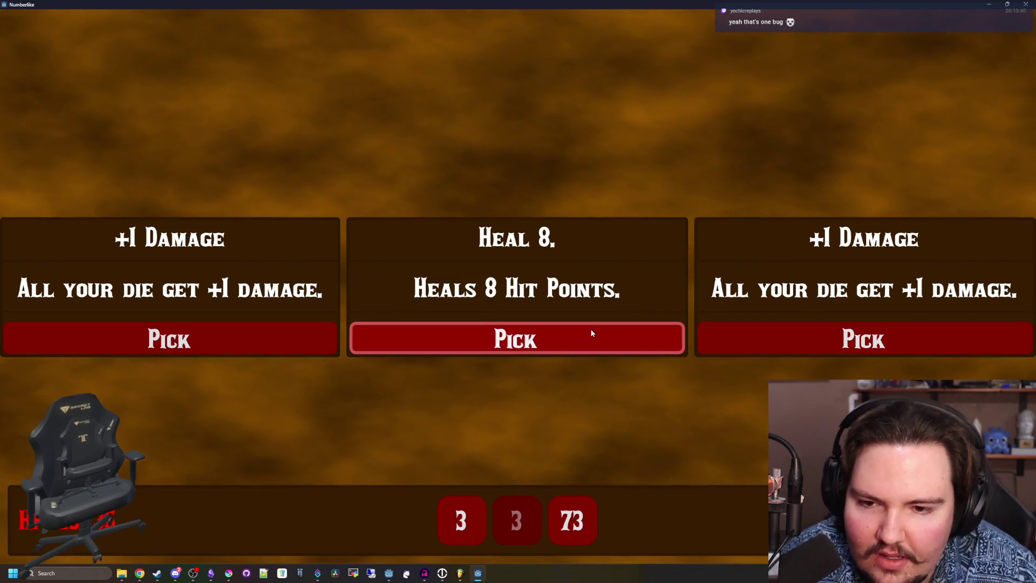
# Take the Heal 8 reward and clear the next wave with the 11, 73 and 3 dice.
pyautogui.click(814, 327)
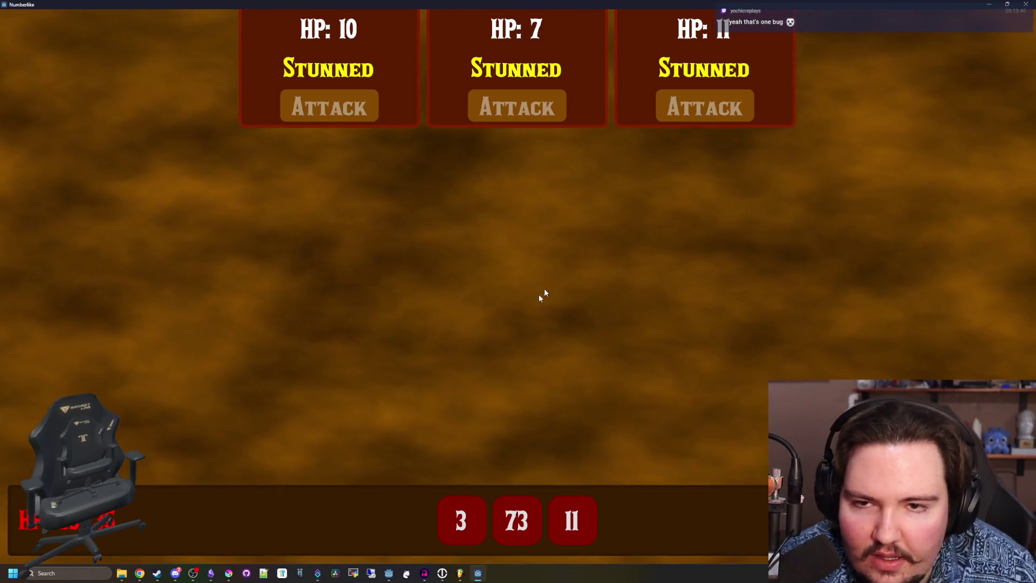
pyautogui.click(571, 520)
pyautogui.click(542, 116)
pyautogui.click(516, 520)
pyautogui.click(707, 114)
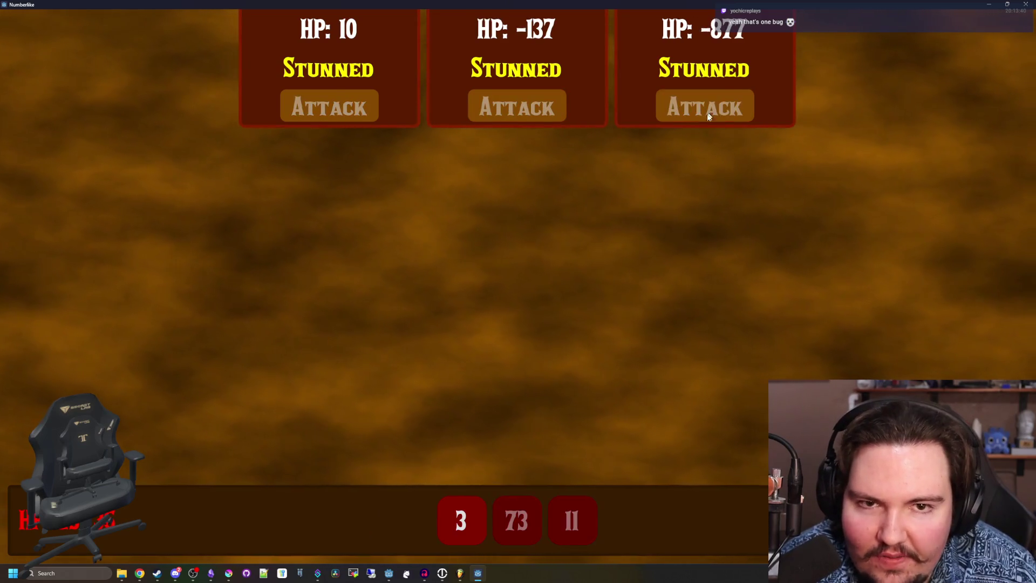
pyautogui.click(463, 520)
pyautogui.click(370, 107)
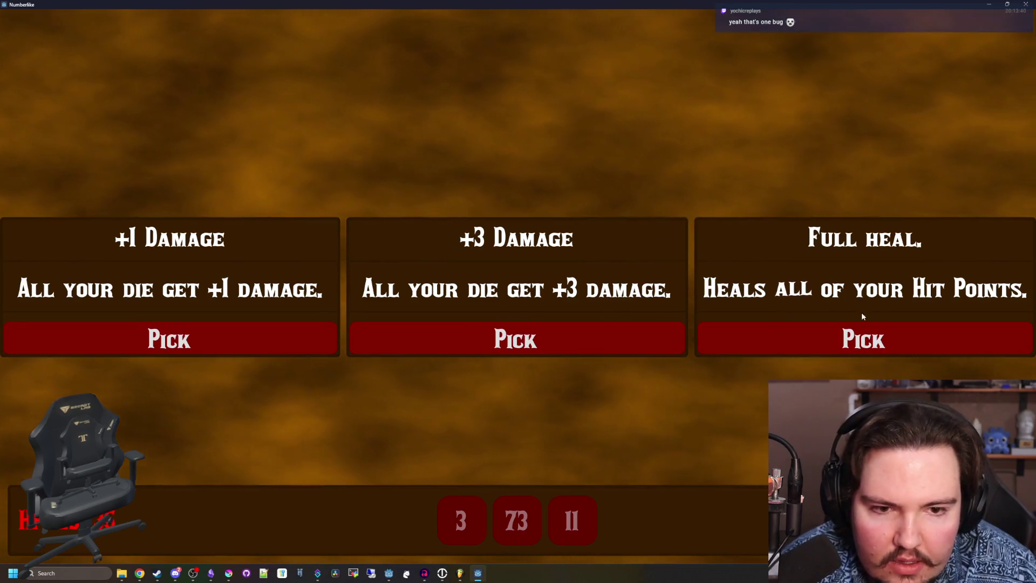
# Take the Full heal reward and clear the wave with the 46, 2, 3 and 11 dice.
pyautogui.click(539, 337)
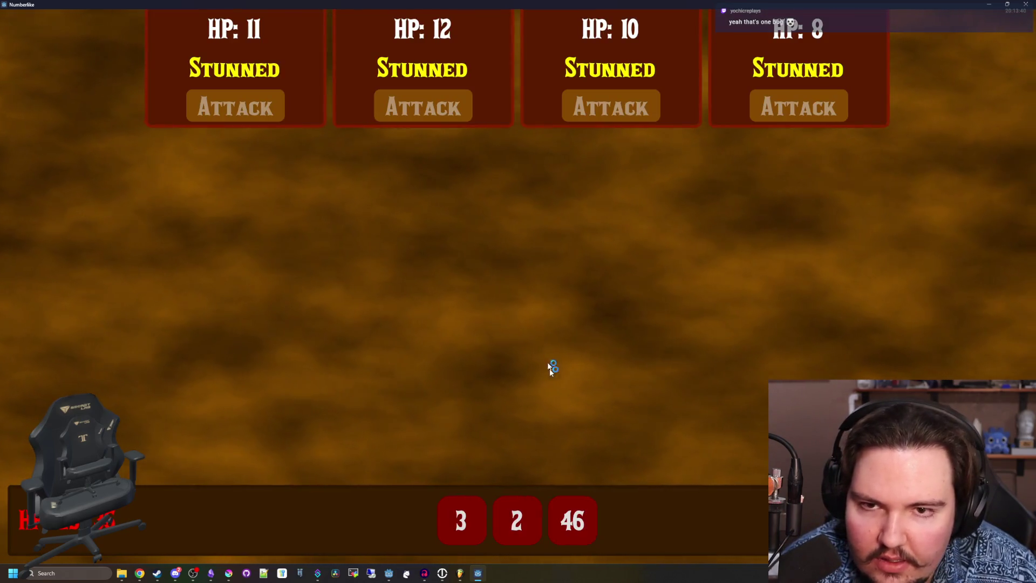
pyautogui.click(571, 520)
pyautogui.click(770, 107)
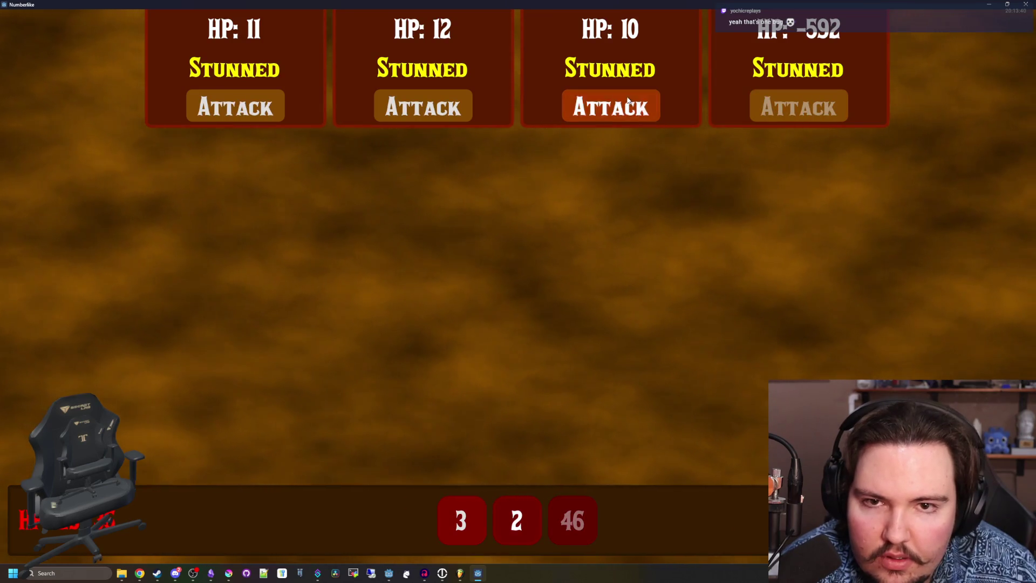
pyautogui.click(627, 100)
pyautogui.click(517, 520)
pyautogui.click(463, 119)
pyautogui.click(461, 519)
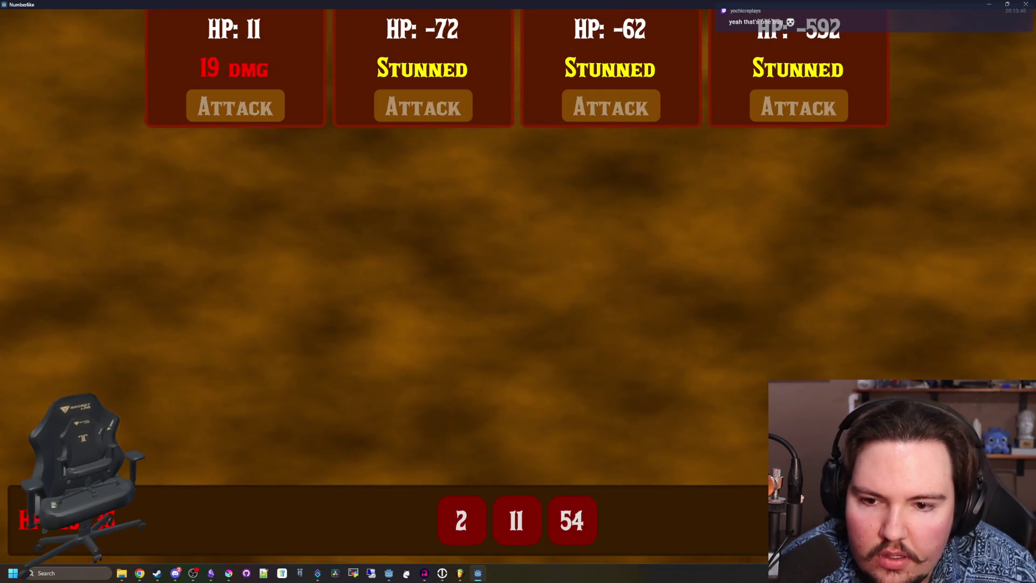
pyautogui.click(517, 520)
pyautogui.click(236, 107)
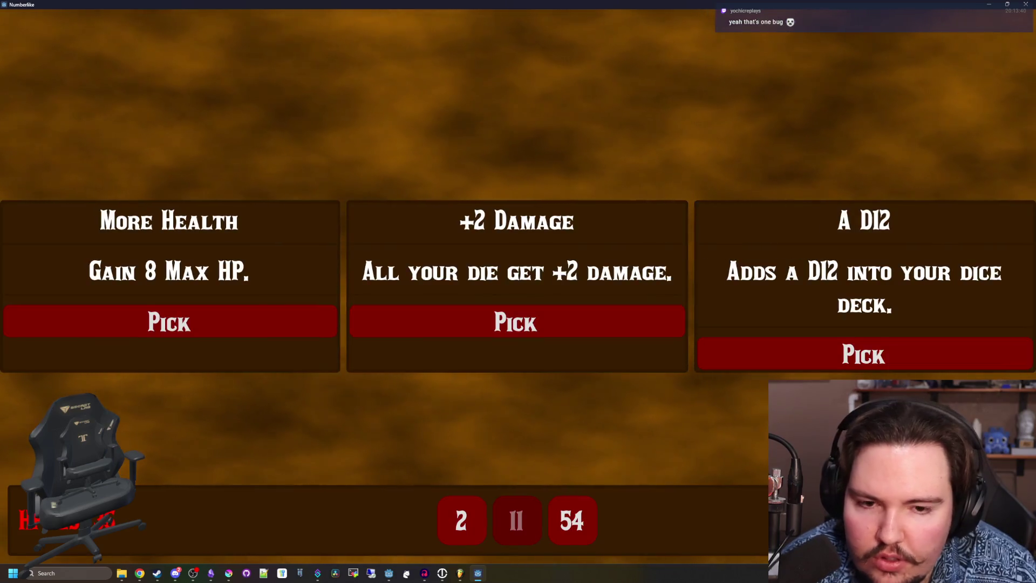
# Take the A D12 upgrade and attack all six enemies until the run ends in YOU DIED.
pyautogui.click(786, 361)
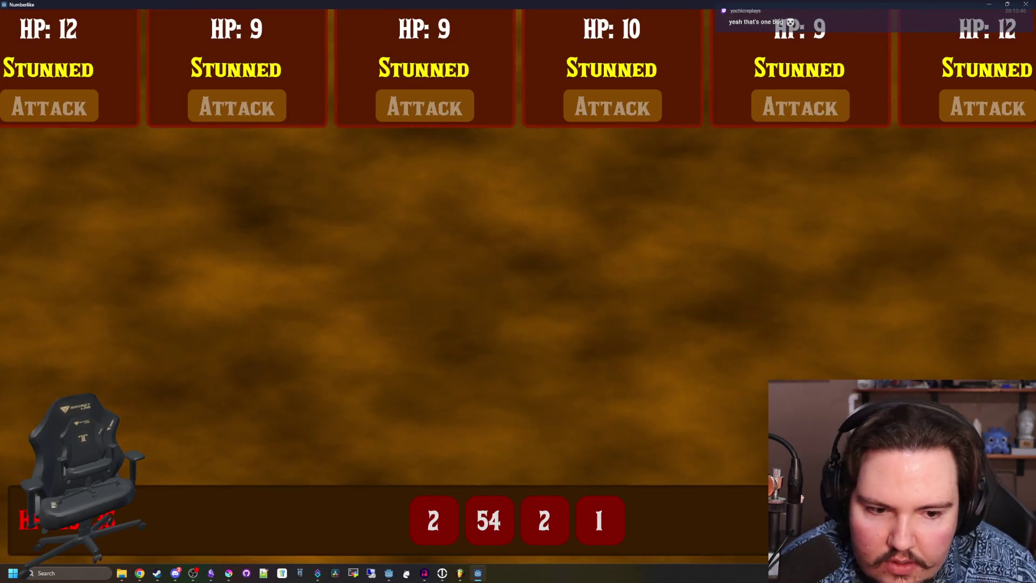
pyautogui.click(76, 110)
pyautogui.click(544, 519)
pyautogui.click(261, 106)
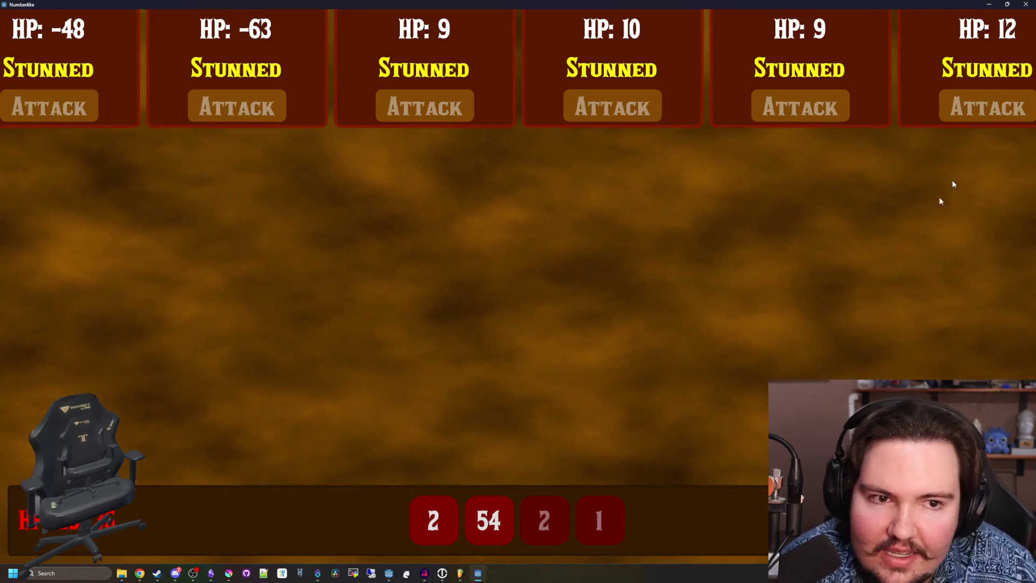
pyautogui.click(489, 520)
pyautogui.click(425, 105)
pyautogui.click(433, 520)
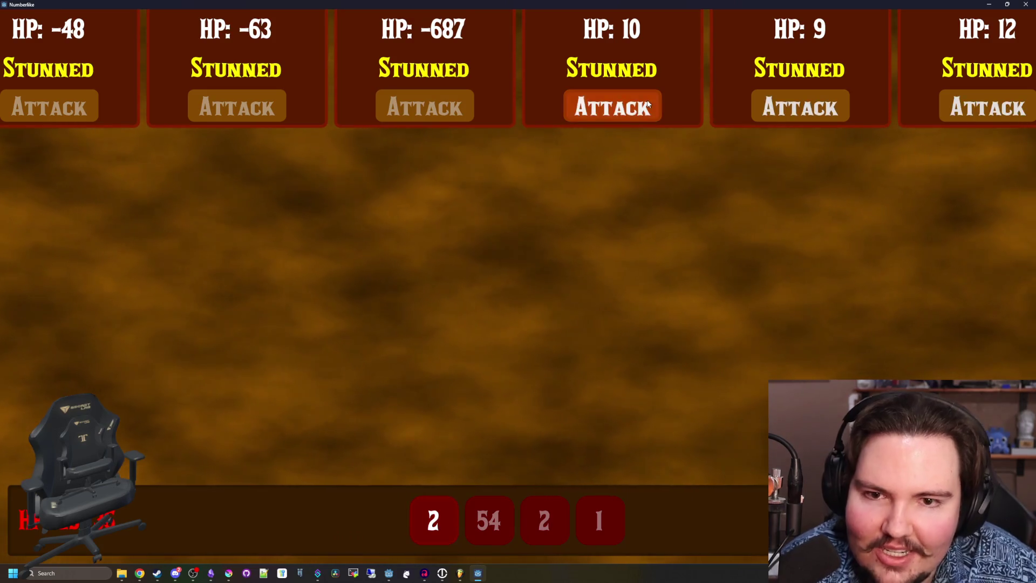
pyautogui.click(649, 104)
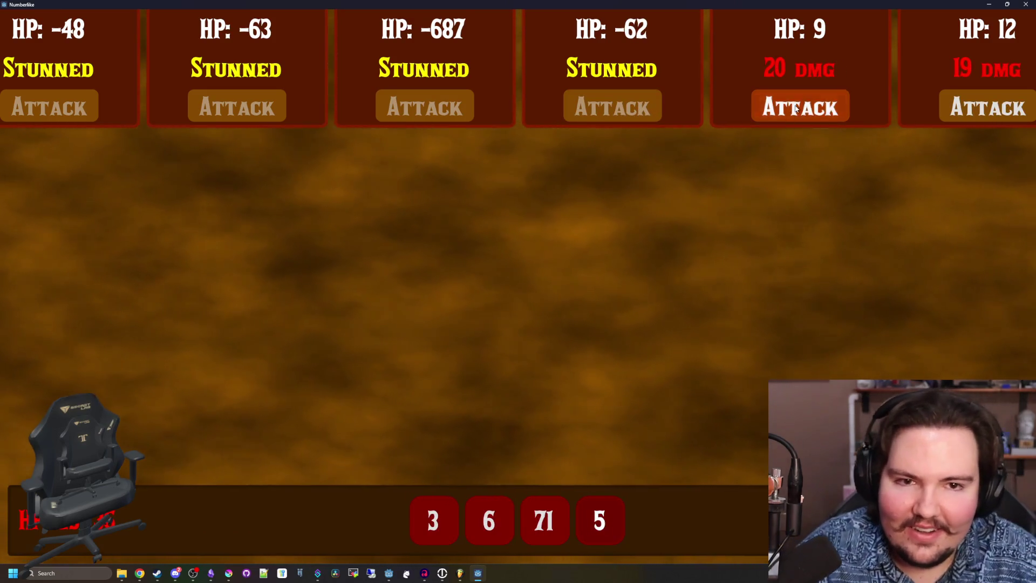
pyautogui.click(795, 108)
pyautogui.click(987, 103)
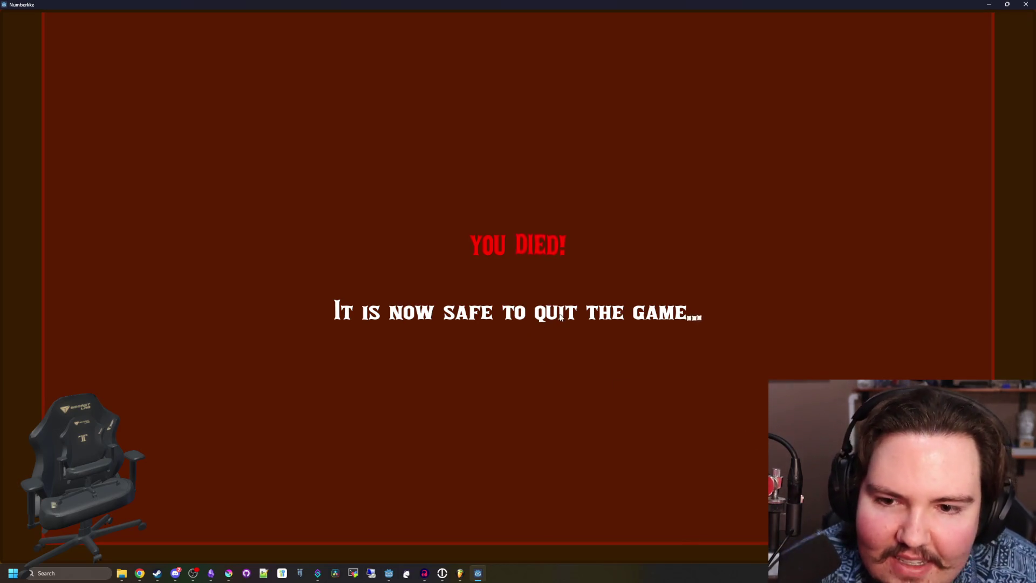
pyautogui.moveTo(554, 3); pyautogui.dragTo(480, 208)
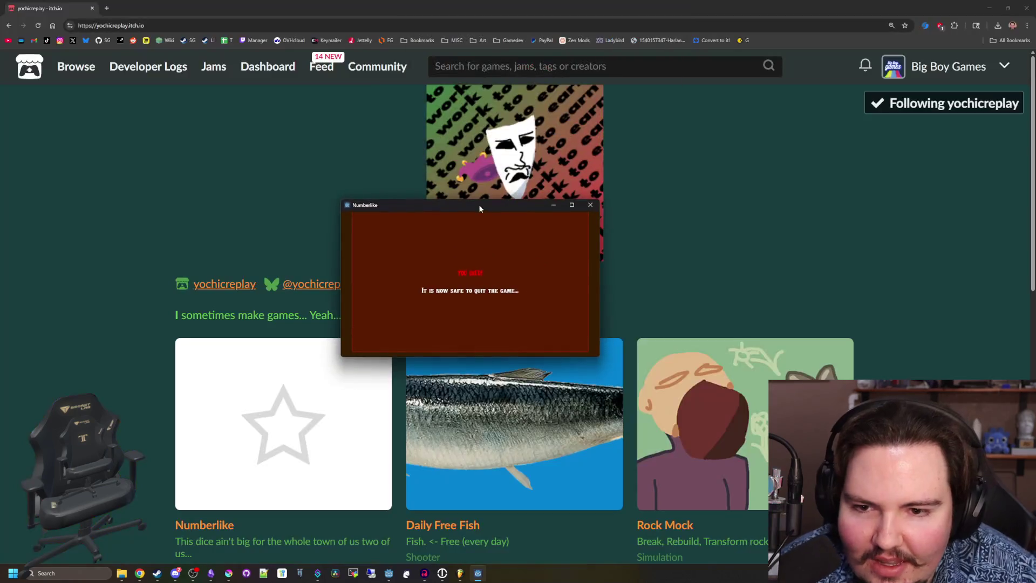
# Close the Numberlike window and scroll through the creator's itch.io games list.
pyautogui.click(592, 204)
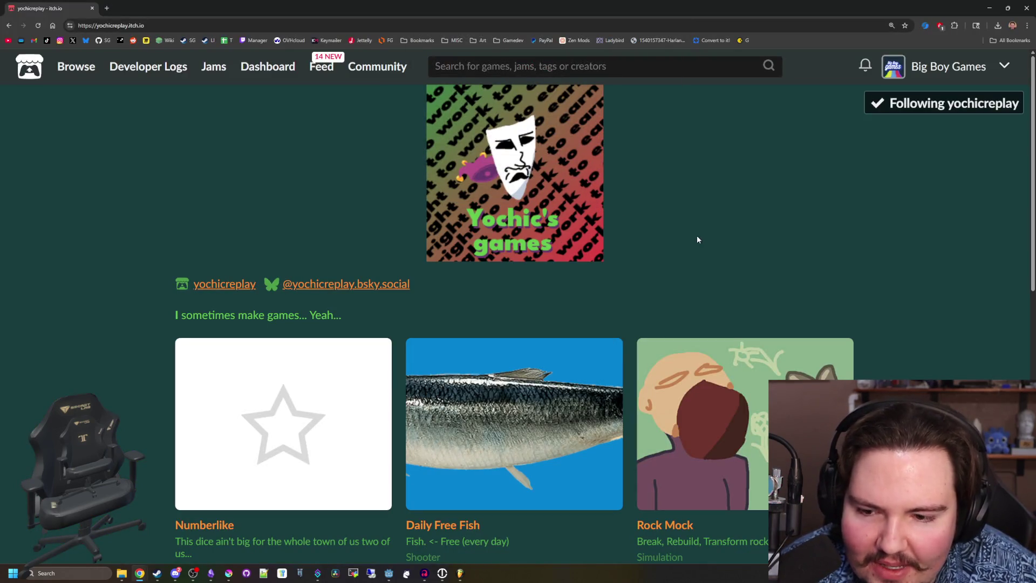
pyautogui.scroll(-10, 427, 254)
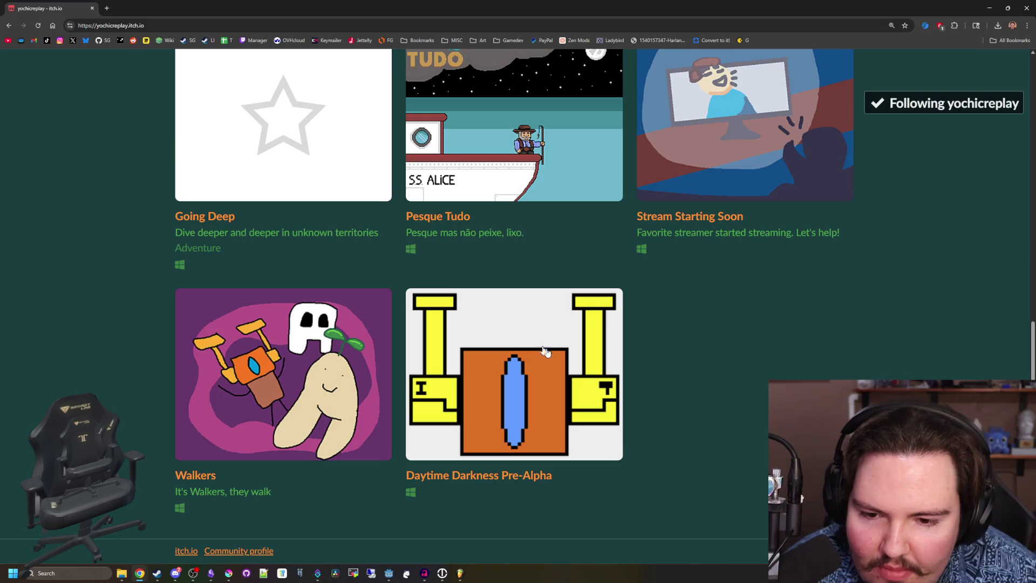
pyautogui.scroll(10, 499, 363)
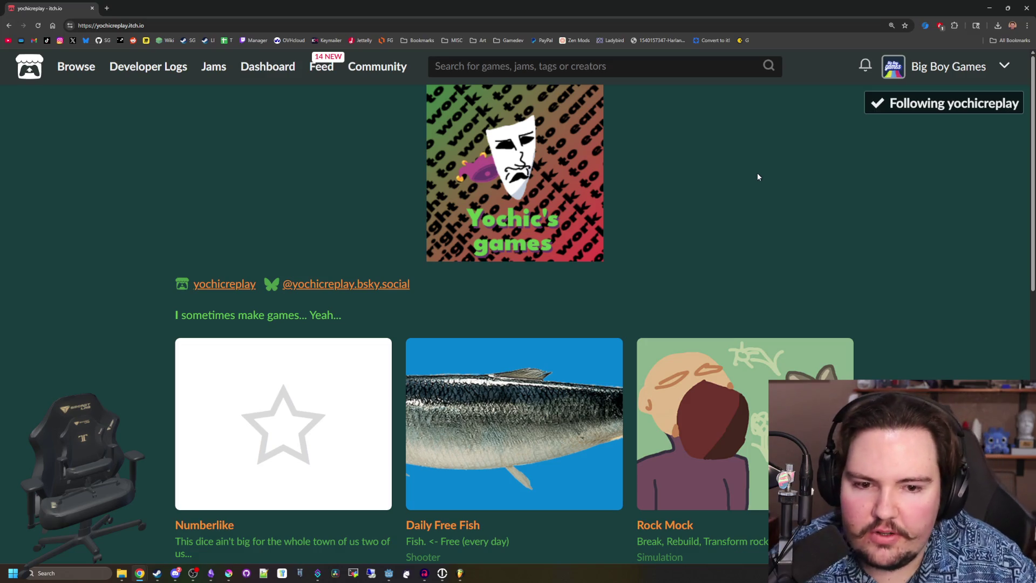
pyautogui.scroll(-10, 757, 176)
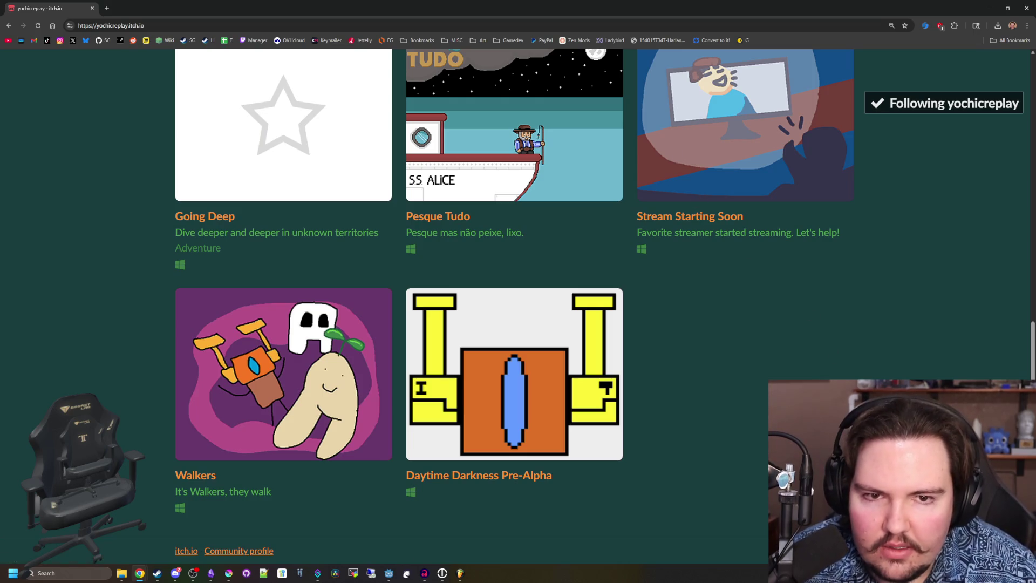
pyautogui.scroll(10, 710, 357)
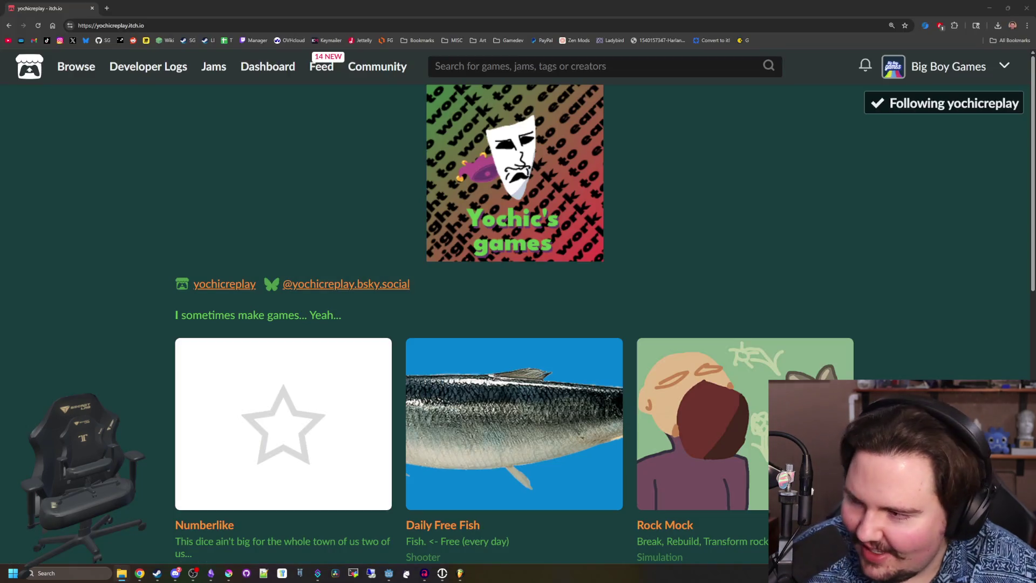
# Launch numberlike.exe from the Downloads folder in File Explorer.
pyautogui.click(155, 538)
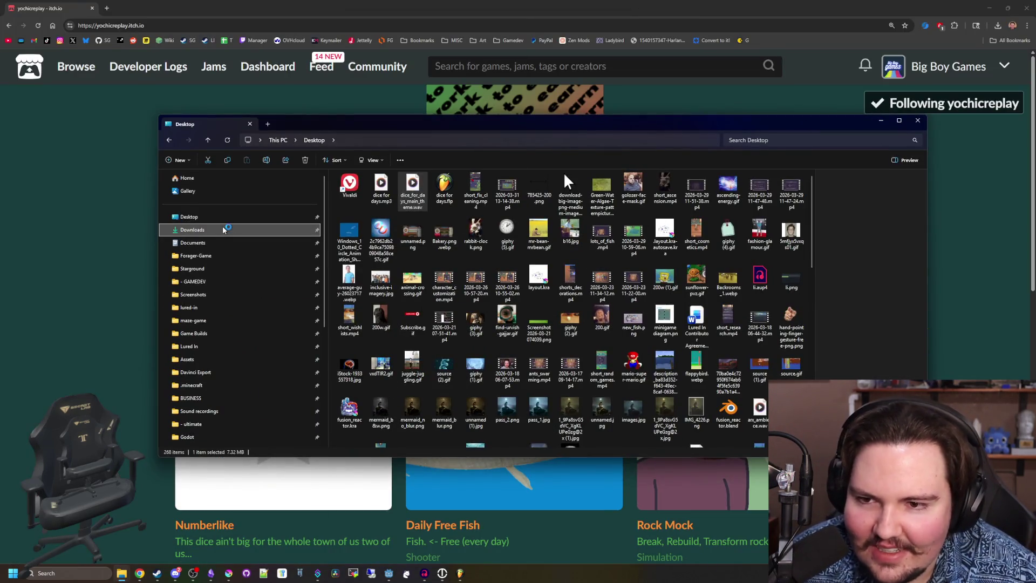
pyautogui.click(223, 230)
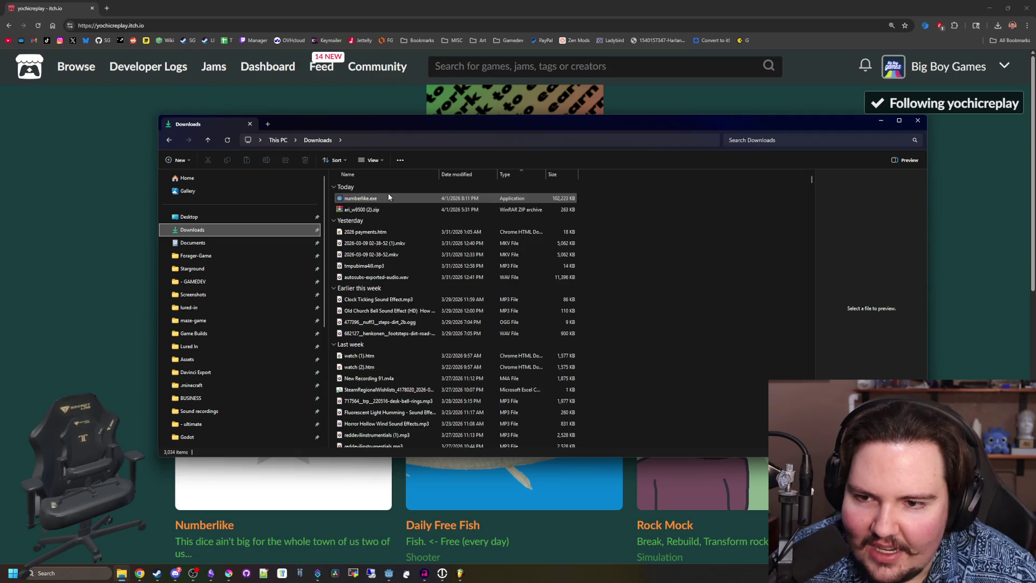
pyautogui.click(388, 196)
pyautogui.doubleClick(388, 196)
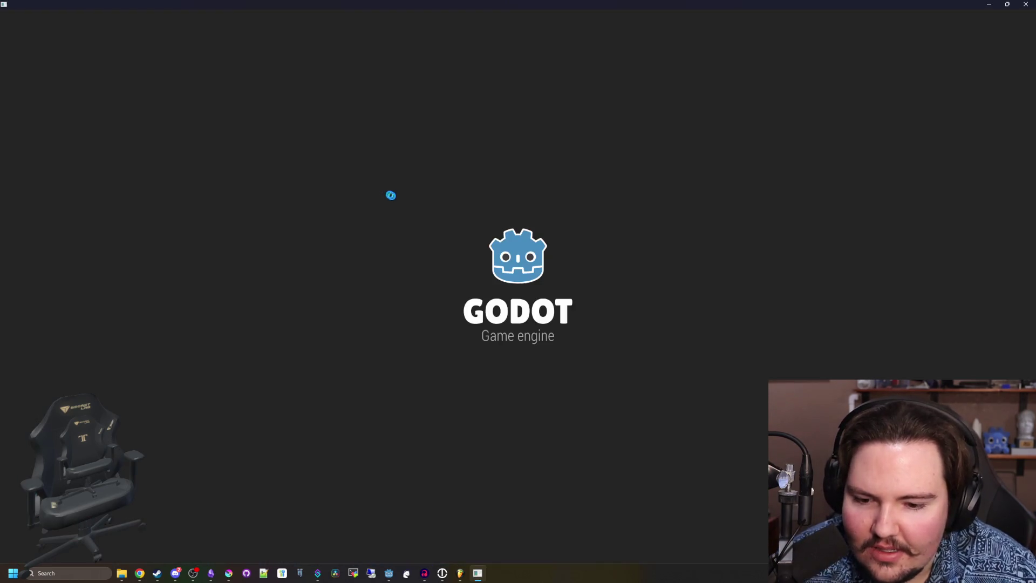
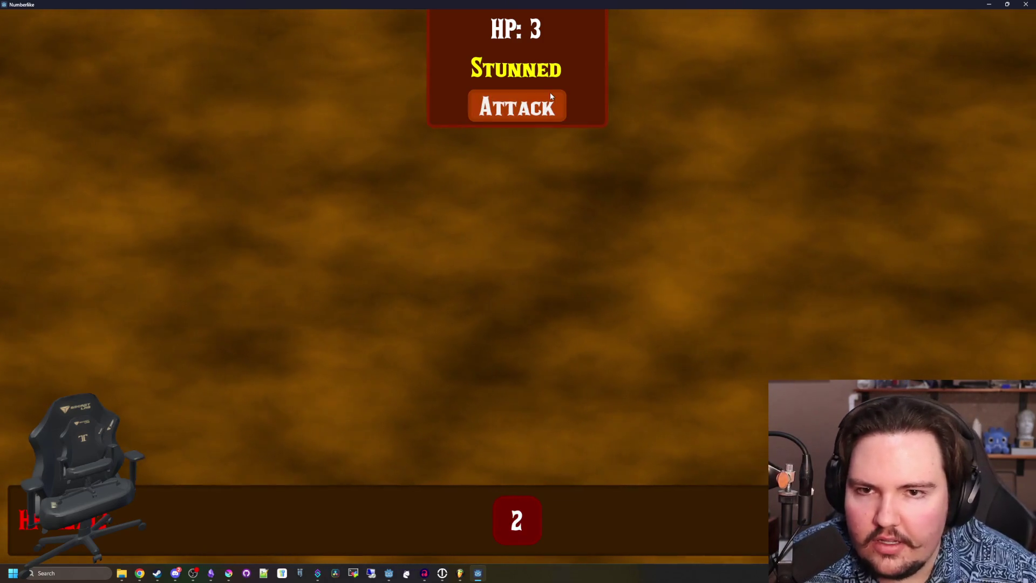
# Finish the current fight with the 2 die and take the A D12 reward.
pyautogui.click(549, 96)
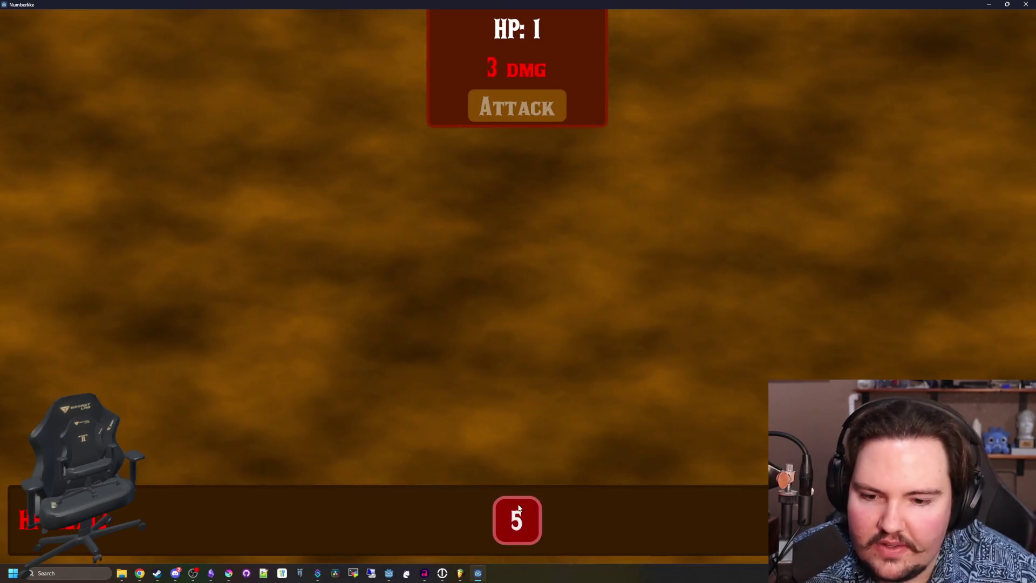
pyautogui.click(545, 113)
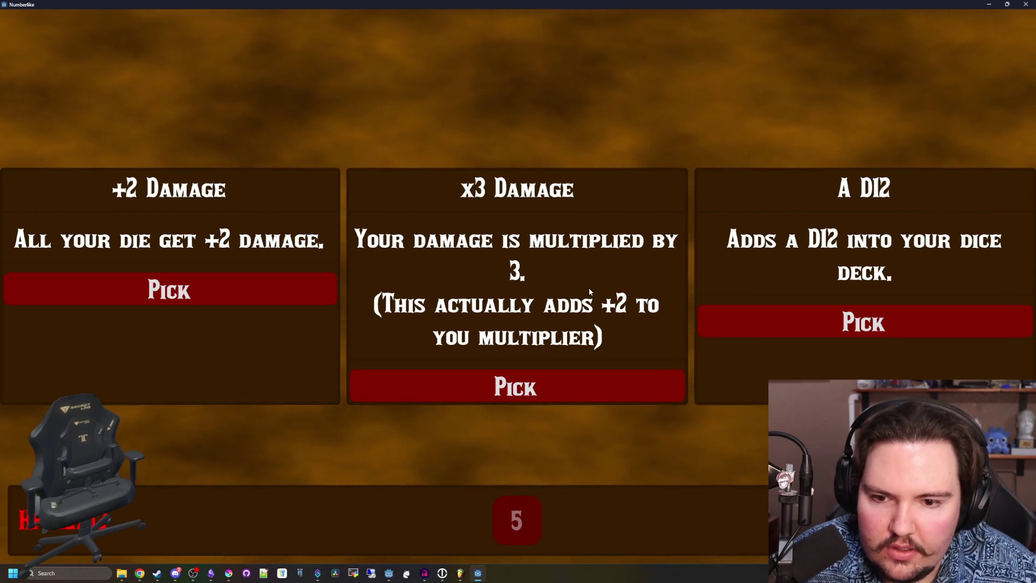
pyautogui.click(864, 323)
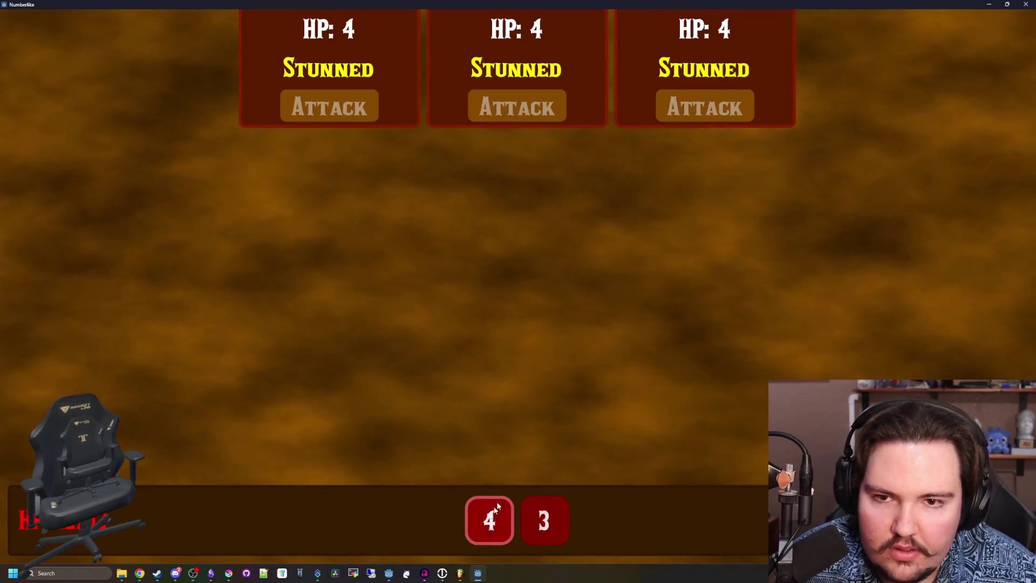
# Win the next fight using the 4, 3, 12 and 2 dice, then take the A D8 reward.
pyautogui.click(493, 515)
pyautogui.click(329, 107)
pyautogui.click(546, 515)
pyautogui.click(490, 111)
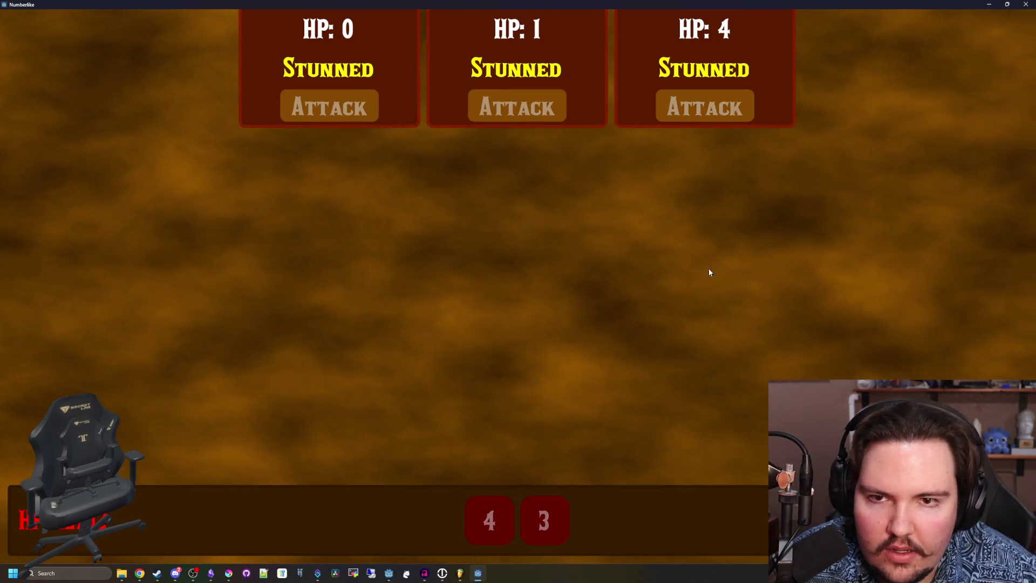
pyautogui.click(681, 120)
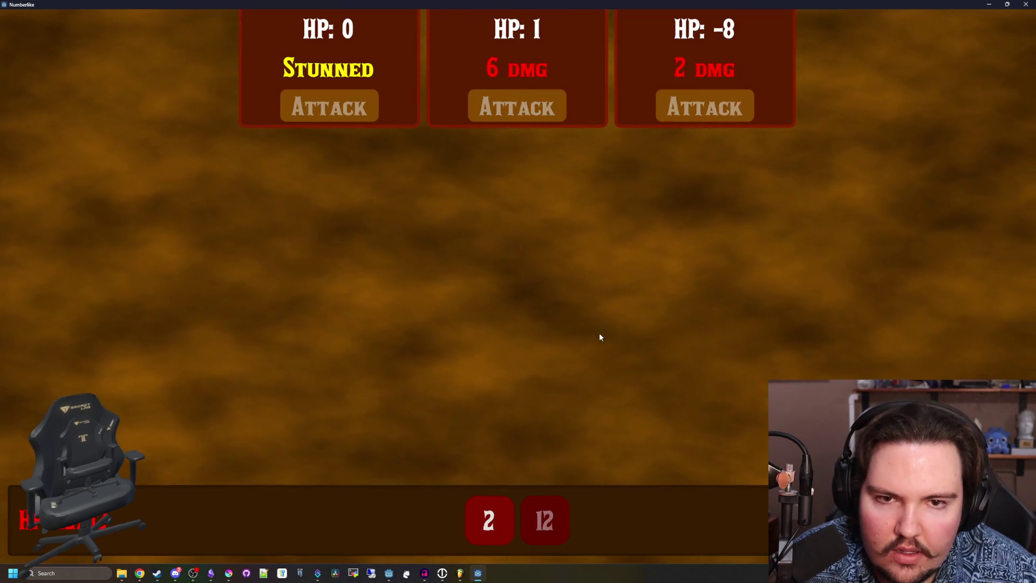
pyautogui.click(488, 519)
pyautogui.click(539, 108)
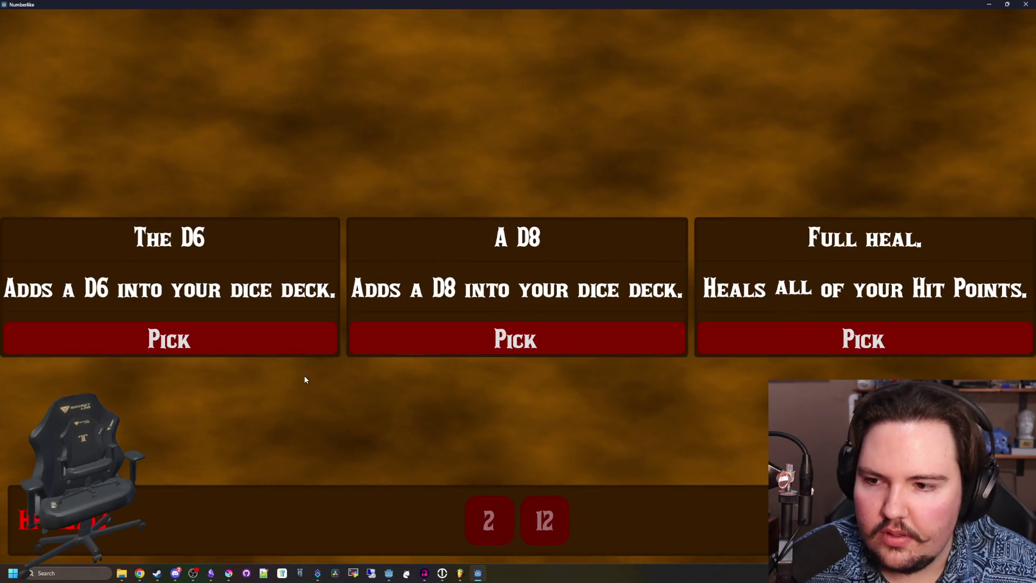
pyautogui.click(672, 345)
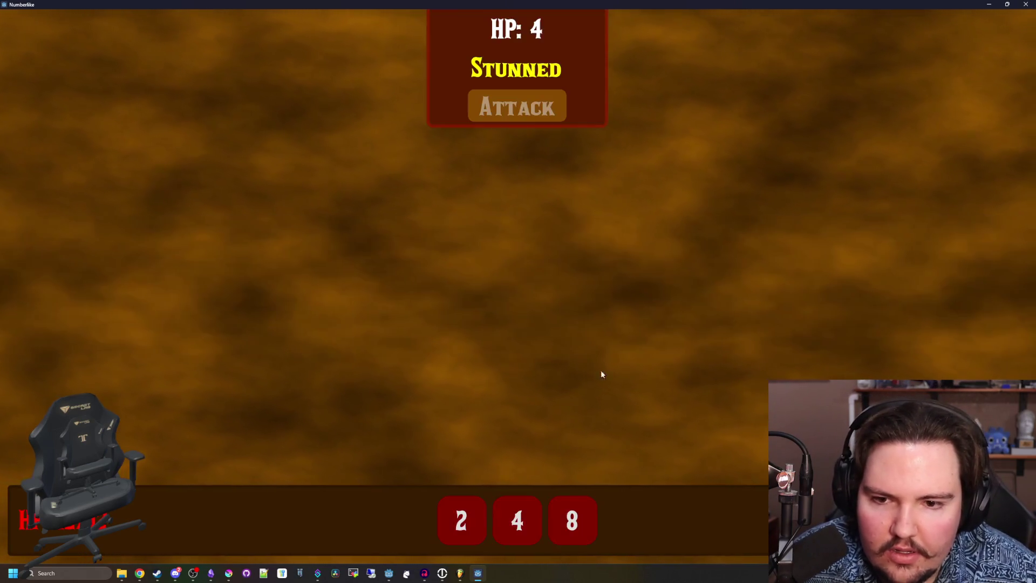
# Defeat the lone enemy with the 8 die and take the A D4 reward.
pyautogui.click(561, 518)
pyautogui.click(545, 108)
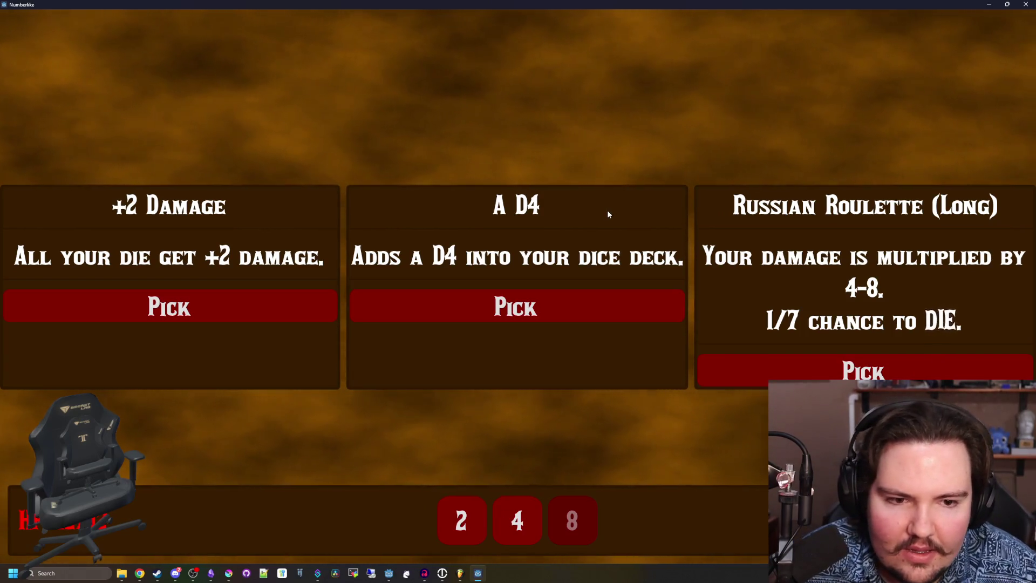
pyautogui.click(594, 306)
# Win two fights with the 4, 4, 2 and 5 dice, taking A D20 and x2 Damage rewards.
pyautogui.click(574, 533)
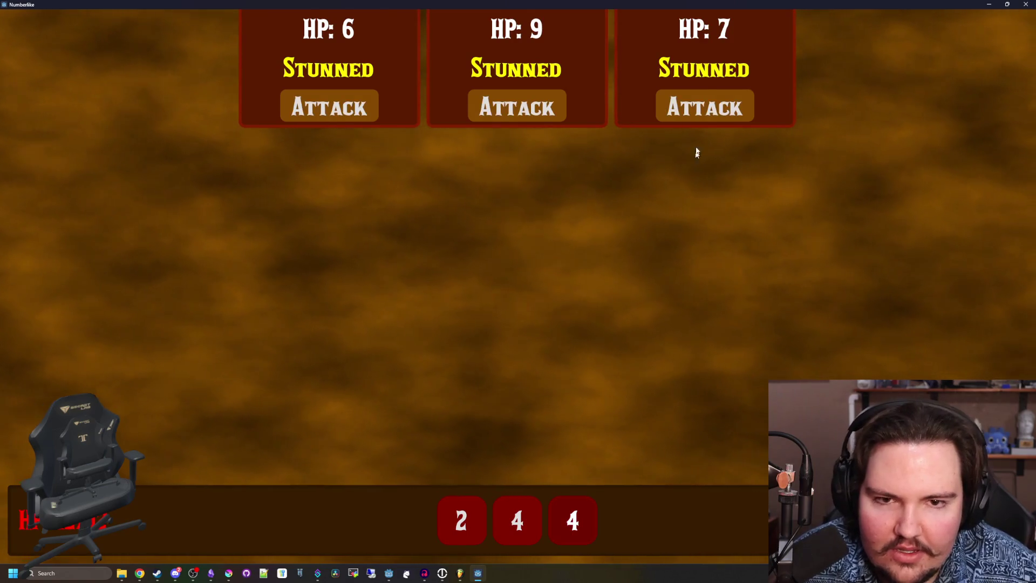
pyautogui.click(702, 105)
pyautogui.click(517, 521)
pyautogui.click(517, 106)
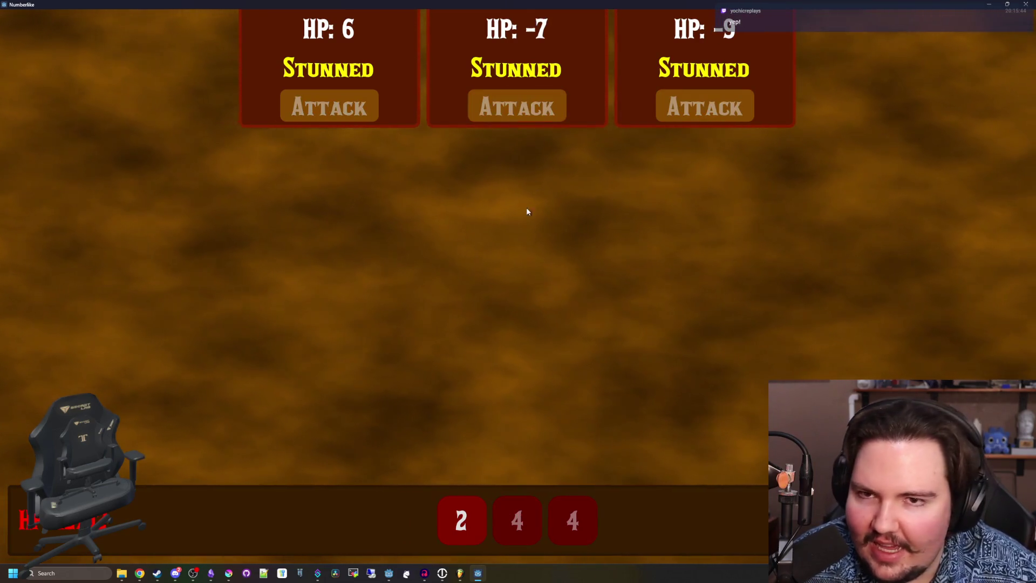
pyautogui.click(446, 528)
pyautogui.click(443, 532)
pyautogui.click(345, 109)
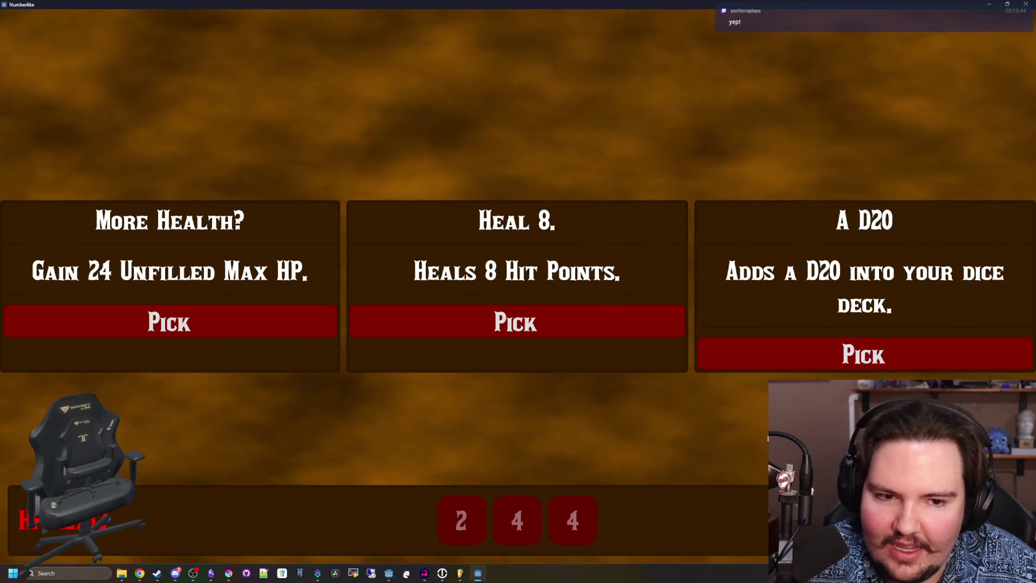
pyautogui.click(863, 359)
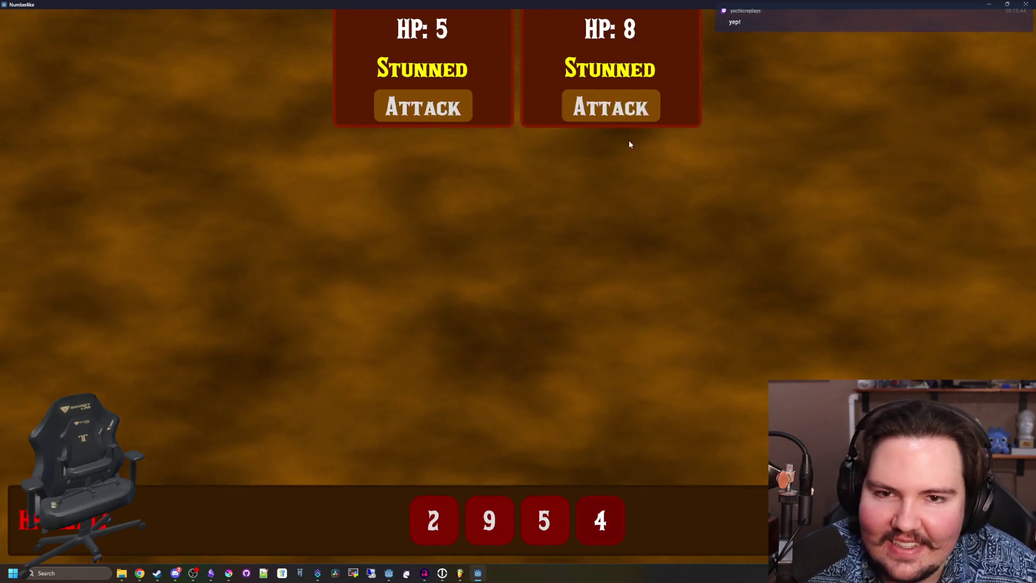
pyautogui.click(432, 105)
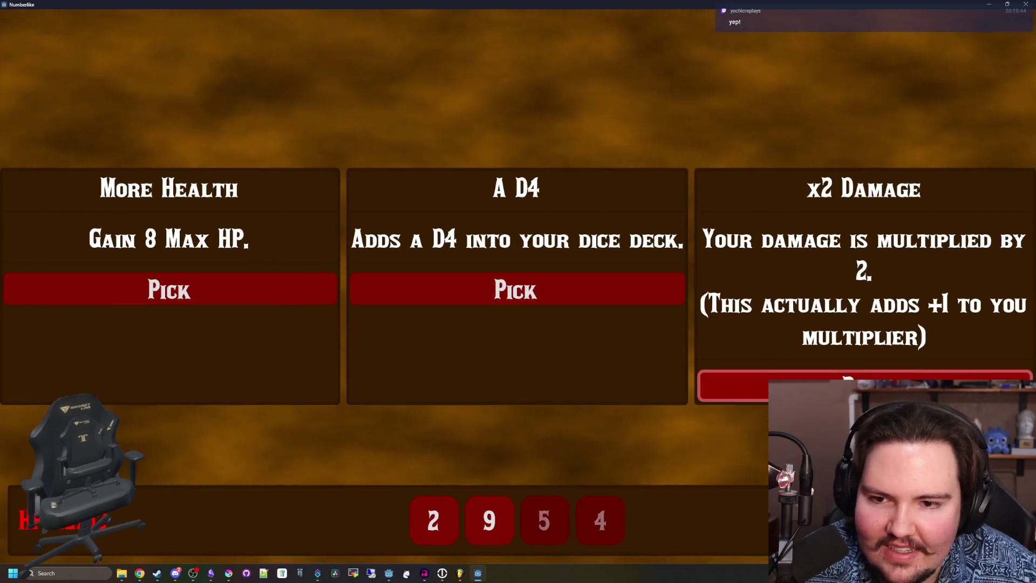
pyautogui.click(707, 386)
# Attack the six-enemy wave with the 10, 1, 9 and 2 dice.
pyautogui.click(599, 519)
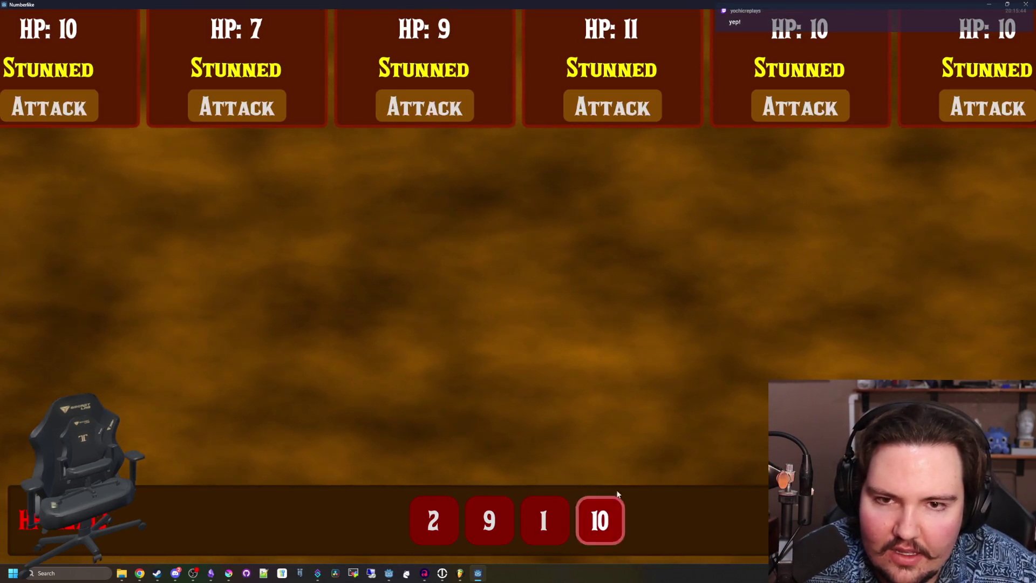
pyautogui.click(612, 106)
pyautogui.click(451, 114)
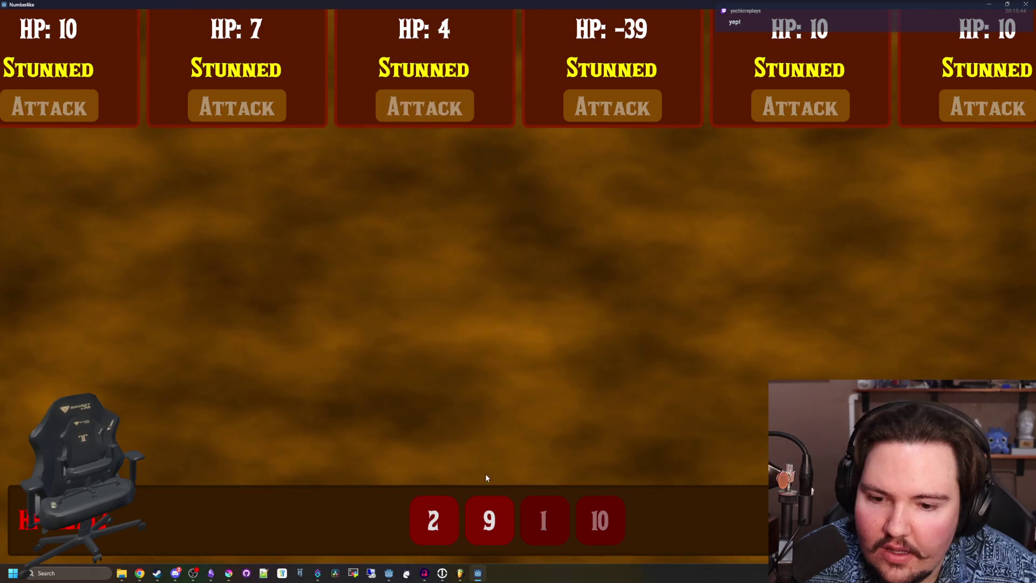
pyautogui.click(488, 516)
pyautogui.click(280, 111)
pyautogui.click(433, 519)
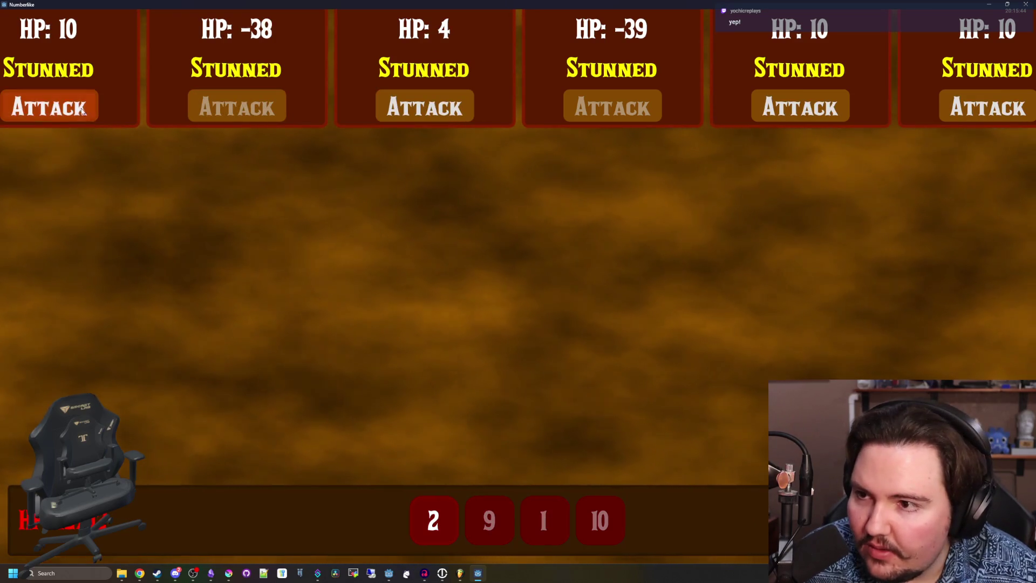
pyautogui.click(48, 106)
# Attack with the 18, 5 and 3 dice, end the turn, then close the game after dying.
pyautogui.click(599, 519)
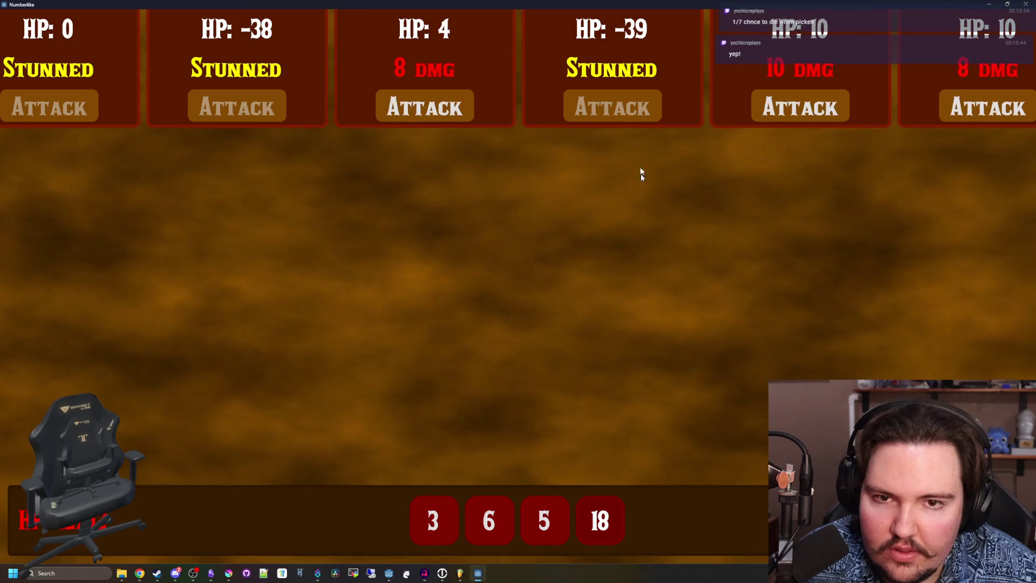
pyautogui.click(800, 106)
pyautogui.click(426, 108)
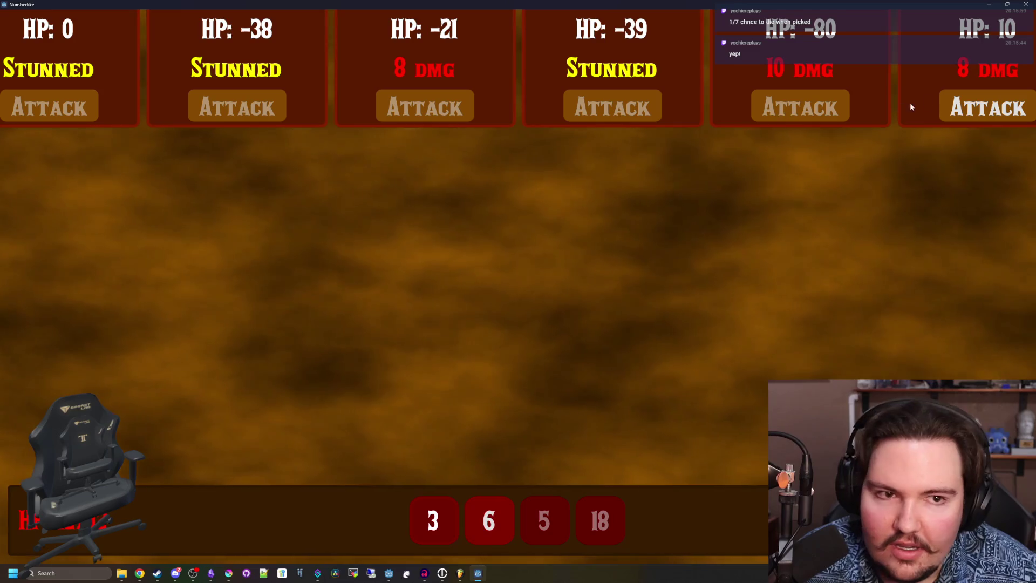
pyautogui.click(987, 106)
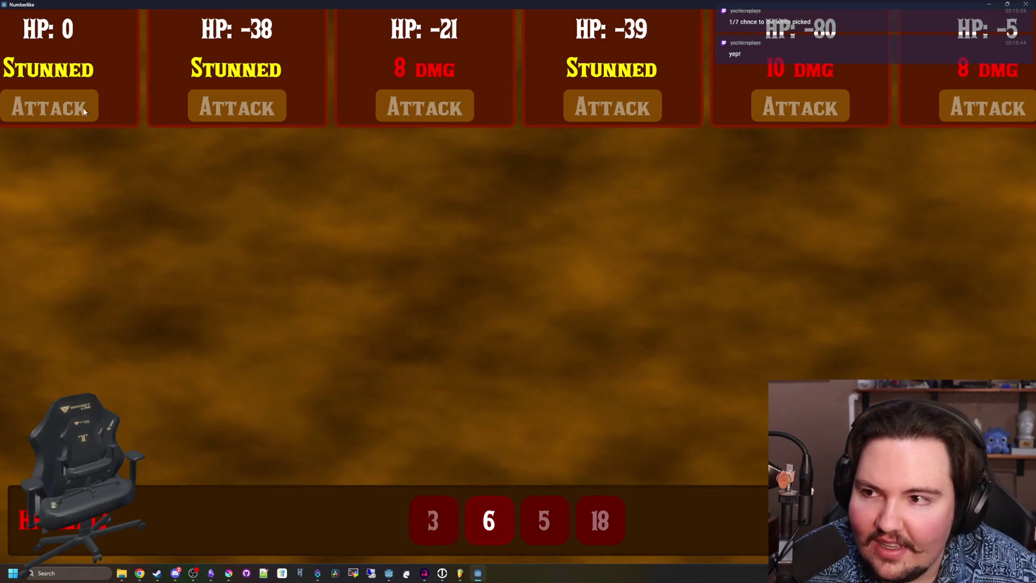
pyautogui.click(500, 522)
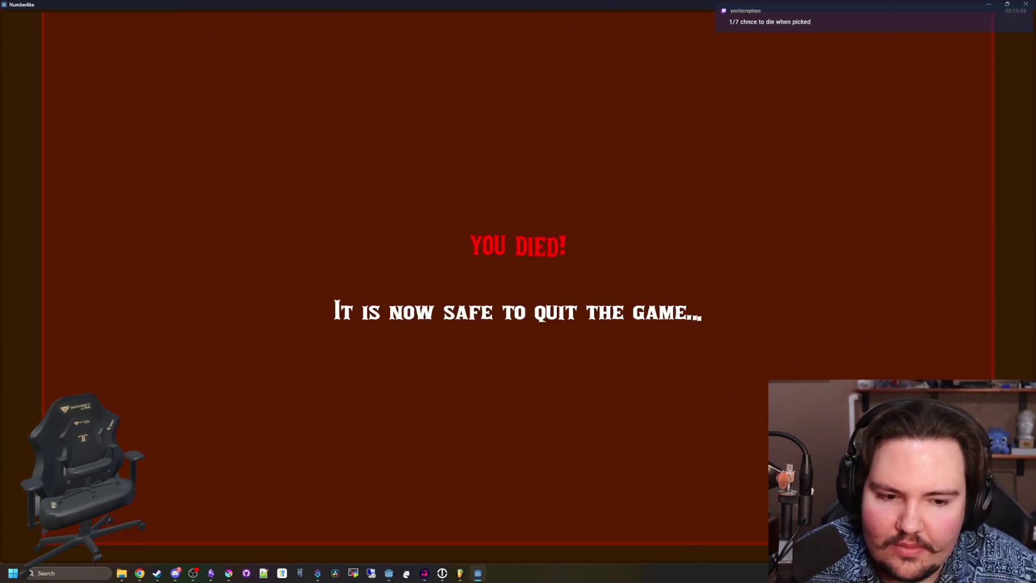
pyautogui.doubleClick(663, 3)
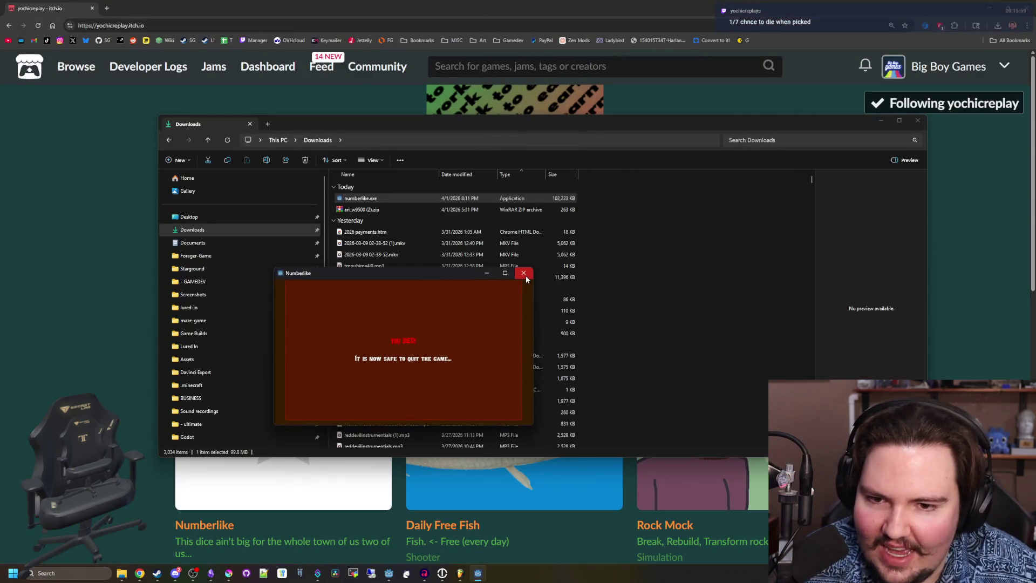
pyautogui.click(523, 274)
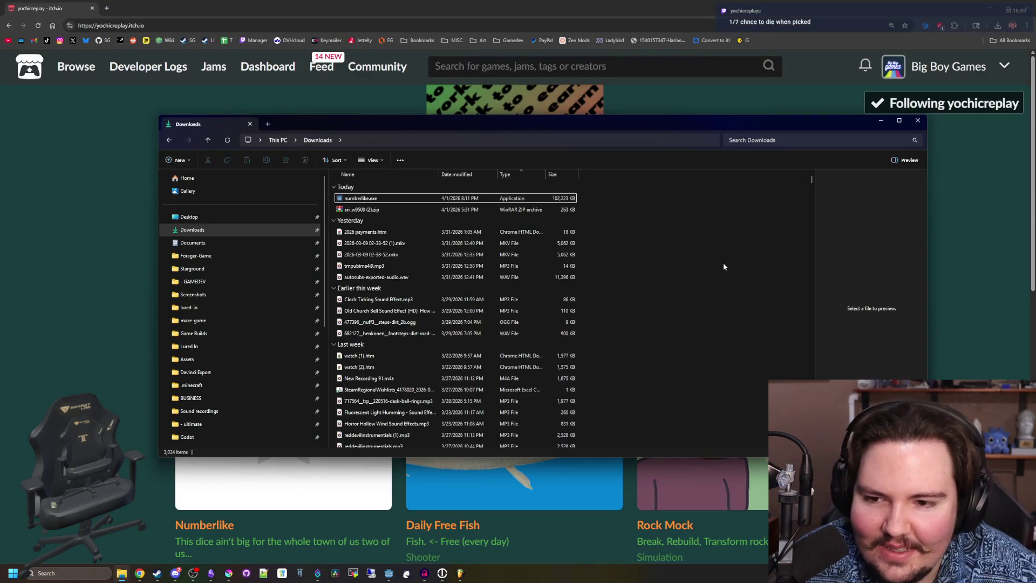